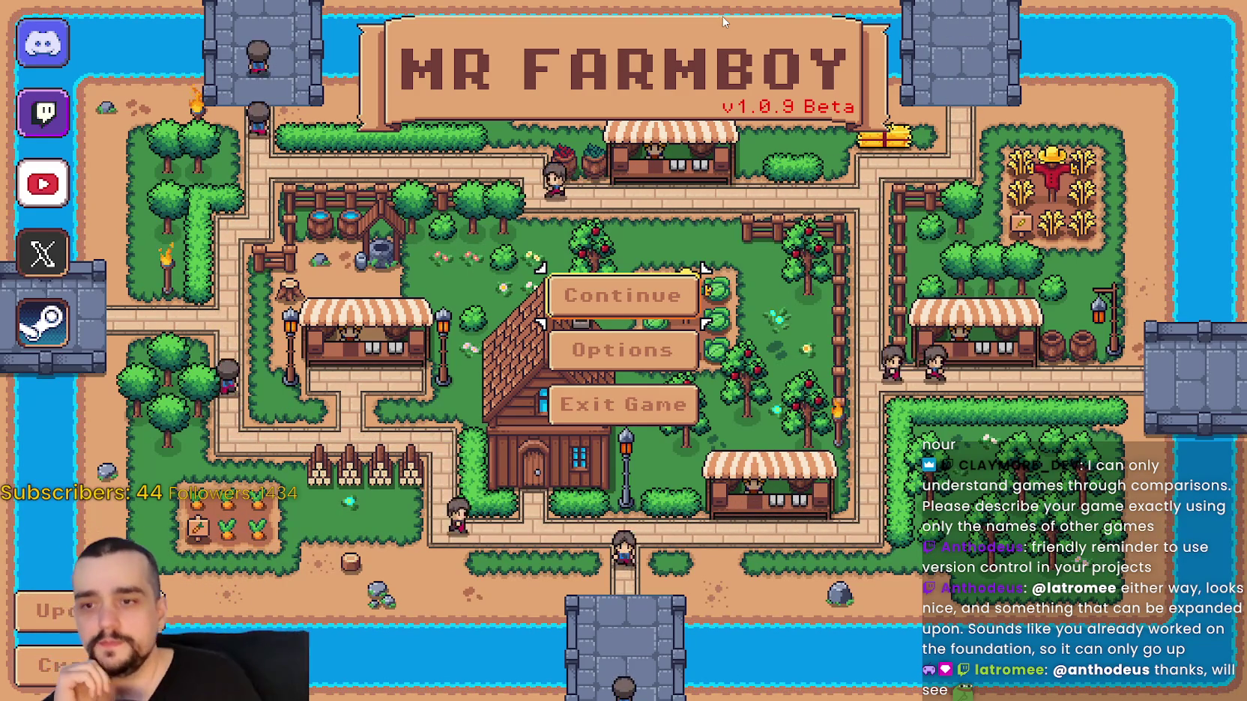
Continue from the title screen and load Save 1 (Normal).
left_click(607, 296)
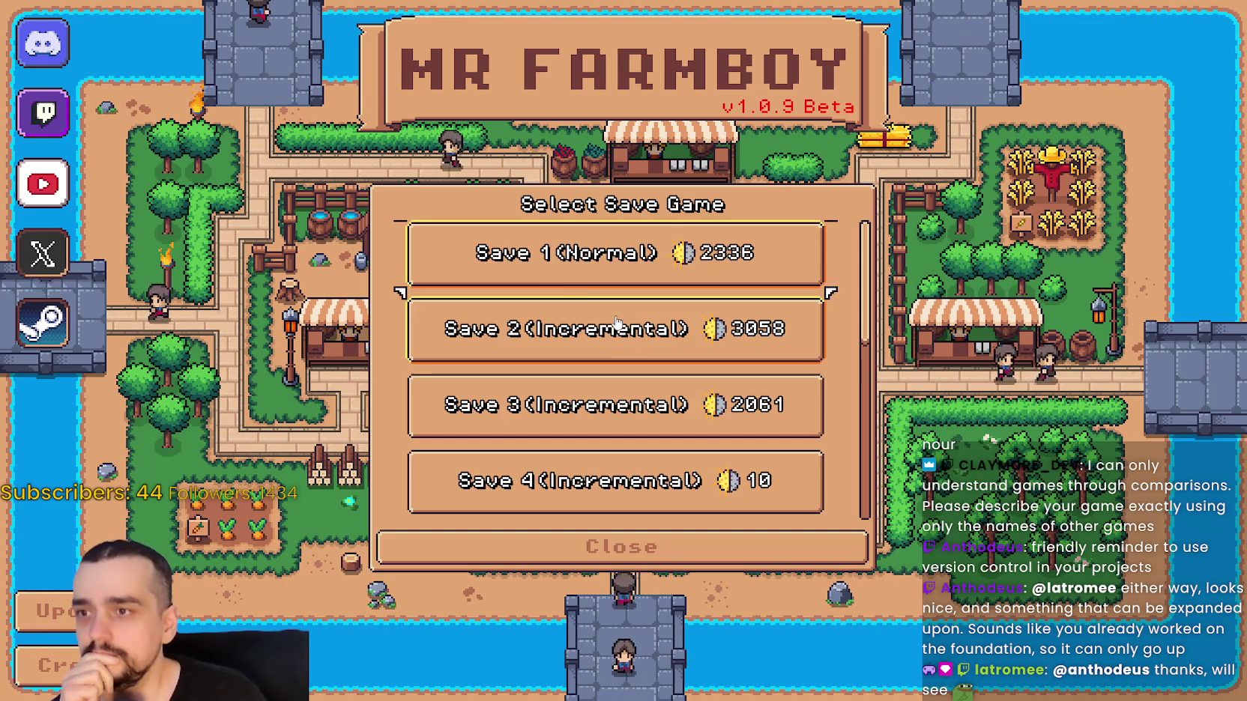
left_click(545, 258)
left_click(517, 270)
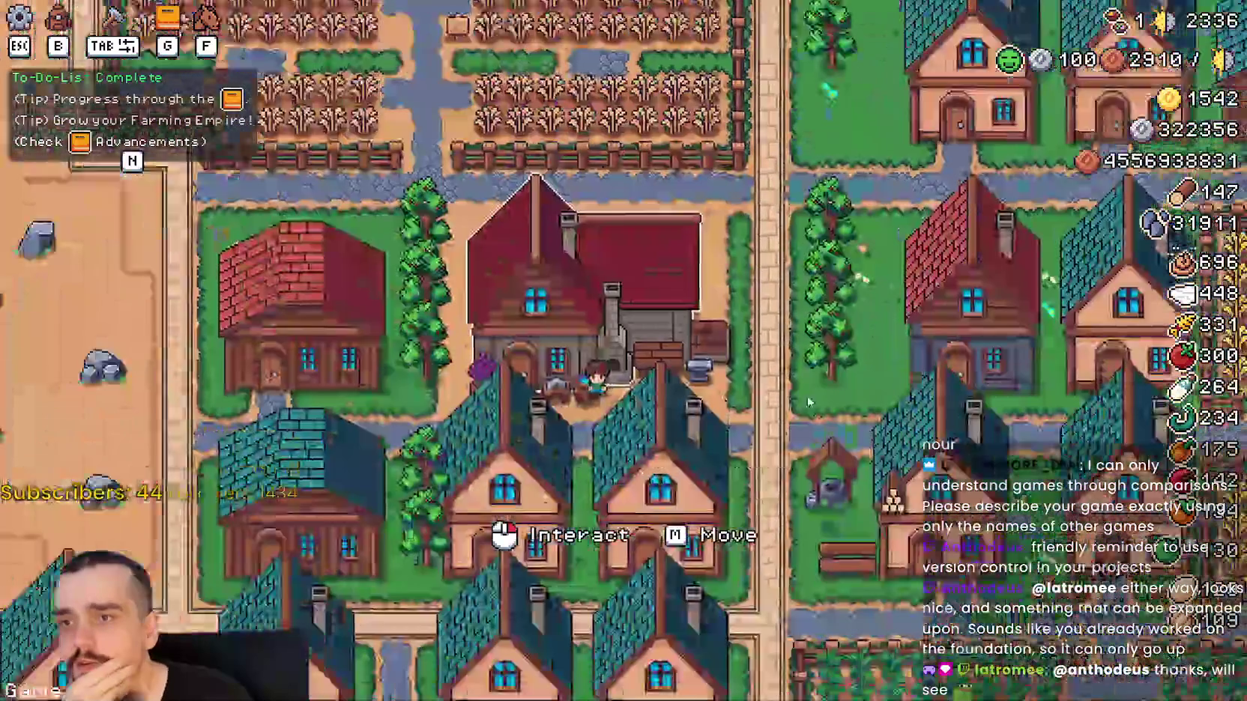
scroll(808, 389, "up", 1)
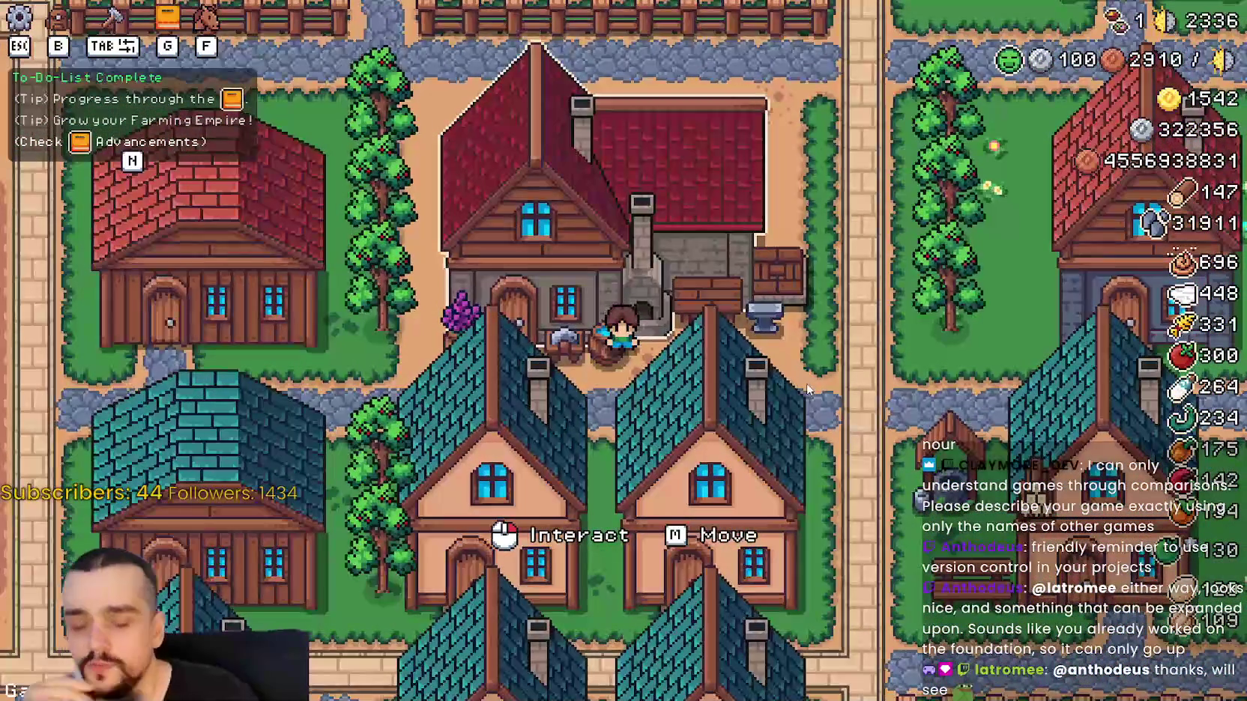
At the blacksmith, buy every locked boot tier in the Crops, Animals and Resources rows.
scroll(803, 378, "up", 1)
left_click(921, 419)
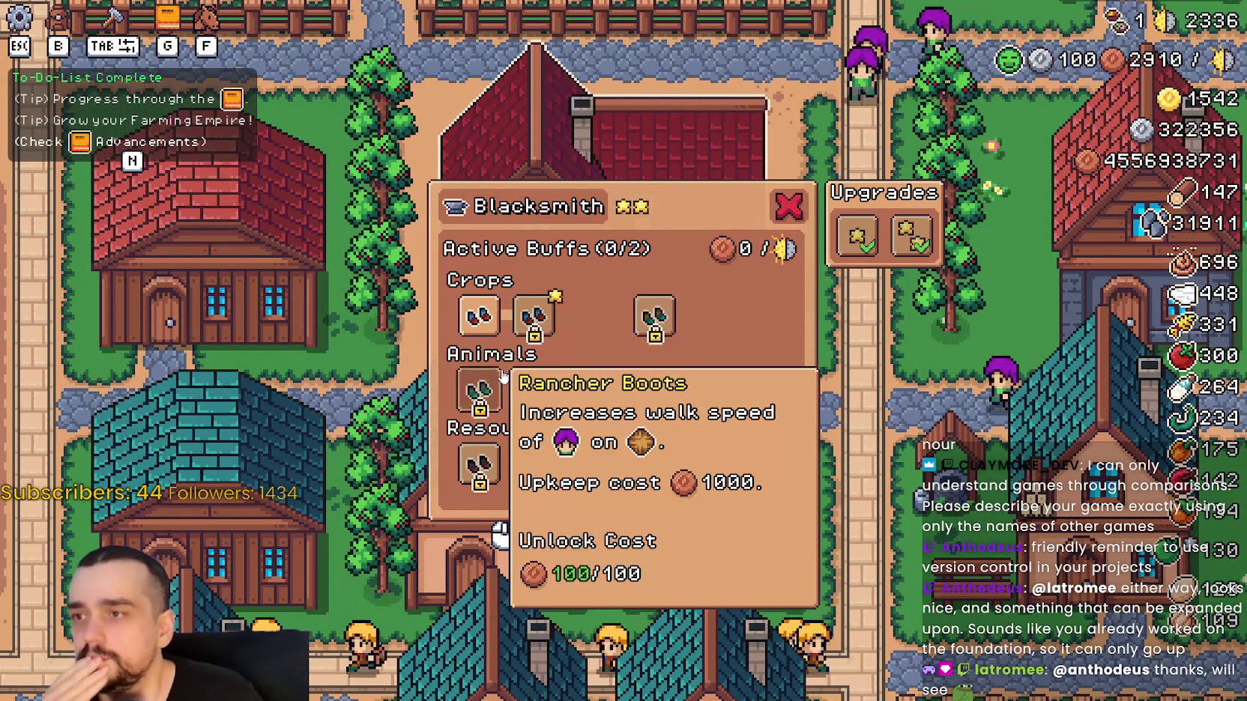
left_click(589, 389)
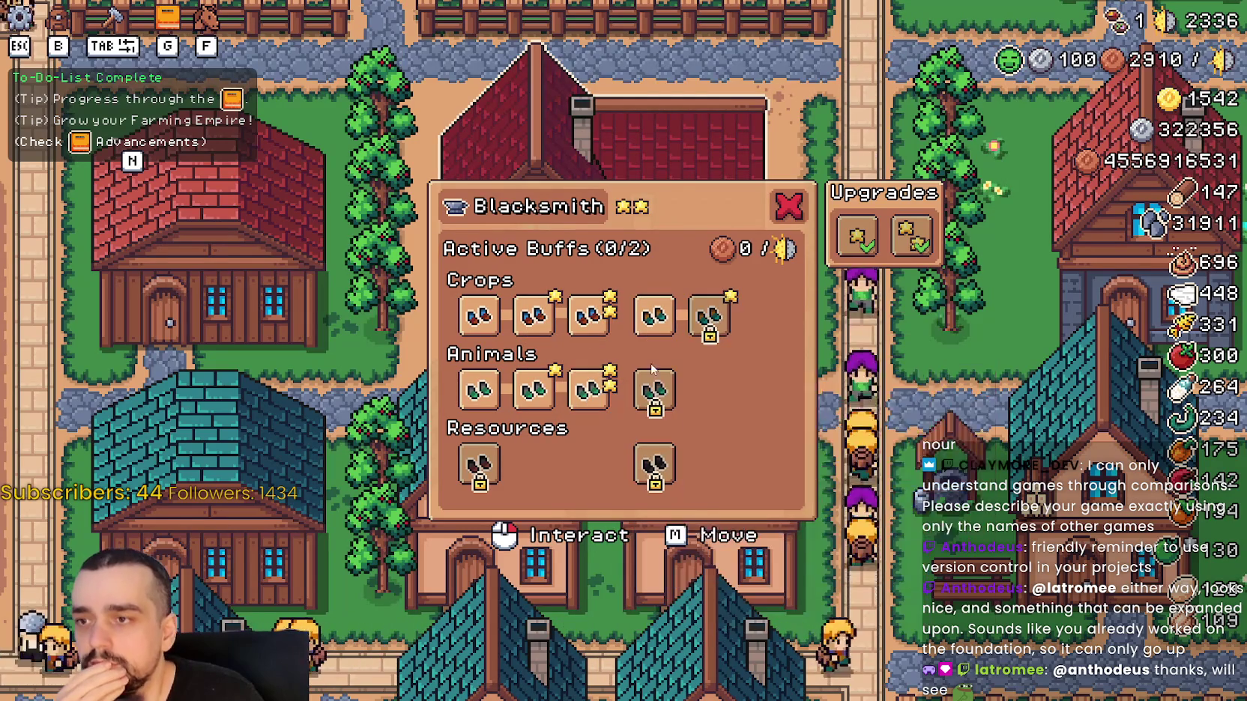
left_click(654, 389)
left_click(716, 390)
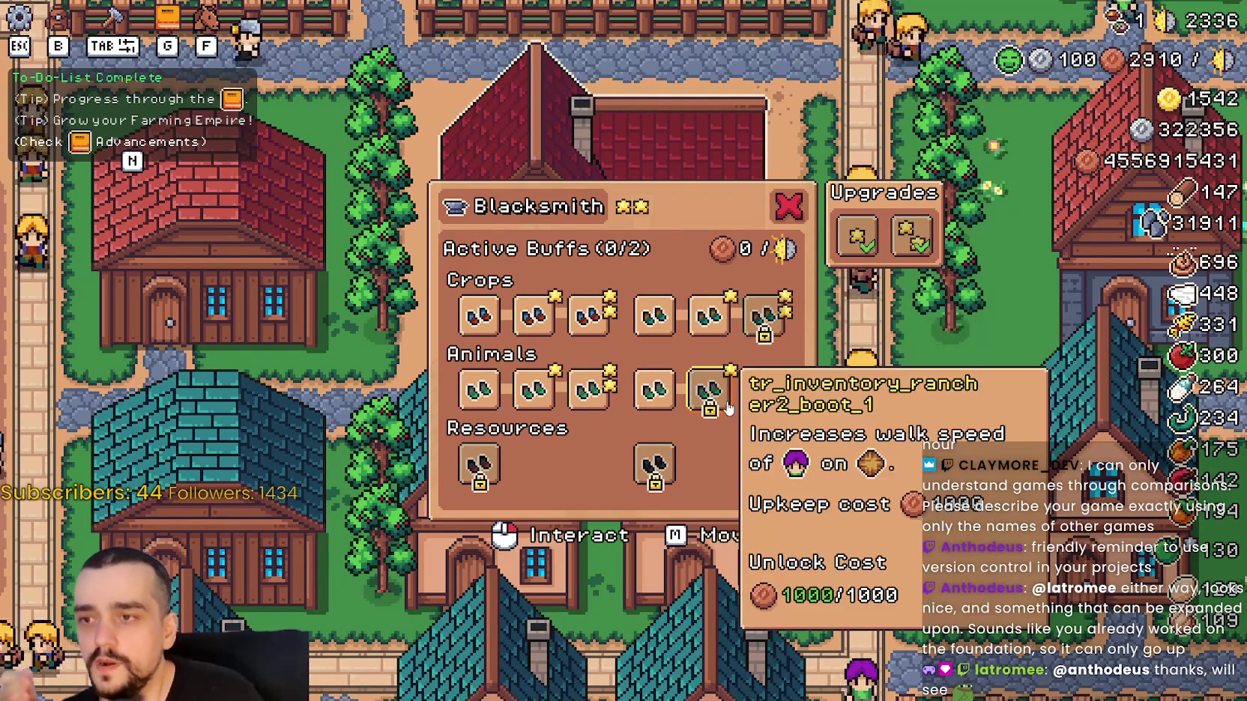
left_click(757, 401)
left_click(654, 465)
left_click(708, 464)
left_click(765, 465)
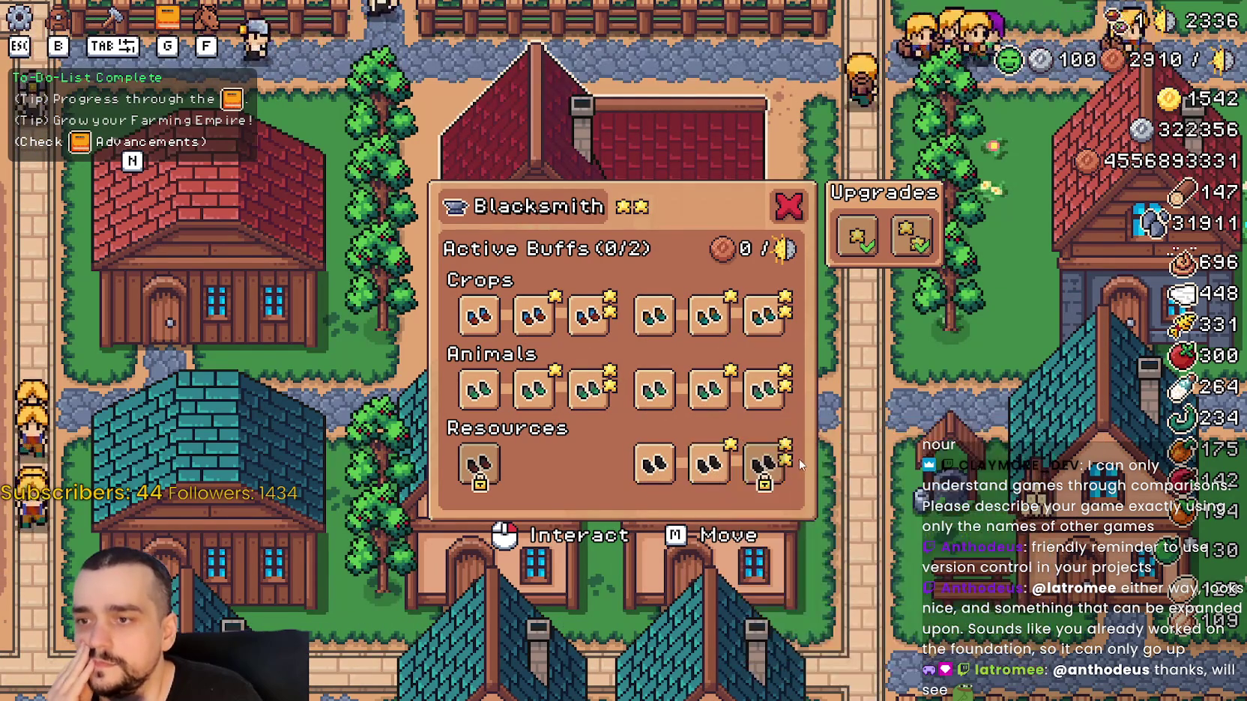
left_click(481, 467)
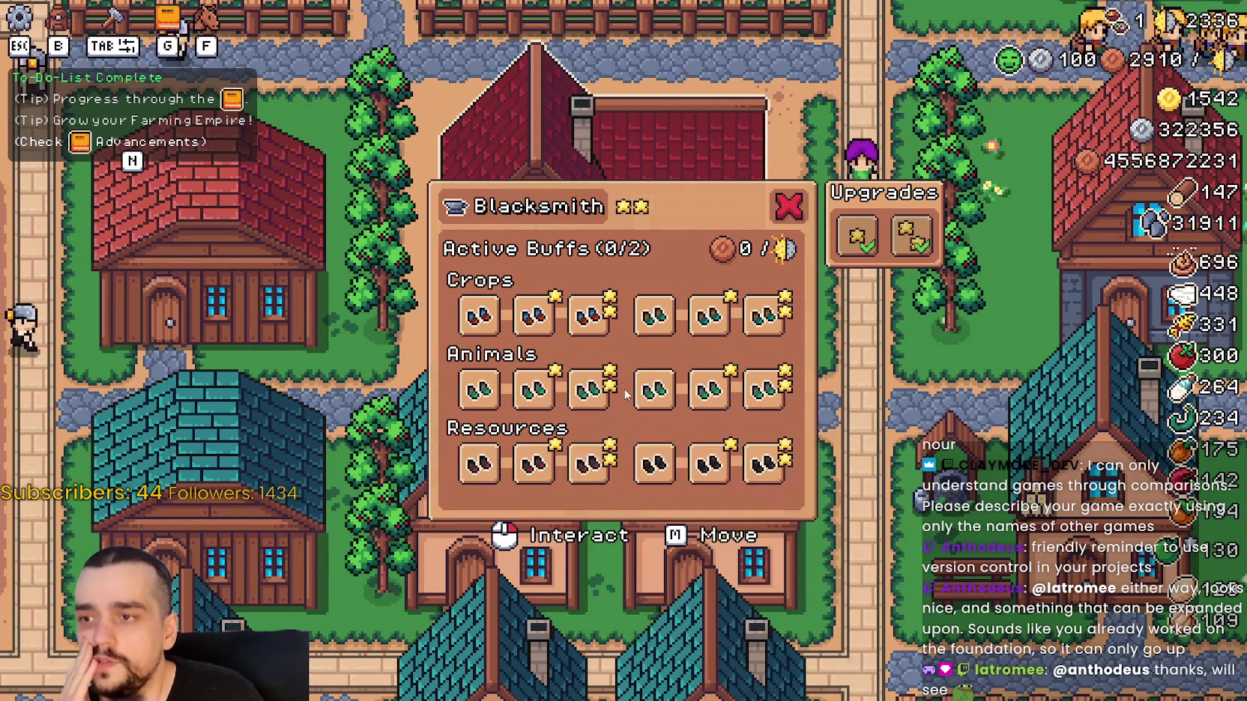
Walk the farmer away through the village, then back to the blacksmith.
key("s")
scroll(862, 327, "down", 3)
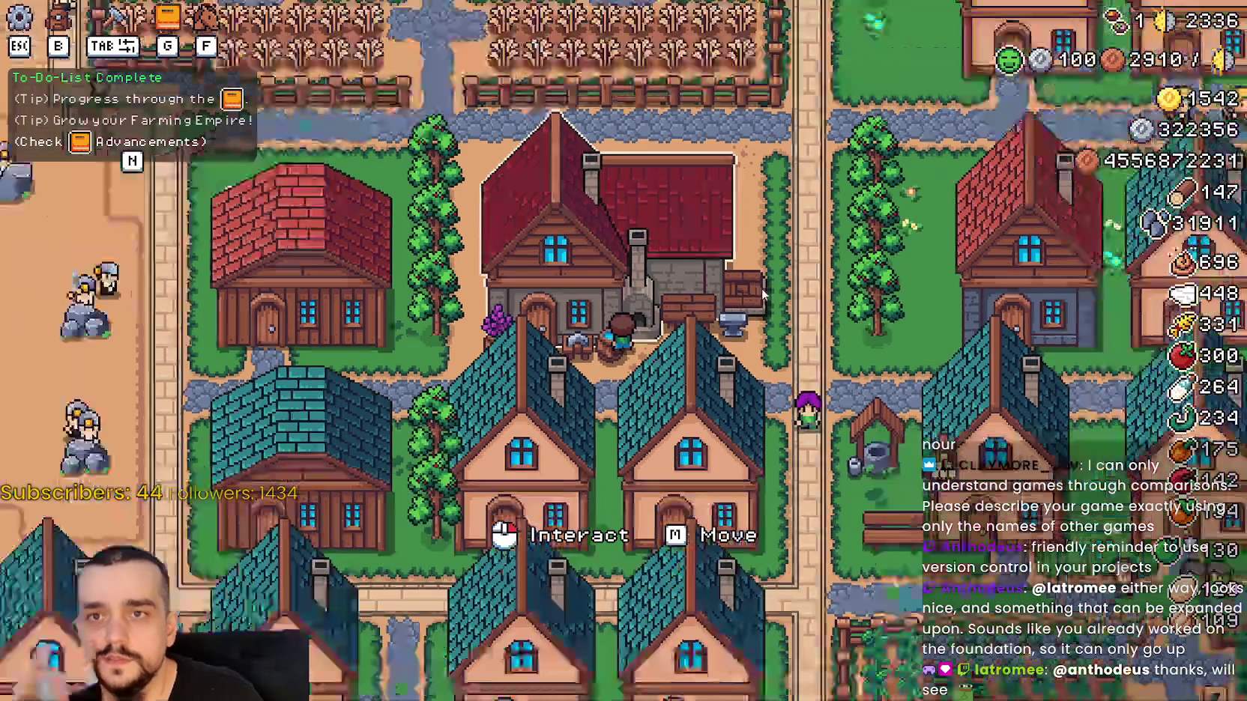
scroll(769, 362, "up", 2)
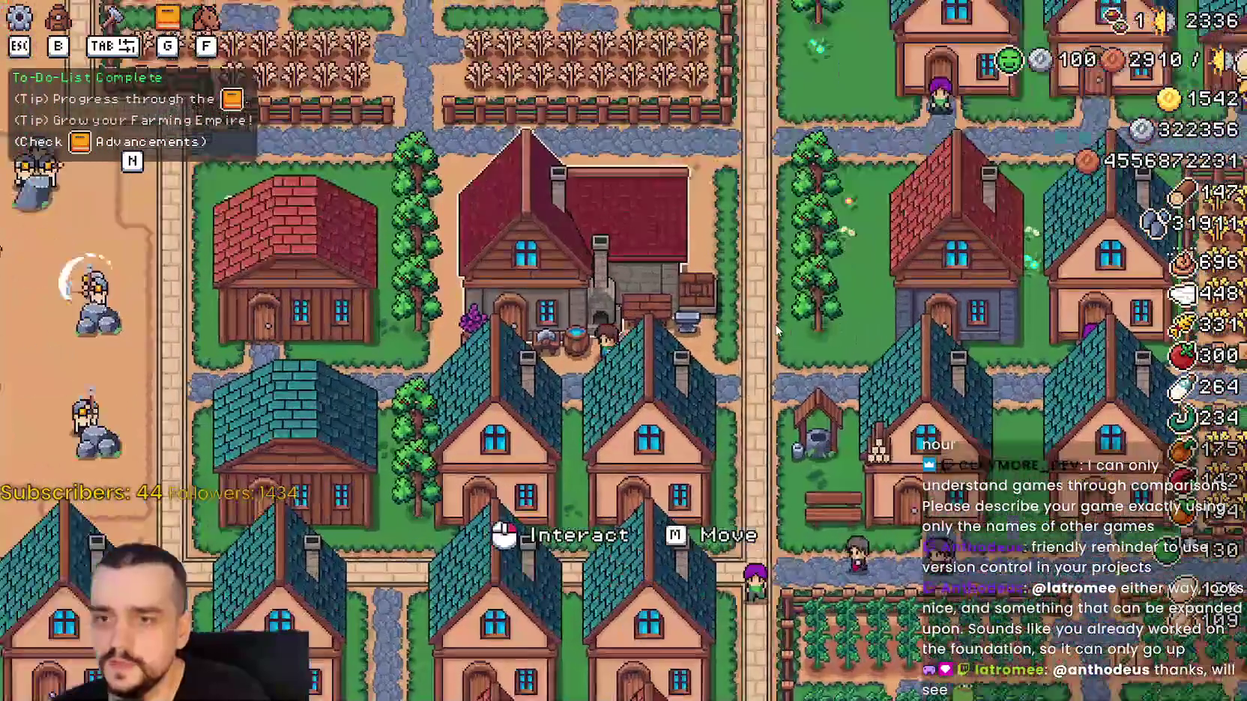
scroll(806, 333, "down", 4)
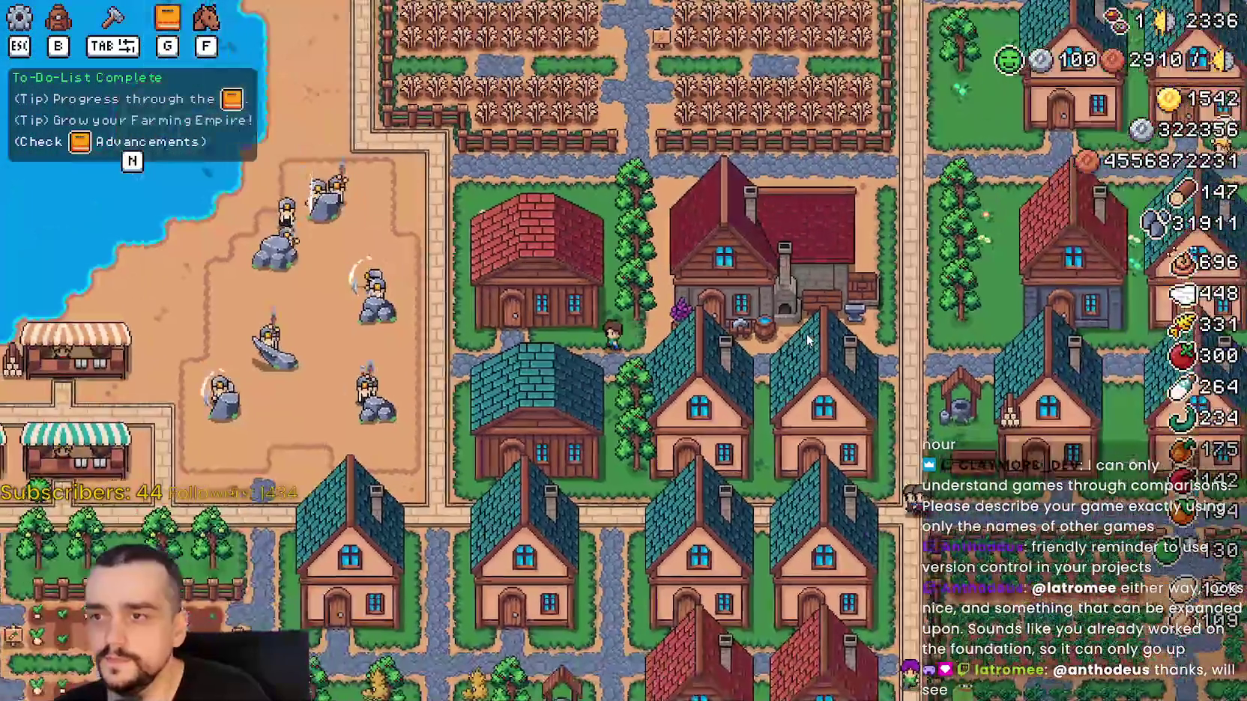
key("w")
key("d")
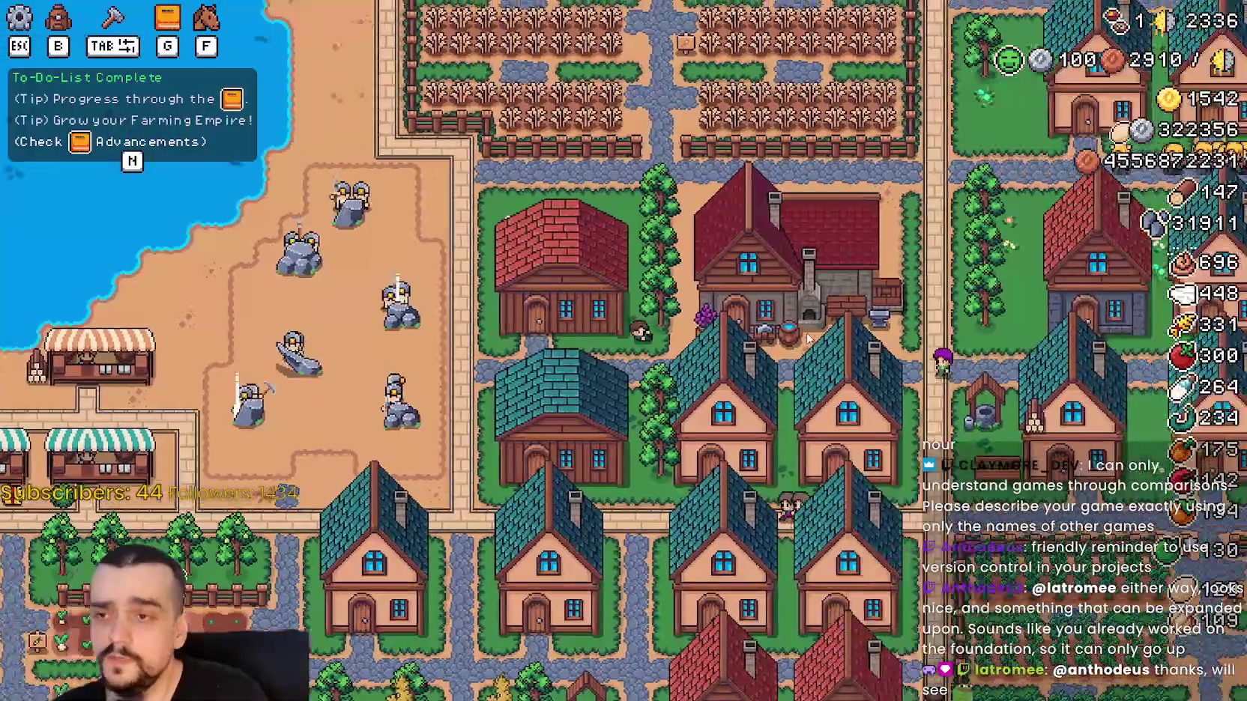
key("w")
key("d")
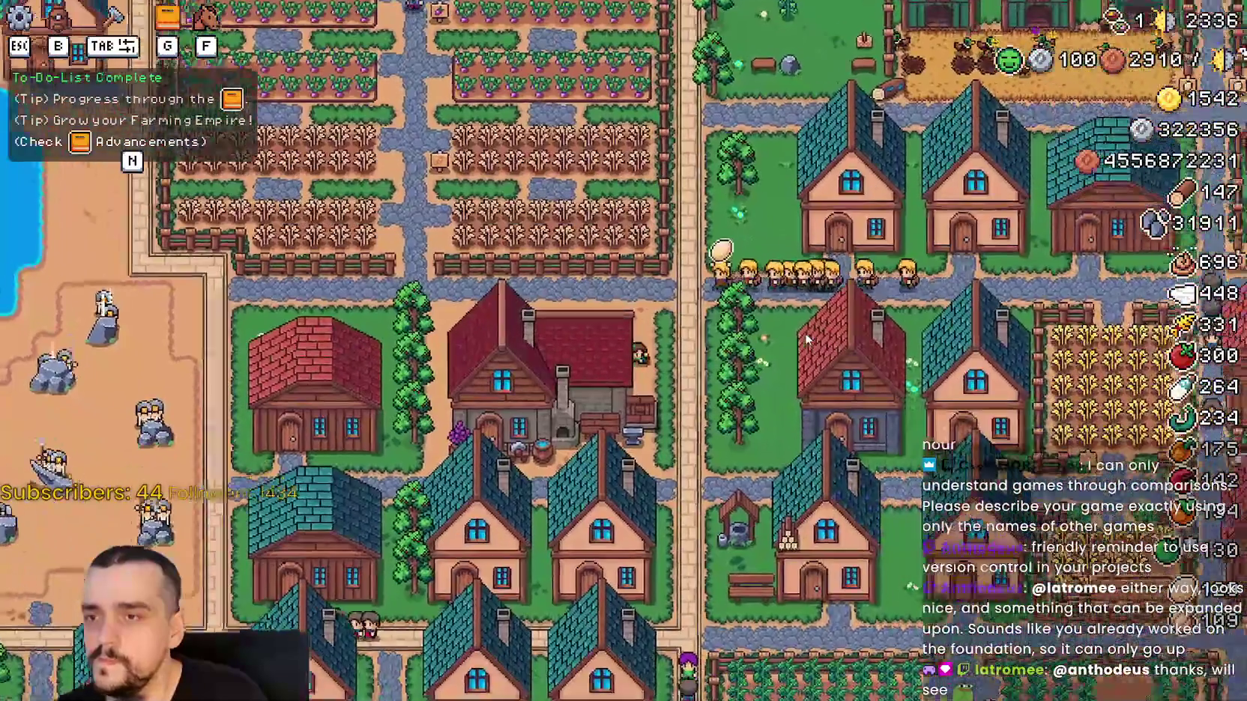
key("s")
key("d")
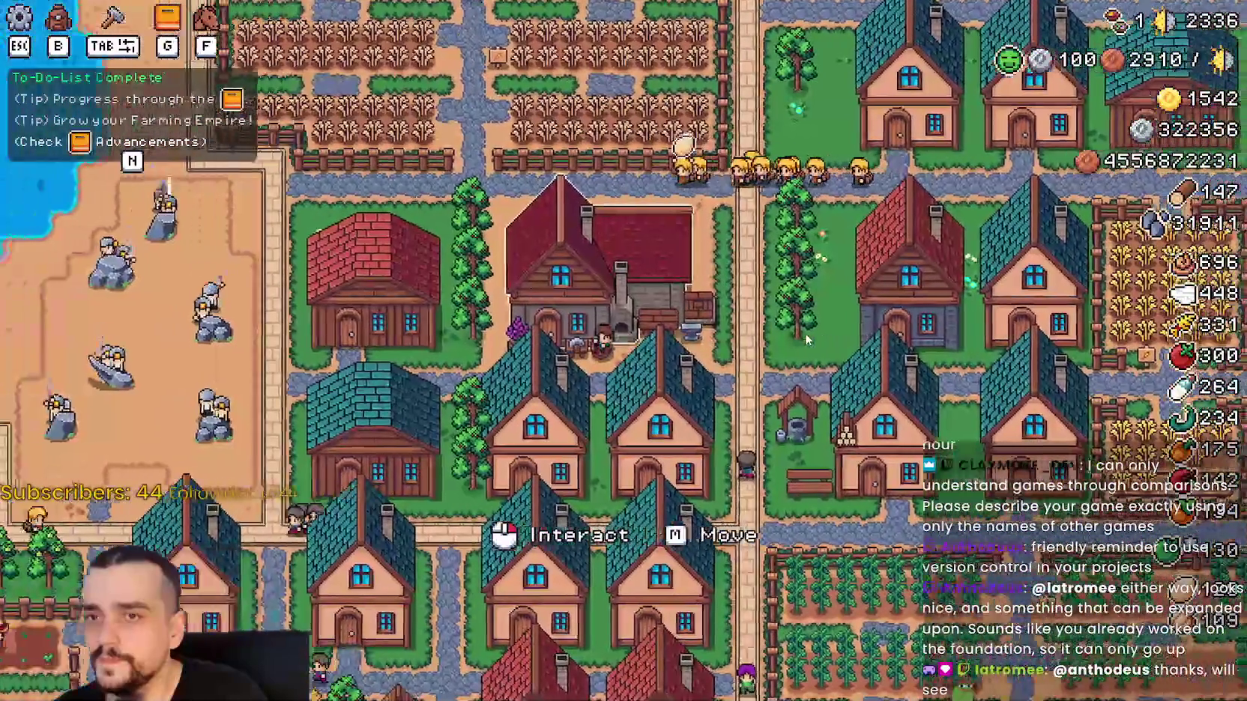
left_click(805, 333)
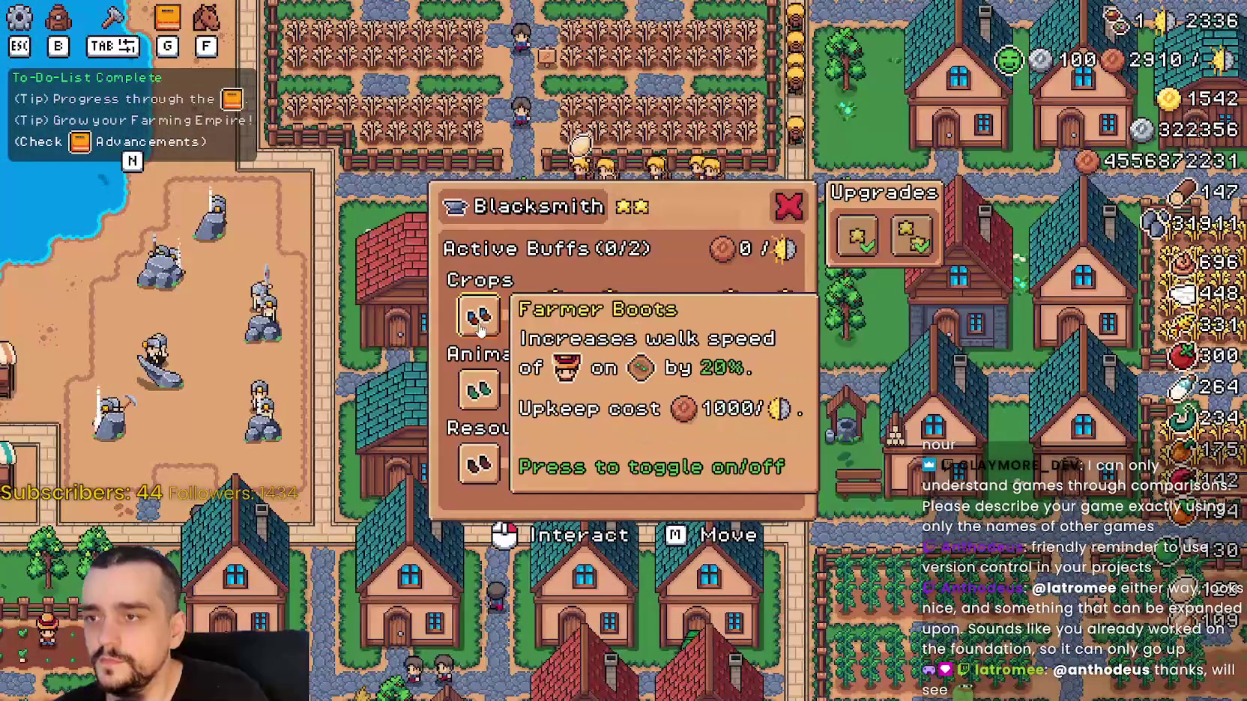
Toggle on six boot buffs to reach 6/6 active at 16000 upkeep, then close the panel.
left_click(493, 329)
left_click(588, 318)
left_click(588, 390)
left_click(704, 319)
left_click(761, 390)
left_click(761, 465)
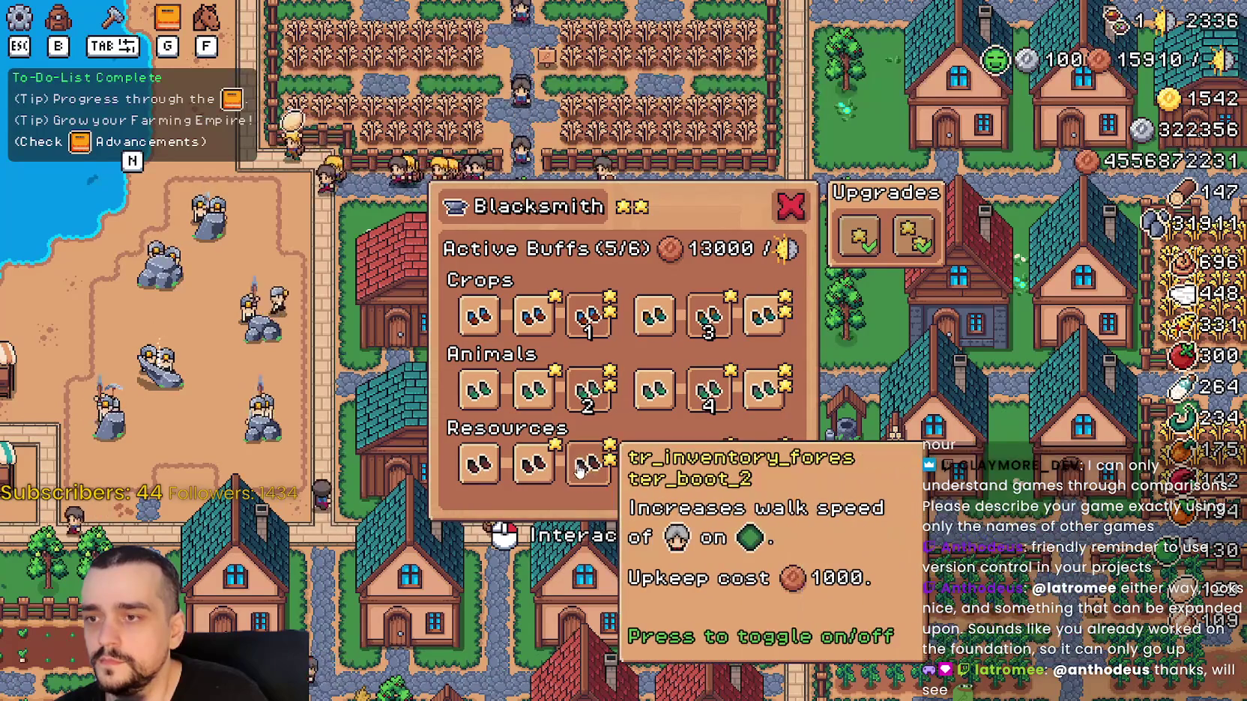
left_click(588, 464)
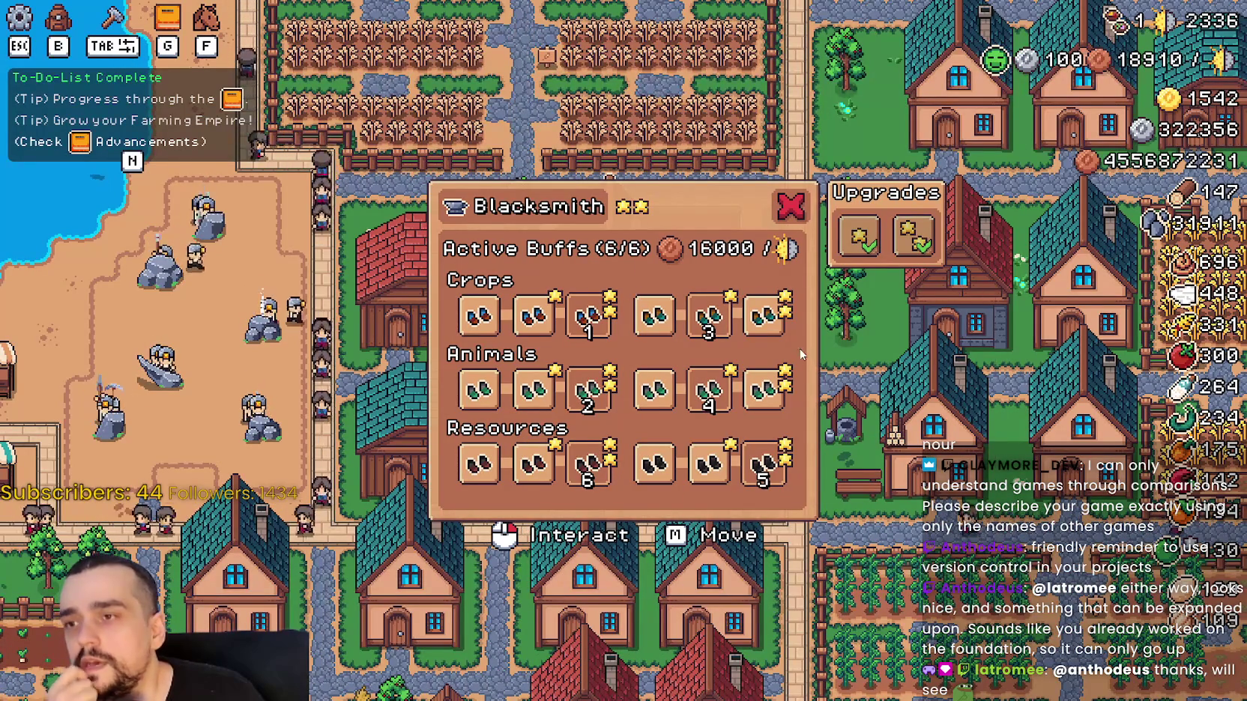
mouse_move(729, 448)
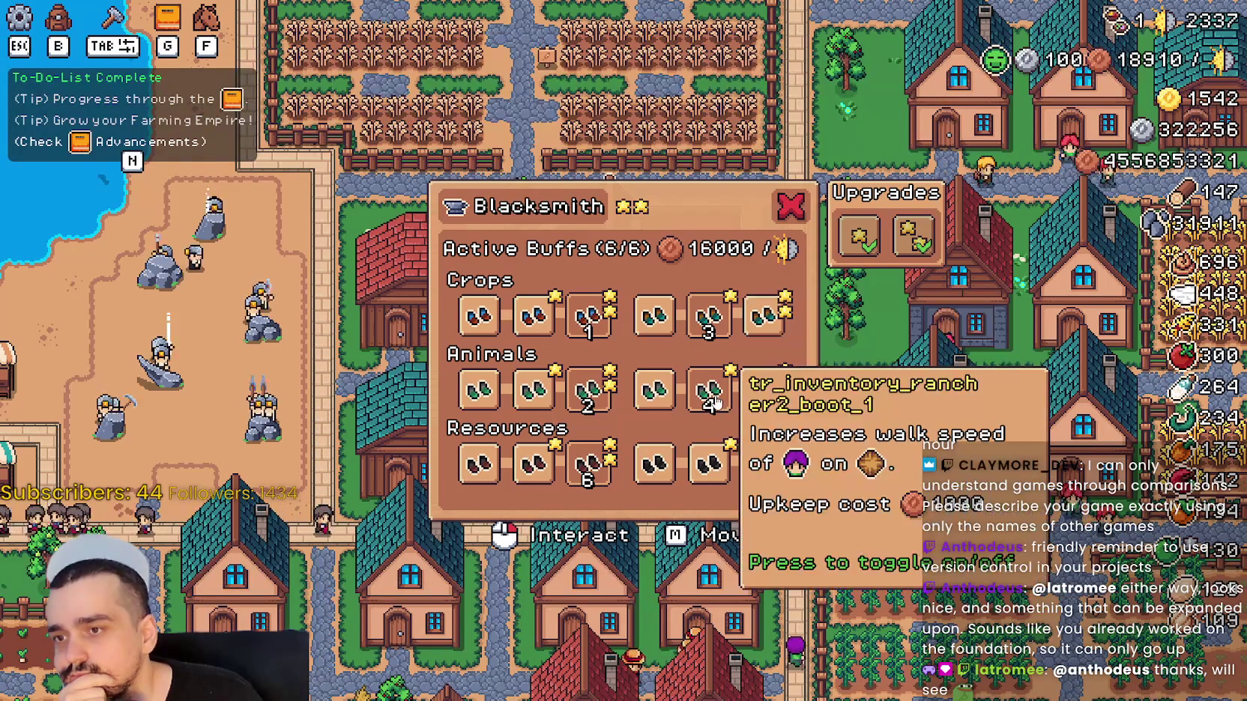
mouse_move(712, 387)
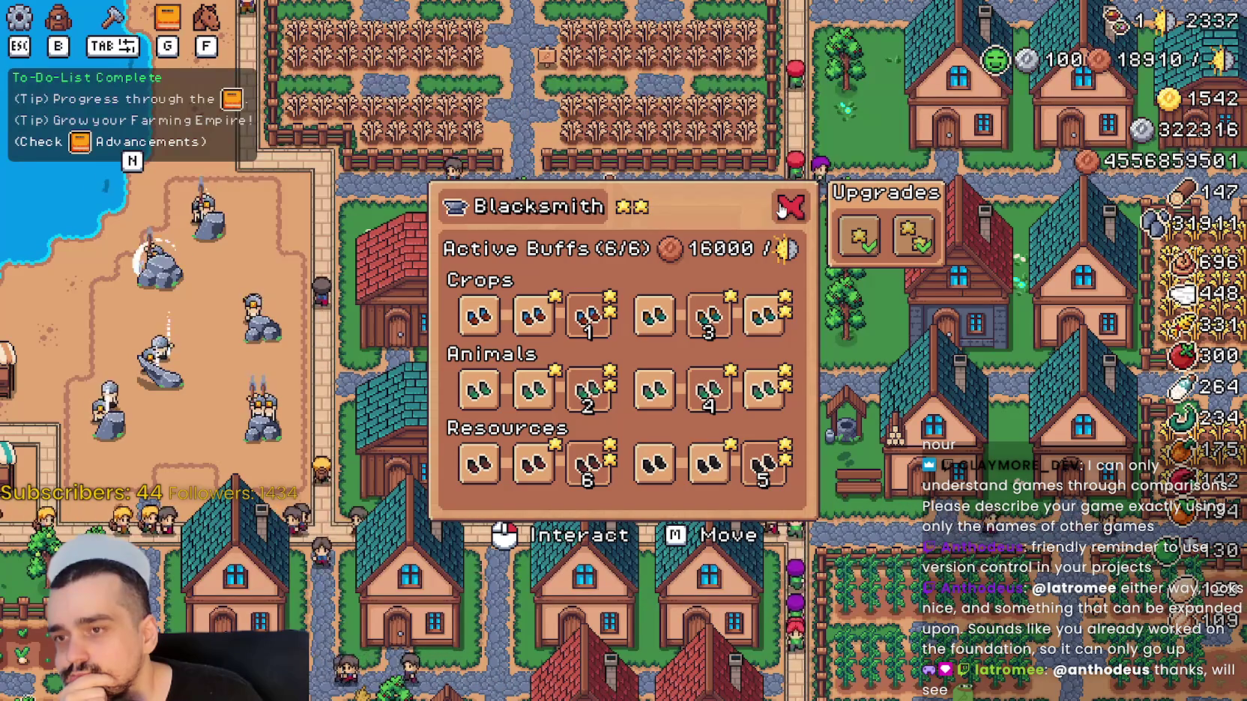
left_click(799, 214)
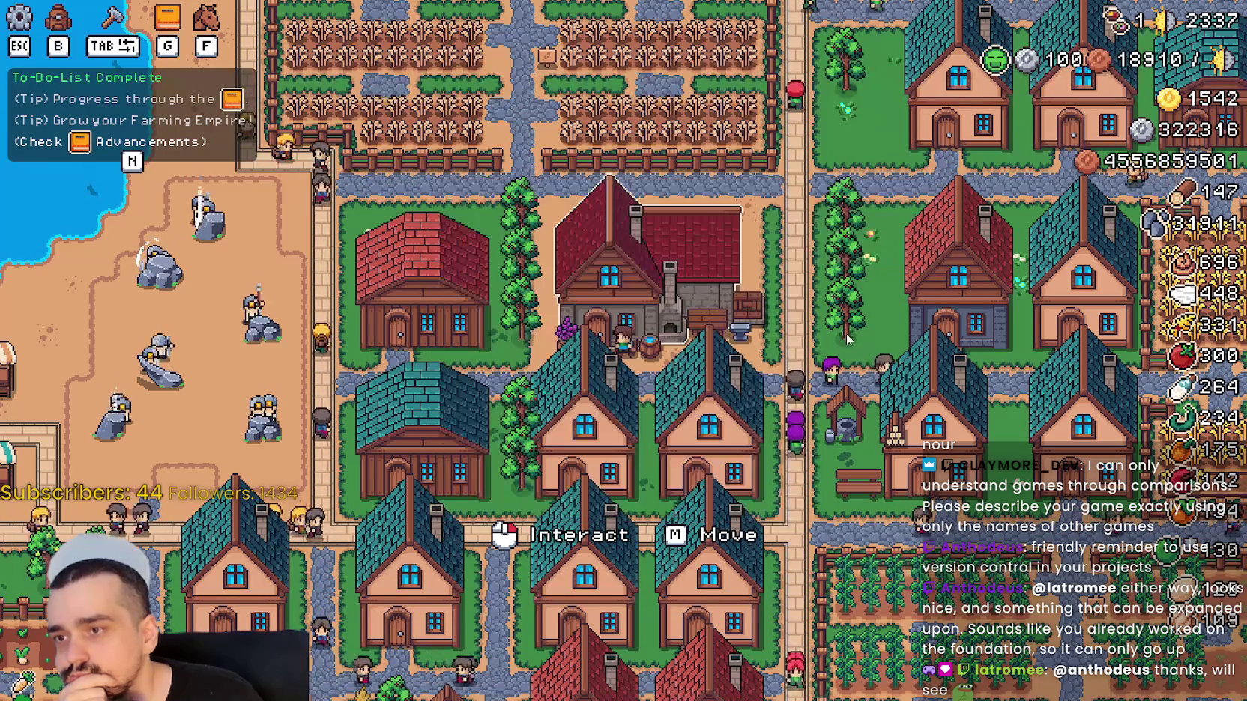
Recheck the blacksmith buffs, then quit the game and stop it with F8.
scroll(839, 318, "up", 3)
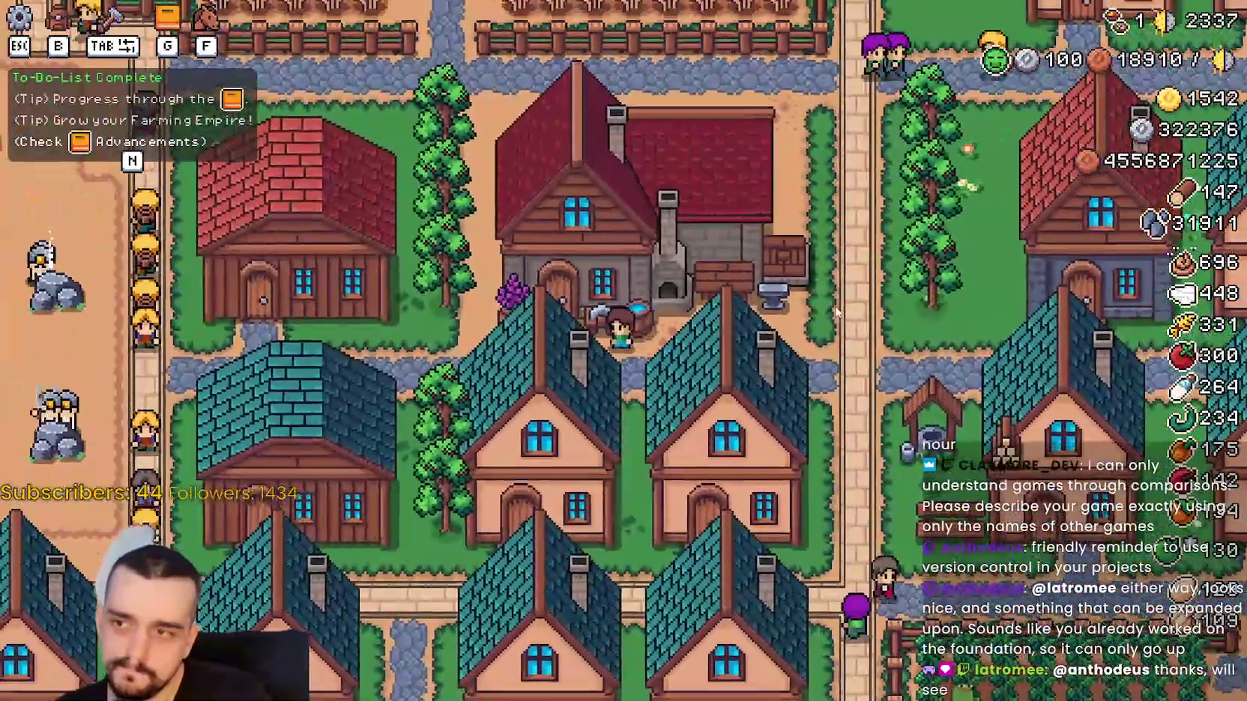
left_click(622, 285)
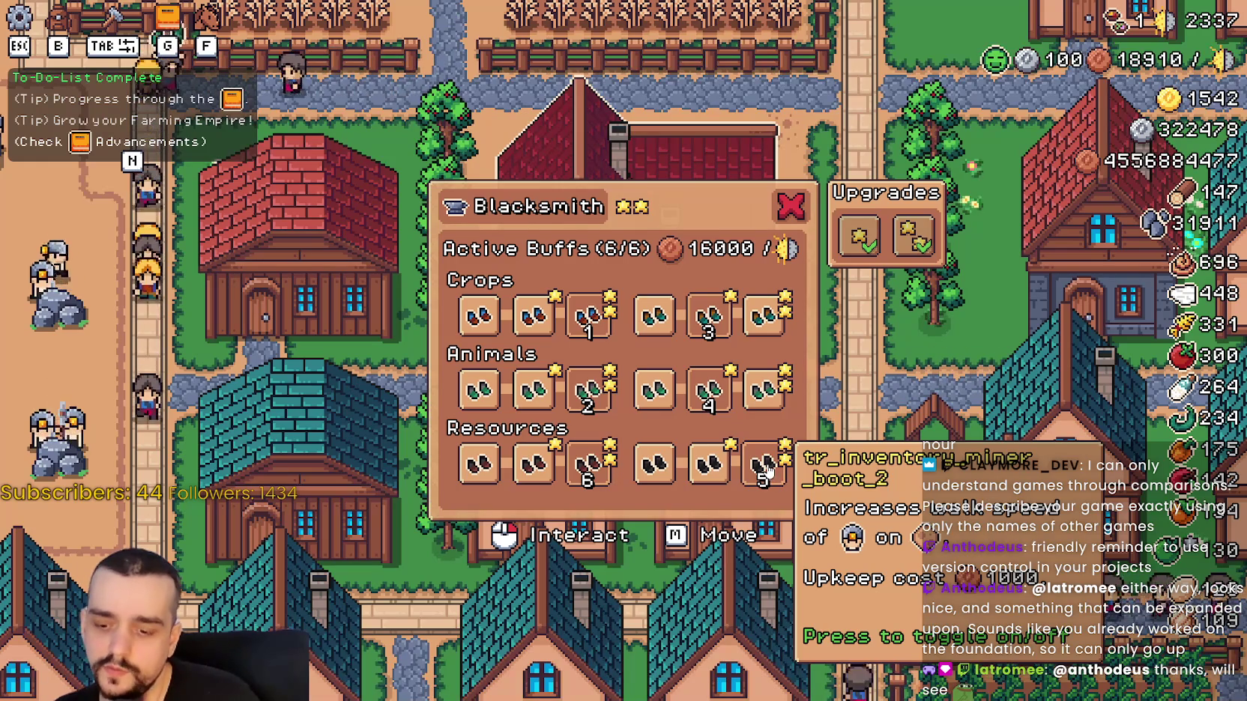
key("Escape")
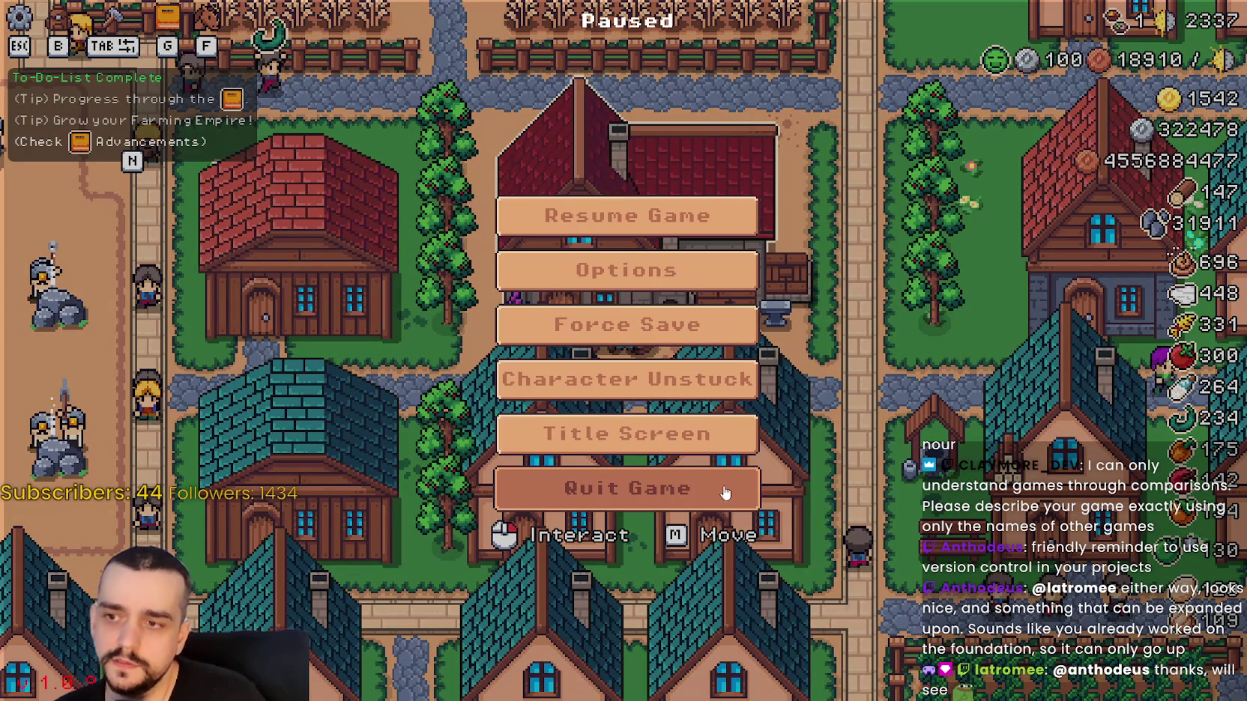
key("Escape")
key("F8")
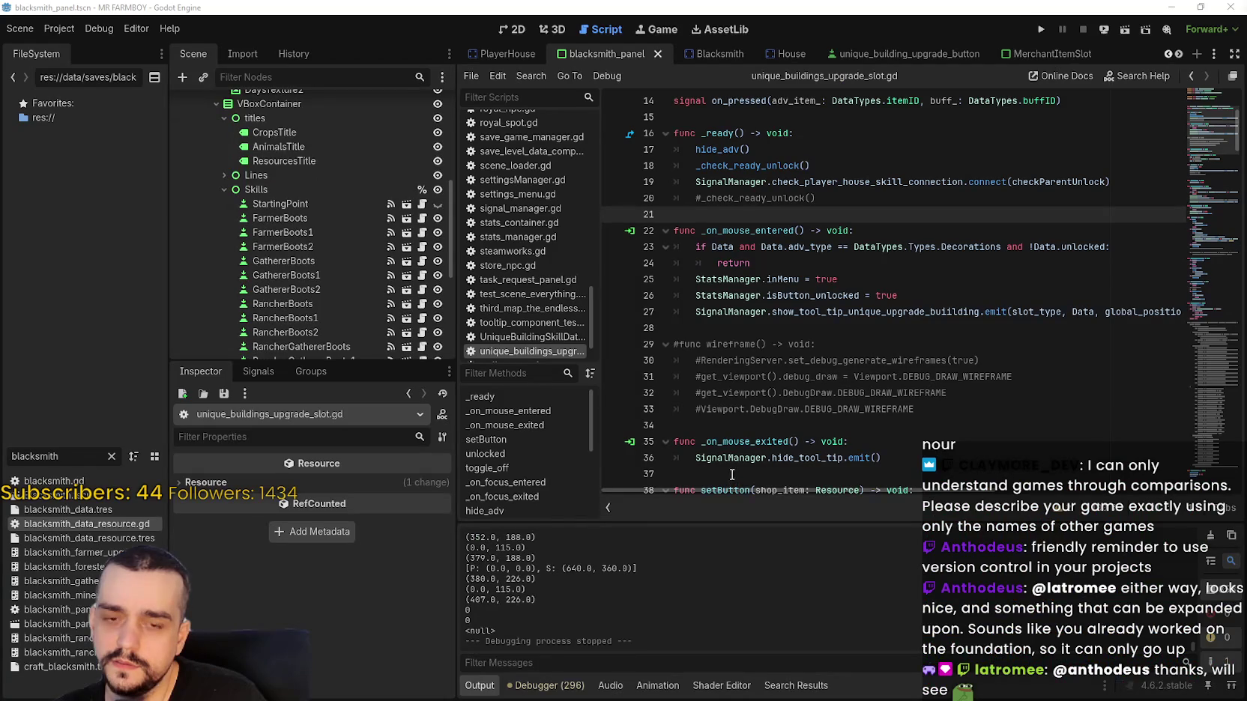
Open blacksmith_panel.gd from the BlacksmithPanel node and go to update_buttons.
left_click(762, 327)
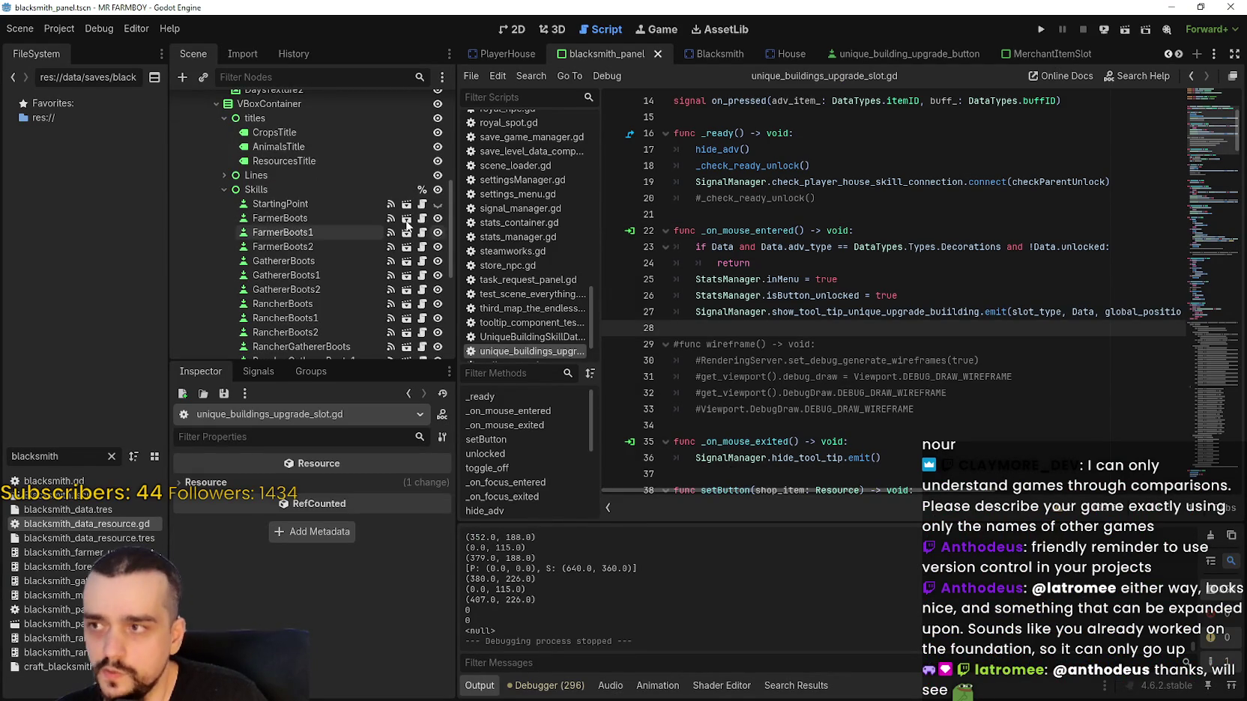
scroll(424, 234, "up", 8)
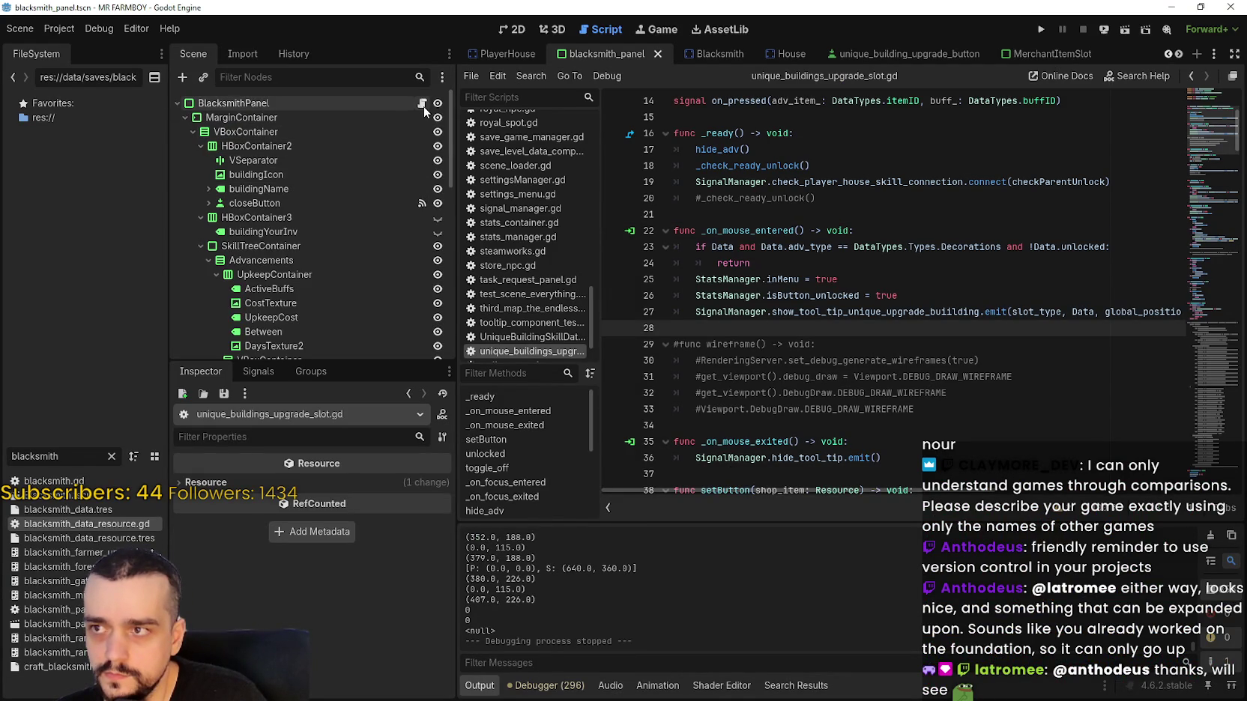
left_click(424, 104)
left_click(749, 342)
left_click(743, 332)
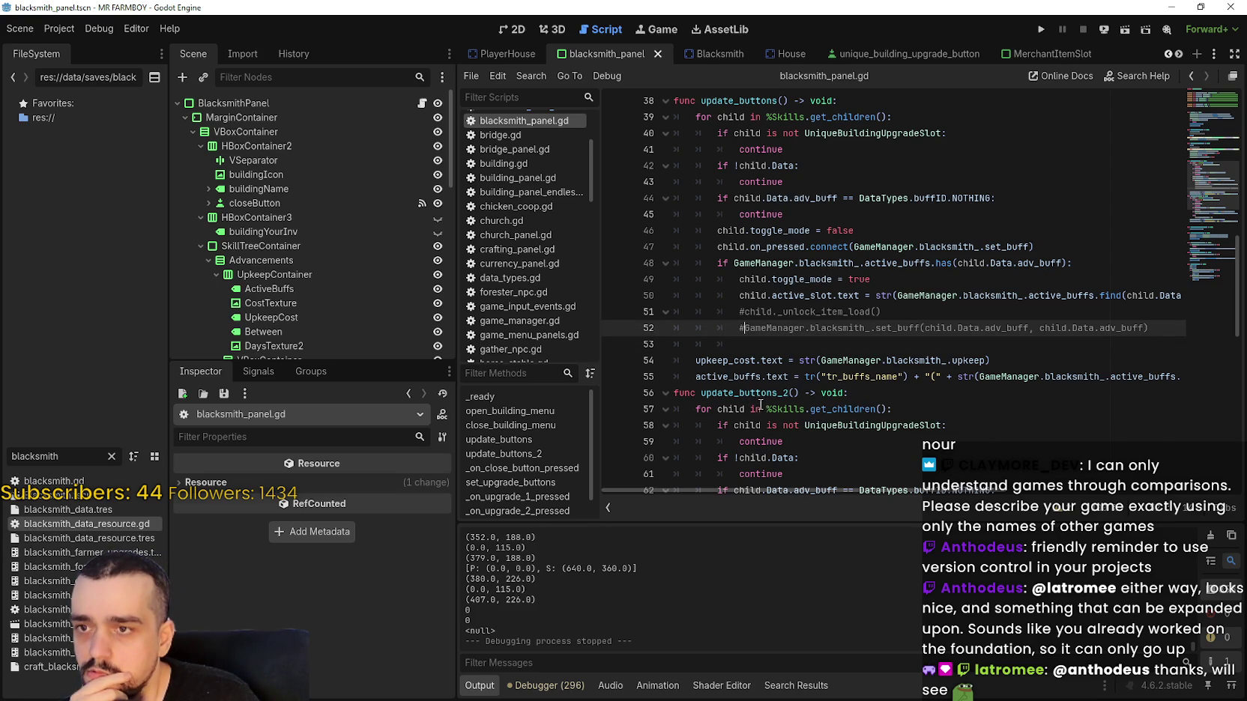
Start a new child. statement on line 51 of update_buttons.
mouse_move(1064, 310)
left_mouse_down()
mouse_move(1186, 290)
mouse_move(605, 296)
left_mouse_up()
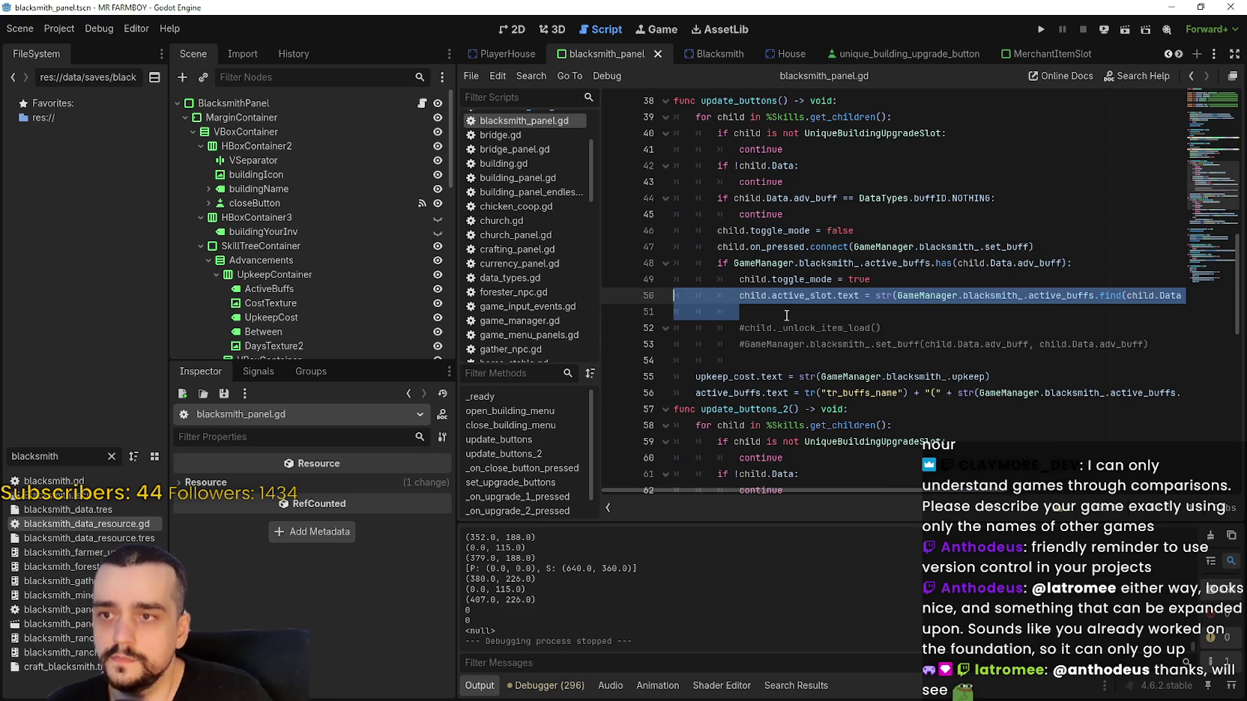
key("ctrl+v")
type("hild")
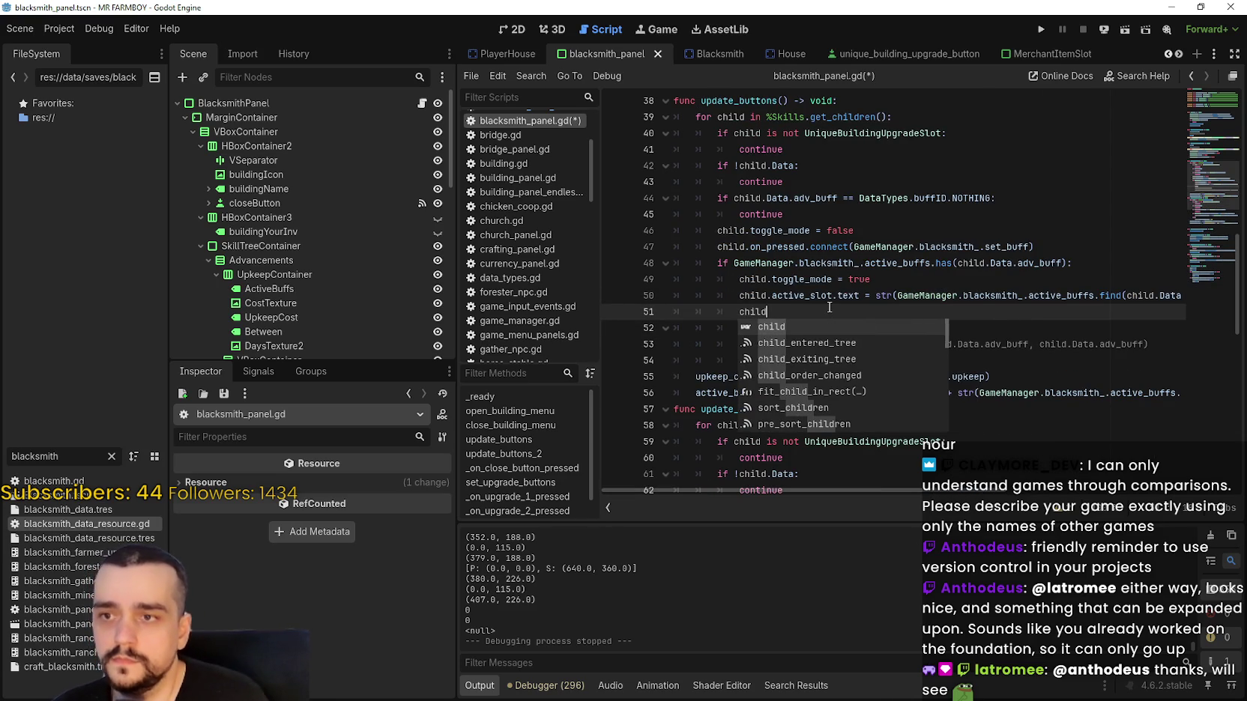
type(".press")
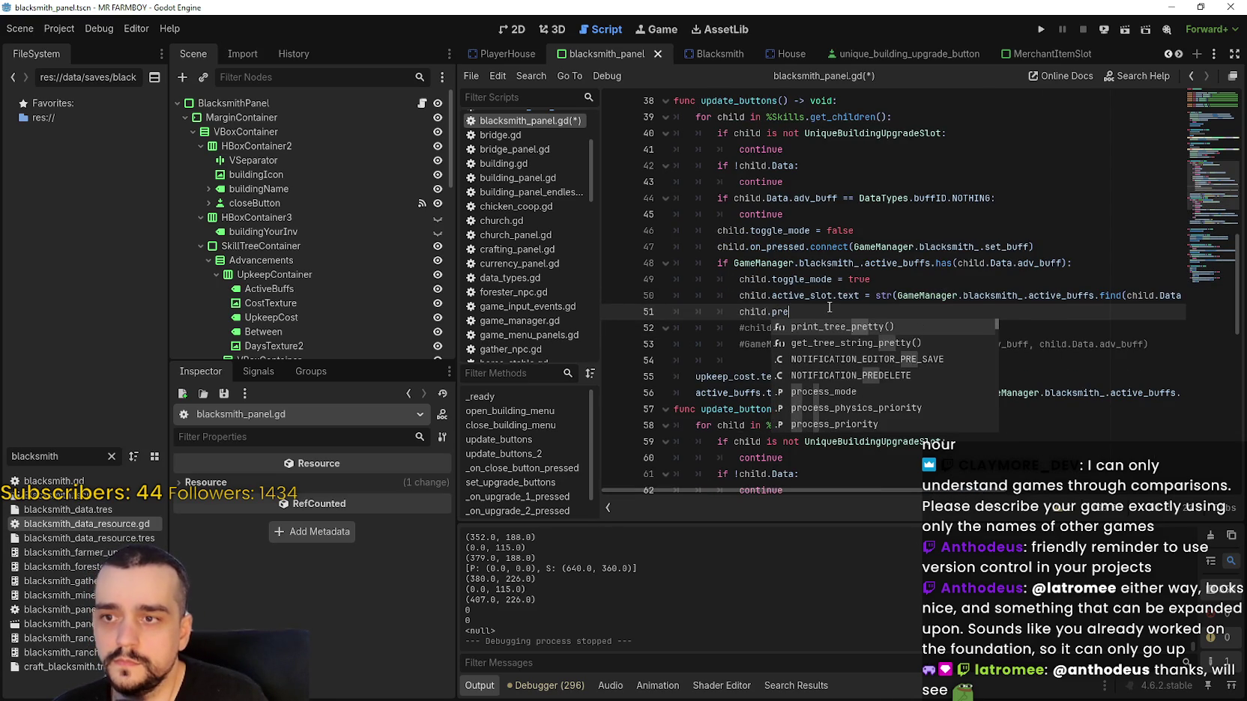
key("BackSpace")
key("BackSpace")
key("BackSpace")
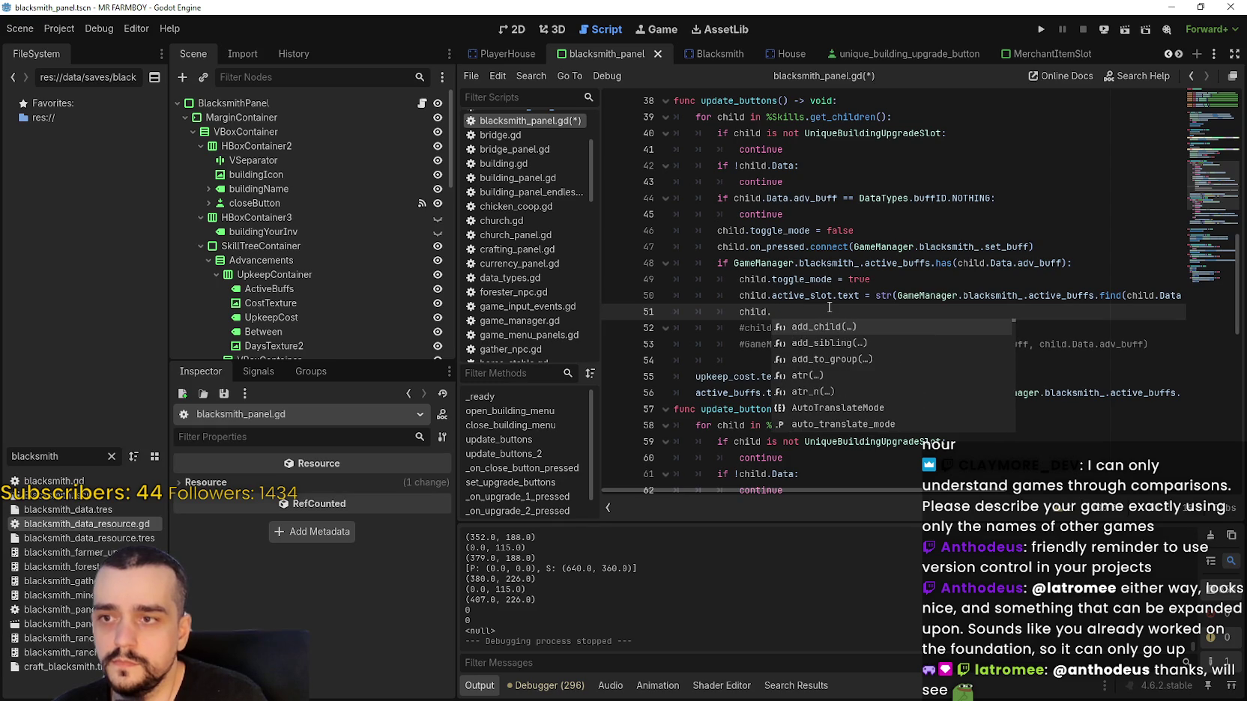
type("on")
key("BackSpace")
key("BackSpace")
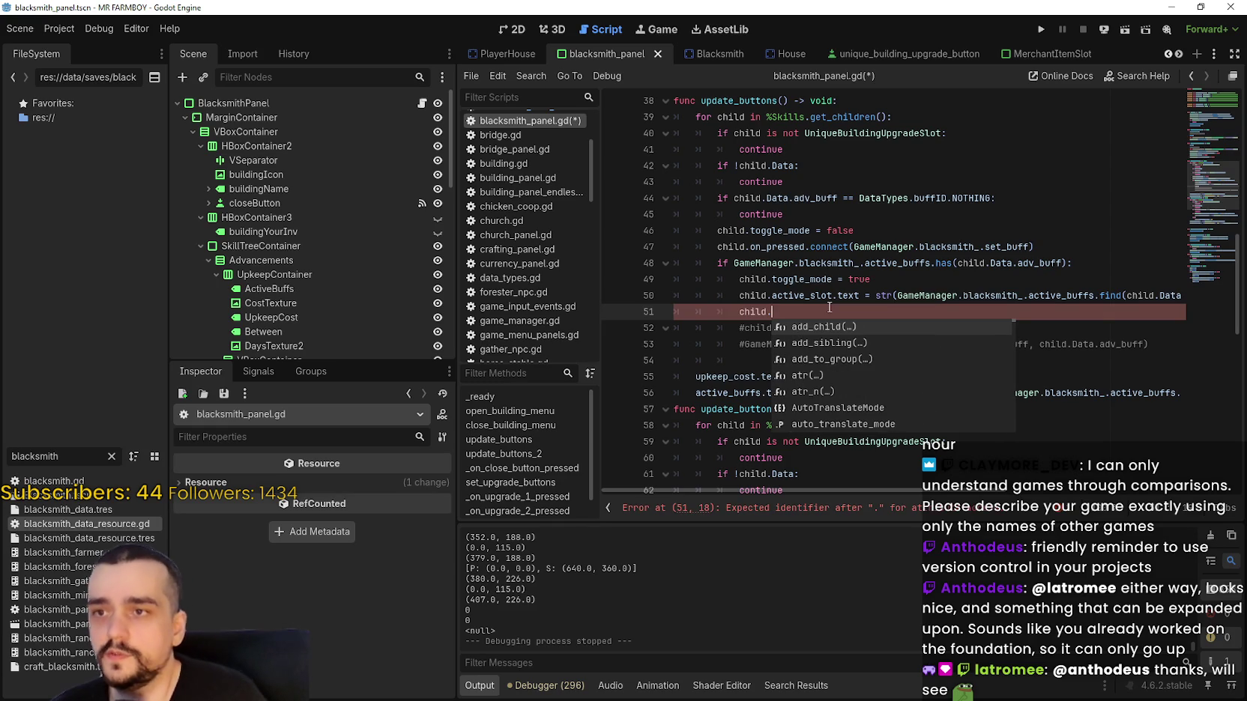
Type the loop variable on line 39 as UniqueBuildingUpgradeSlot, then continue 'child.press' on line 51.
left_click(745, 117)
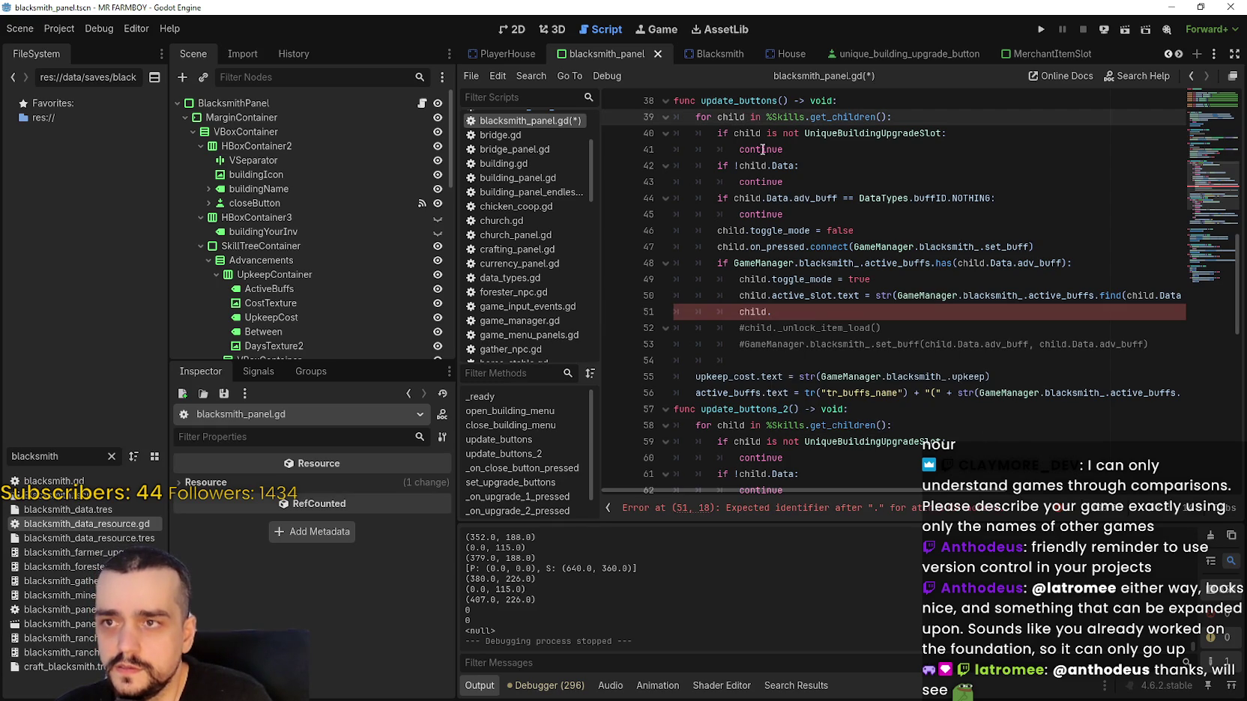
type(":")
scroll(282, 312, "down", 5)
scroll(314, 266, "down", 3)
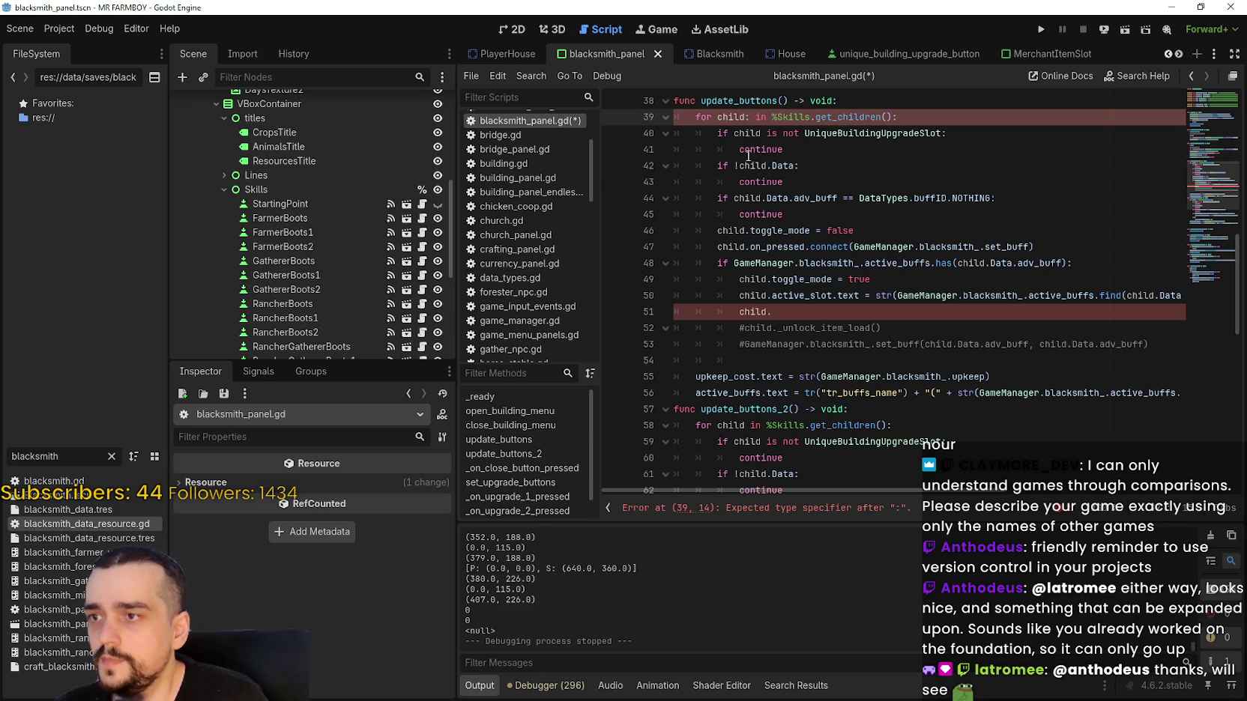
type("Unique")
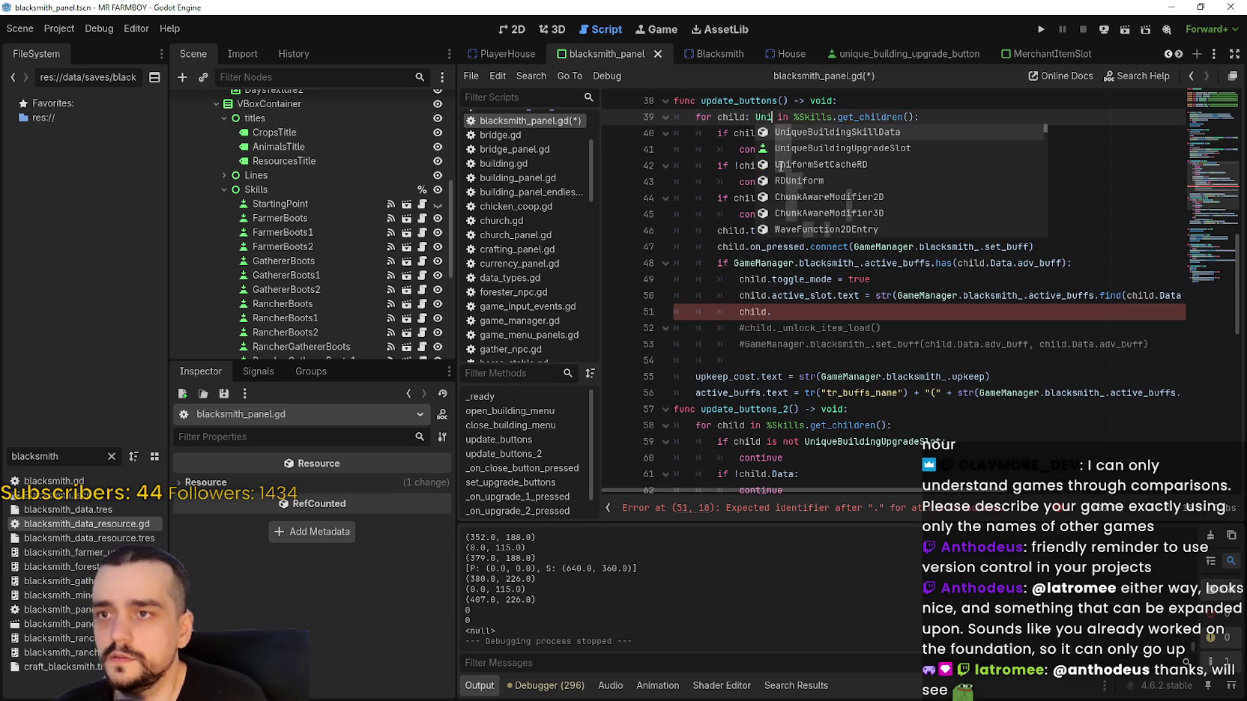
key("Return")
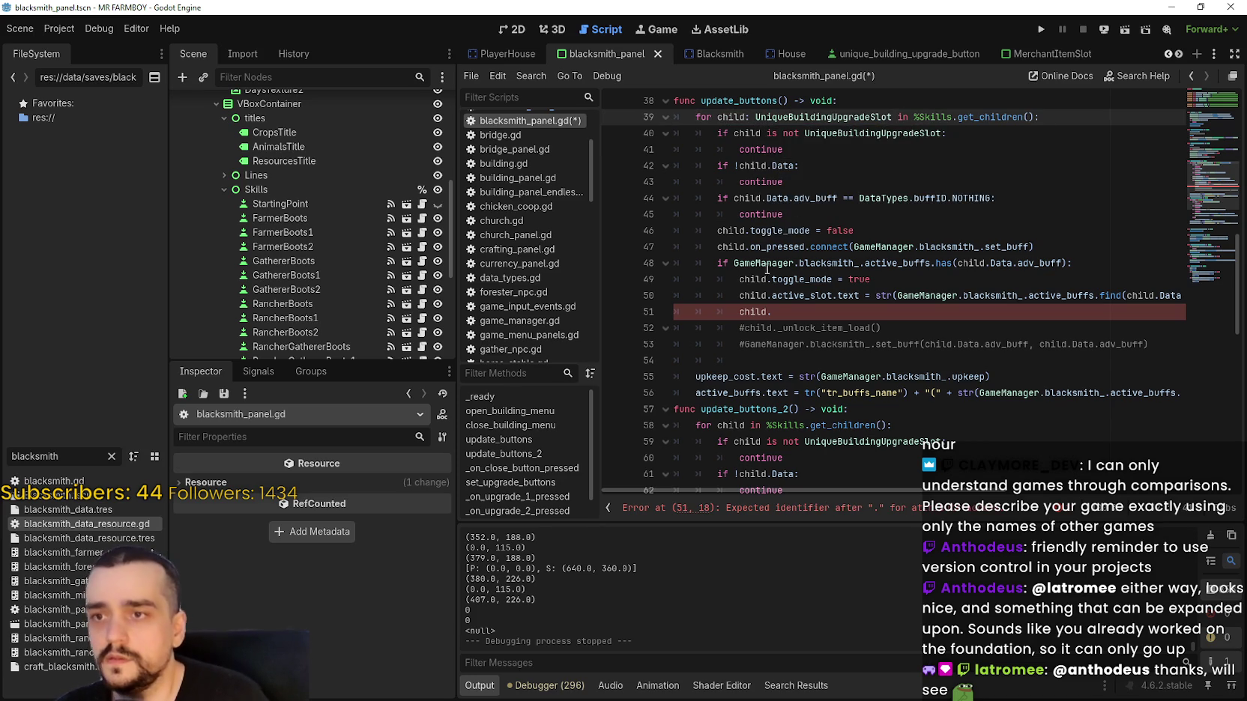
left_click(790, 314)
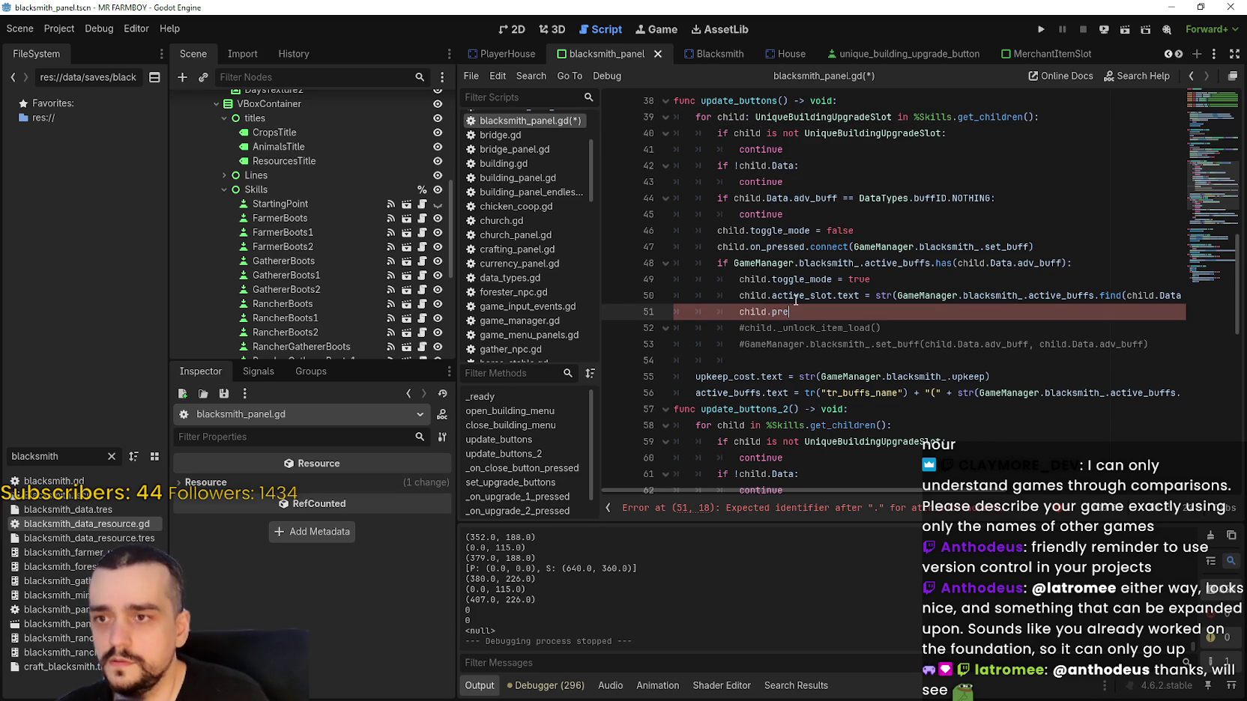
type("ss")
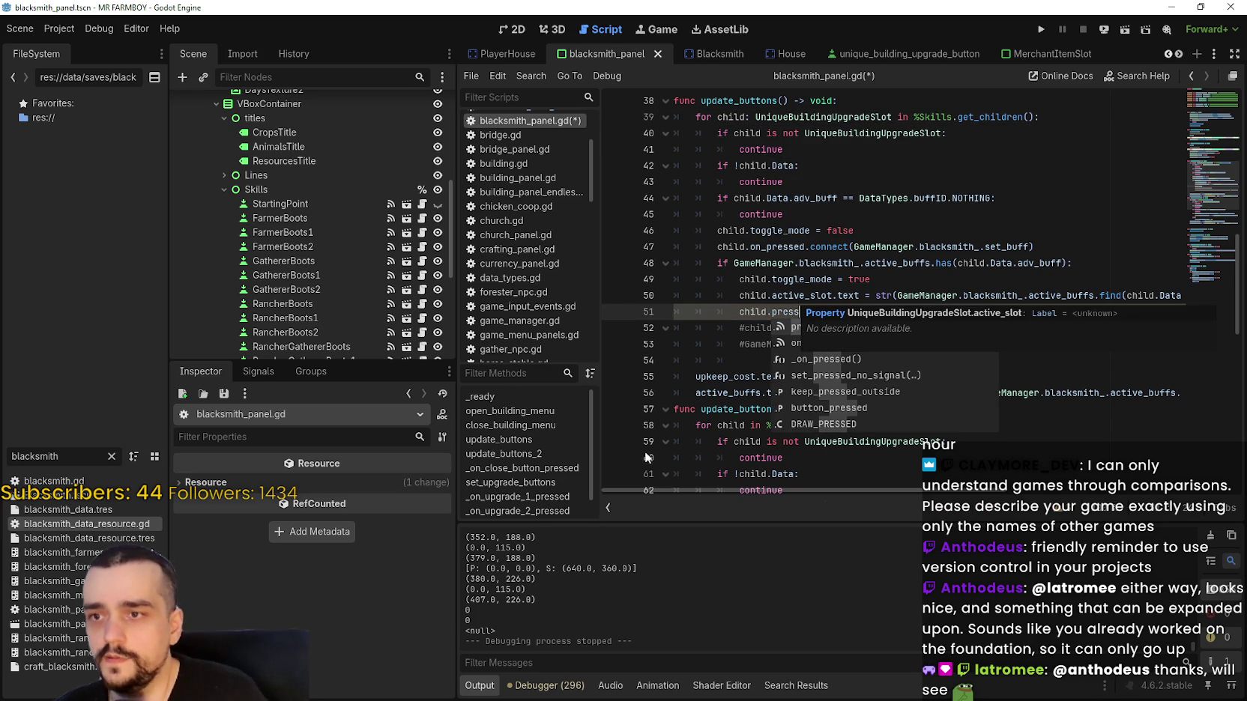
Inspect the GathererBoots slot's BaseButton properties in the Inspector.
left_click(284, 261)
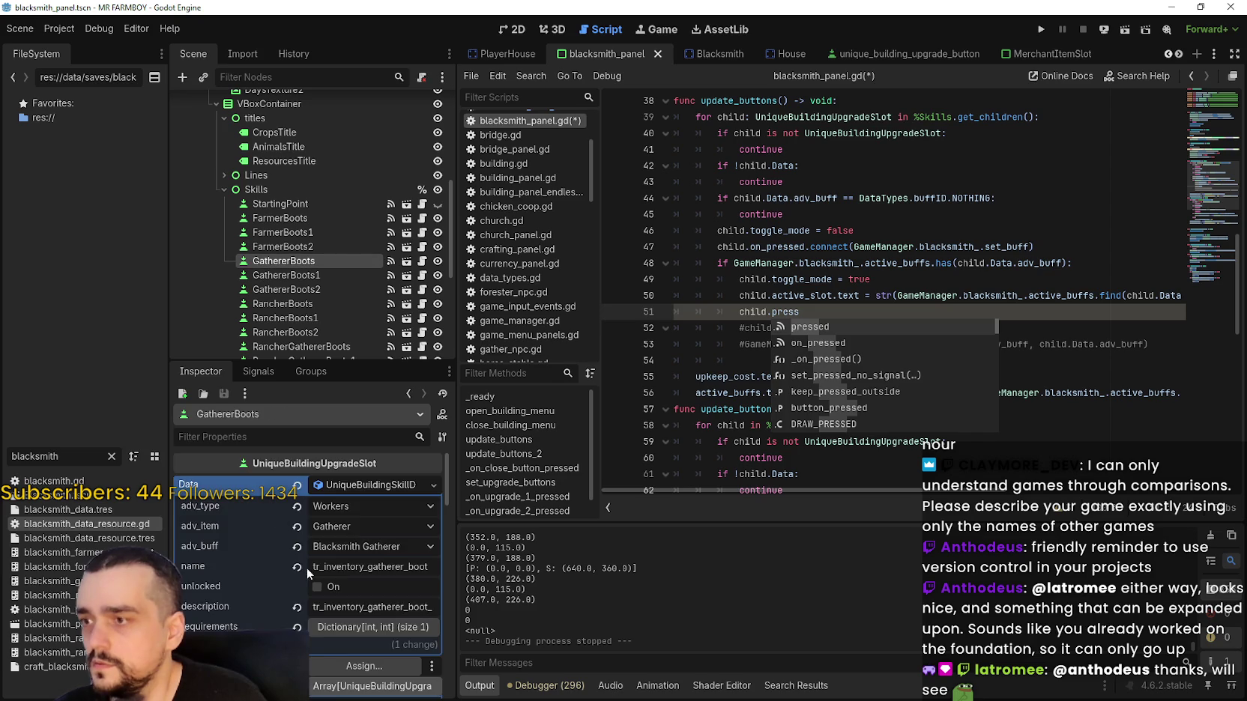
left_click(361, 486)
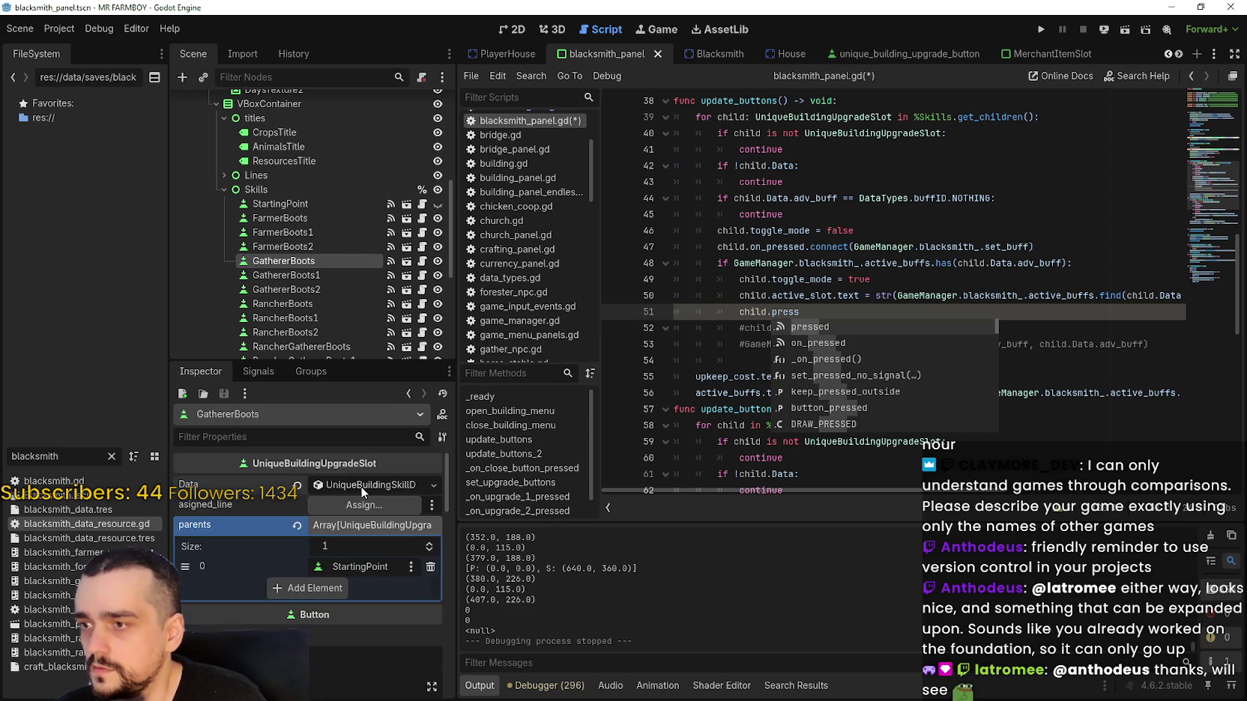
scroll(278, 592, "down", 10)
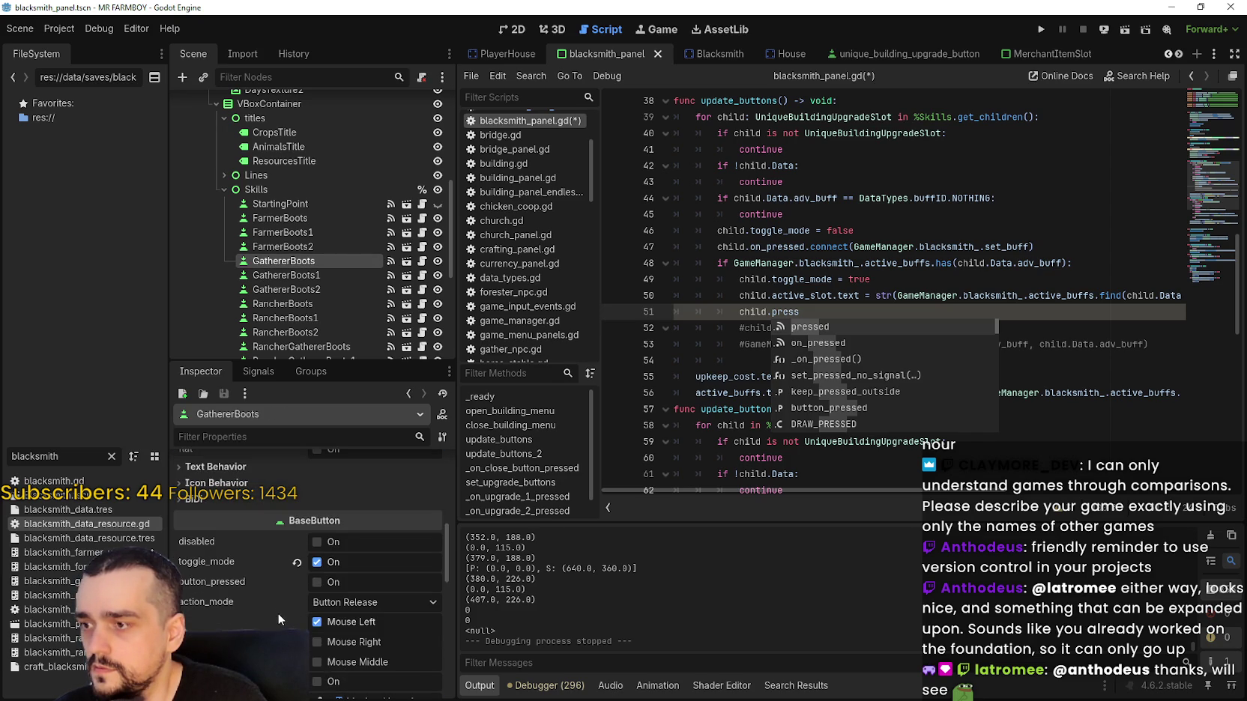
scroll(253, 575, "down", 1)
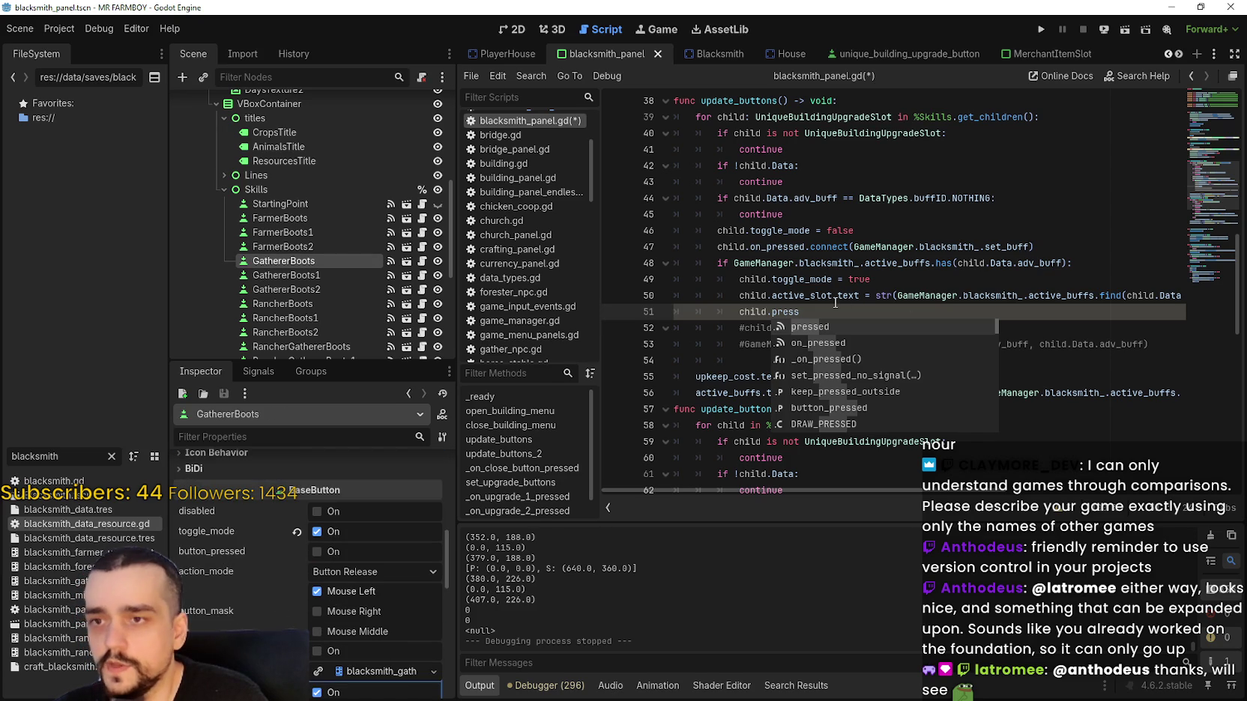
Change line 51 to child.button_pressed = true and save blacksmith_panel.gd.
key("BackSpace")
key("BackSpace")
key("BackSpace")
type("but")
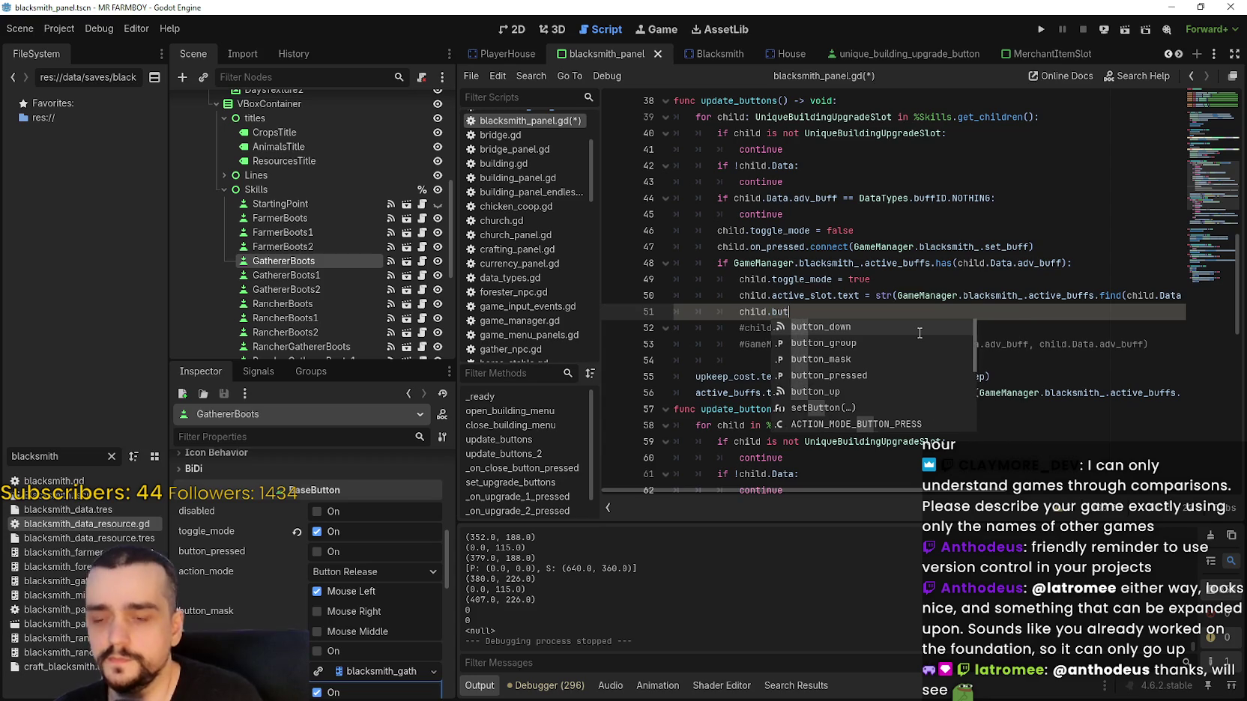
type("ton")
key("Down")
key("Return")
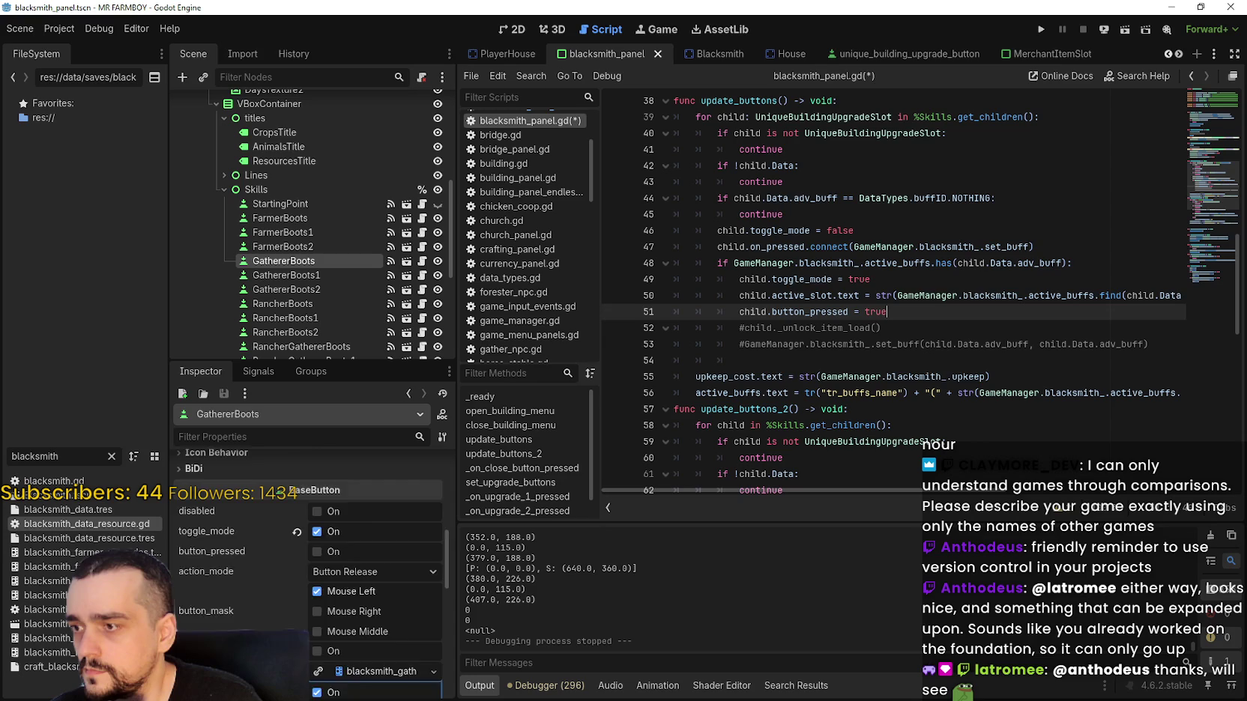
scroll(359, 600, "up", 1)
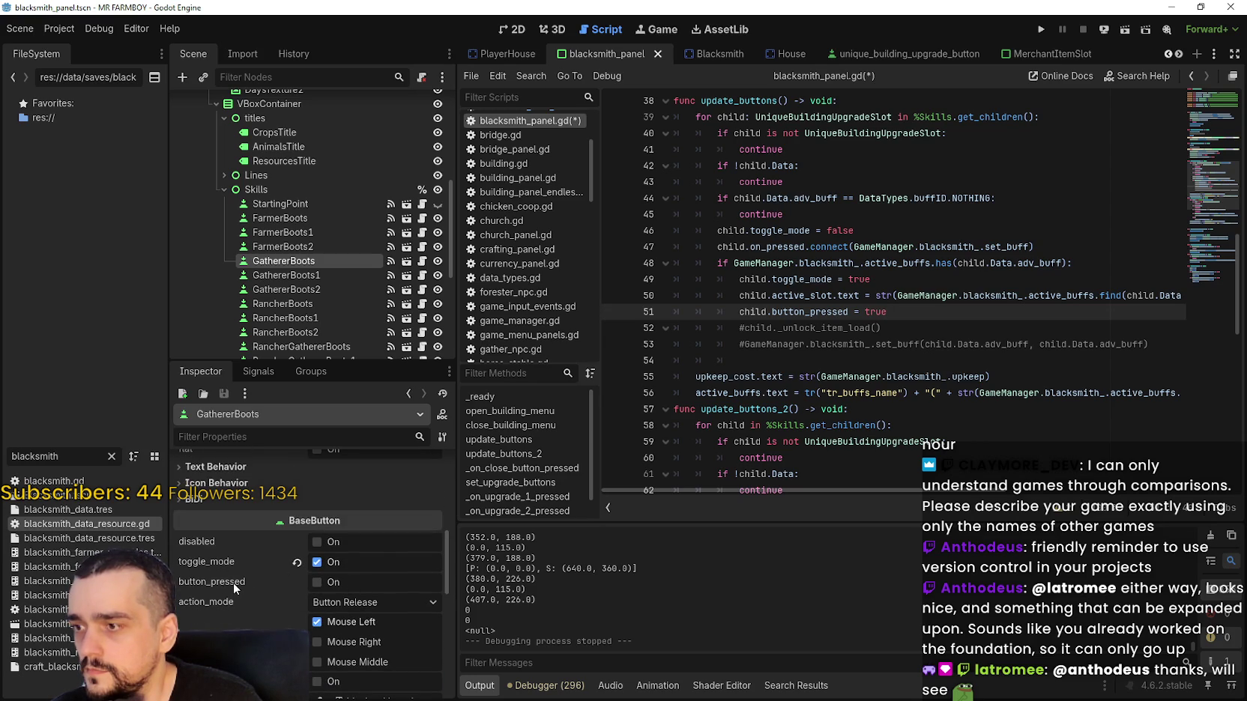
key("ctrl+s")
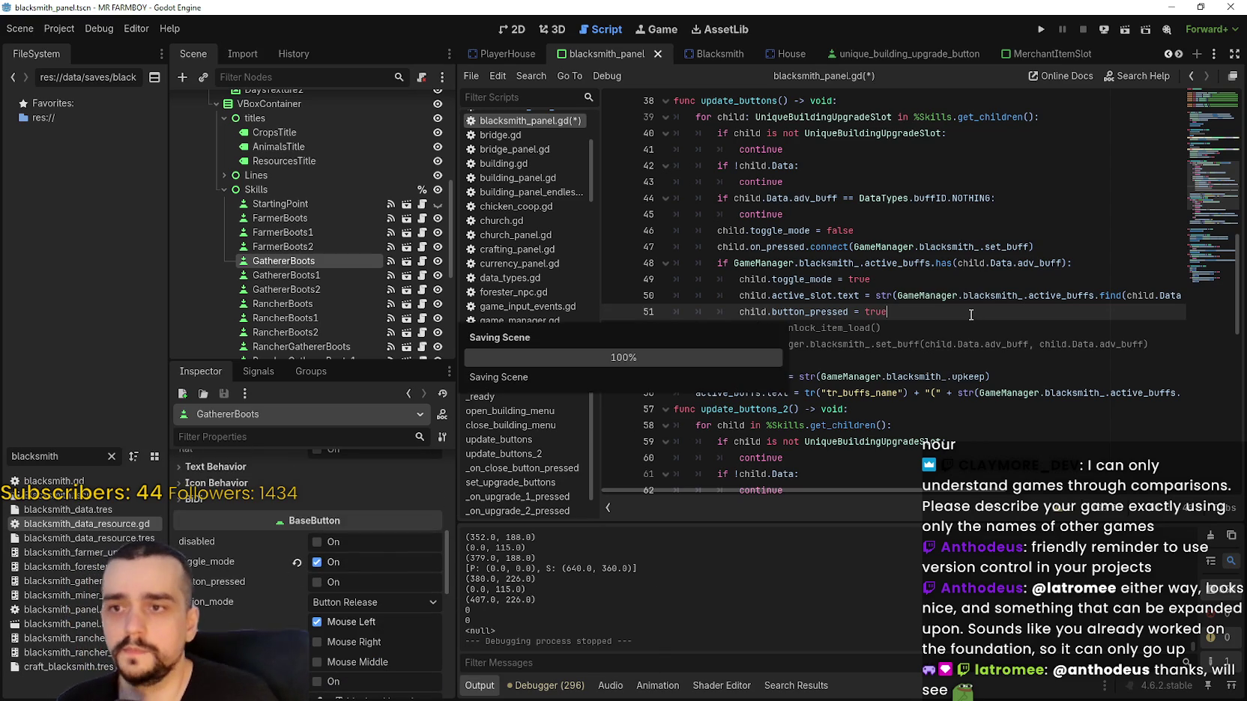
Review the child.Data.adv_buff check on line 48, then open unique_buildings_upgrade_slot.gd.
scroll(917, 322, "up", 1)
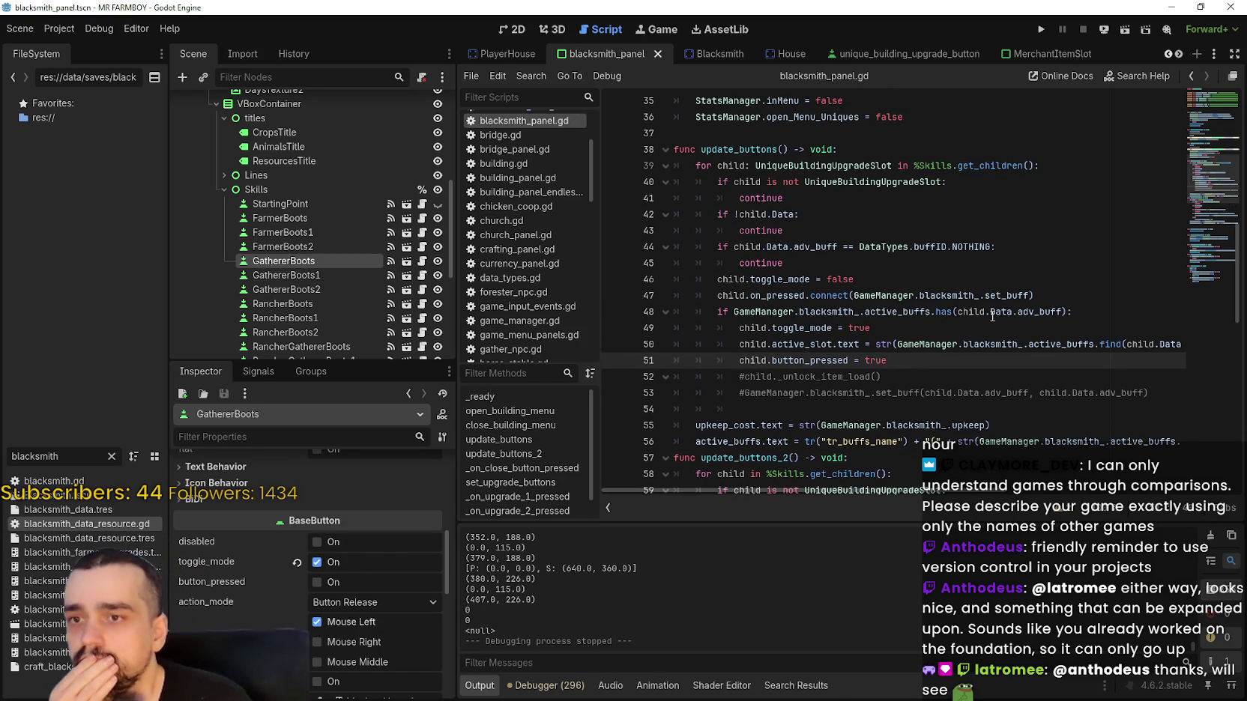
double_click(997, 313)
mouse_move(1035, 309)
left_mouse_down()
mouse_move(922, 312)
mouse_move(958, 312)
left_mouse_up()
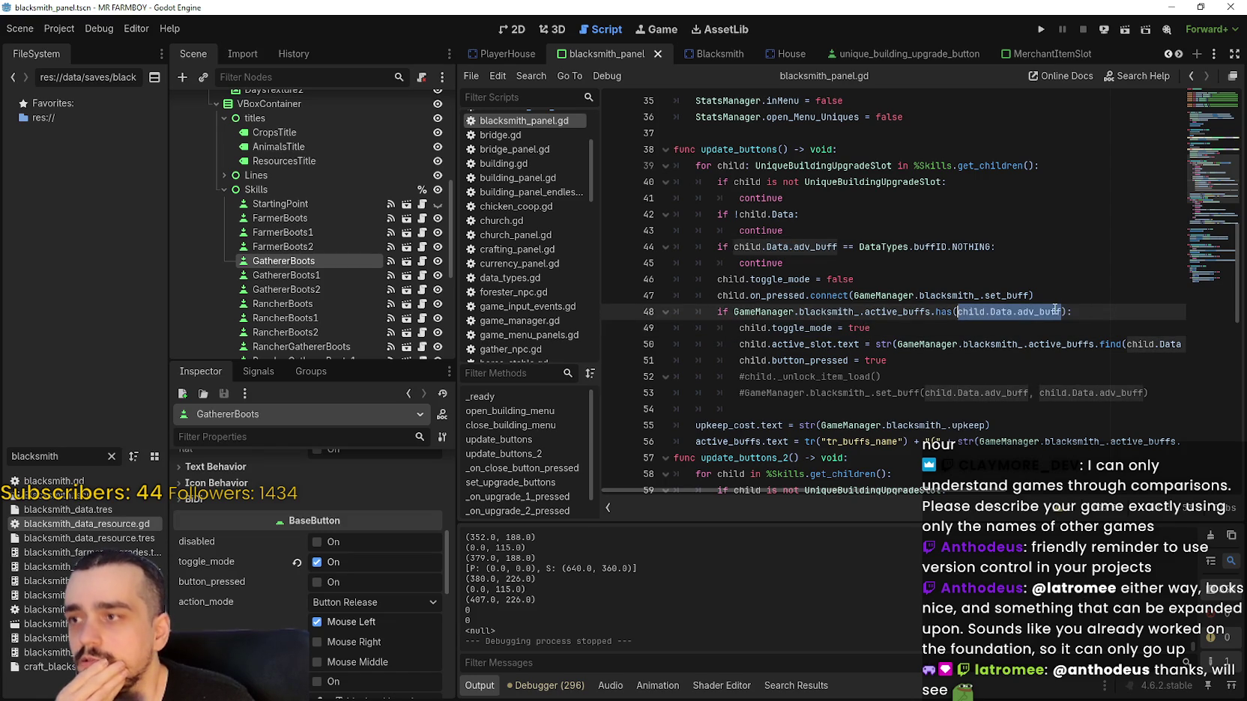
left_click(925, 359)
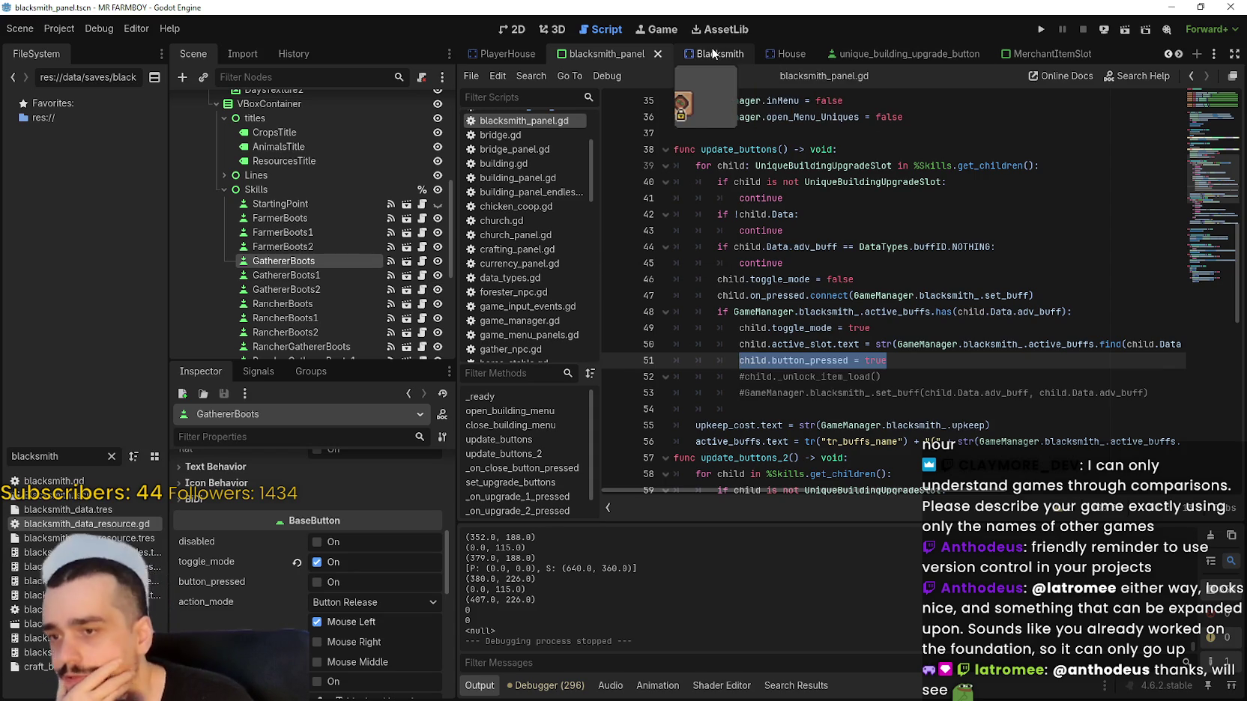
left_click(424, 262)
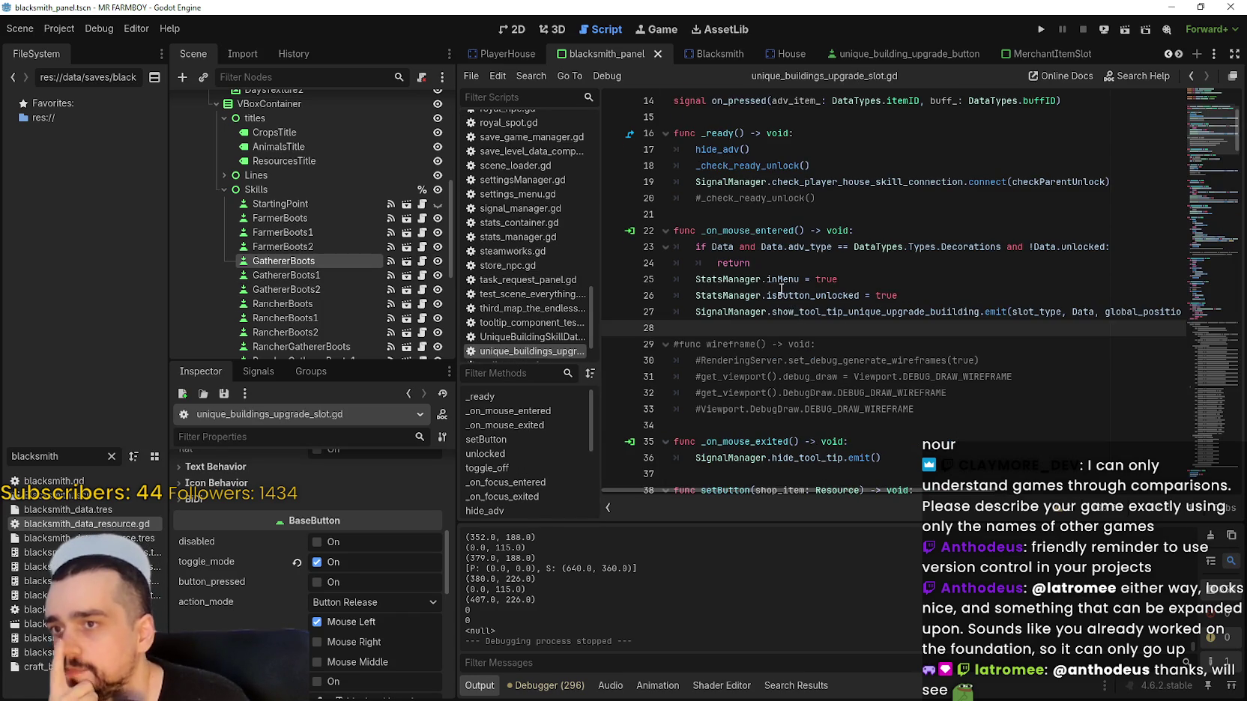
Look up the _check_ready_unlock definition and review its body.
scroll(781, 288, "up", 2)
double_click(756, 259)
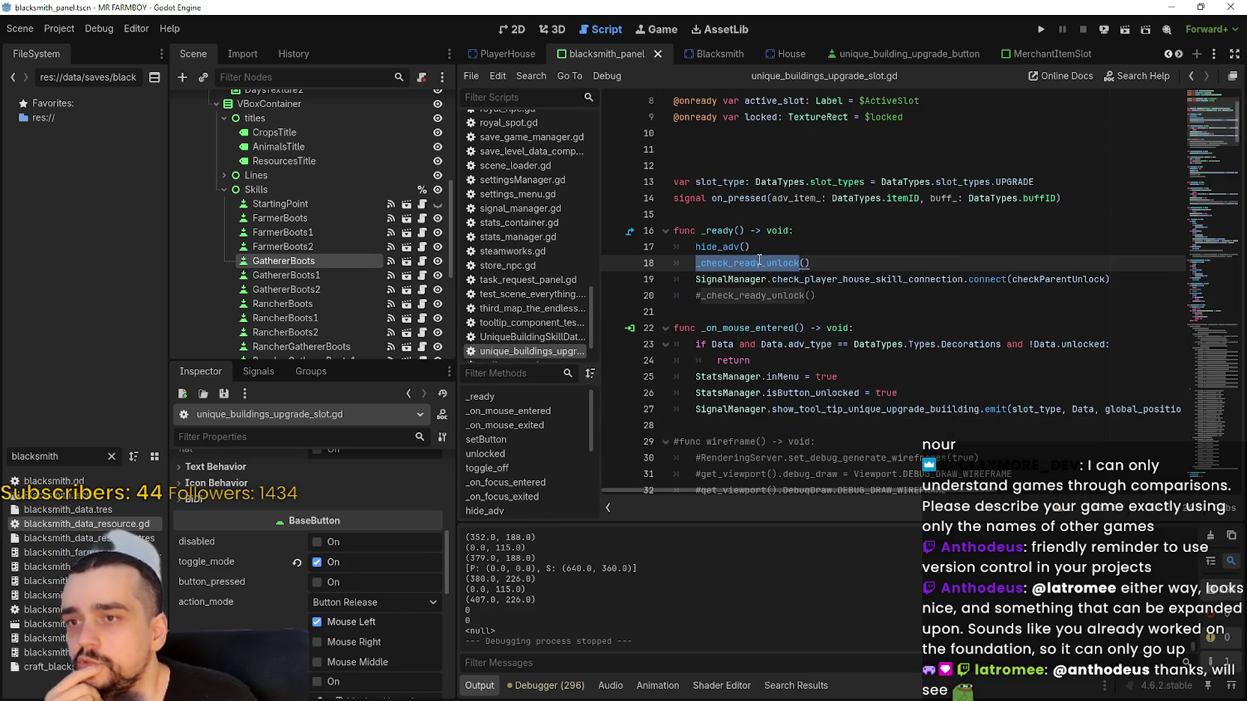
right_click(759, 260)
left_click(837, 530)
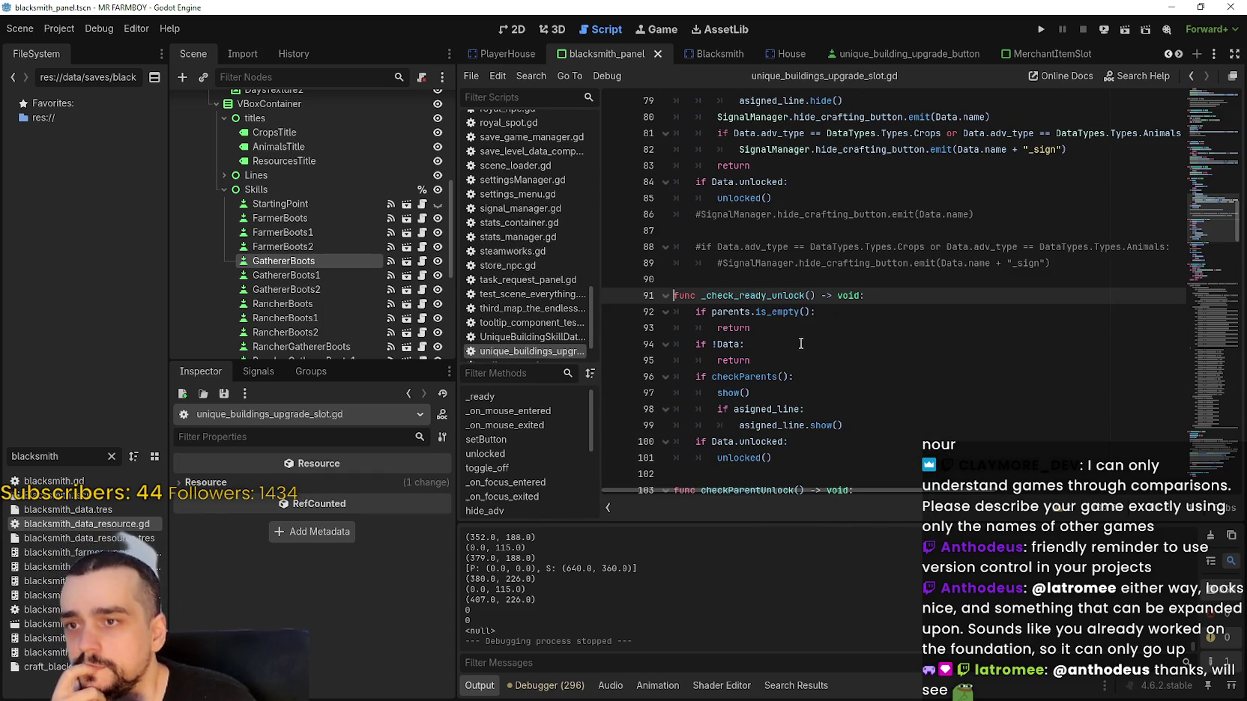
mouse_move(881, 428)
left_mouse_down()
mouse_move(787, 421)
mouse_move(675, 327)
mouse_move(660, 287)
left_mouse_up()
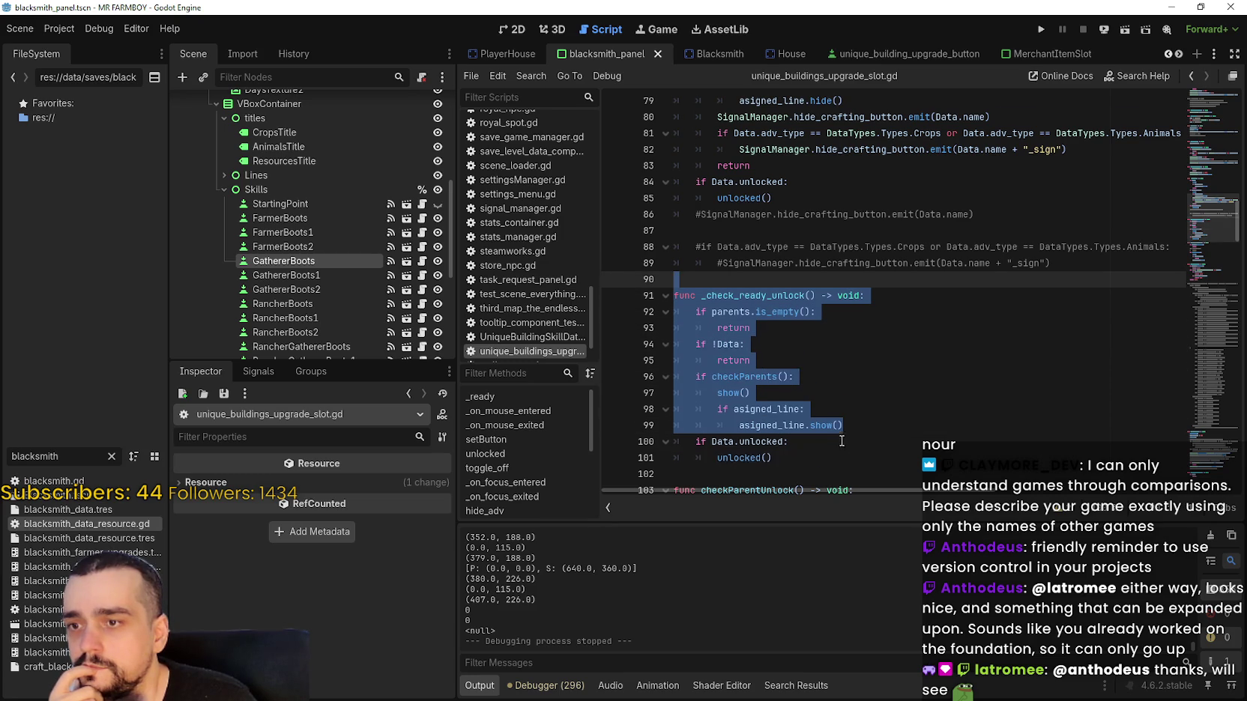
scroll(843, 442, "down", 1)
mouse_move(772, 409)
left_mouse_down()
mouse_move(705, 360)
mouse_move(664, 243)
left_mouse_up()
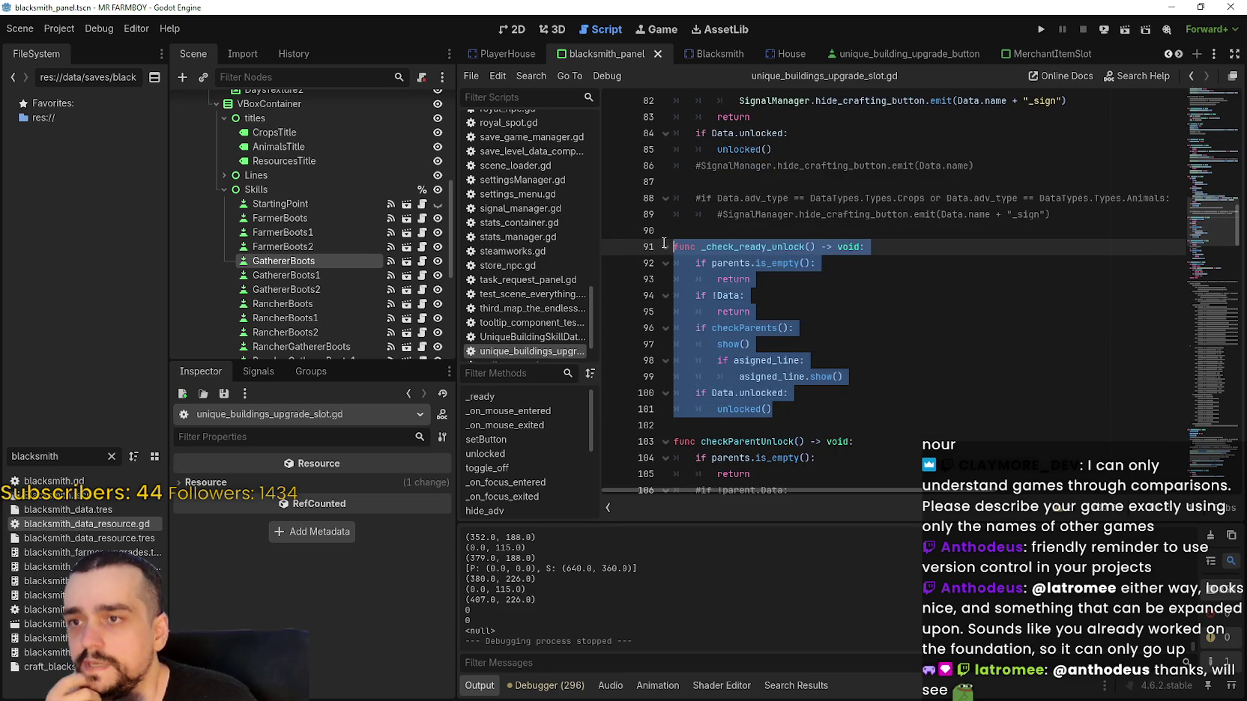
double_click(788, 248)
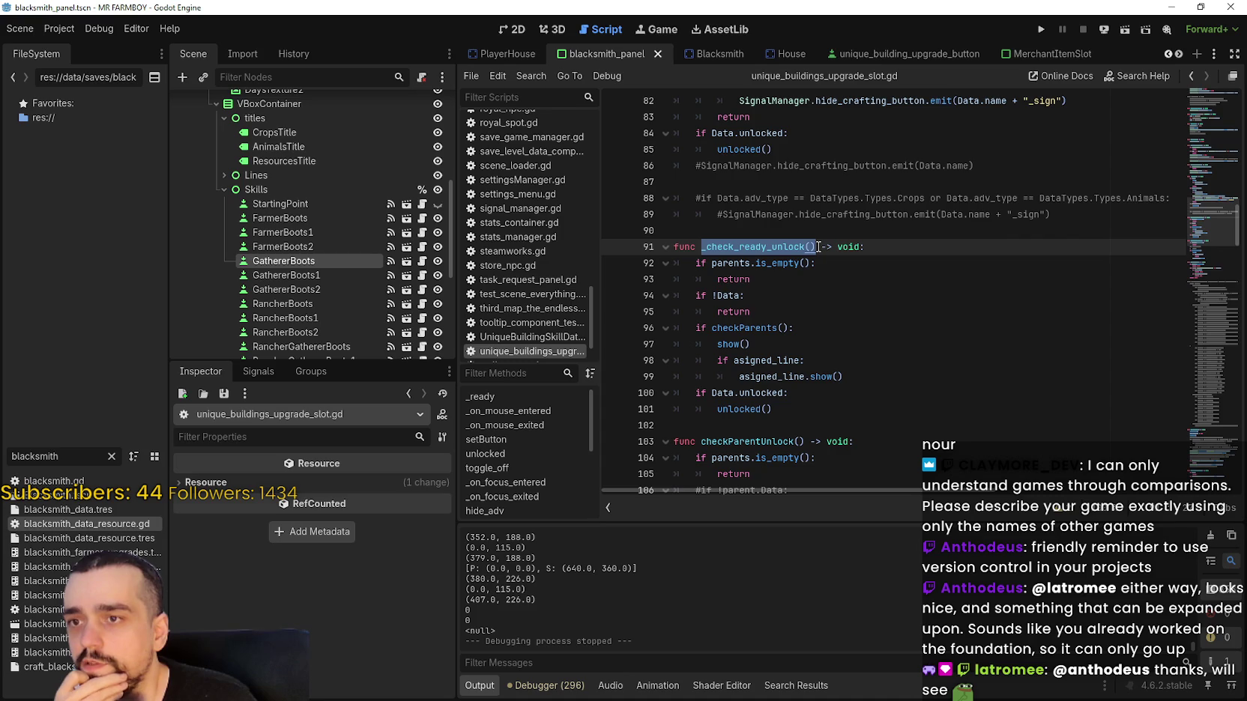
Scroll via the minimap to _unlock_item_load and its commented signal emit on line 233.
scroll(929, 326, "down", 4)
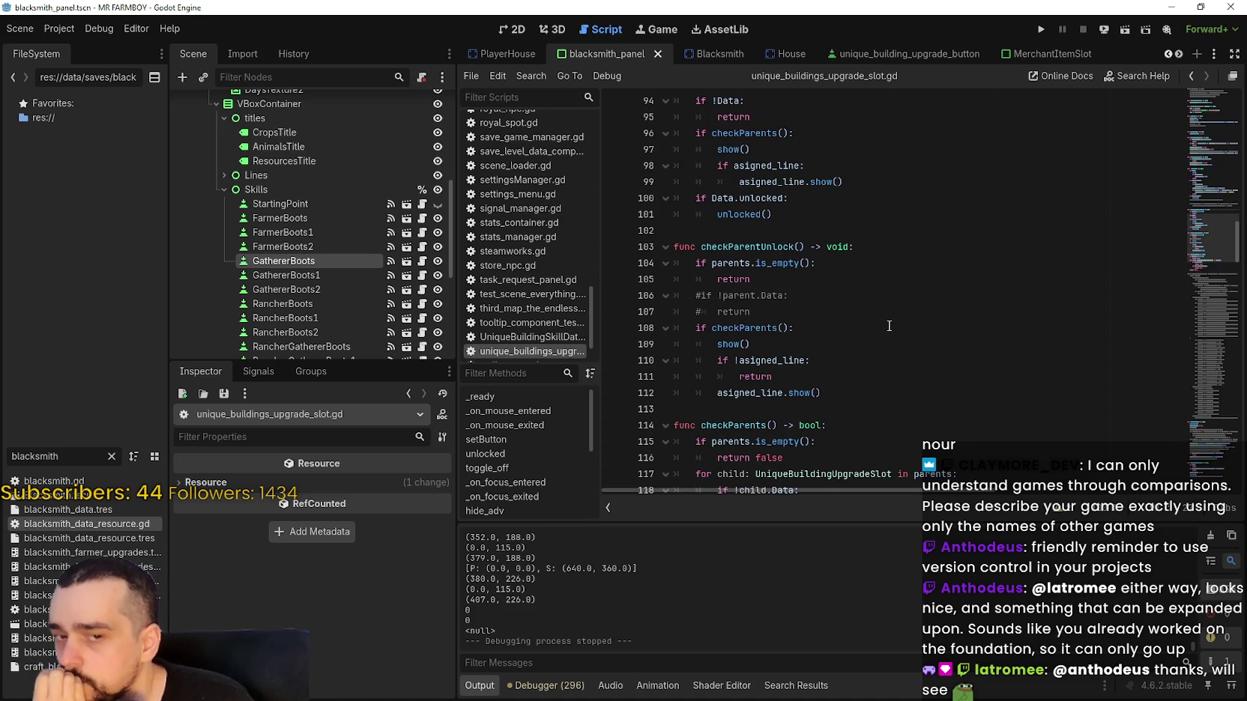
scroll(889, 326, "down", 5)
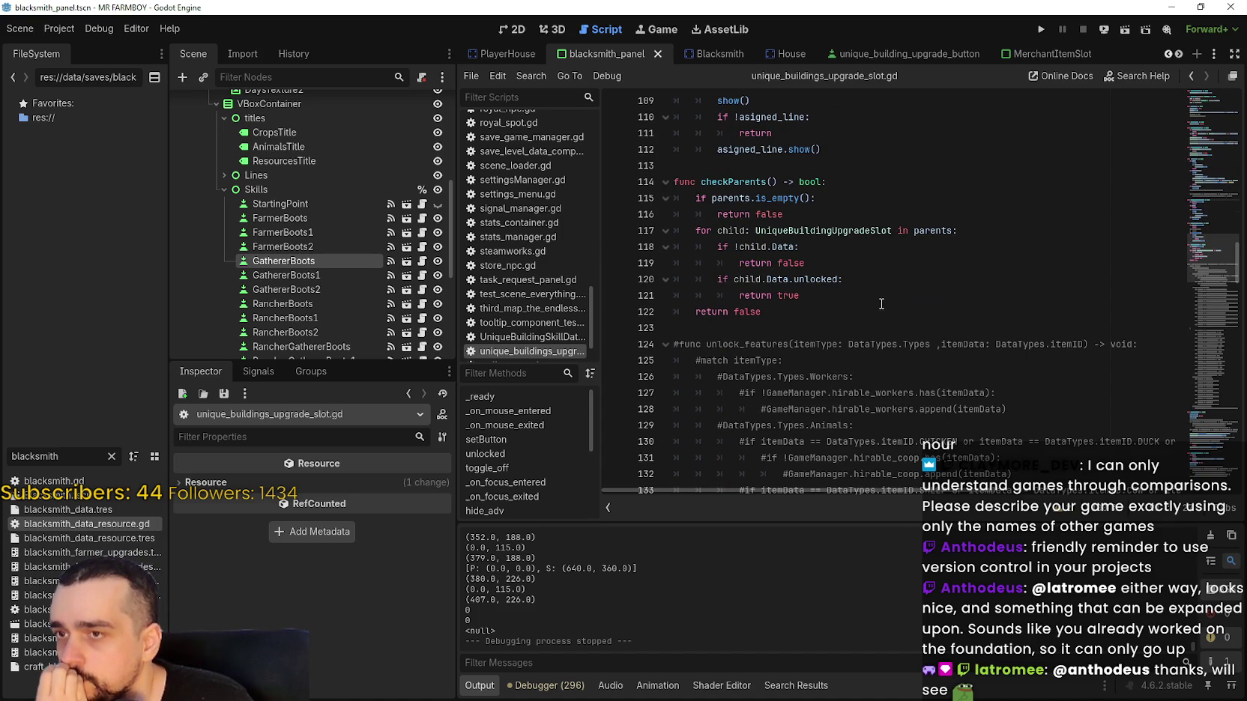
scroll(957, 321, "down", 2)
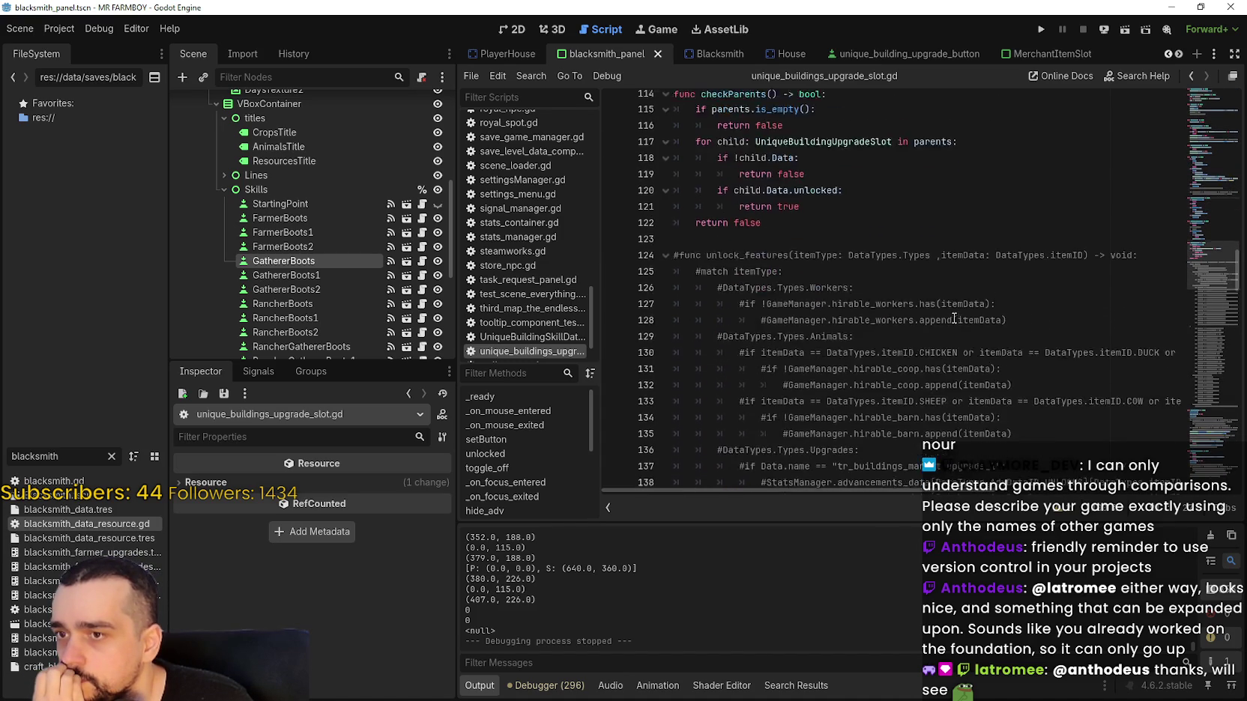
left_click(1201, 401)
left_click_drag(1201, 380, 1194, 428)
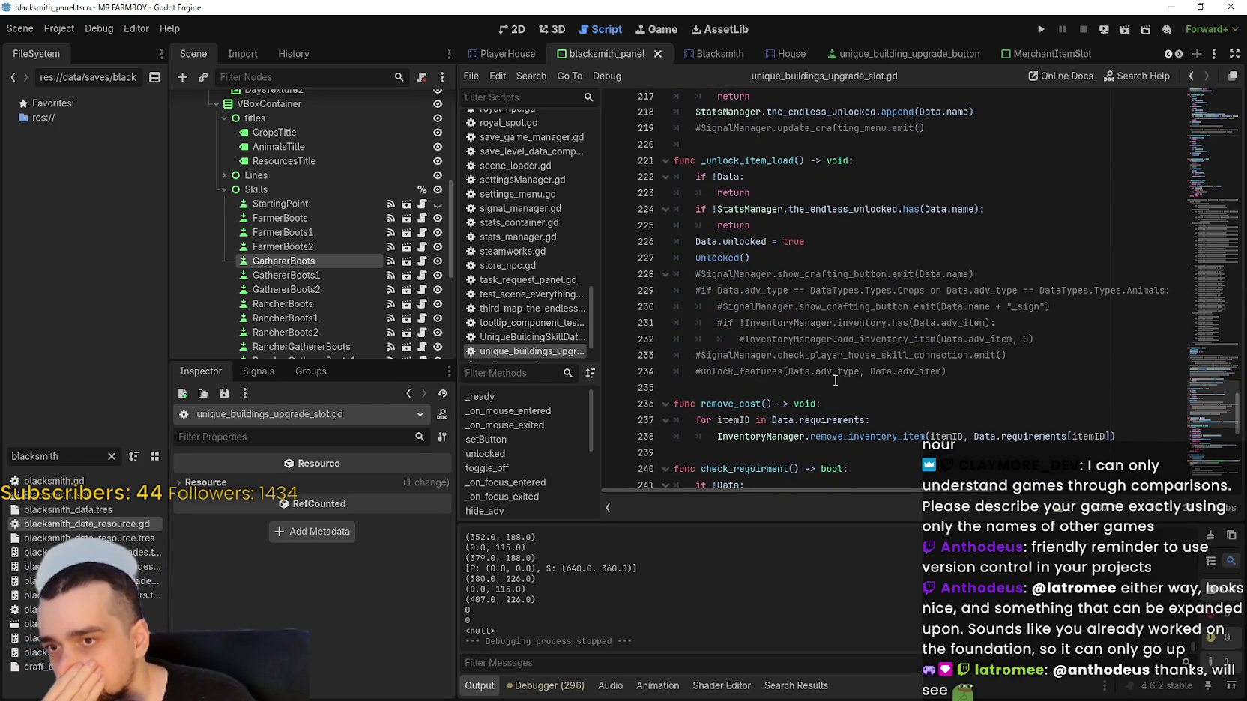
scroll(874, 351, "up", 5)
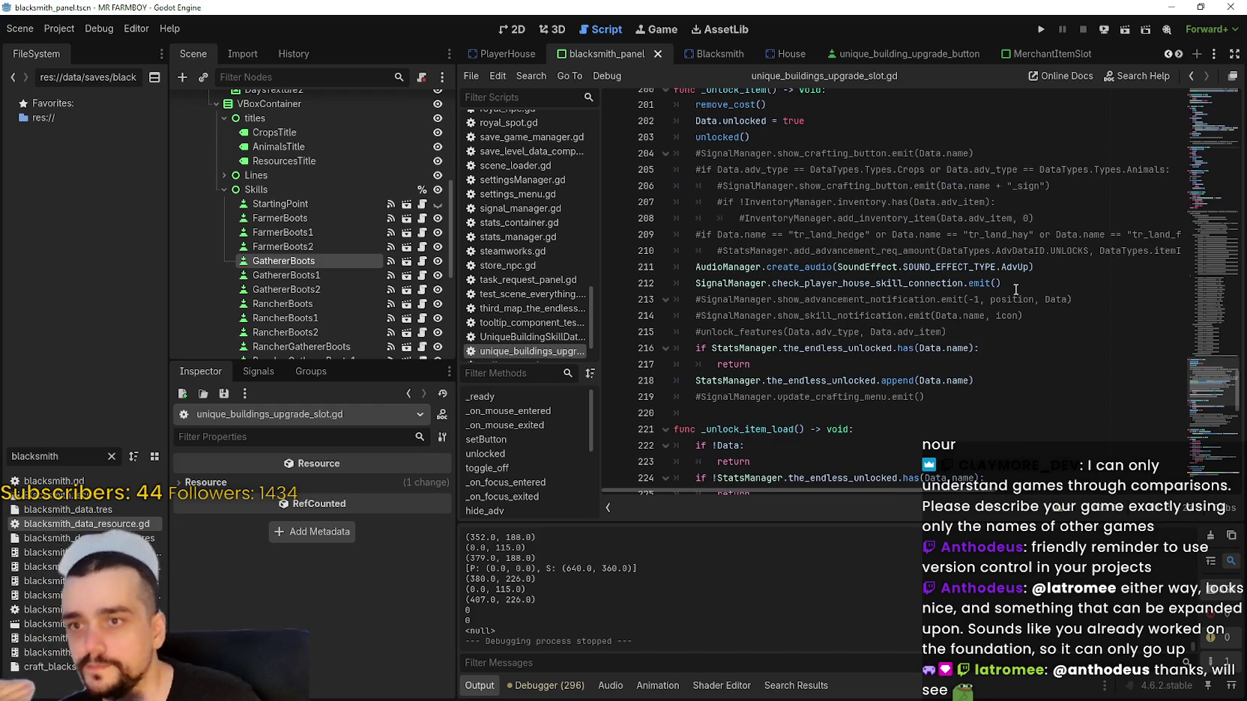
scroll(1005, 284, "down", 4)
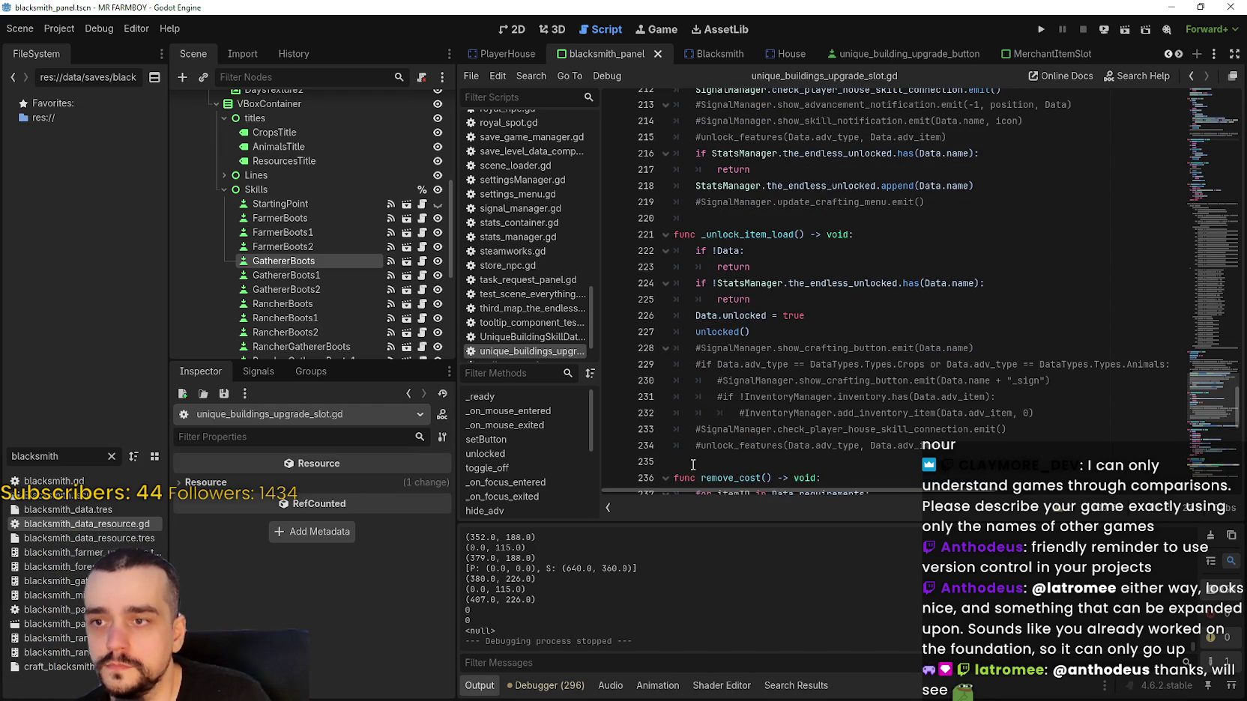
left_click(700, 432)
Uncomment the check_player_house_skill_connection emit on line 233 and search the project for it.
key("BackSpace")
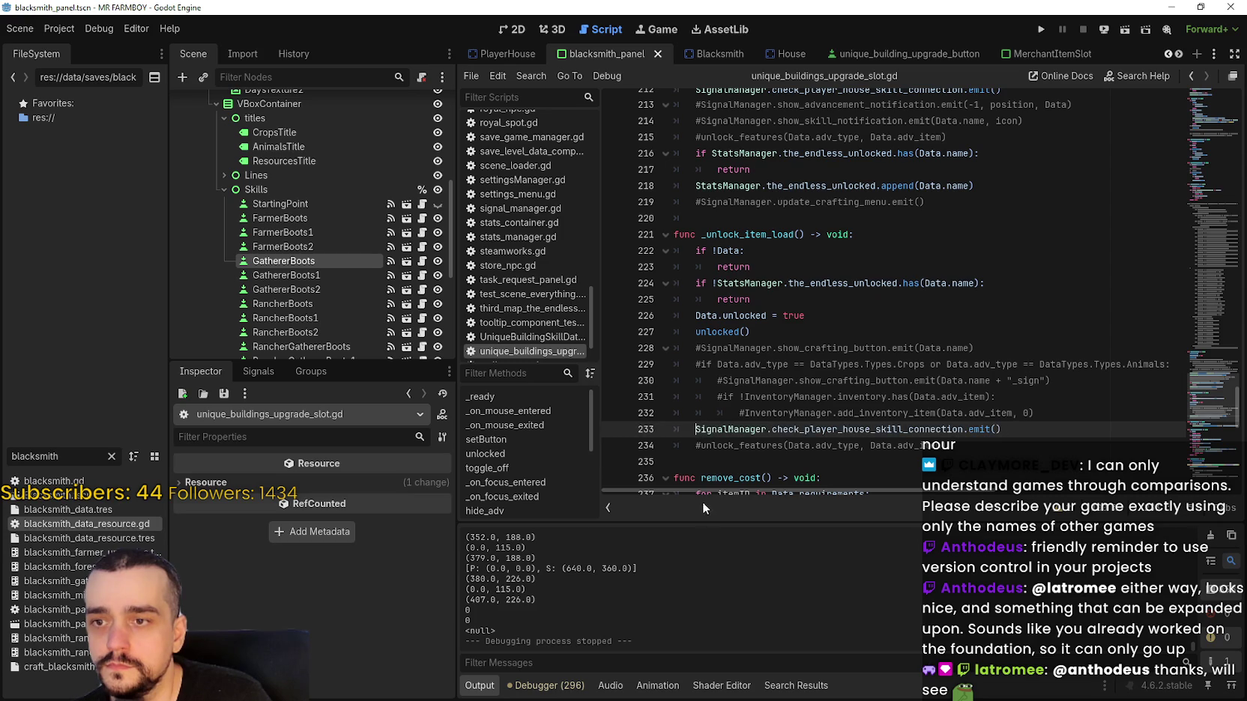
double_click(806, 431)
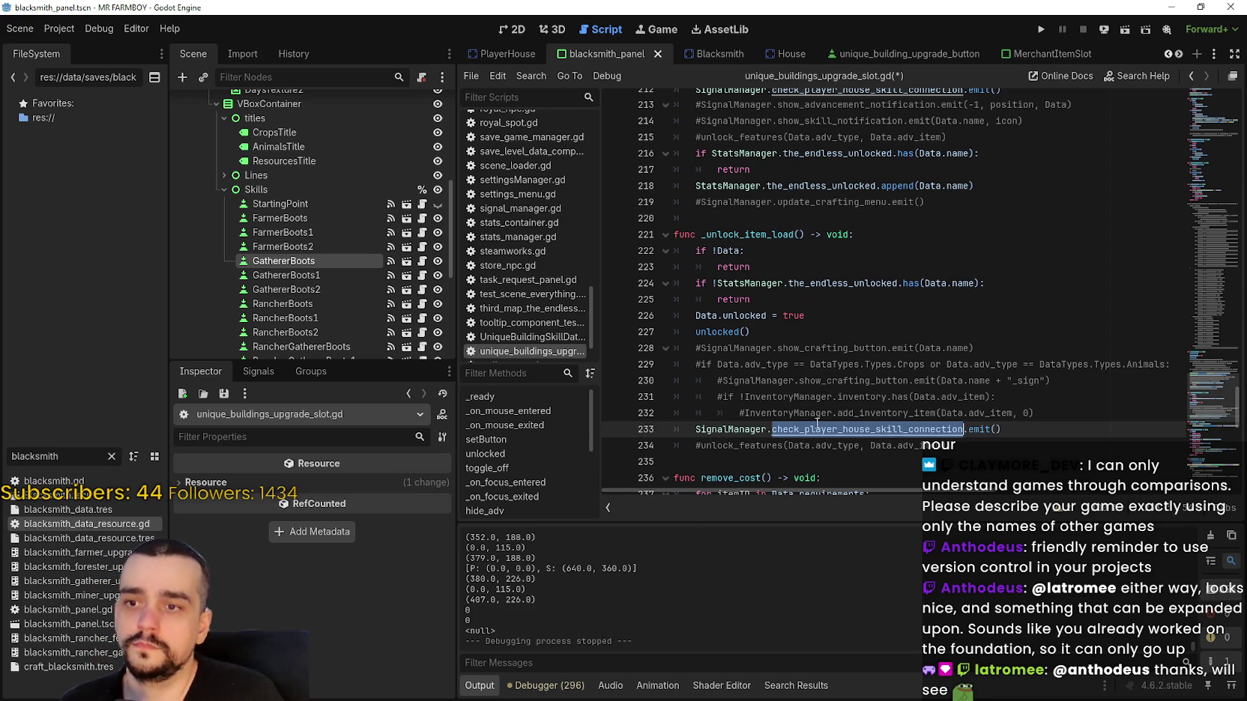
key("ctrl+shift+f")
left_click(636, 414)
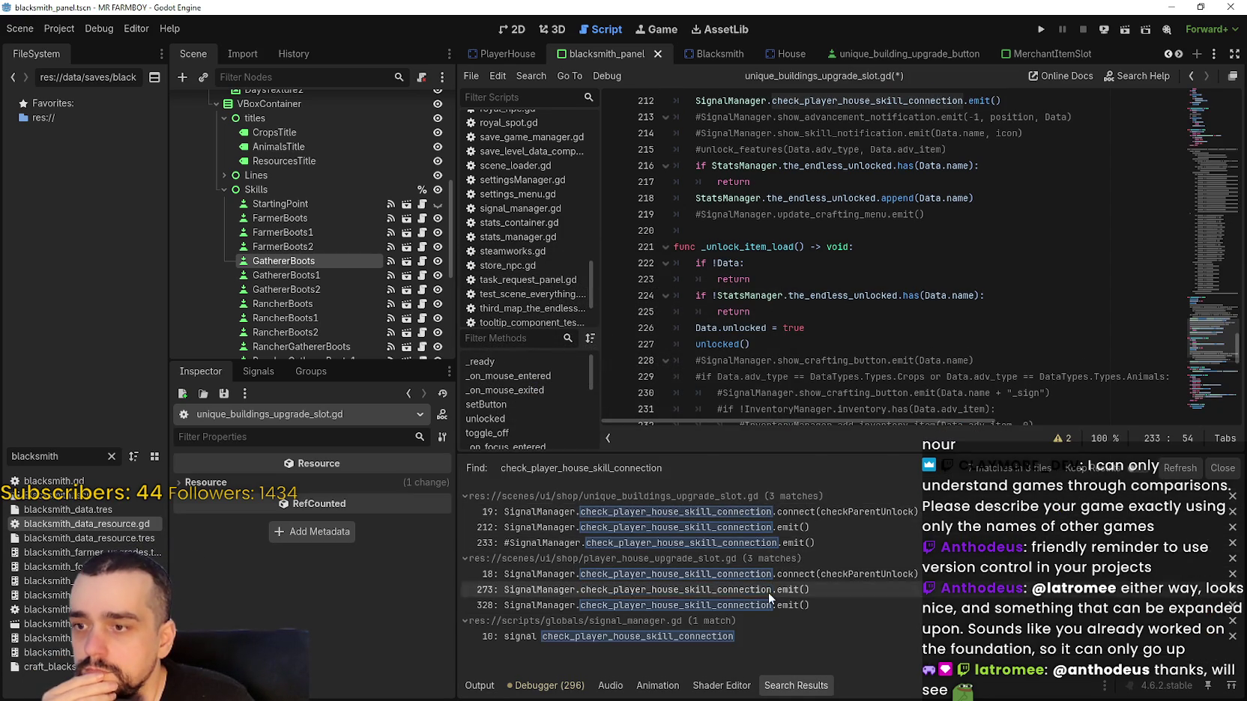
left_click(678, 543)
Select _unlock_item_load on line 221 and prefill Find in Files with it.
left_click(795, 312)
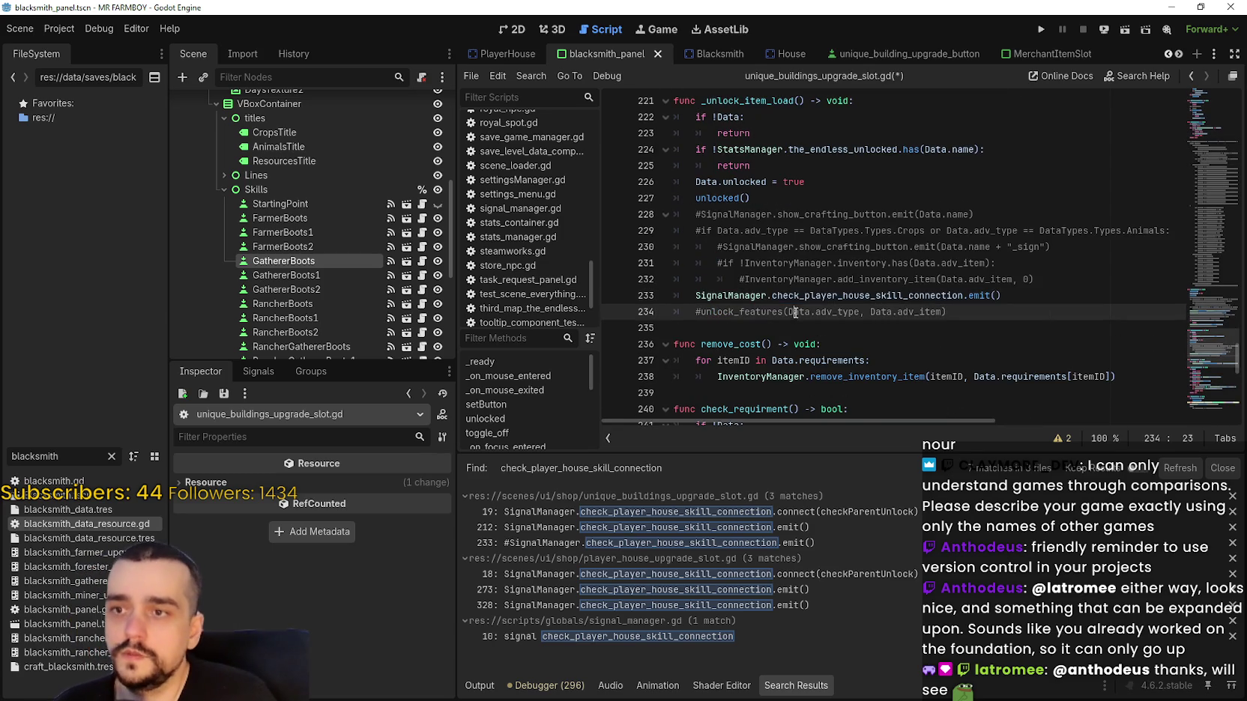
scroll(994, 338, "up", 2)
left_click_drag(701, 198, 825, 198)
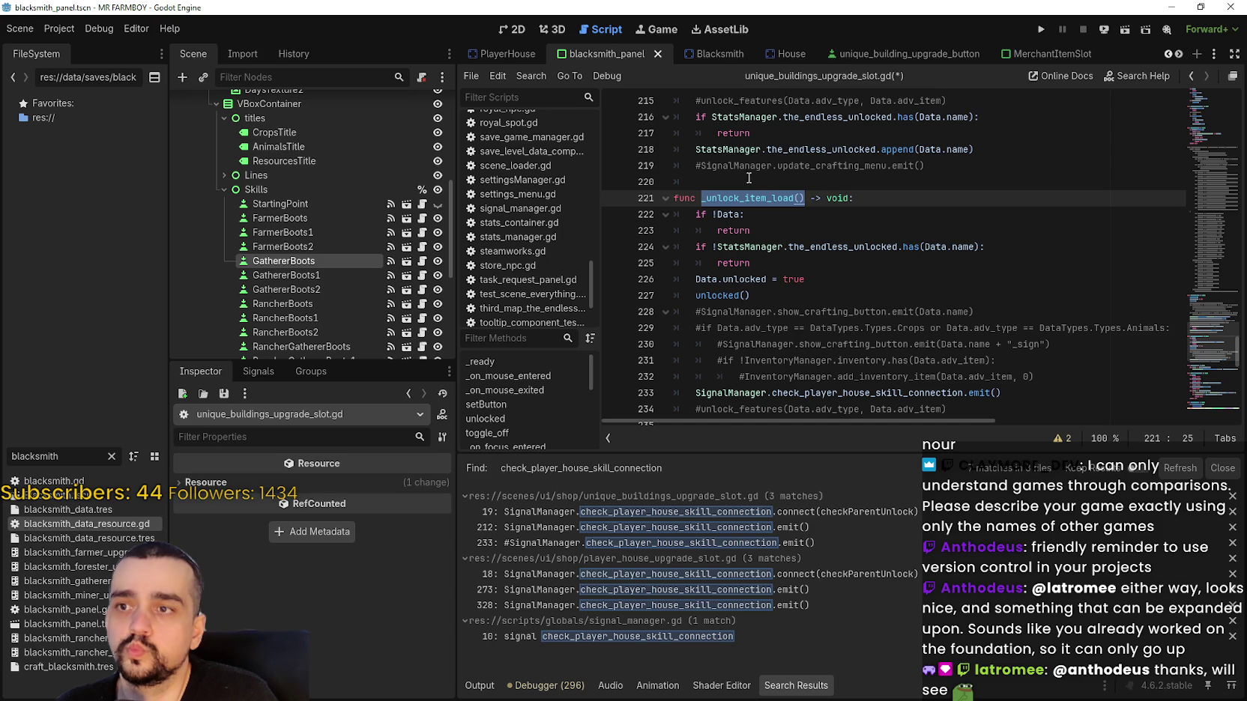
left_click(823, 220)
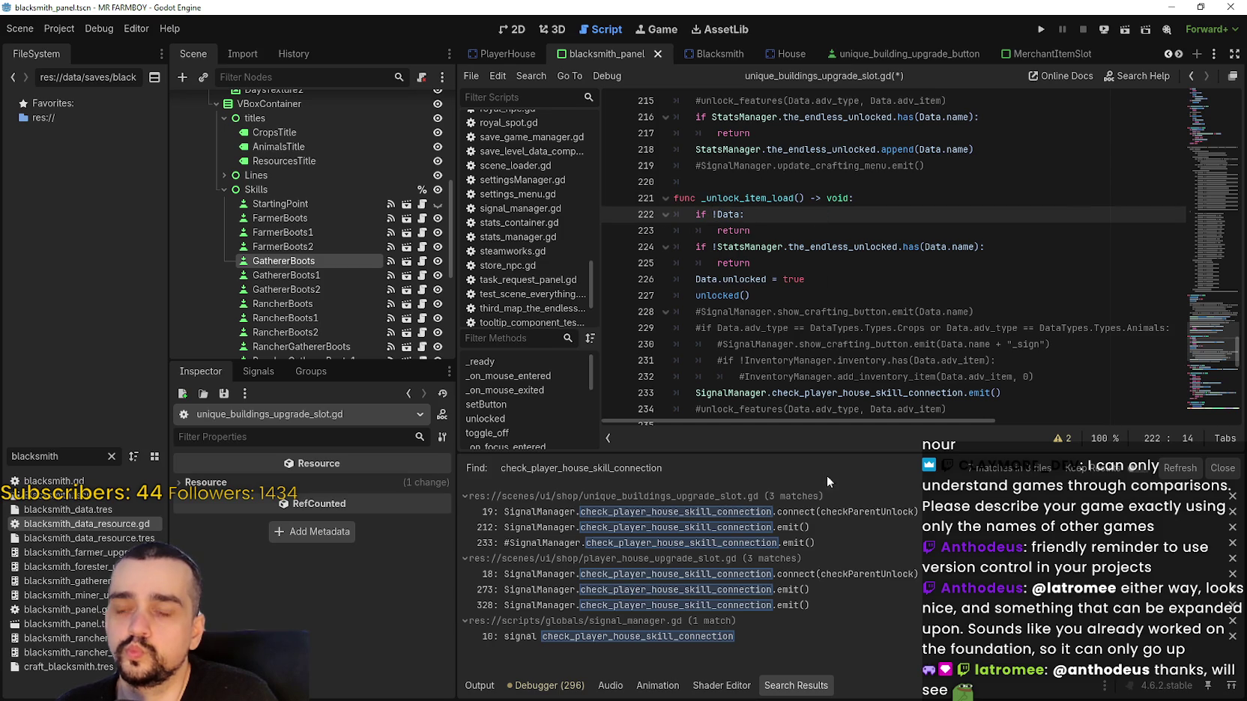
left_click(817, 344)
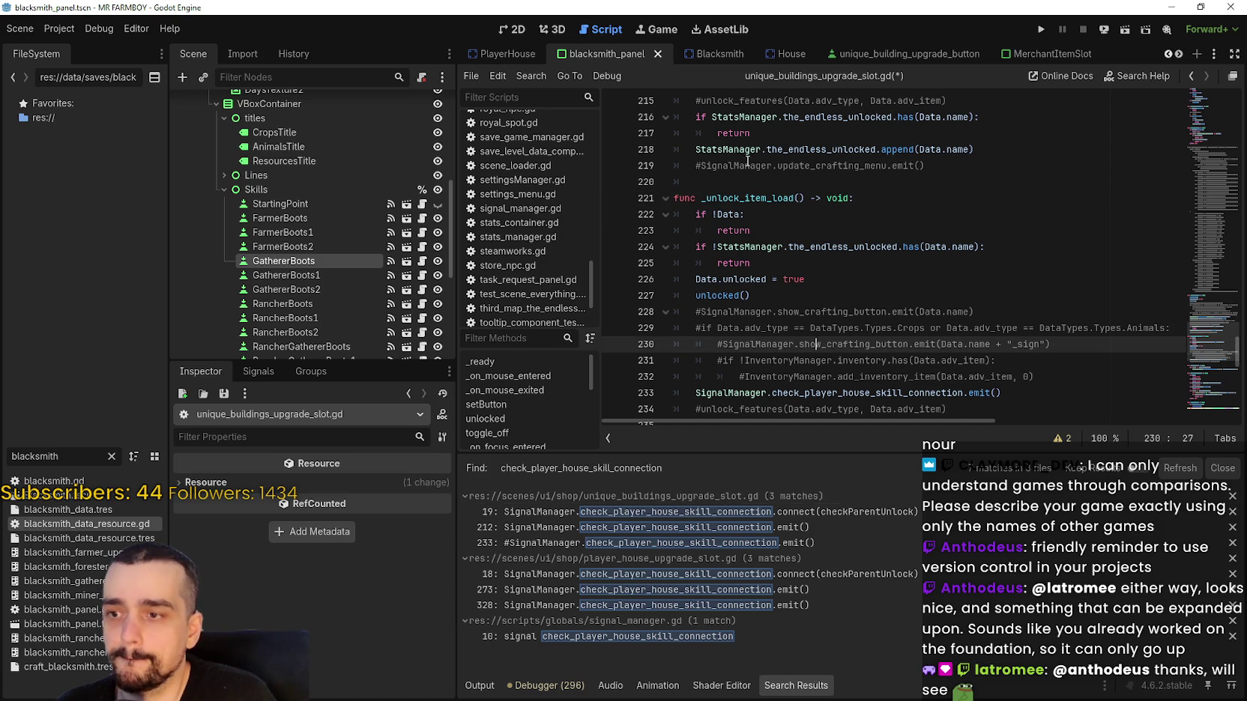
double_click(732, 197)
key("ctrl+shift+f")
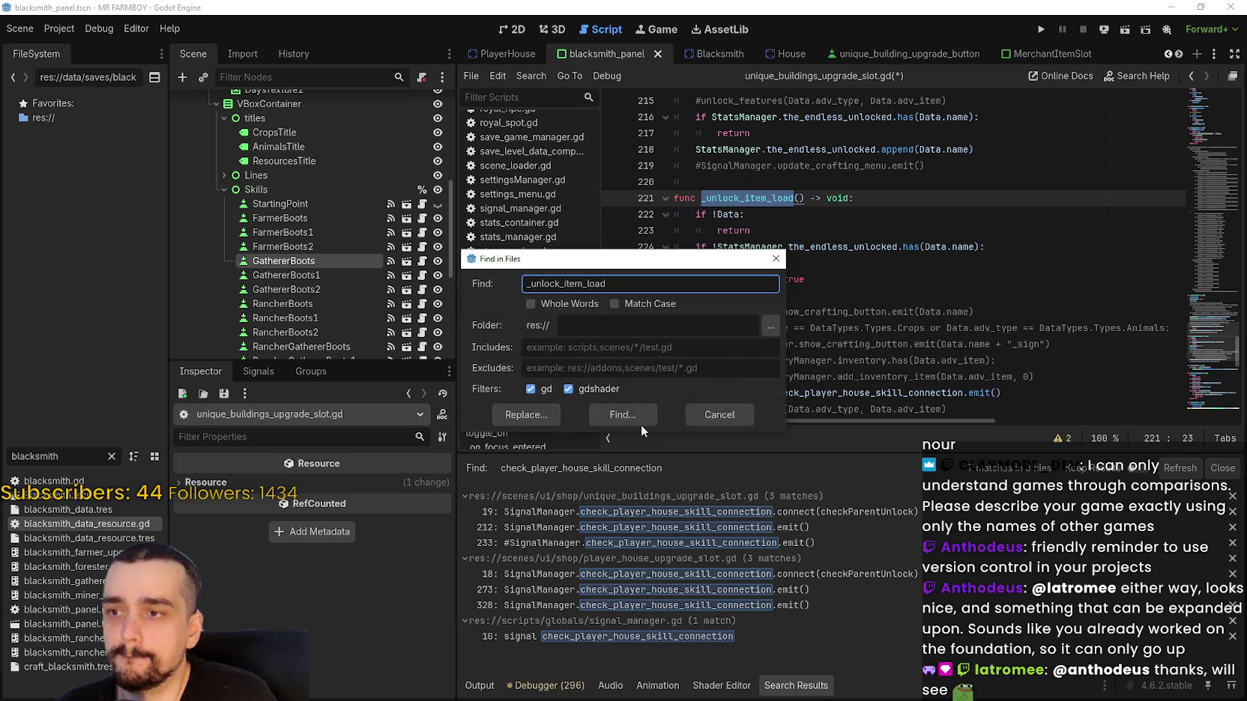
Search for _unlock_item_load and open its child._unlock_item_load() call on line 86 of player_house_panel.gd.
key("Return")
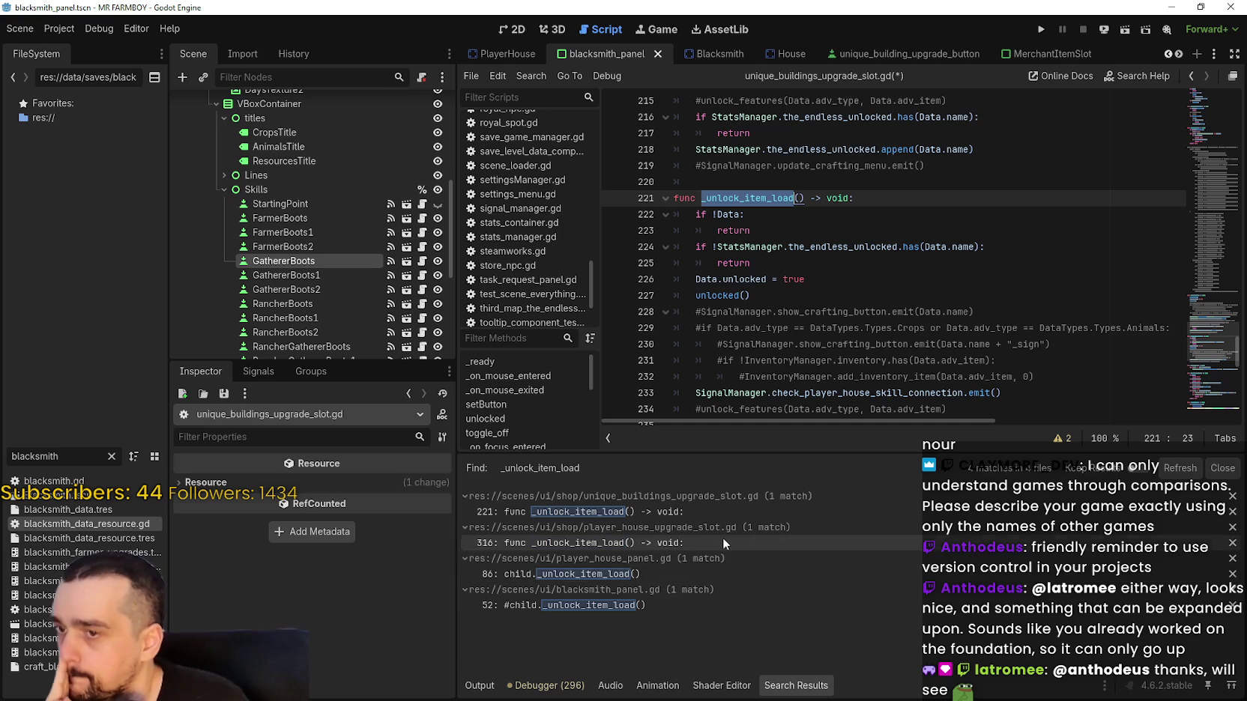
left_click(639, 575)
scroll(899, 247, "up", 3)
left_click(895, 219)
left_click_drag(875, 250, 734, 254)
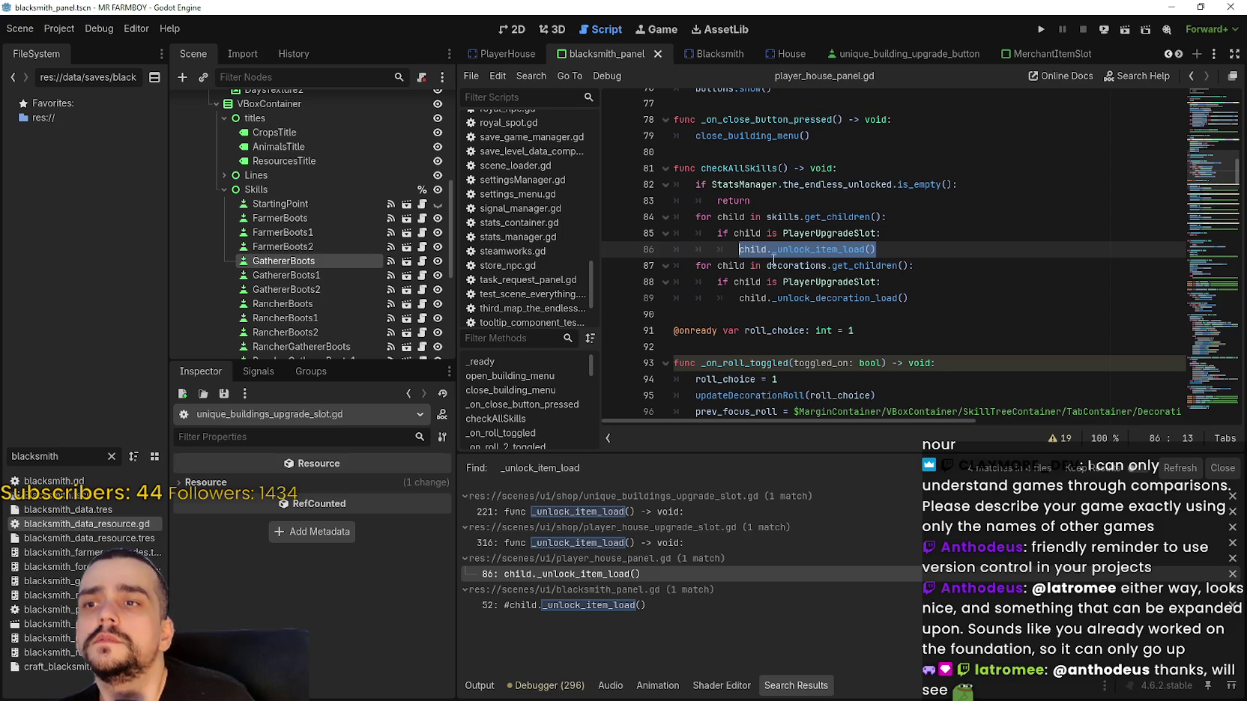
right_click(805, 262)
Dismiss the action menu and switch to the blacksmith_panel.gd script.
left_click(824, 338)
scroll(395, 210, "up", 5)
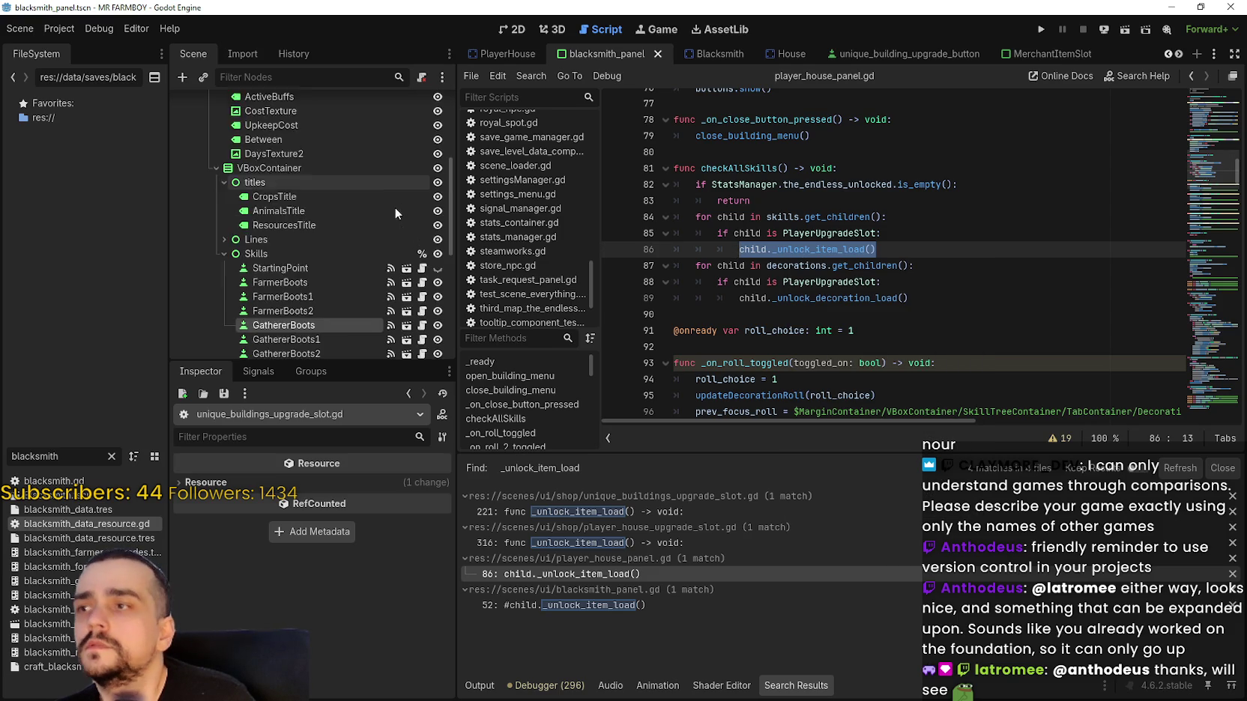
scroll(421, 169, "up", 3)
left_click(422, 102)
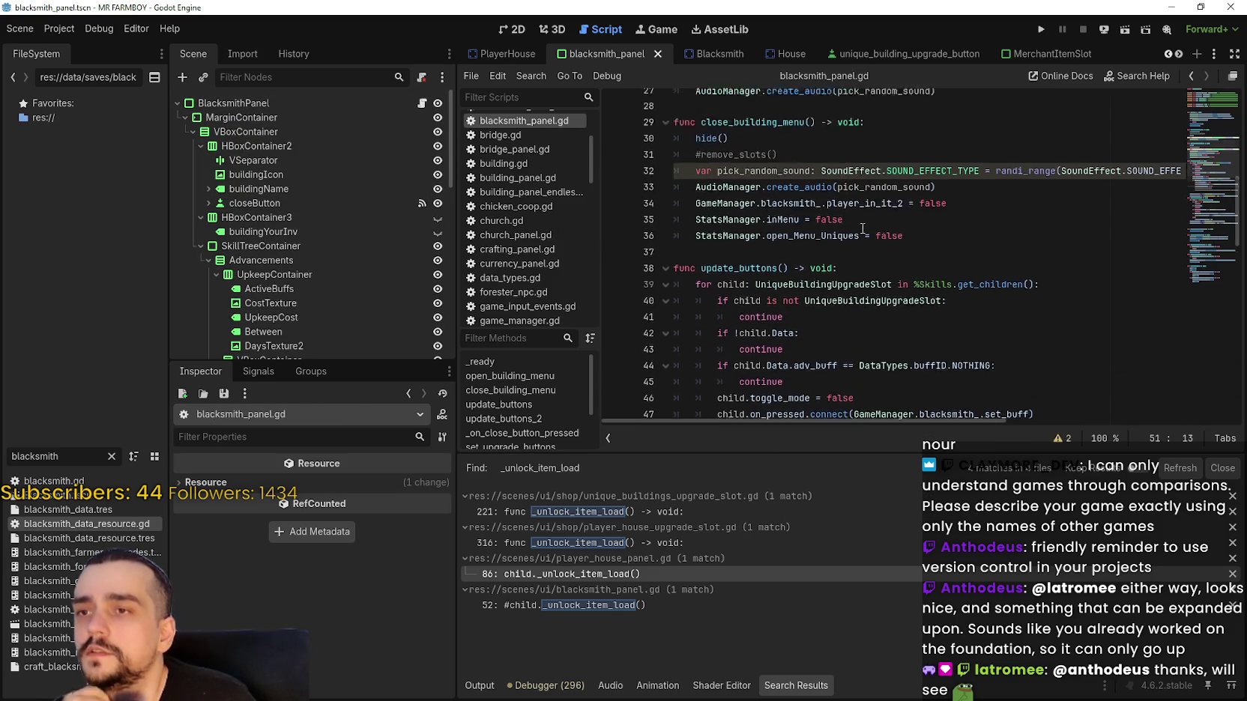
Select the update_buttons loop body through the on_pressed connect line to review it.
left_click(763, 295)
scroll(763, 299, "down", 2)
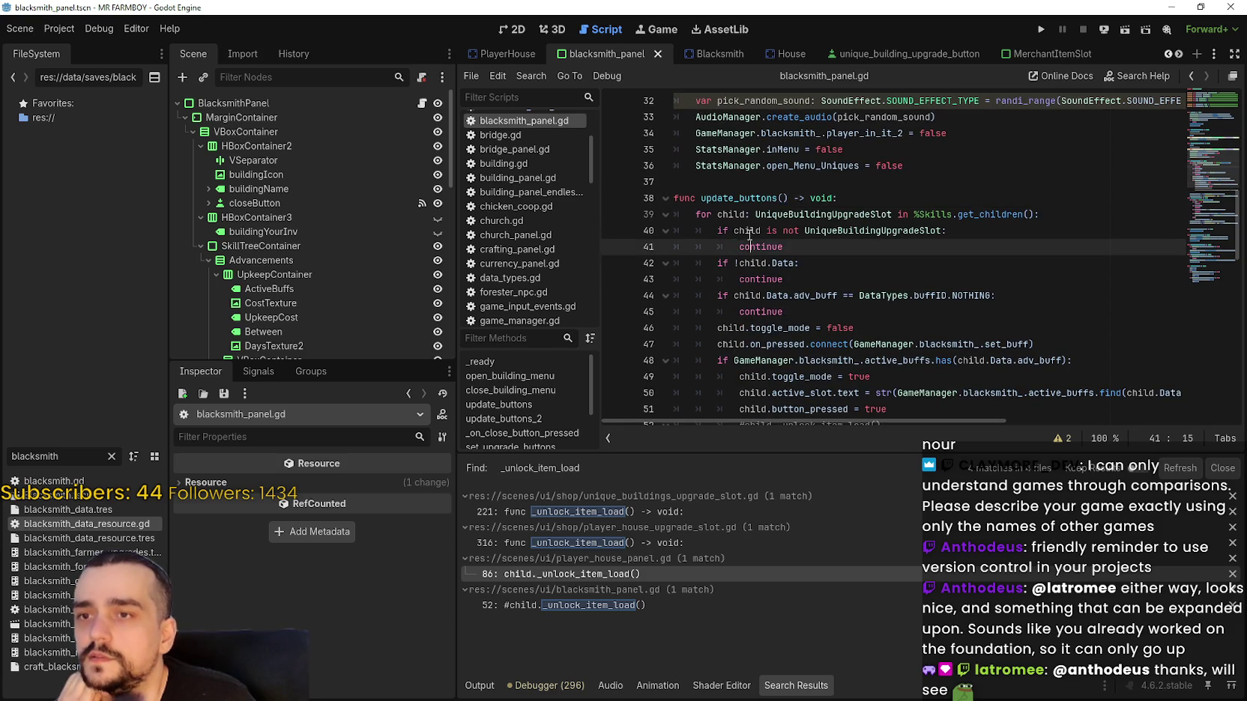
left_click_drag(708, 217, 751, 295)
left_click(822, 344, "shift")
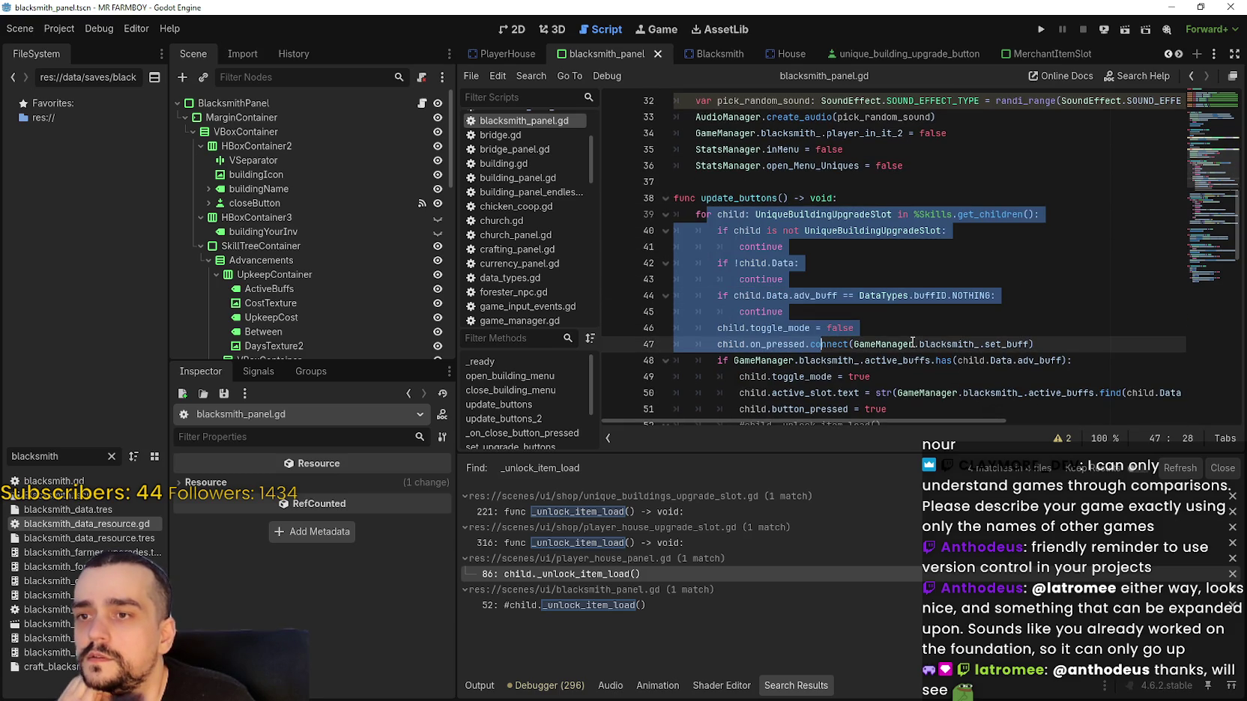
Insert a new blank line 46 after the buffID.NOTHING check's continue.
left_click(892, 312)
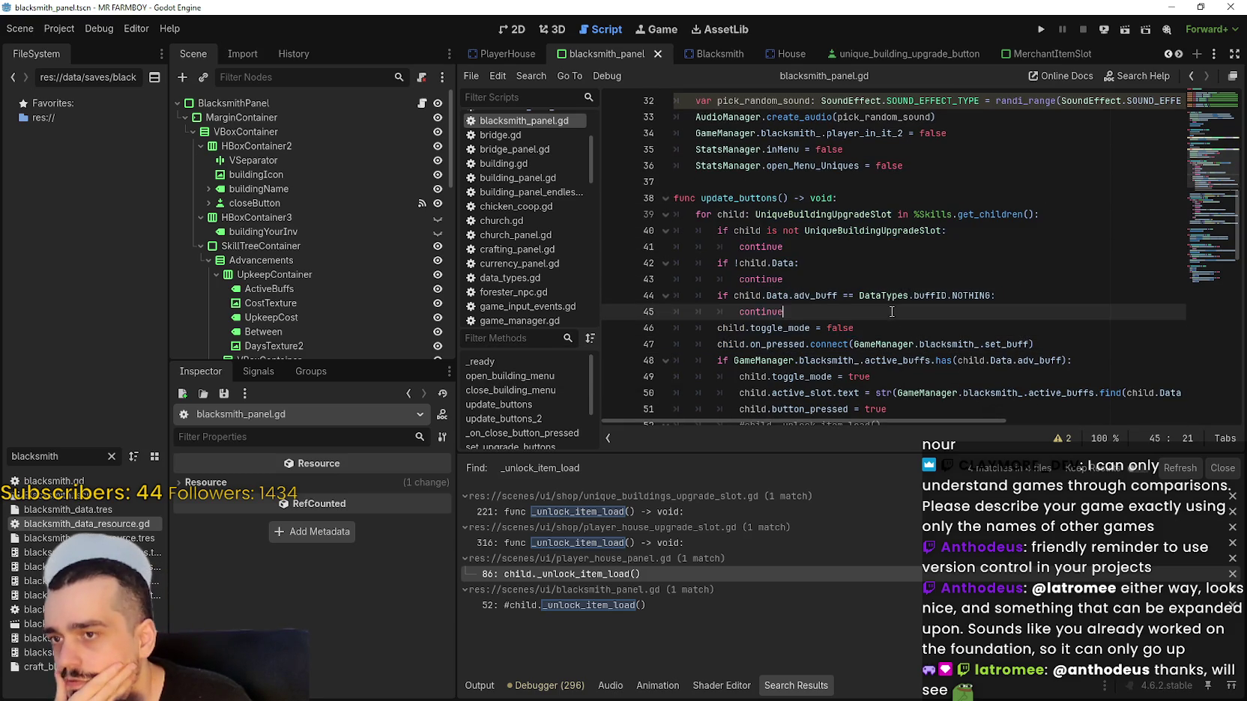
scroll(910, 337, "down", 1)
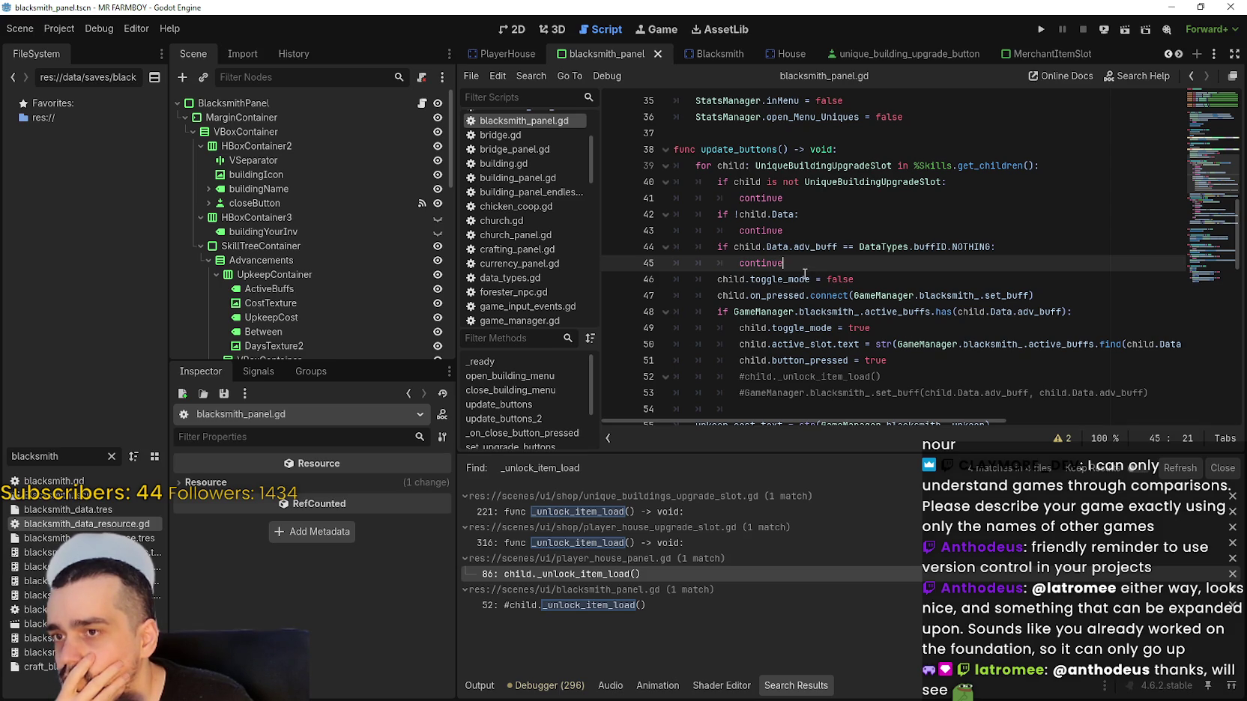
mouse_move(813, 272)
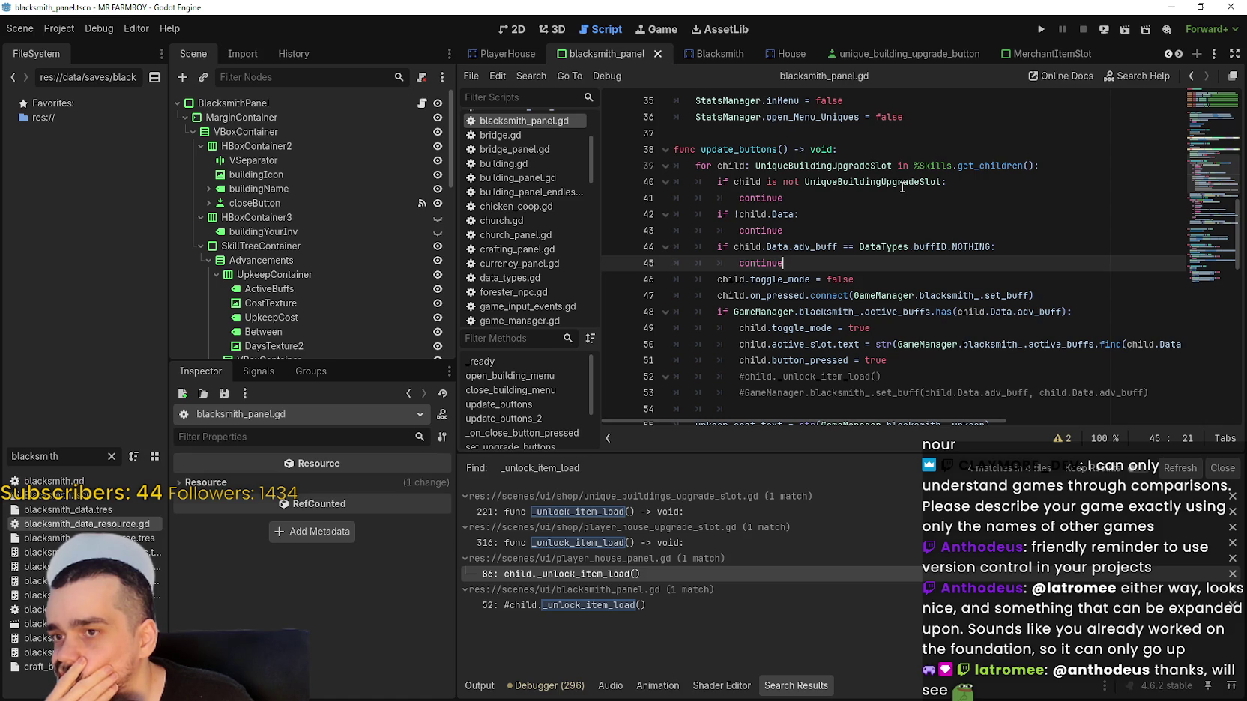
scroll(797, 228, "down", 2)
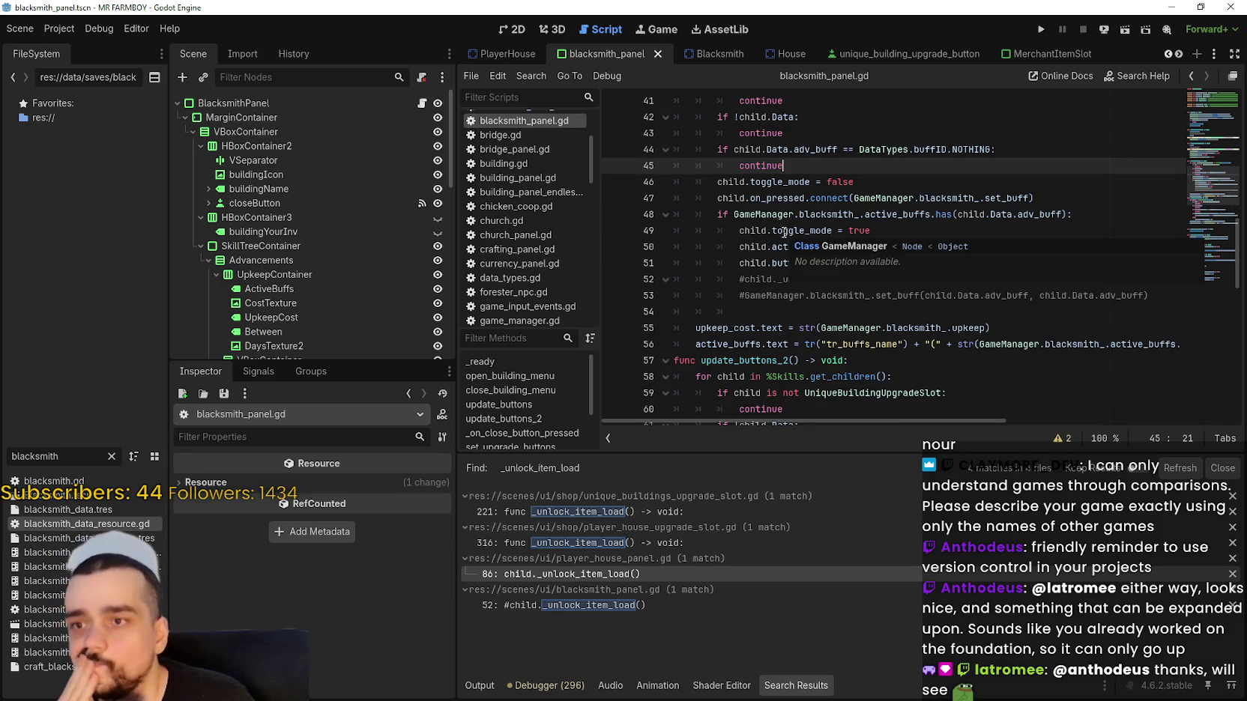
scroll(784, 233, "up", 2)
key("Return")
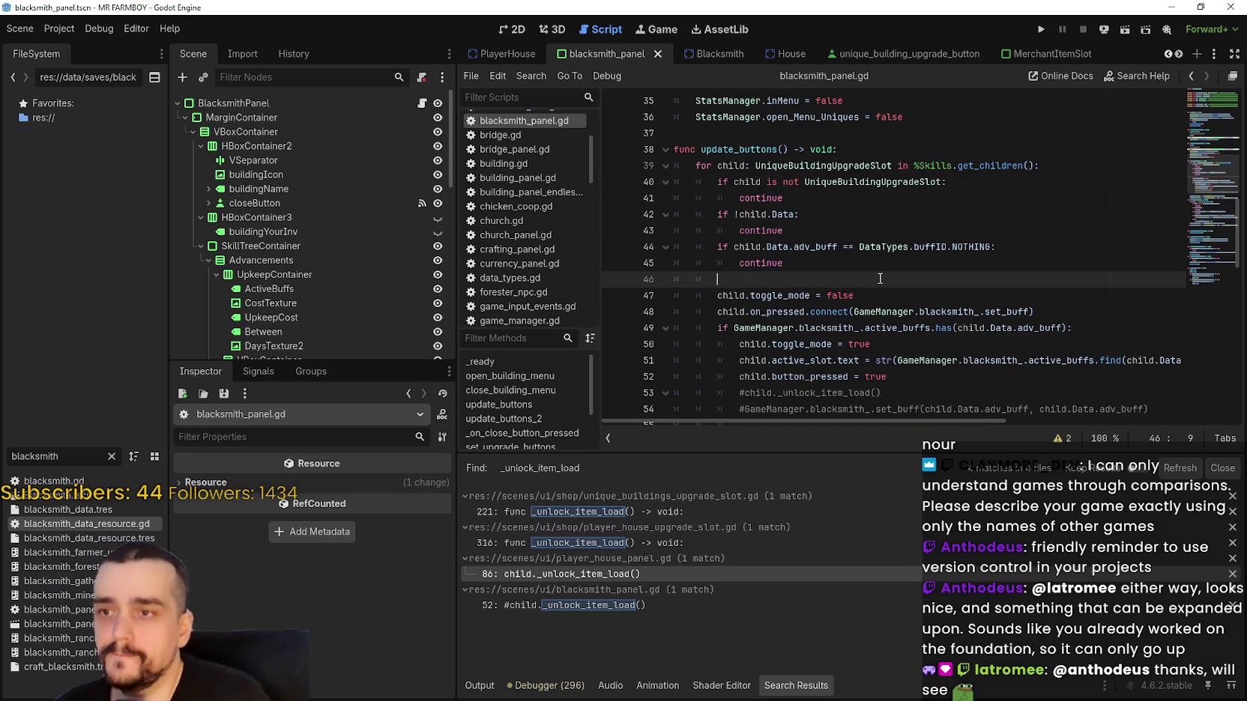
Paste child._unlock_item_load() on line 46, dedent it one level, and save the script.
key("ctrl+v")
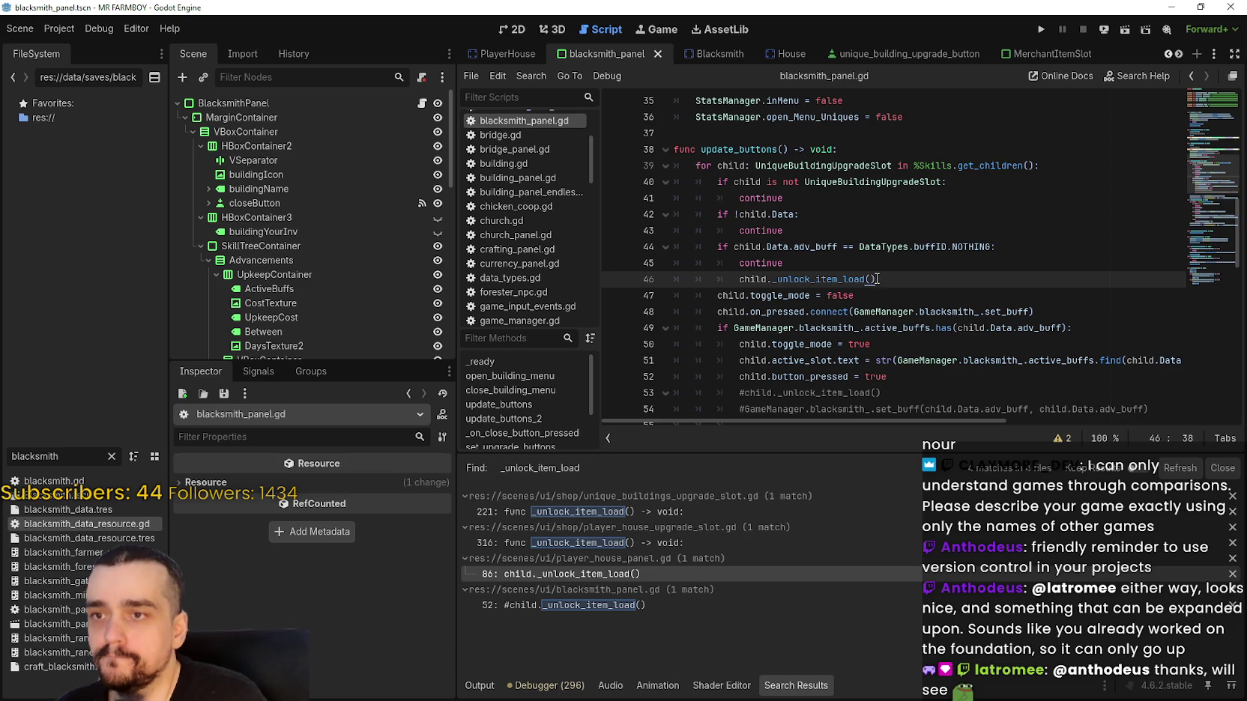
key("Home")
key("BackSpace")
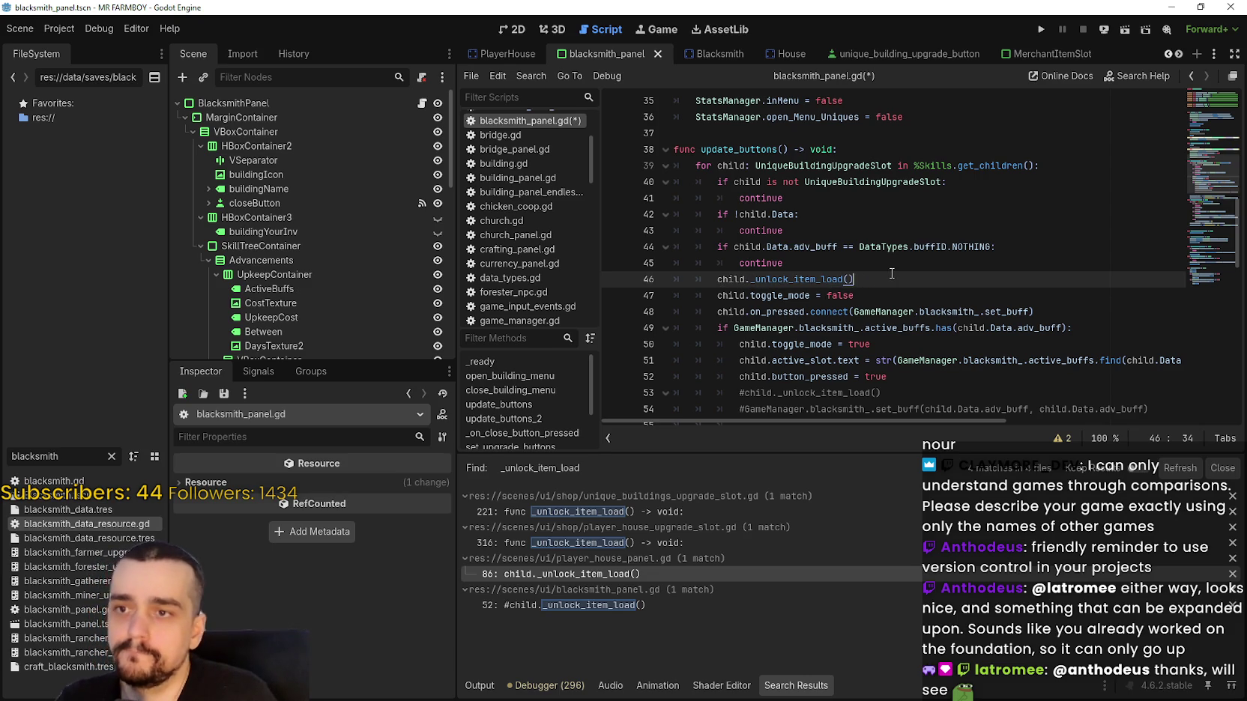
key("ctrl+s")
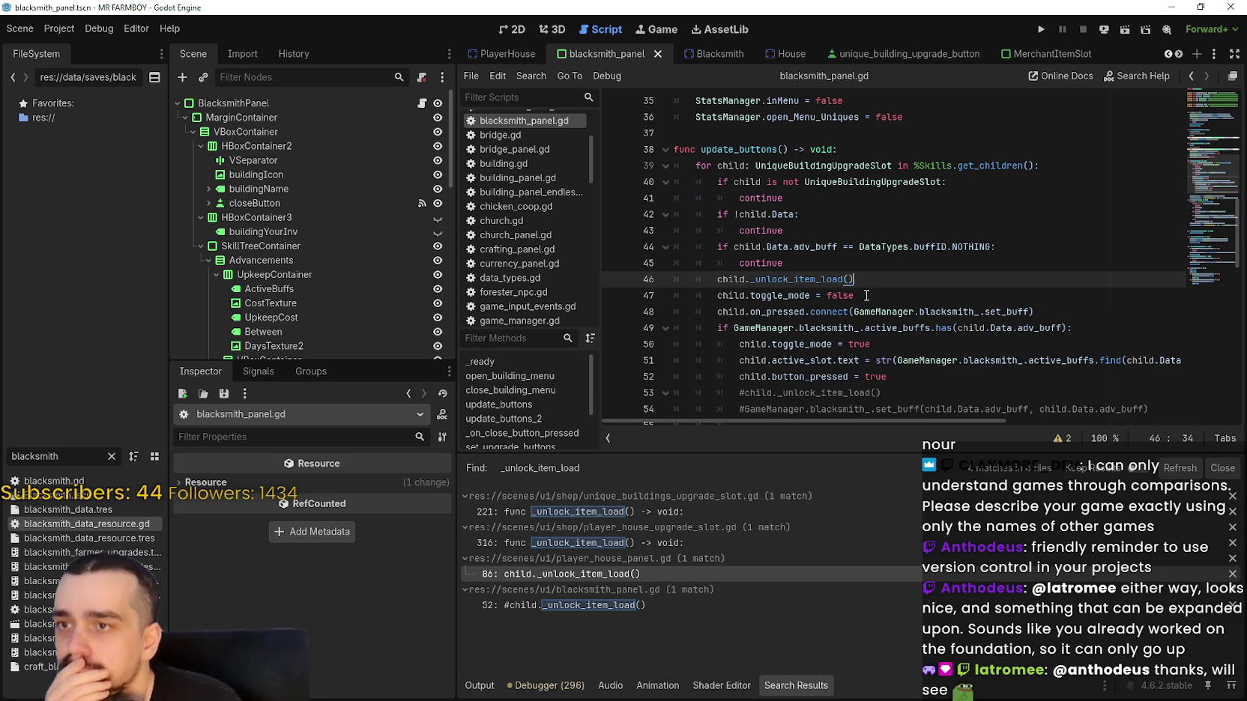
Search the script for every update_buttons match, then run the game to test.
double_click(752, 146)
key("ctrl+f")
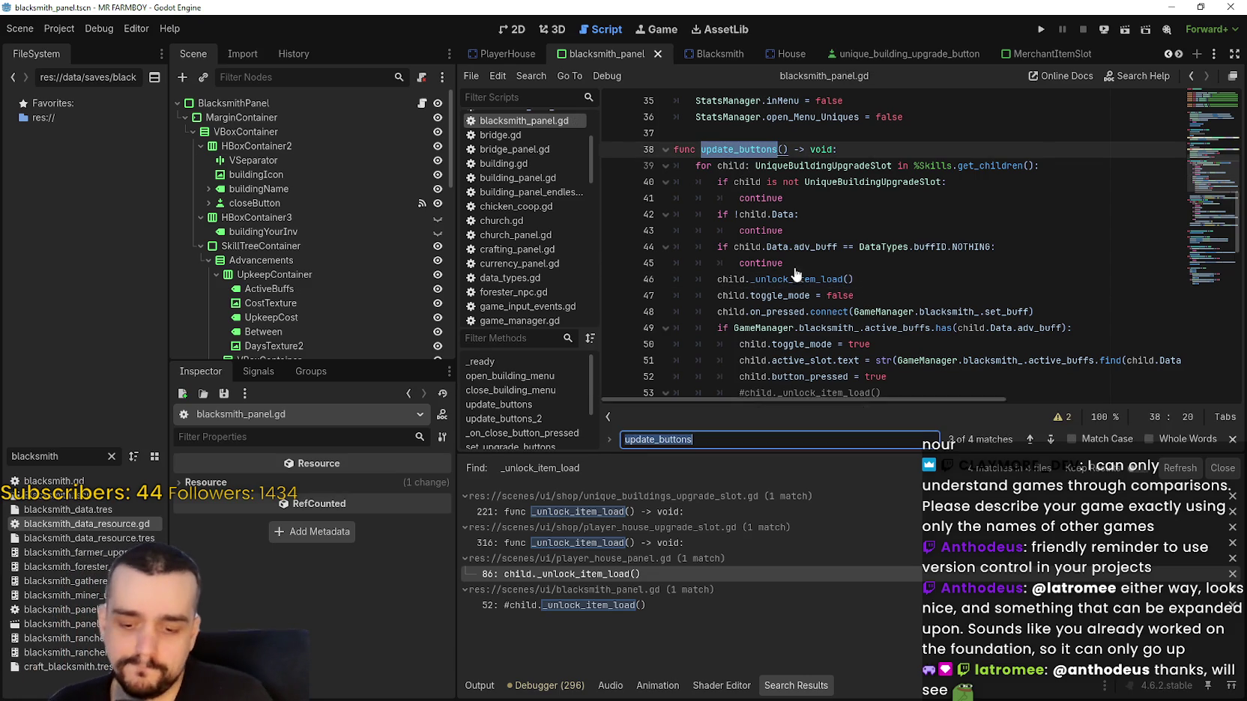
left_click(1030, 441)
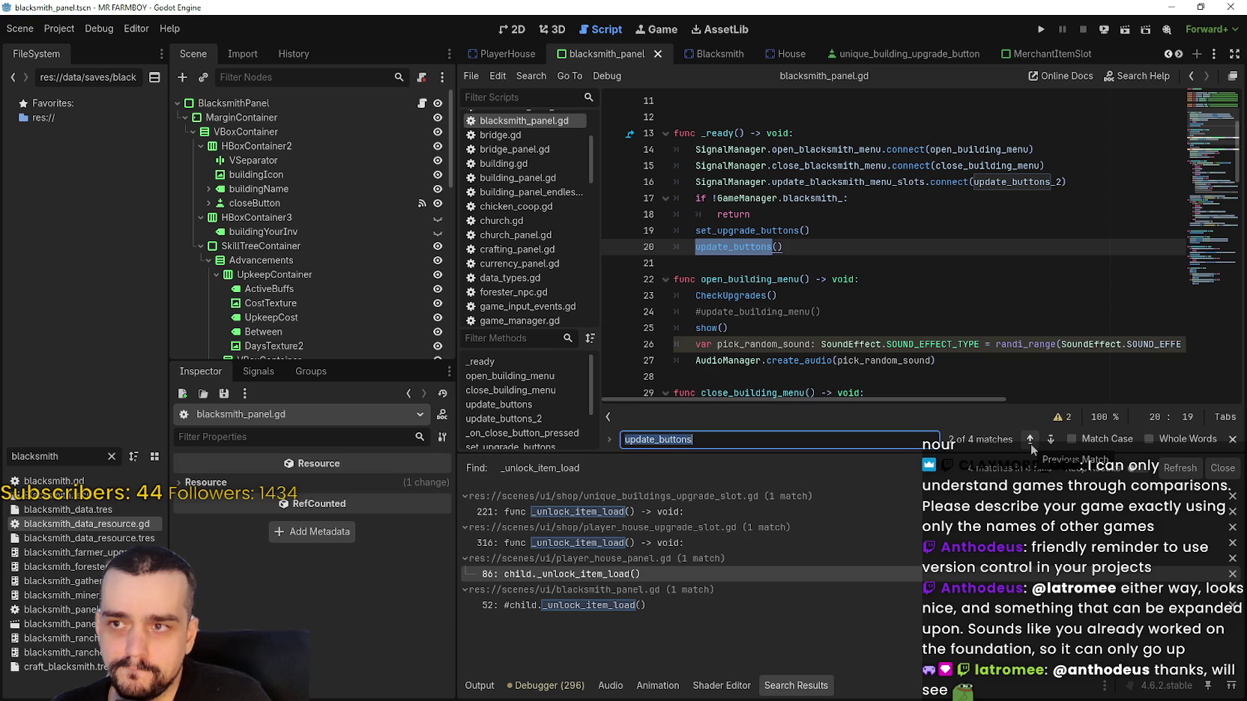
left_click(1030, 441)
left_click(1030, 442)
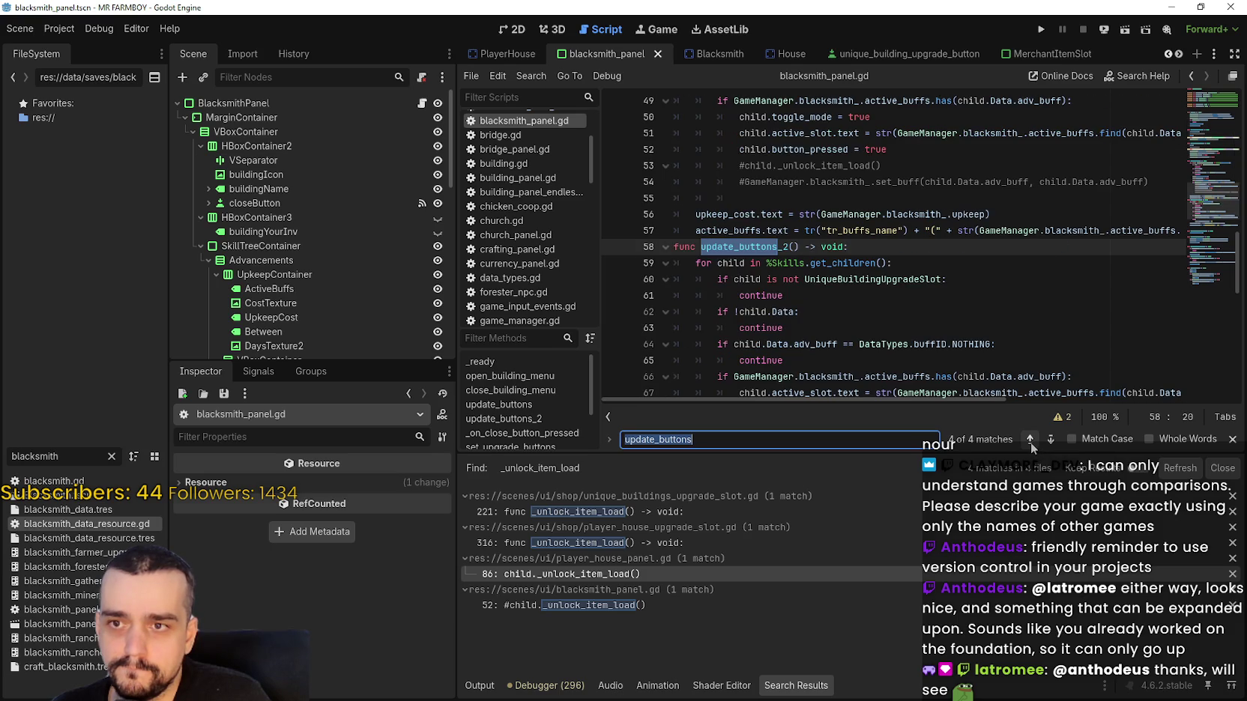
left_click(1031, 443)
left_click(1030, 442)
left_click(1079, 263)
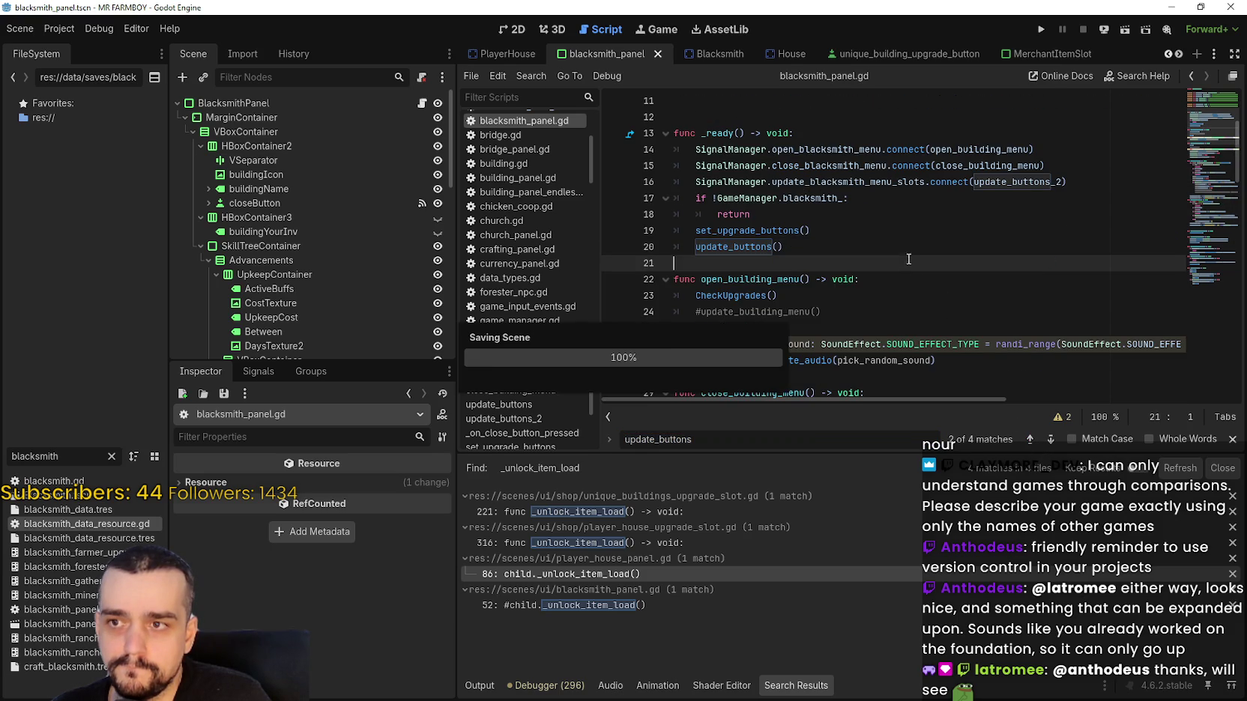
left_click(1041, 29)
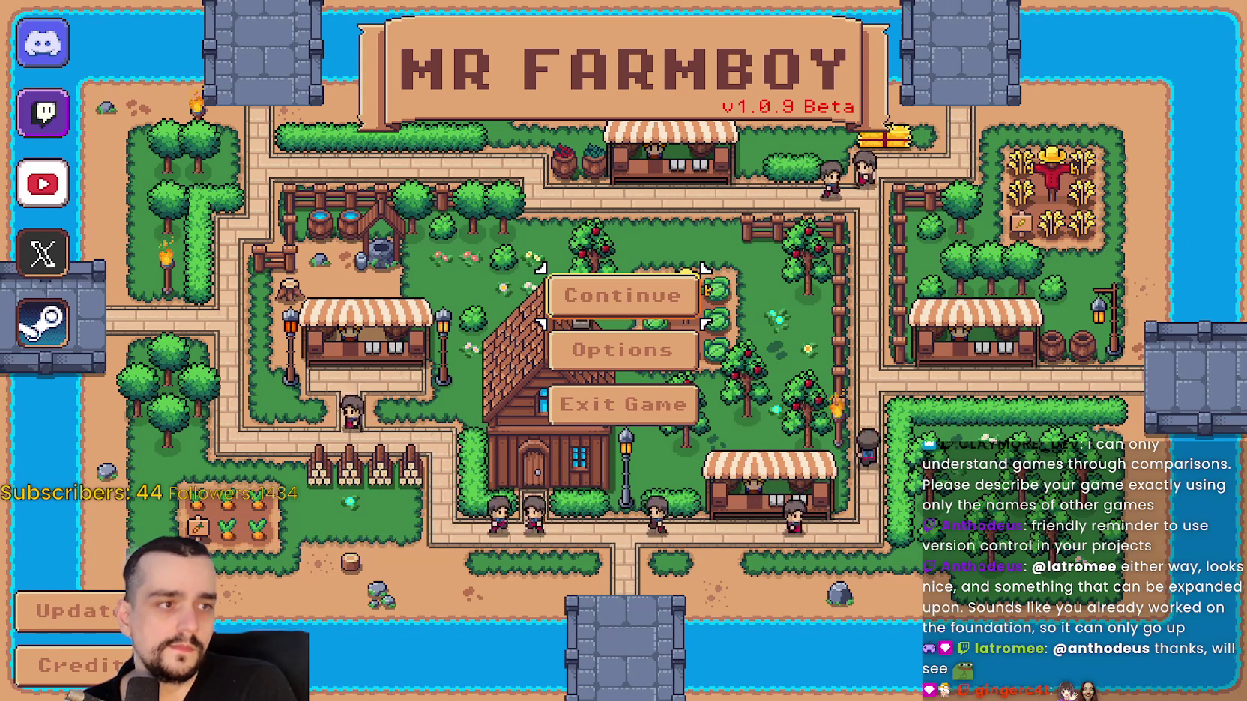
From the title screen, continue and load Save 1 (Normal).
left_click(646, 315)
left_click(613, 248)
left_click(534, 270)
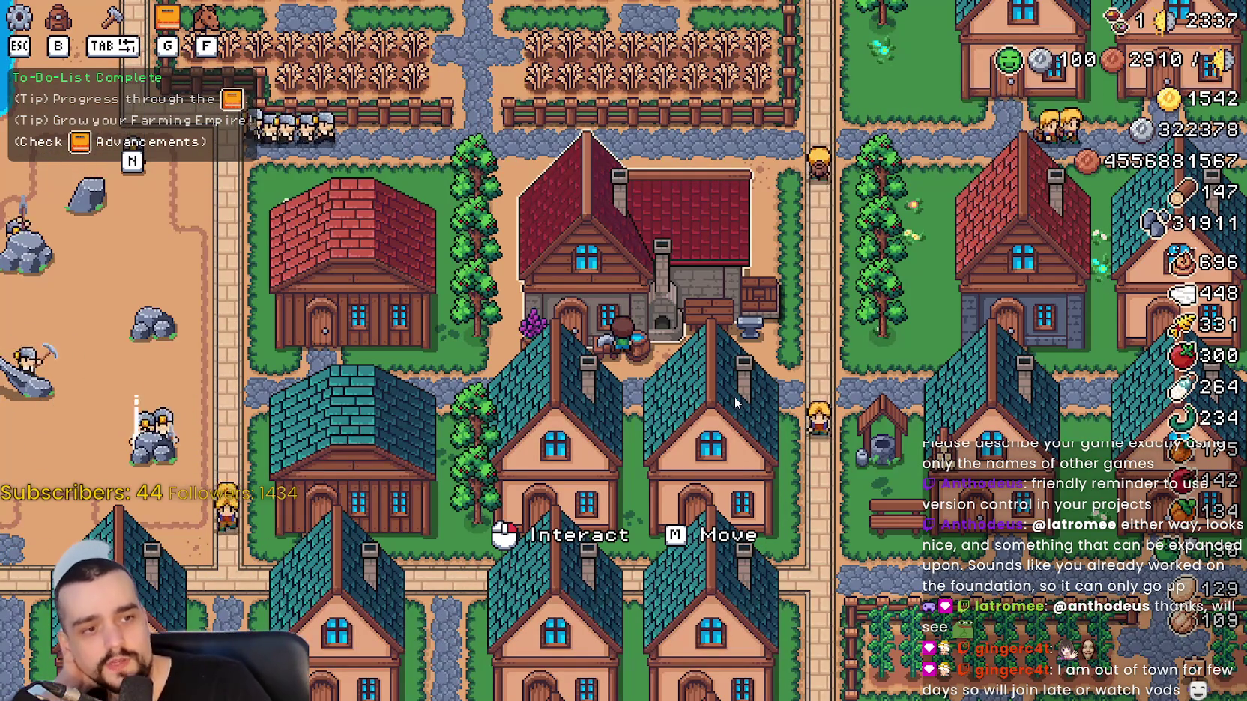
Open the blacksmith's panel to check the buff buttons, then return to the Godot editor.
left_click(735, 397)
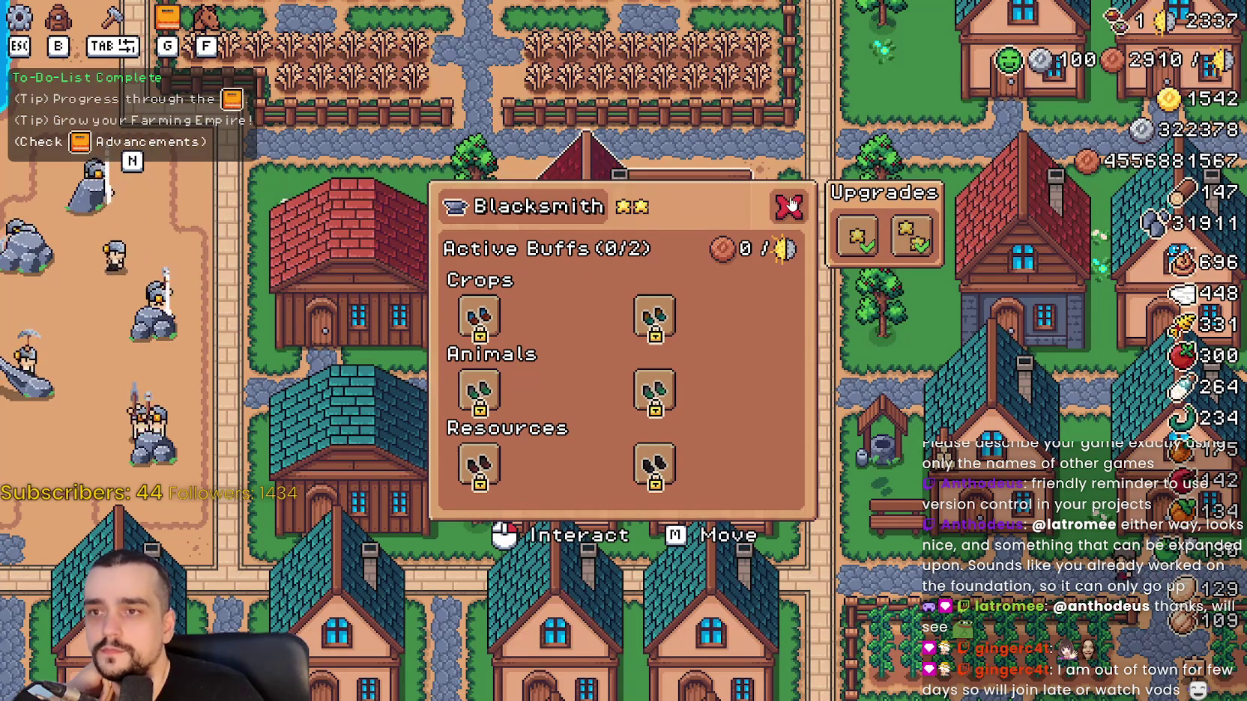
key("alt+Tab")
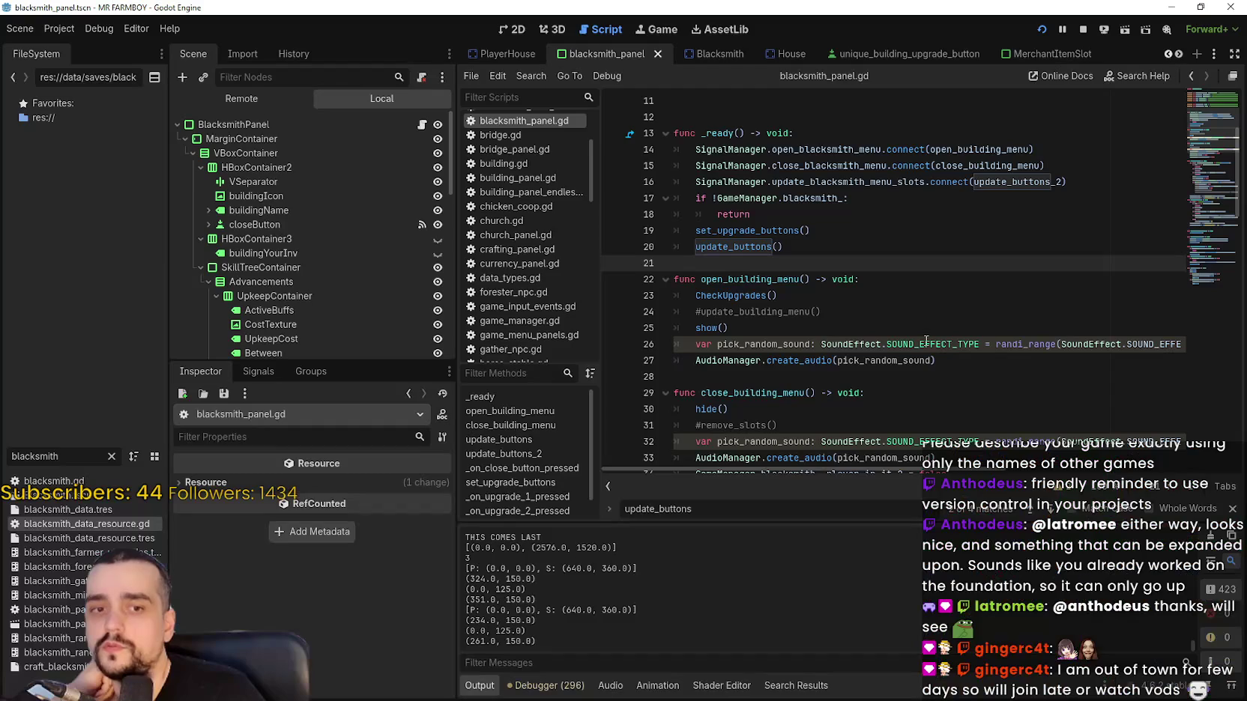
left_click(259, 105)
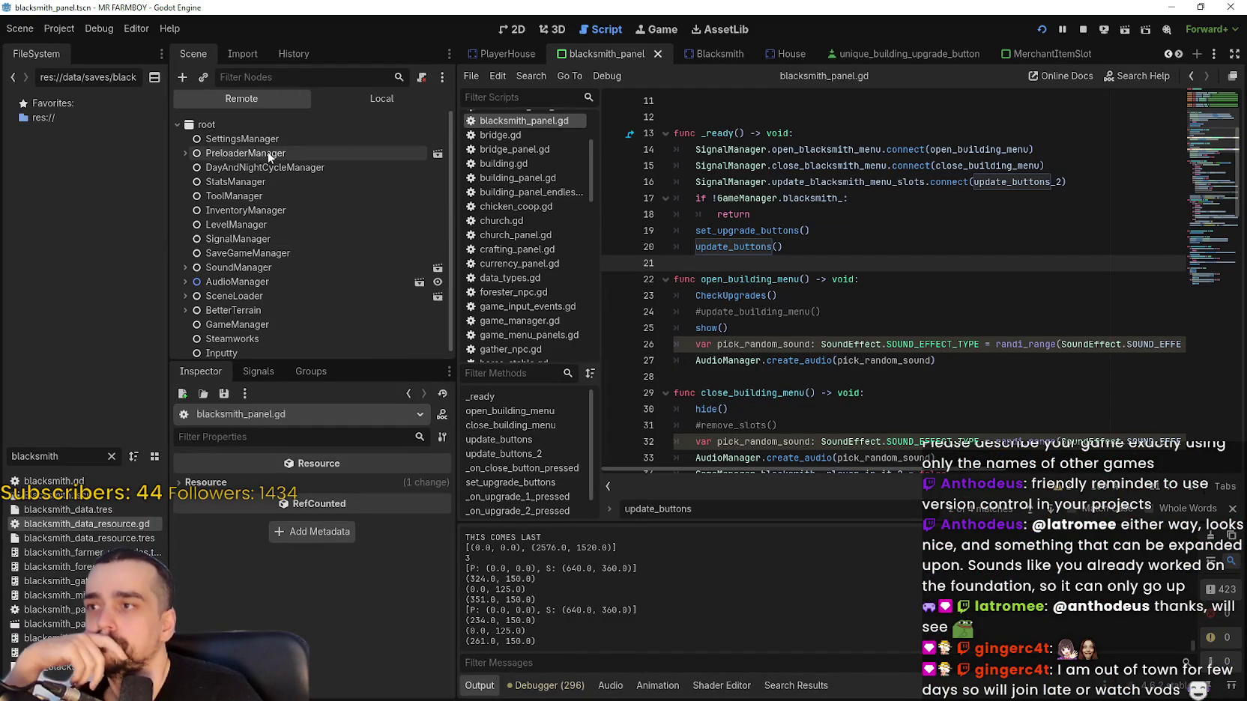
left_click(255, 183)
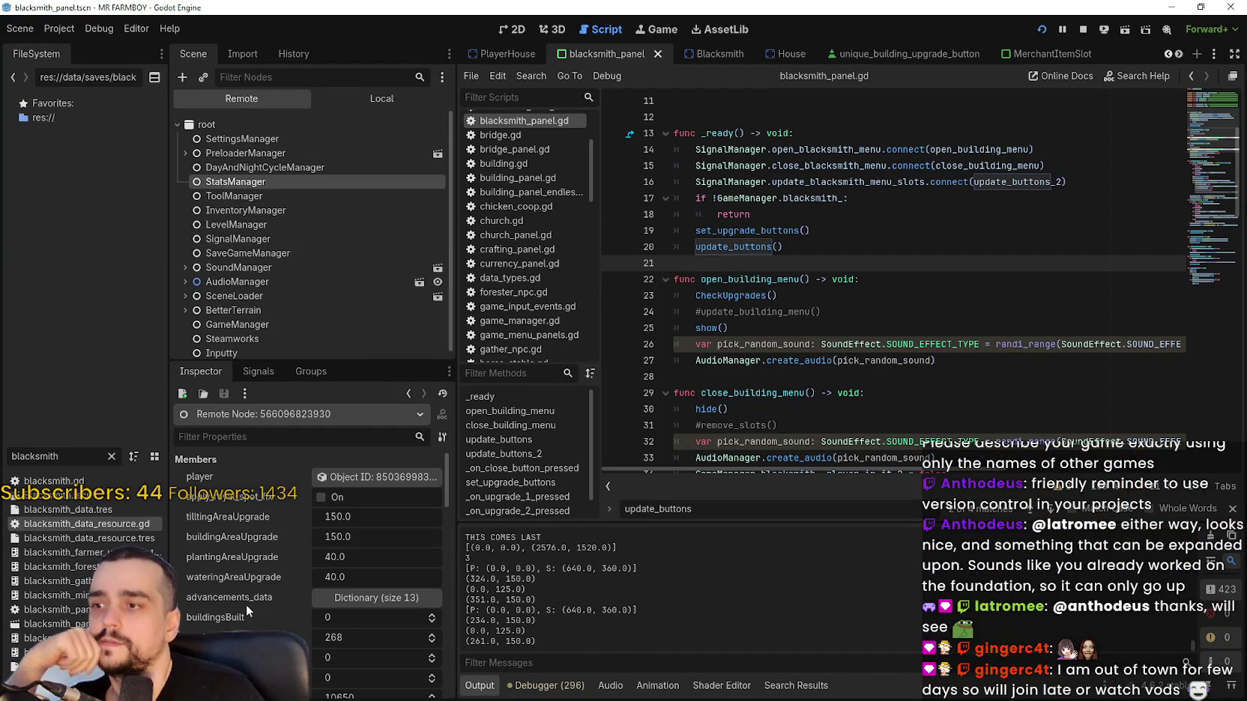
scroll(336, 617, "down", 3)
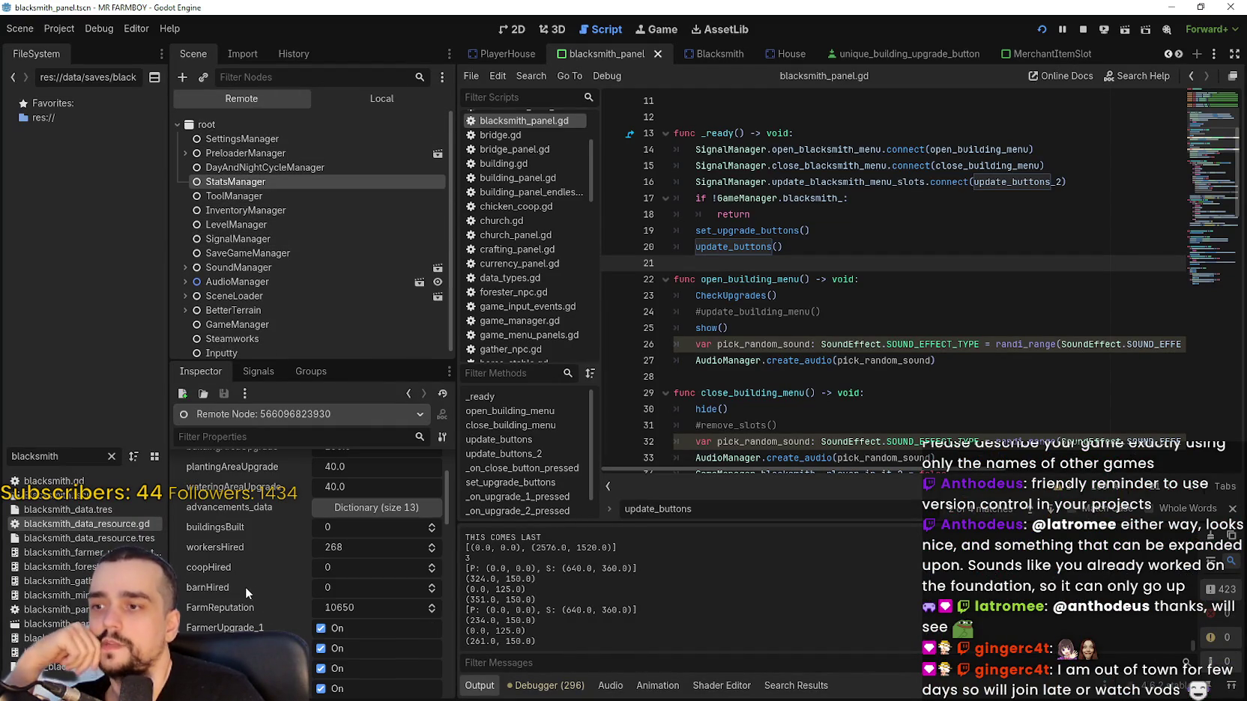
left_click(379, 509)
scroll(278, 572, "down", 5)
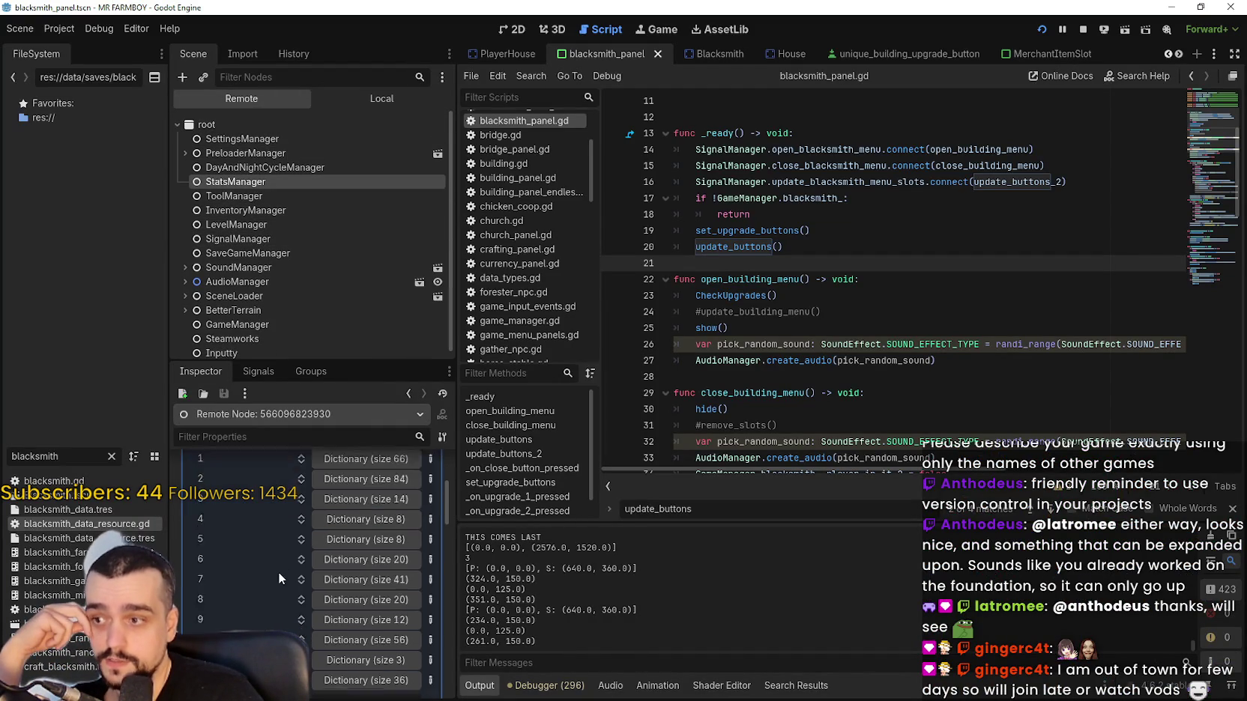
scroll(300, 543, "up", 5)
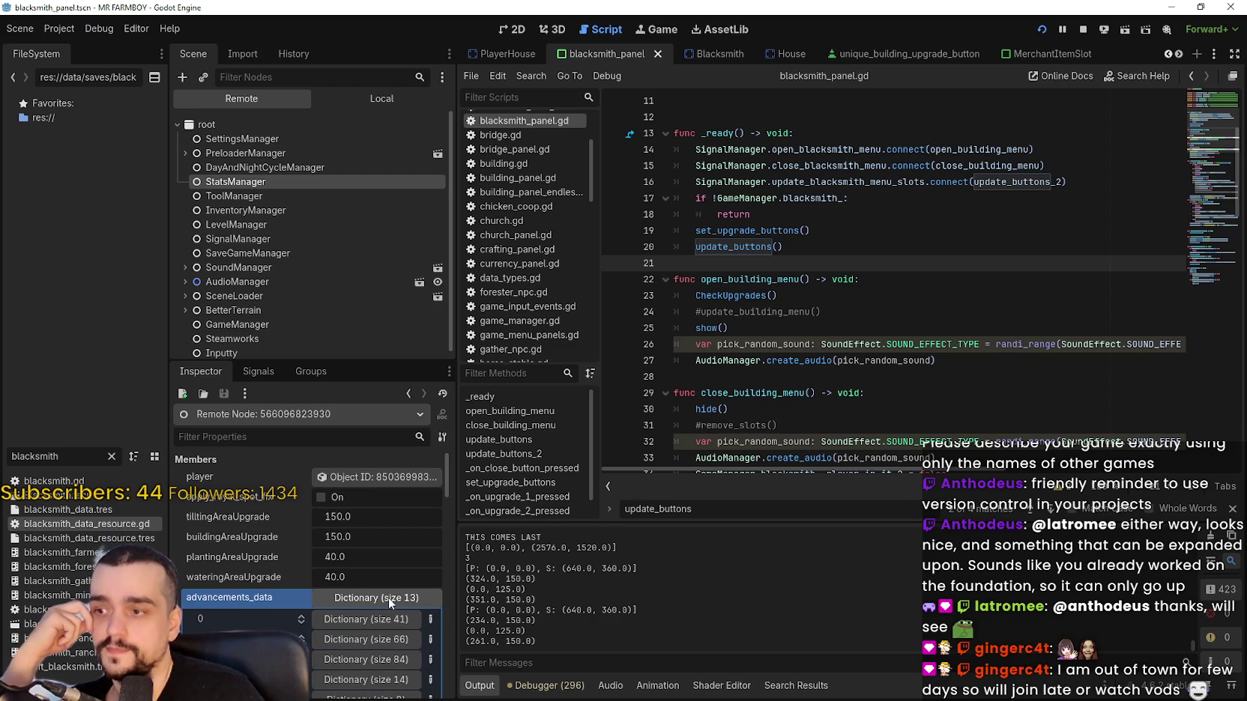
left_click(389, 602)
scroll(265, 572, "down", 5)
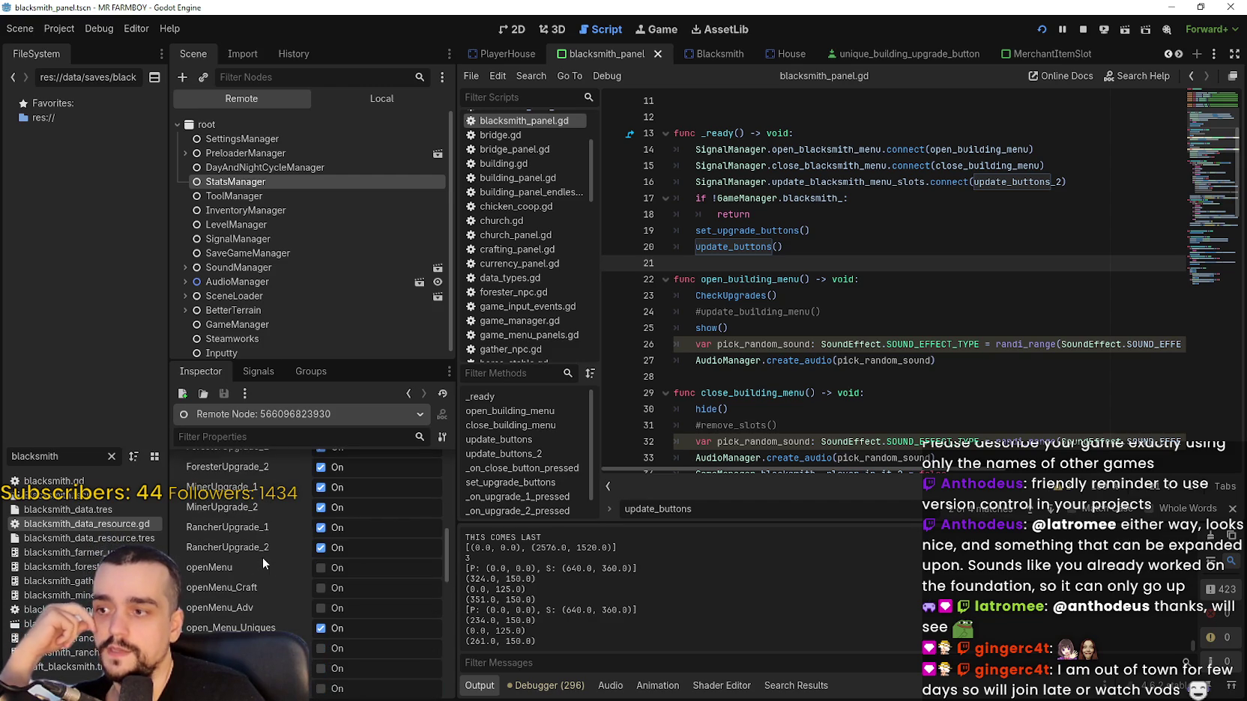
scroll(279, 598, "down", 3)
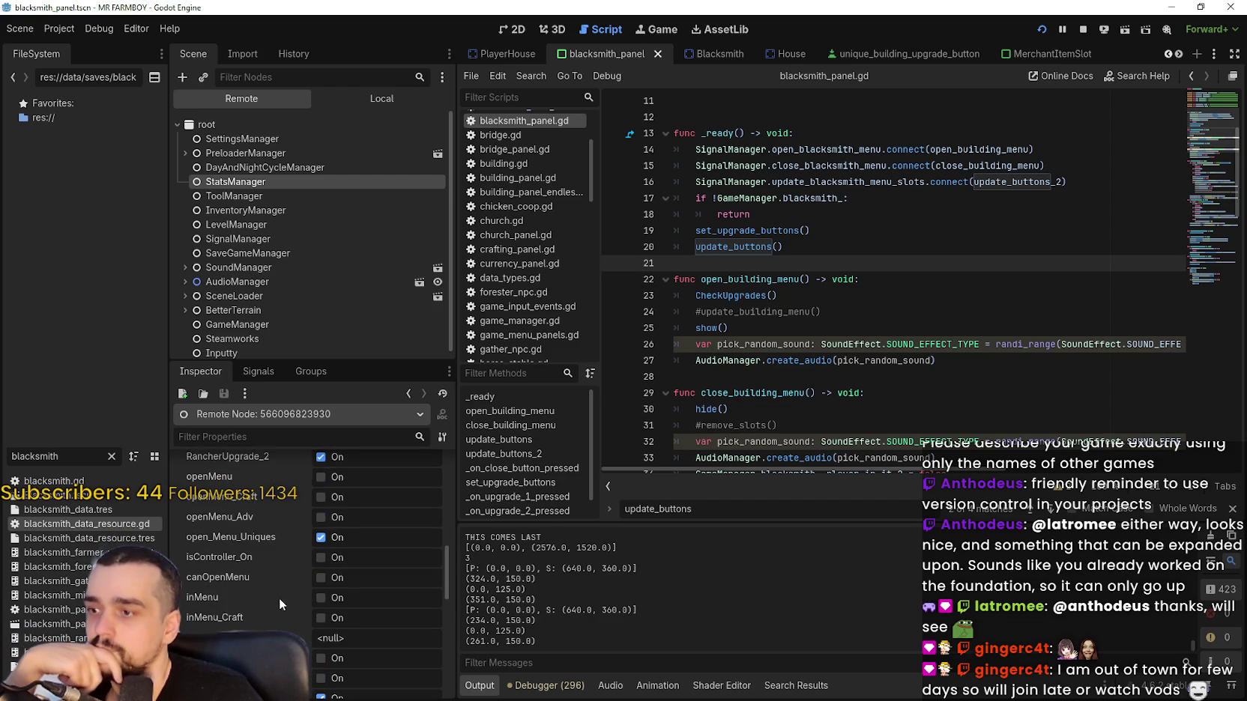
scroll(279, 596, "down", 3)
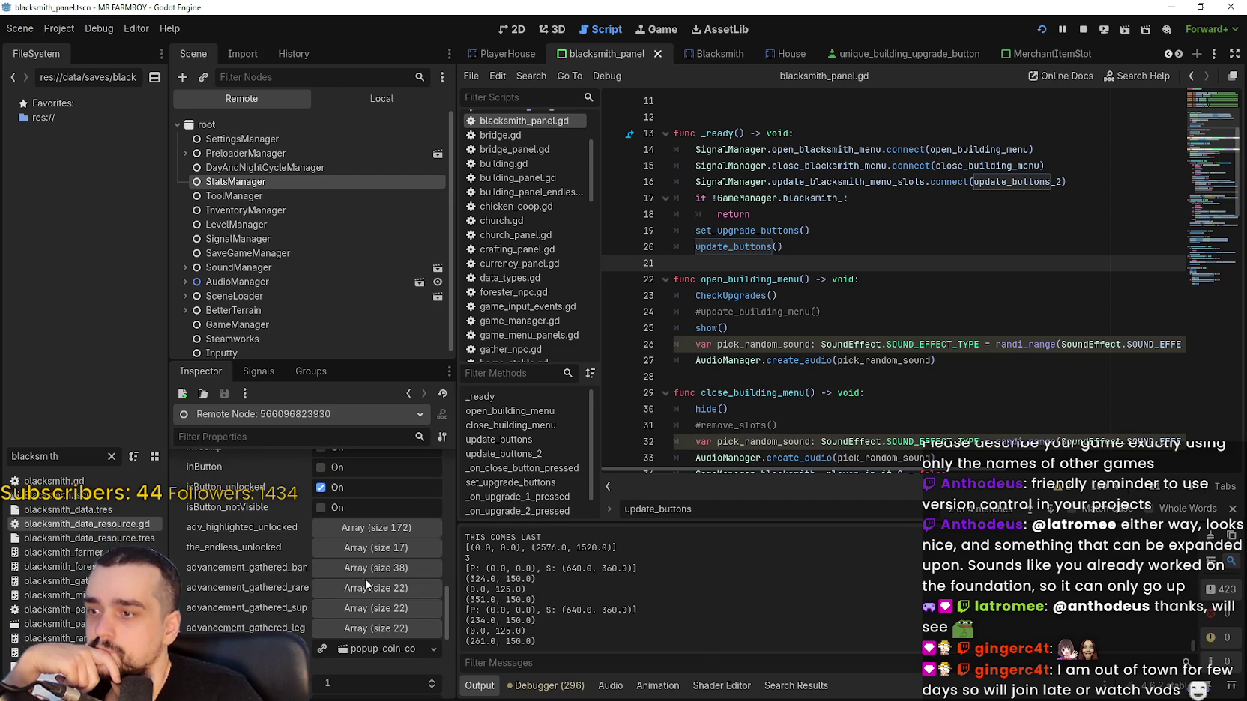
left_click(412, 550)
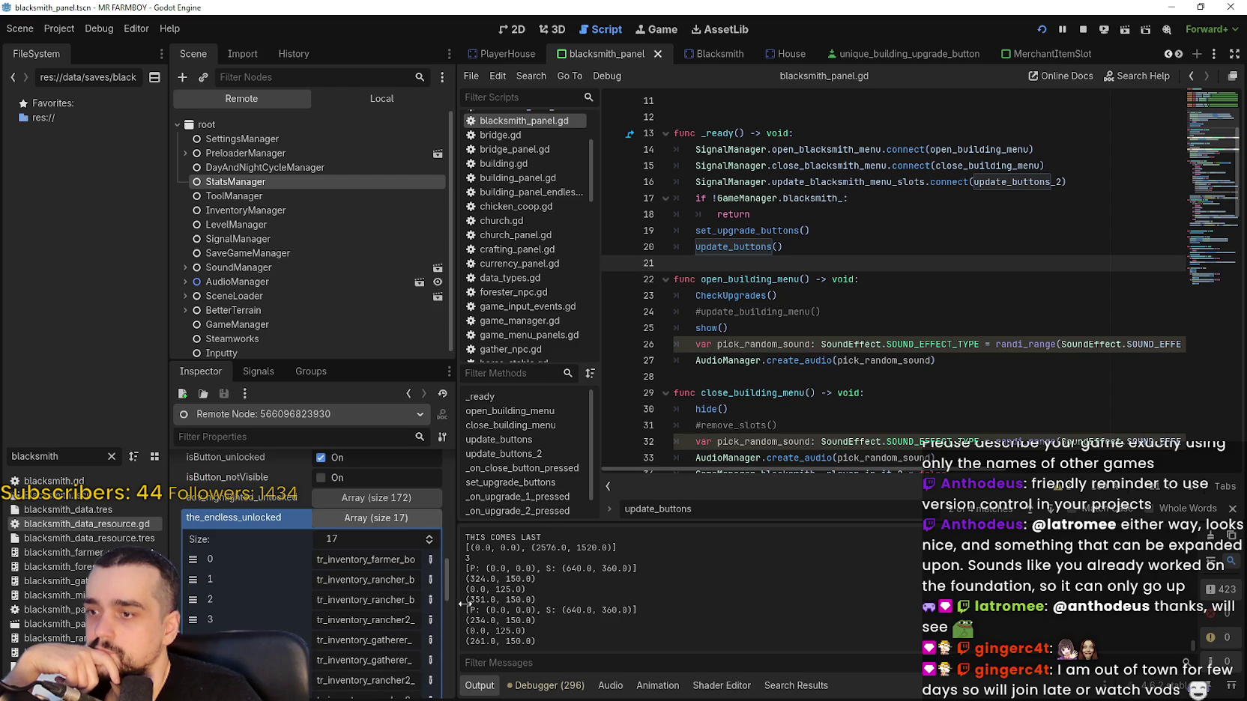
left_click_drag(457, 604, 636, 606)
scroll(589, 602, "down", 3)
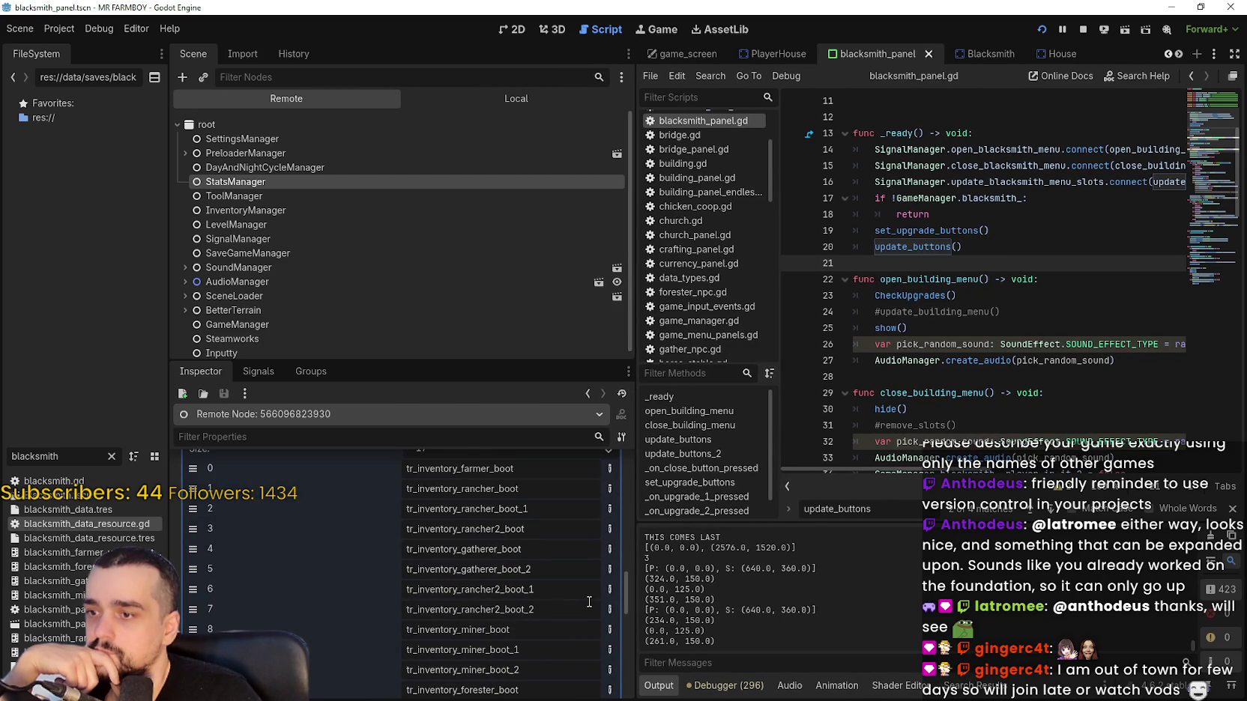
scroll(589, 602, "down", 3)
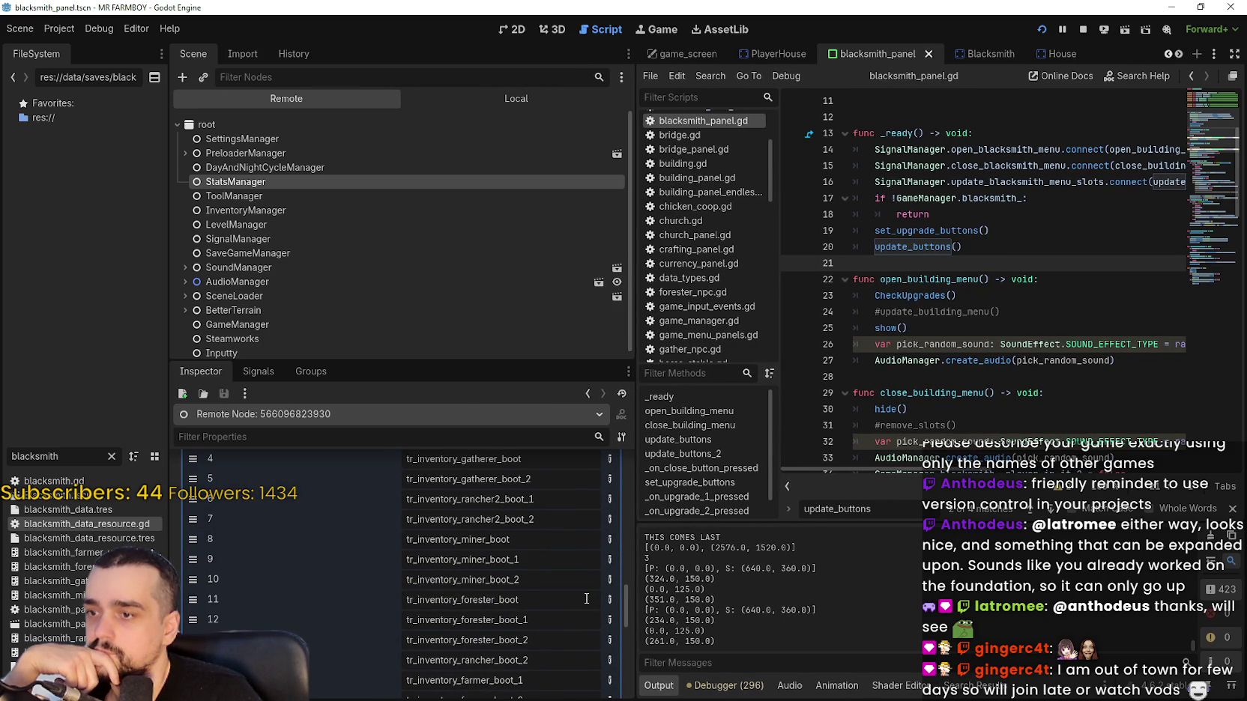
scroll(587, 598, "down", 4)
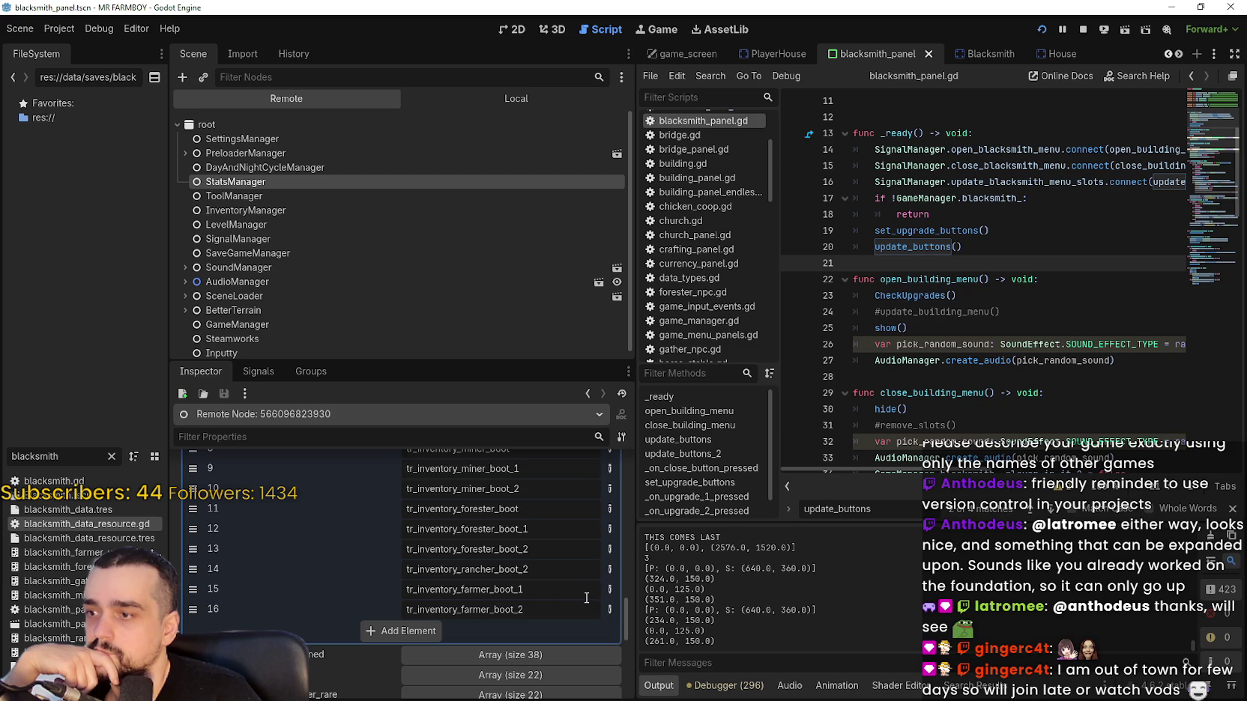
scroll(587, 598, "up", 1)
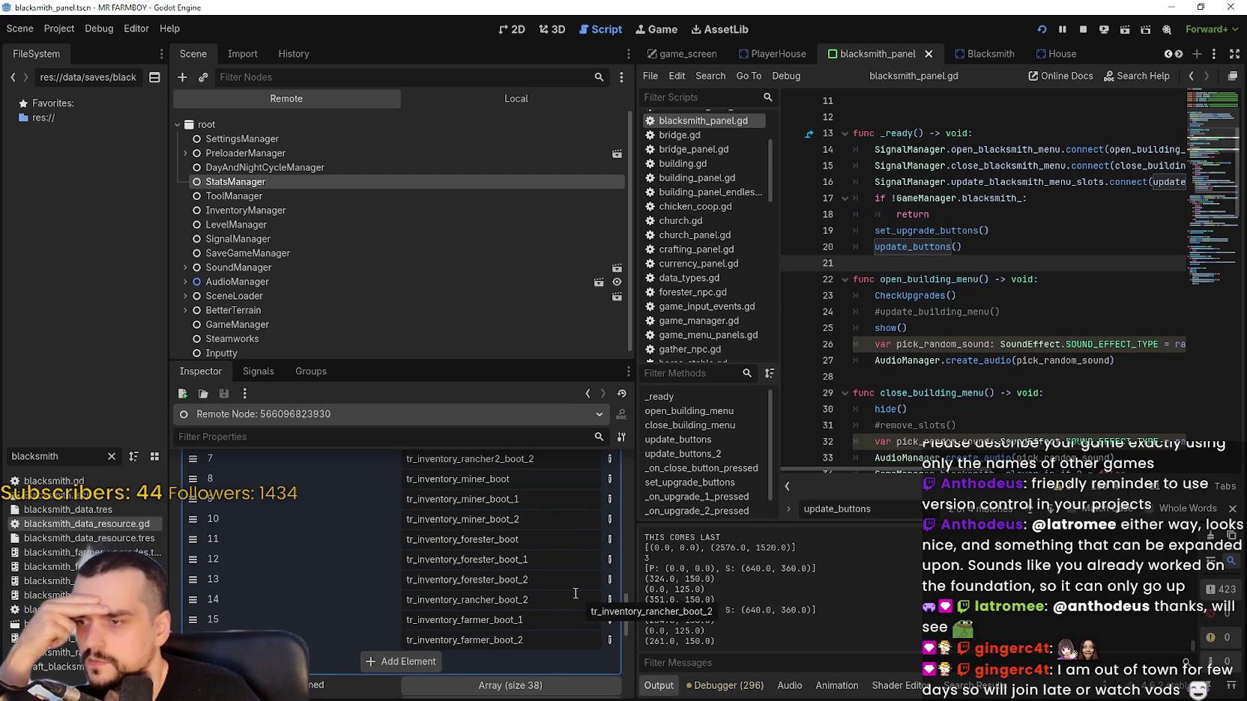
scroll(490, 585, "up", 4)
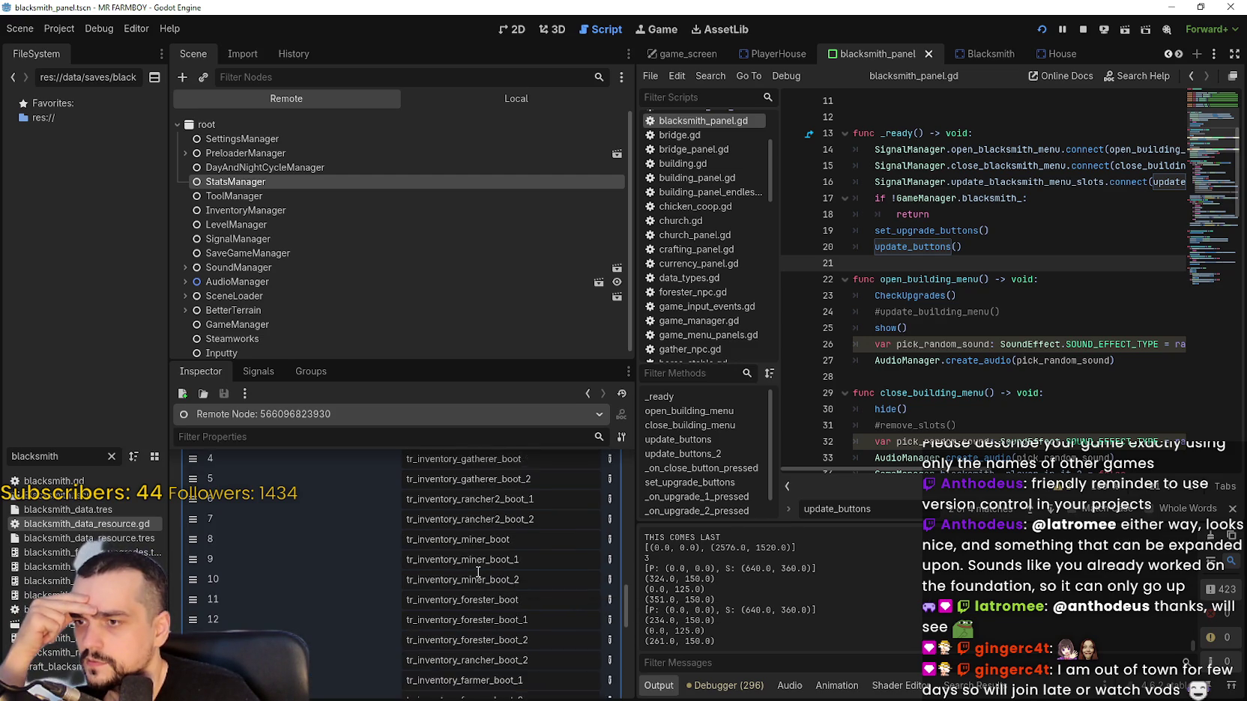
scroll(554, 595, "up", 1)
scroll(551, 593, "up", 3)
left_click(508, 519)
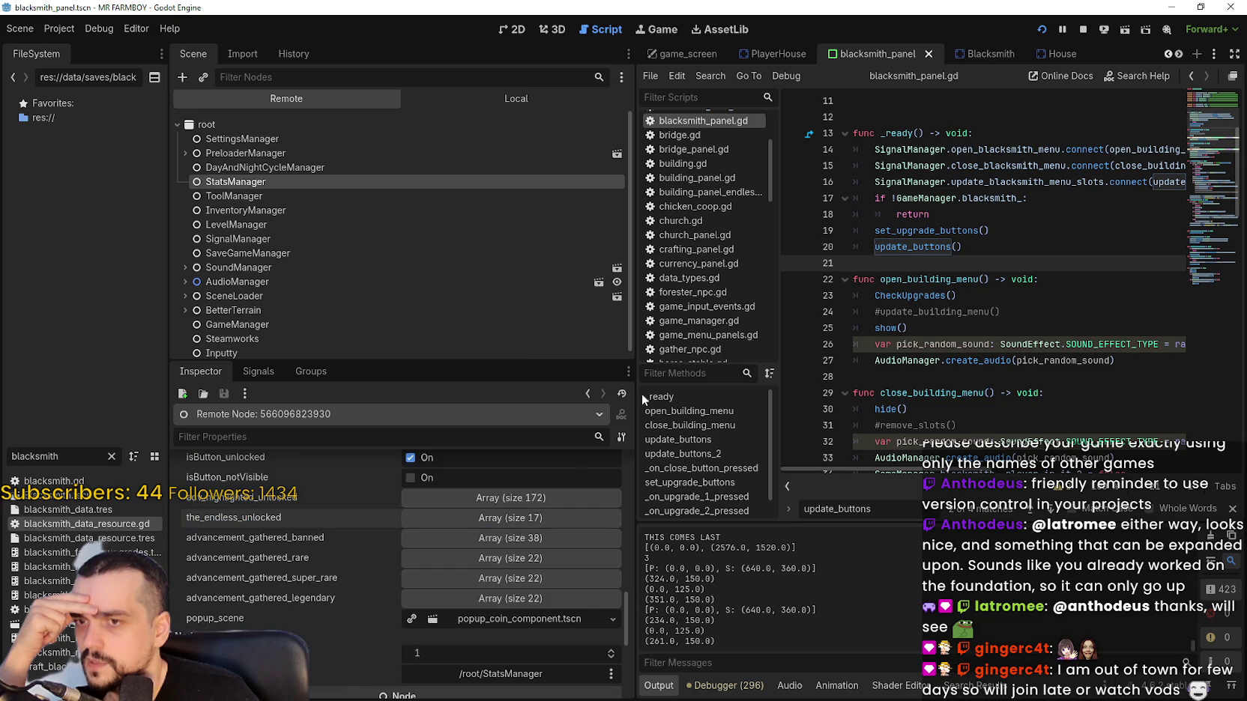
mouse_move(970, 247)
left_mouse_down()
mouse_move(899, 231)
mouse_move(856, 166)
left_mouse_up()
left_click_drag(636, 262, 456, 262)
left_click(752, 253)
Use Lookup Symbol on the update_buttons() call to jump to its definition.
right_click(704, 246)
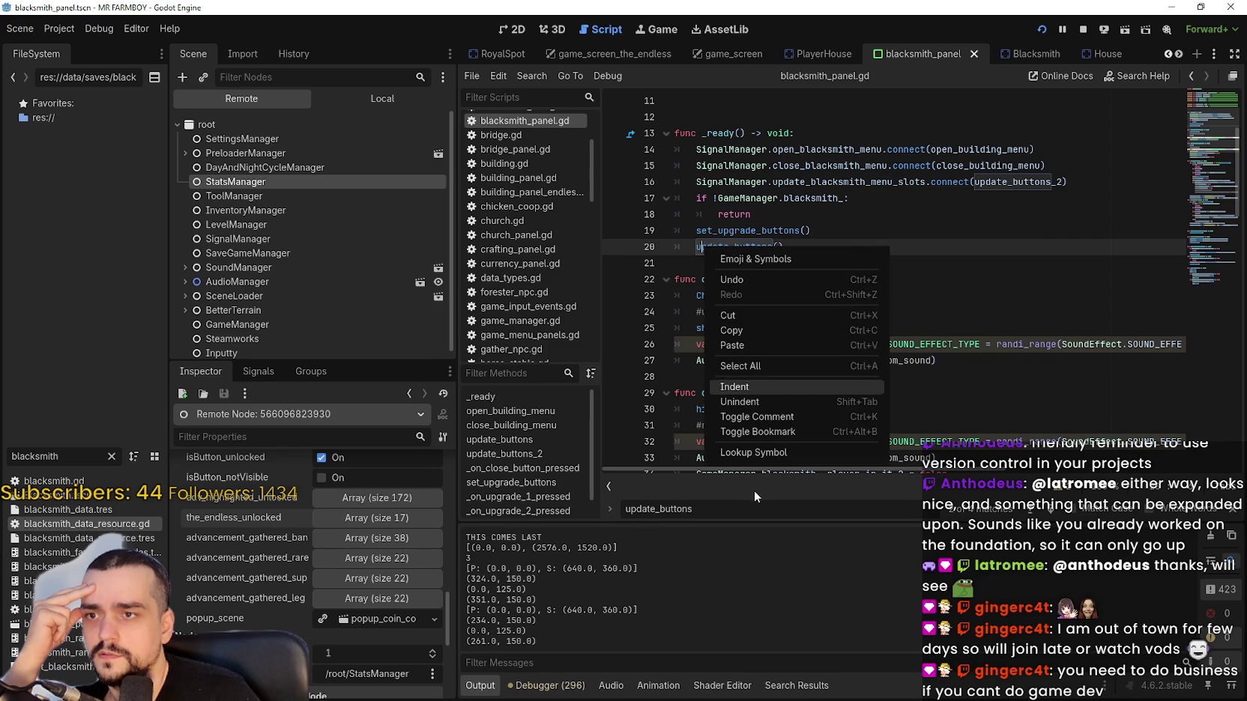
left_click(755, 452)
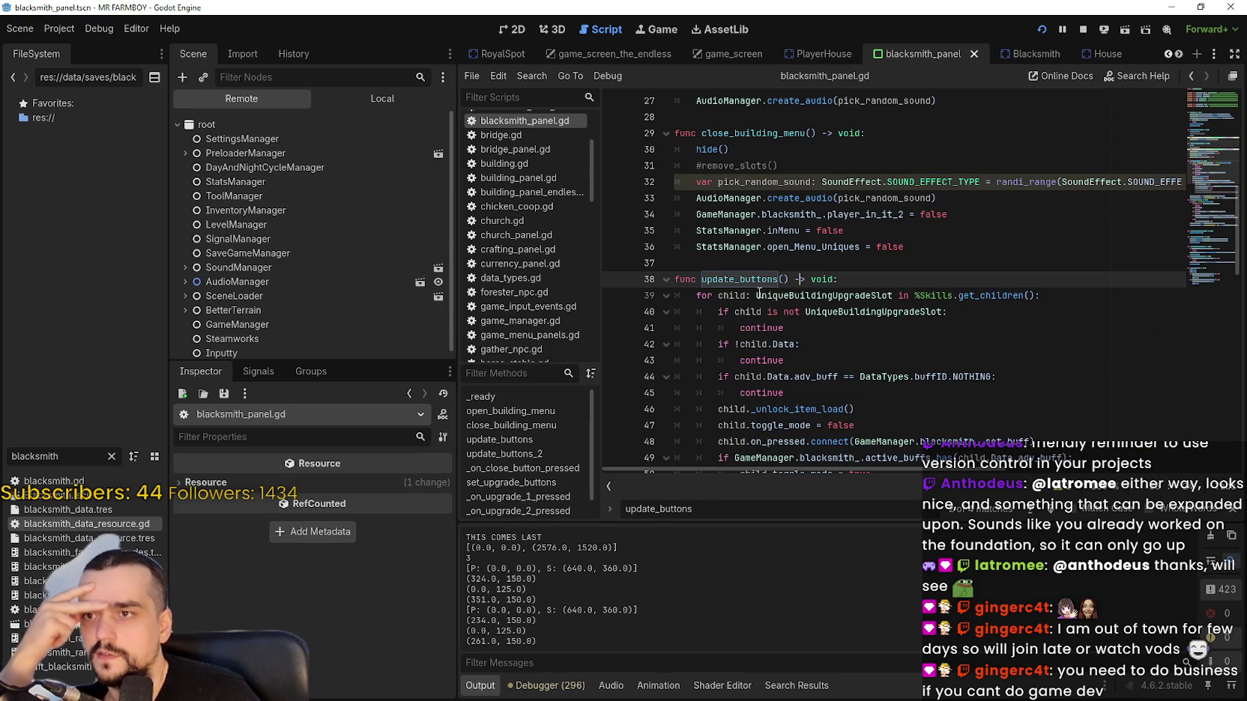
scroll(900, 351, "down", 3)
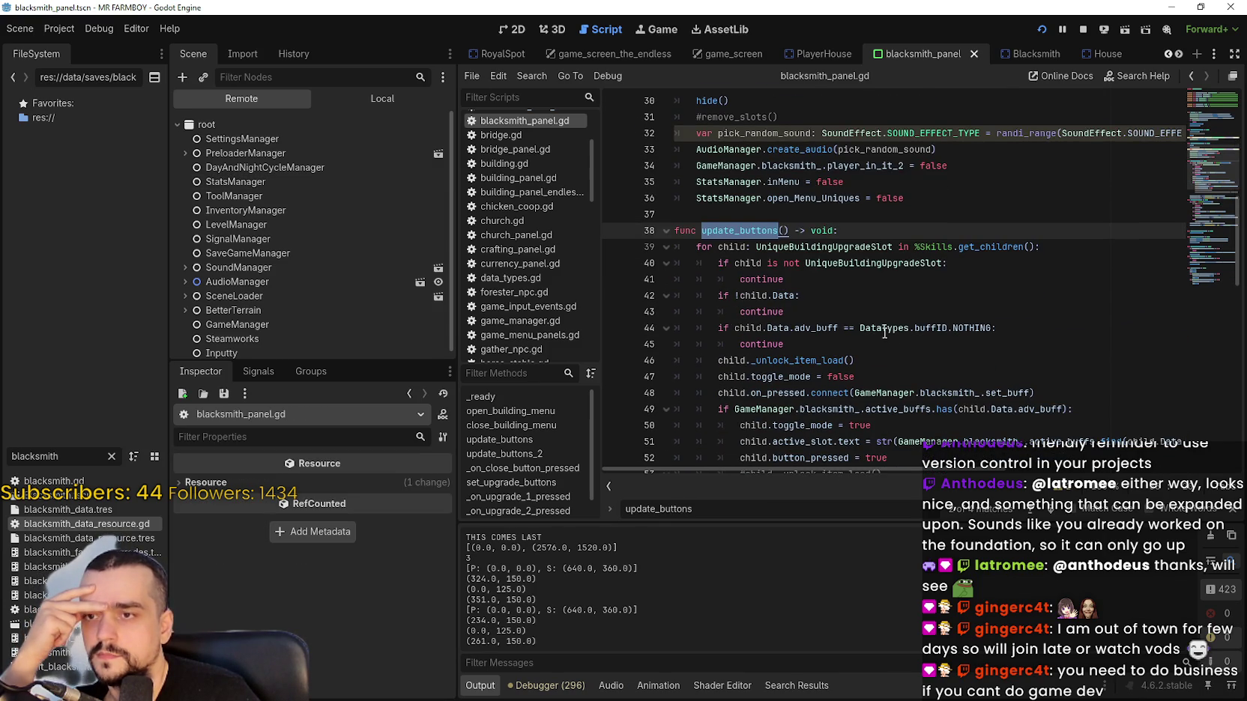
Check the game's Blacksmith panel, quit the game, and put the caret on line 42.
key("alt+Tab")
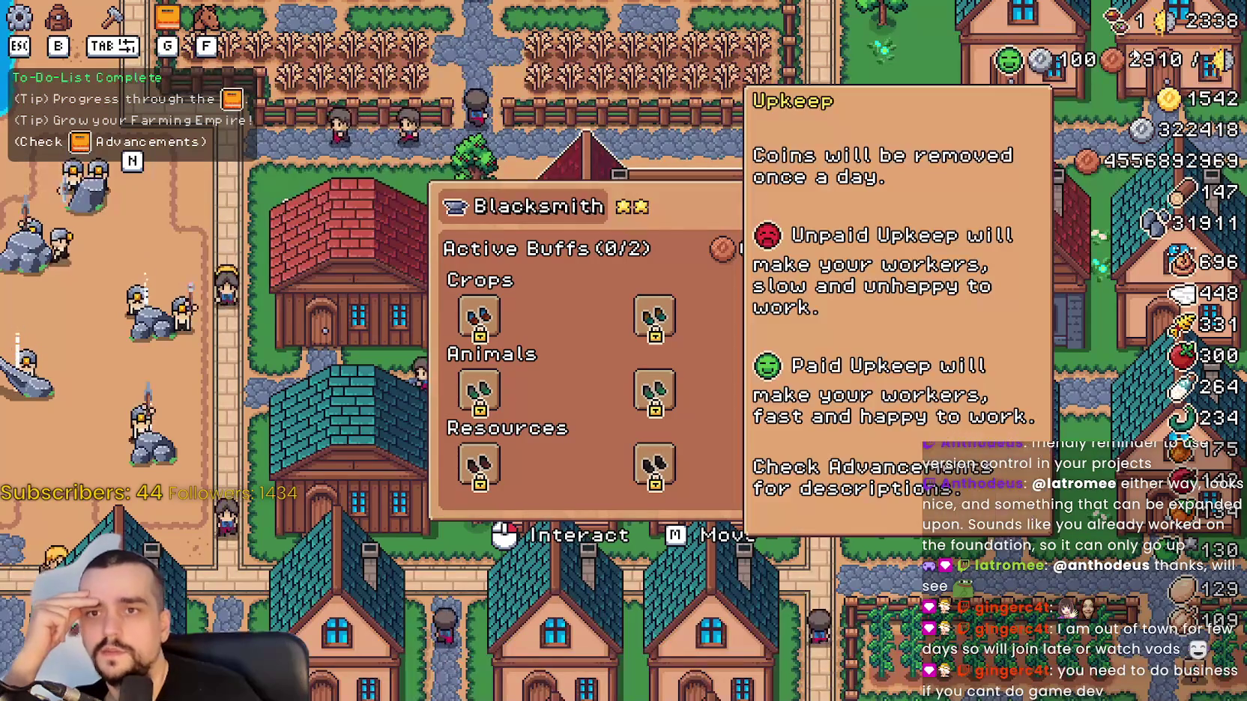
key("Escape")
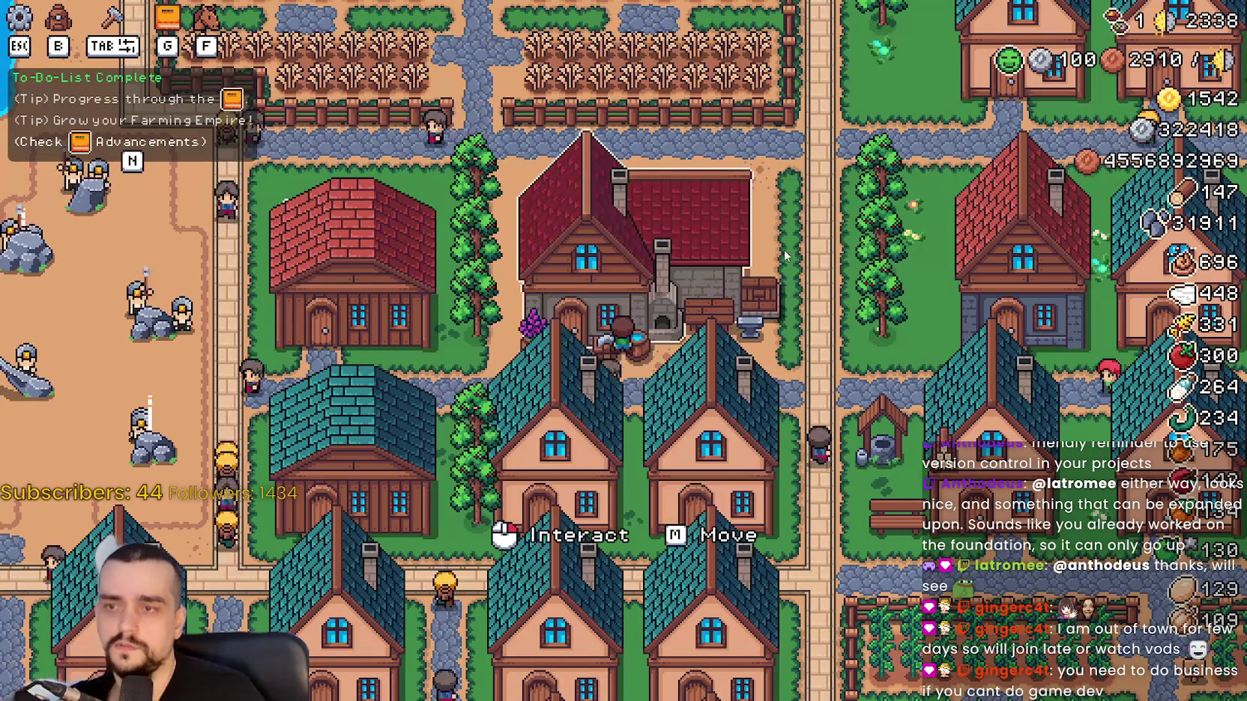
key("Escape")
key("Escape")
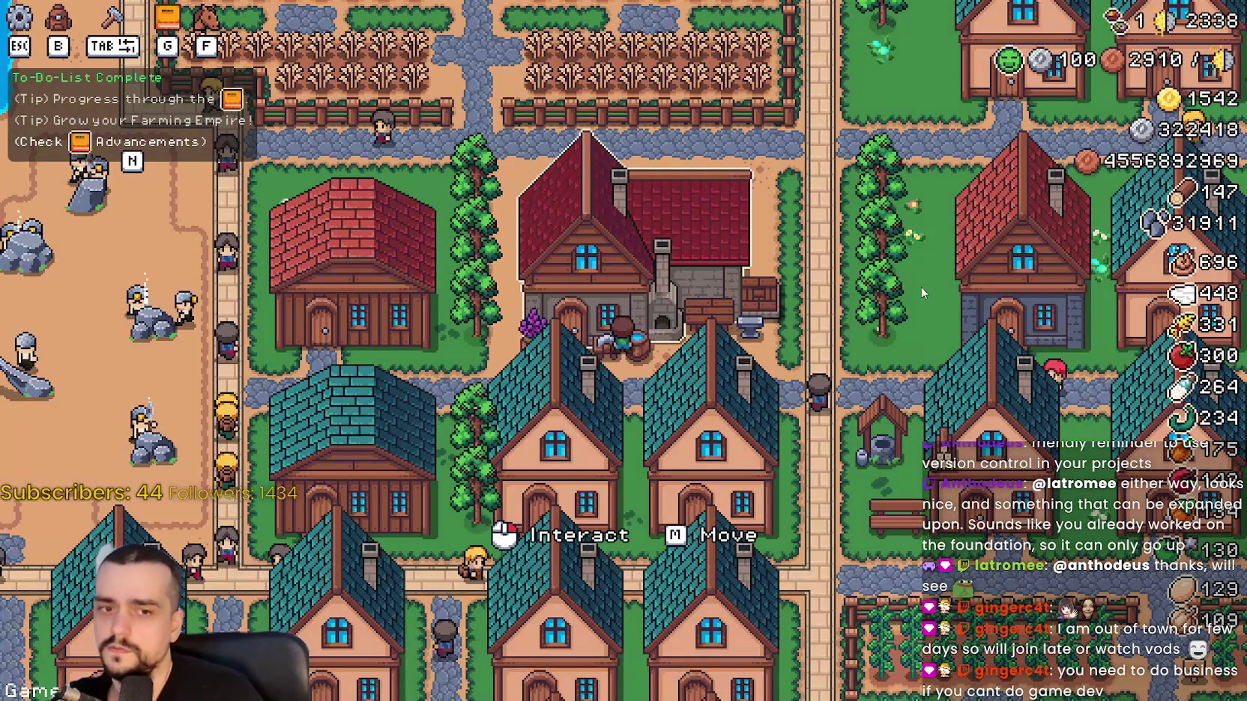
key("alt+F4")
left_click(875, 300)
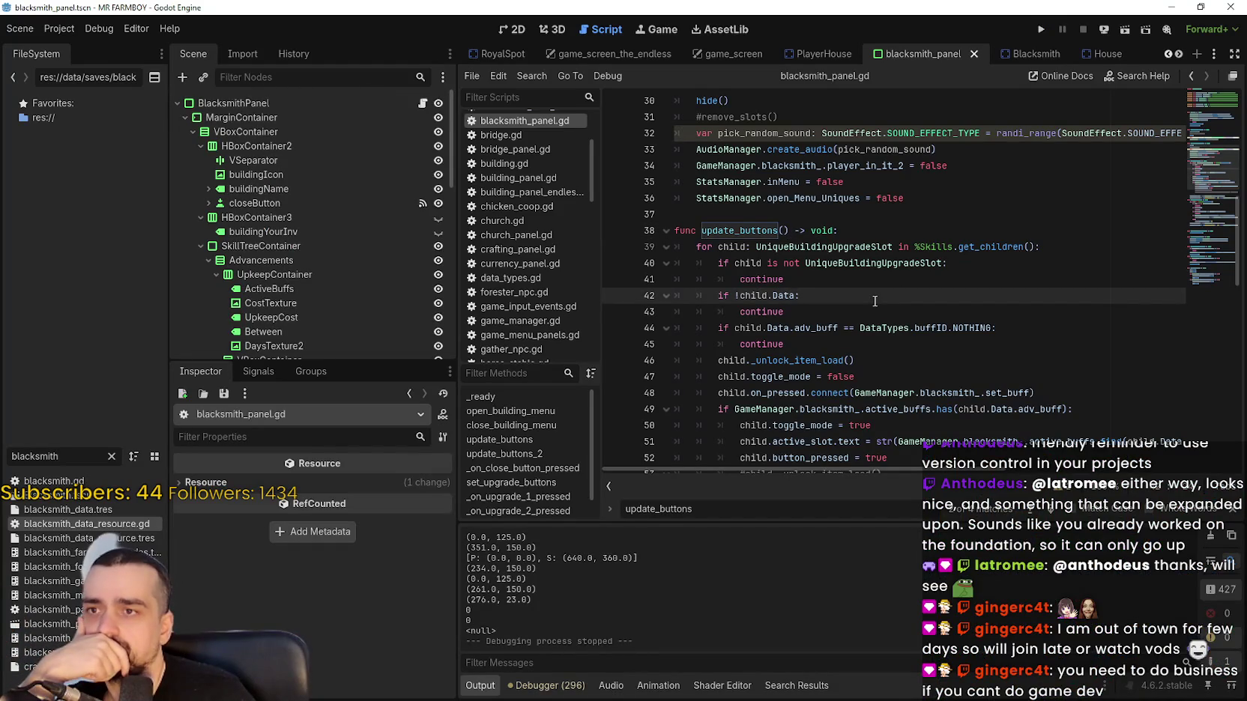
Set a breakpoint on line 39 of update_buttons and relaunch the game.
scroll(828, 319, "down", 3)
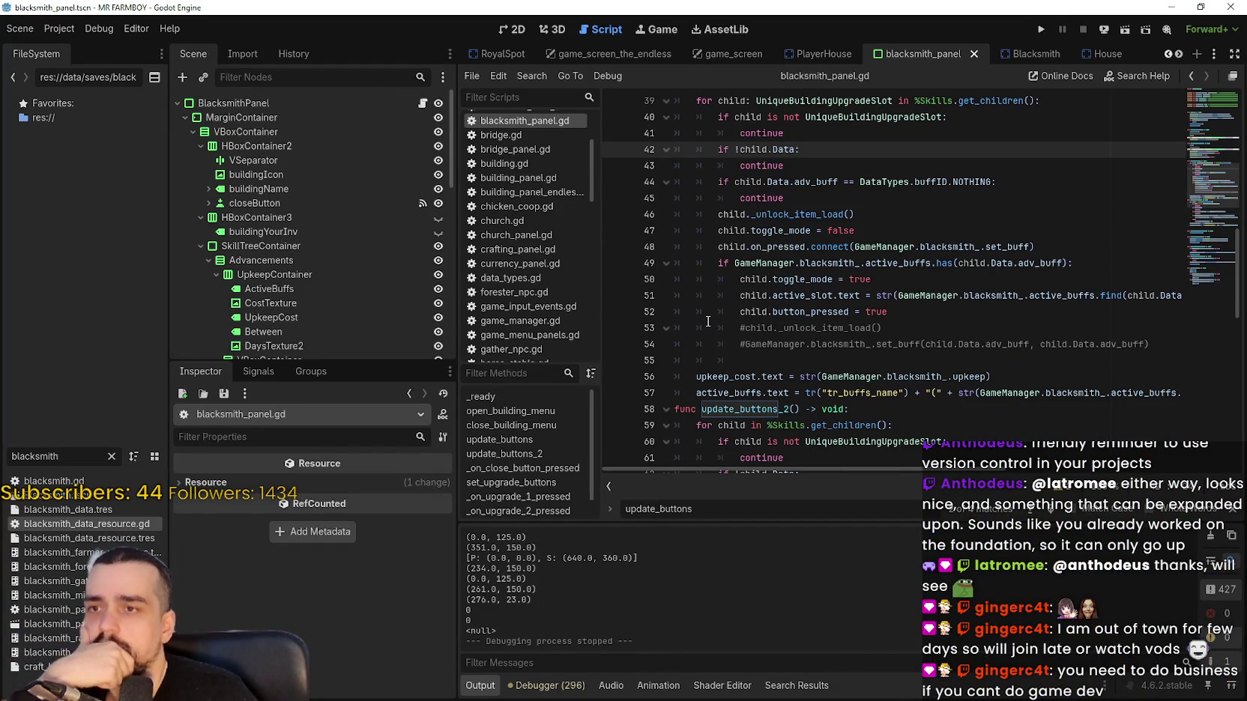
scroll(766, 350, "up", 2)
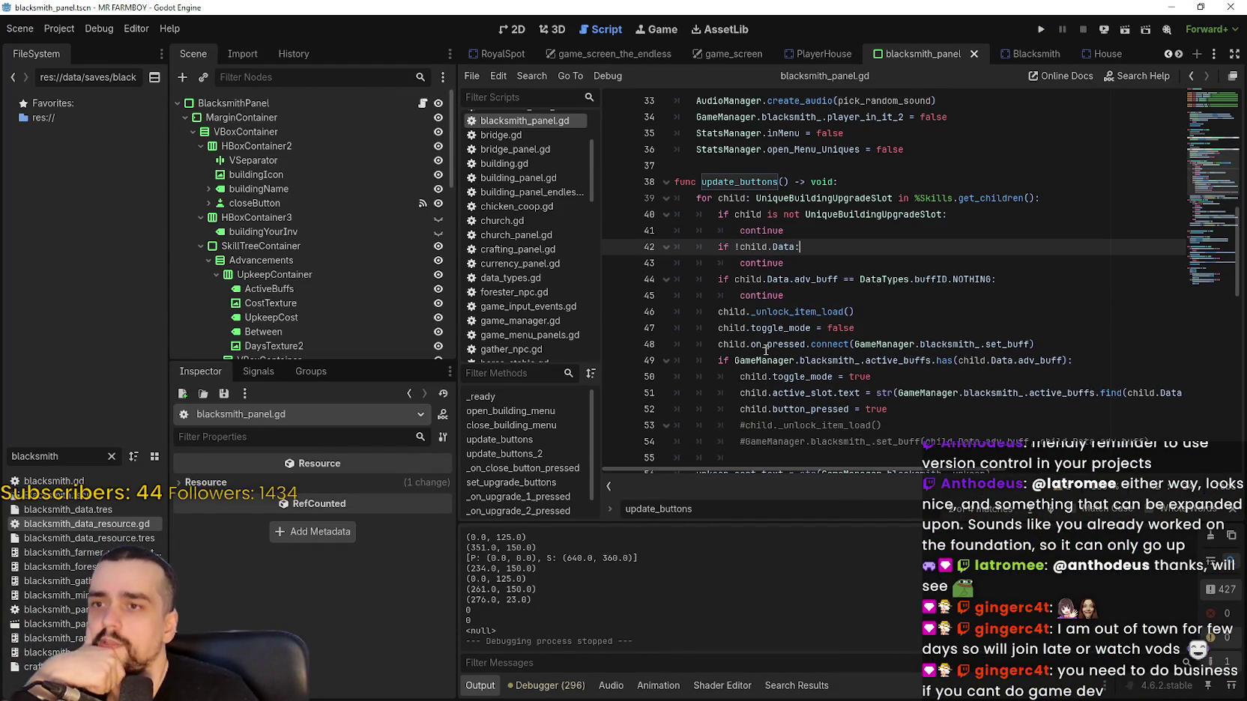
left_click(613, 199)
left_click(784, 198)
scroll(784, 225, "up", 2)
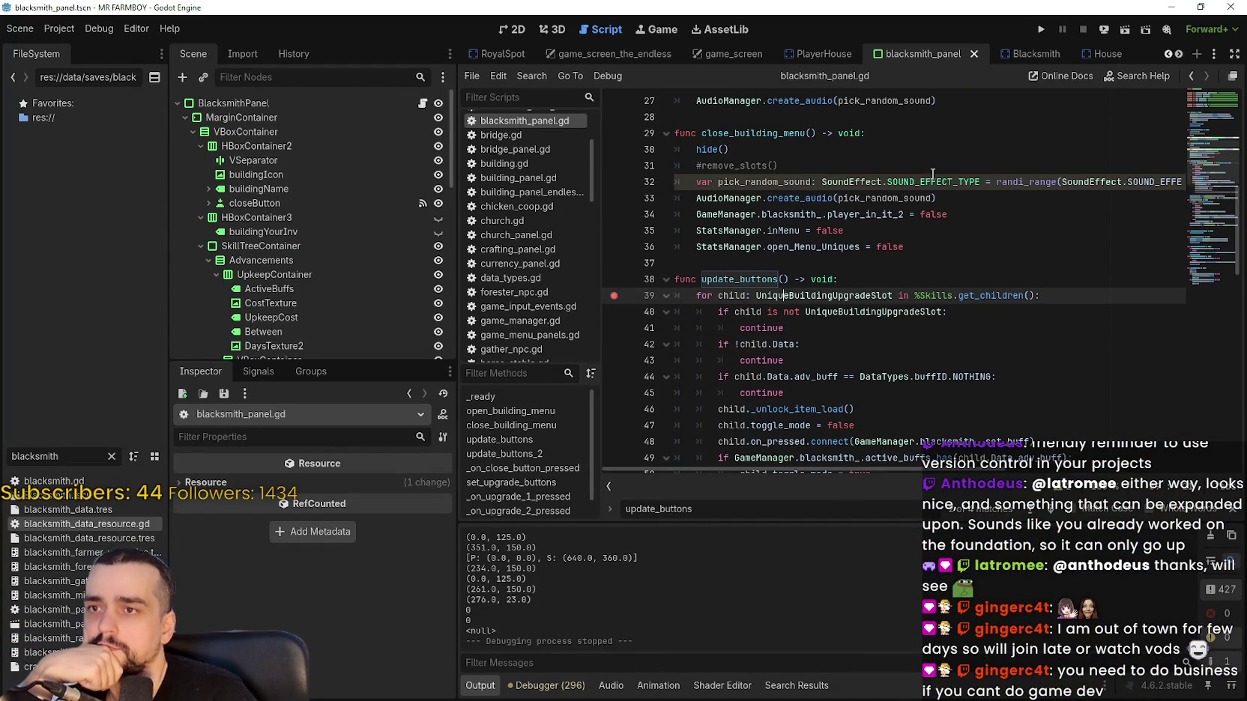
left_click(1042, 30)
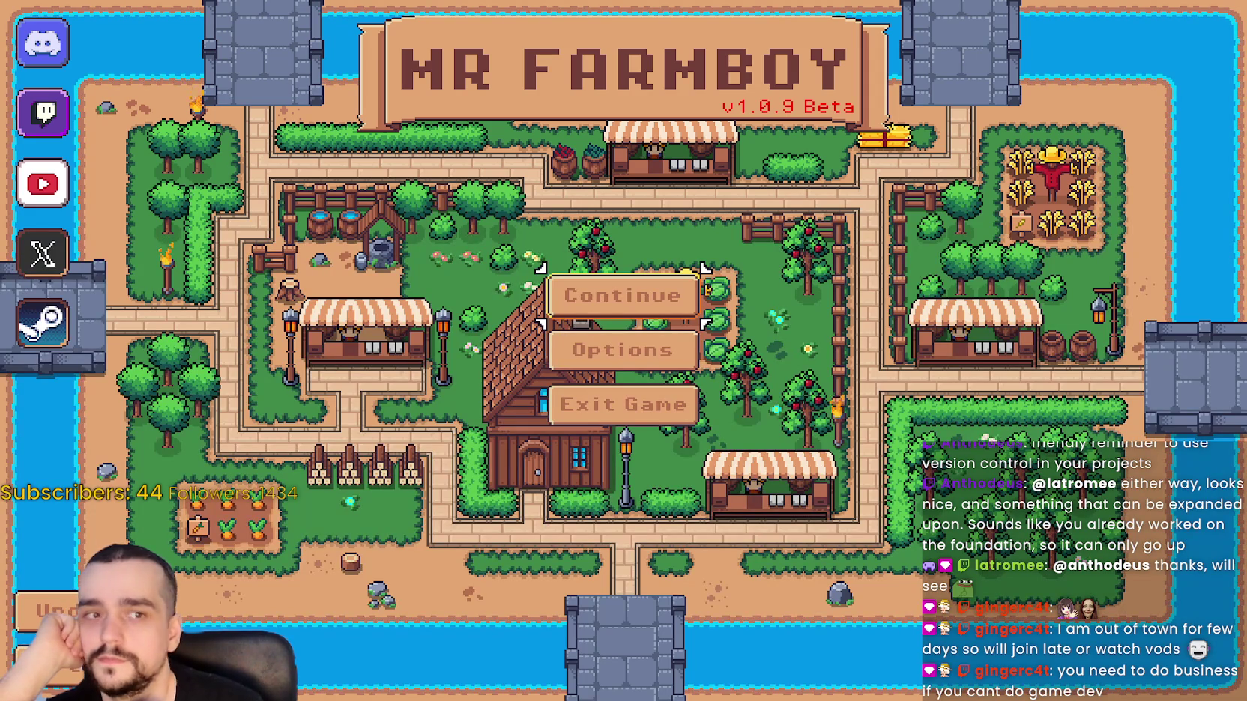
Continue from the title screen and load Save 1 to hit the breakpoint.
key("Return")
scroll(663, 351, "down", 1)
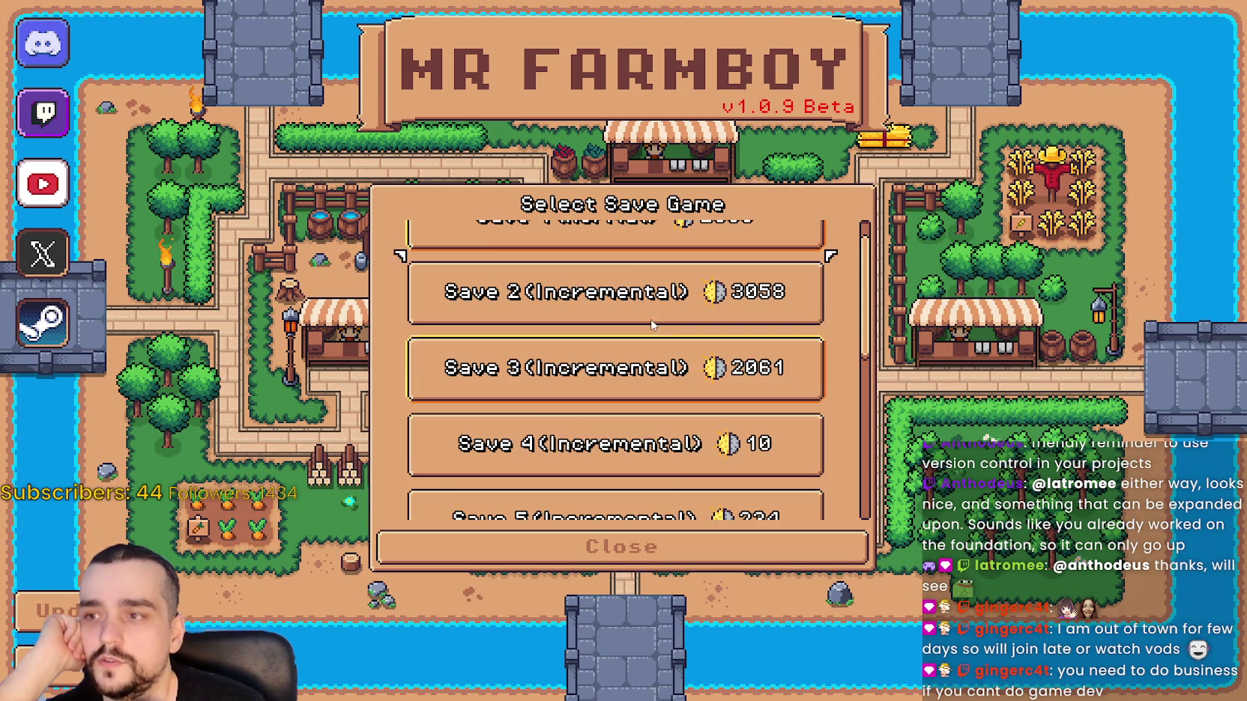
scroll(604, 257, "up", 1)
left_click(601, 256)
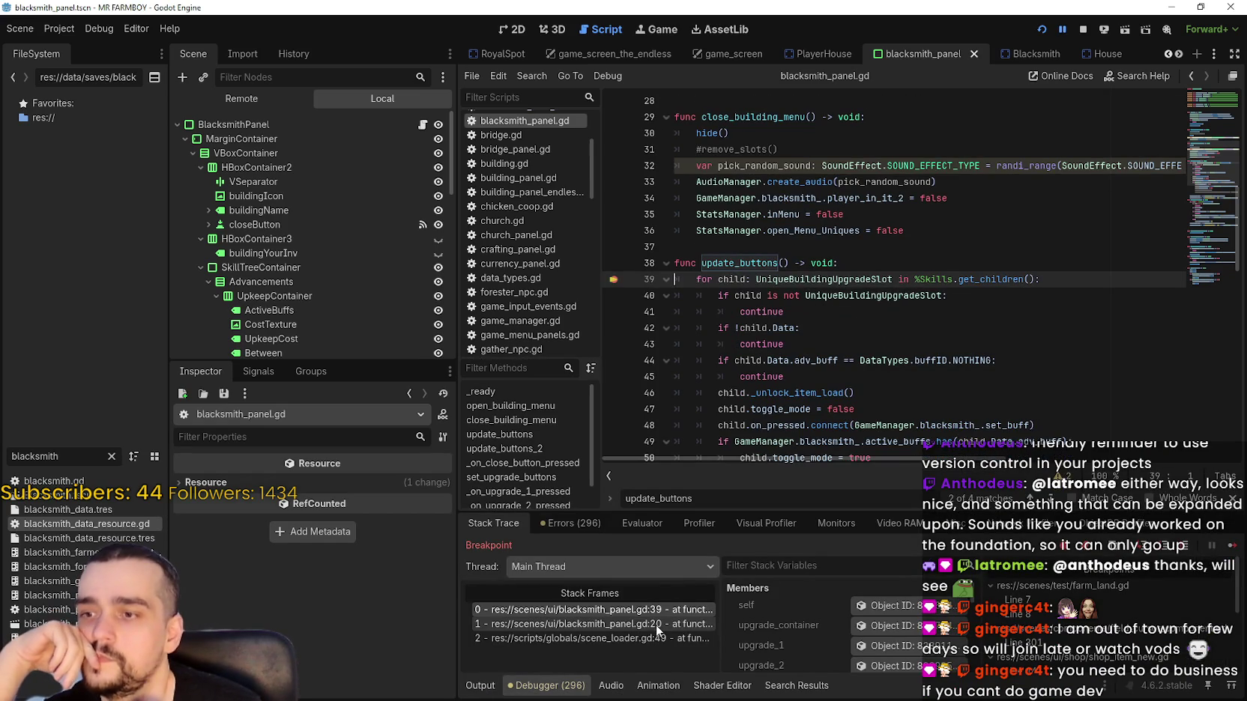
Inspect StatsManager in the debugger and expand the_endless_unlocked, confirming it's an empty array.
left_click(656, 610)
scroll(978, 629, "down", 8)
scroll(978, 637, "down", 6)
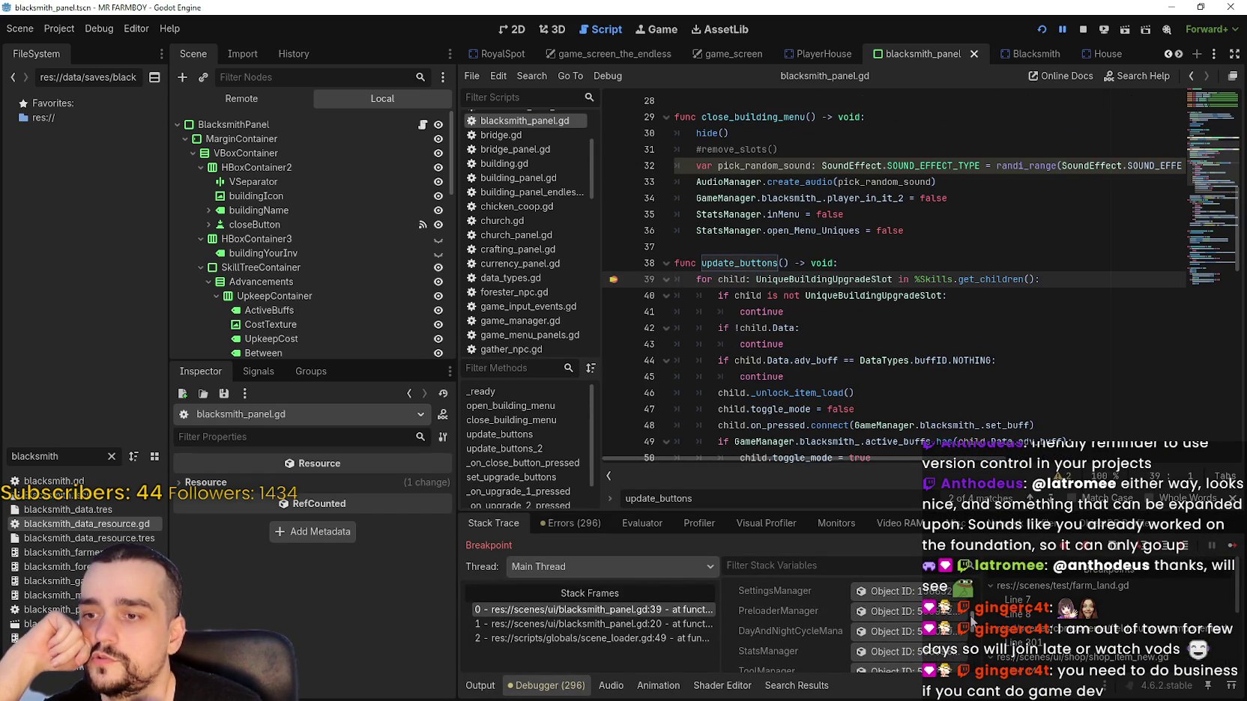
left_click(910, 655)
scroll(261, 597, "down", 5)
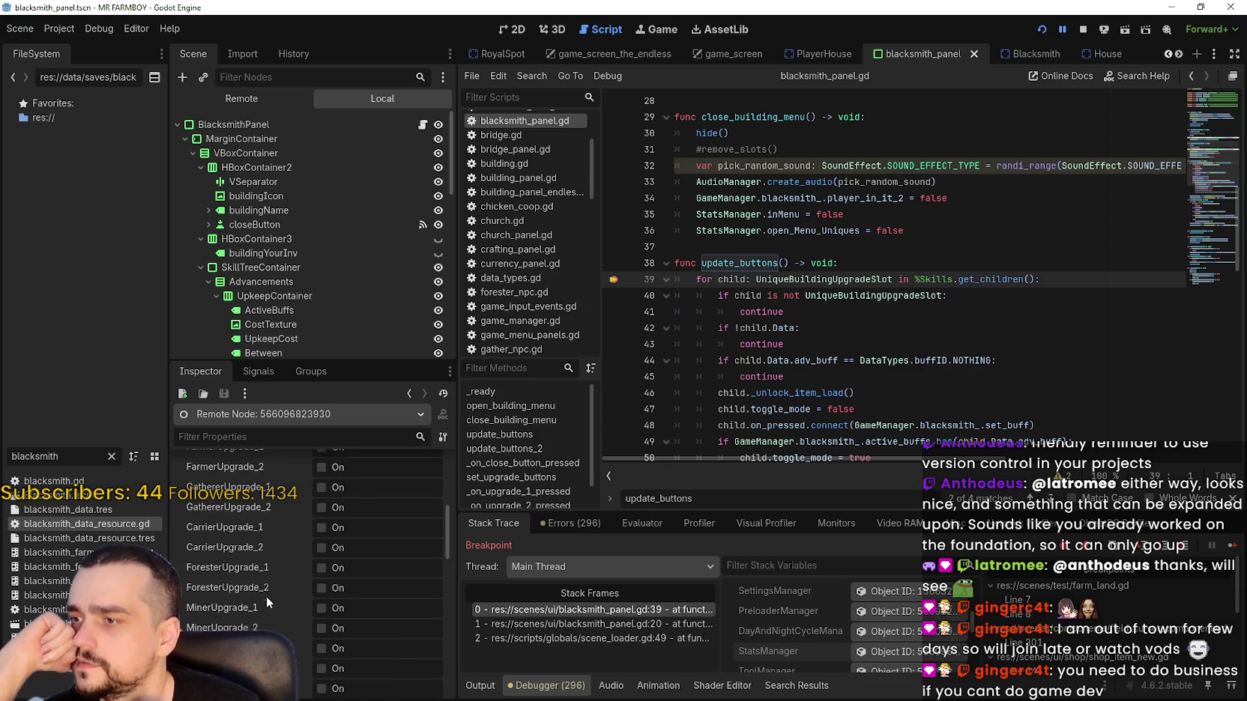
scroll(268, 596, "down", 8)
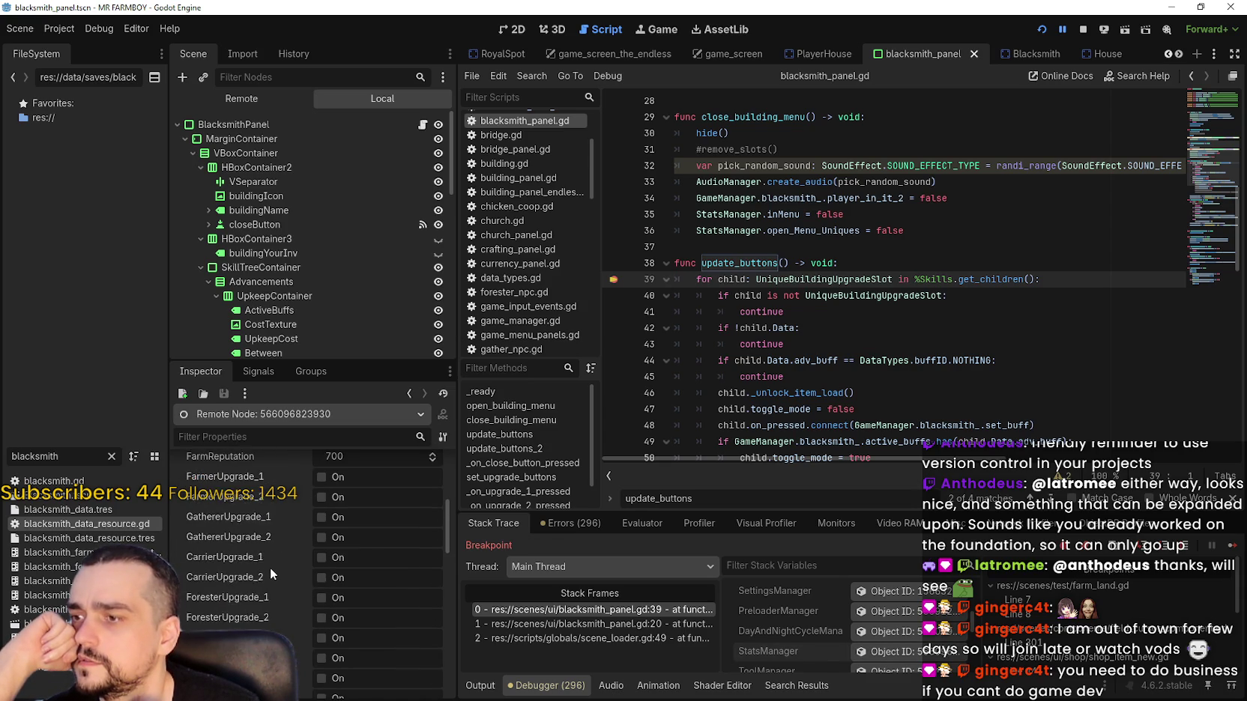
scroll(269, 570, "down", 8)
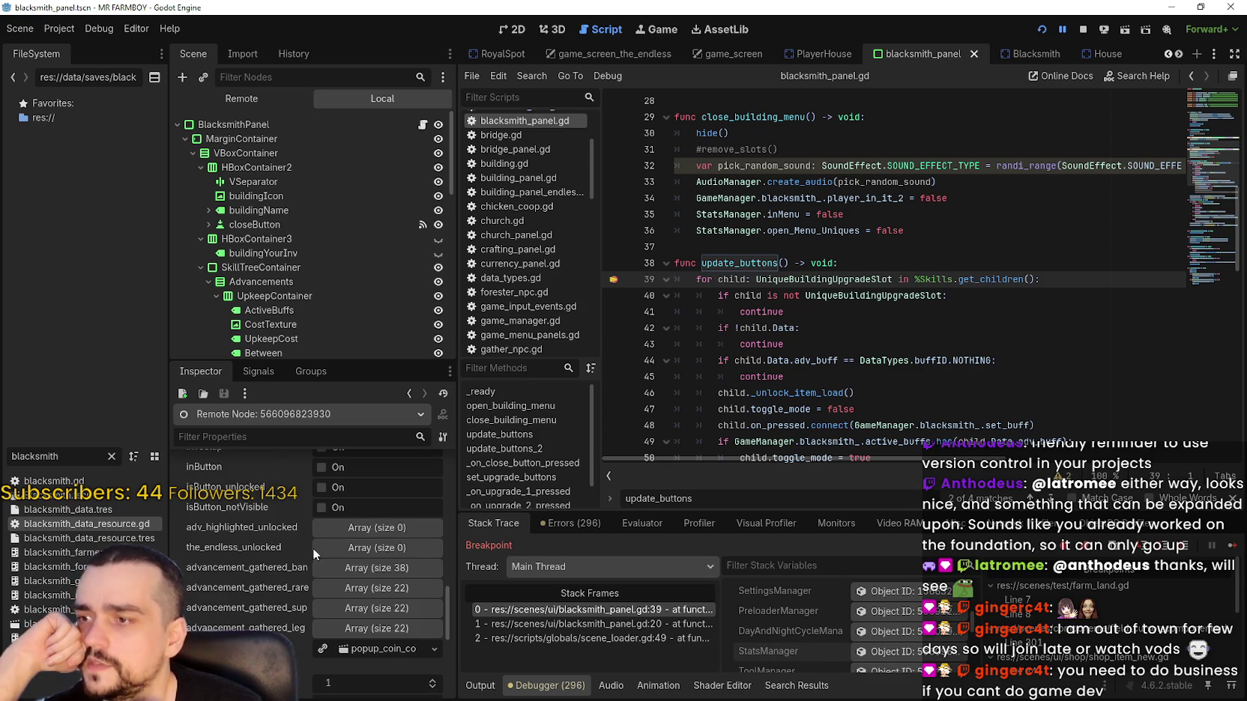
left_click(365, 549)
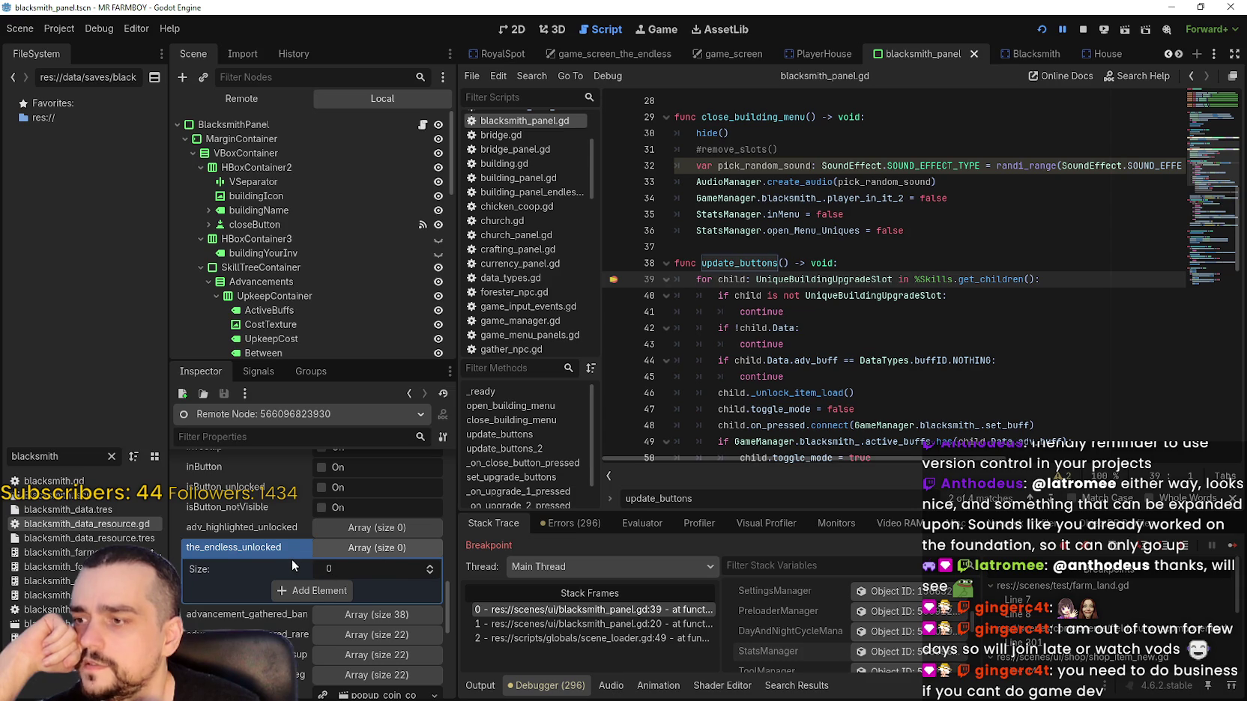
mouse_move(457, 631)
left_mouse_down()
mouse_move(559, 634)
mouse_move(545, 480)
left_mouse_up()
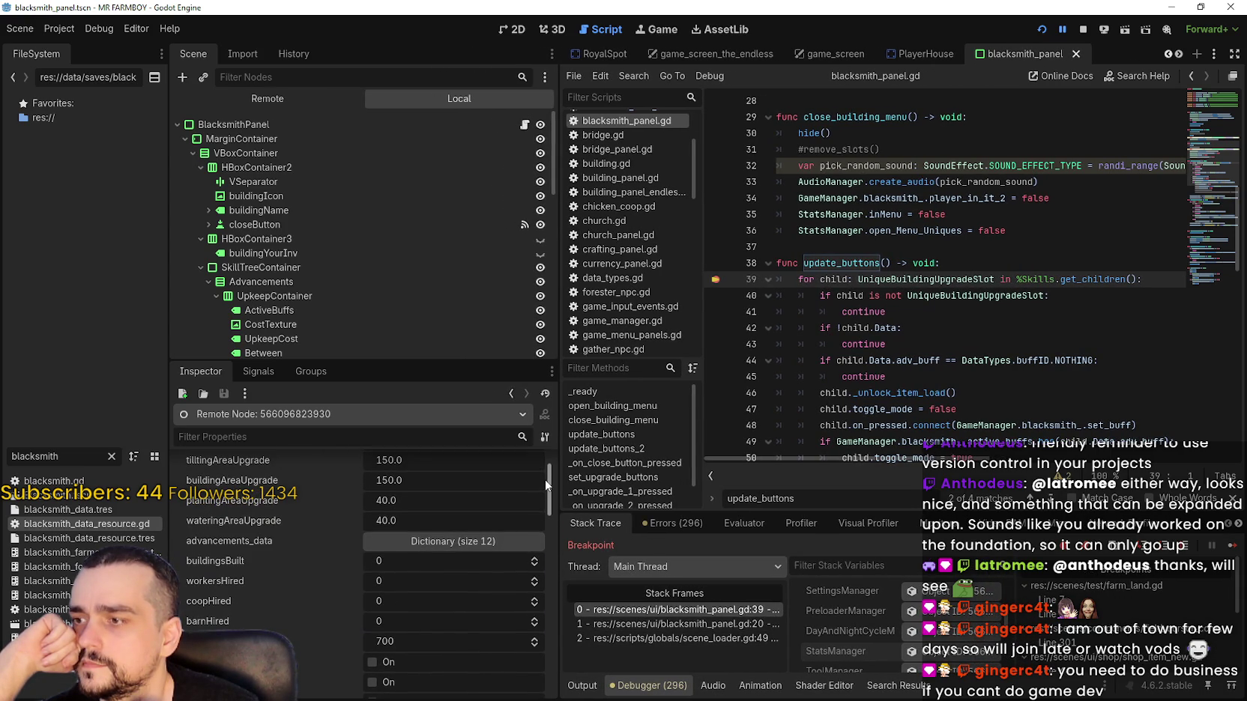
Expand and collapse StatsManager's advancements_data dictionary.
left_click(453, 542)
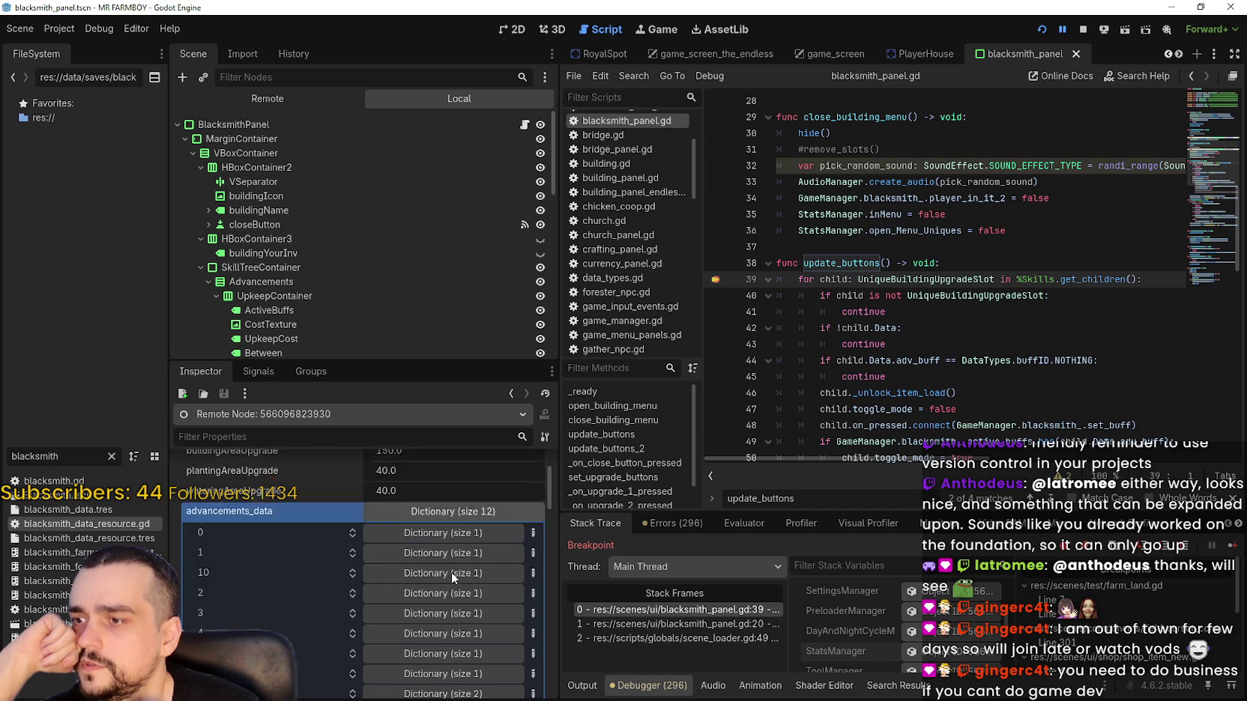
scroll(452, 519, "up", 1)
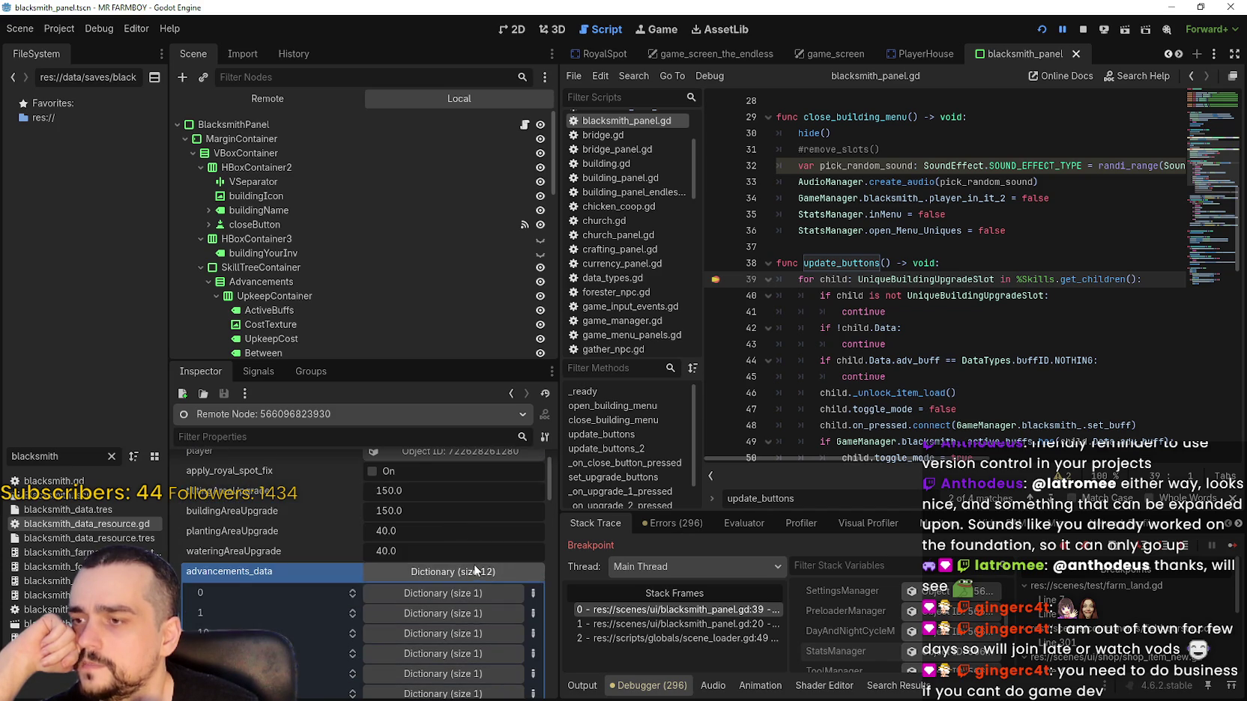
left_click(474, 570)
scroll(547, 468, "up", 1)
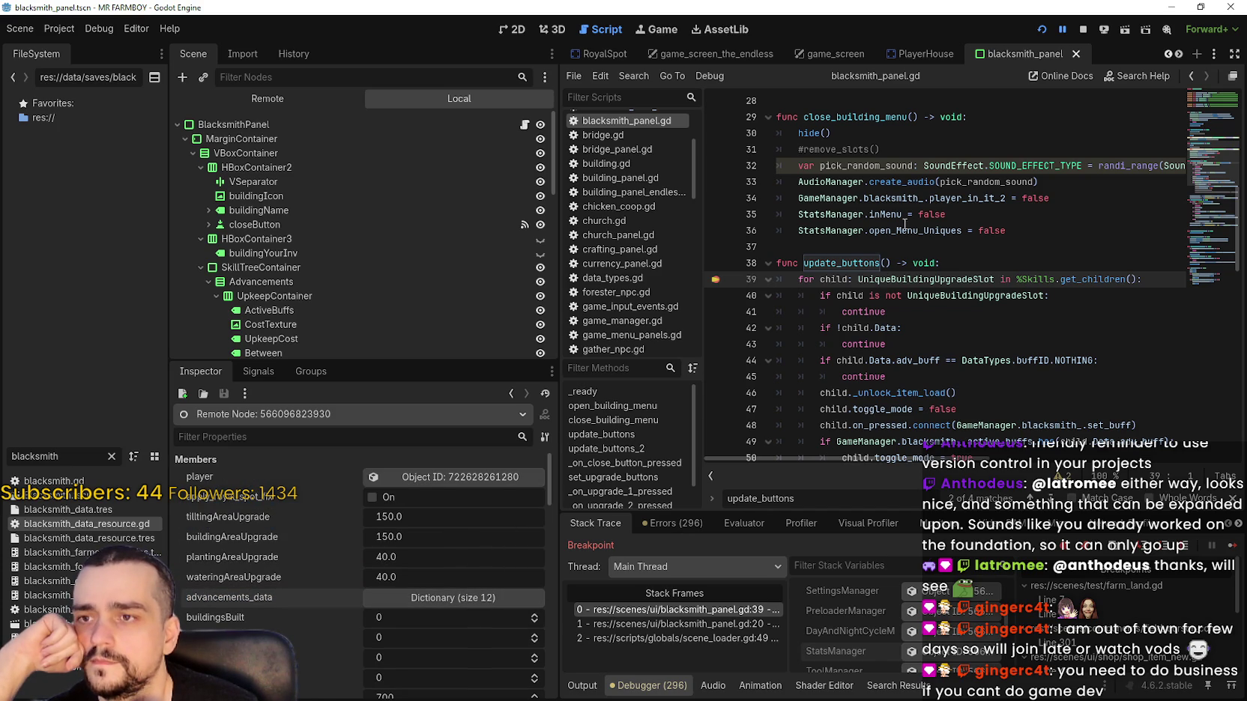
Review the update_buttons code around line 41 in blacksmith_panel.gd.
left_click(853, 262)
left_click(914, 310)
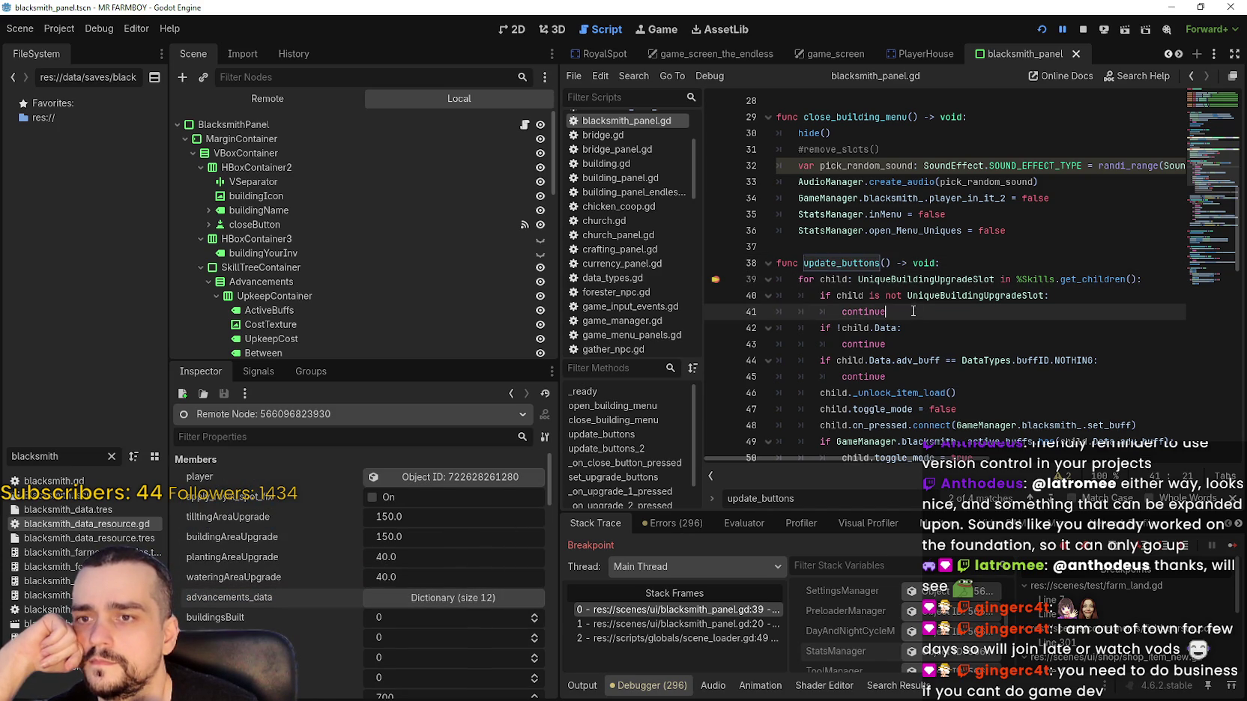
scroll(908, 315, "down", 1)
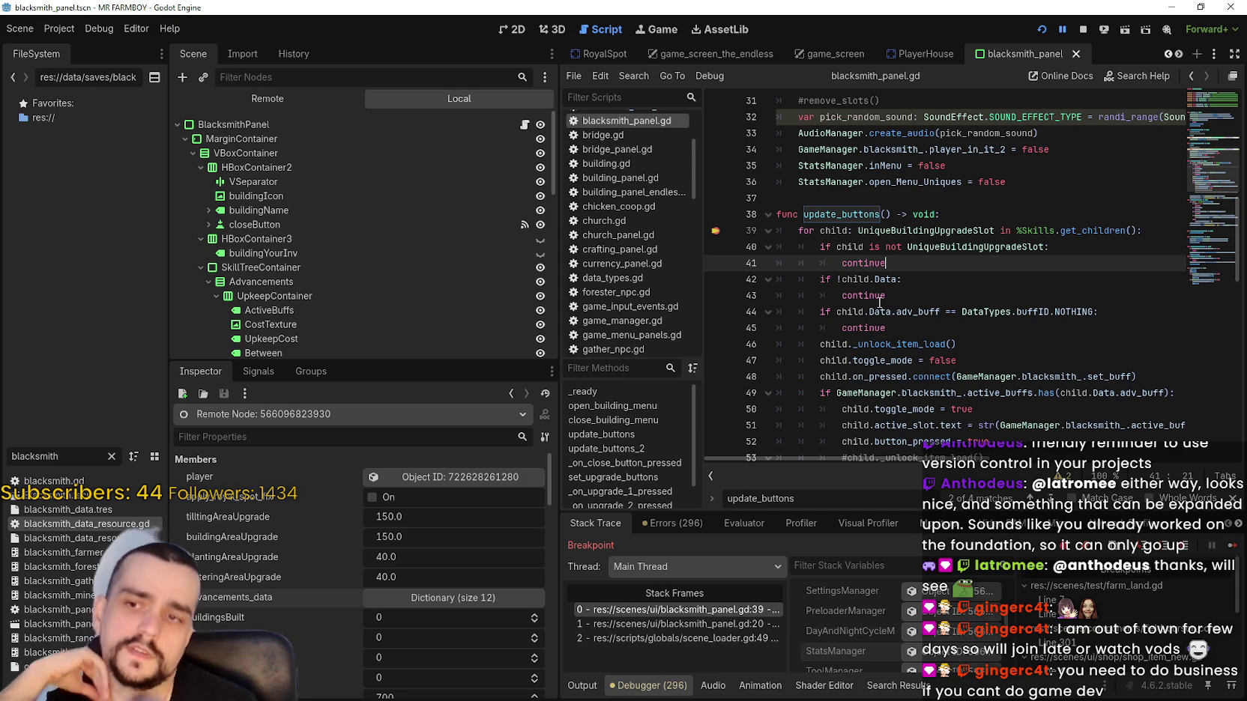
scroll(886, 293, "down", 3)
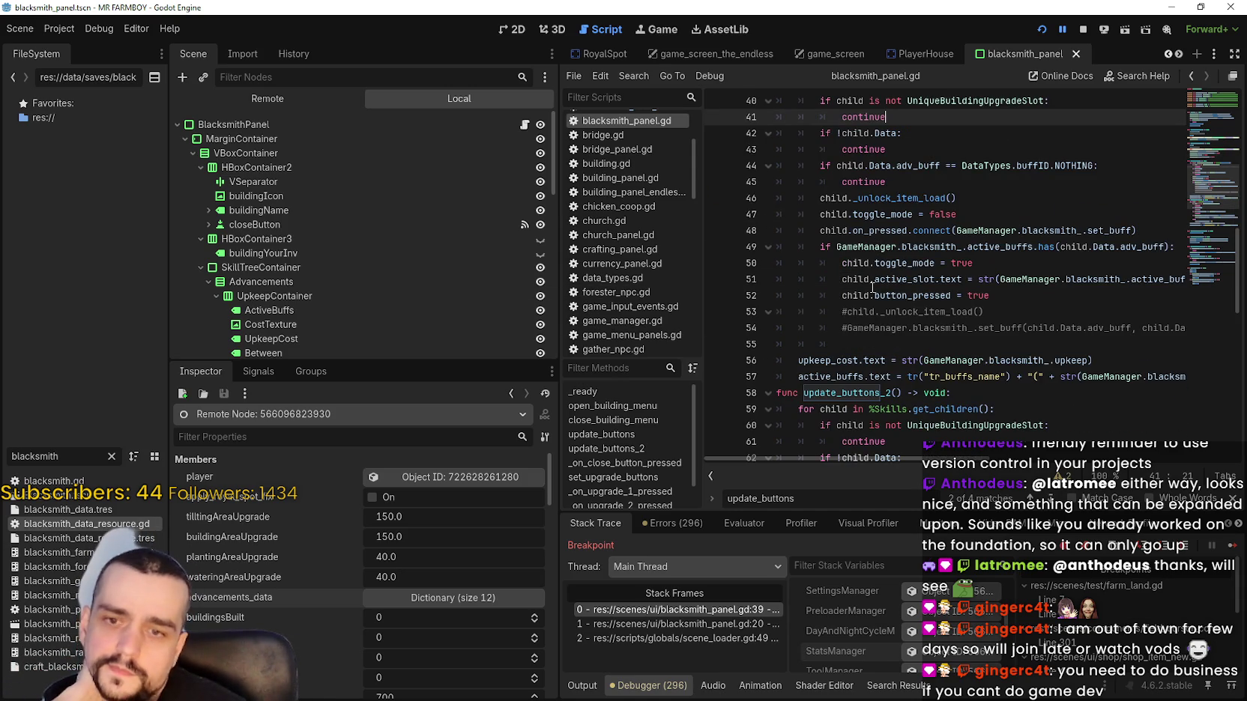
mouse_move(872, 287)
scroll(871, 287, "up", 9)
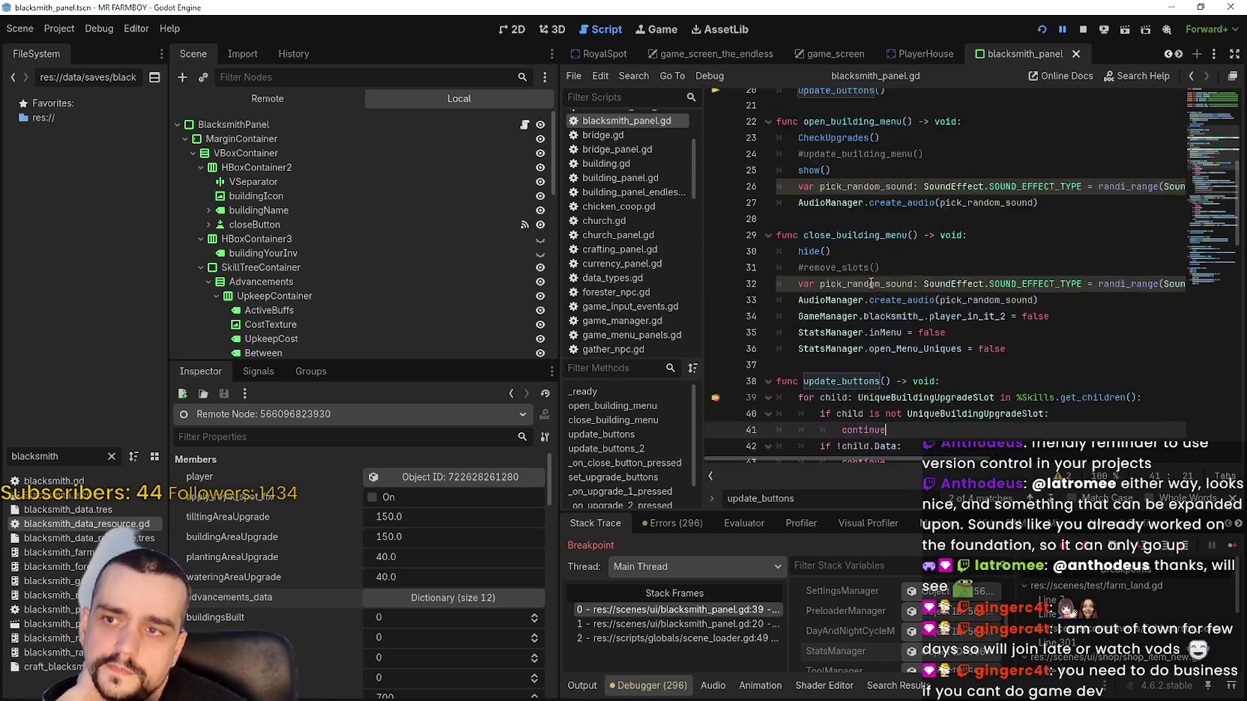
scroll(974, 378, "up", 2)
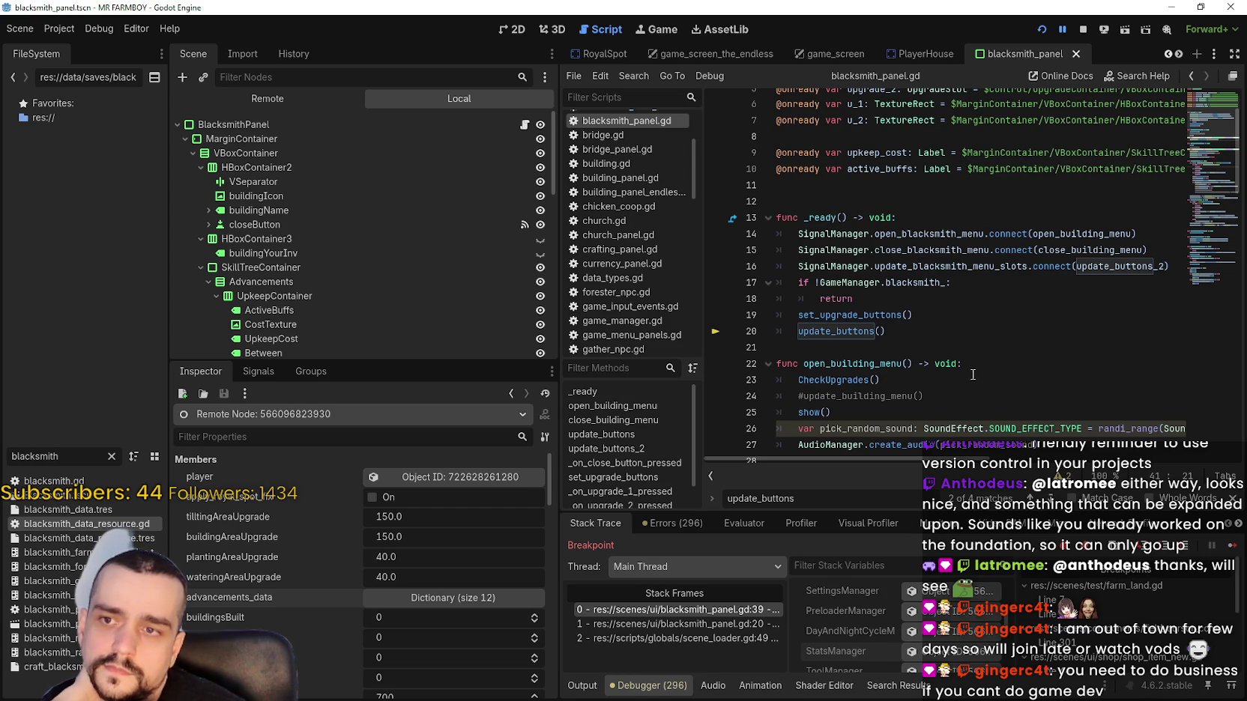
scroll(973, 375, "down", 3)
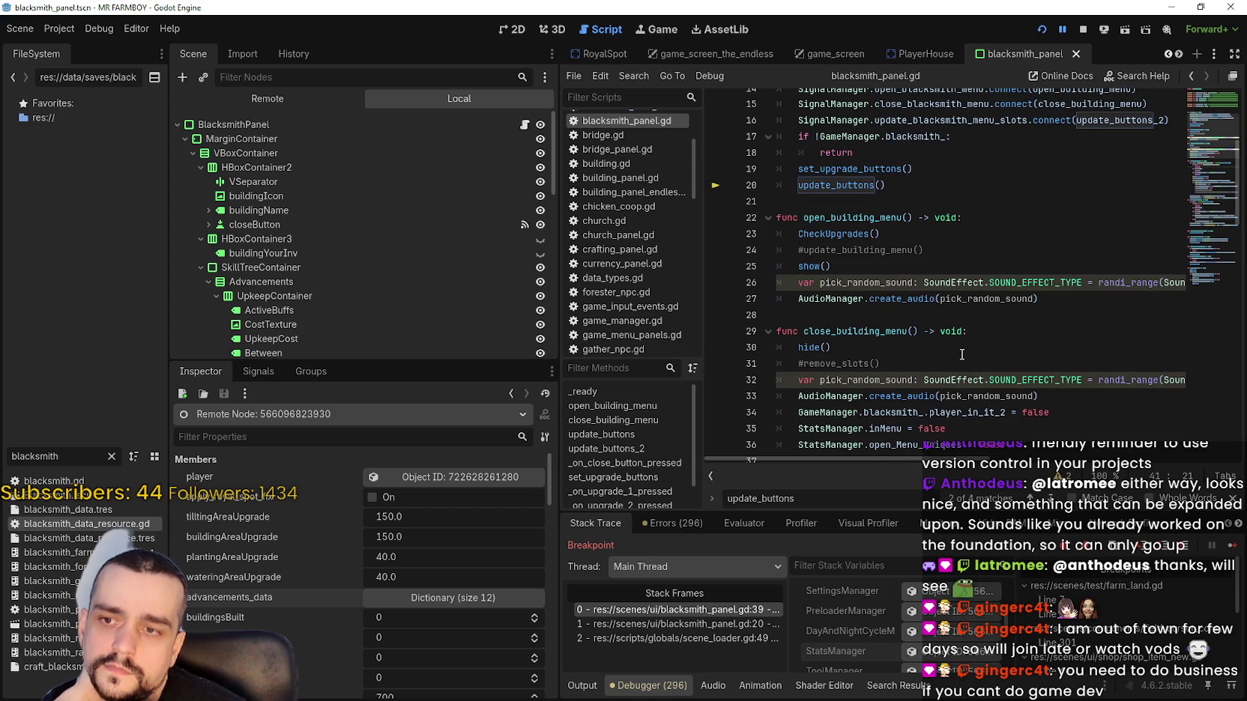
scroll(961, 354, "down", 5)
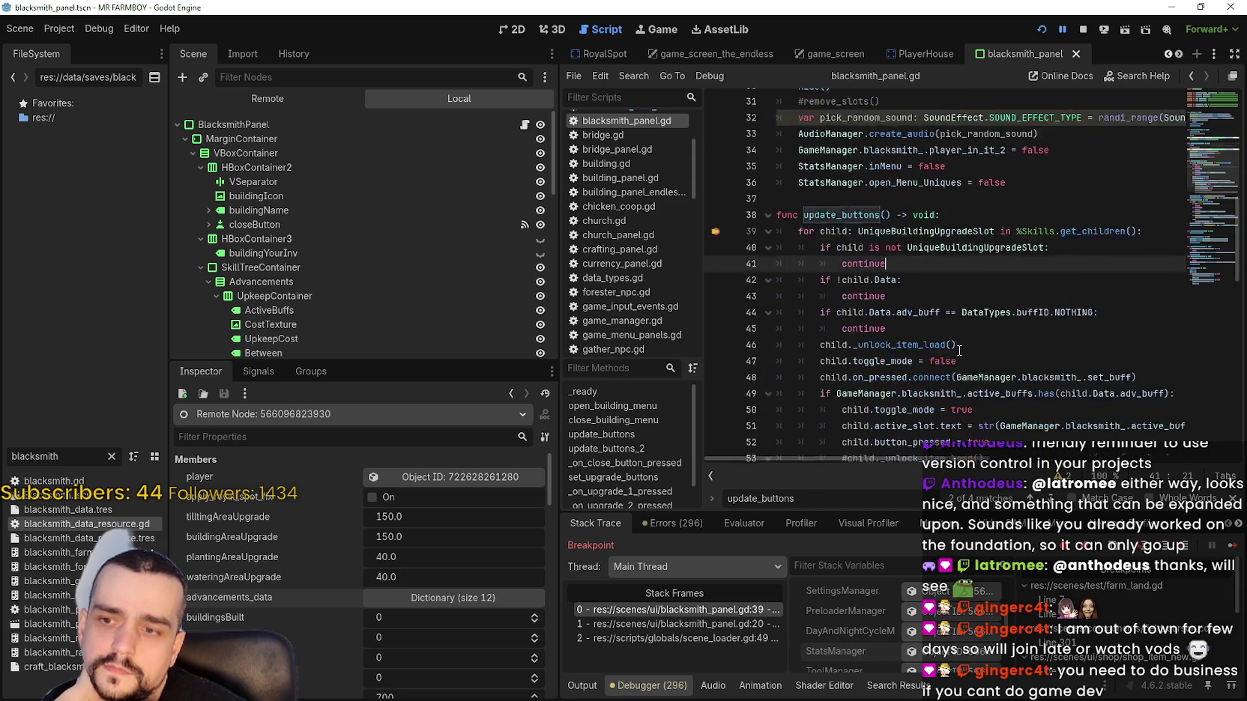
scroll(960, 351, "down", 9)
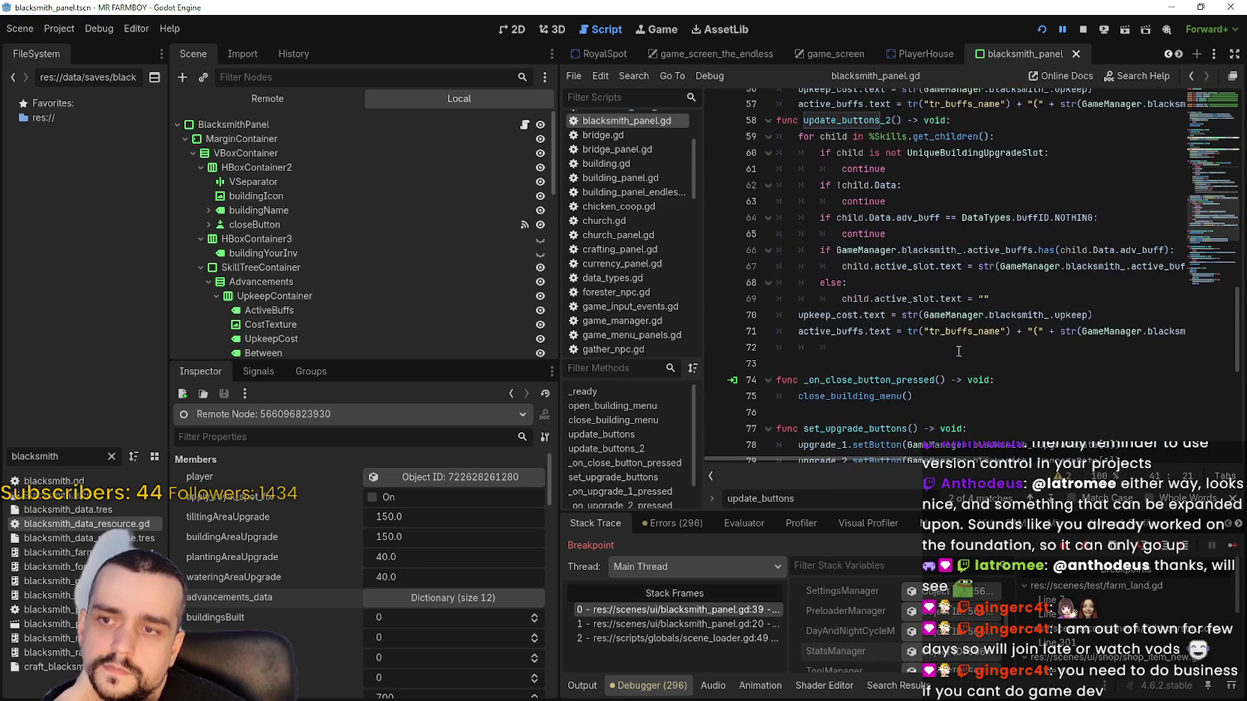
scroll(958, 352, "up", 7)
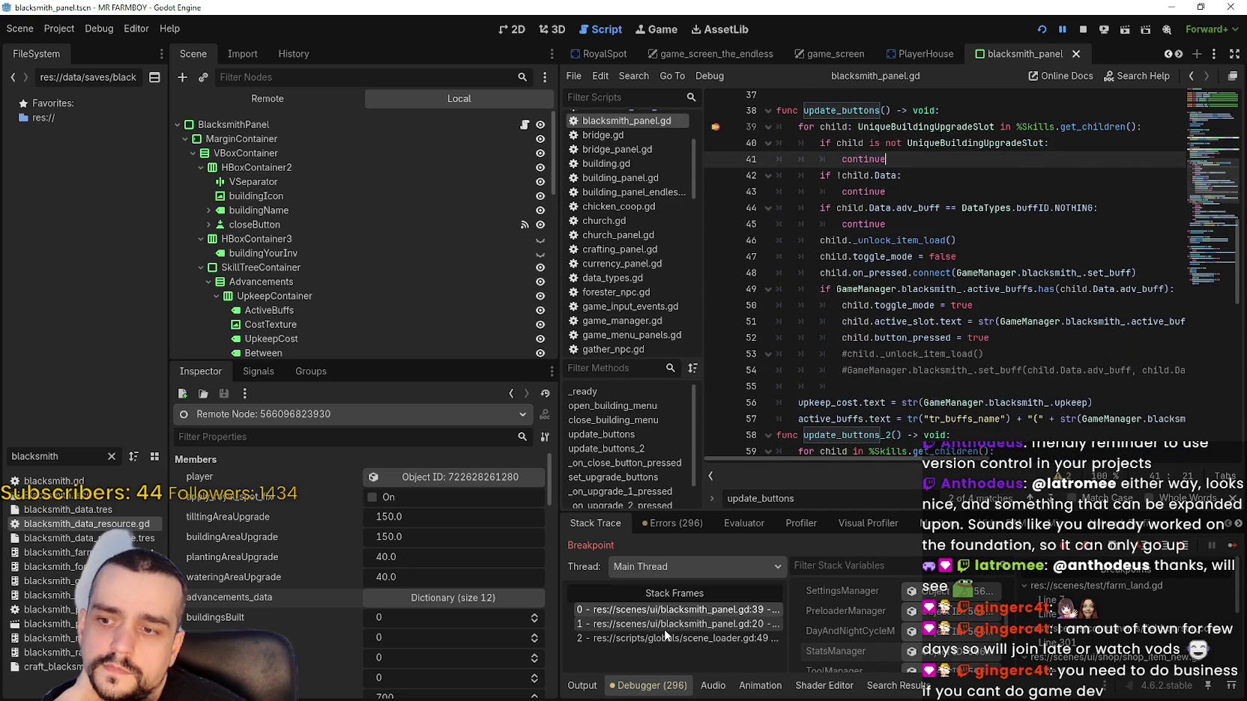
Switch between stack frames to view the update_buttons call at line 20 in _ready.
left_click(665, 628)
left_click(697, 610)
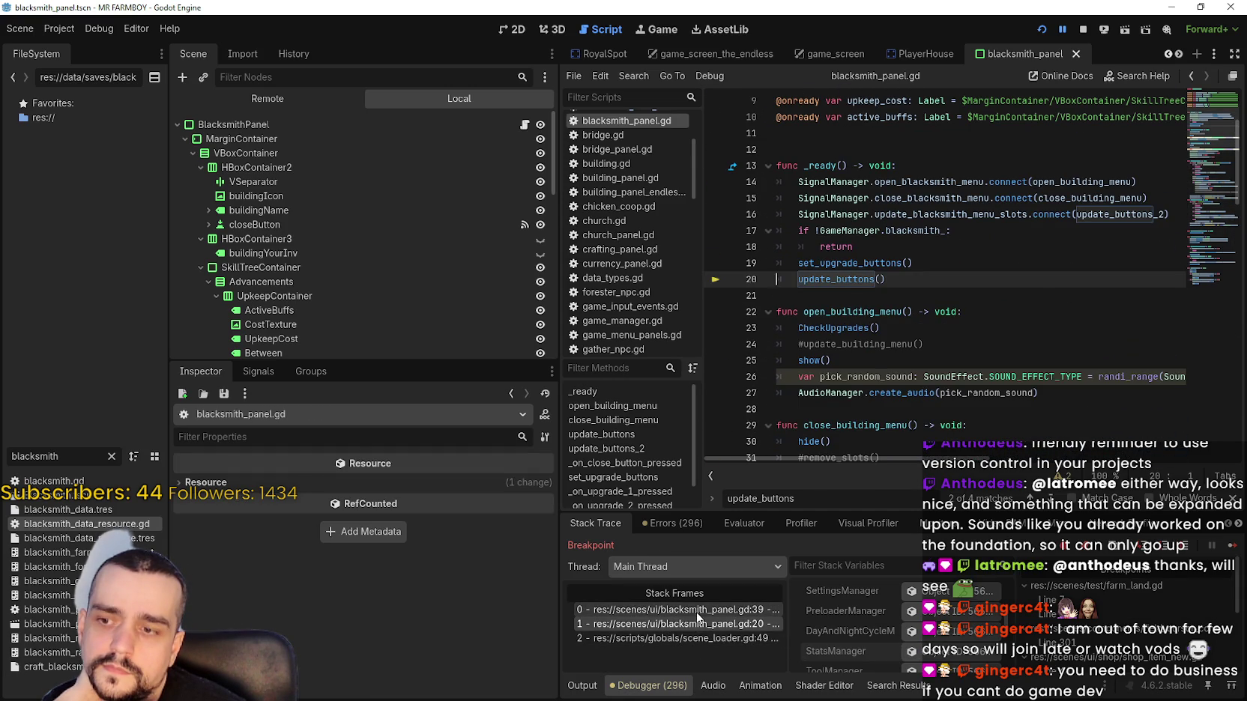
left_click(700, 624)
Jump to scene_loader.gd line 49 and select the SignalManager main_island_is_ready_new_game signal on line 51.
left_click(707, 636)
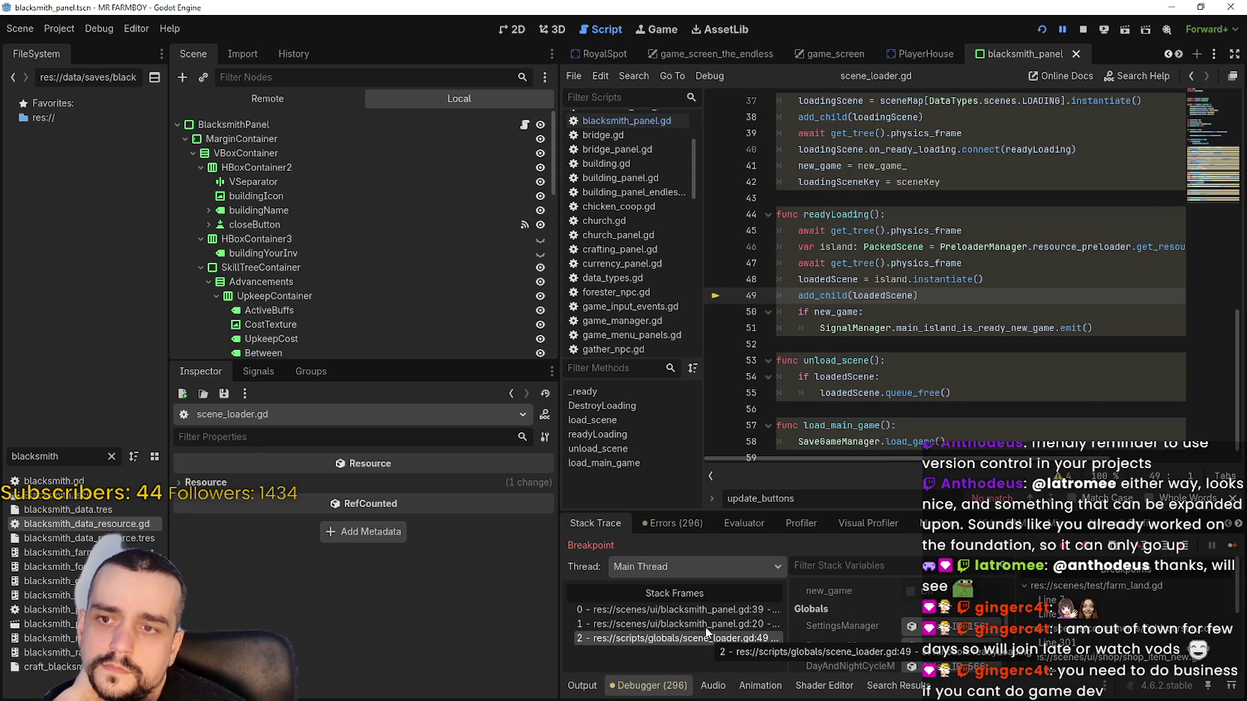
left_click(848, 329)
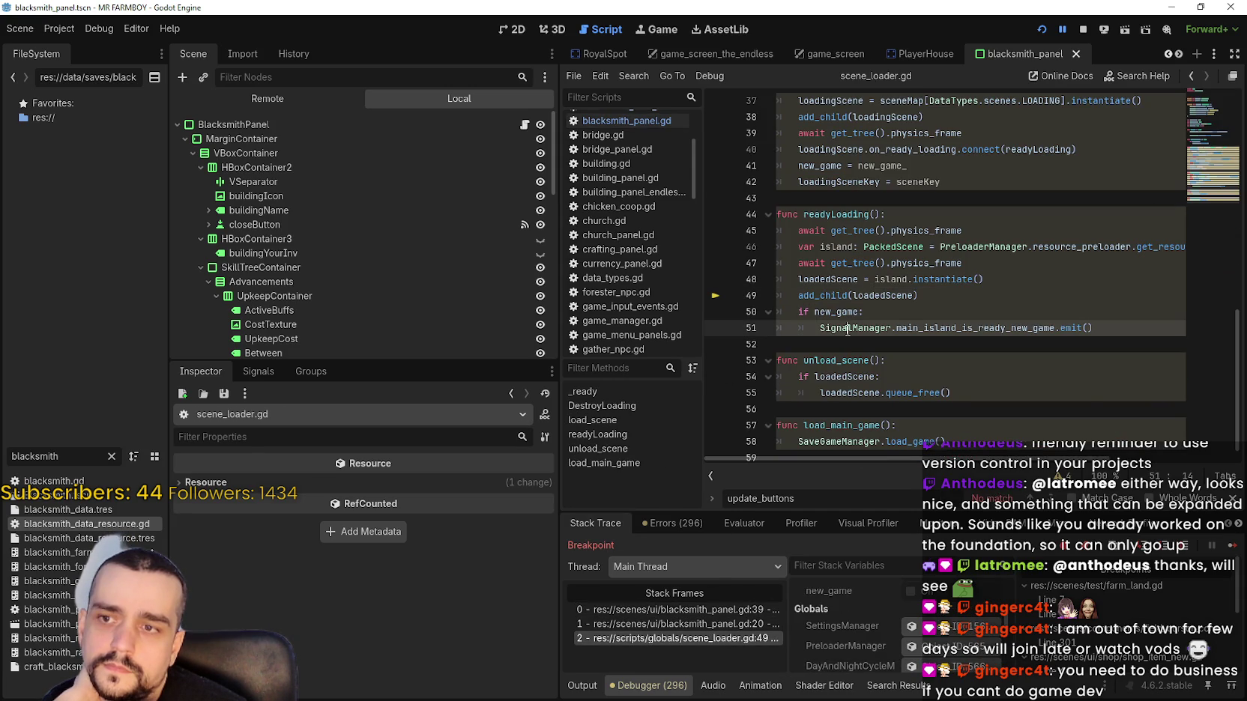
double_click(1020, 330)
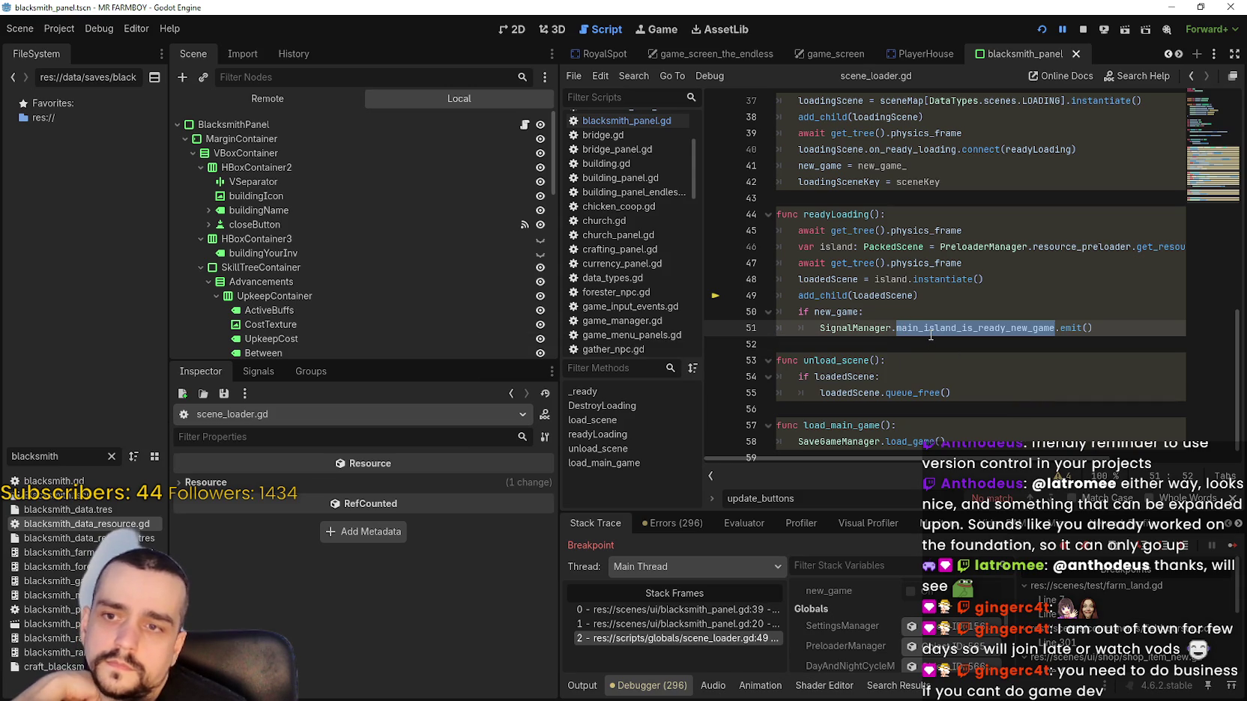
left_click_drag(886, 328, 1056, 328)
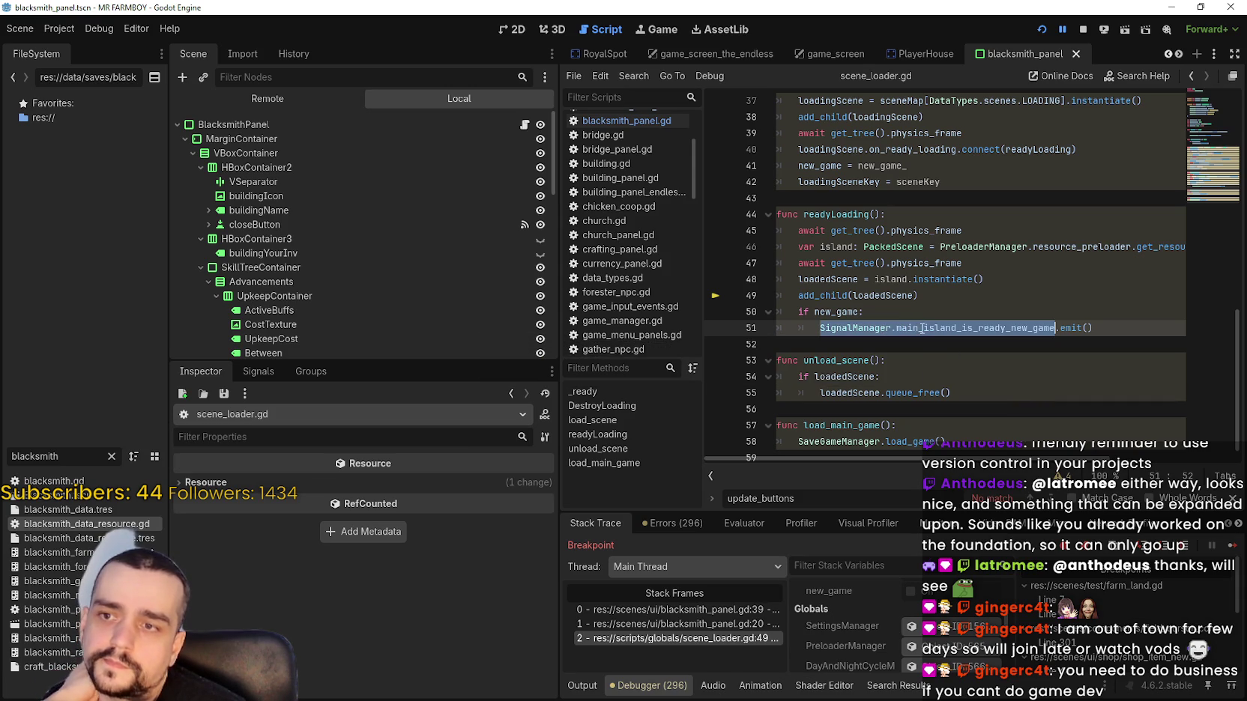
Filter FileSystem for 'main', then 'test', and open test_scene_everything.tscn.
key("ctrl+a")
type("main")
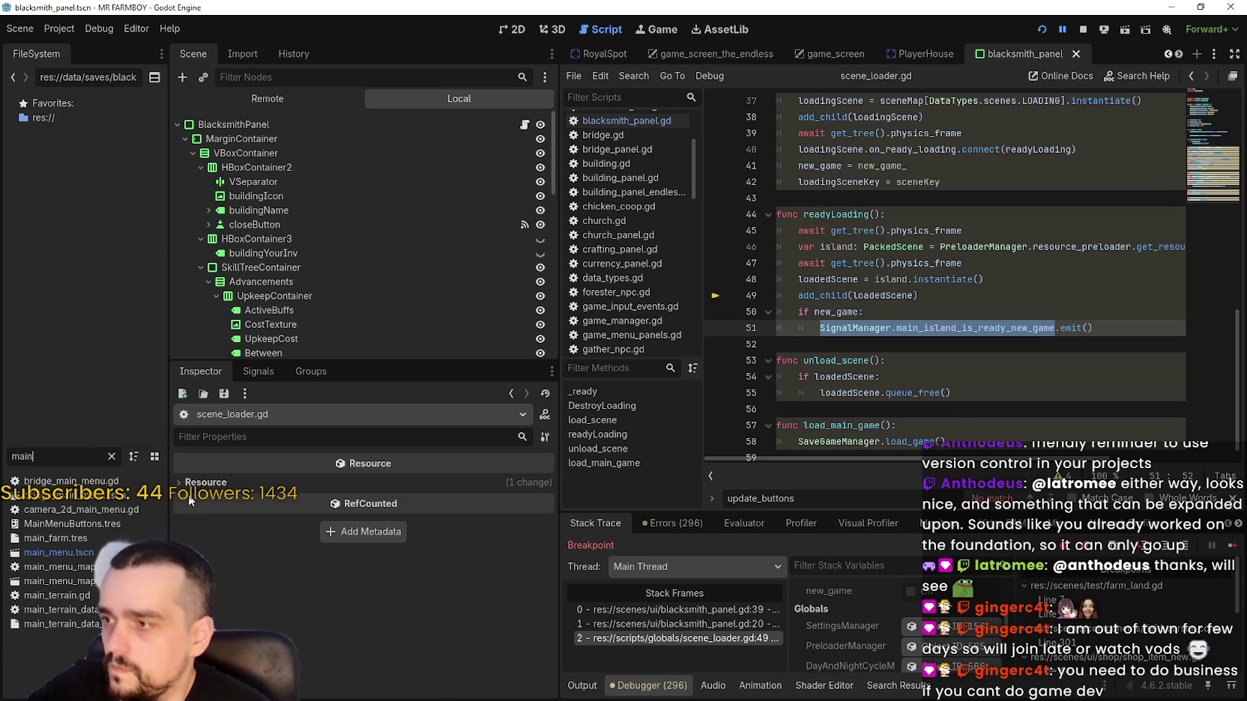
key("ctrl+a")
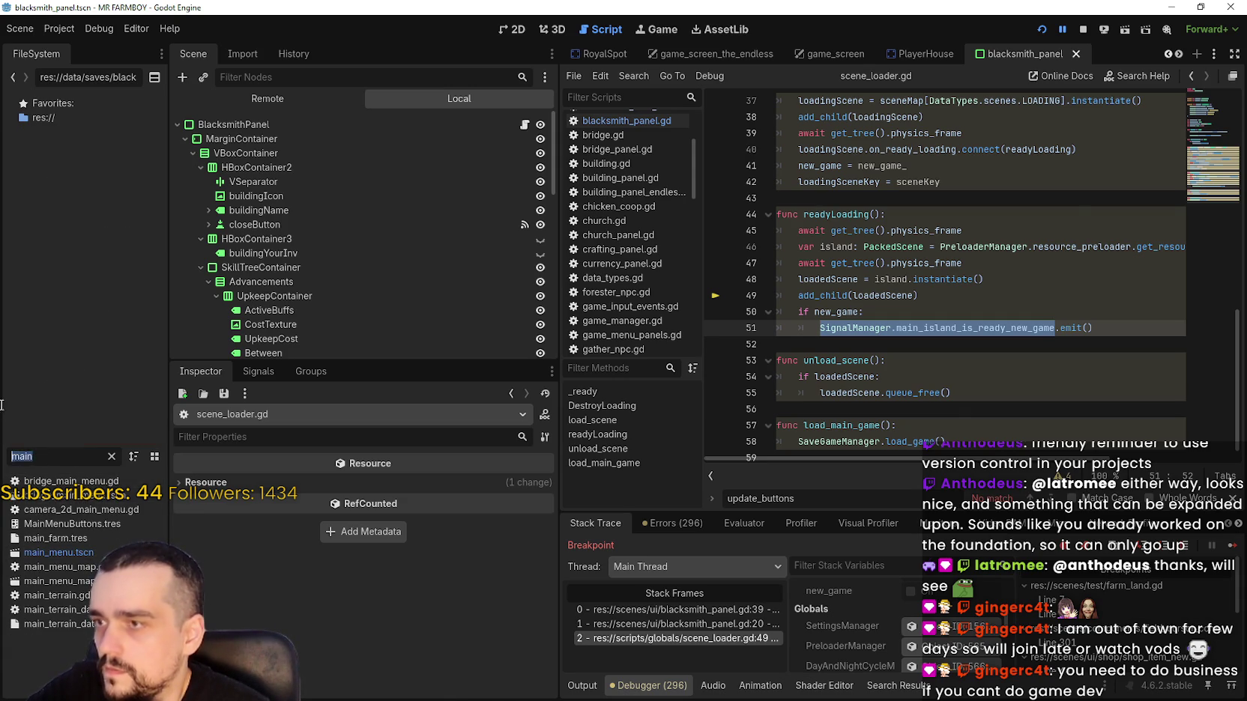
type("test")
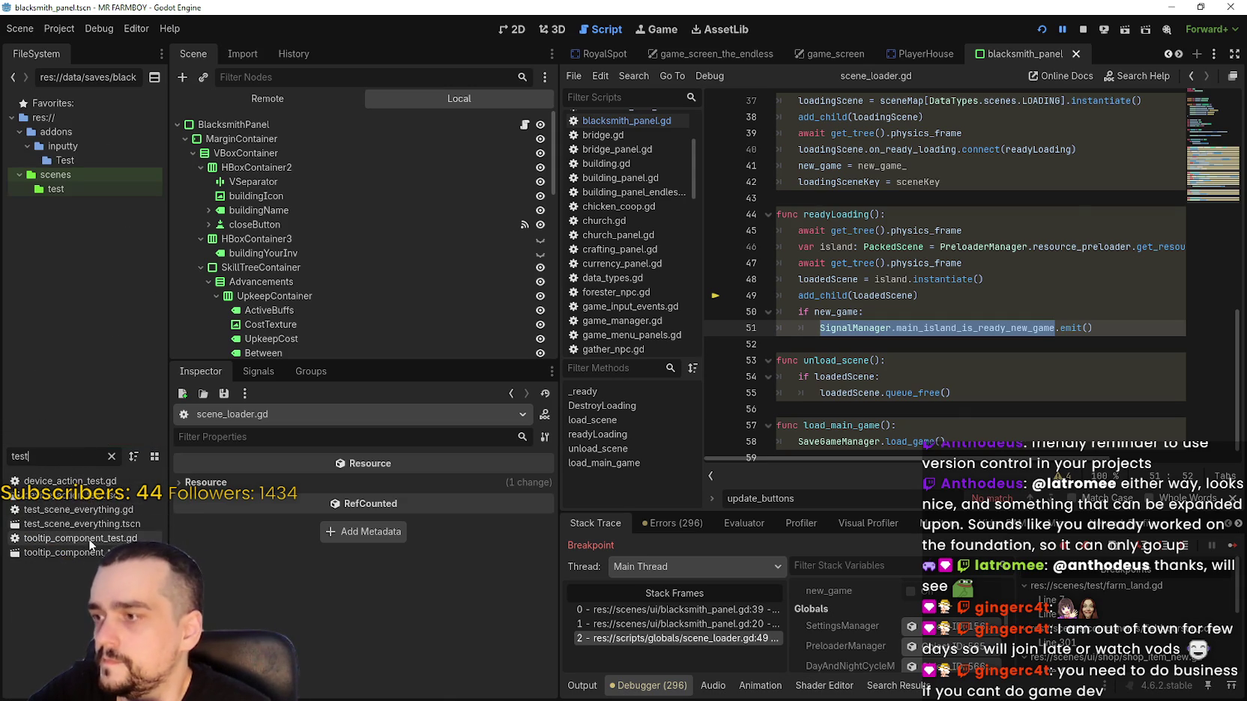
double_click(82, 525)
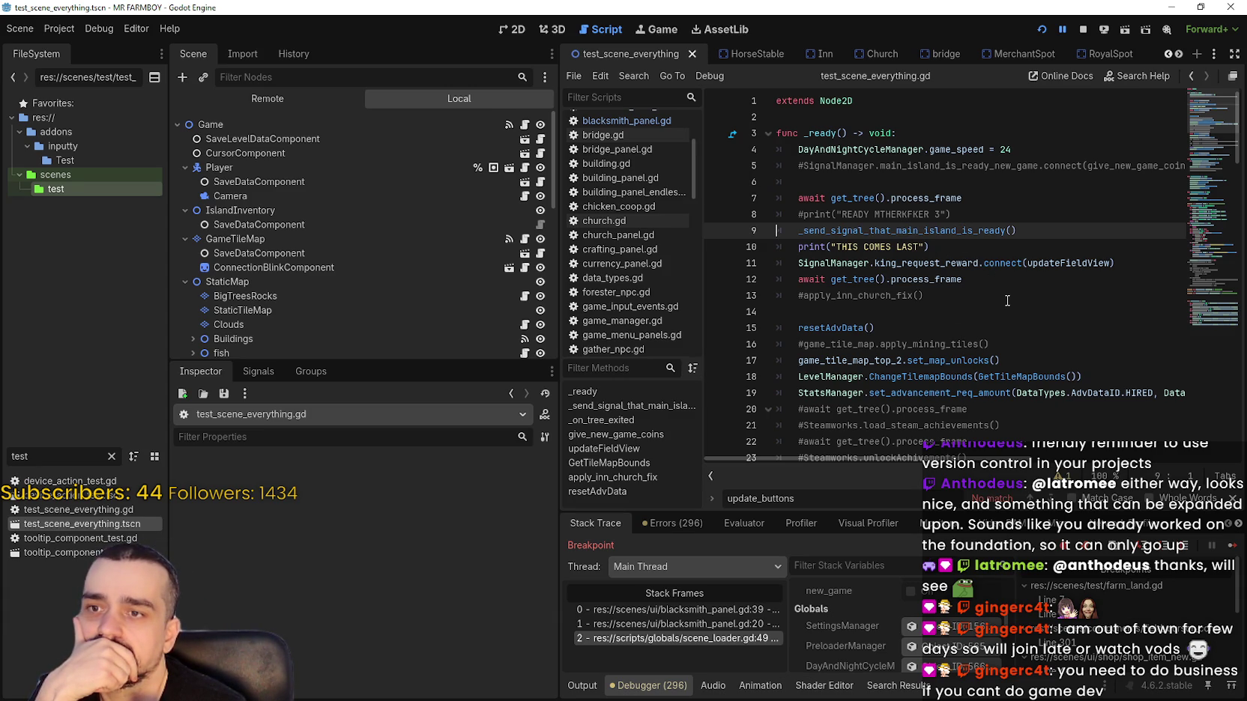
scroll(1008, 300, "down", 2)
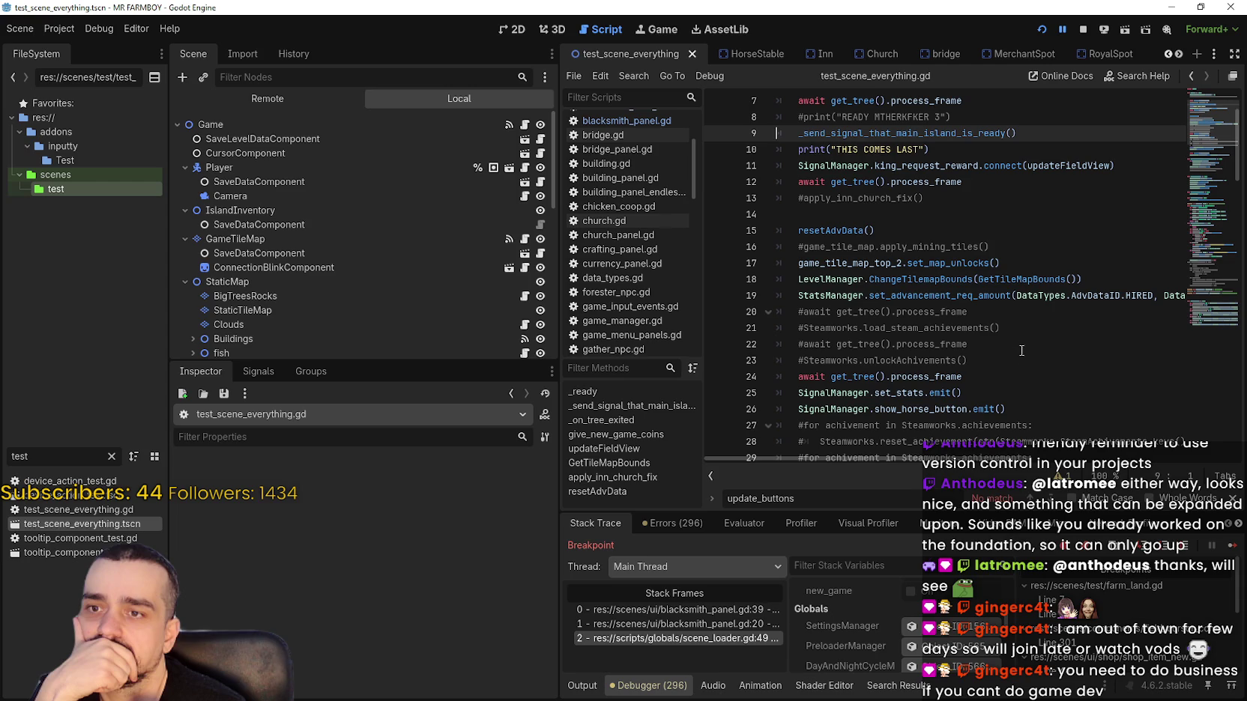
double_click(996, 296)
scroll(998, 427, "down", 2)
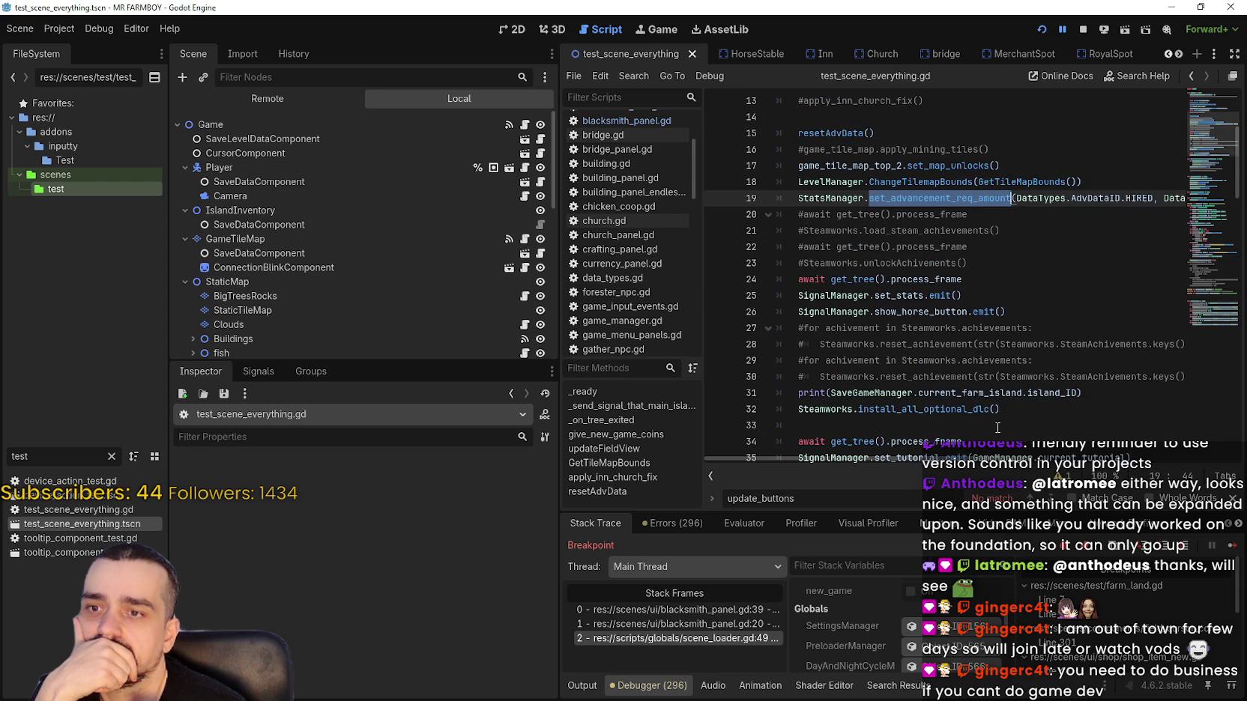
double_click(911, 297)
scroll(997, 339, "down", 3)
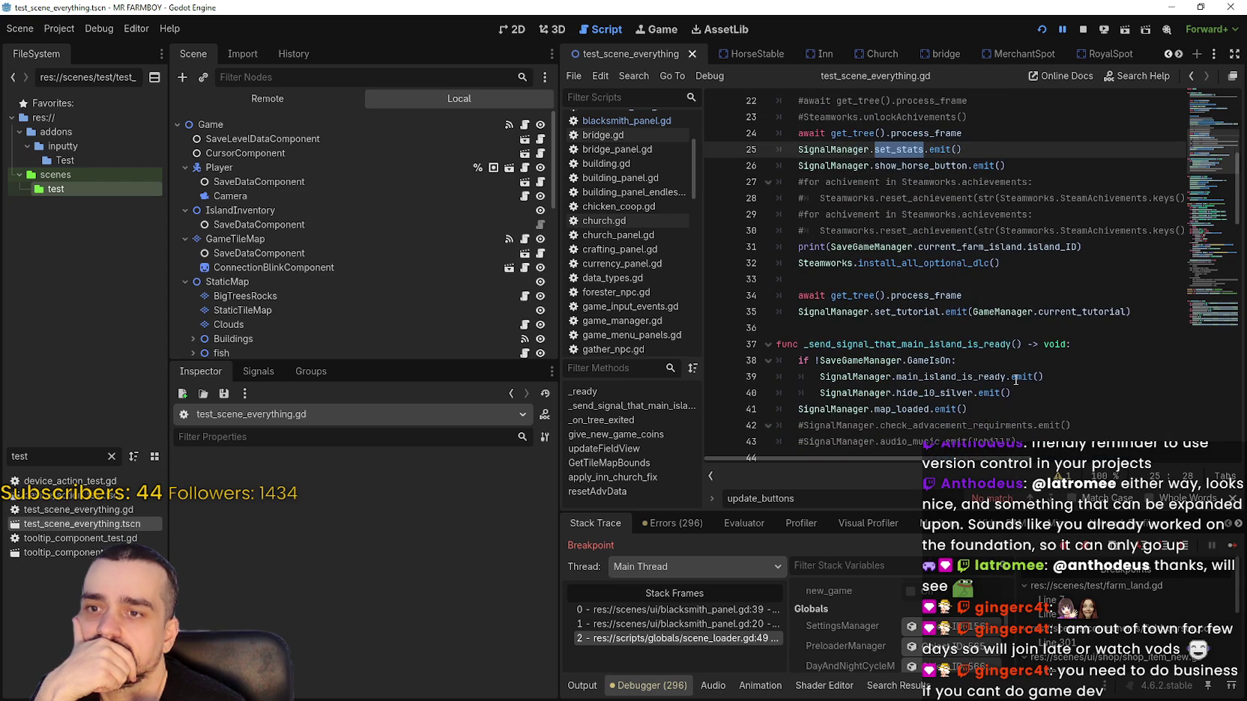
mouse_move(1013, 382)
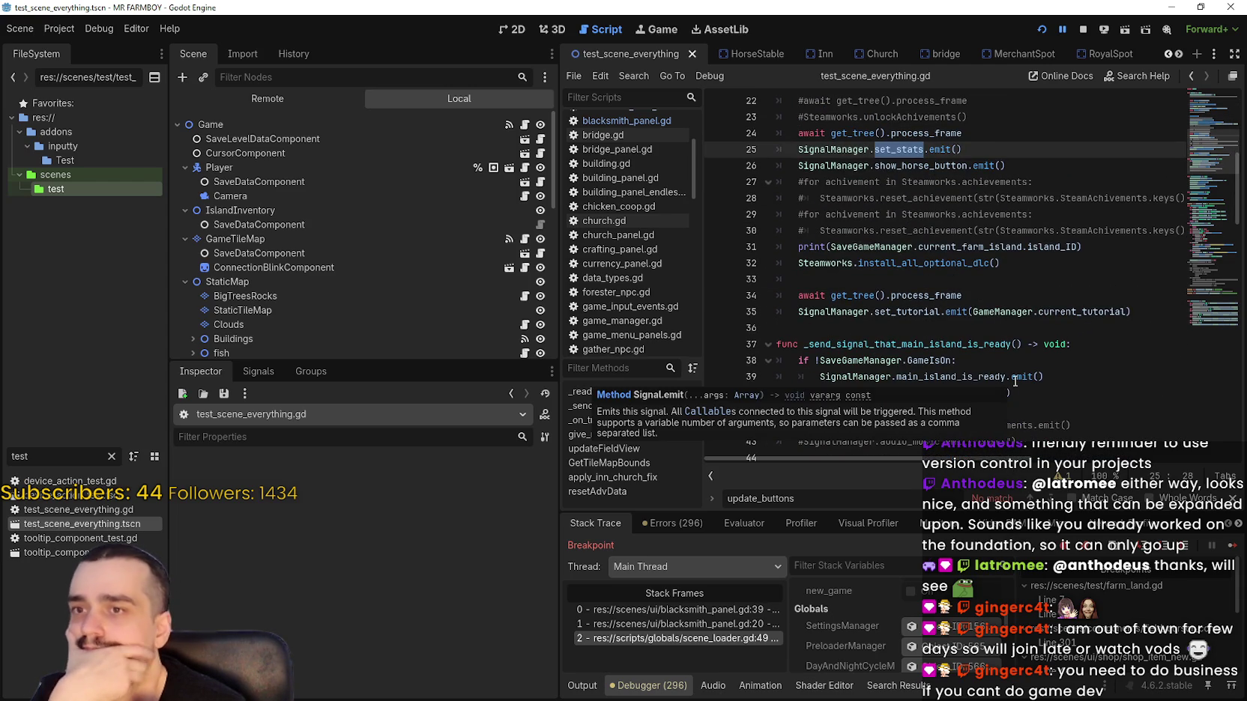
scroll(993, 383, "down", 1)
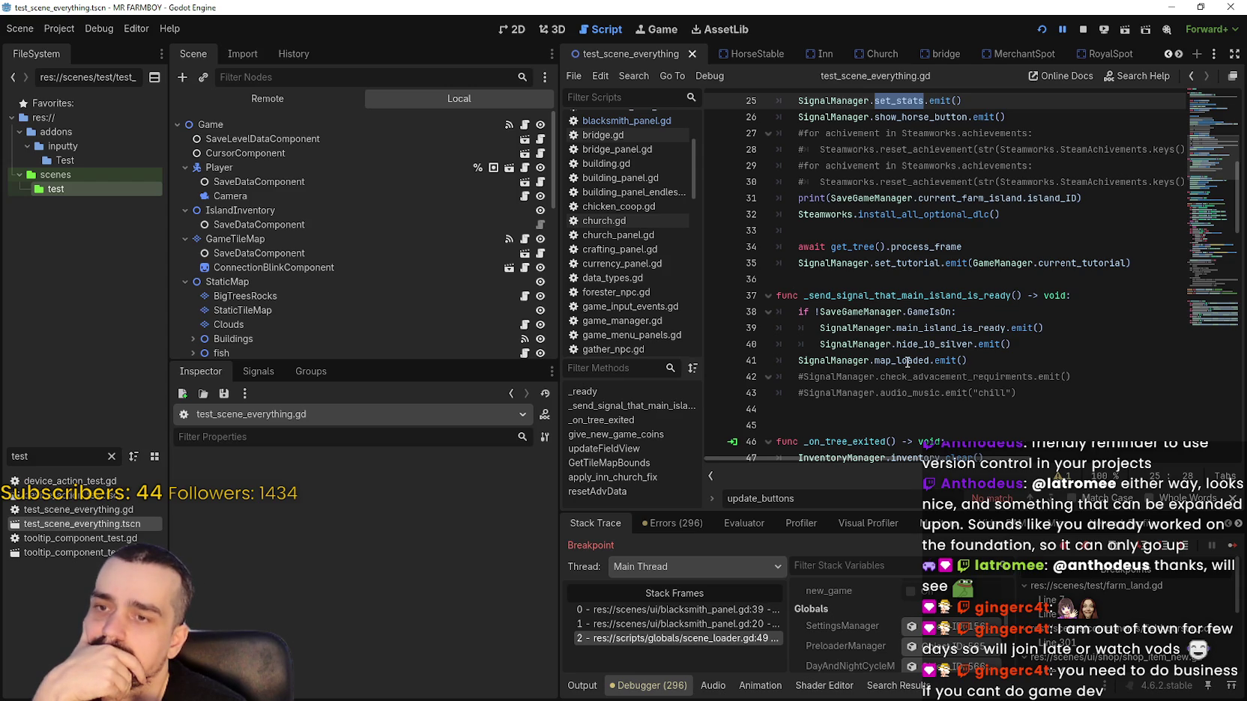
mouse_move(908, 363)
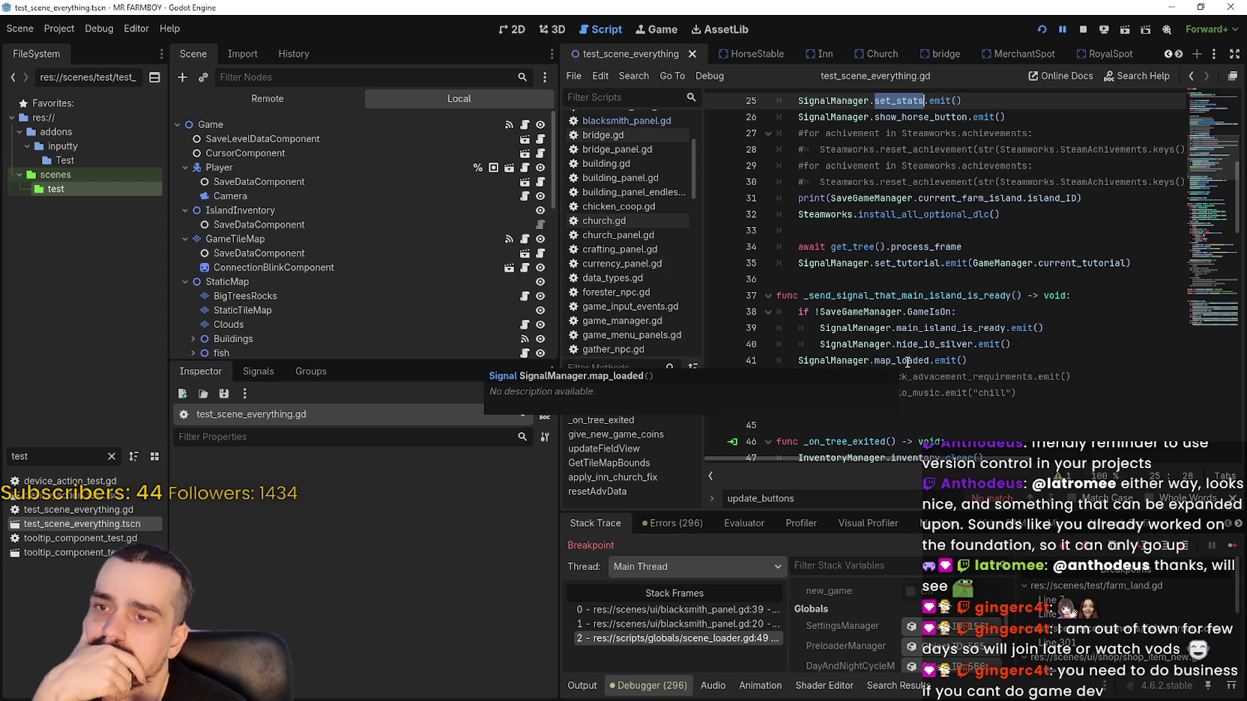
double_click(872, 296)
scroll(873, 302, "up", 7)
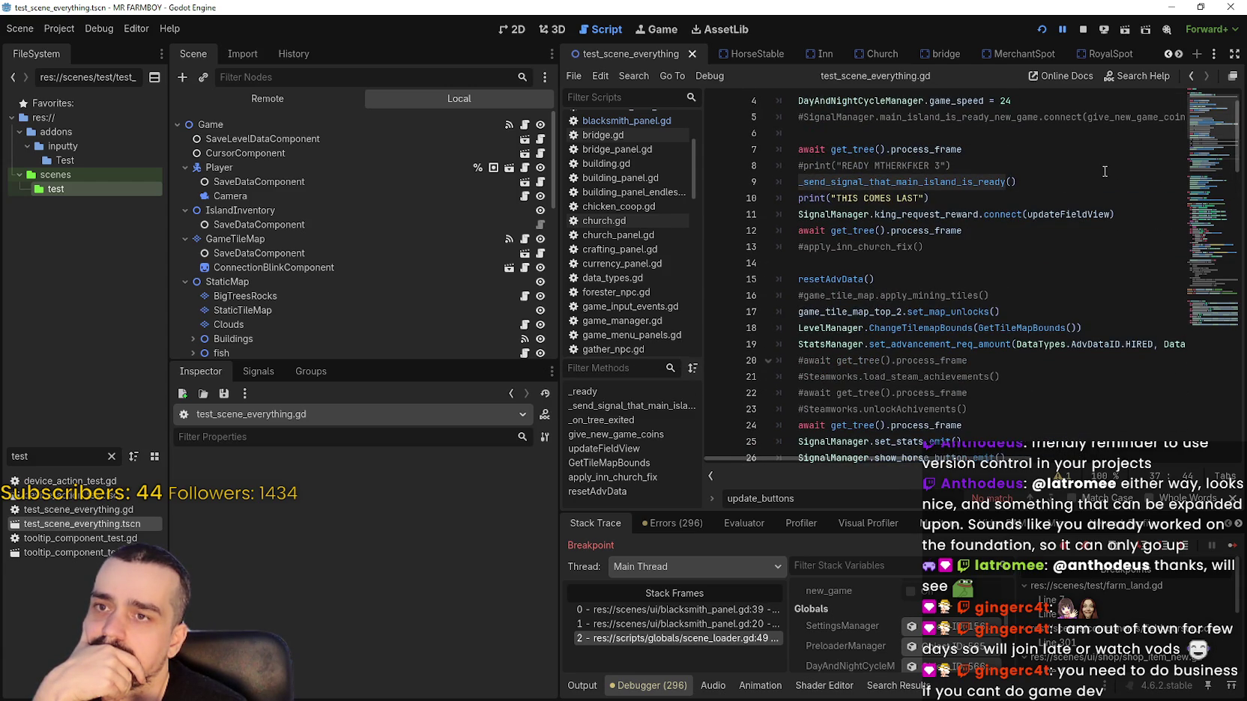
scroll(1027, 228, "up", 1)
scroll(1021, 236, "down", 2)
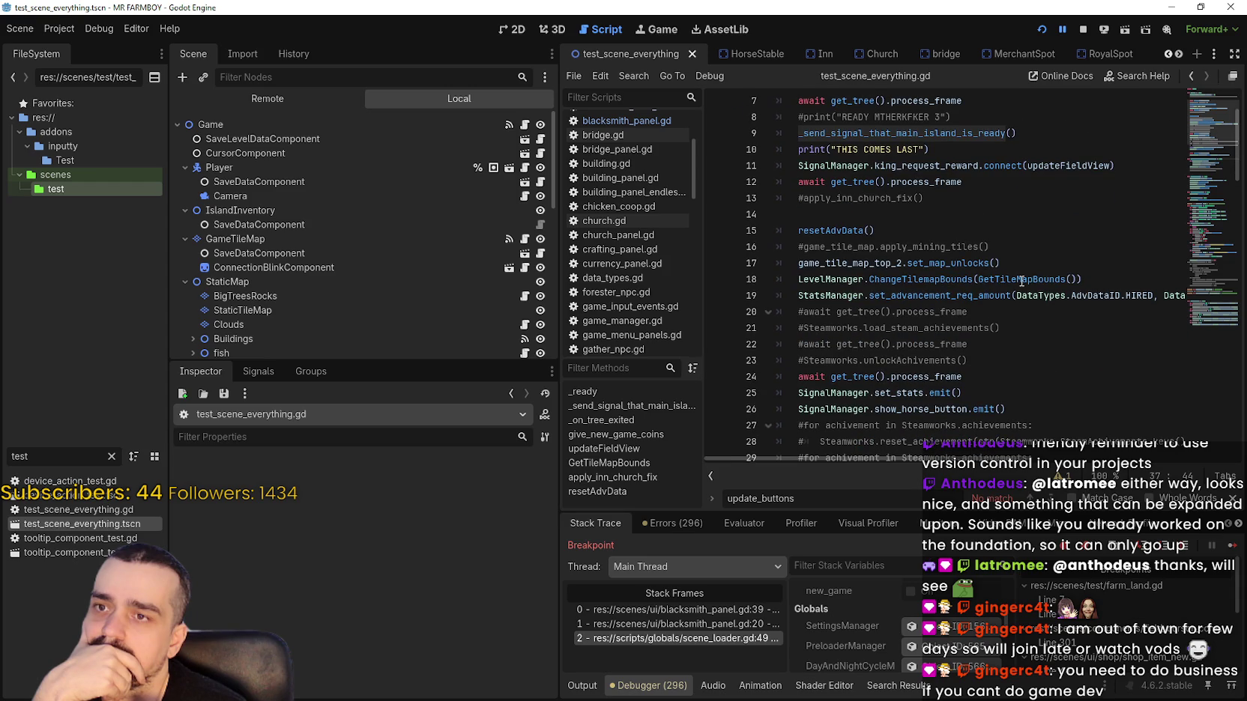
scroll(1010, 272, "down", 4)
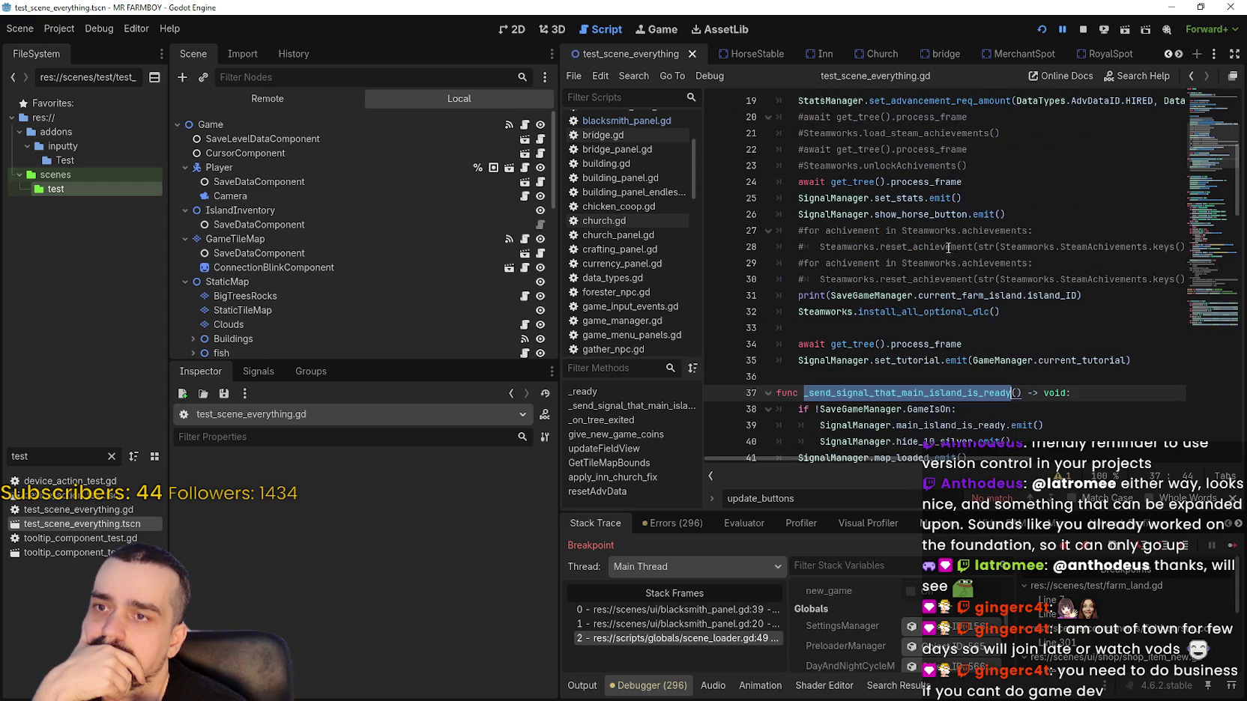
scroll(985, 335, "down", 2)
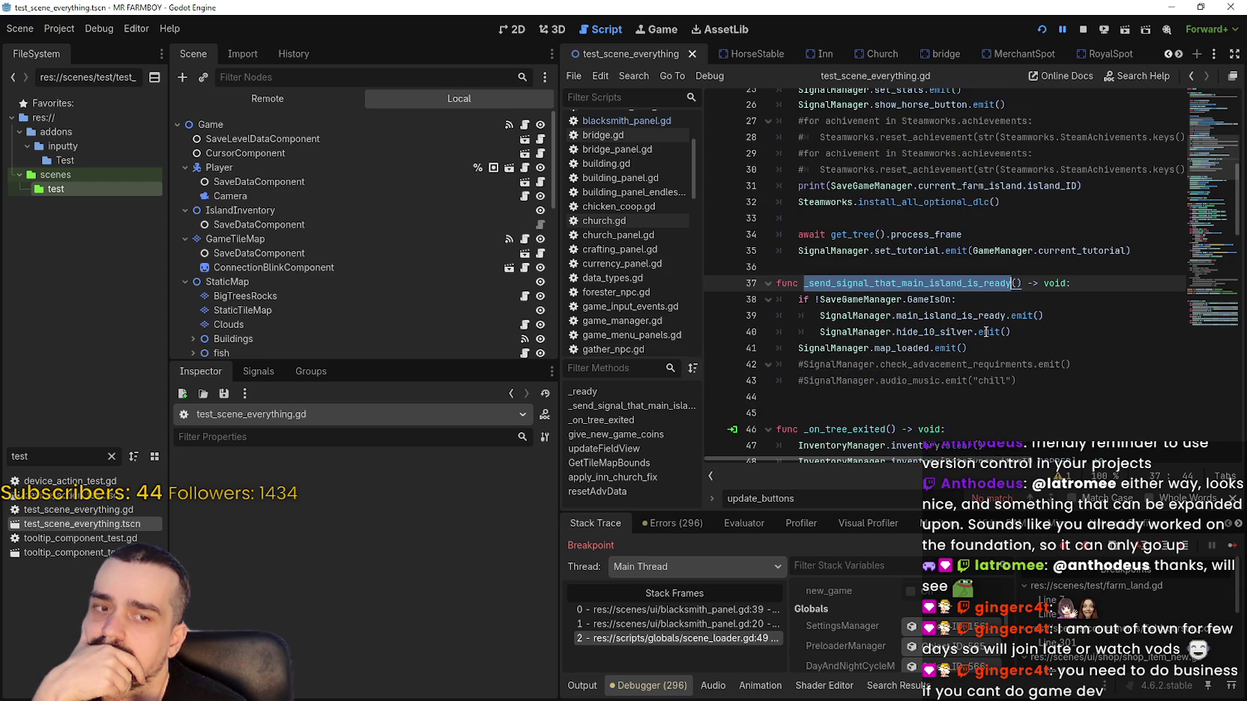
scroll(985, 323, "down", 2)
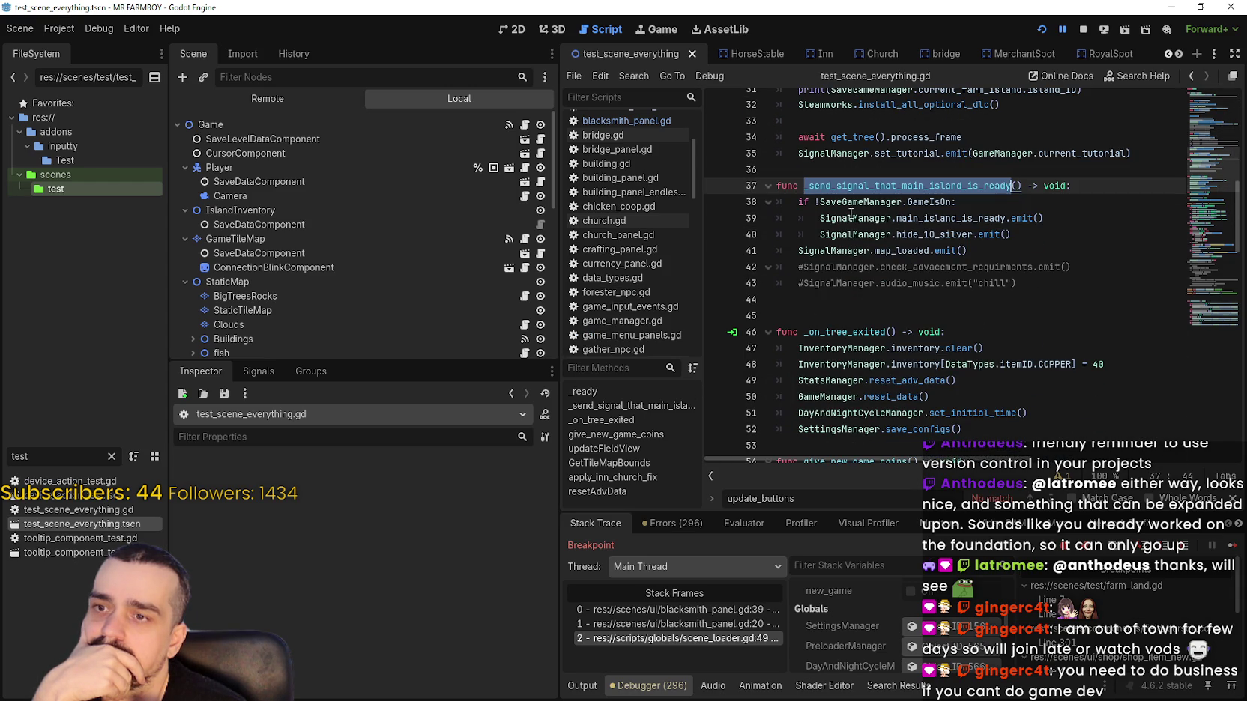
double_click(872, 249)
left_click(930, 250, "shift")
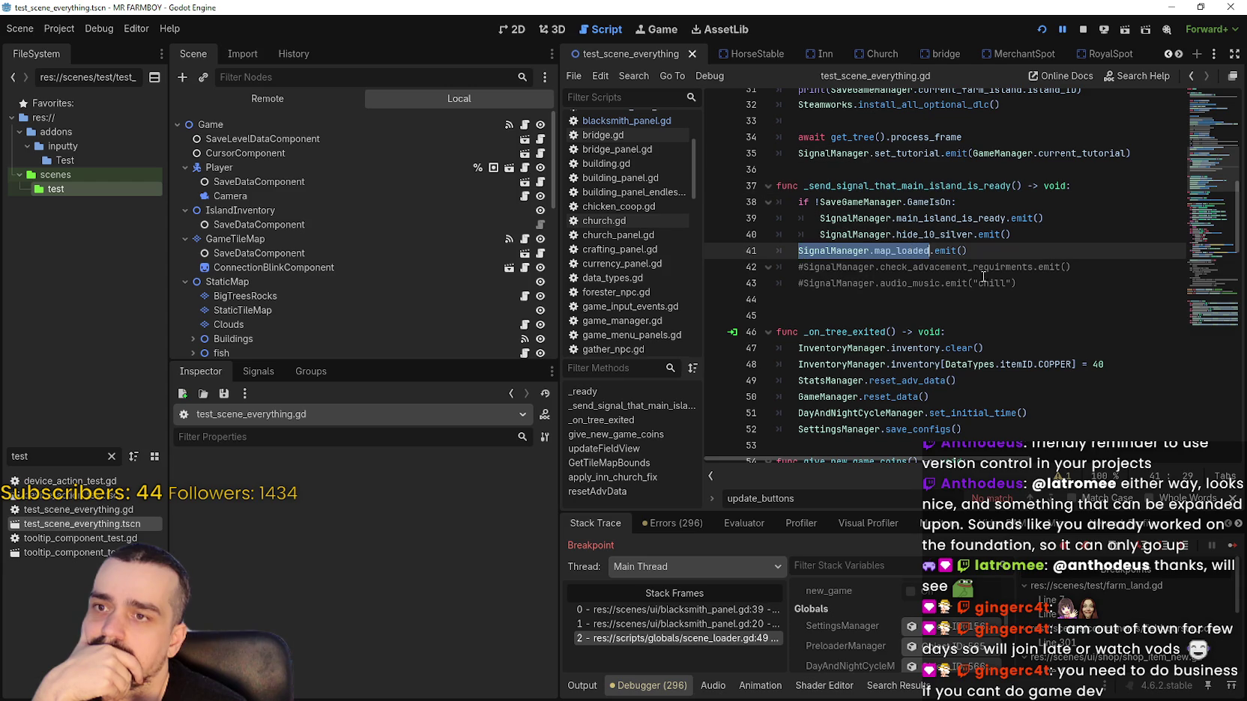
scroll(909, 280, "down", 2)
scroll(1024, 349, "down", 1)
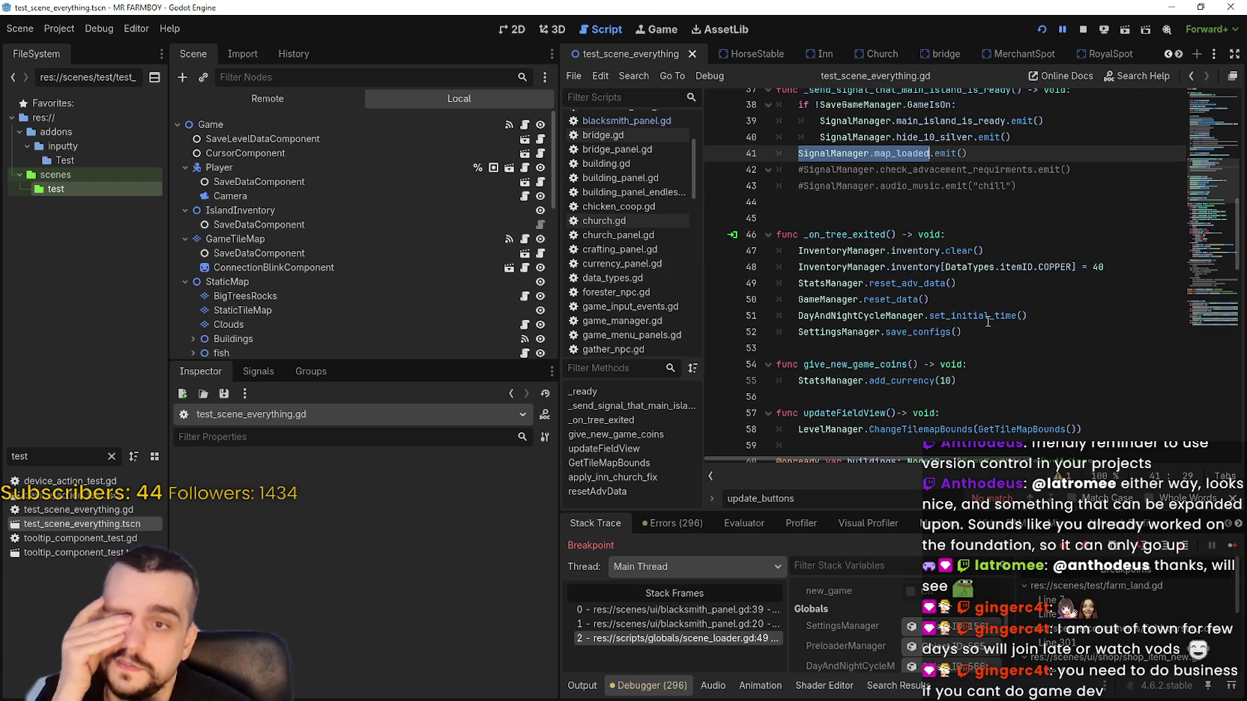
mouse_move(974, 315)
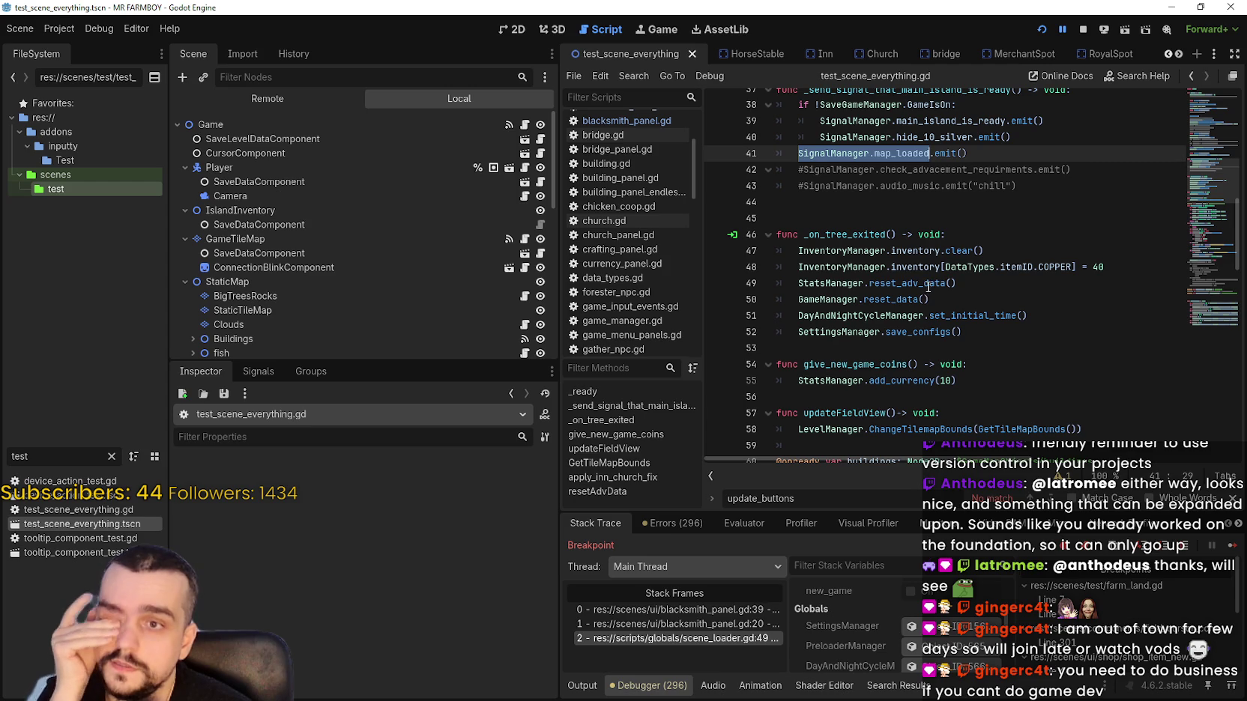
scroll(927, 301, "up", 1)
scroll(936, 300, "up", 1)
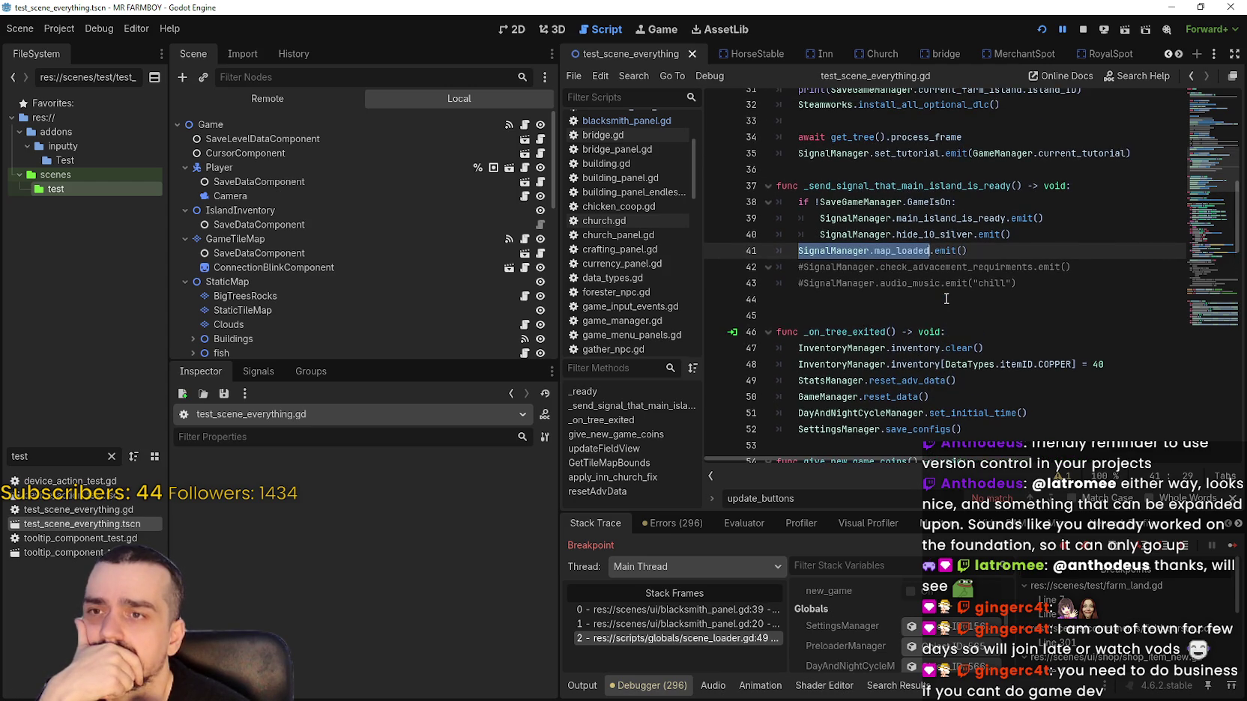
mouse_move(947, 299)
scroll(937, 294, "down", 1)
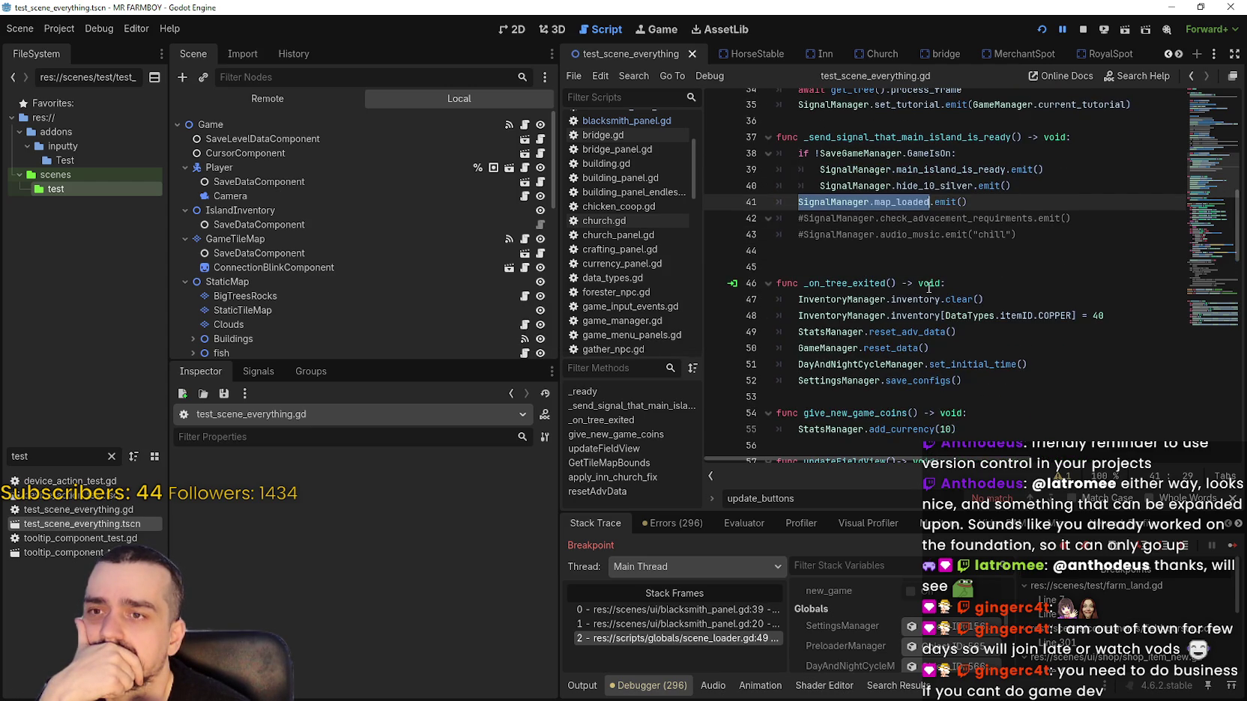
scroll(928, 286, "down", 2)
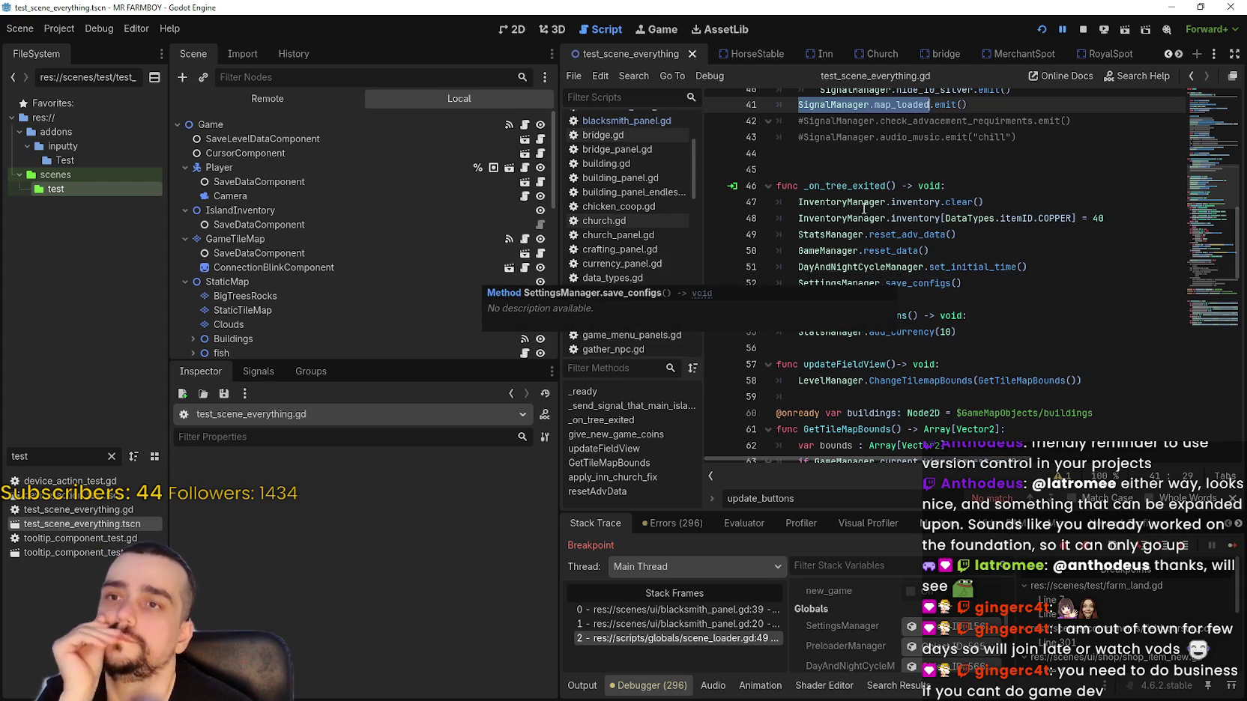
left_click(841, 155)
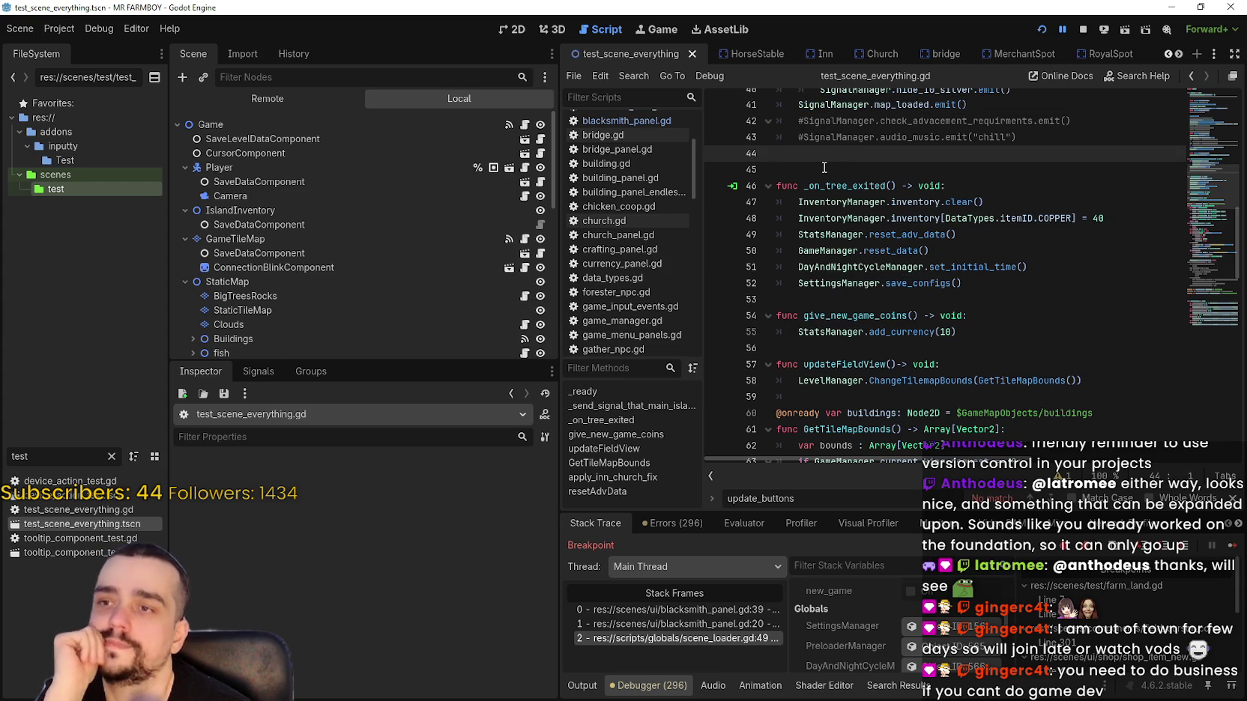
left_click_drag(24, 444, 25, 412)
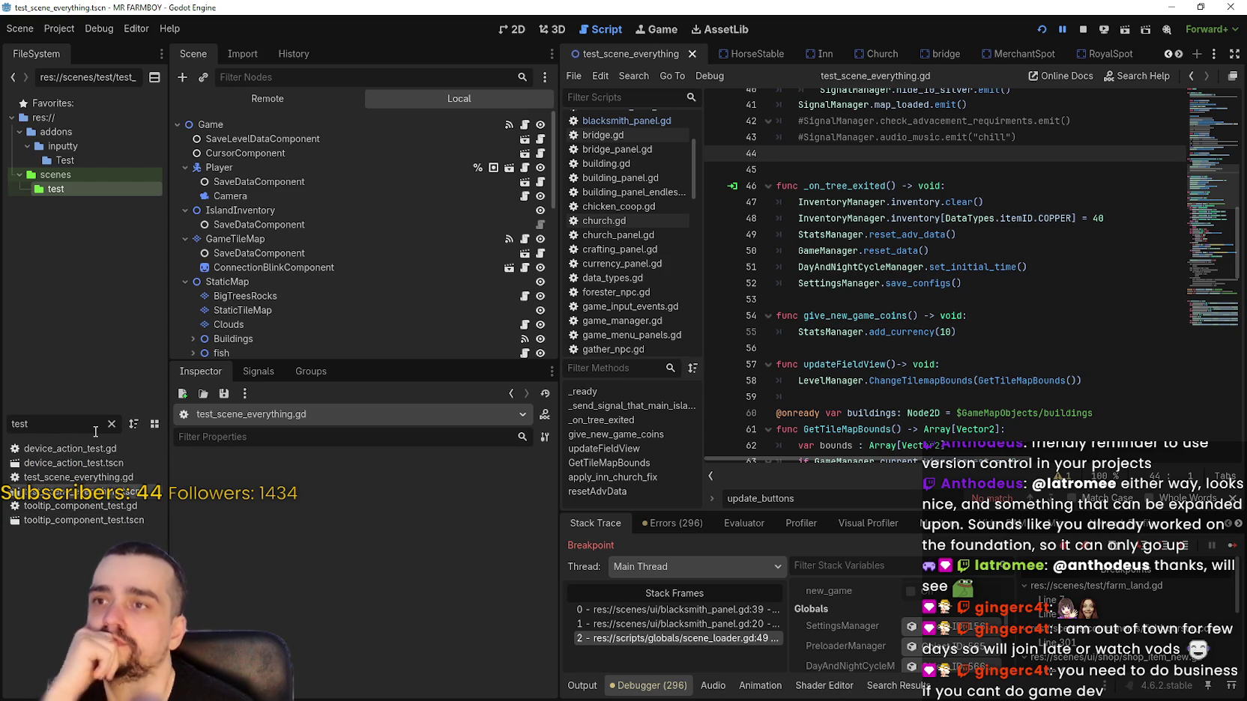
Reset blank line 44, then filter FileSystem for 'player' and open PlayerHouse.tscn.
key("BackSpace")
key("Return")
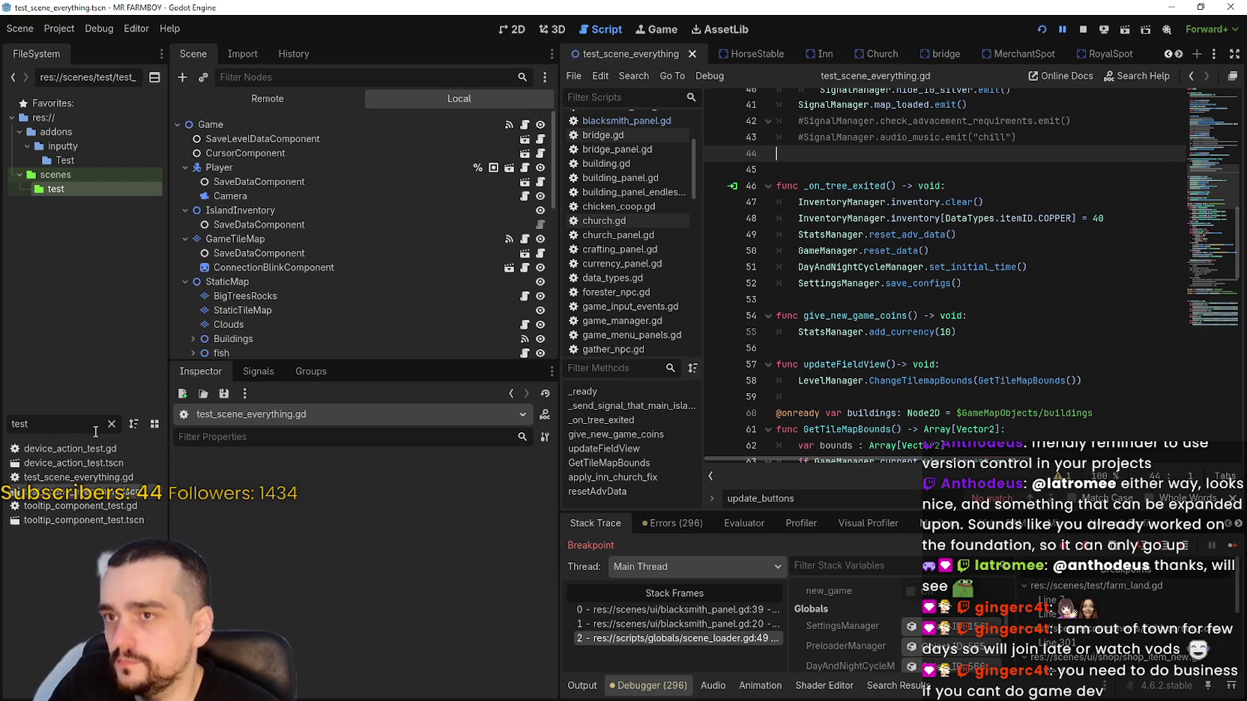
type("player")
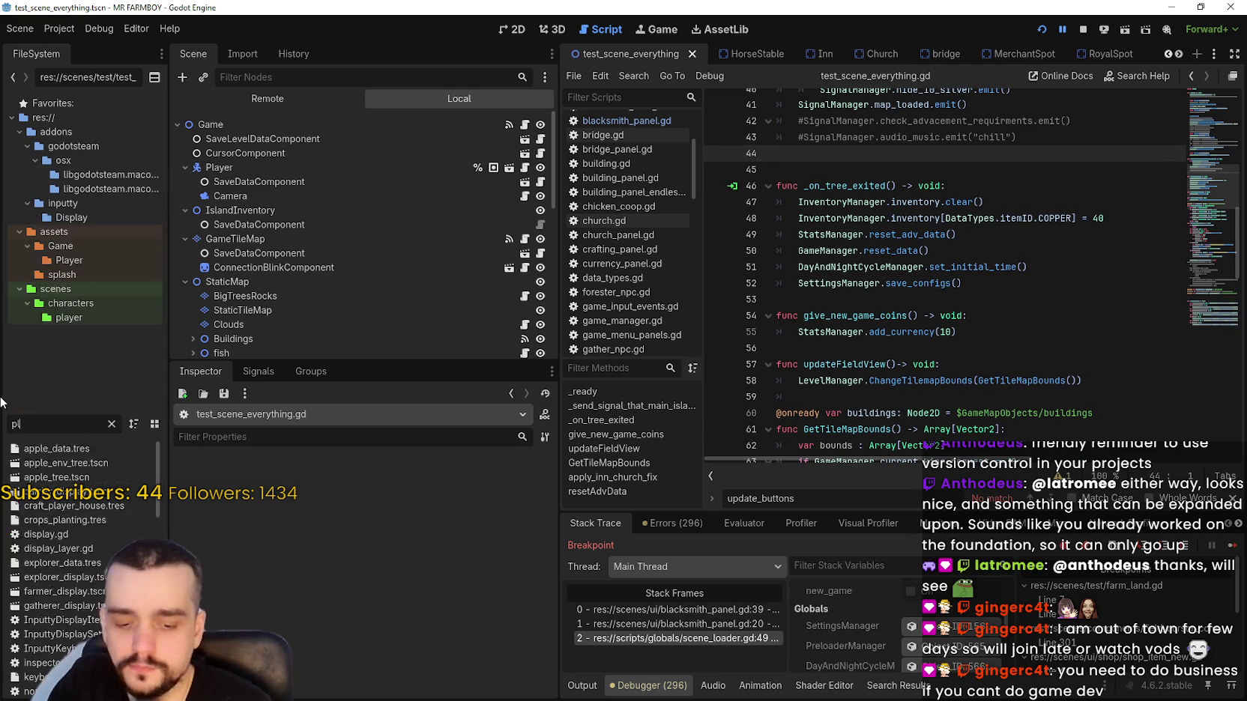
double_click(126, 517)
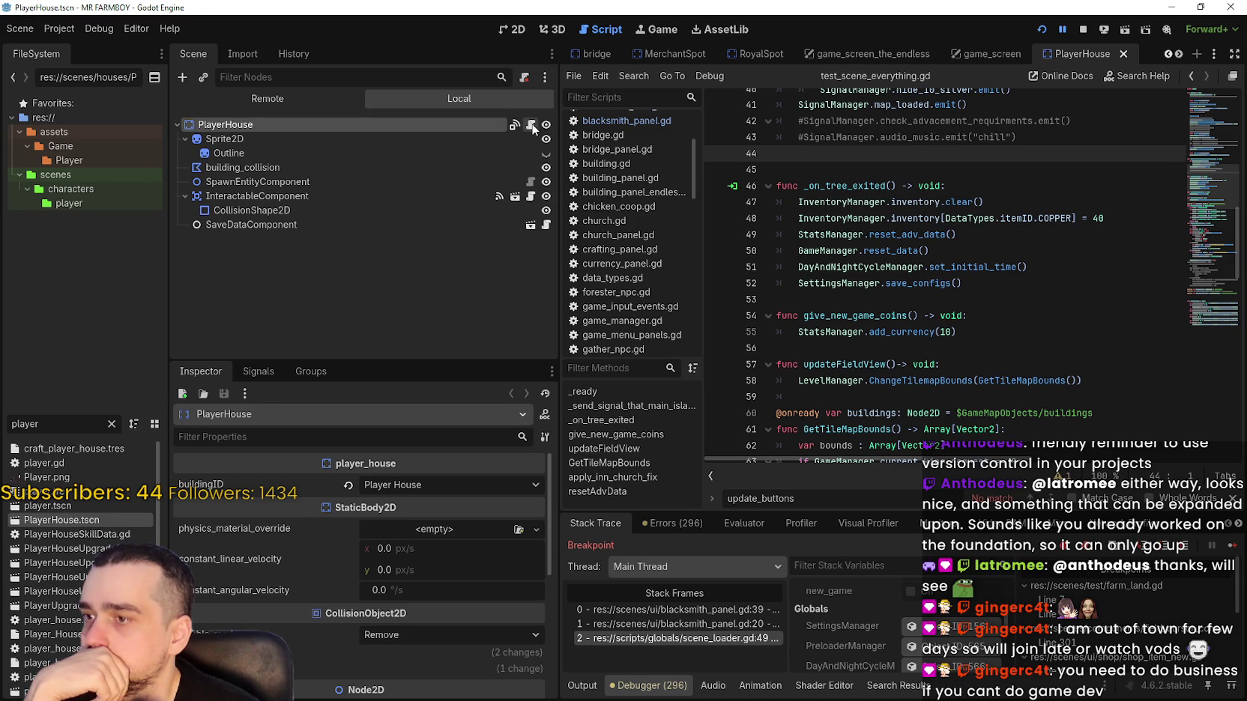
Open player_house.gd from the PlayerHouse node and scroll to its _ready function.
left_click(532, 125)
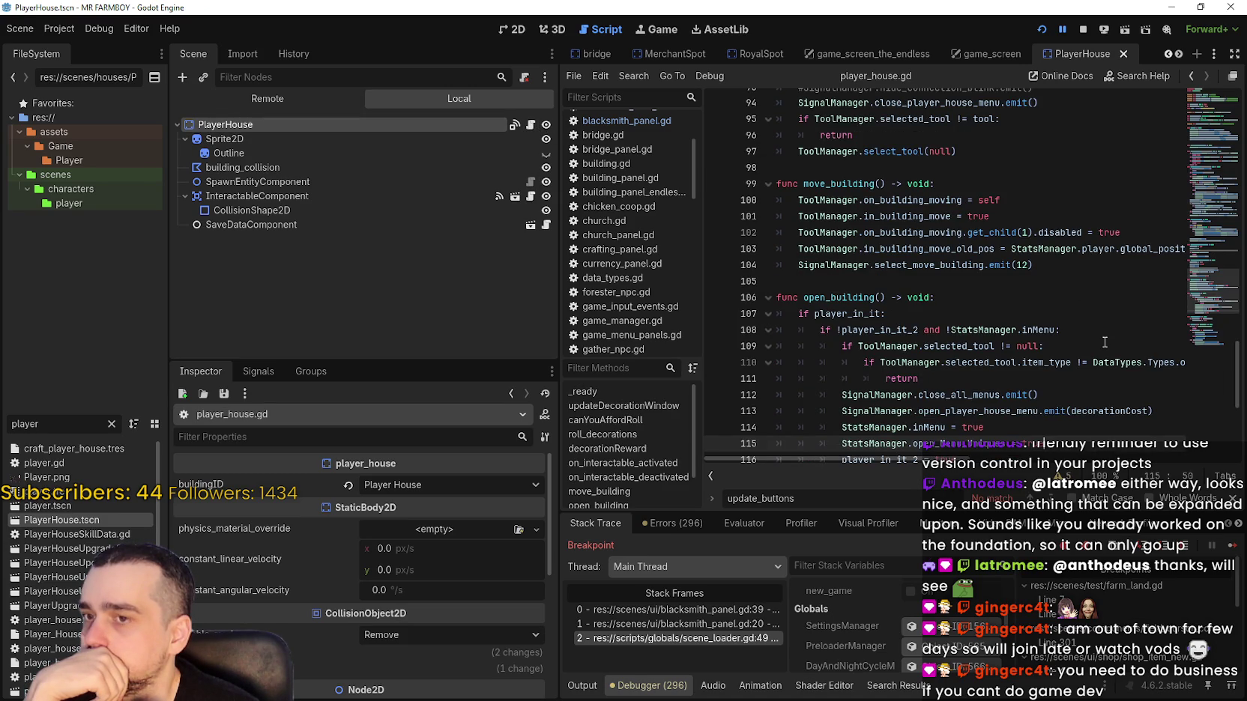
scroll(1105, 342, "up", 10)
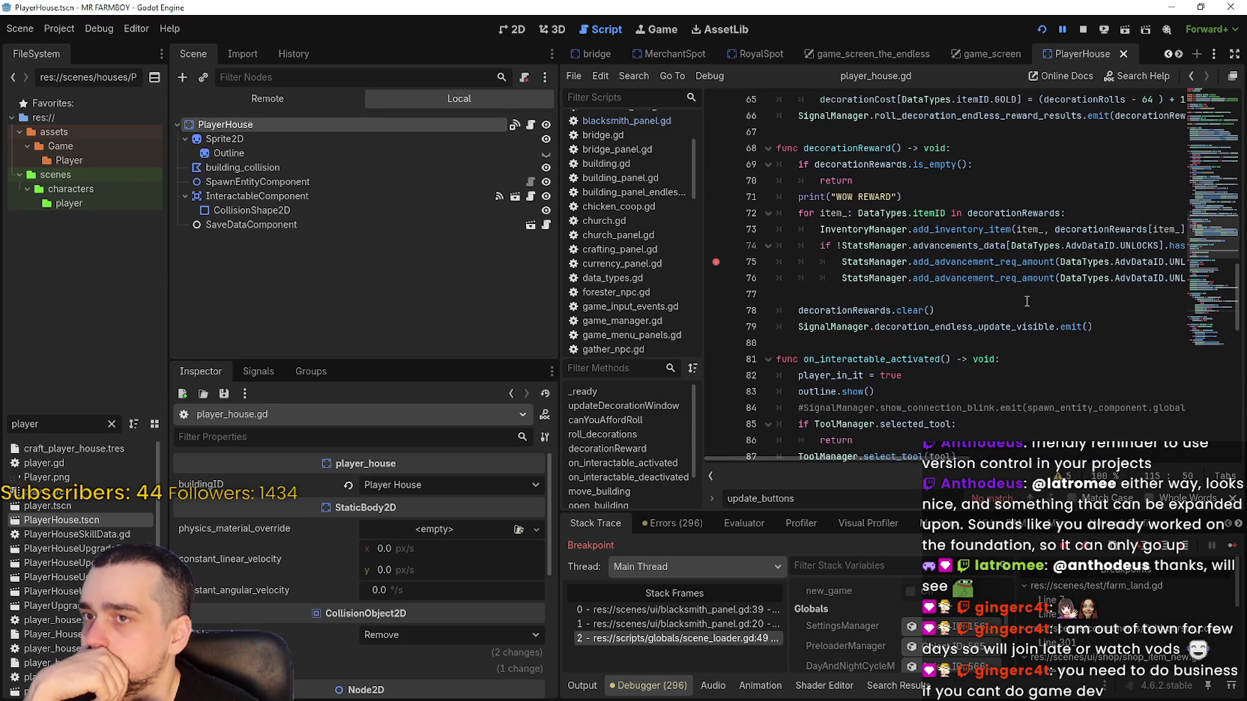
scroll(1027, 301, "up", 15)
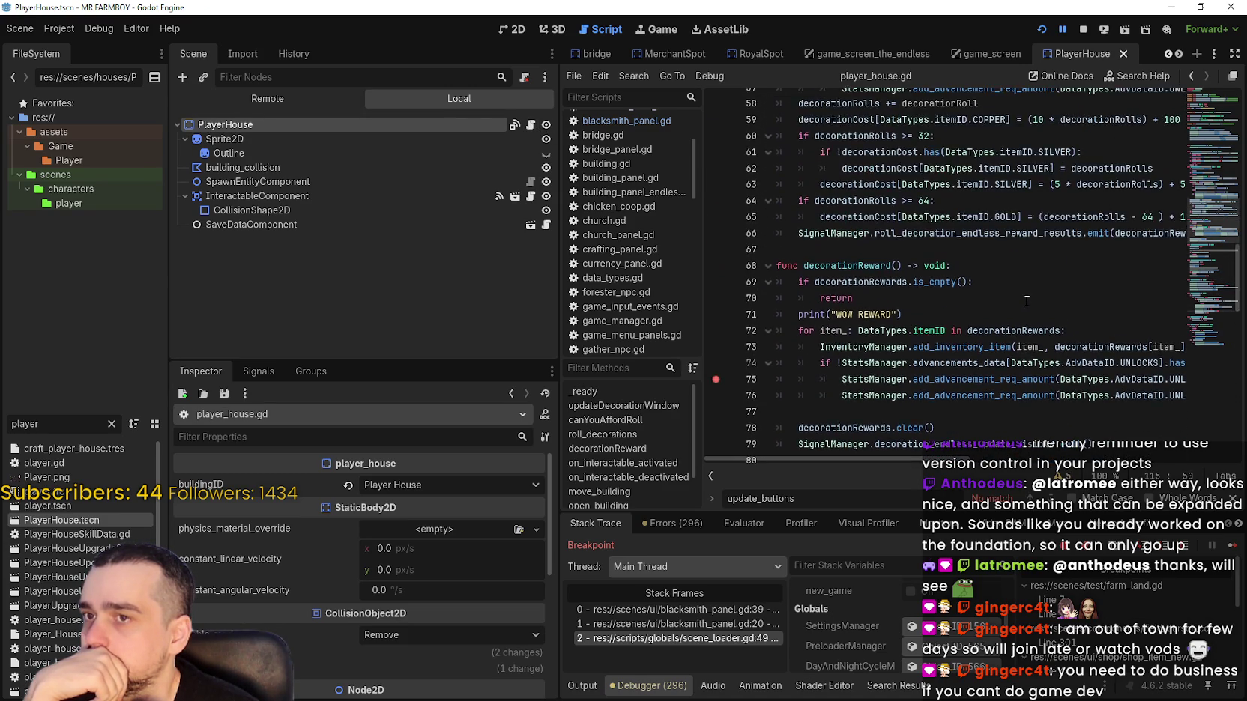
scroll(1212, 154, "up", 1)
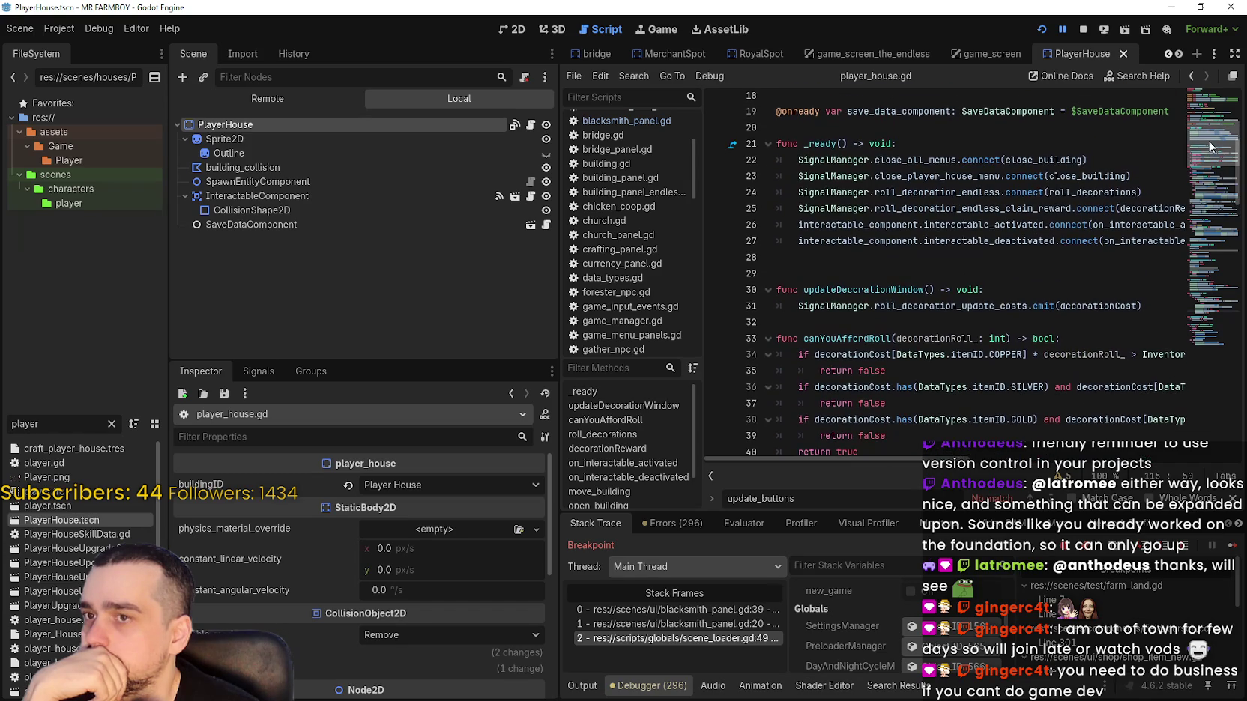
scroll(1209, 146, "up", 6)
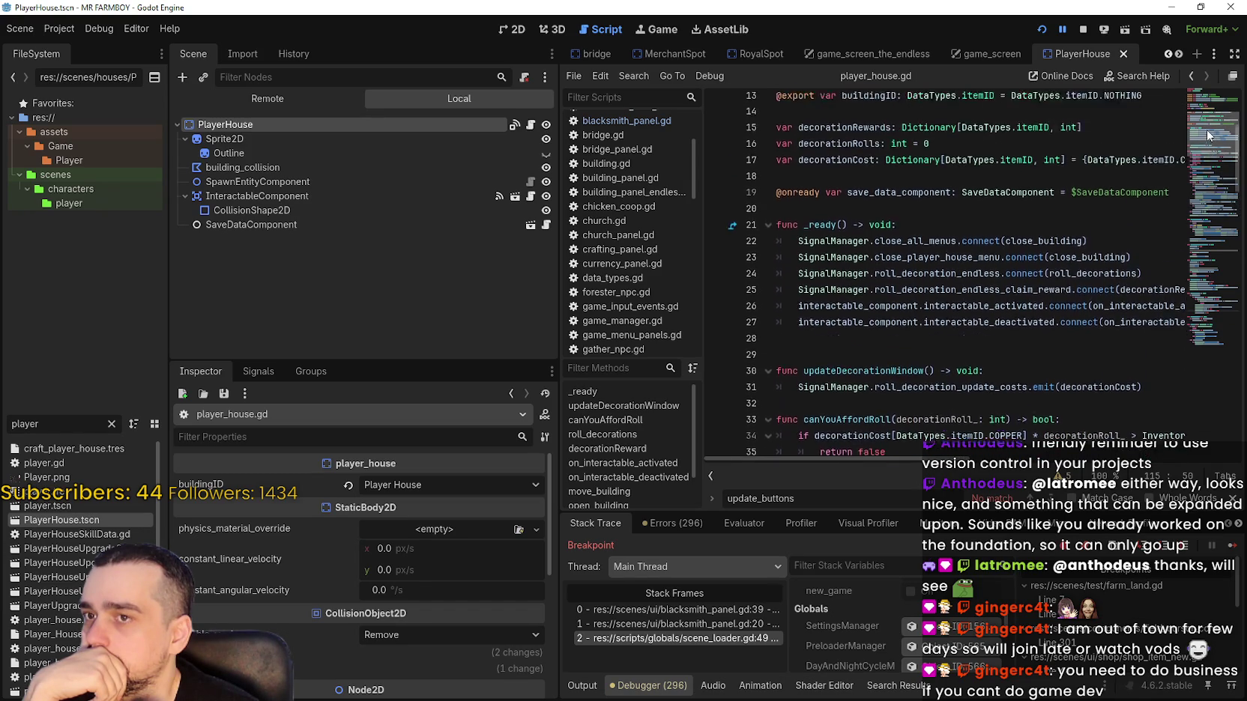
scroll(1214, 148, "down", 5)
scroll(1213, 148, "down", 1)
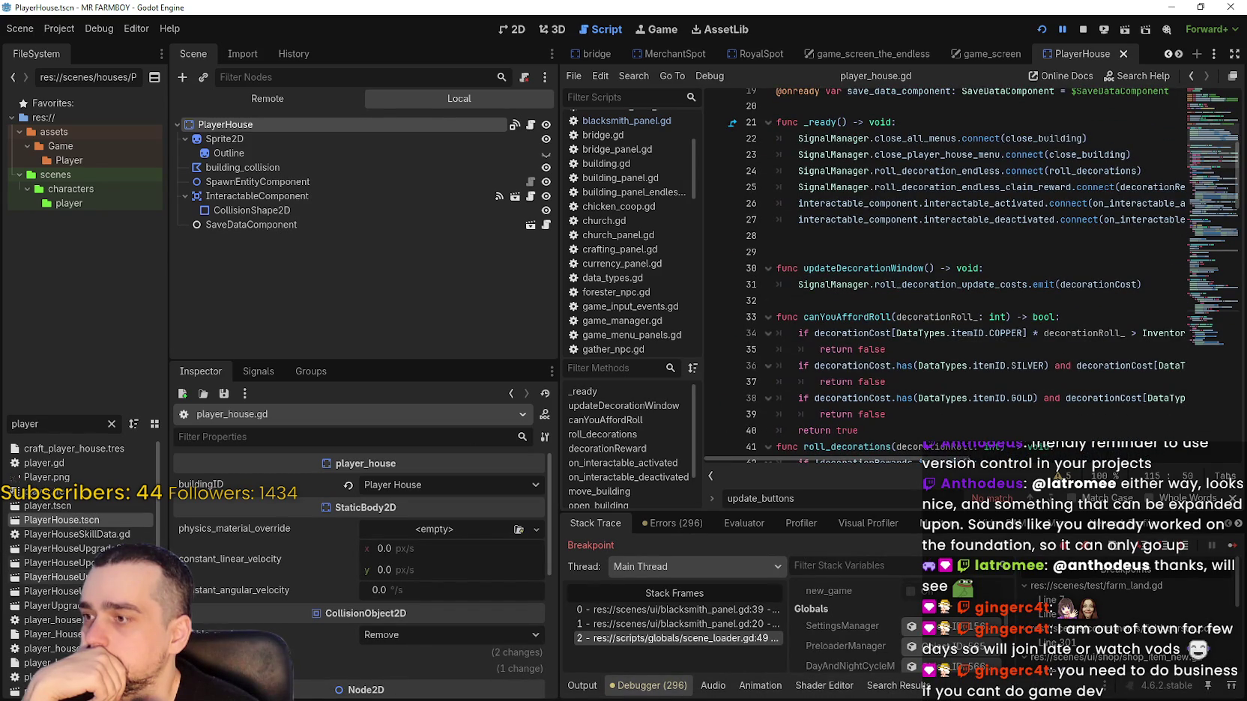
scroll(629, 225, "down", 6)
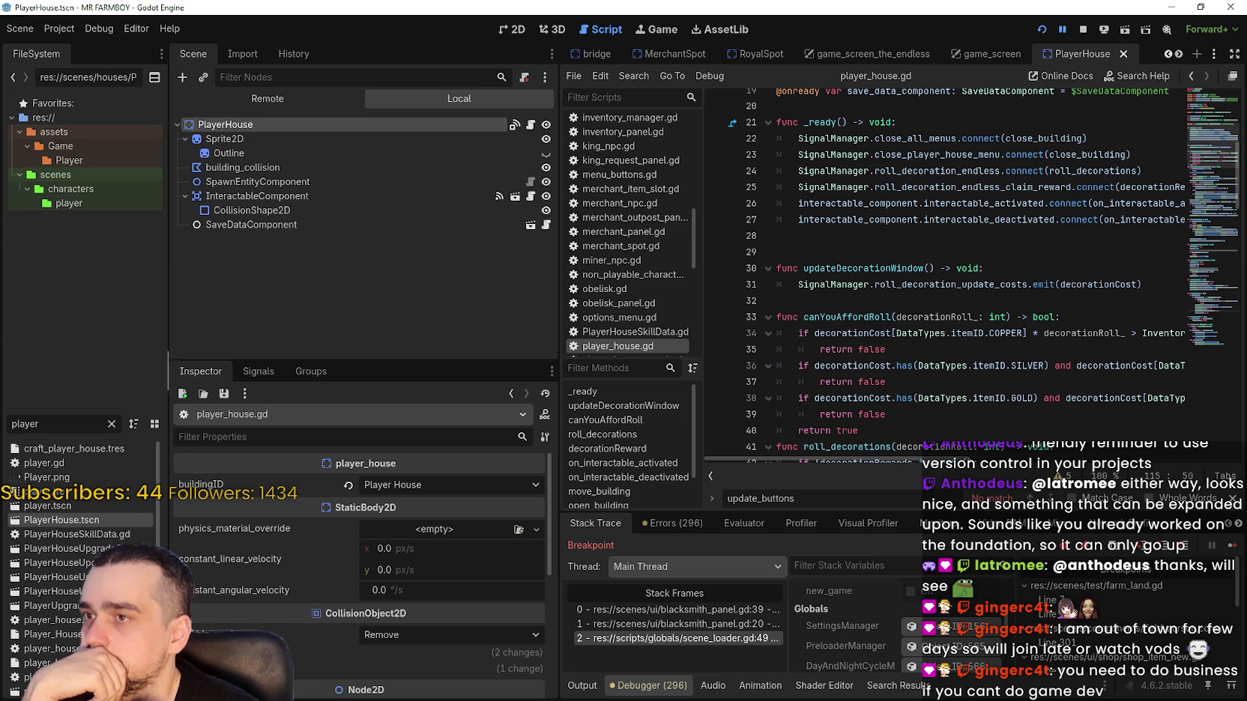
scroll(50, 598, "down", 2)
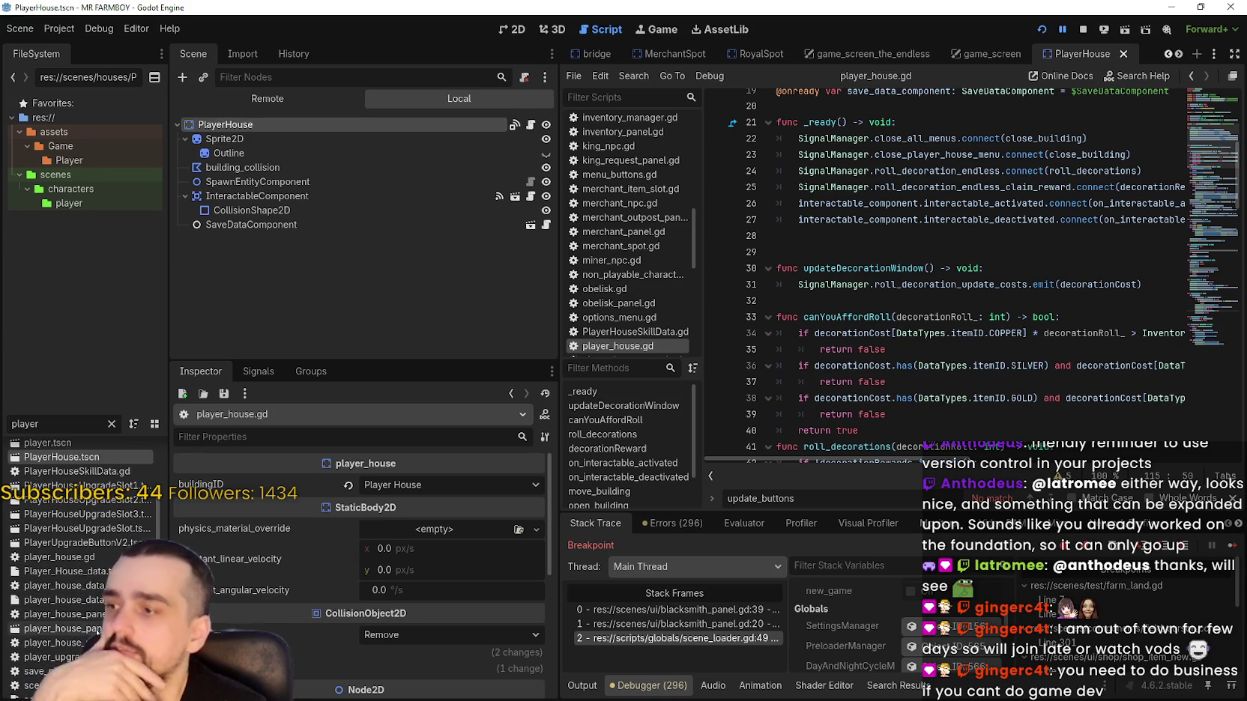
Open the player_house_panel scene's script and select the checkAllSkills function name.
left_click(53, 628)
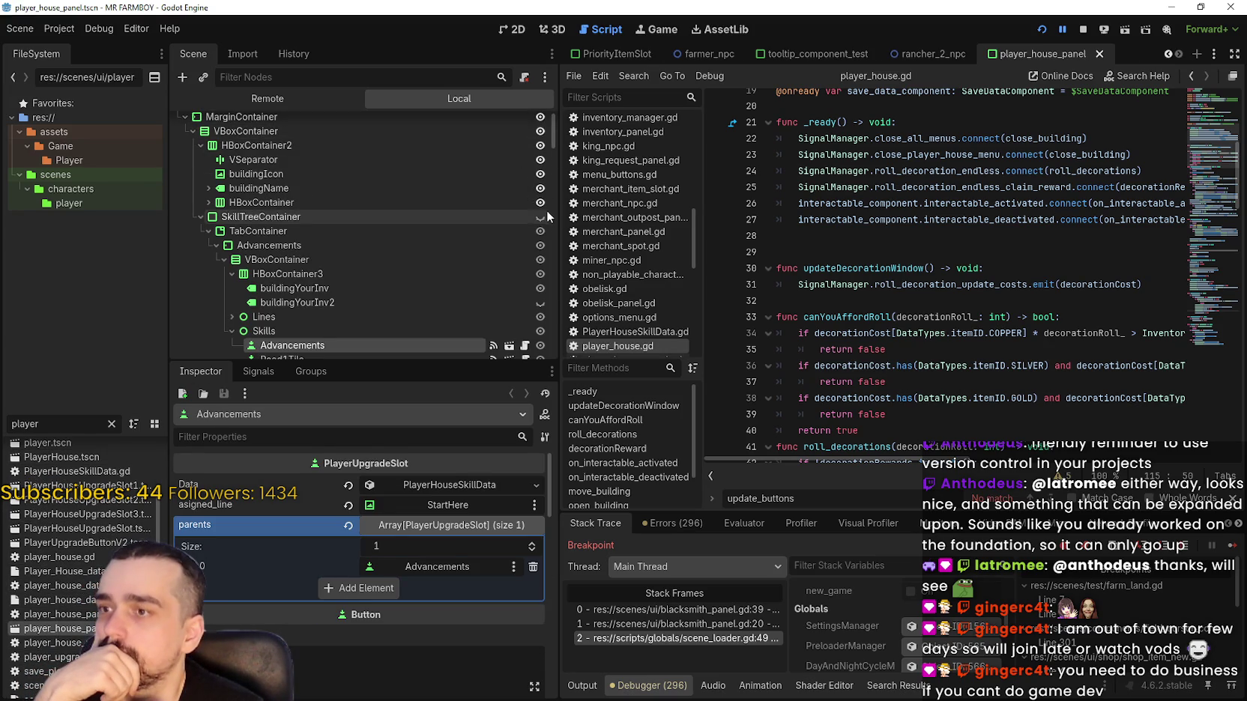
left_click(524, 124)
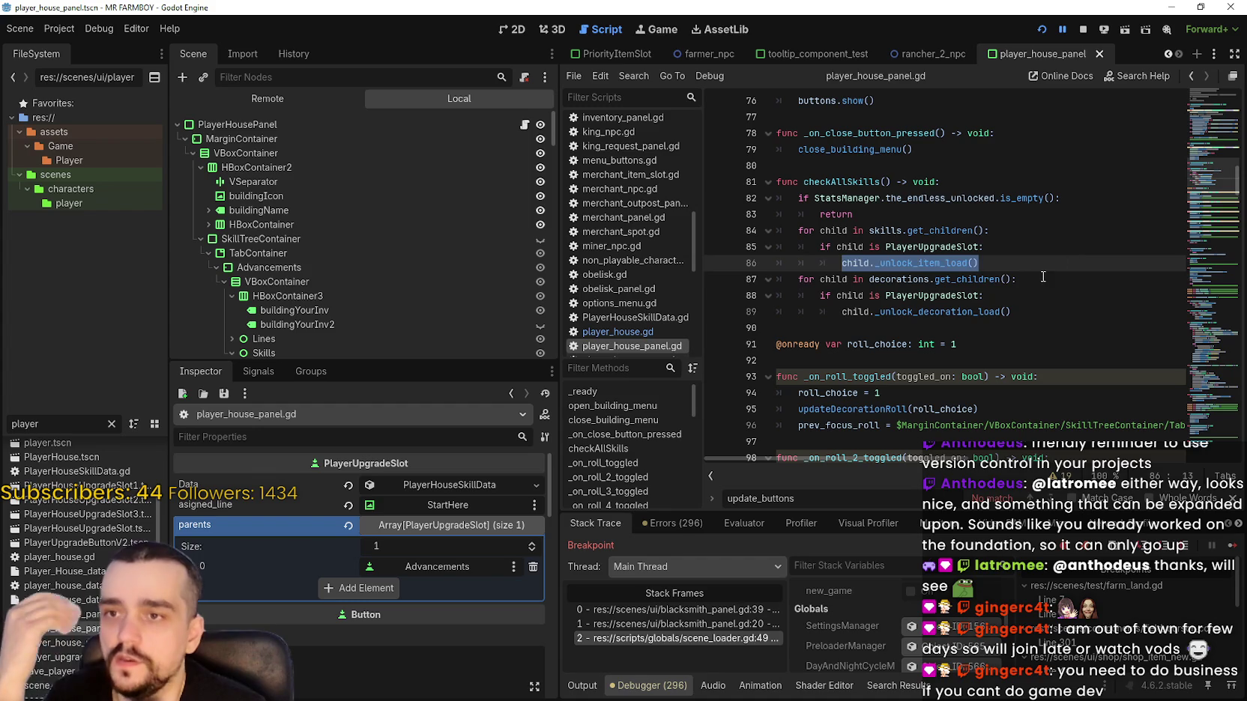
double_click(876, 183)
scroll(980, 287, "up", 4)
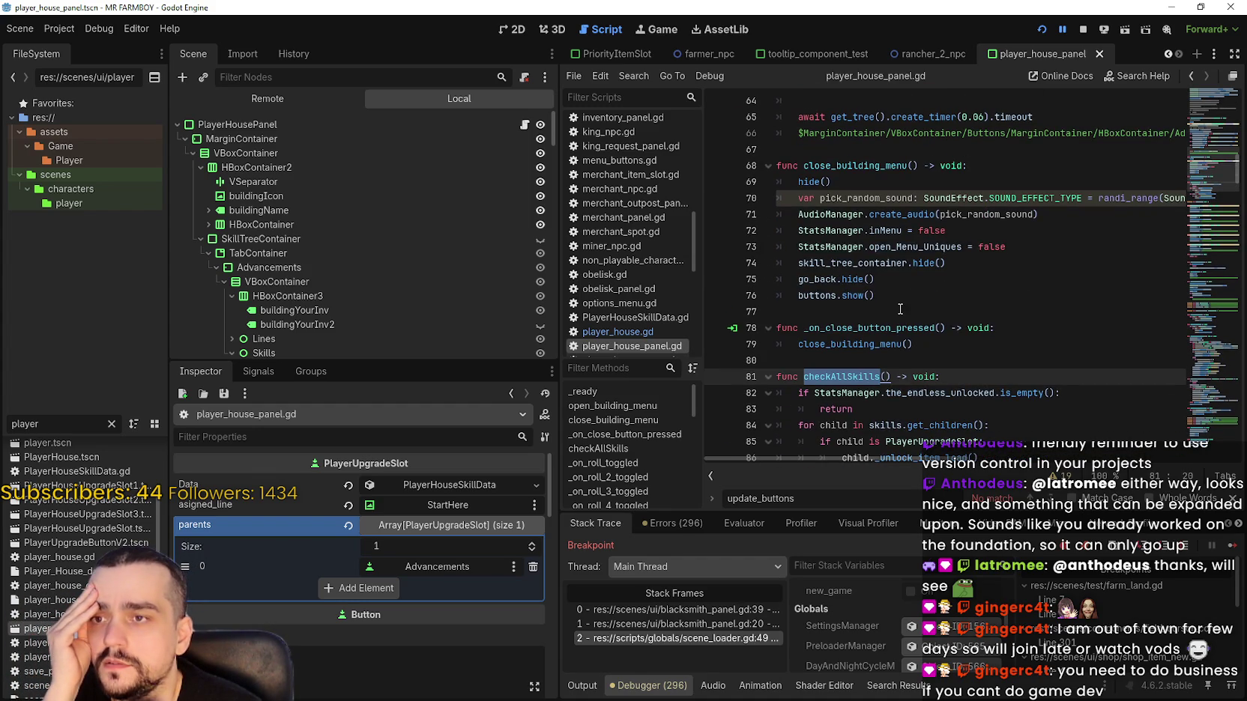
Find checkAllSkills' connection on line 33 and select SignalManager.check_the_endless_progression.
key("ctrl+f")
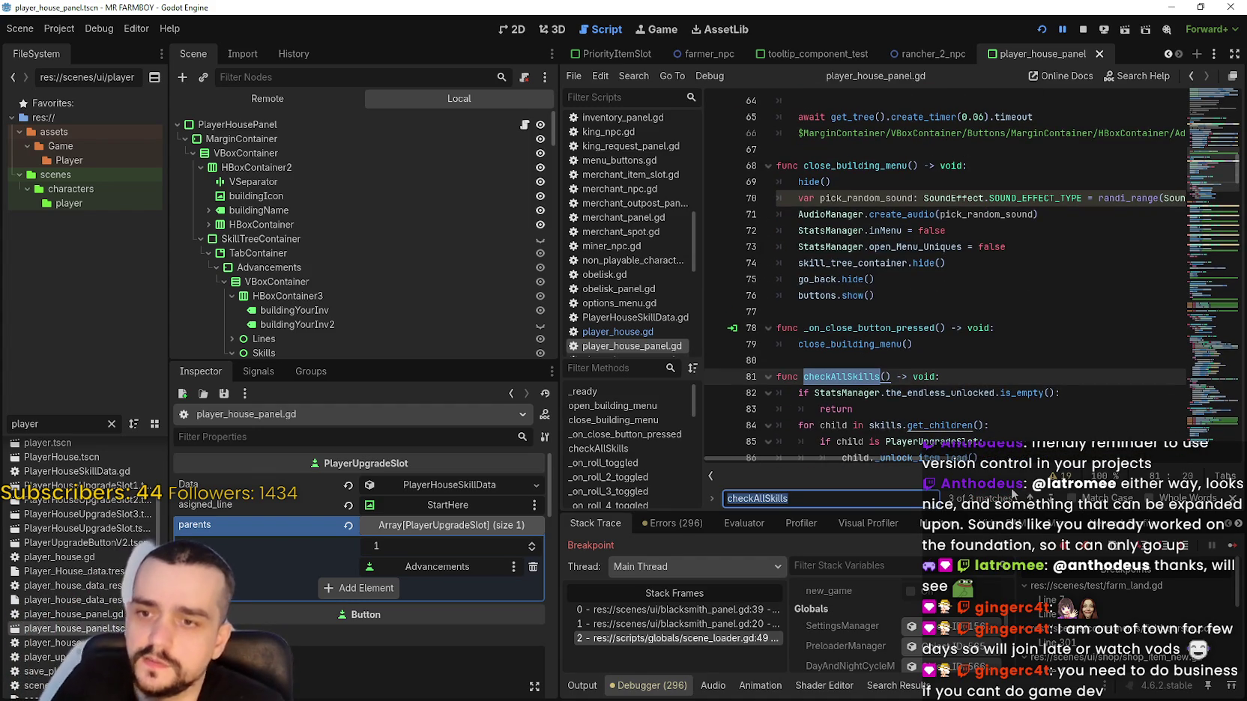
key("Return")
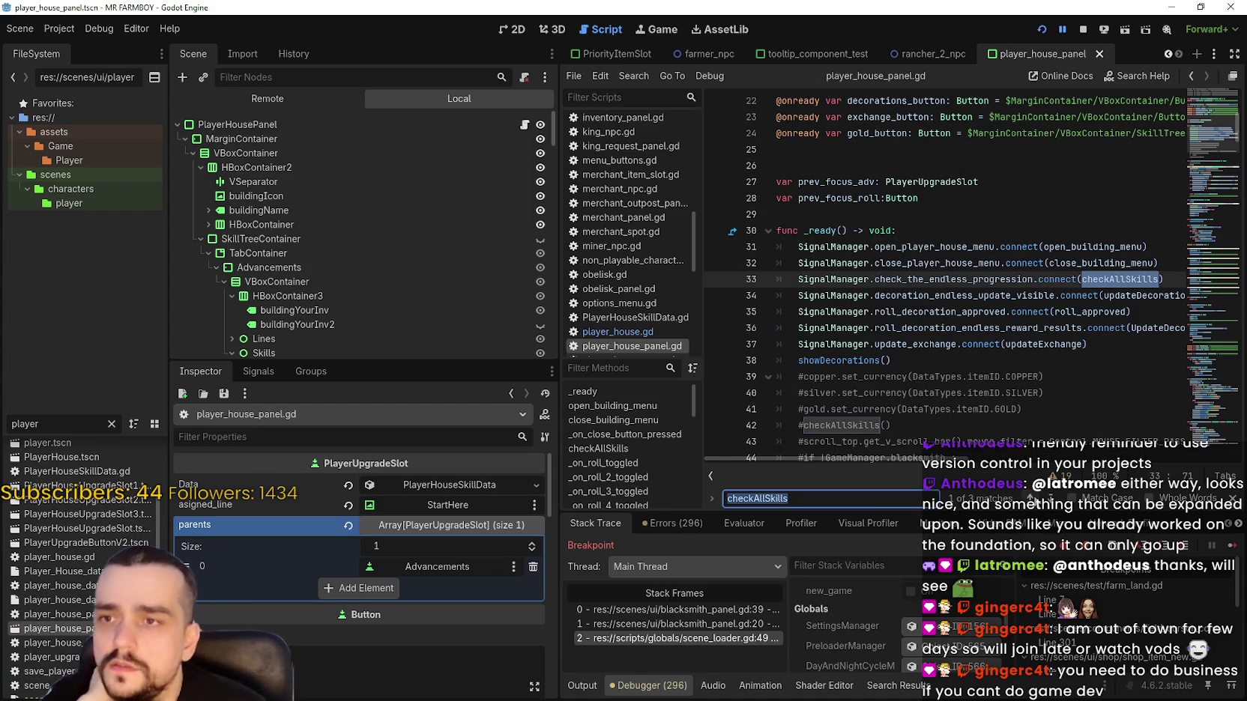
double_click(972, 278)
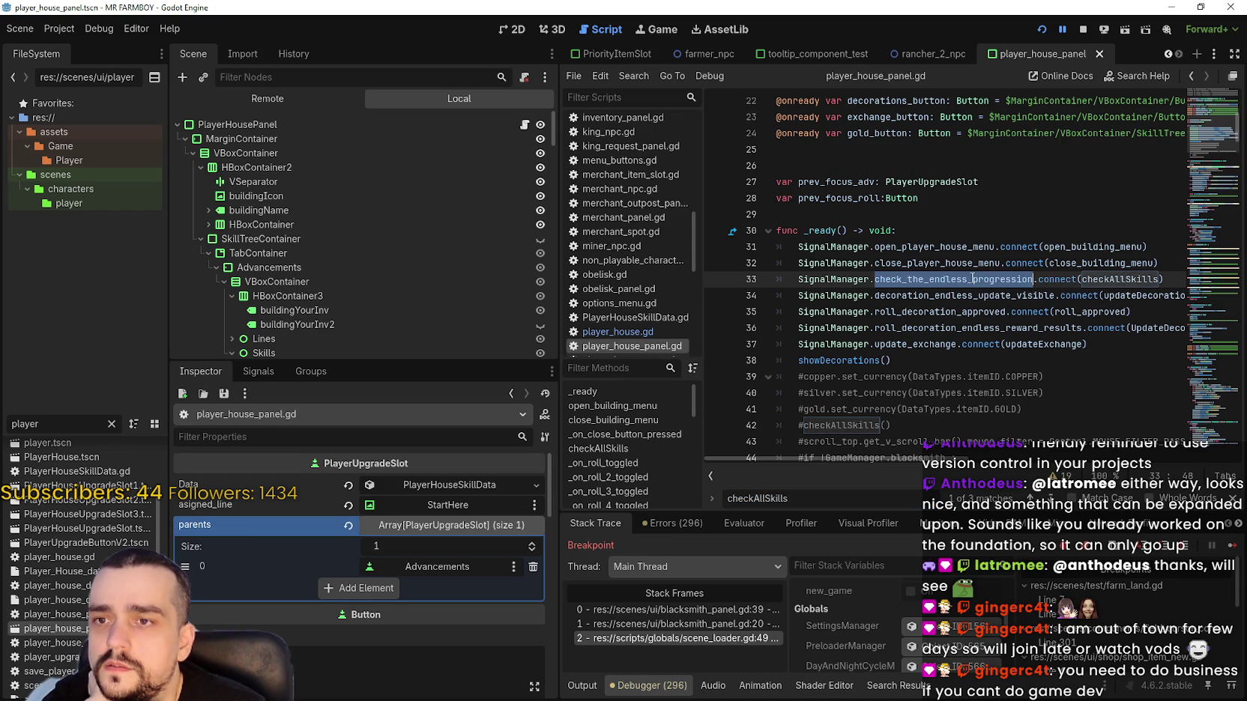
left_click_drag(887, 277, 841, 279)
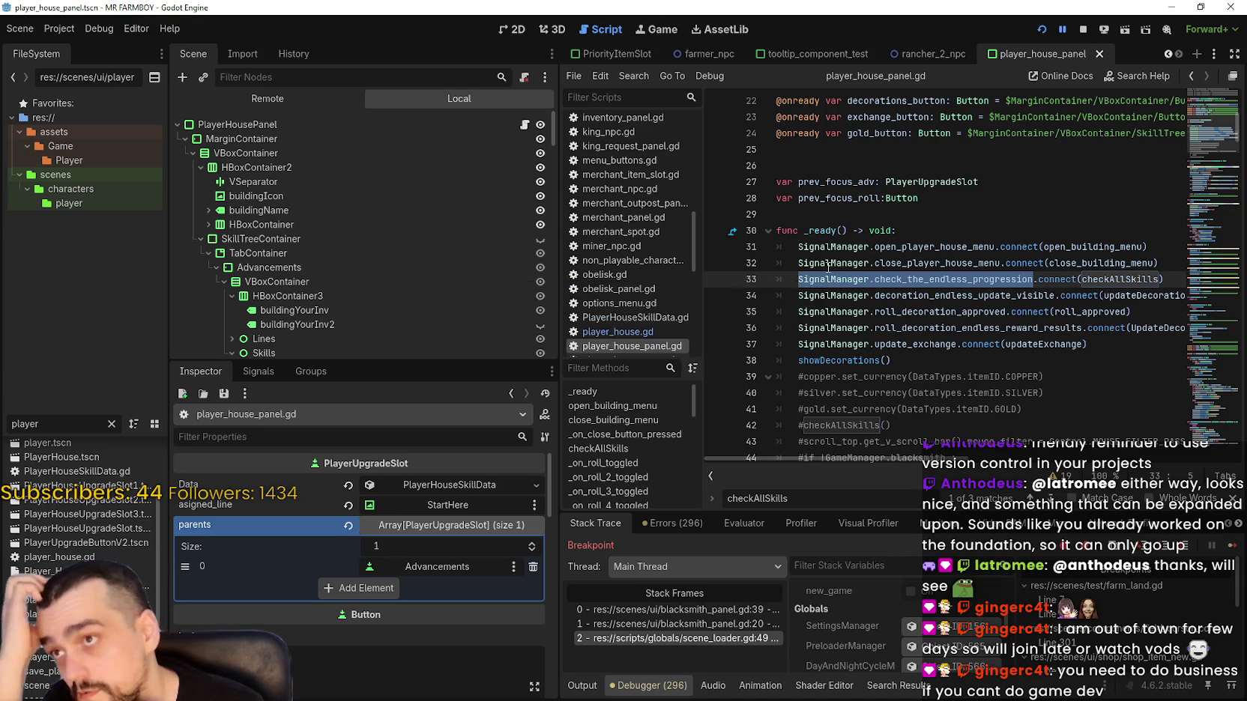
Search the whole project for check_the_endless_progression.
double_click(928, 277)
key("ctrl+shift+f")
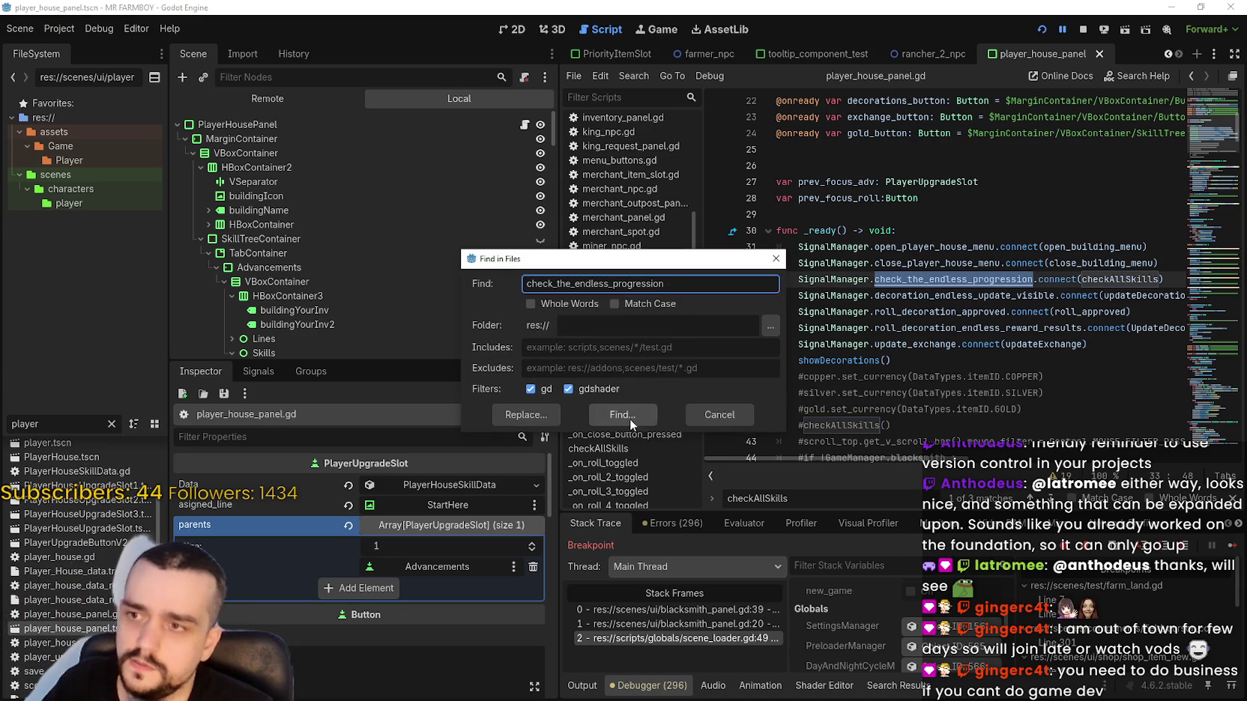
left_click(630, 418)
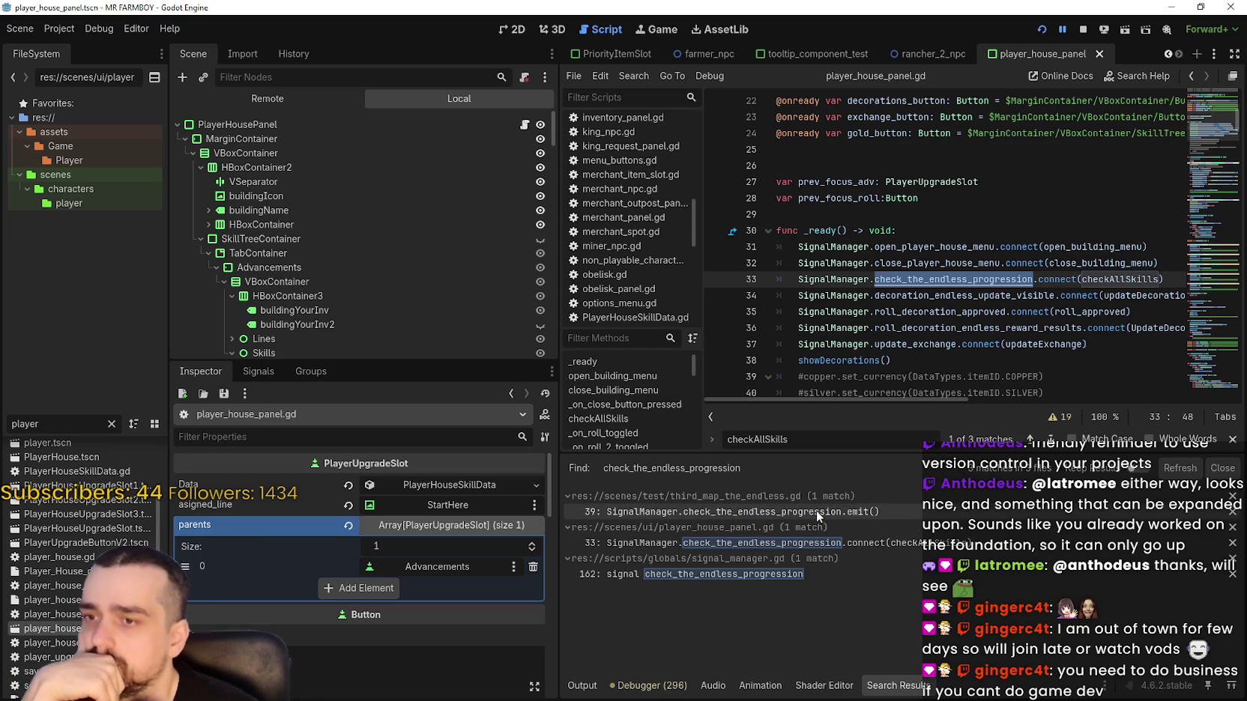
Copy the SignalManager emit text from third_map_the_endless.gd, then return to the PlayerHousePanel script.
left_click(874, 513)
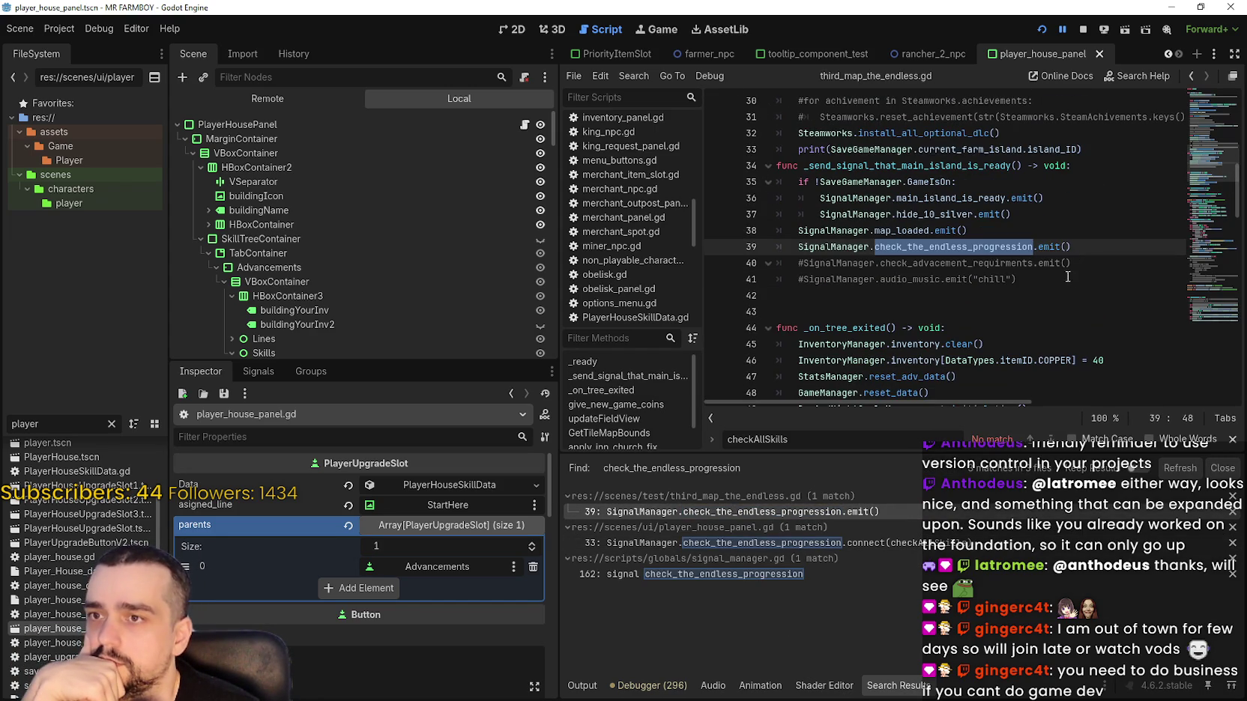
left_click(1085, 242)
left_click_drag(1094, 246, 783, 255)
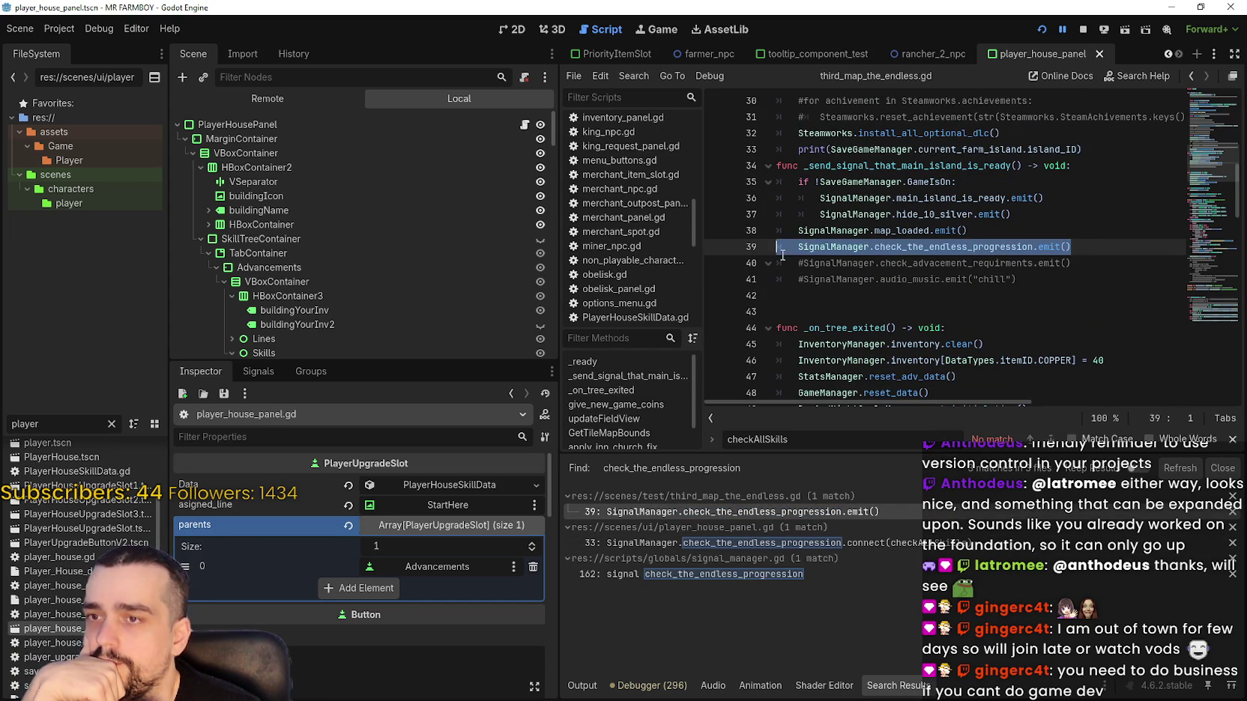
double_click(845, 230)
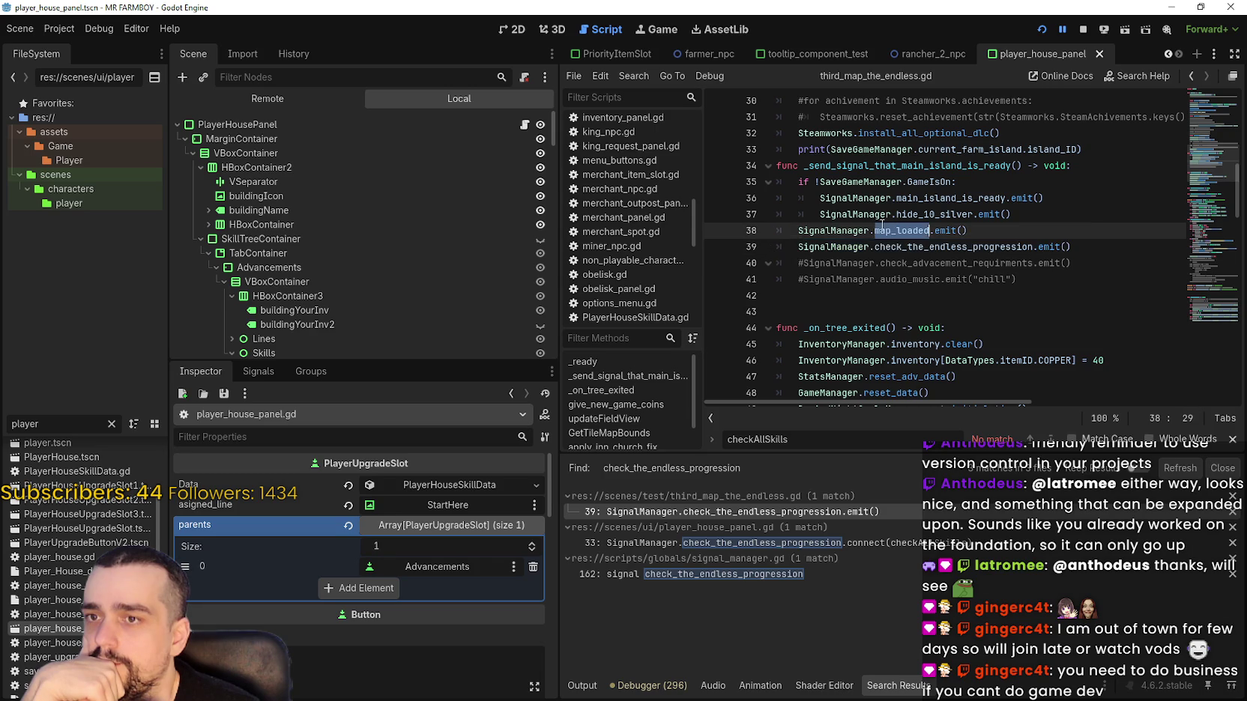
right_click(844, 233)
left_click(876, 319)
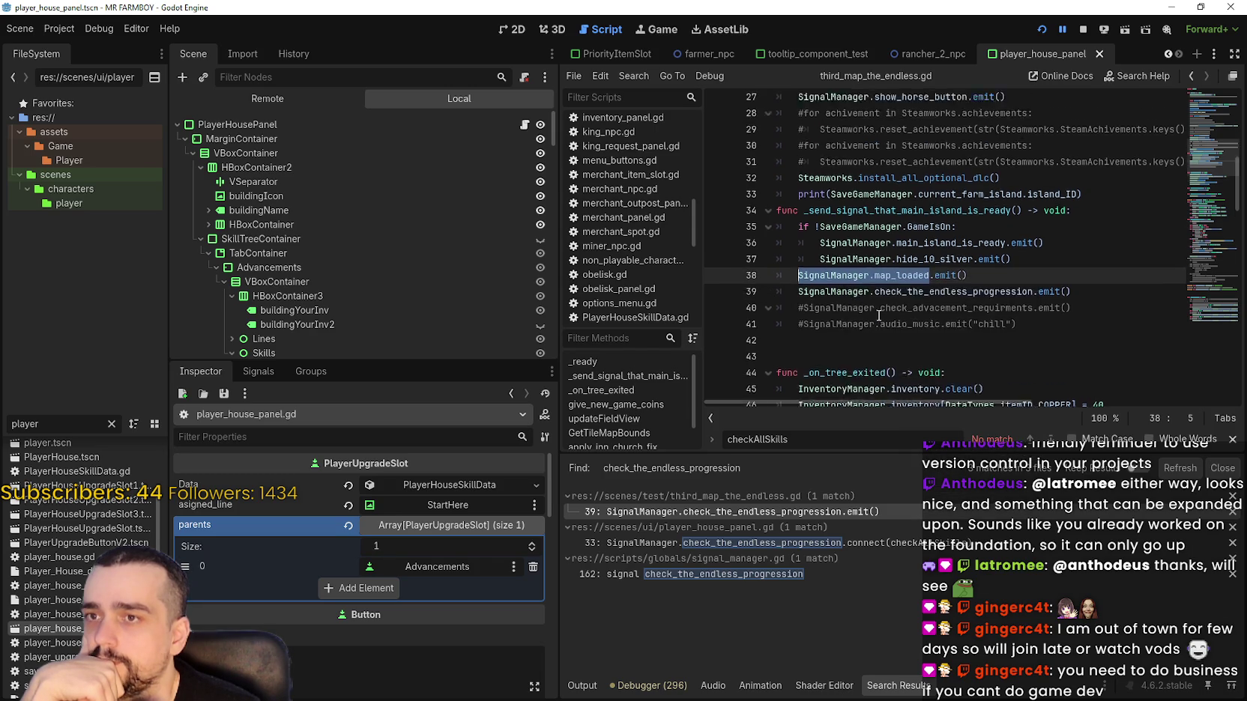
scroll(877, 292, "up", 2)
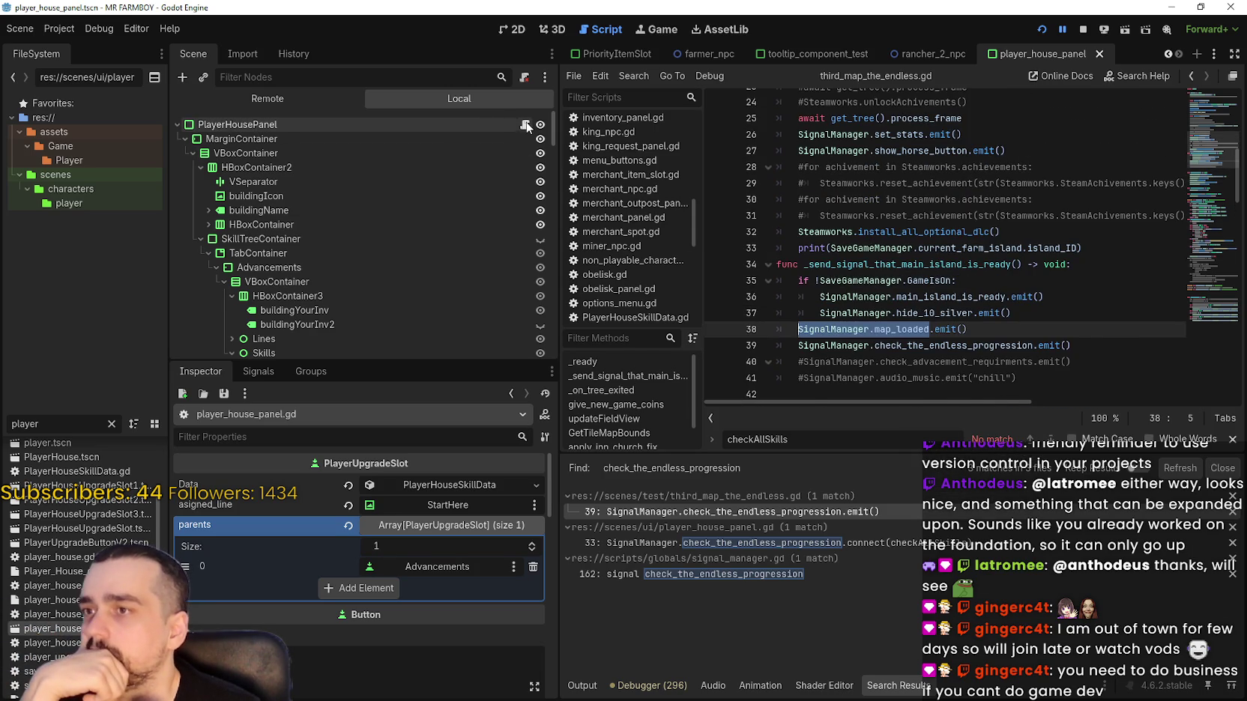
left_click(525, 125)
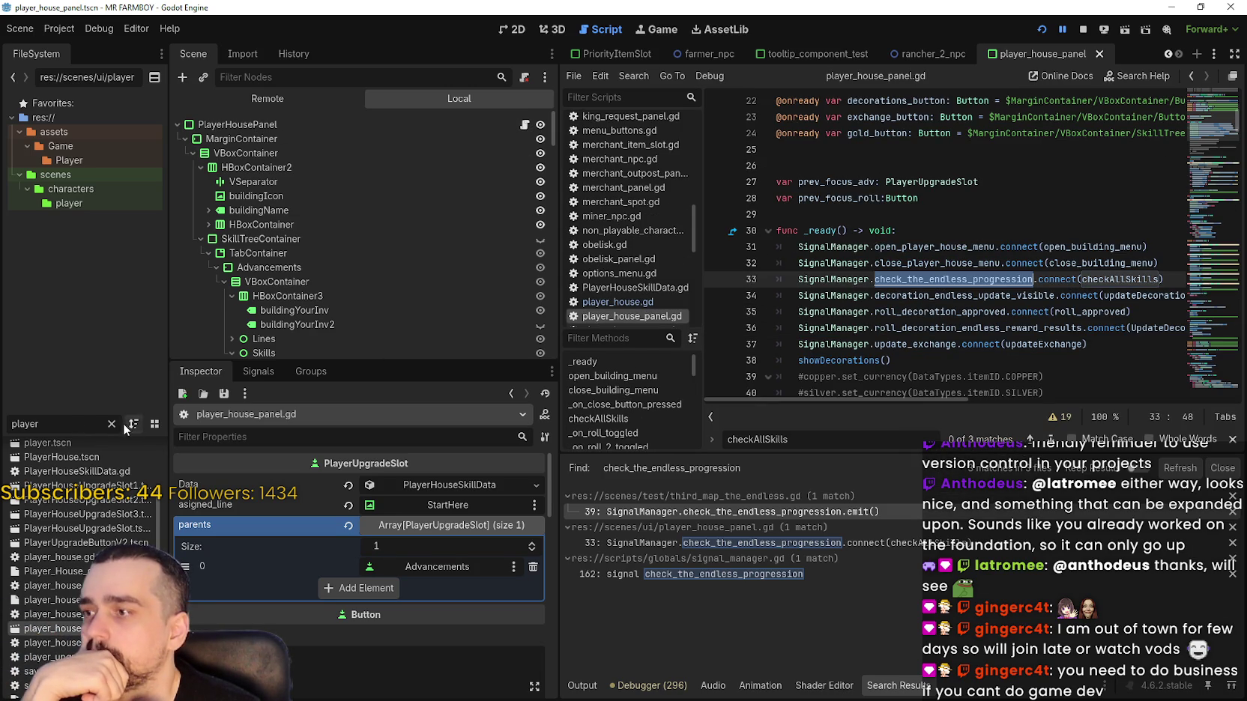
Change the FileSystem filter from 'player' to 'black' to list the blacksmith files.
key("BackSpace")
key("BackSpace")
key("BackSpace")
key("BackSpace")
key("BackSpace")
type("black")
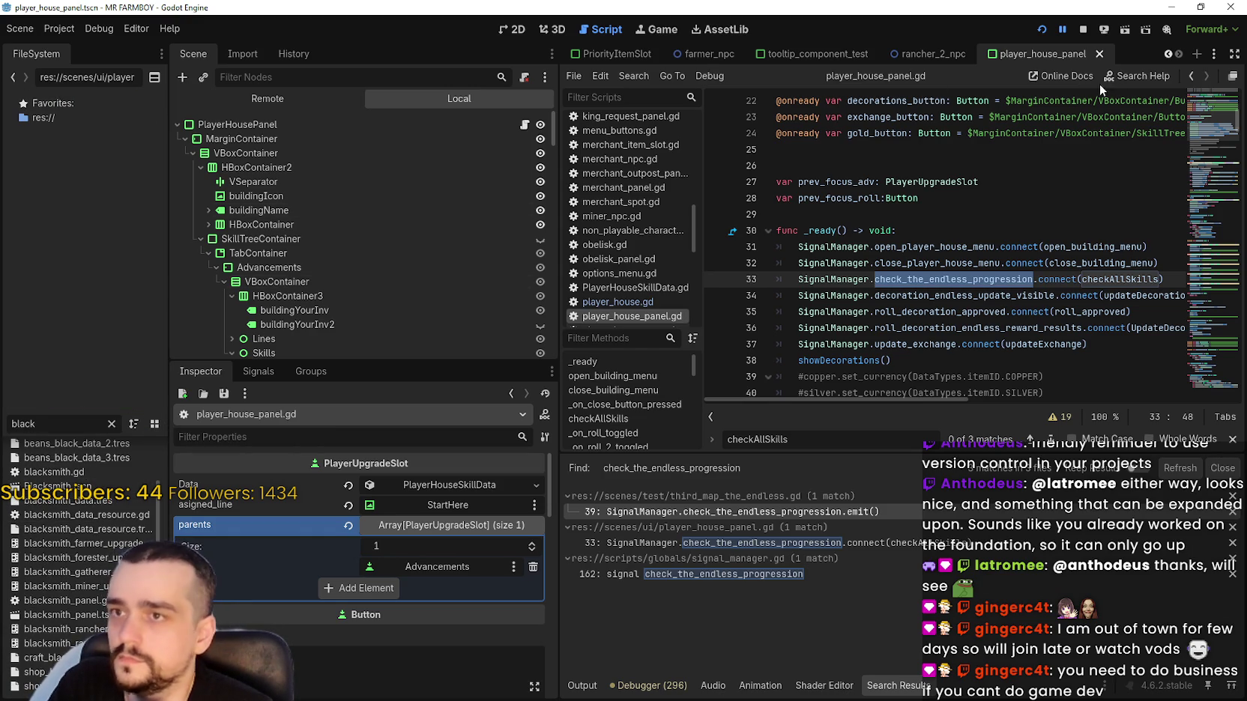
scroll(1167, 59, "up", 6)
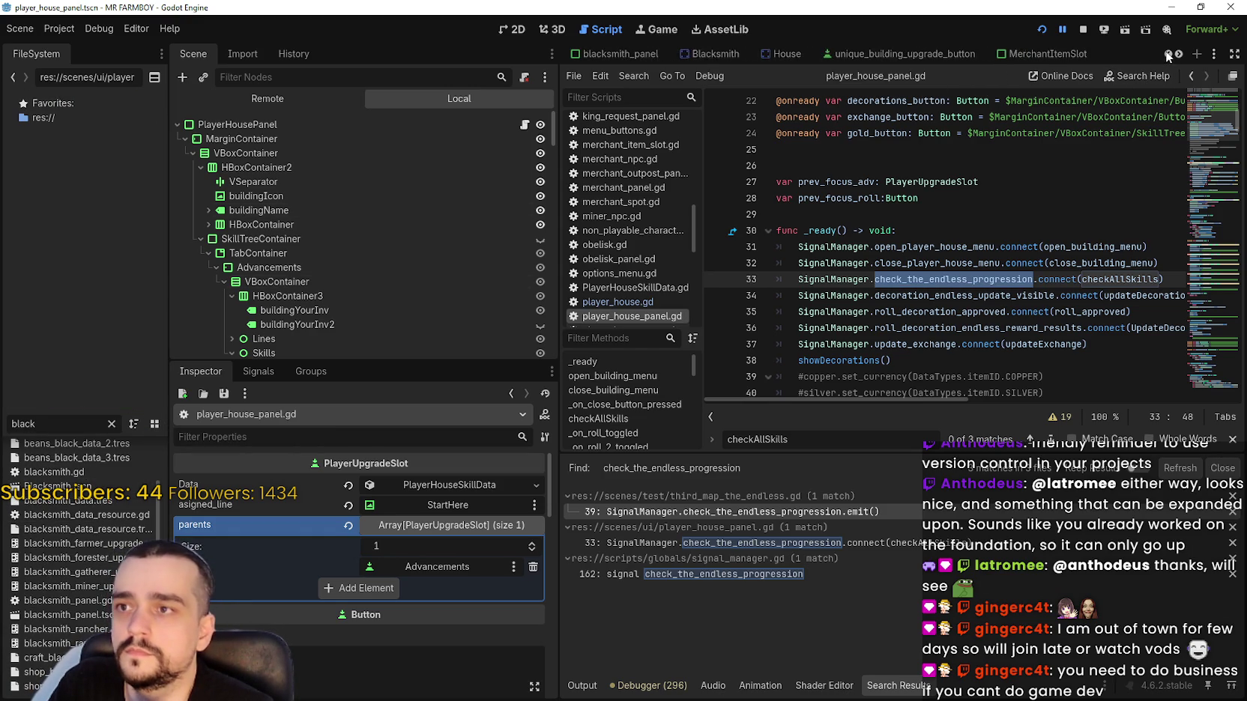
Open blacksmith.gd from the Blacksmith scene and scroll to its _ready function.
left_click(804, 54)
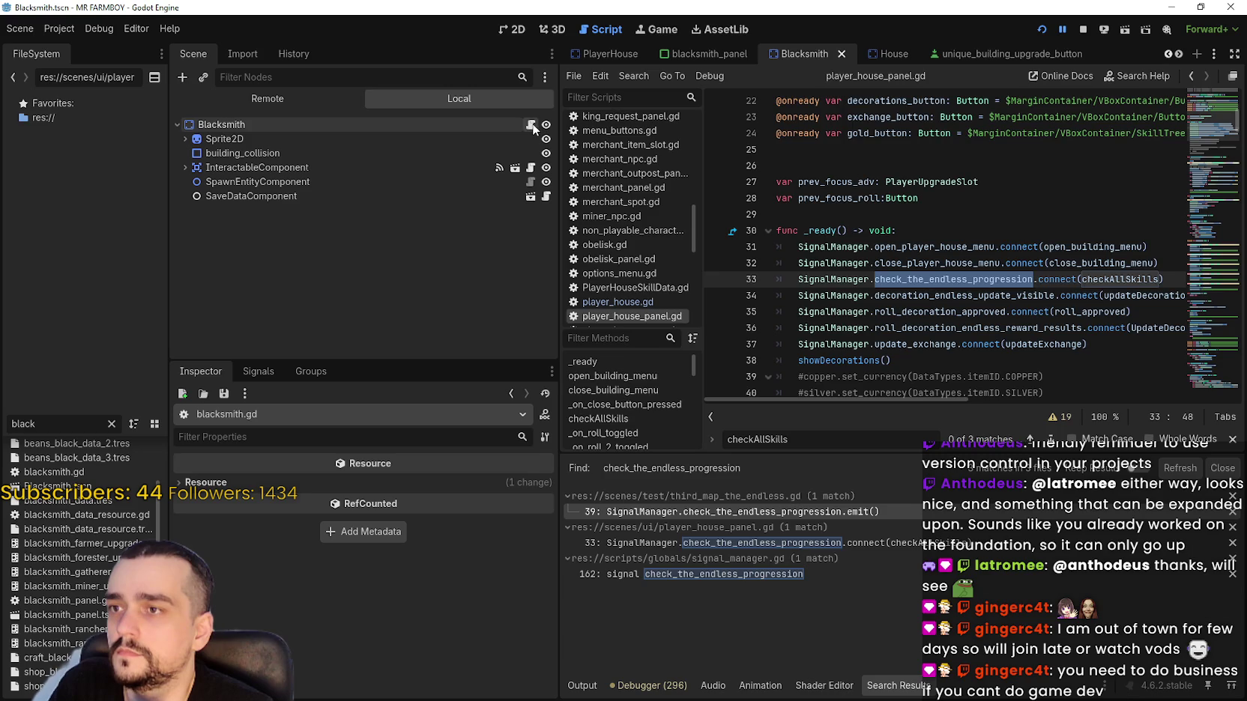
left_click(532, 124)
left_click(1222, 230)
left_click_drag(1220, 251, 1210, 109)
Add a SignalManager.map_loaded.connect() line after the close_inn_menu connection in _ready.
left_click(1117, 312)
key("Return")
type("SignalManager.map_loaded.")
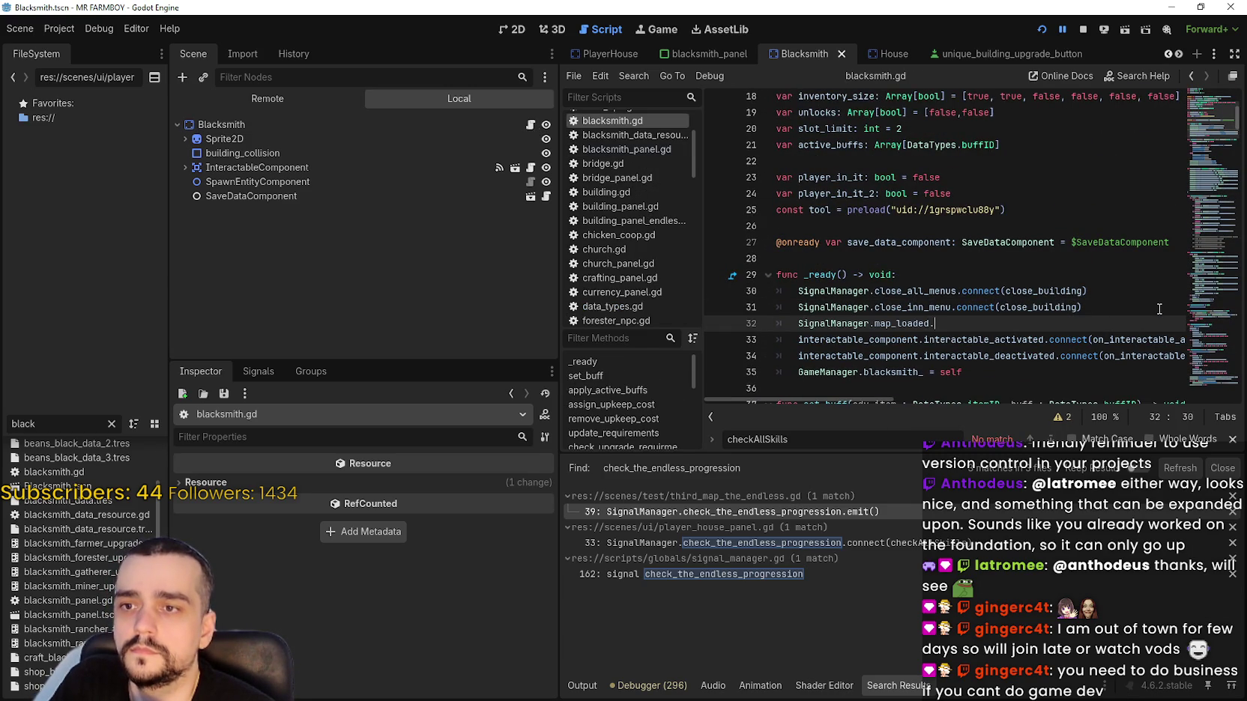
type("conn")
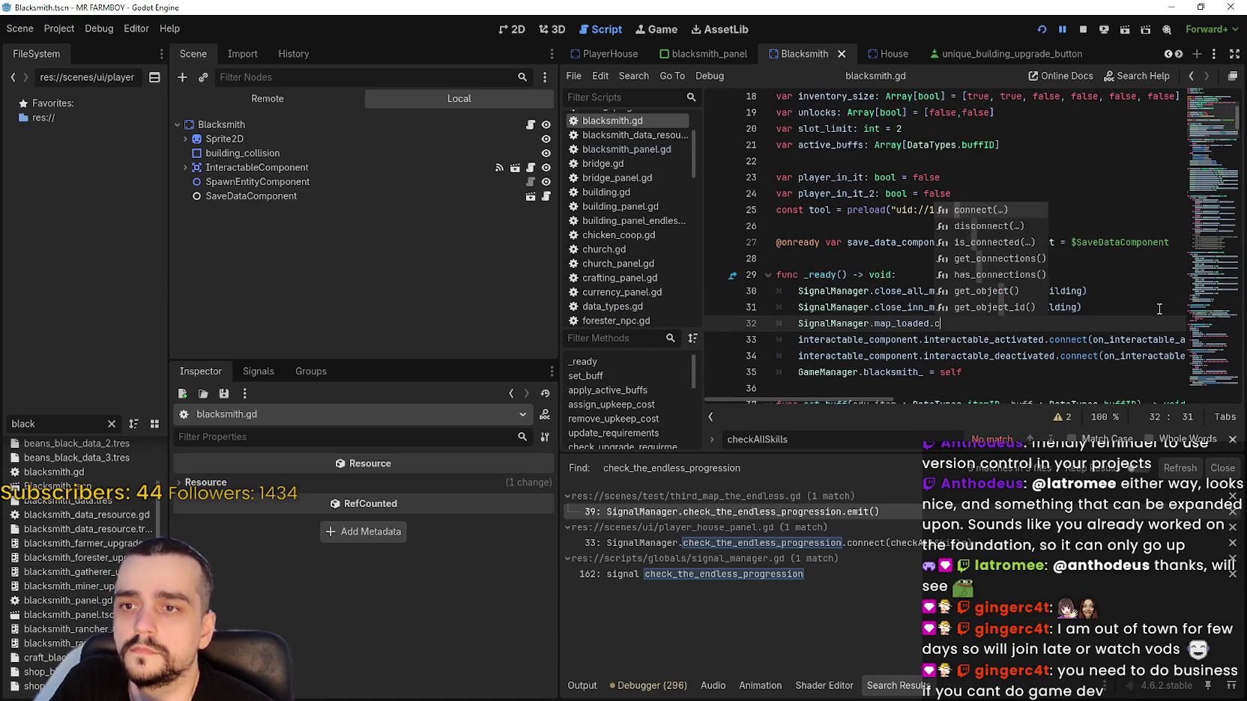
key("Return")
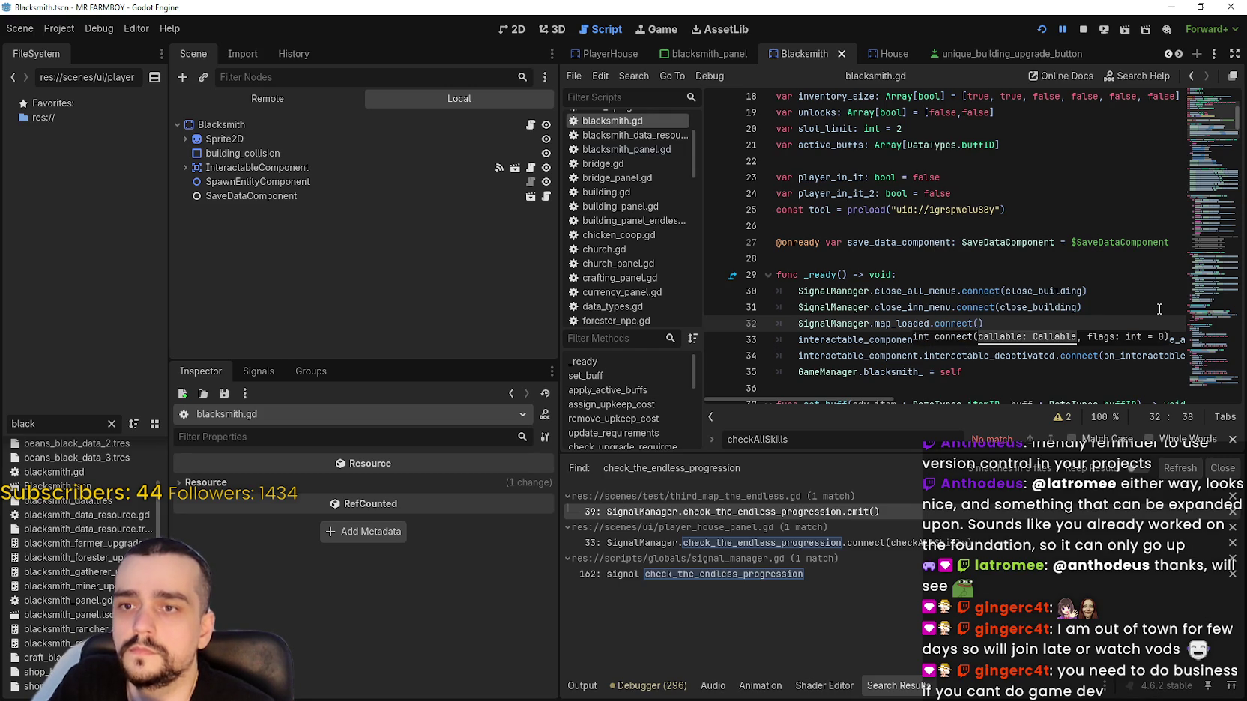
scroll(1001, 283, "down", 5)
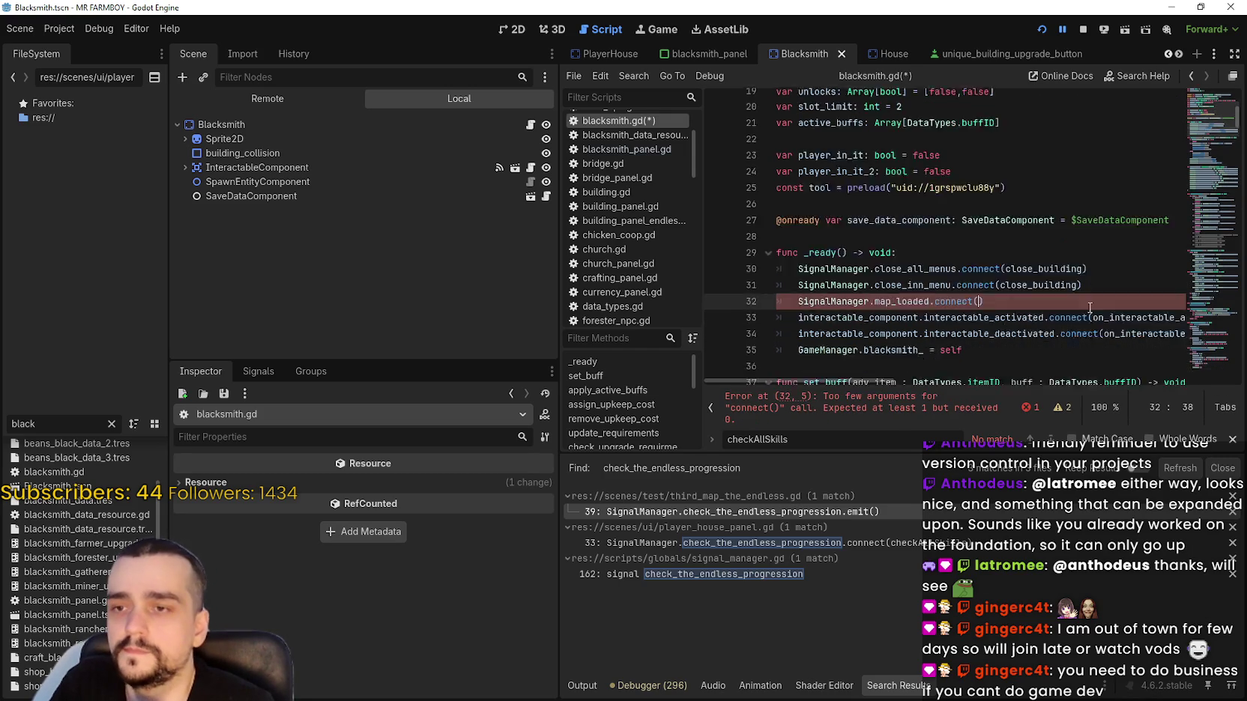
scroll(849, 225, "down", 14)
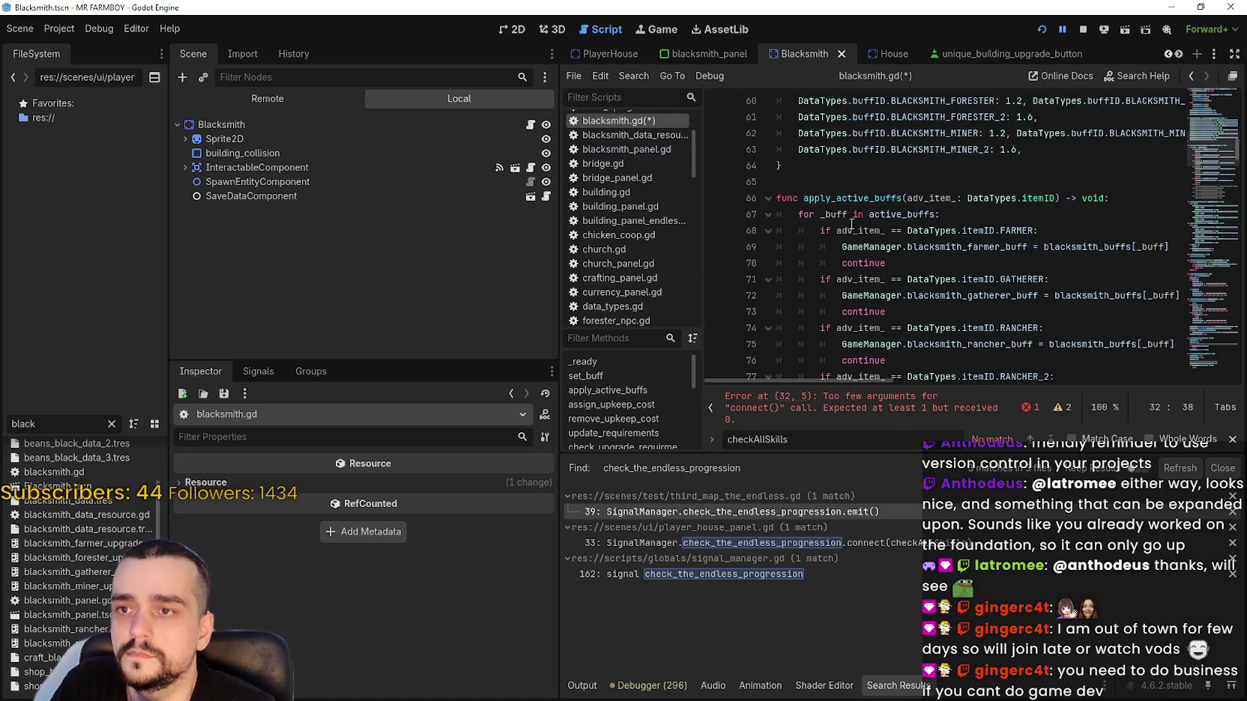
mouse_move(1205, 161)
left_mouse_down()
mouse_move(1211, 118)
mouse_move(1217, 190)
mouse_move(1216, 122)
mouse_move(1205, 198)
left_mouse_up()
Select the unfinished map_loaded connect line and remove it from blacksmith.gd.
scroll(976, 270, "up", 20)
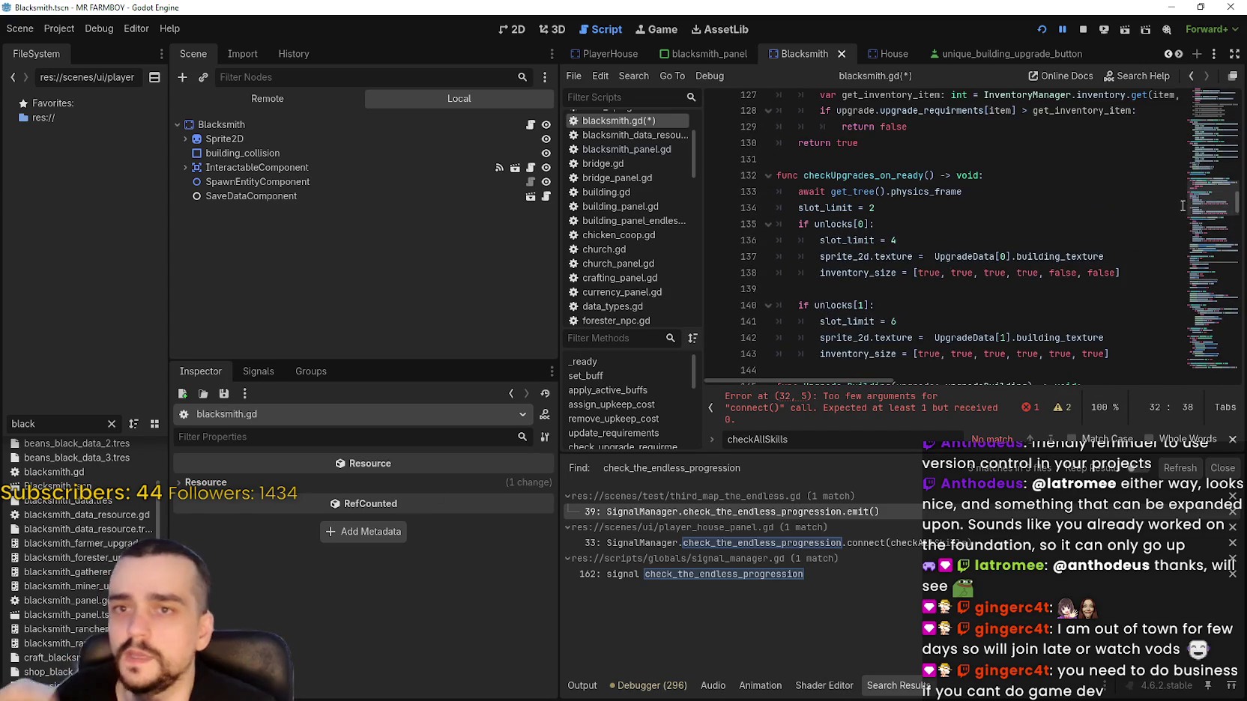
scroll(1013, 277, "down", 3)
scroll(1017, 266, "down", 6)
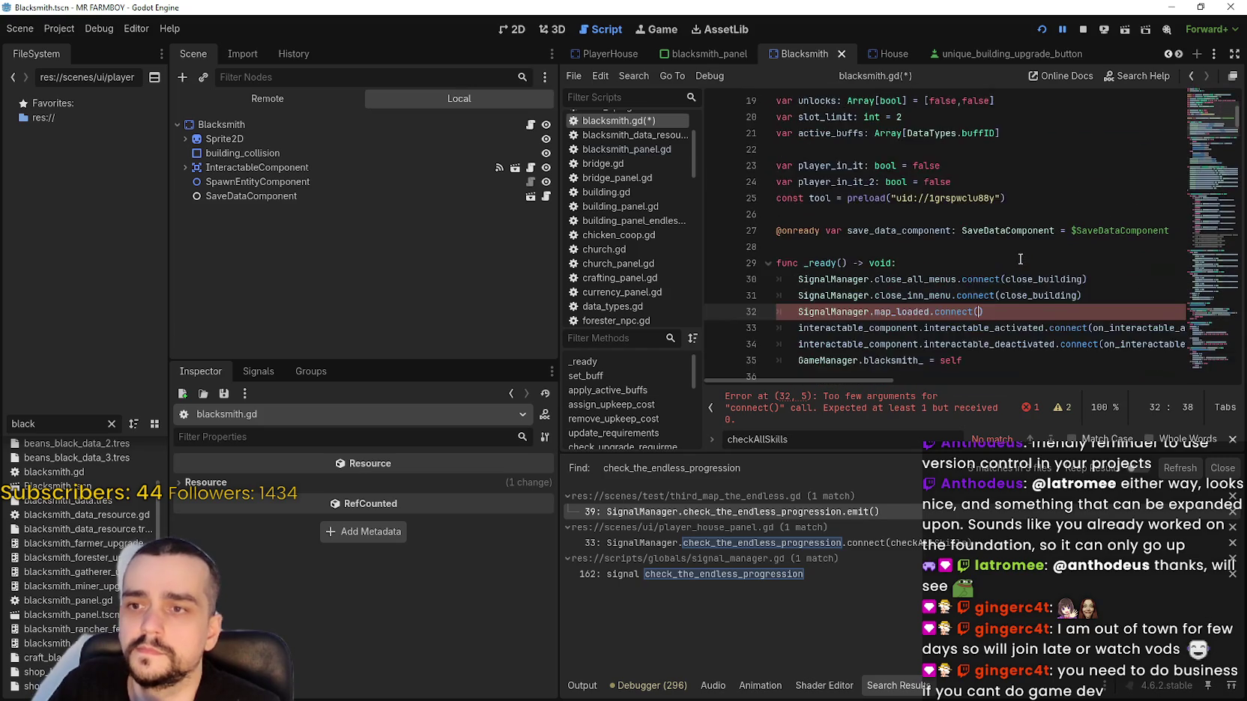
mouse_move(1012, 165)
left_mouse_down()
mouse_move(764, 150)
mouse_move(752, 173)
left_mouse_up()
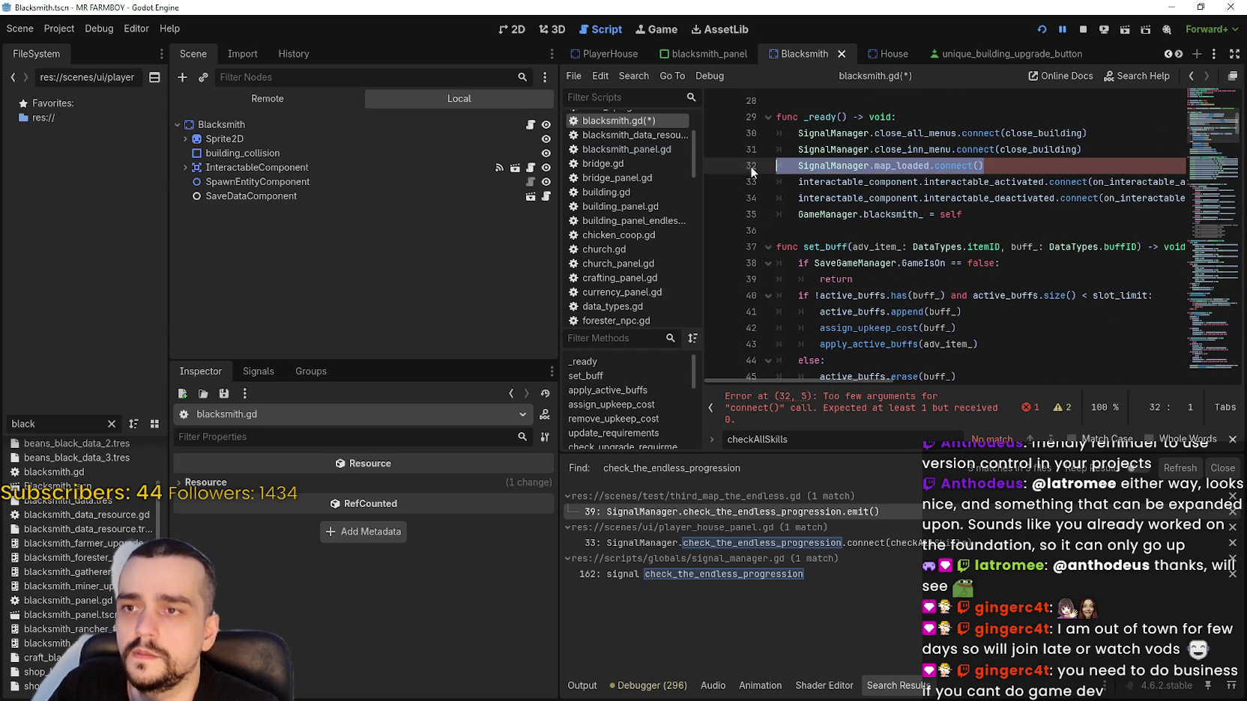
key("BackSpace")
key("BackSpace")
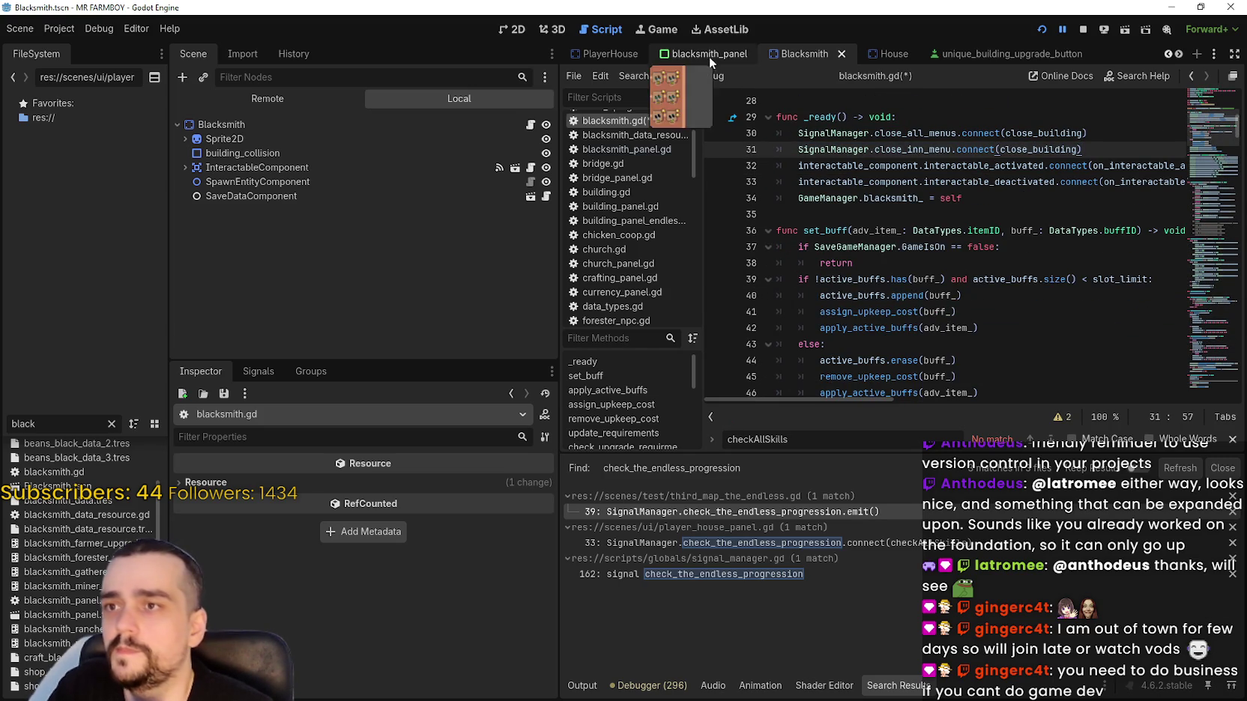
In blacksmith_panel.gd's _ready, add SignalManager.map_loaded.connect(update_buttons).
left_click(708, 55)
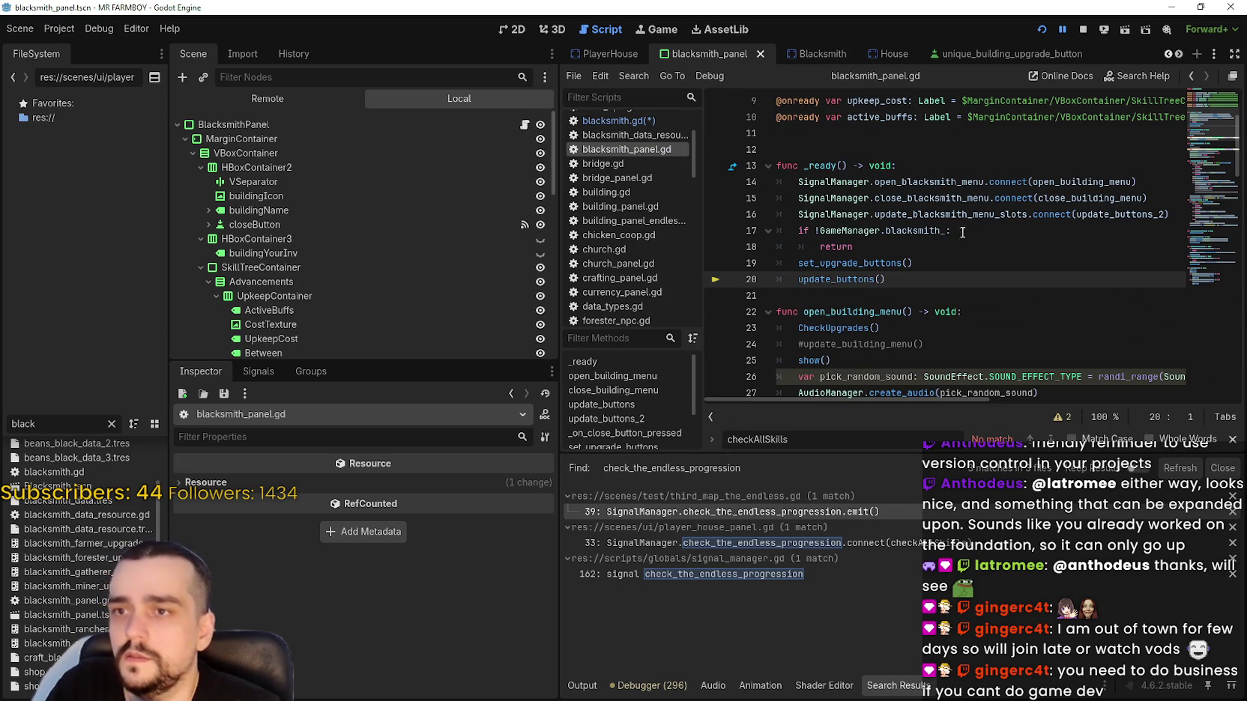
left_click(1177, 214)
key("Return")
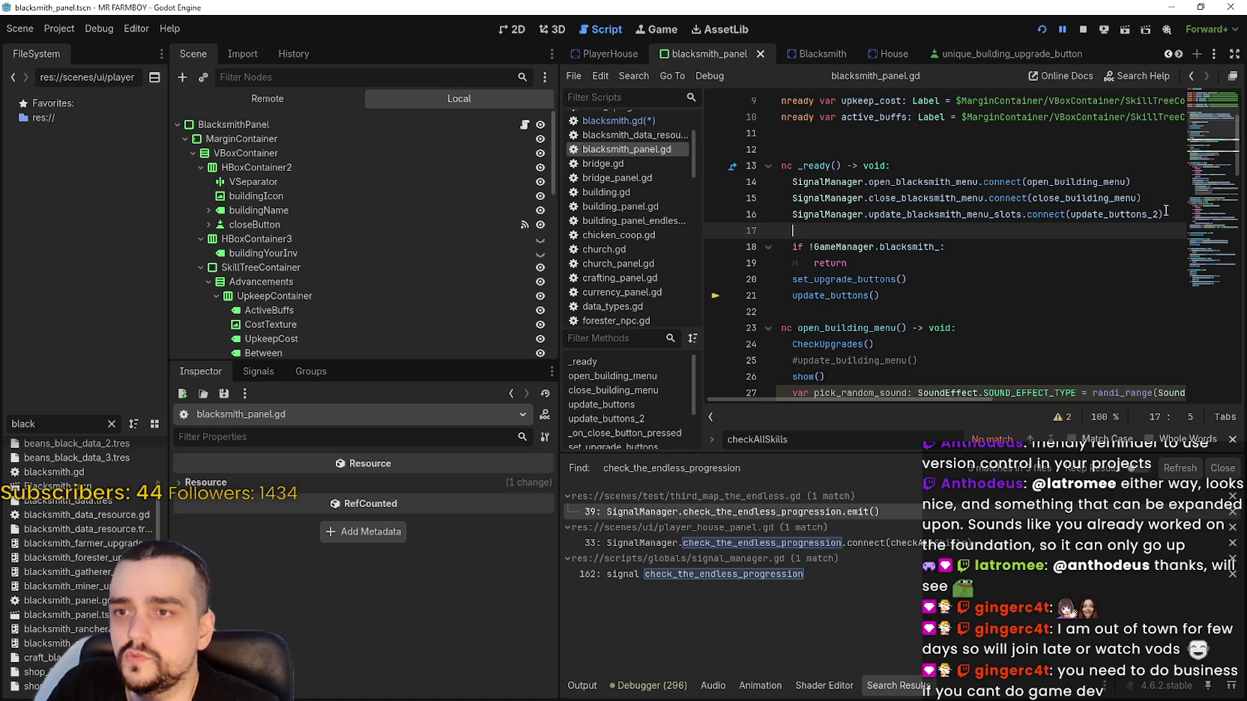
key("BackSpace")
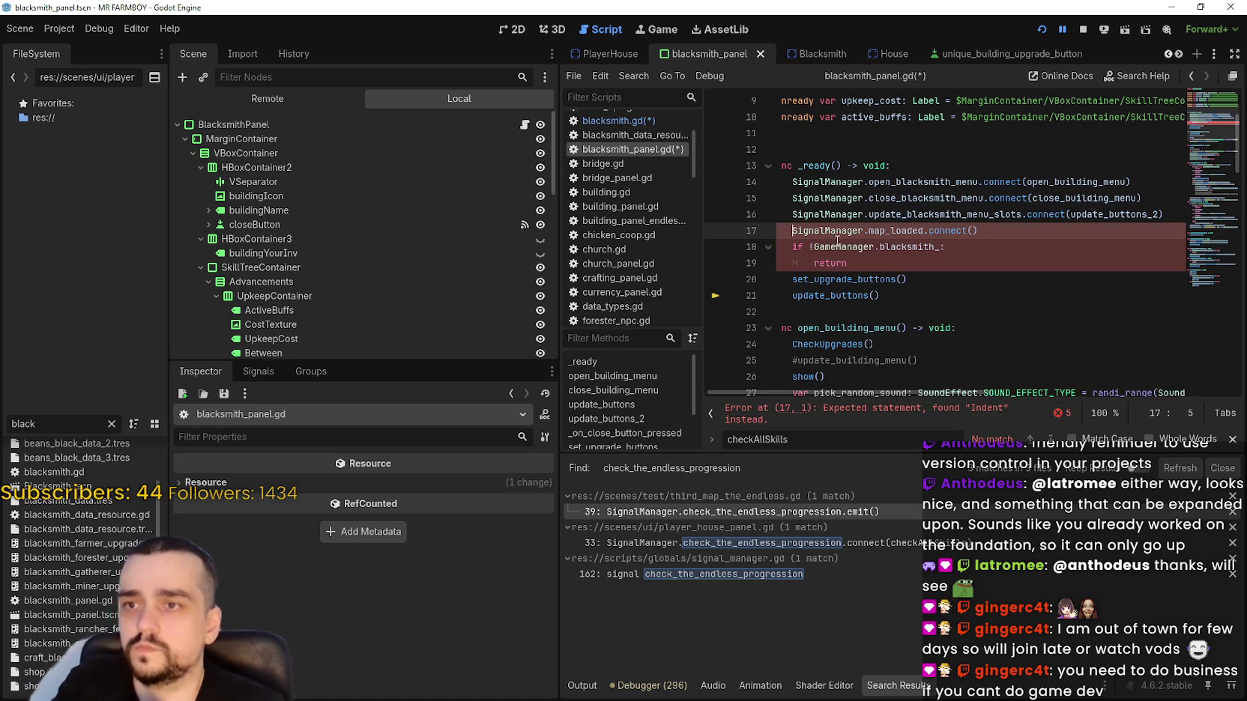
double_click(851, 295)
key("ctrl+c")
left_click(973, 231)
key("ctrl+v")
left_click(973, 278)
Search the script for update_buttons and jump to its function definition.
left_click(906, 296)
scroll(892, 280, "down", 2)
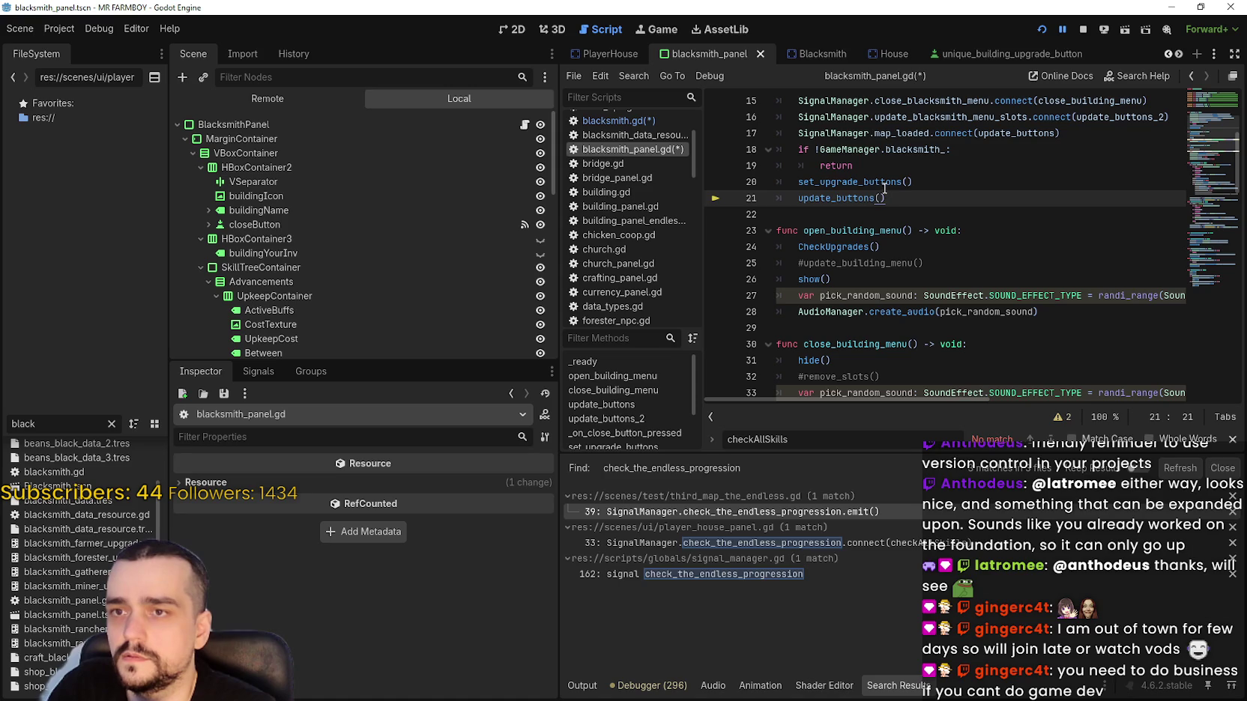
double_click(823, 184)
double_click(830, 199)
left_click(797, 201)
double_click(832, 199)
key("ctrl+f")
key("Return")
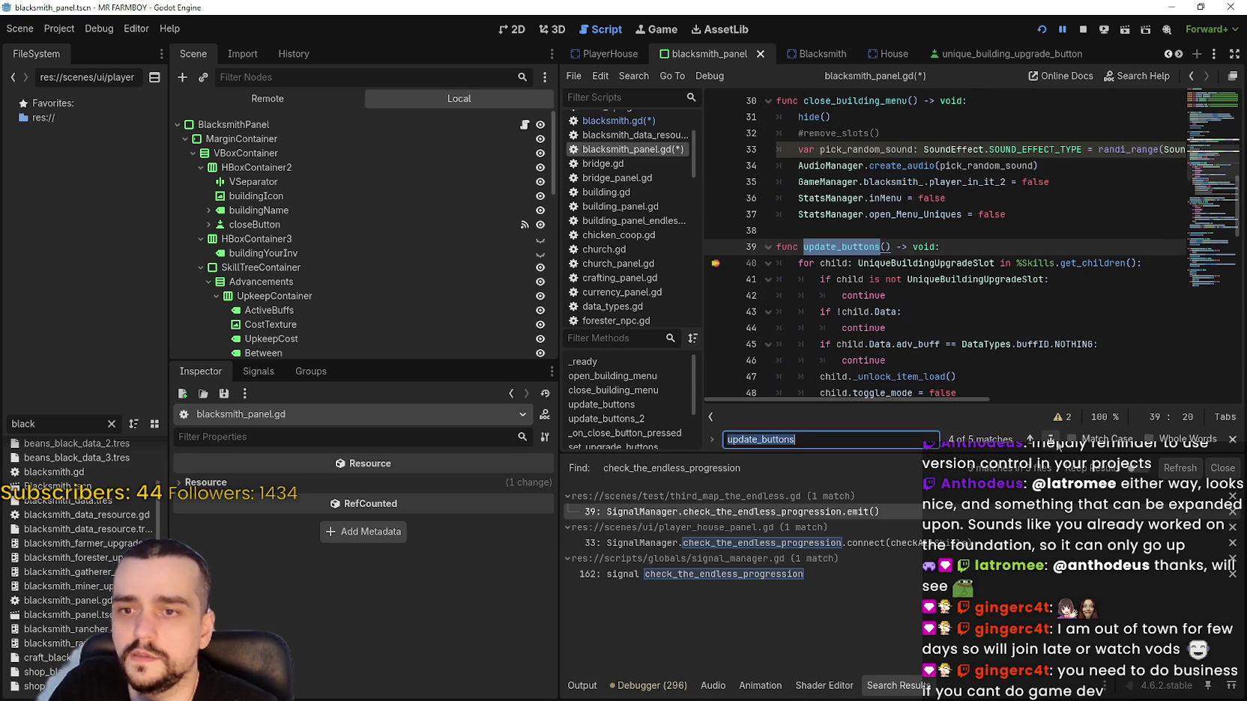
Review update_buttons' adv_buff check, then return to _ready and save blacksmith_panel.gd.
scroll(944, 299, "down", 1)
left_click(944, 299)
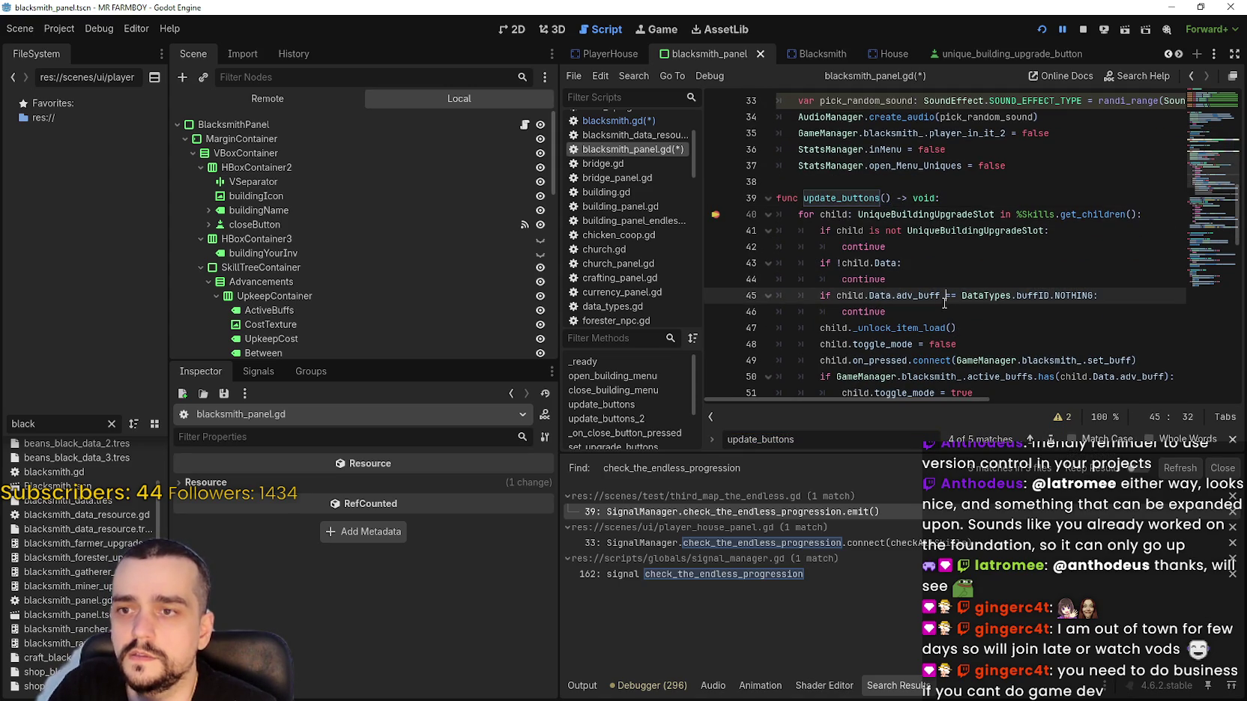
left_click(964, 314)
scroll(965, 315, "down", 4)
scroll(967, 312, "up", 6)
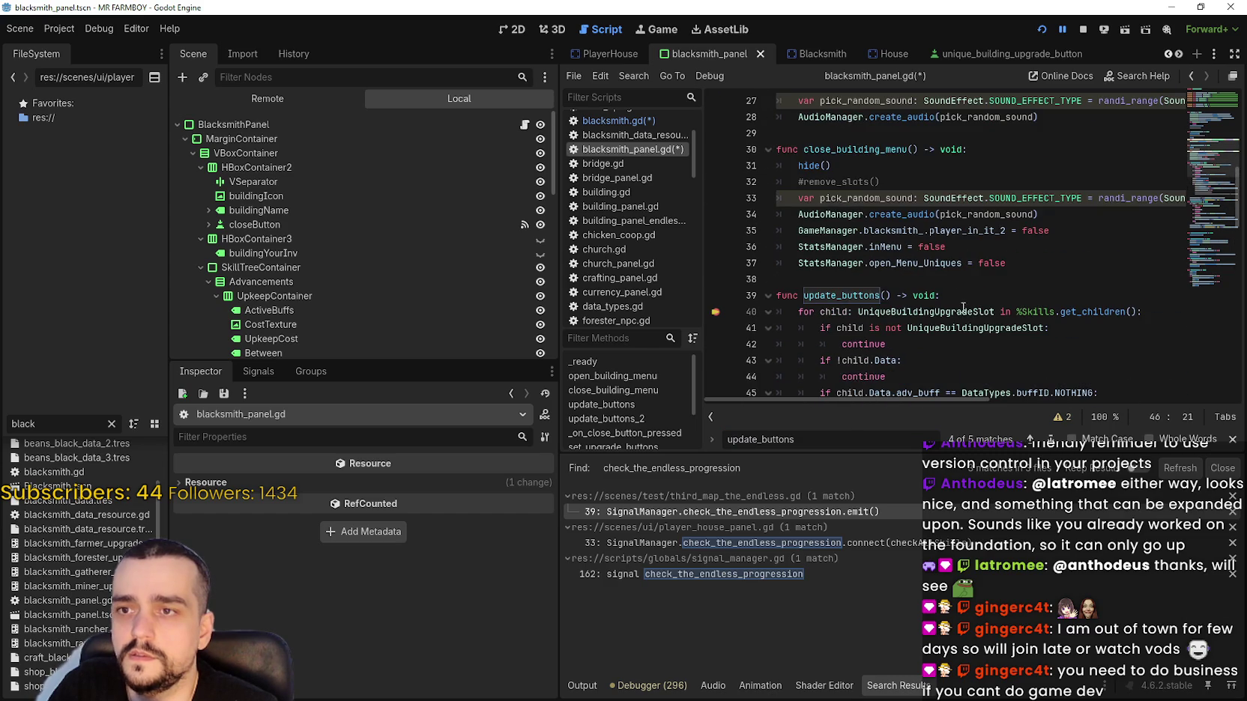
double_click(872, 296)
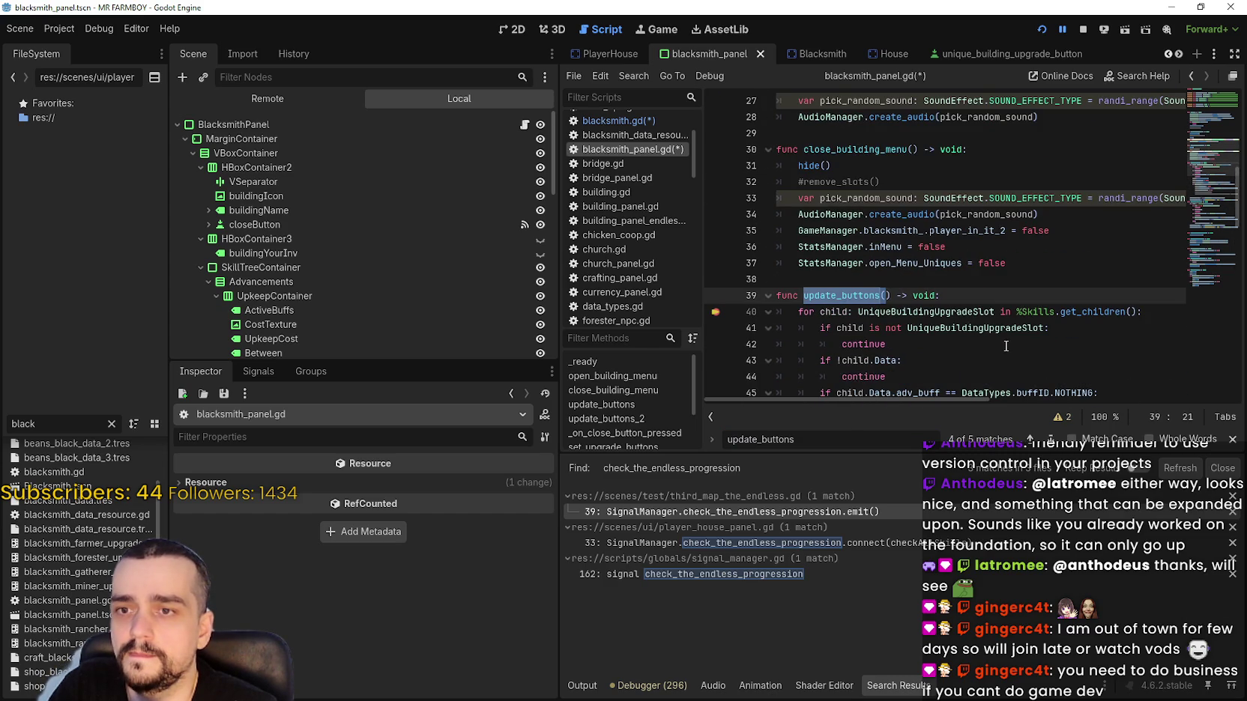
scroll(1007, 345, "down", 4)
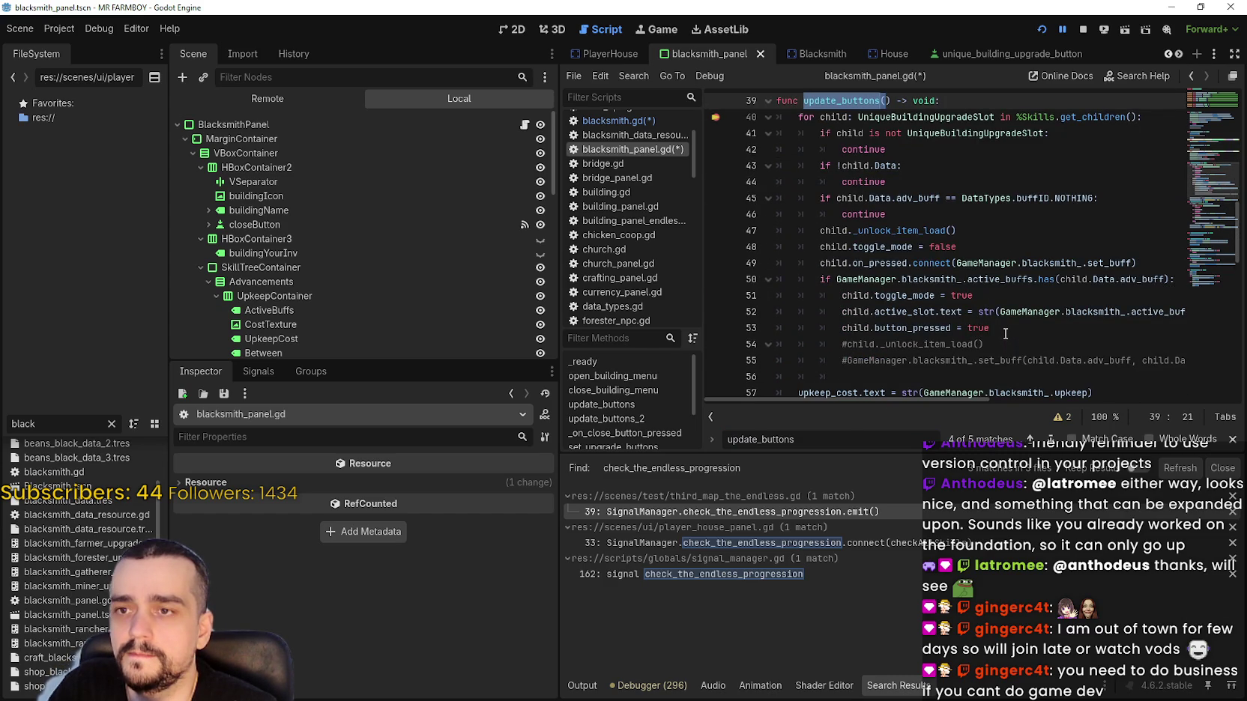
scroll(1005, 332, "down", 3)
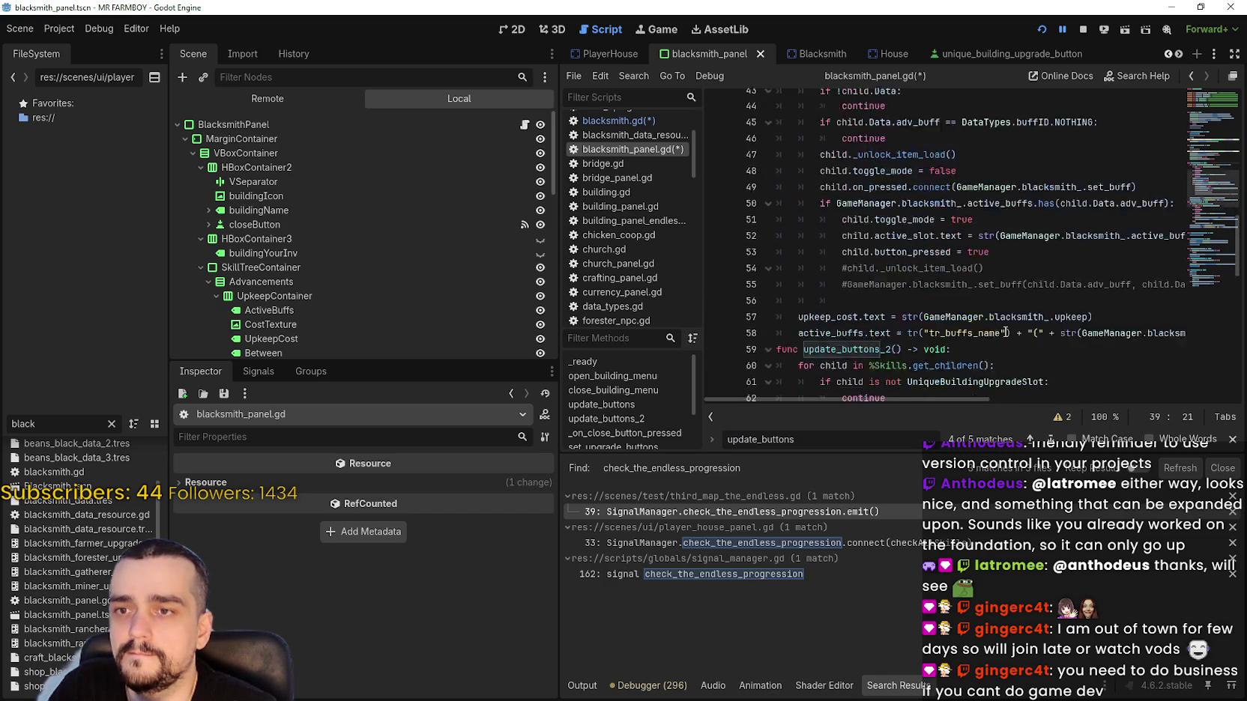
left_click(915, 228)
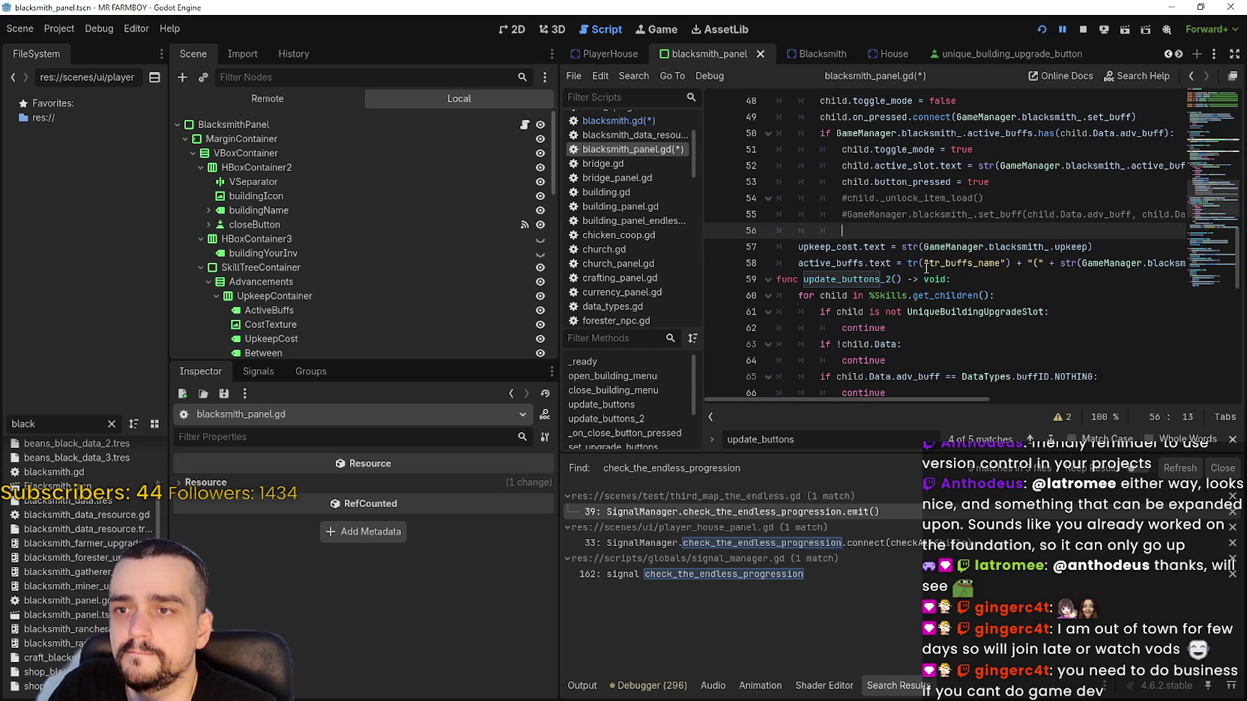
scroll(926, 267, "up", 12)
left_click(932, 233)
key("ctrl+s")
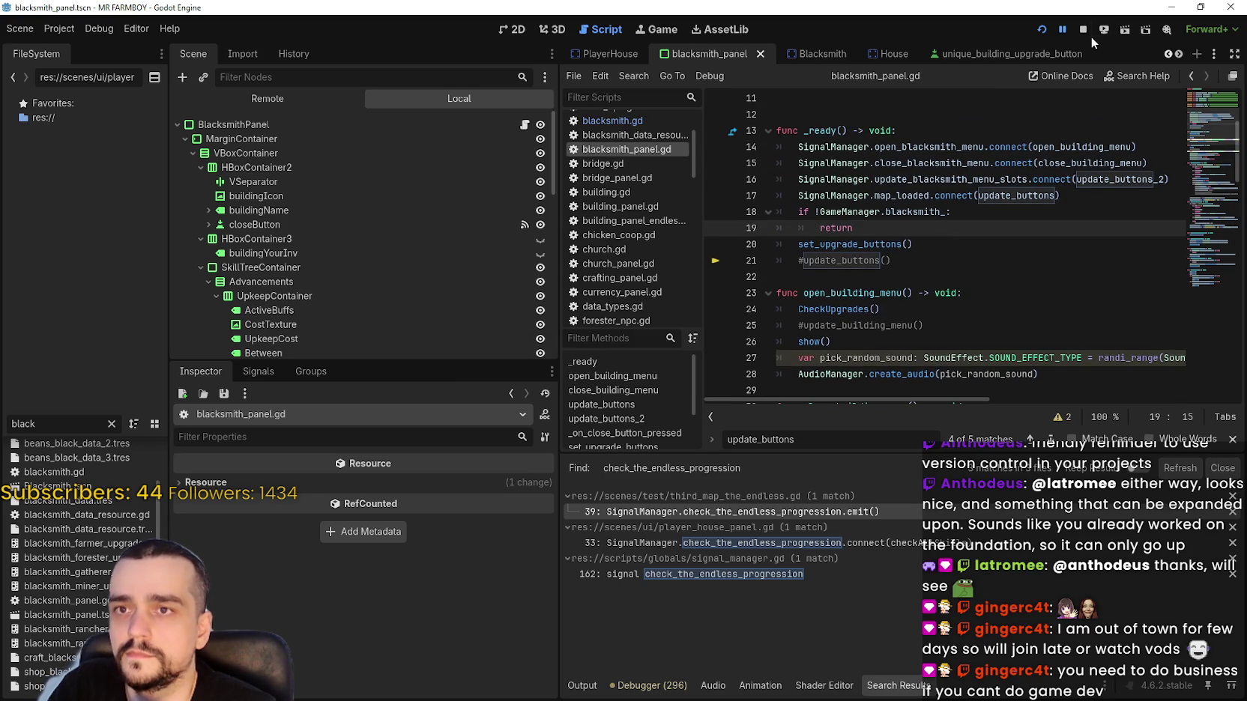
Stop the running game and relaunch the project.
left_click(1083, 31)
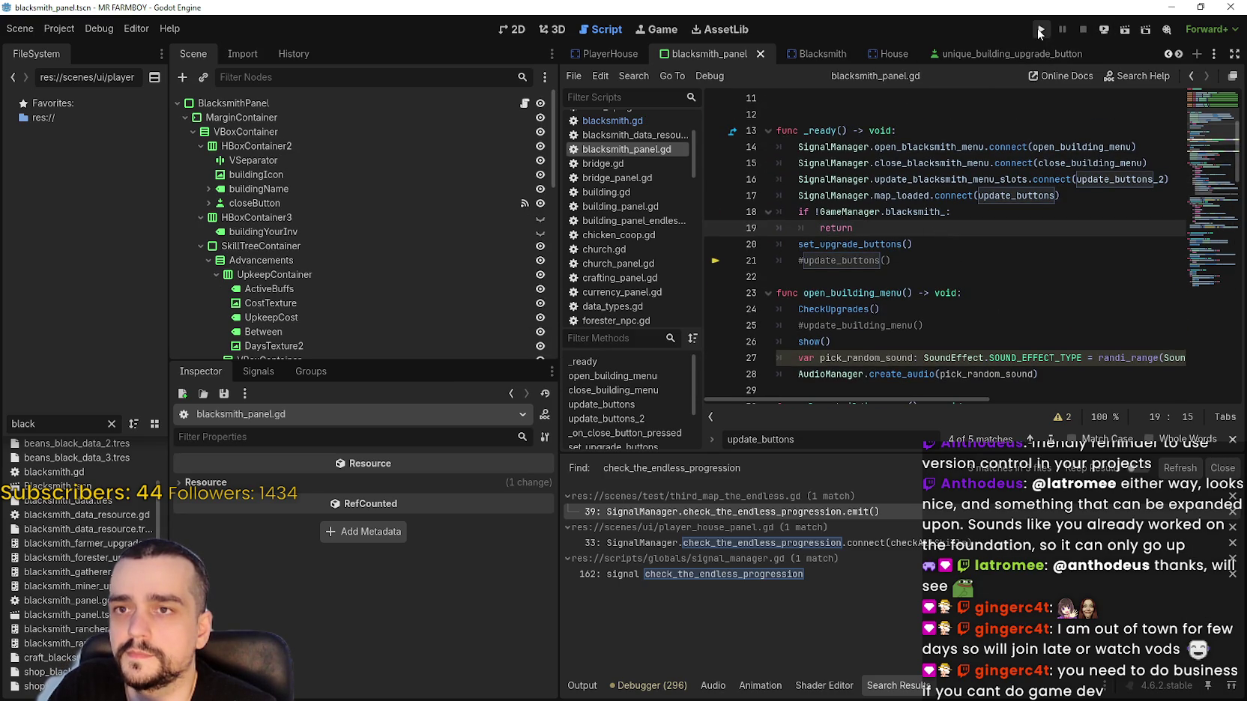
left_click(1041, 30)
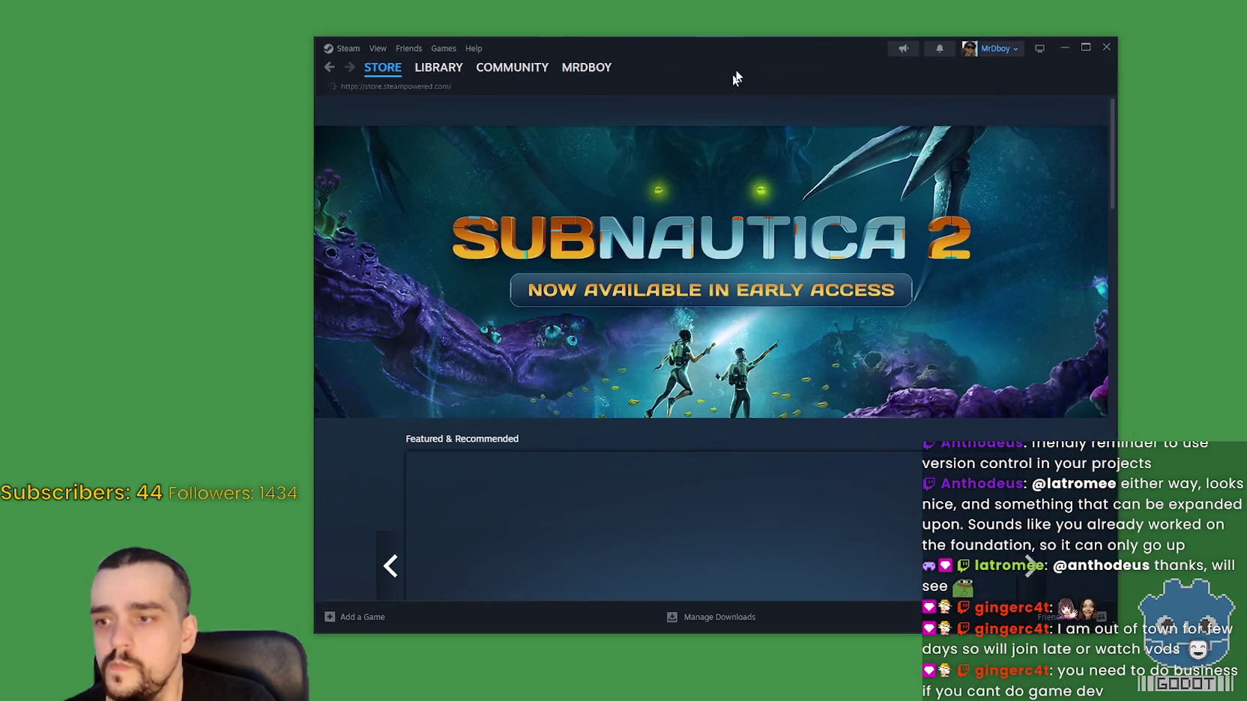
Launch MR FARMBOY from the Steam library and open its community reviews.
left_click(444, 60)
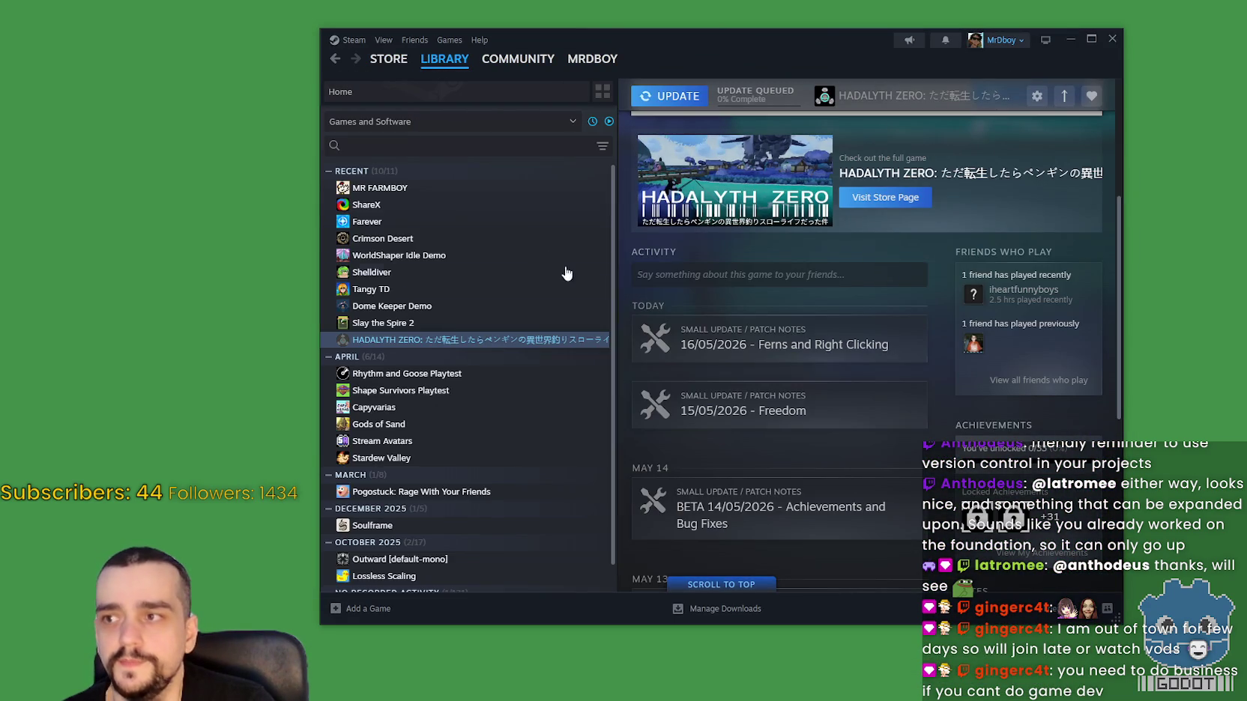
left_click(461, 188)
left_click(654, 264)
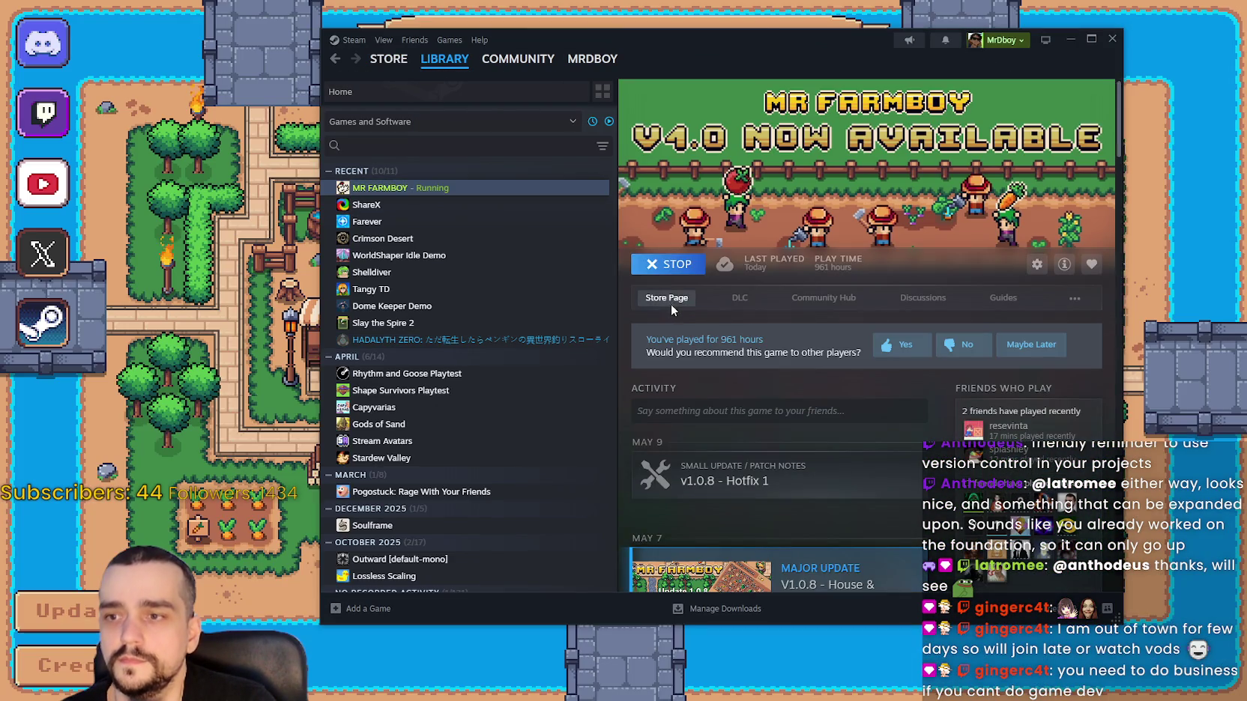
left_click(782, 292)
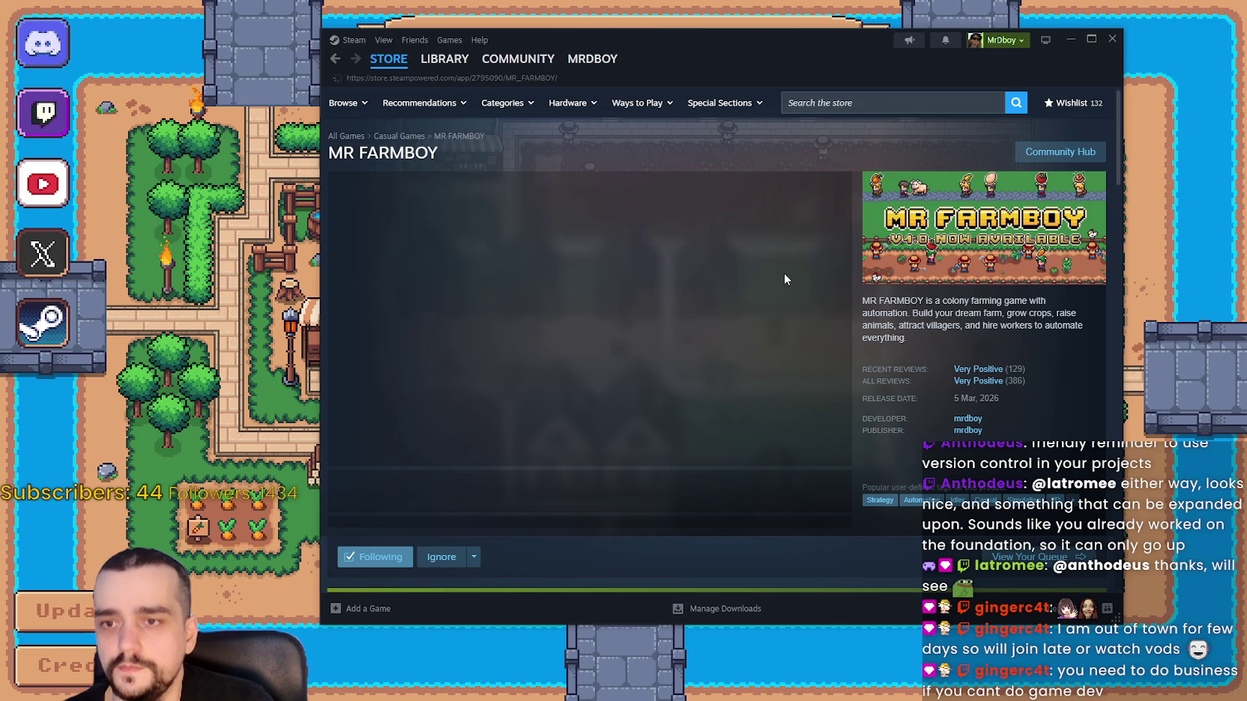
left_click(1037, 154)
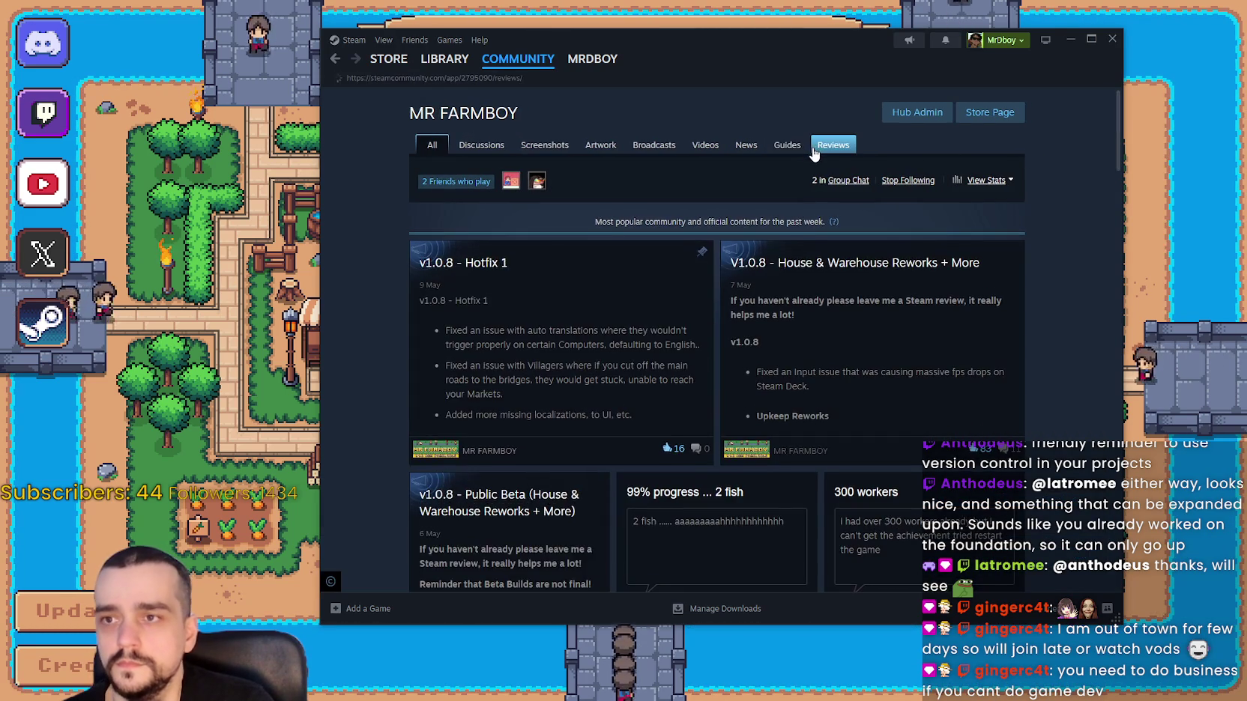
left_click(818, 145)
Filter reviews to Simplified Chinese, then all languages, sorted by most recent, and browse them.
left_click(824, 174)
left_click(821, 203)
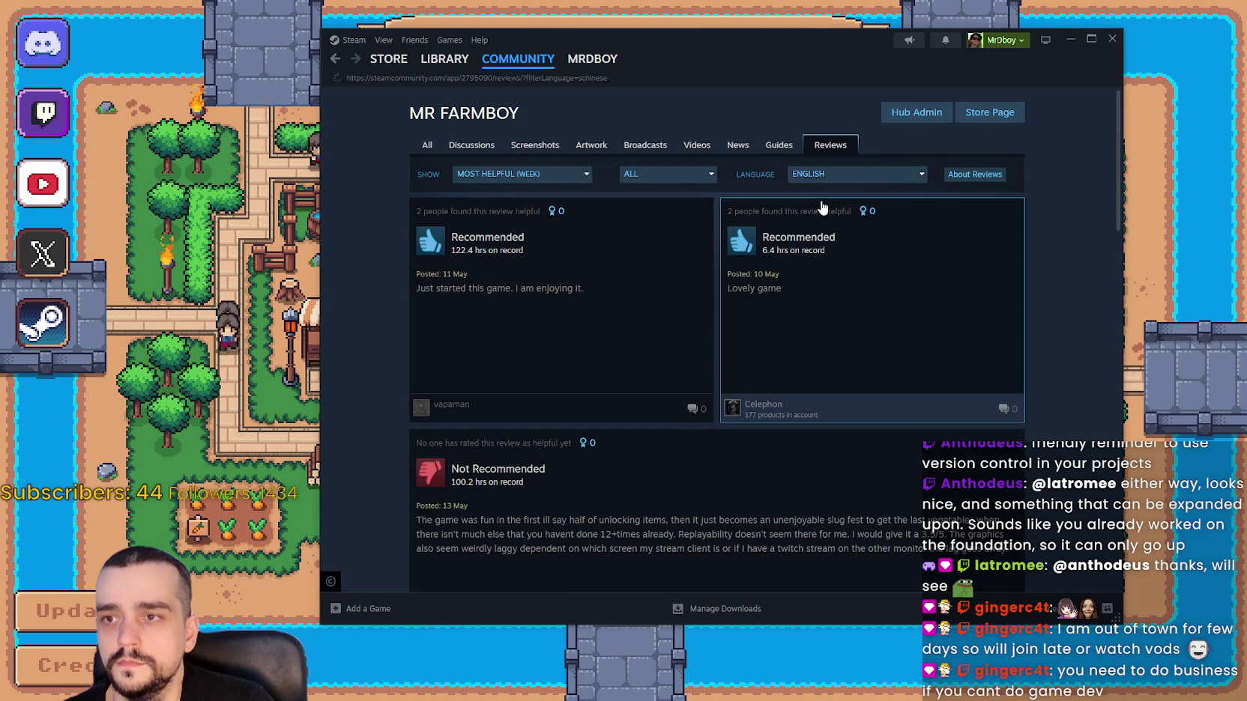
left_click(824, 174)
left_click(824, 189)
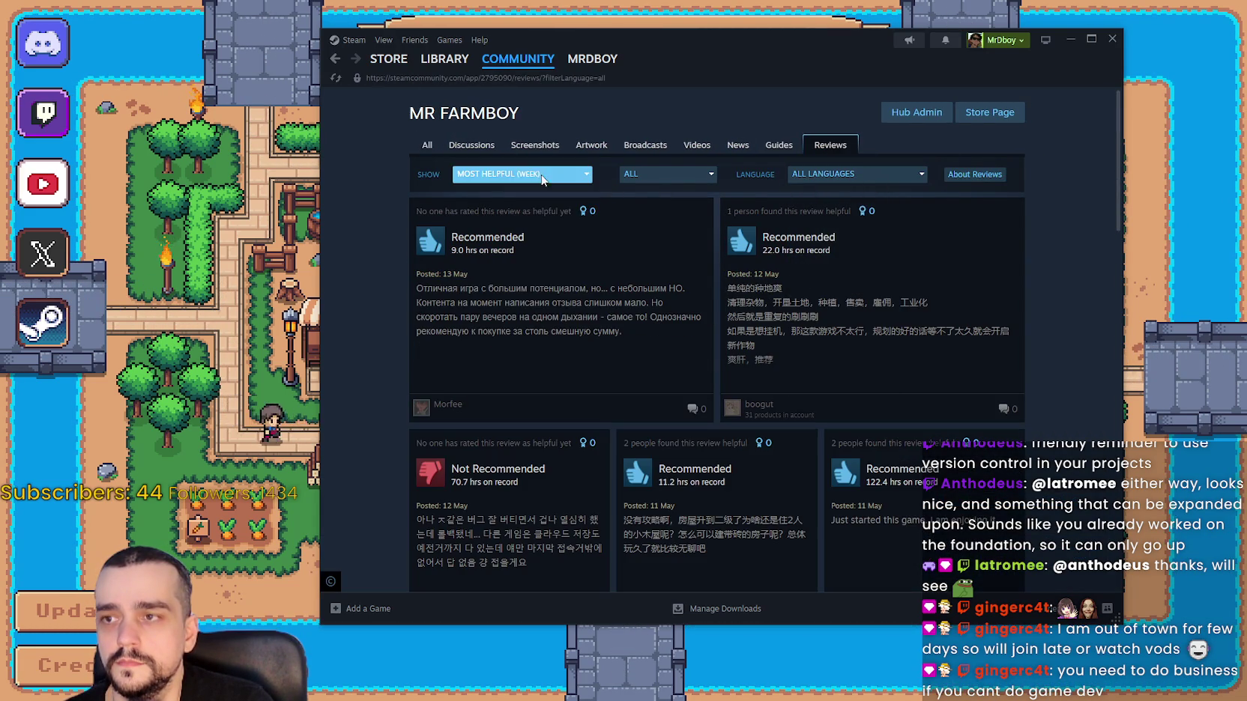
left_click(577, 174)
left_click(484, 300)
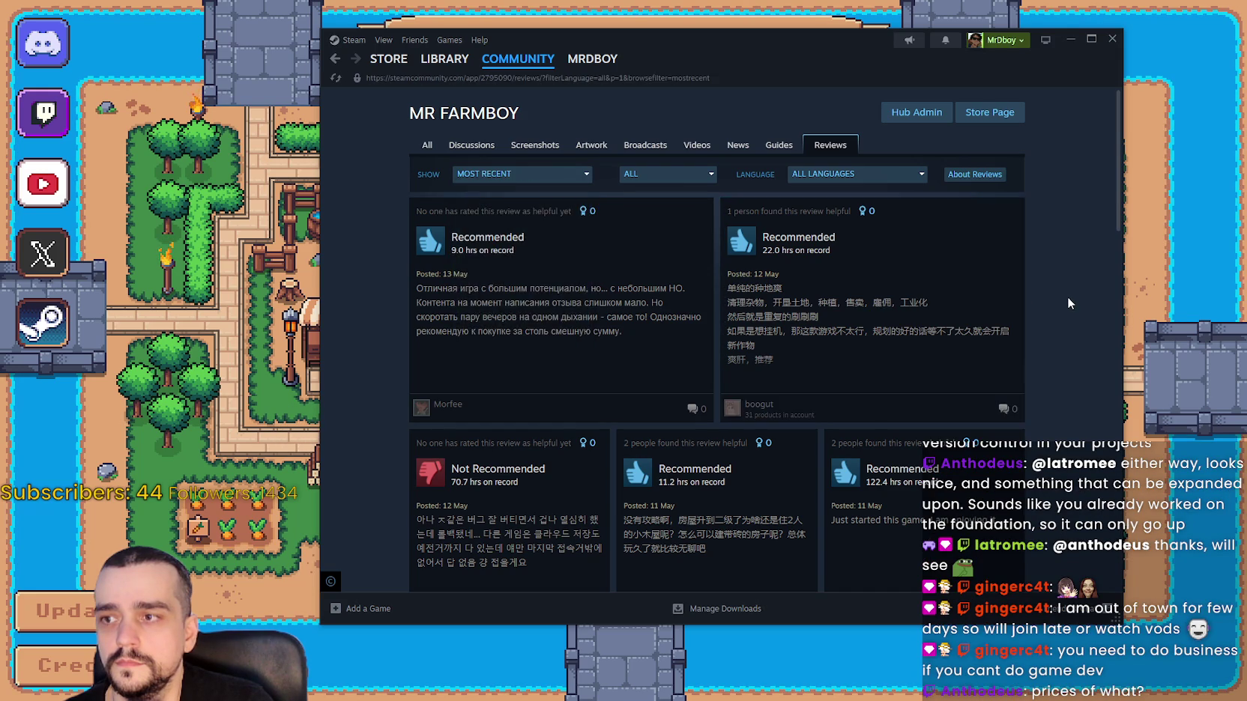
scroll(1070, 314, "down", 2)
scroll(1070, 314, "down", 2)
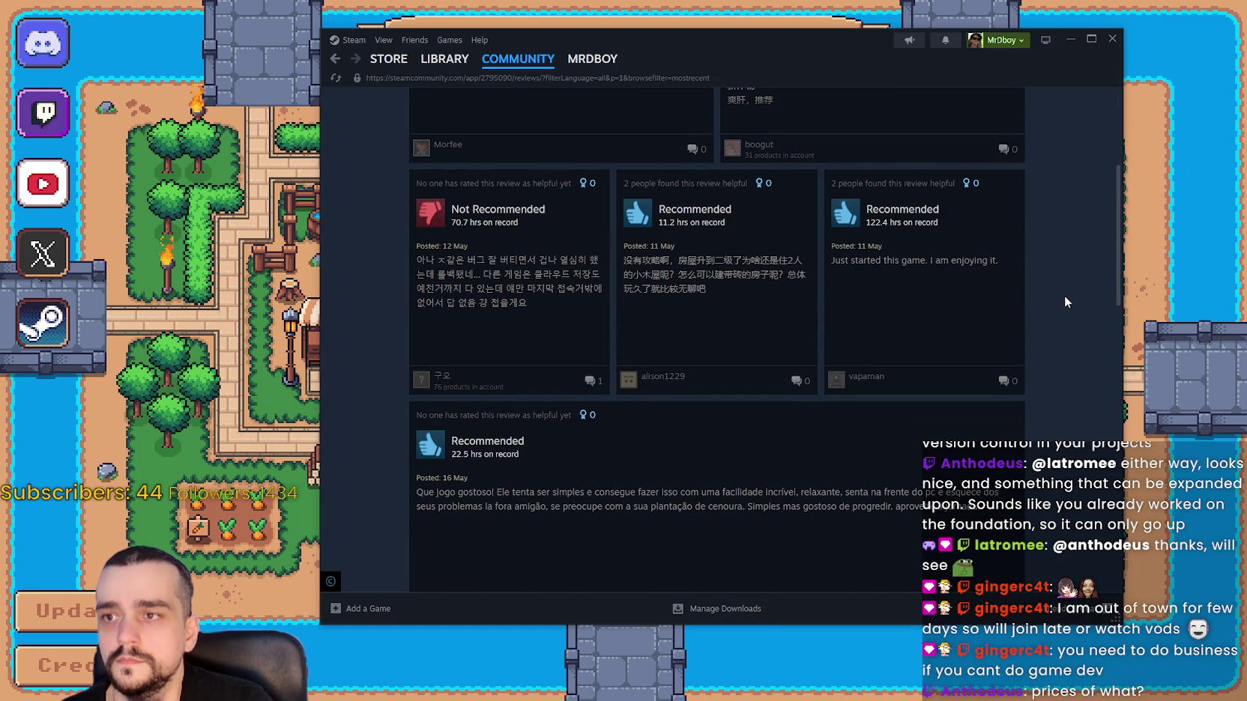
scroll(938, 307, "down", 4)
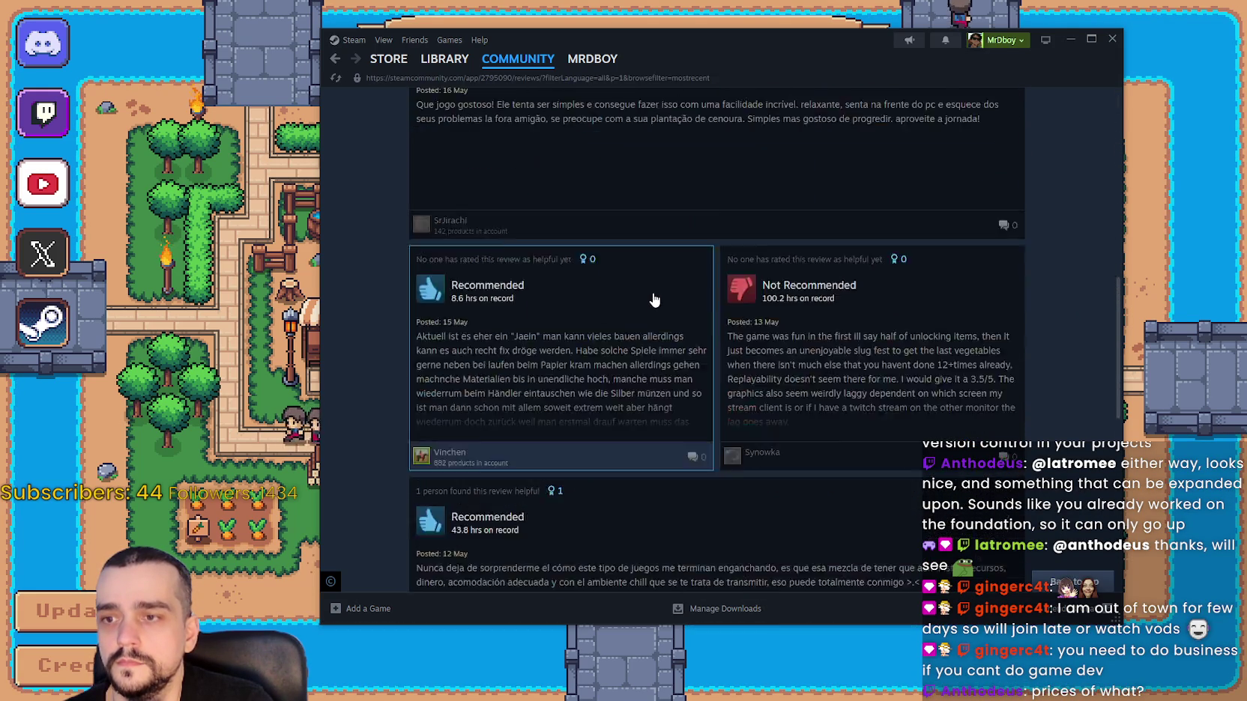
scroll(654, 301, "down", 4)
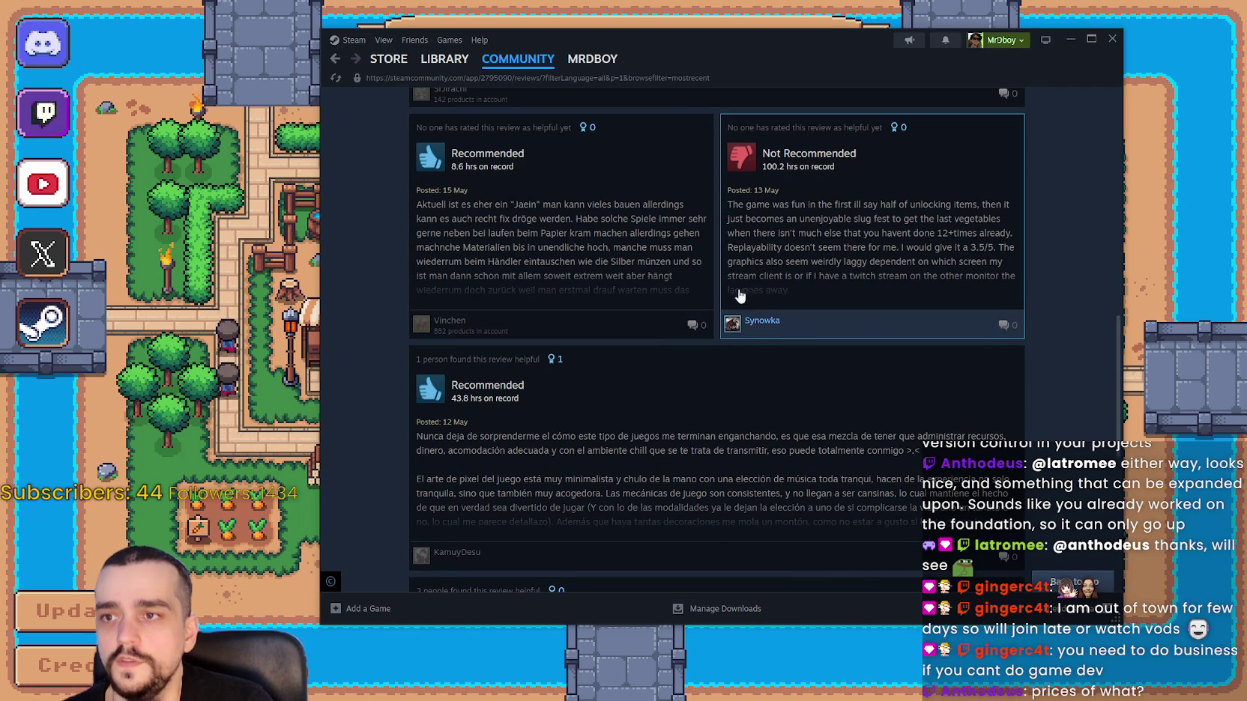
Read one Not Recommended review, then bring Mr Farmboy forward and open its save list.
left_click(918, 256)
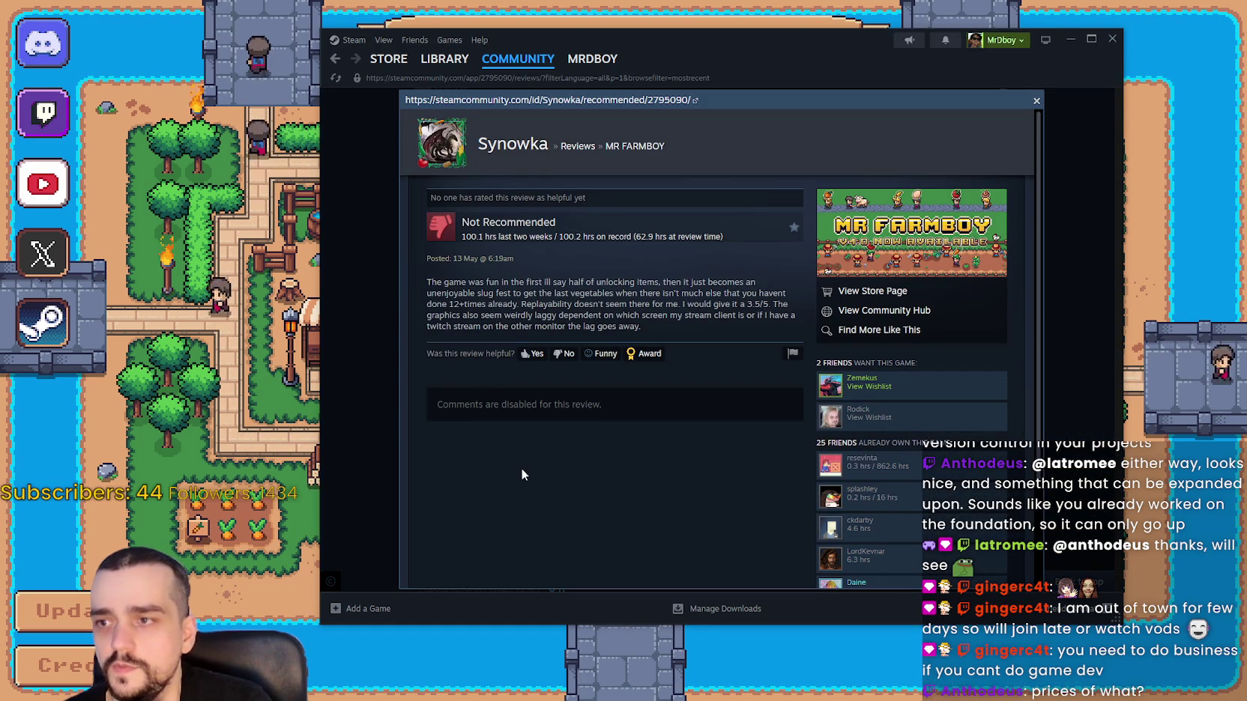
left_click(1082, 256)
scroll(989, 417, "down", 5)
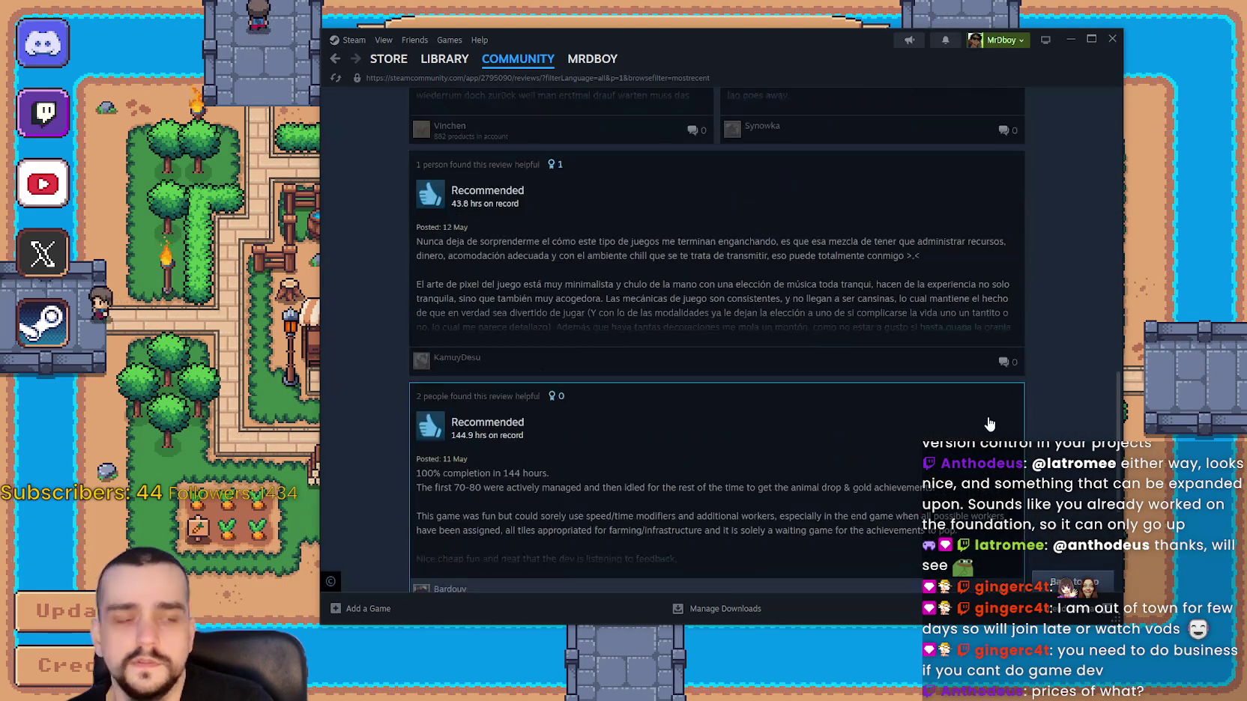
scroll(592, 331, "down", 2)
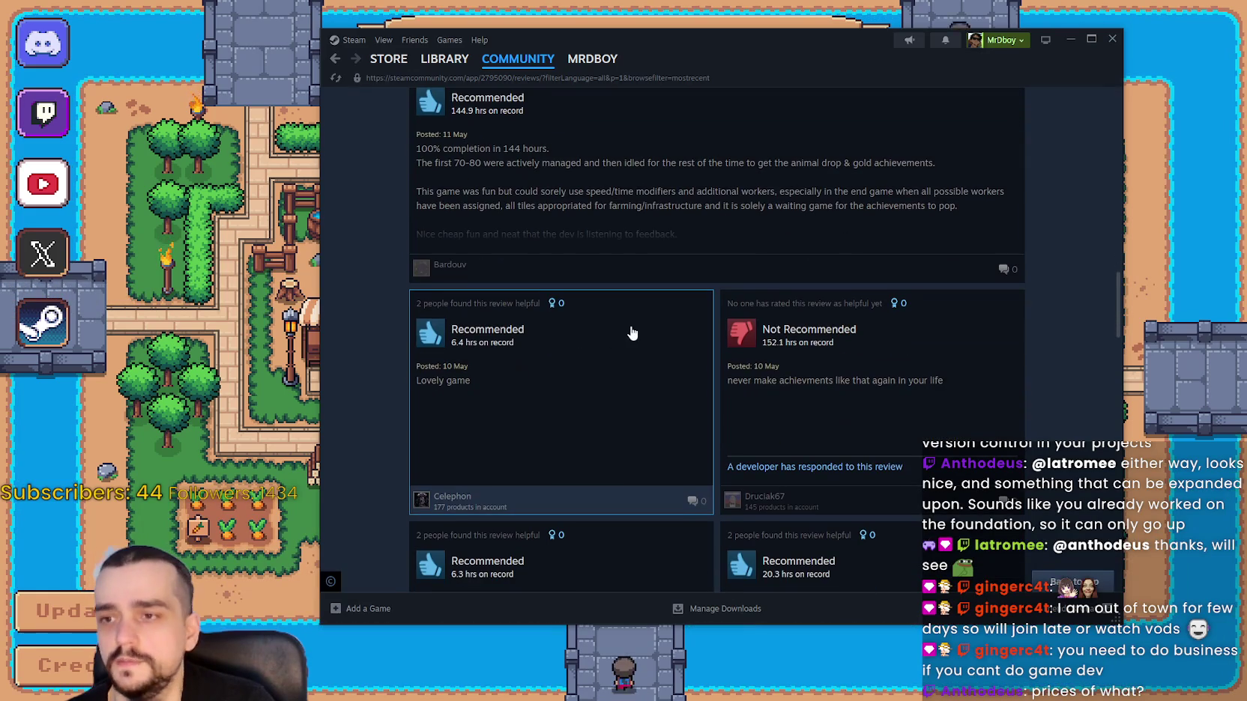
left_click(238, 375)
left_click(622, 296)
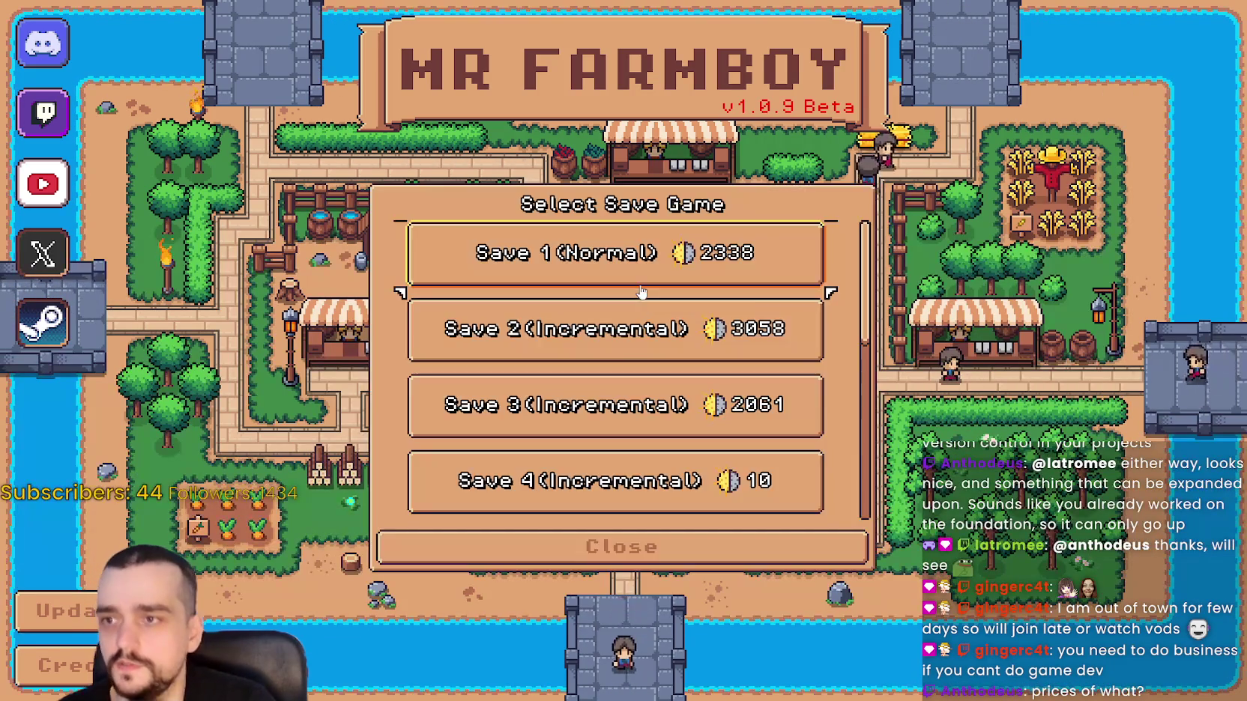
Select Save 1 (Normal) and load it.
scroll(611, 300, "down", 1)
scroll(611, 261, "up", 1)
left_click(611, 261)
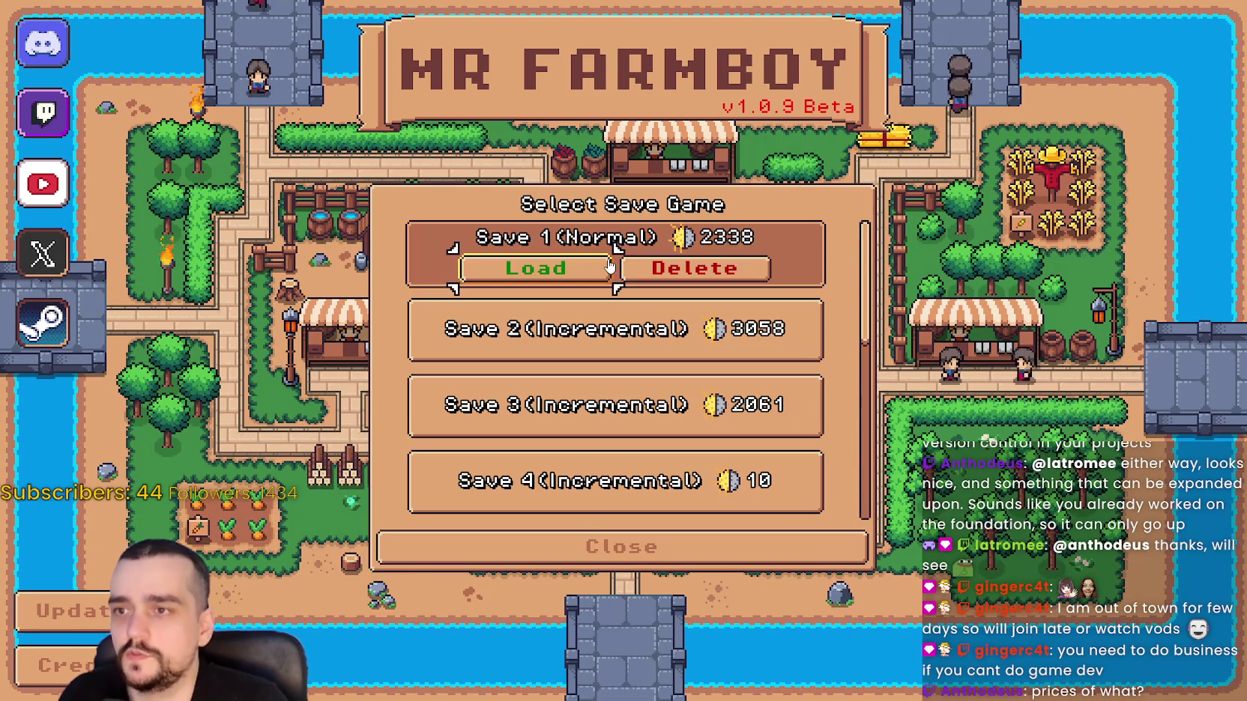
left_click(587, 278)
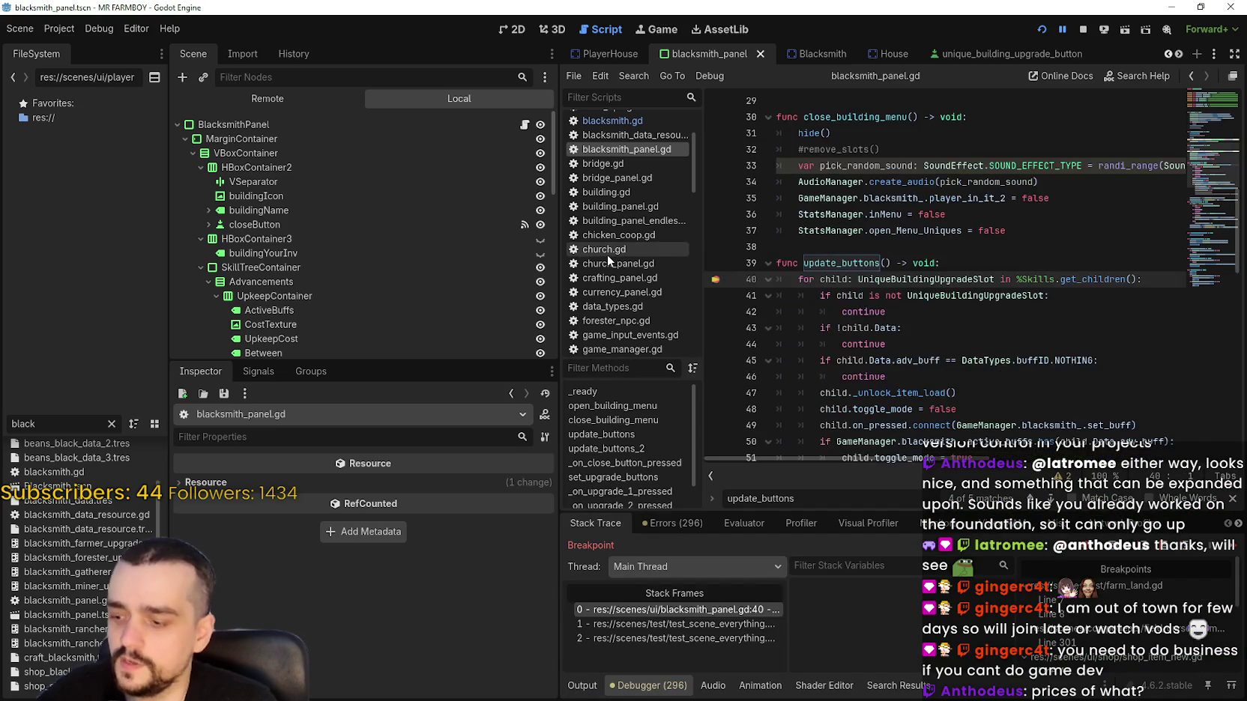
Inspect the test_scene_everything.gd caller frame, then return to the blacksmith_panel.gd breakpoint frame.
left_click(695, 625)
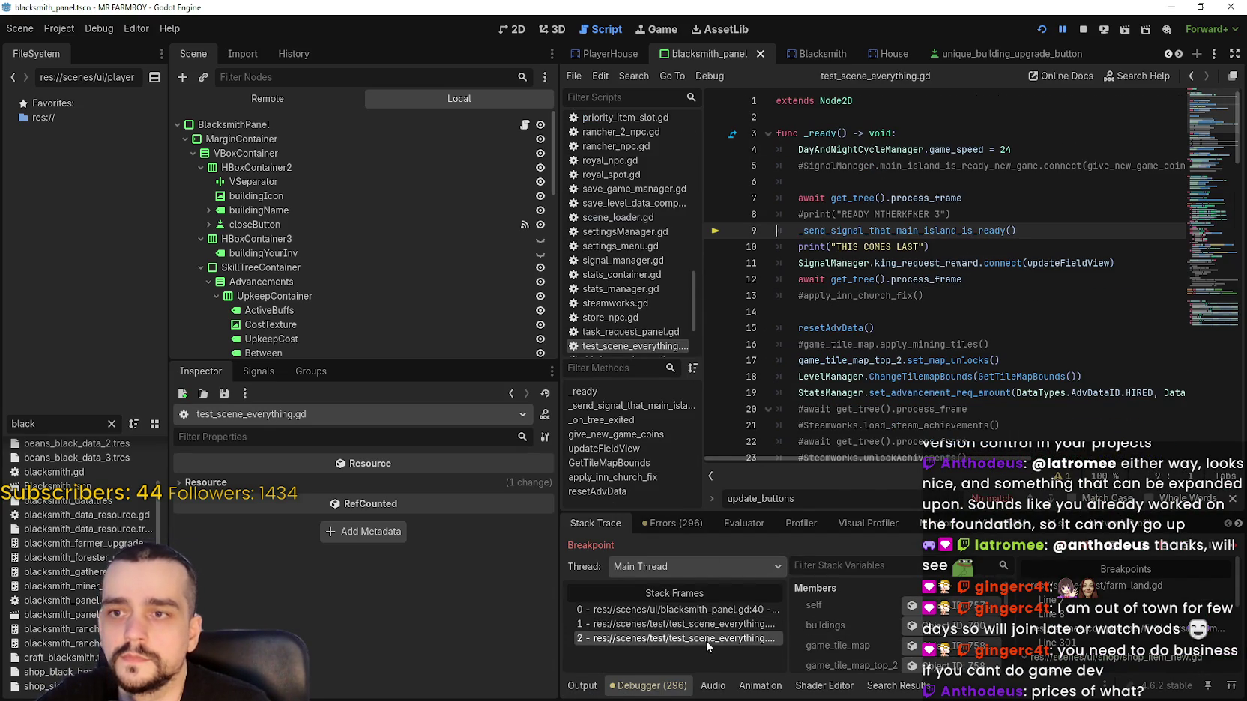
left_click(706, 609)
scroll(847, 622, "down", 5)
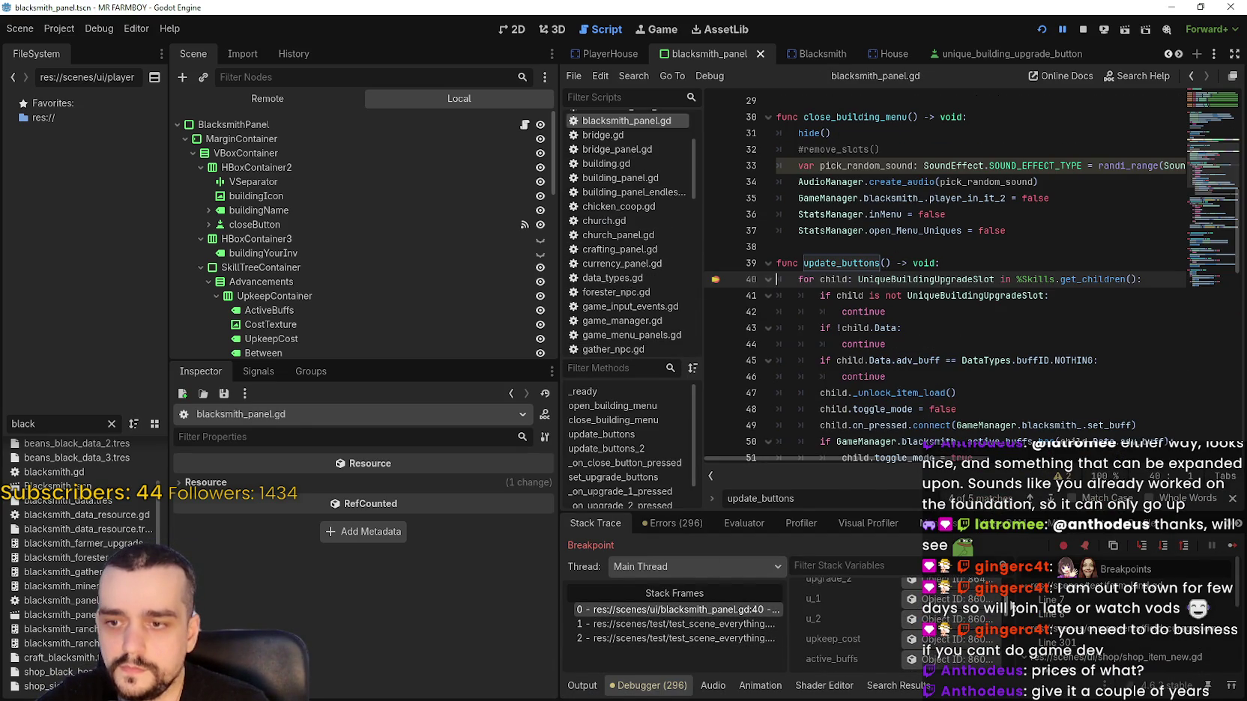
scroll(1009, 609, "down", 5)
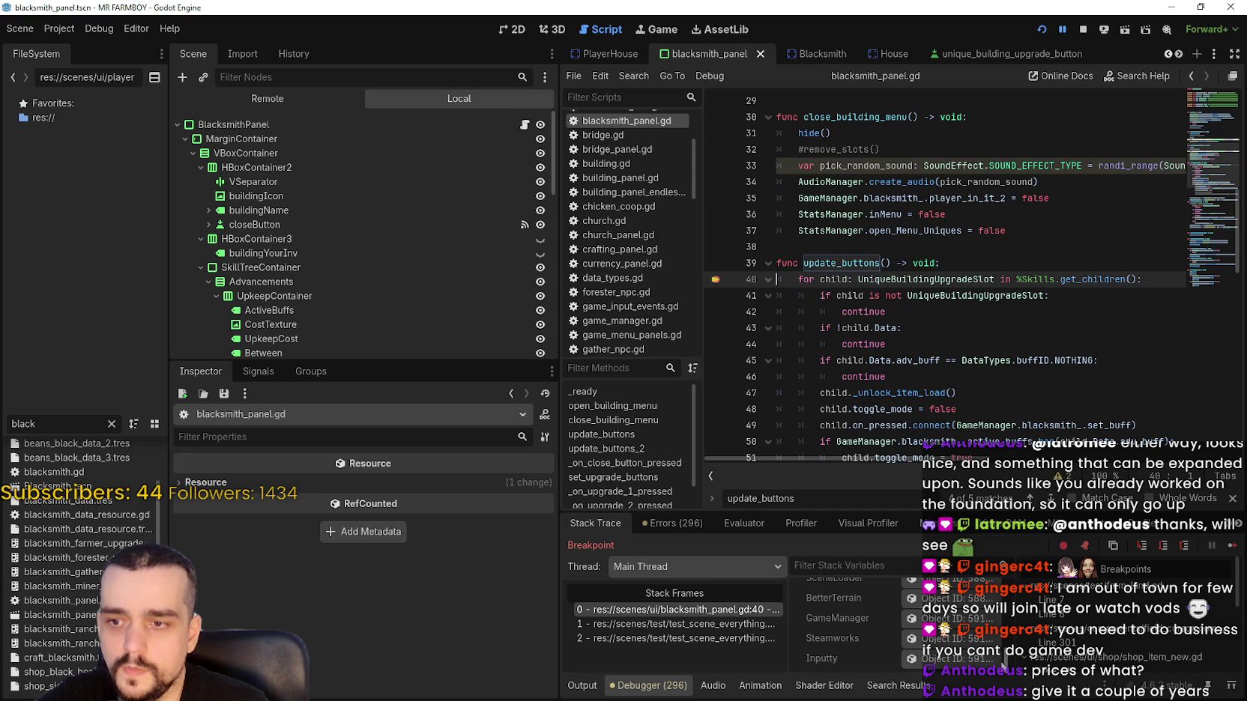
scroll(957, 642, "up", 2)
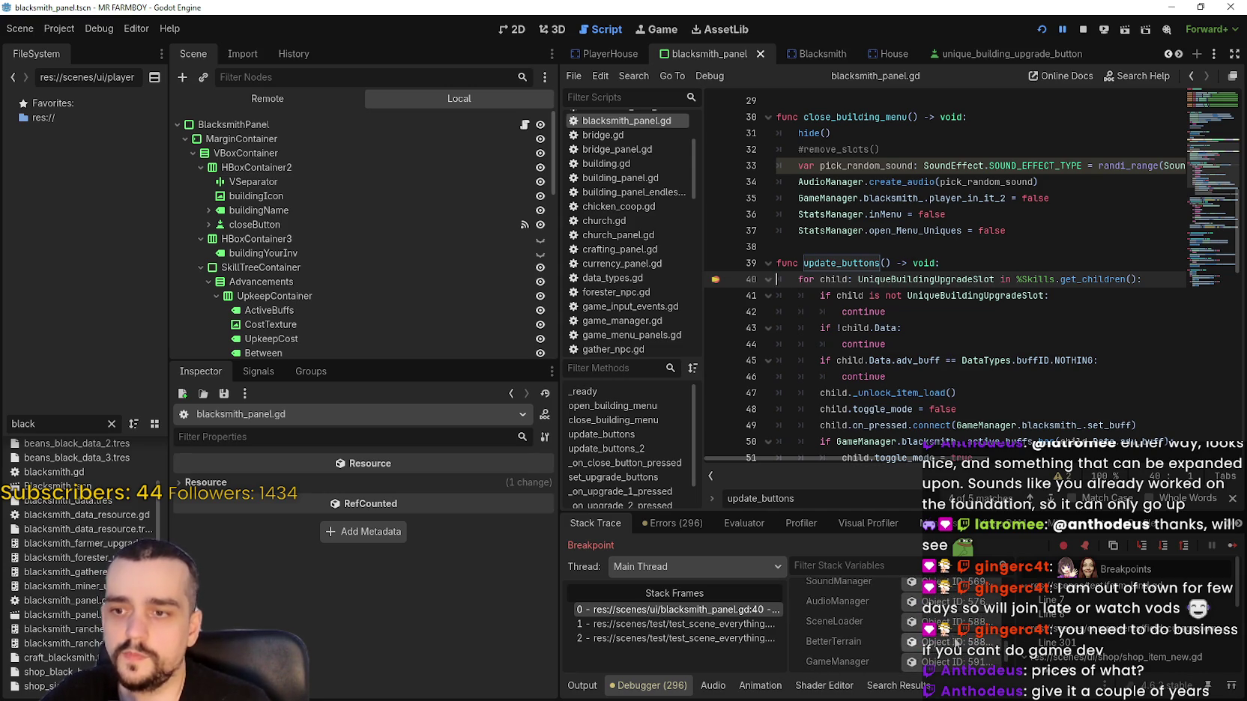
scroll(944, 635, "down", 2)
scroll(953, 659, "down", 5)
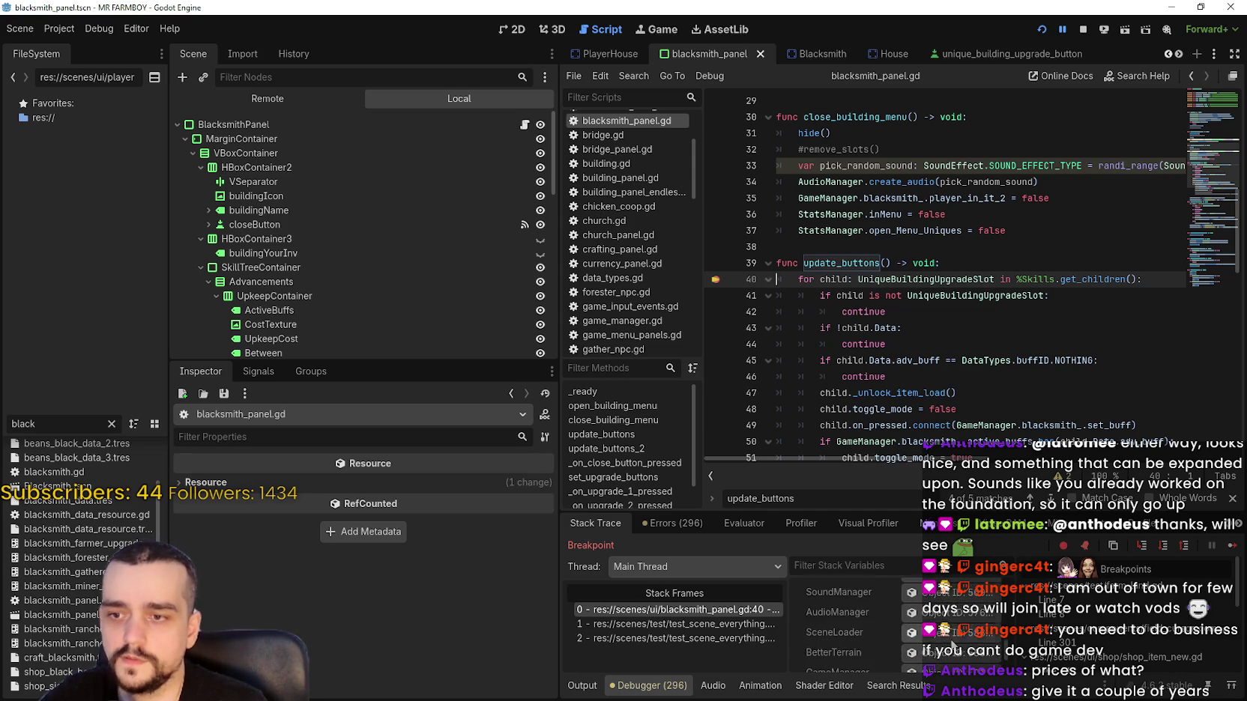
scroll(945, 641, "up", 1)
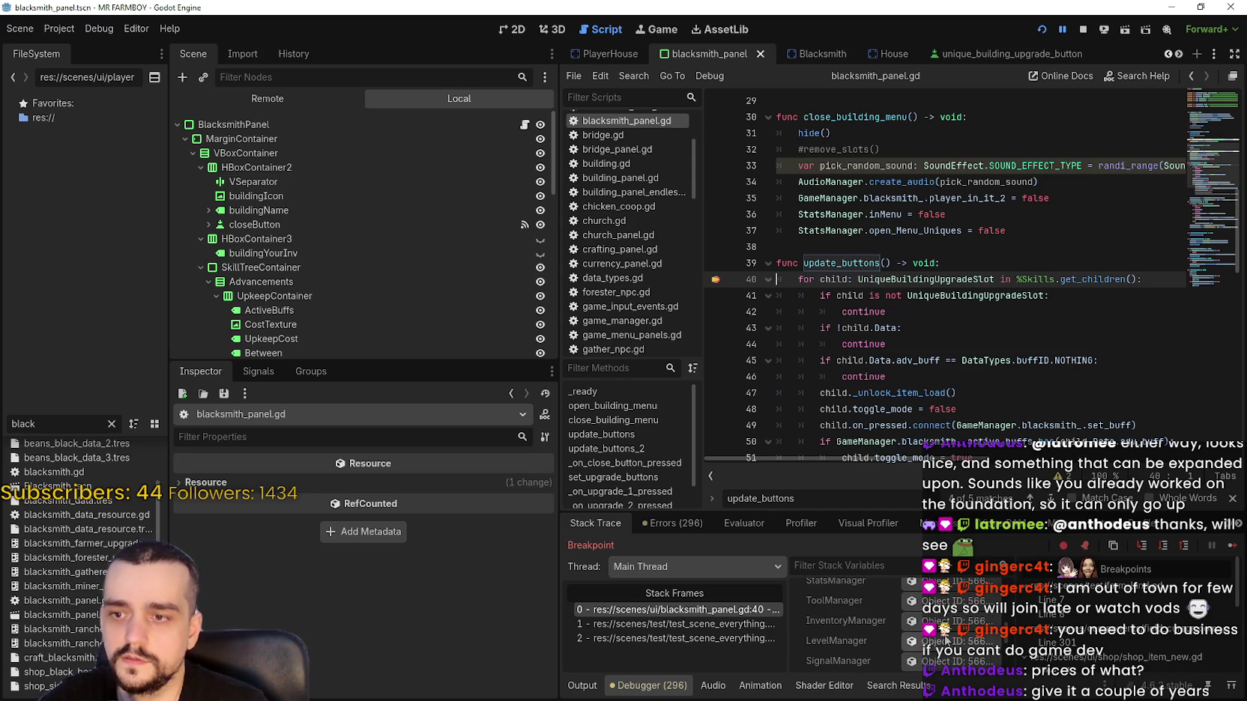
scroll(936, 636, "up", 1)
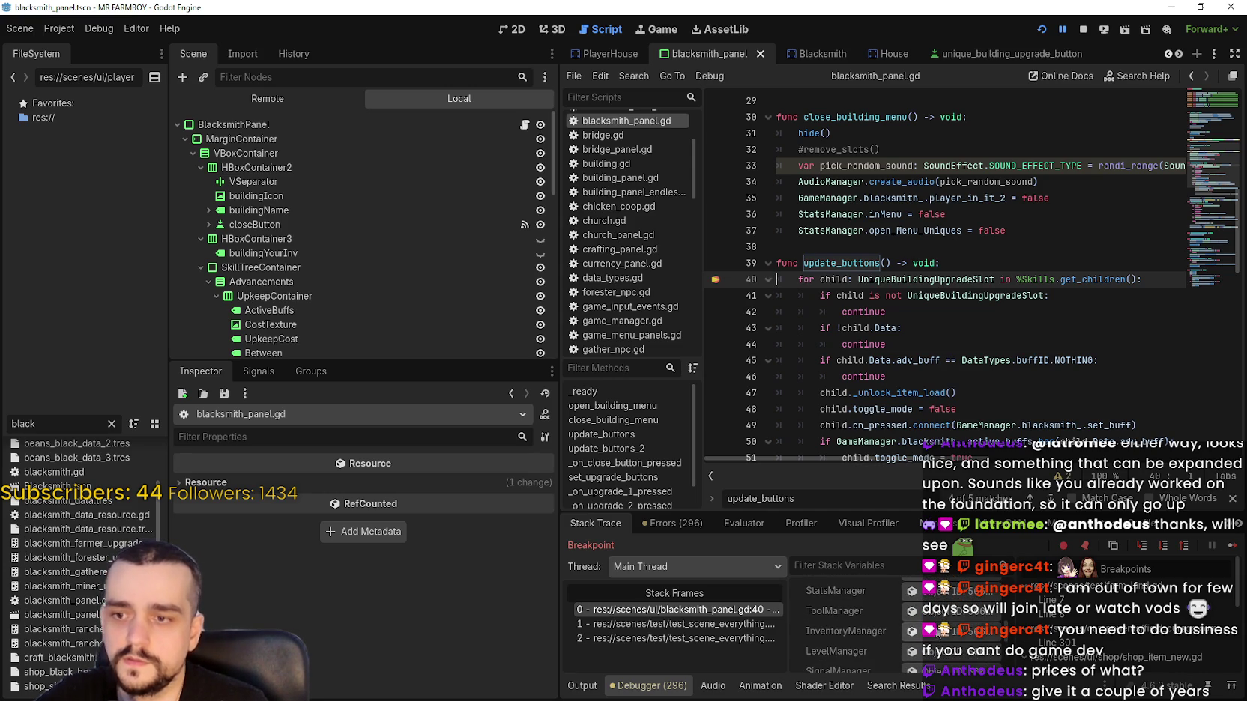
Expand the remote node's the_endless_unlocked array (size 17), then resume the game.
left_click(935, 595)
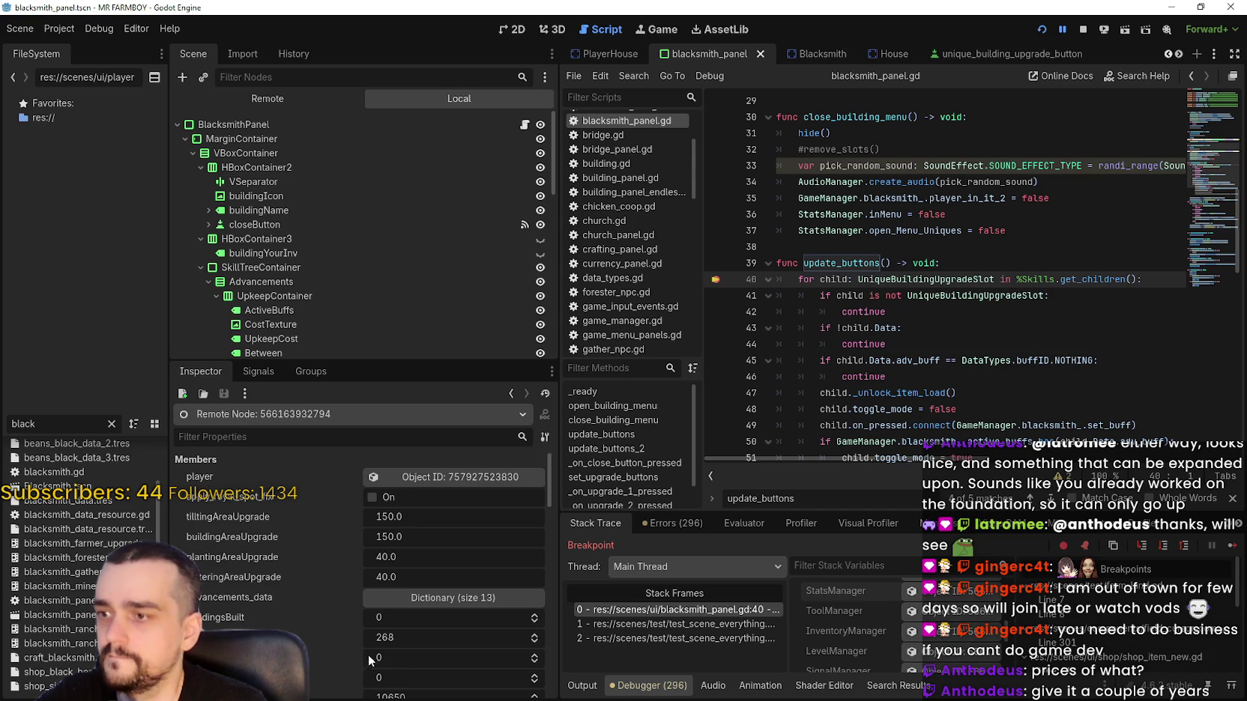
scroll(353, 646, "down", 10)
scroll(338, 623, "down", 2)
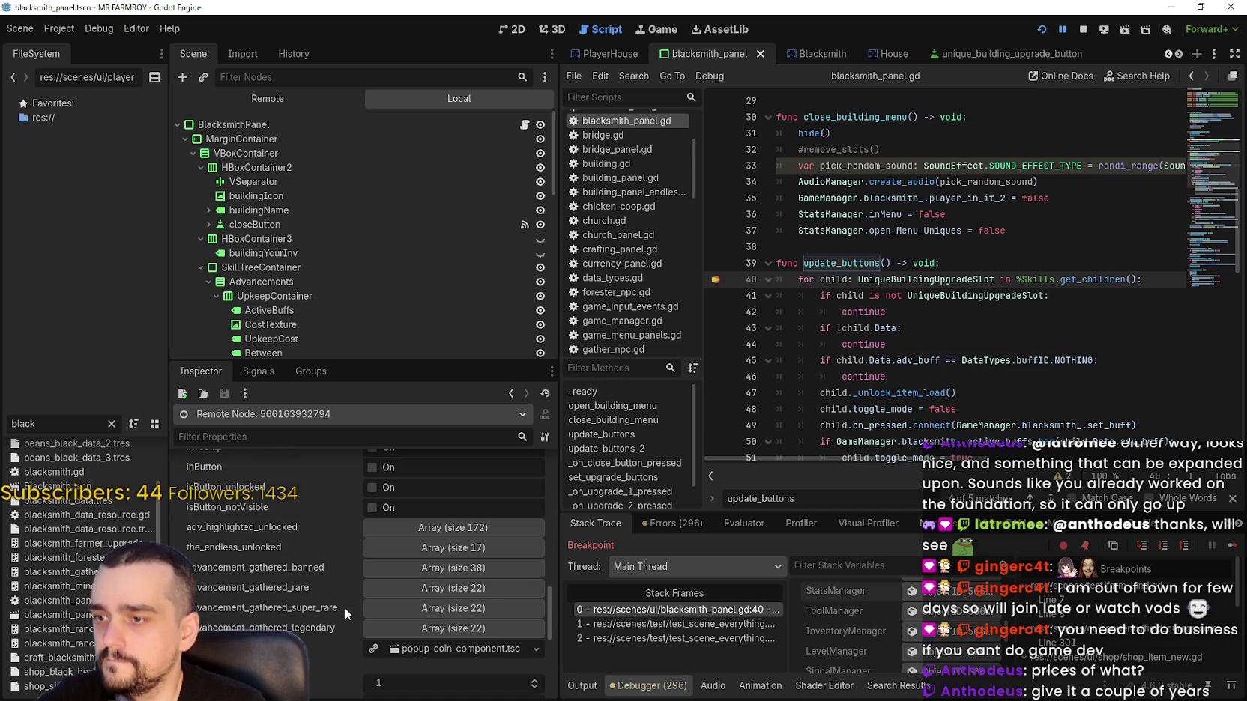
left_click(448, 556)
scroll(290, 592, "down", 3)
scroll(293, 586, "down", 3)
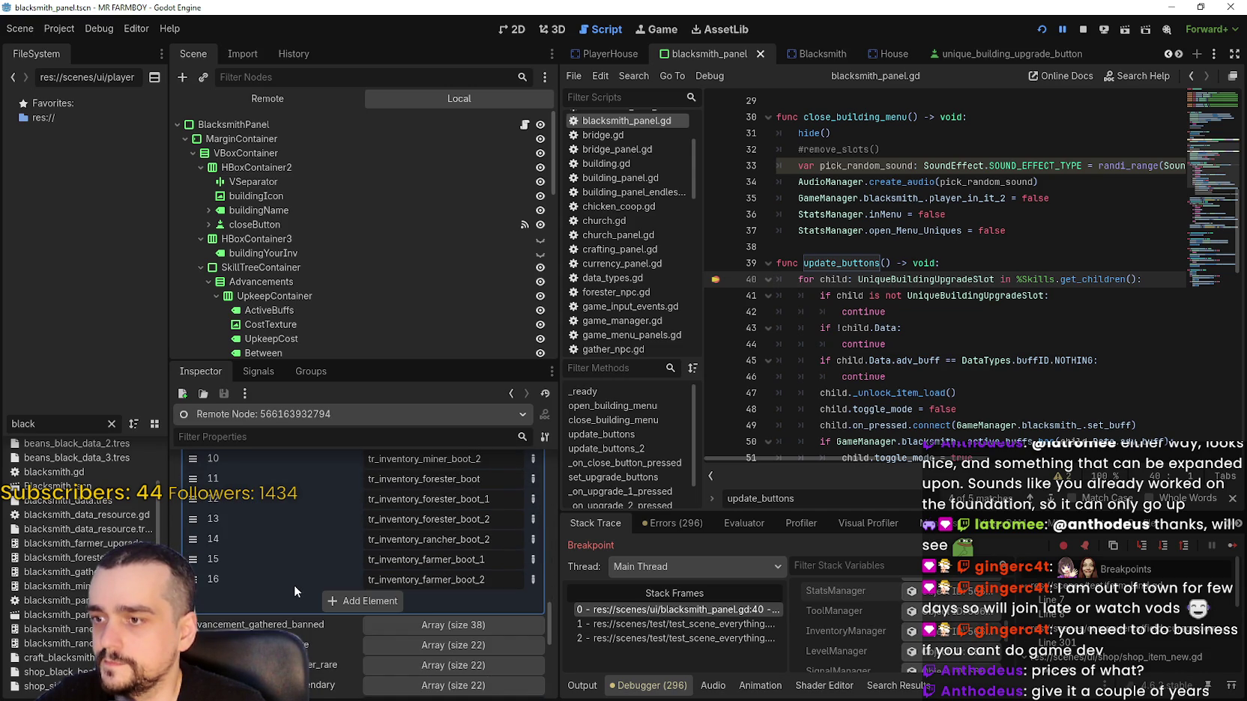
left_click(1232, 550)
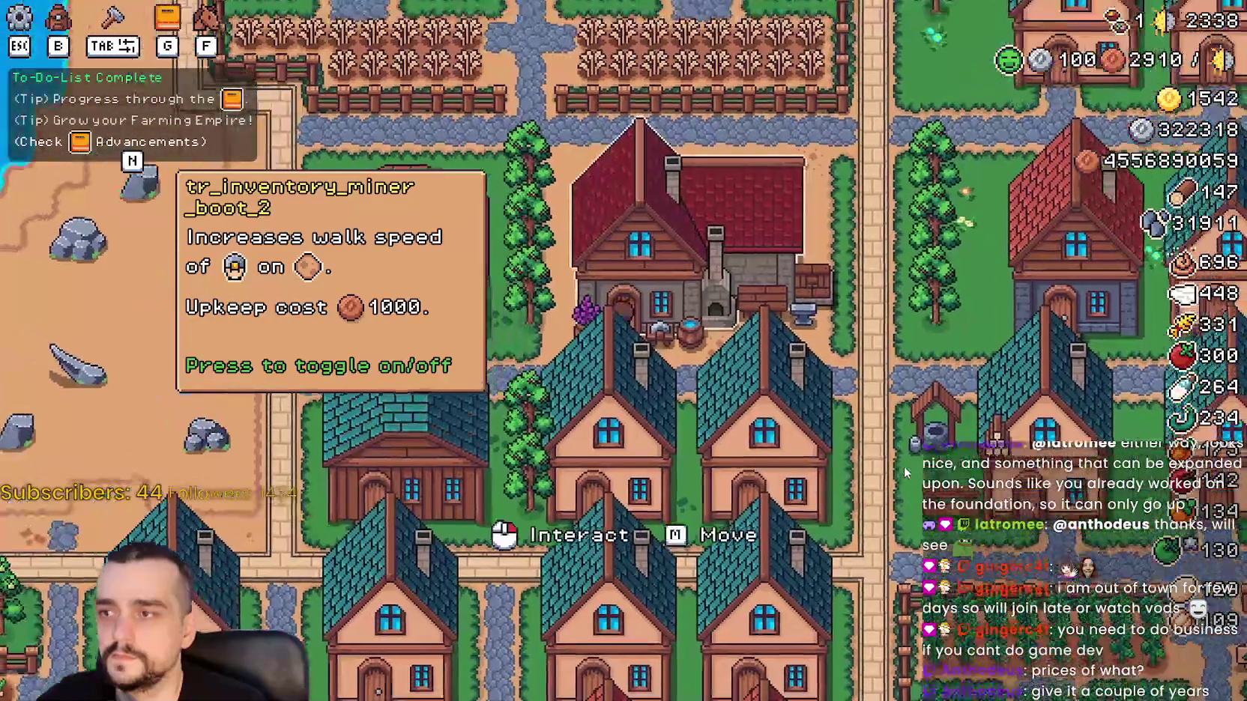
Open, close and reopen the in-game Blacksmith buffs panel showing 0/2 active, then return to Godot.
left_click(903, 465)
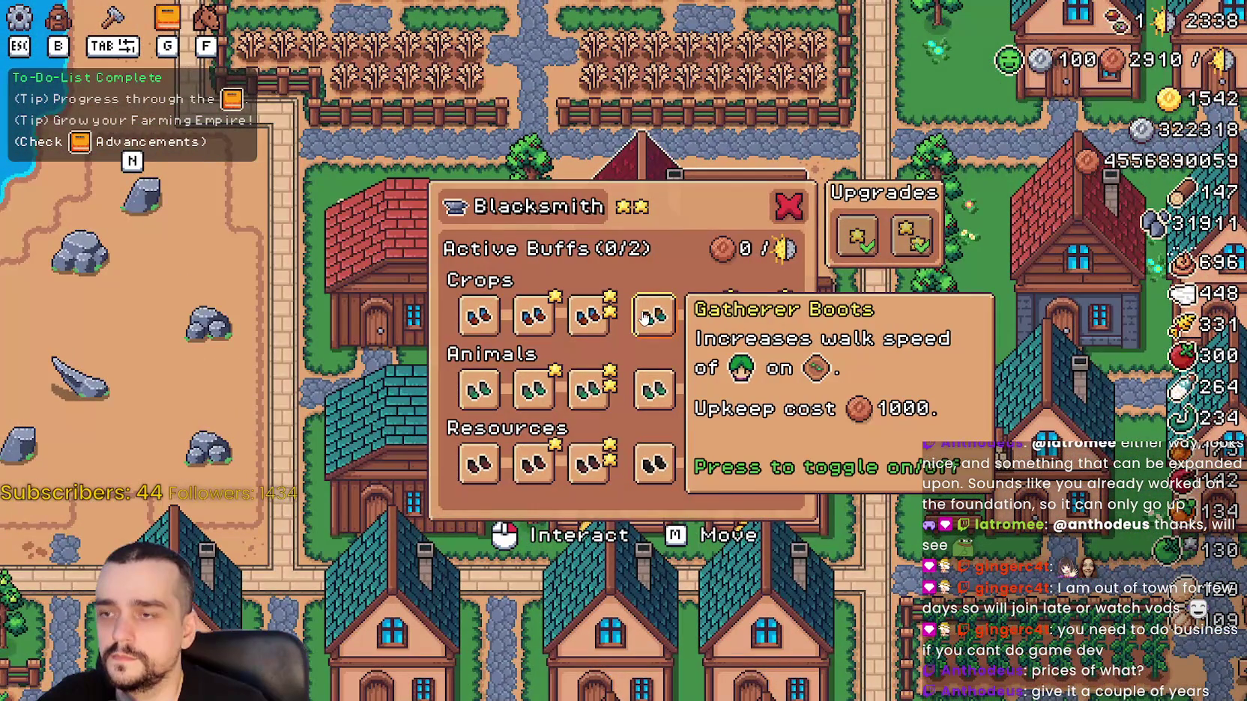
left_click(916, 471)
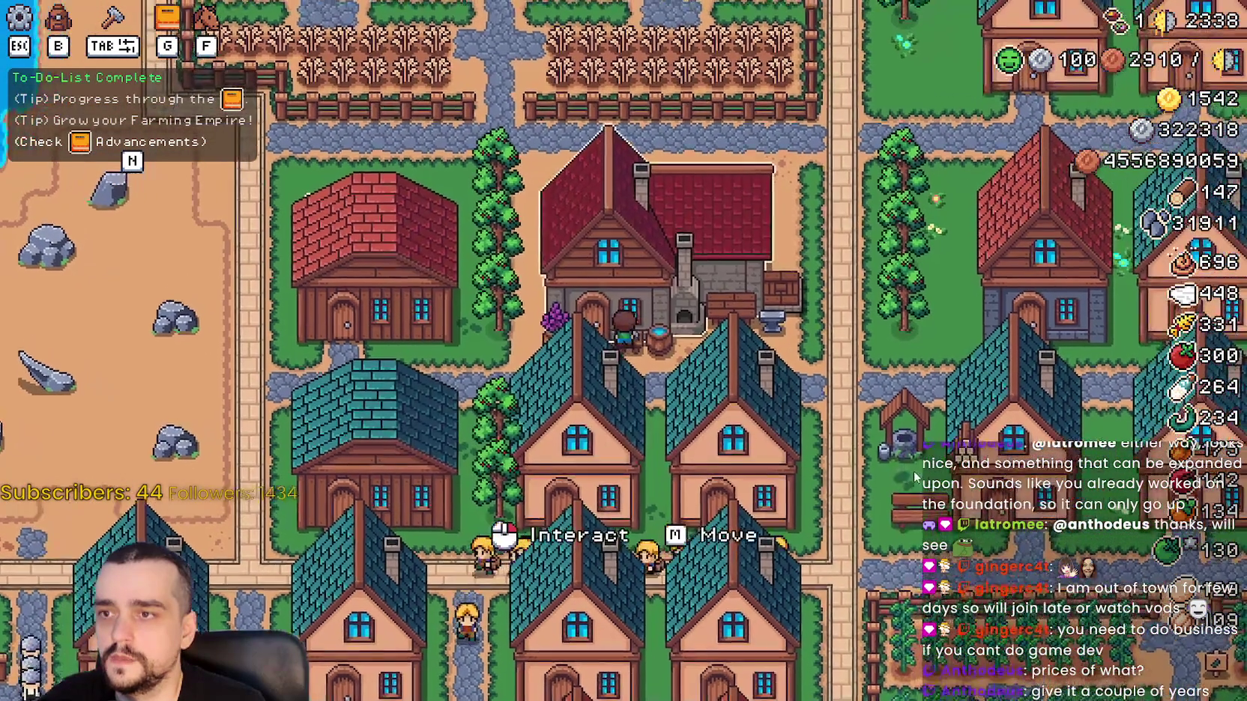
left_click(901, 461)
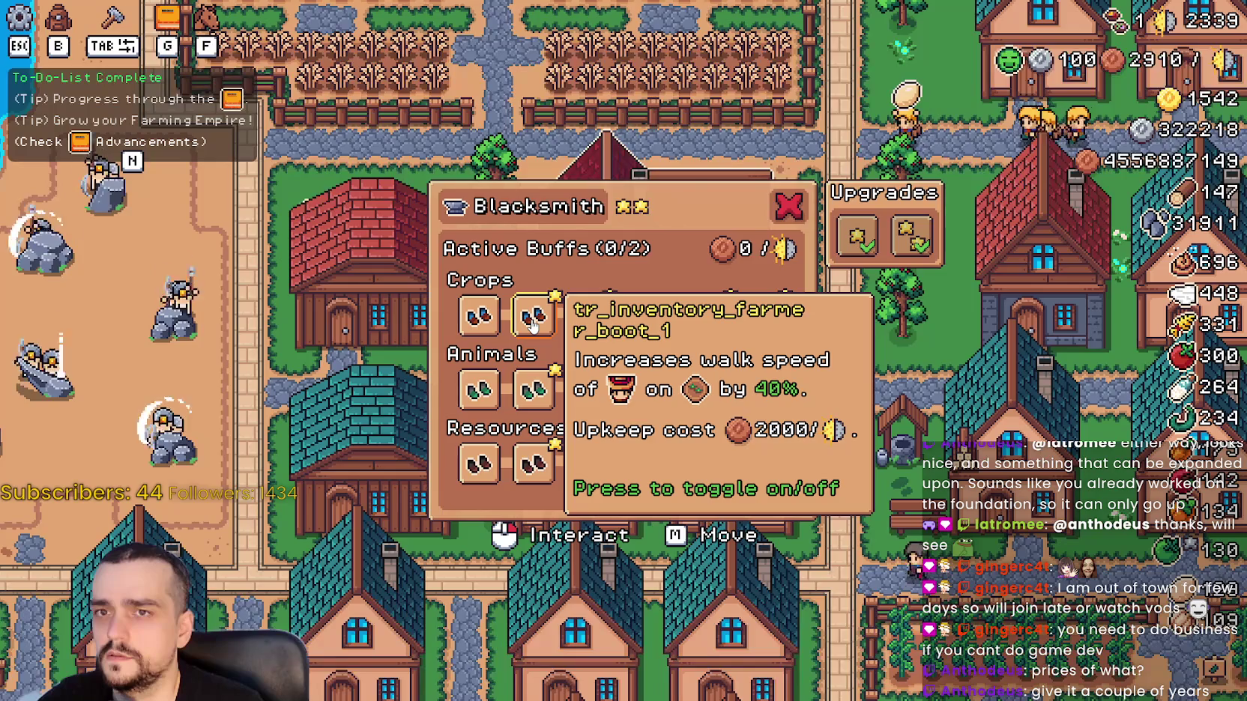
key("alt+Tab")
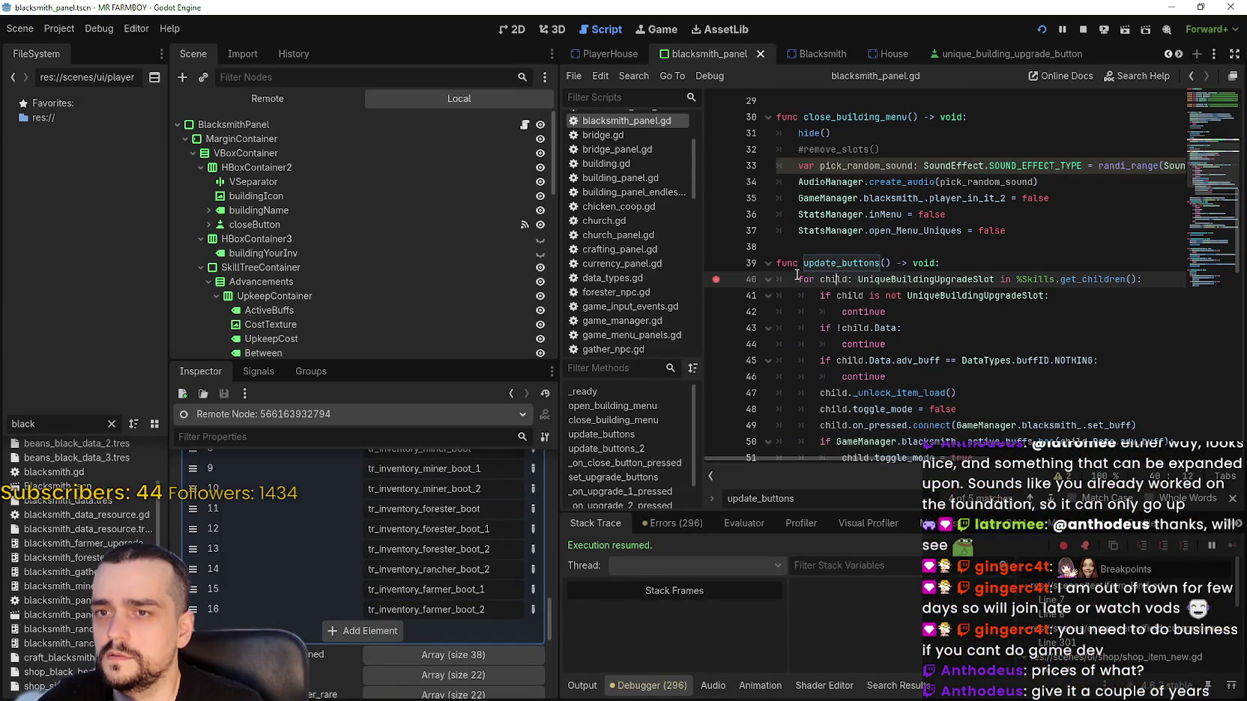
Select the active-buffs block on lines 50–53 of update_buttons.
scroll(849, 356, "down", 2)
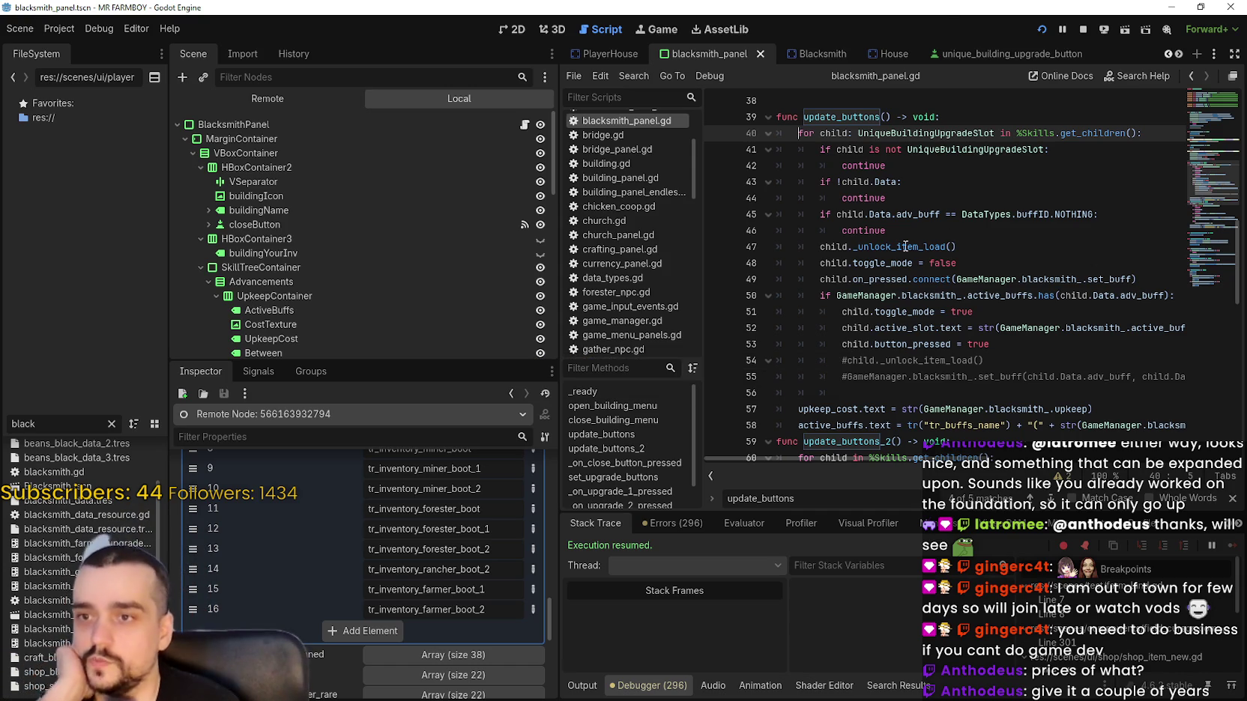
left_click(966, 311)
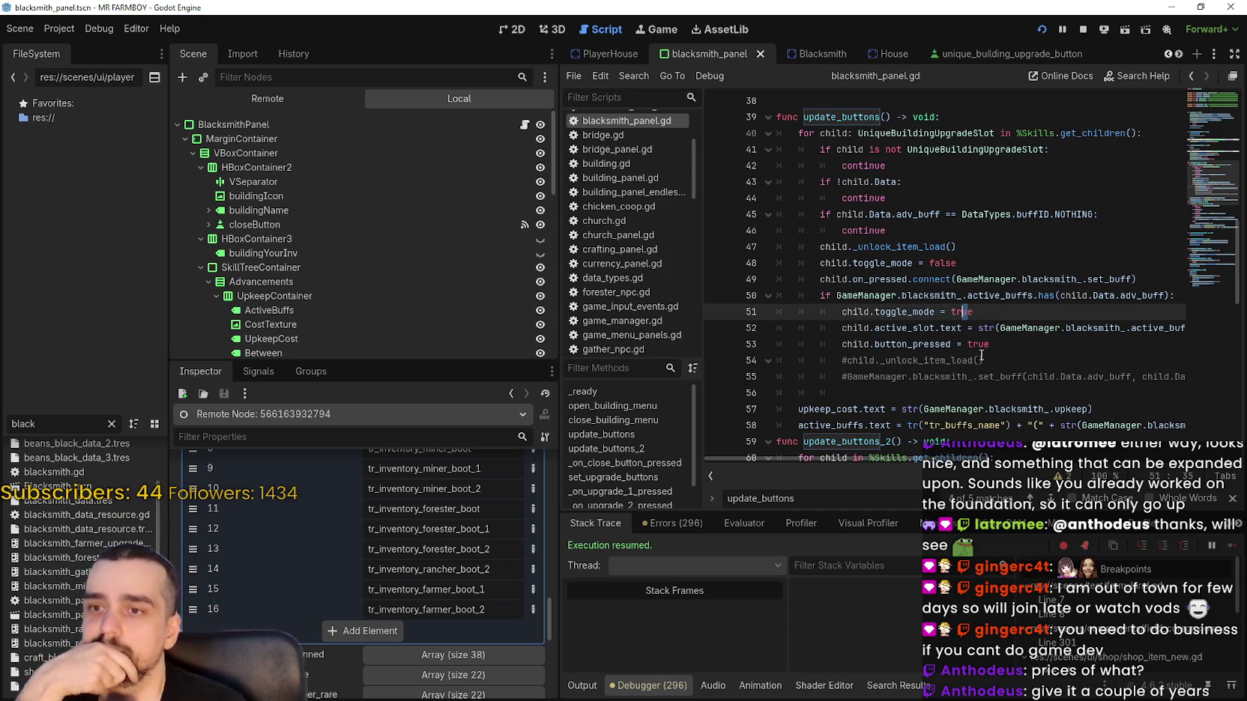
left_click(977, 344)
mouse_move(1029, 344)
left_mouse_down()
mouse_move(839, 295)
mouse_move(772, 293)
left_mouse_up()
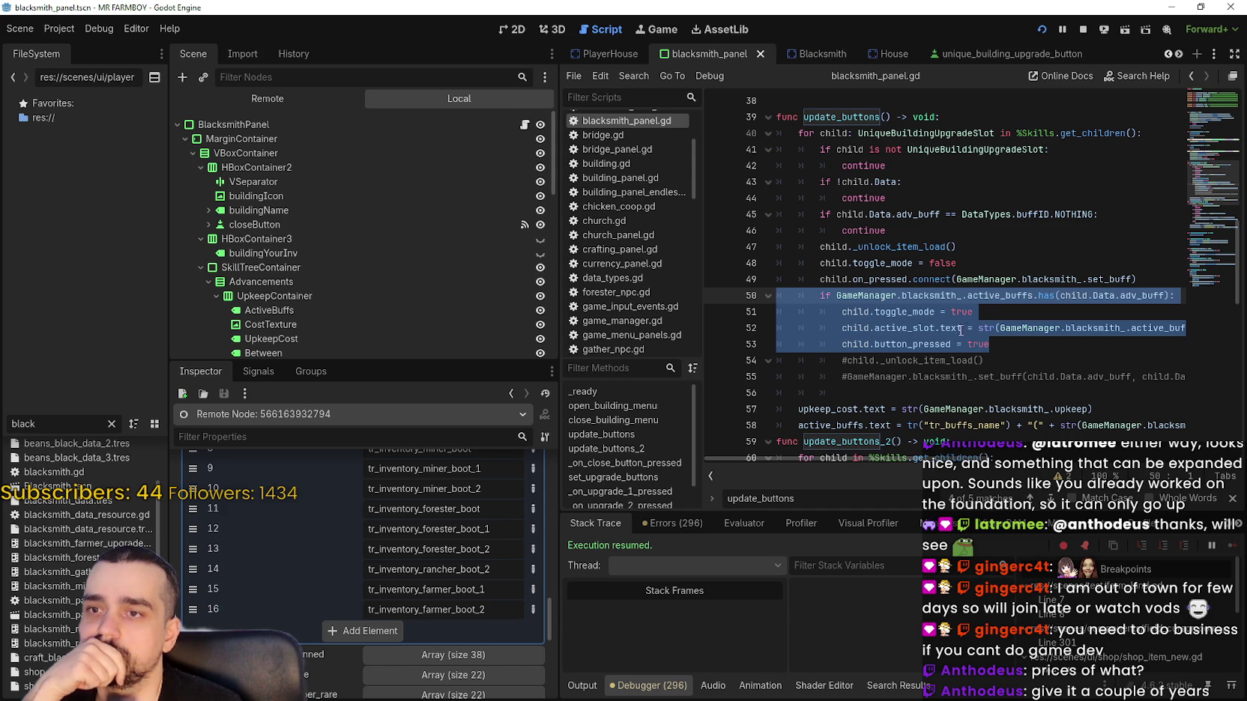
Show the debugger's Errors list and look through the reported errors.
left_click(657, 527)
scroll(1226, 646, "up", 1)
left_click_drag(1240, 646, 1242, 674)
scroll(749, 614, "up", 5)
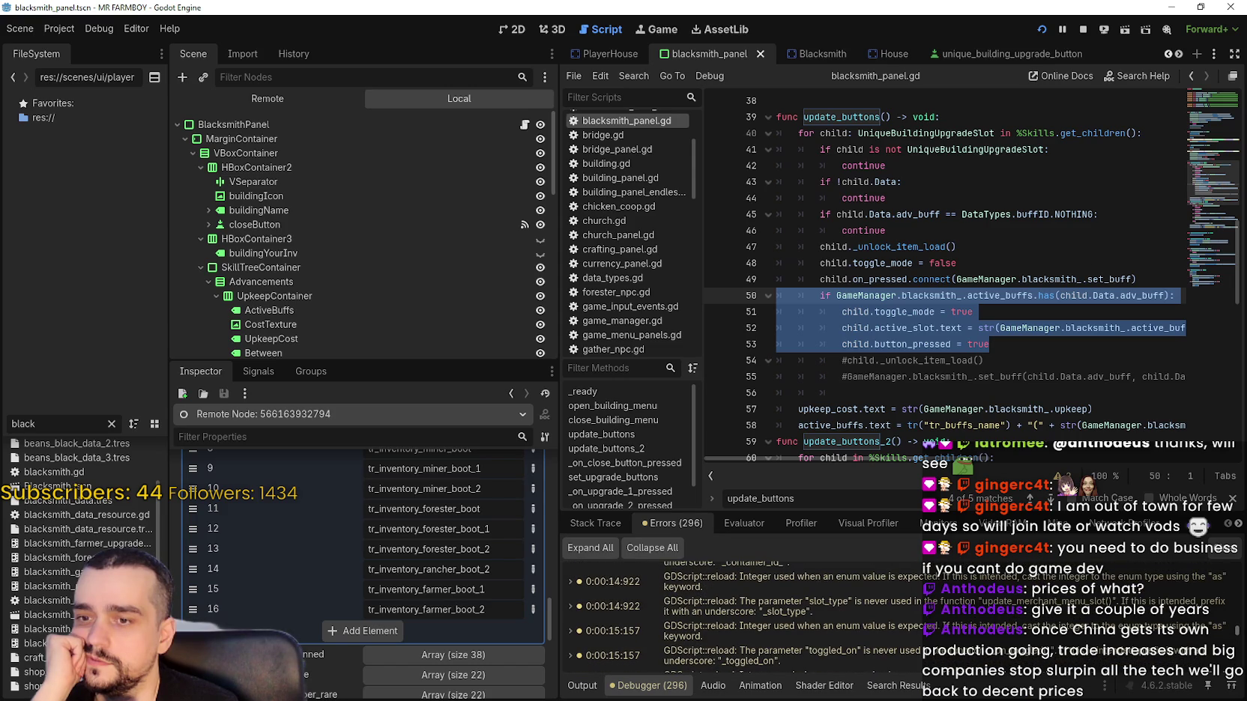
scroll(1244, 619, "up", 3)
scroll(1241, 619, "down", 8)
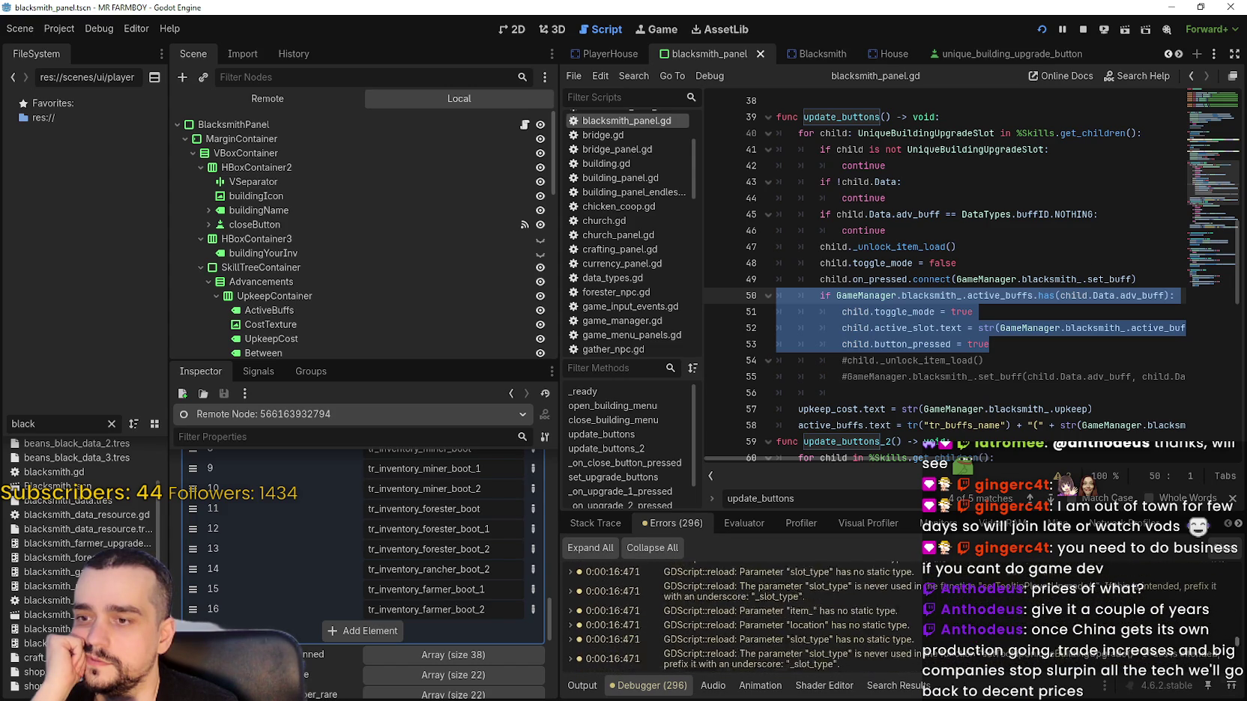
Jump from line 50 to the _unlock_item_load definition on line 221.
left_click(865, 298)
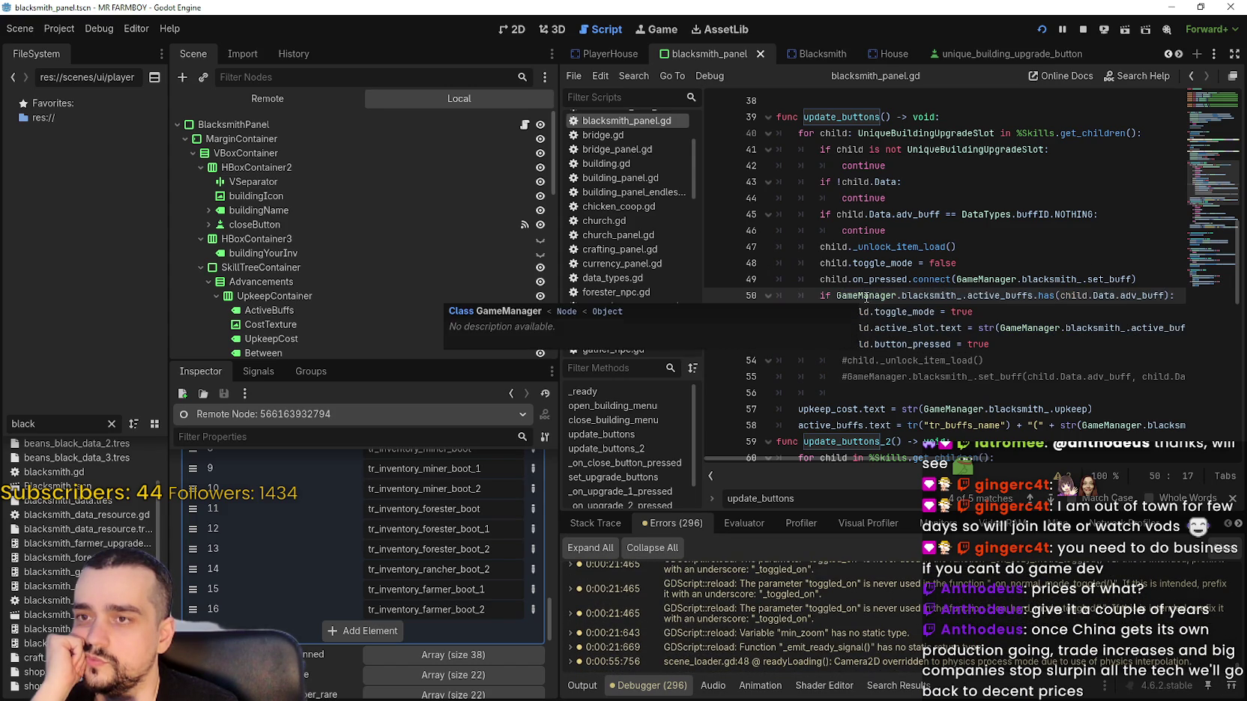
scroll(450, 255, "down", 10)
key("alt+Left")
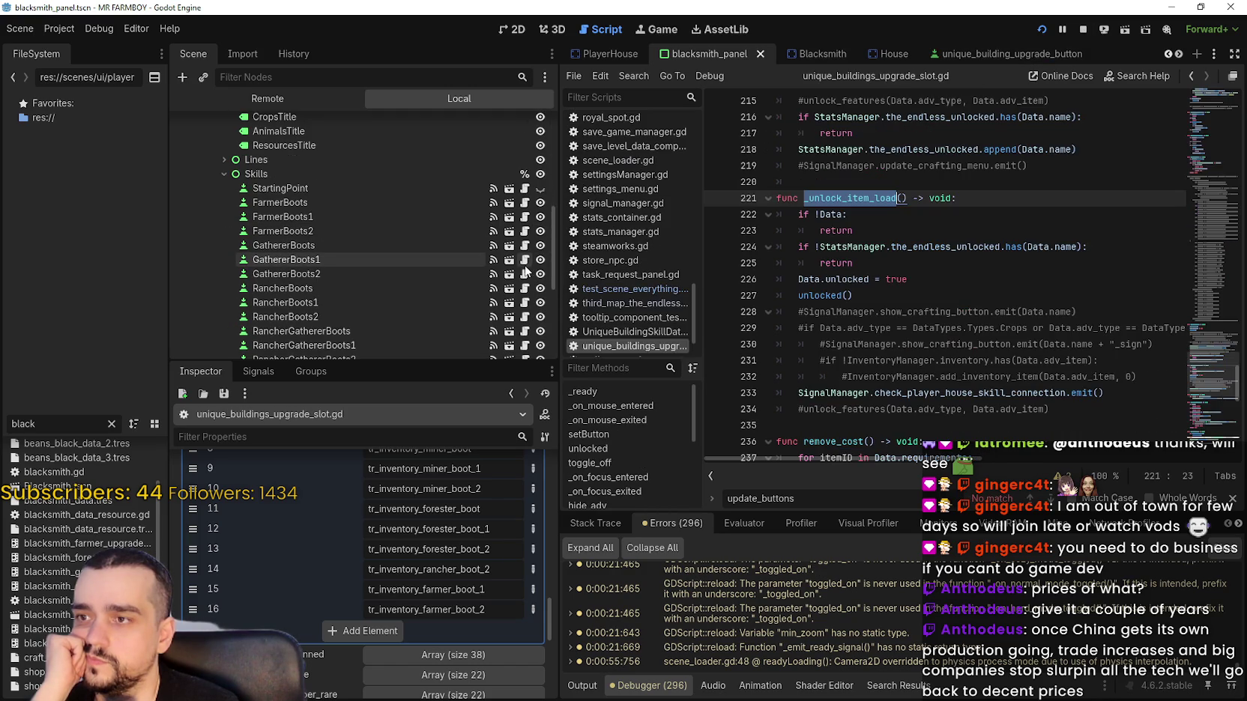
Comment out the hide_crafting_button calls on lines 80–82 in hide_adv.
left_click(898, 296)
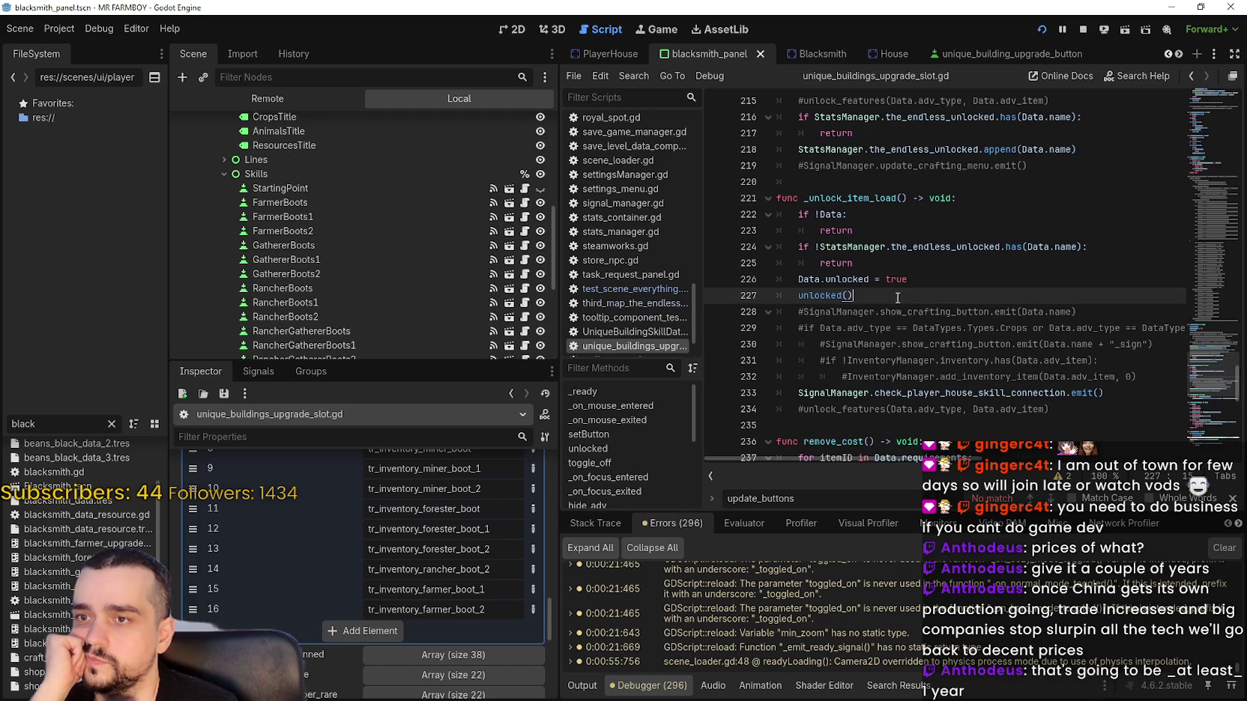
scroll(897, 298, "down", 3)
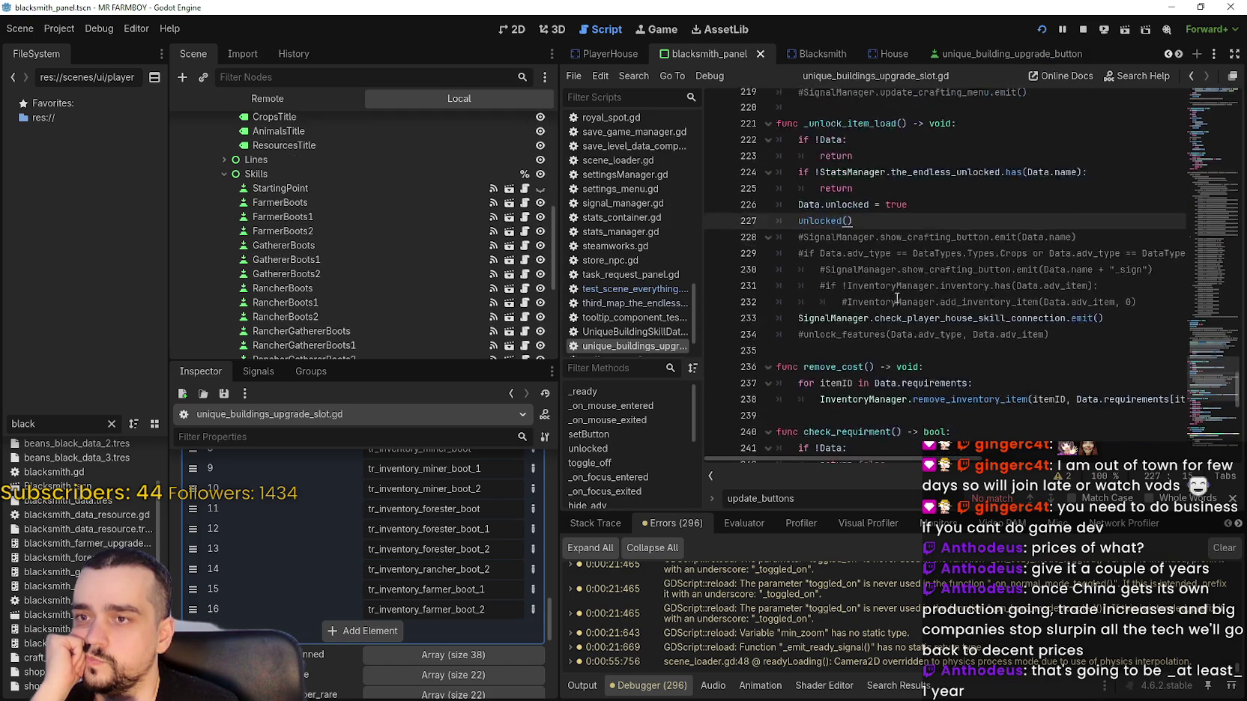
left_click(896, 279)
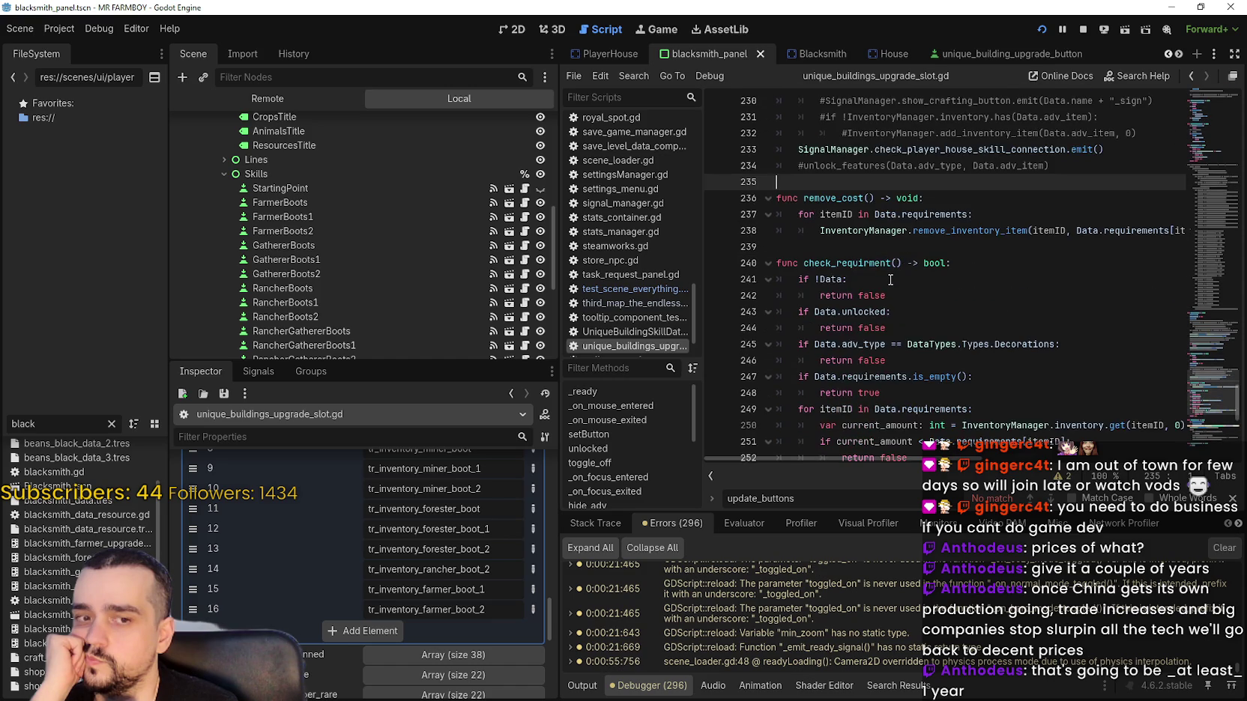
mouse_move(1204, 375)
left_mouse_down()
mouse_move(1193, 316)
mouse_move(1211, 186)
mouse_move(1207, 201)
left_mouse_up()
left_click_drag(1164, 283, 726, 251)
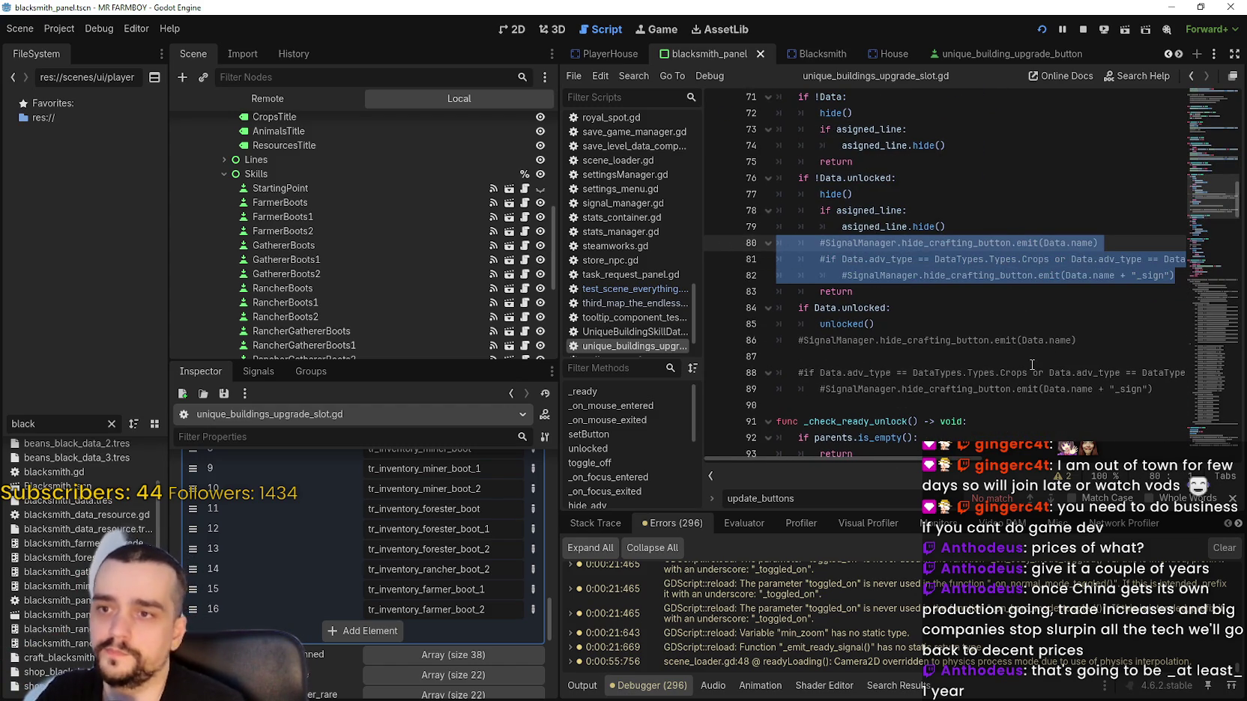
key("ctrl+k")
left_click(890, 315)
Review the toggle_mode assignment near line 44 and bring the running game forward.
scroll(887, 300, "up", 4)
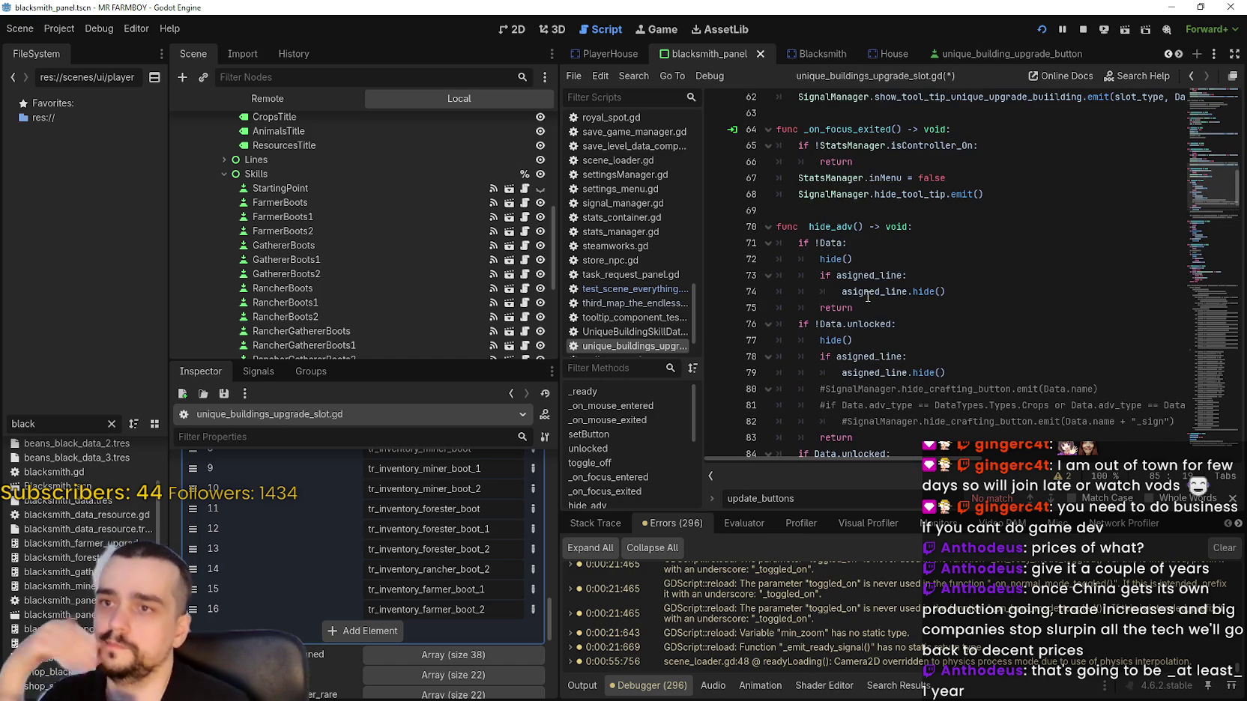
scroll(884, 285, "up", 4)
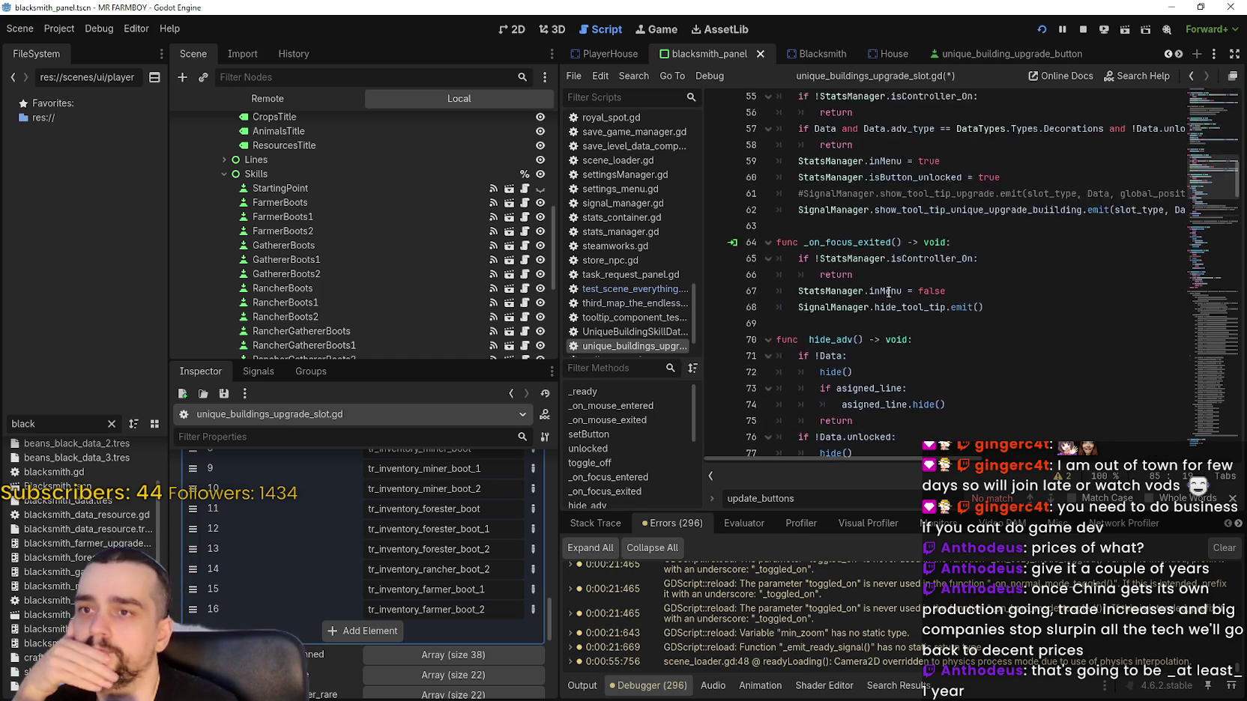
scroll(900, 315, "up", 5)
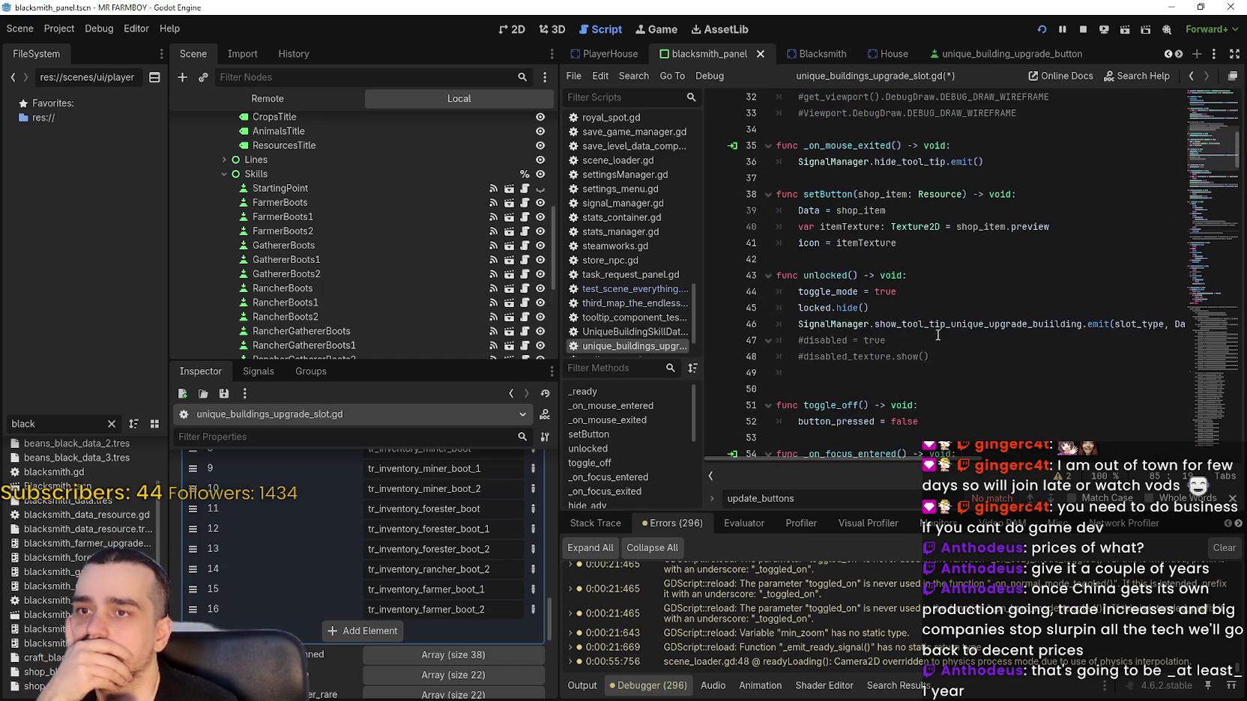
left_click(979, 357)
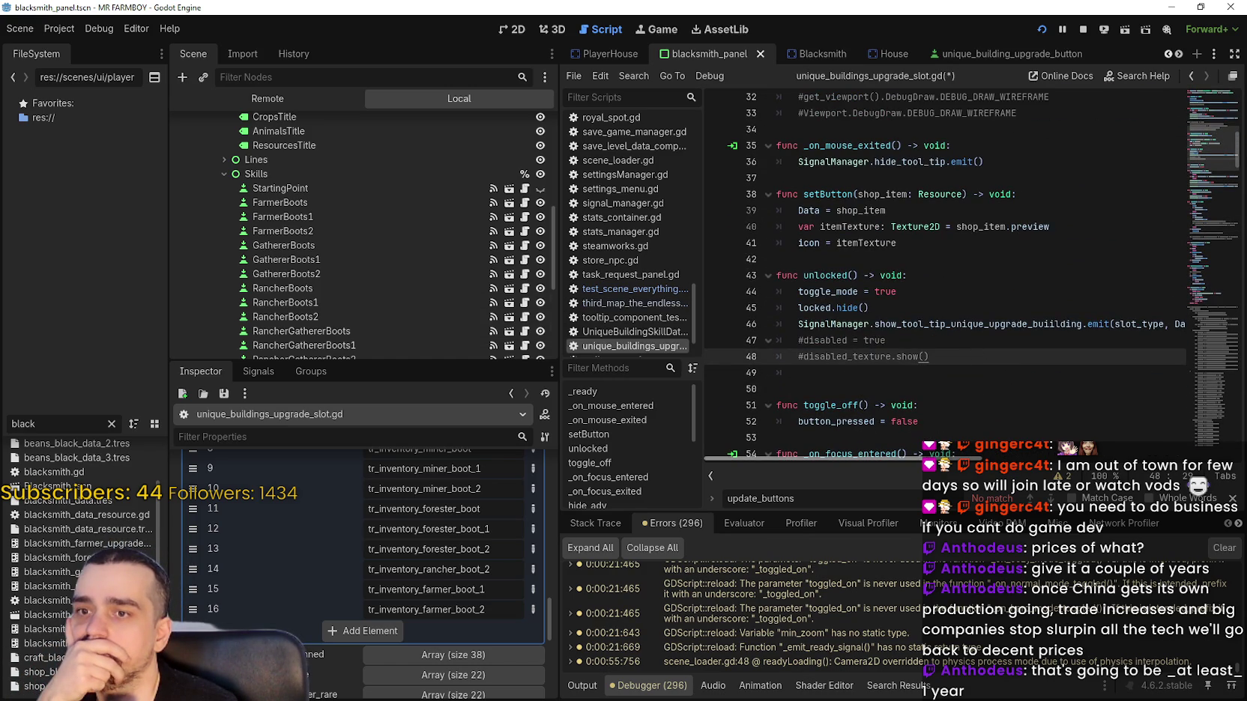
scroll(862, 457, "right", 5)
scroll(862, 456, "left", 5)
double_click(828, 291)
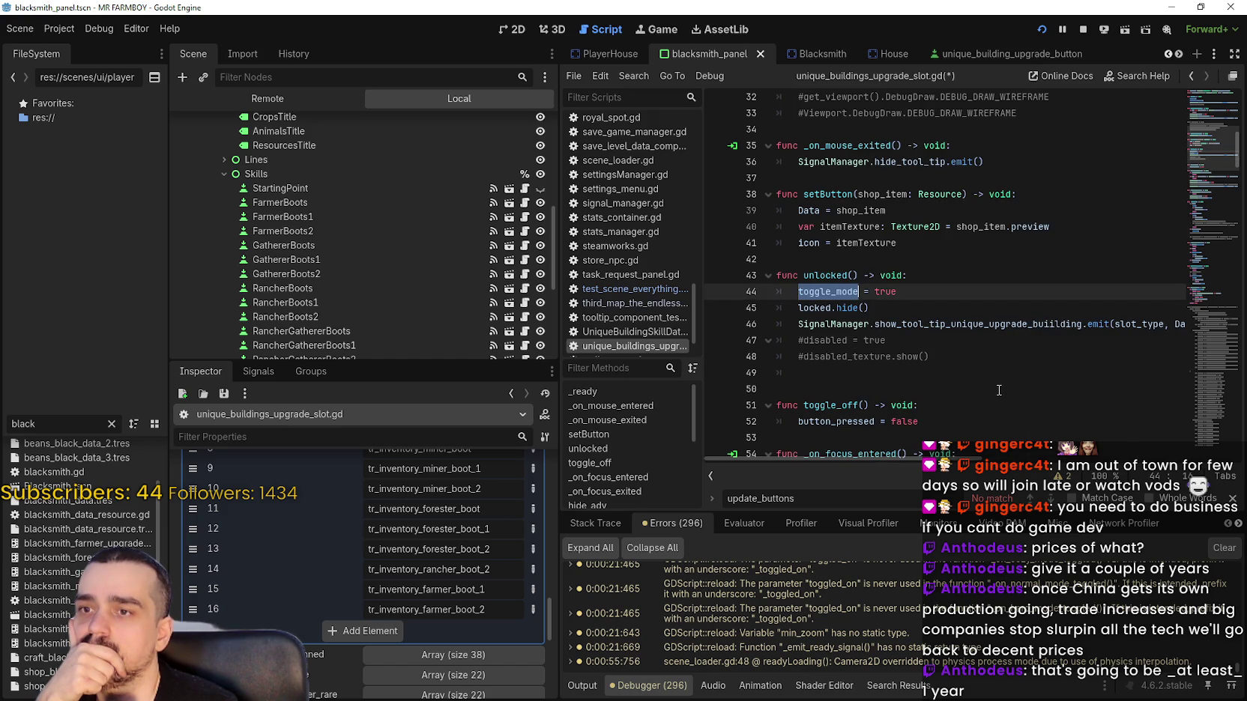
scroll(999, 391, "up", 1)
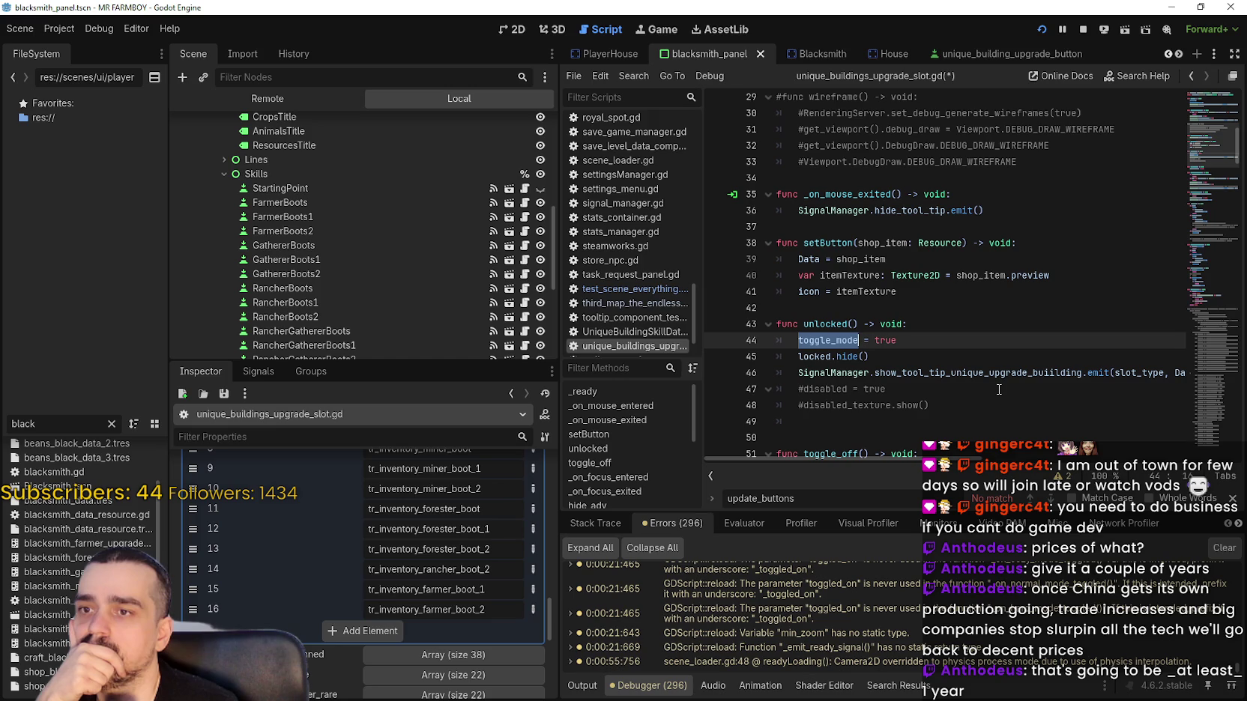
scroll(995, 371, "up", 4)
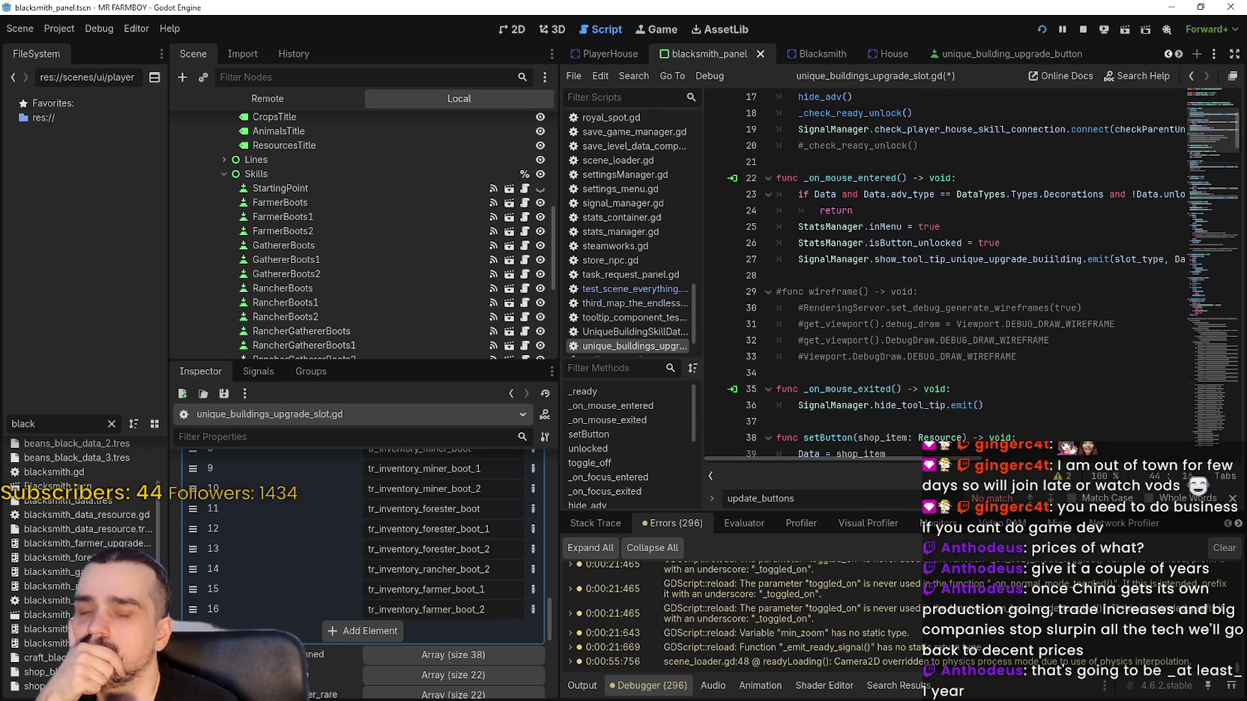
key("alt+Tab")
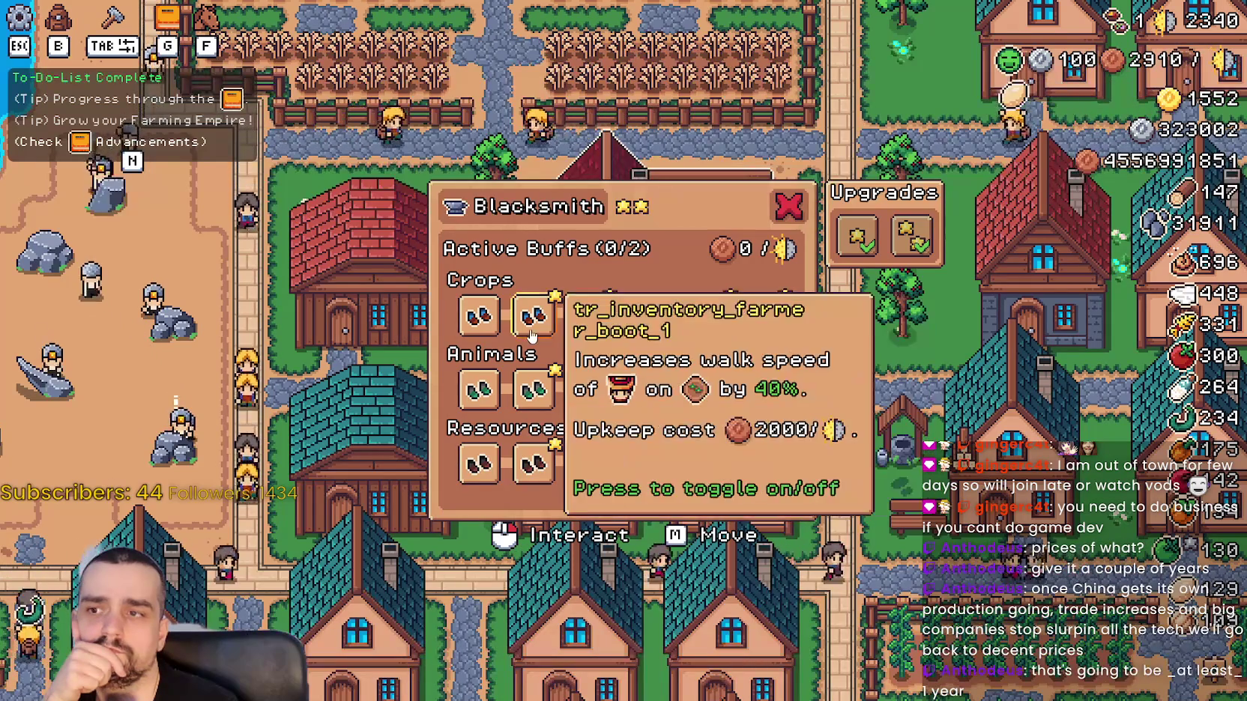
Check the Blacksmith buff button tooltips in the game, then stop the running game.
mouse_move(590, 450)
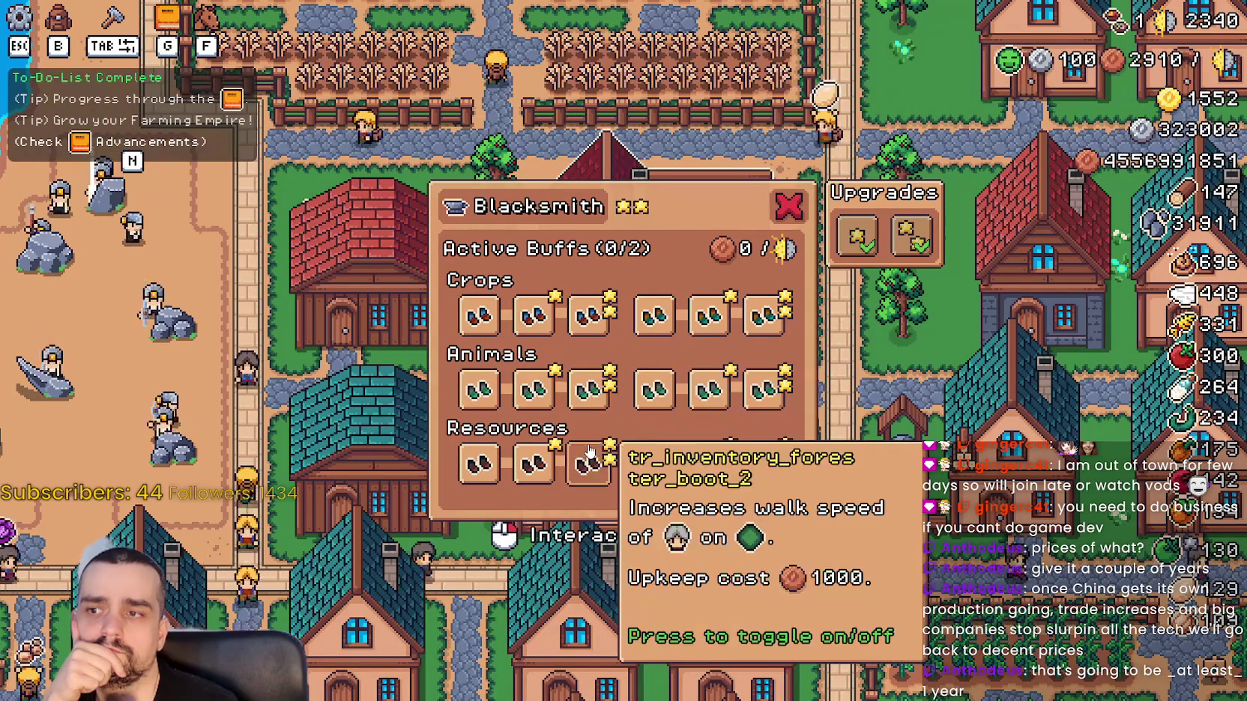
mouse_move(653, 397)
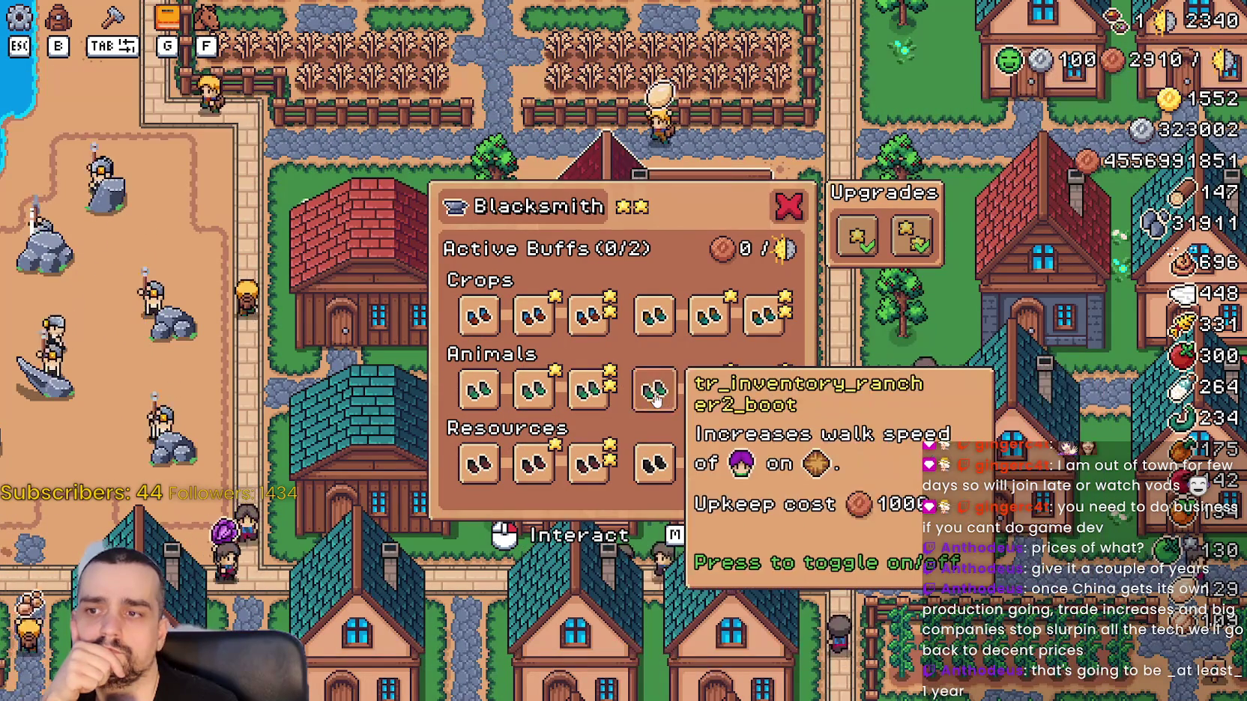
key("alt+Tab")
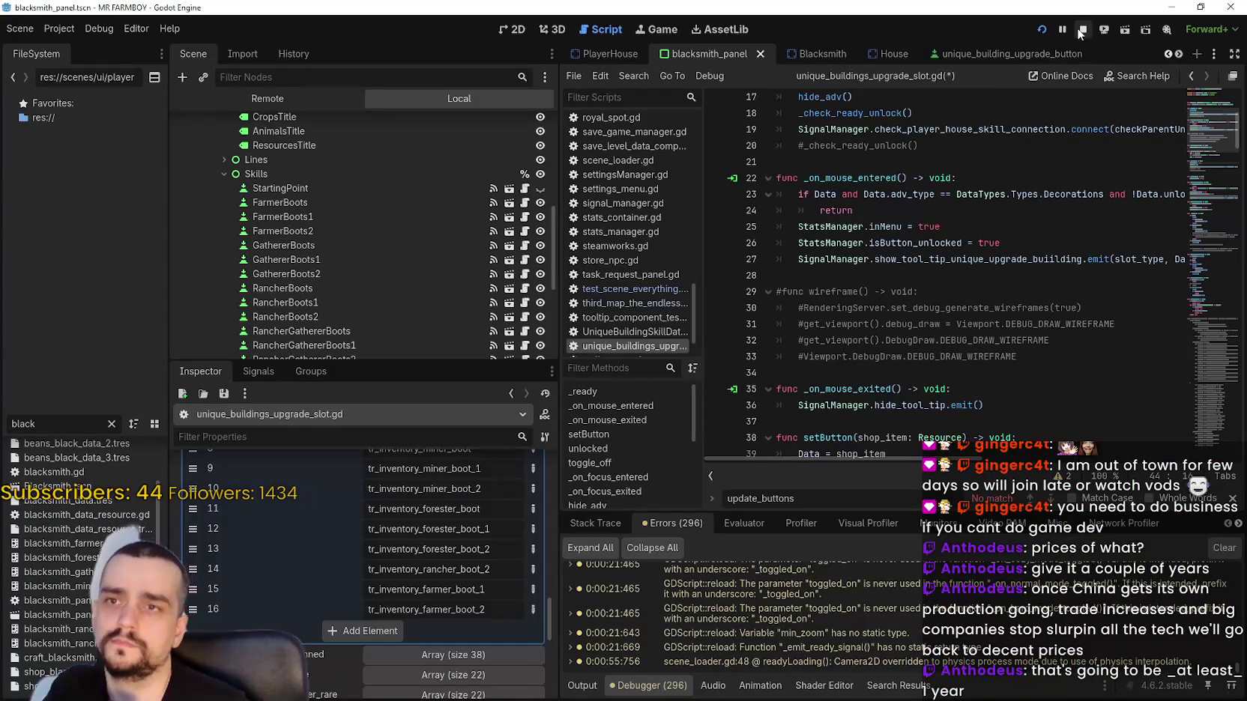
left_click(1081, 31)
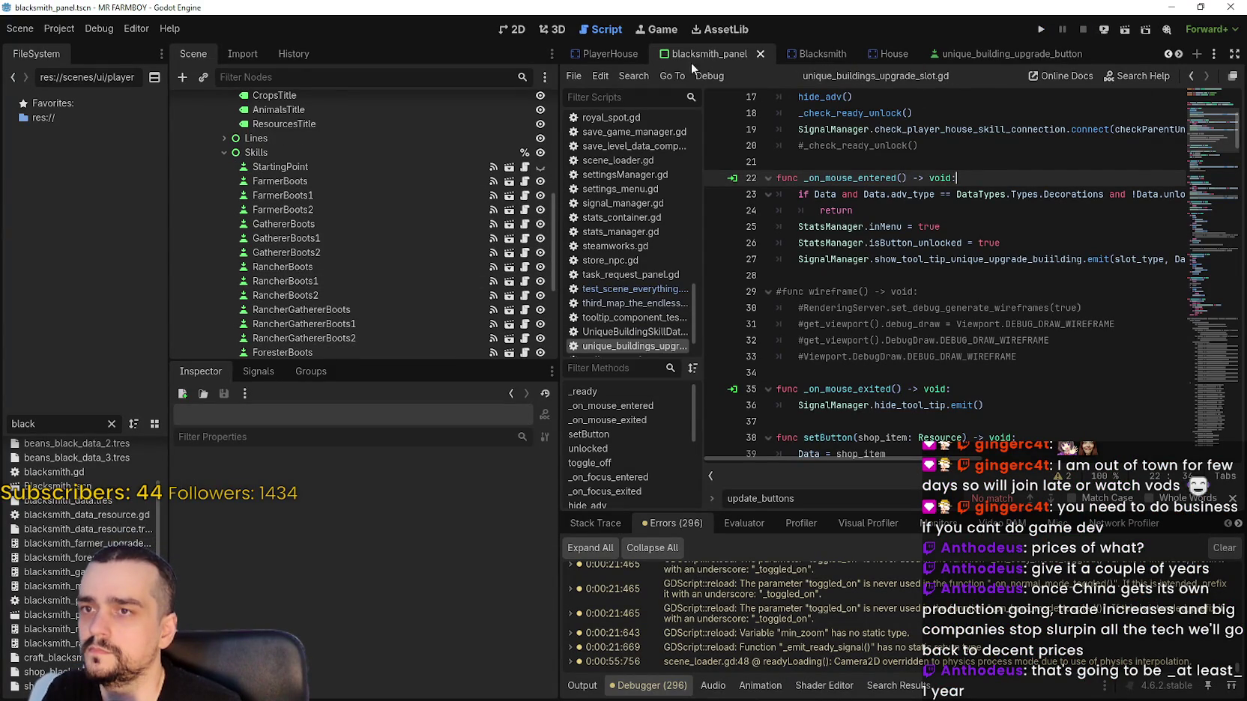
Open blacksmith_panel.gd and look over the toggle_mode = false and true lines.
scroll(514, 142, "up", 10)
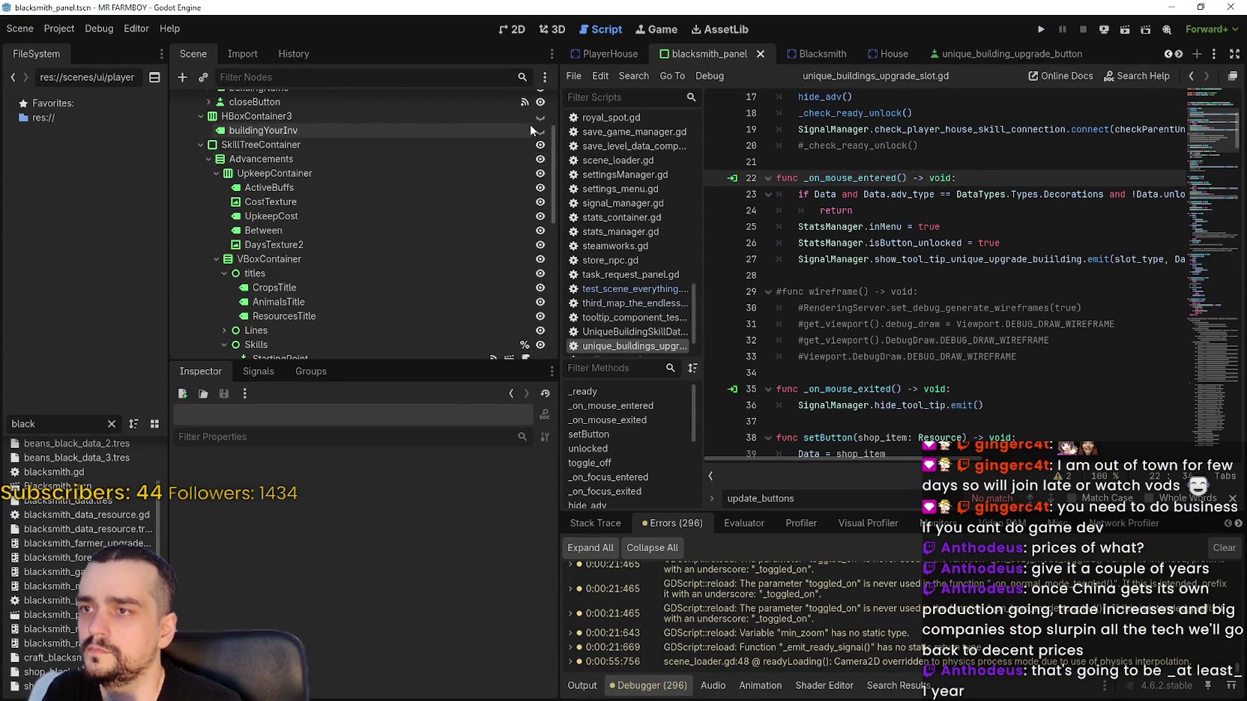
left_click(524, 103)
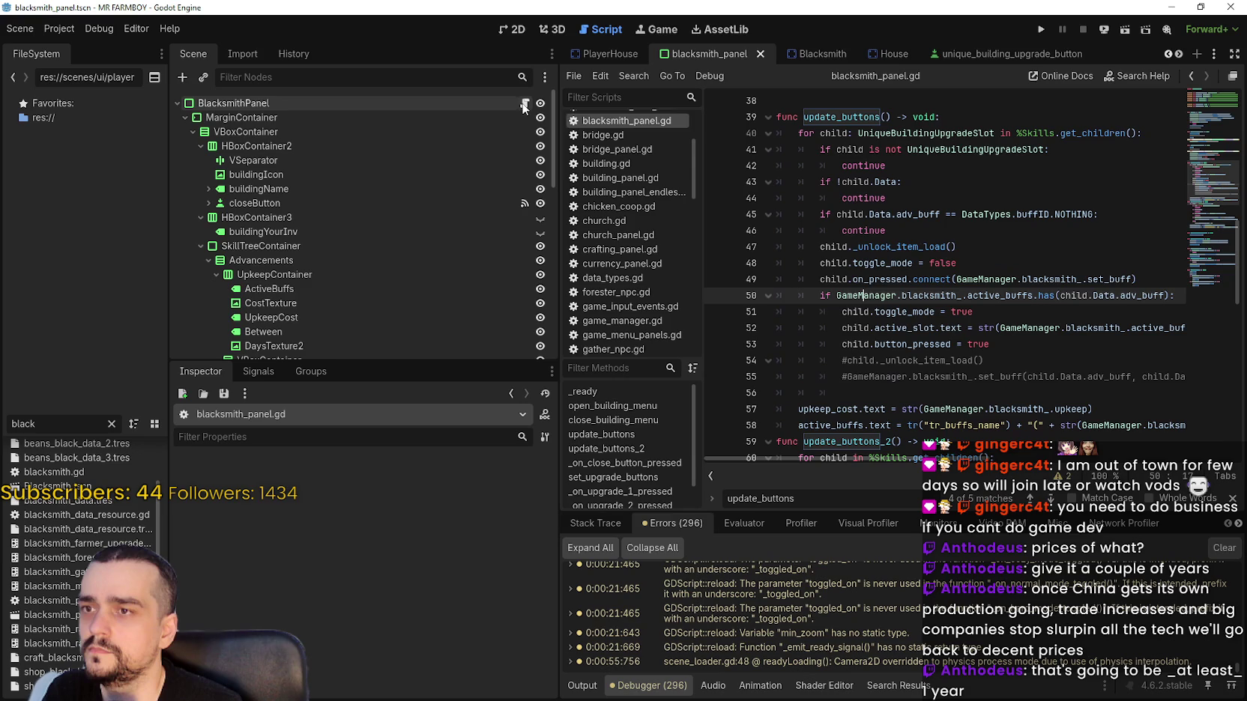
left_click(821, 263)
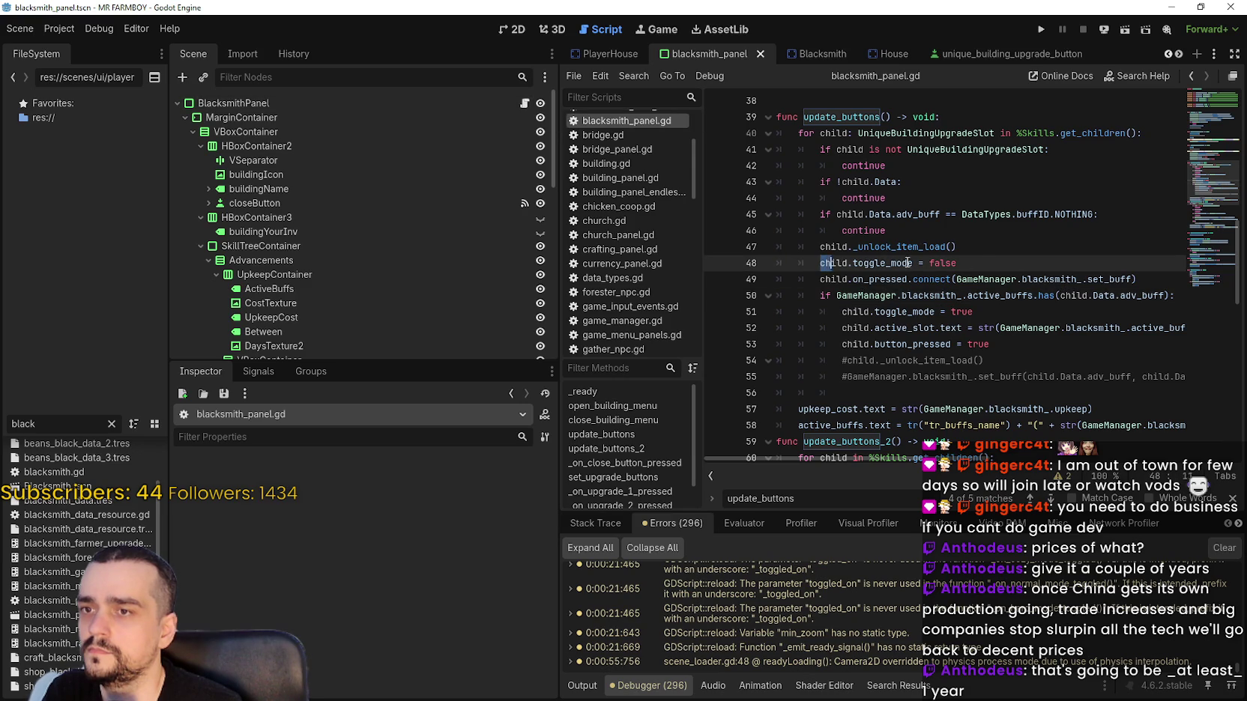
left_click_drag(876, 263, 998, 264)
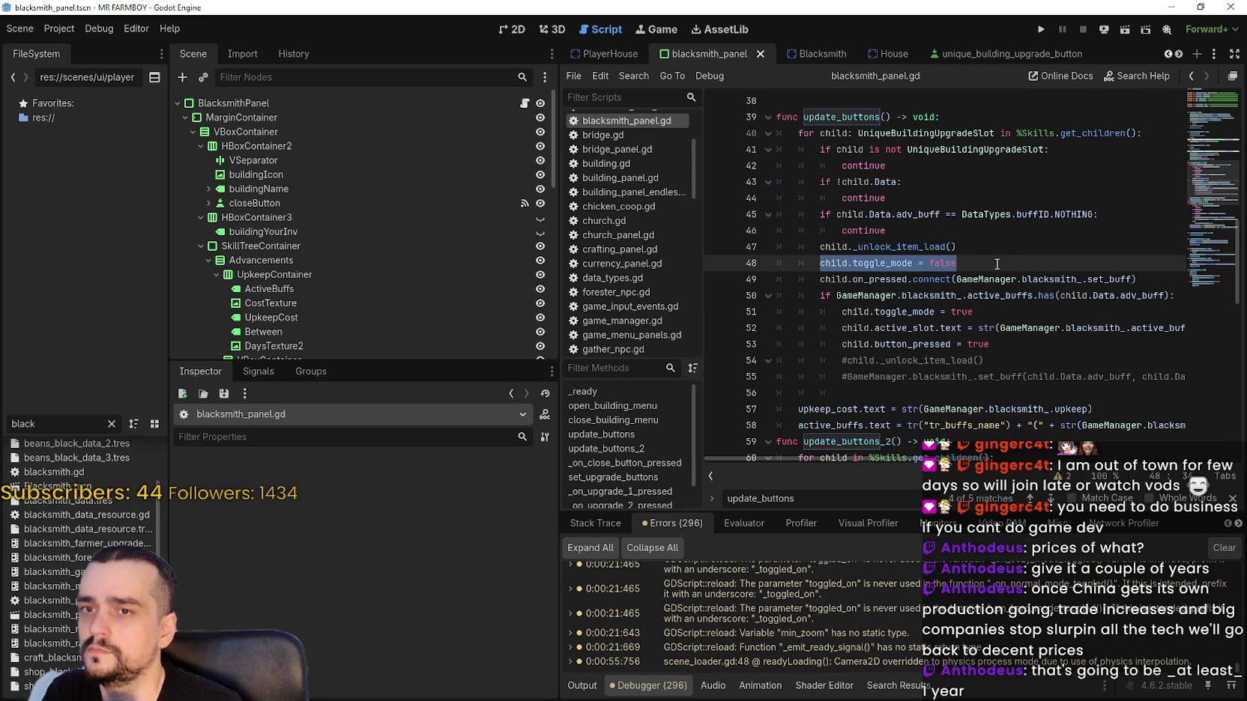
left_click_drag(982, 312, 821, 311)
left_click(1150, 279)
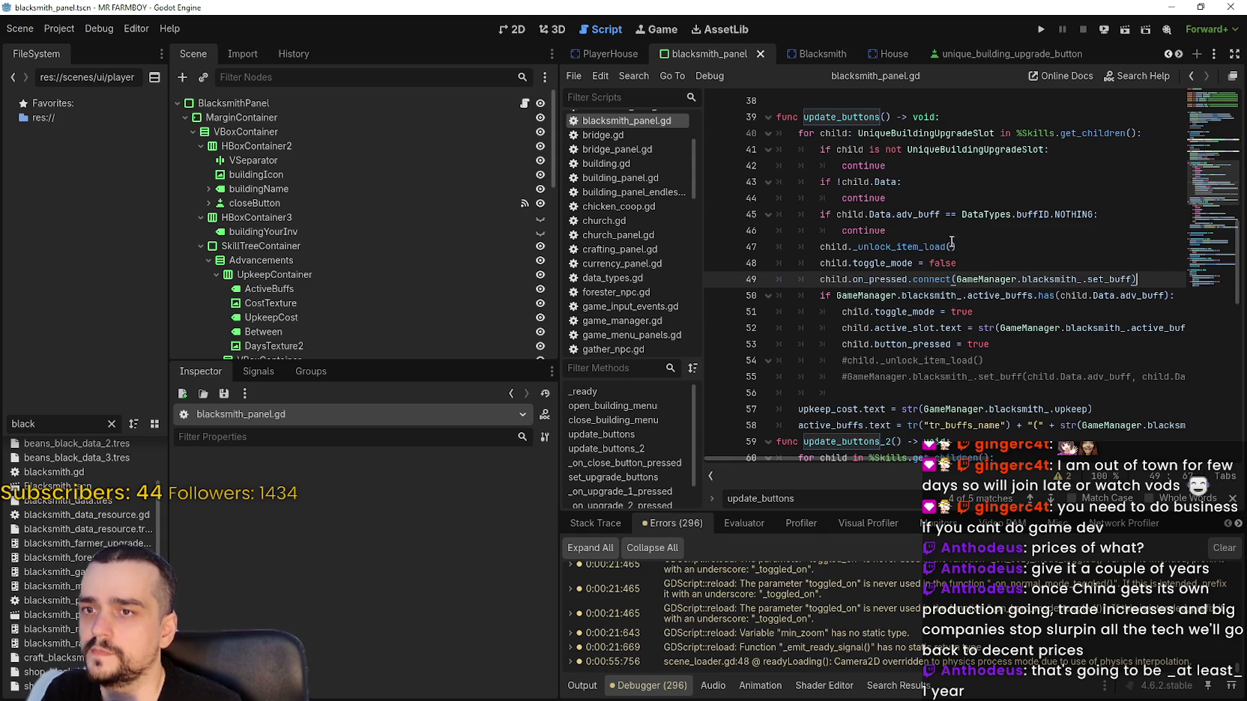
Move the child._unlock_item_load() call to just below child.toggle_mode = false.
left_click(921, 247)
left_click_drag(923, 247, 985, 254)
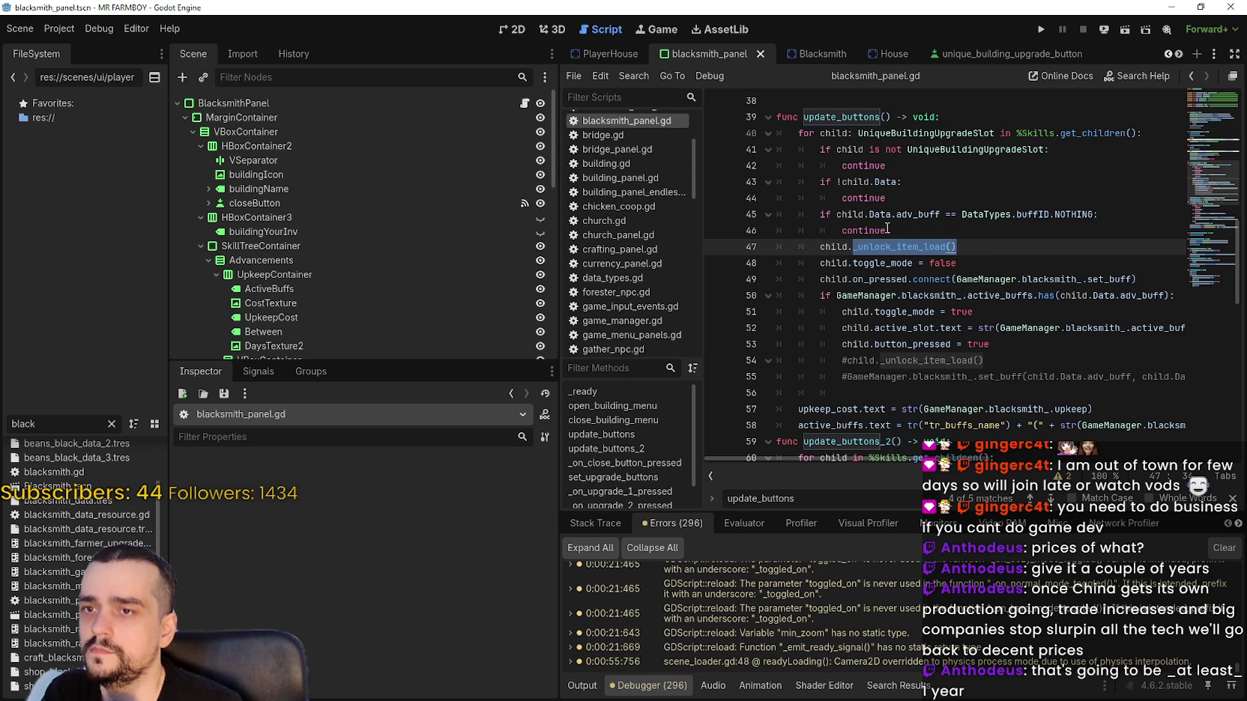
key("shift+Home")
key("ctrl+c")
key("BackSpace")
mouse_move(928, 279)
key("BackSpace")
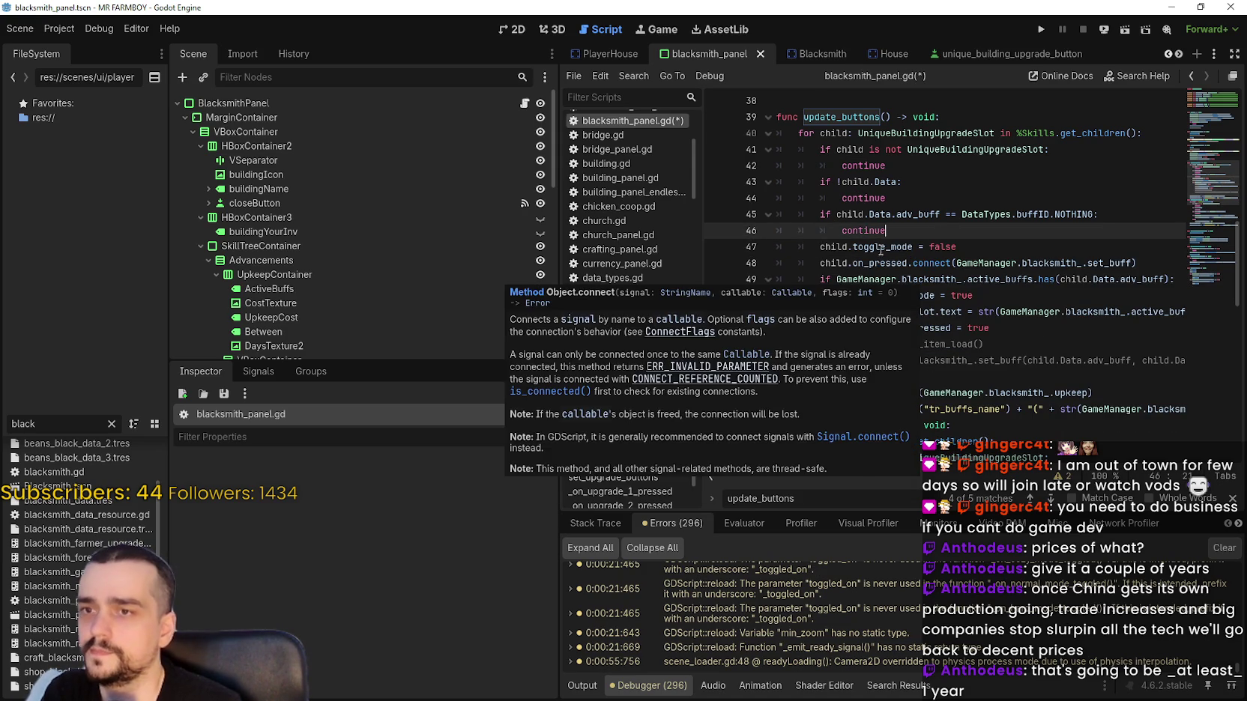
left_click(979, 263)
left_click(990, 247)
key("Return")
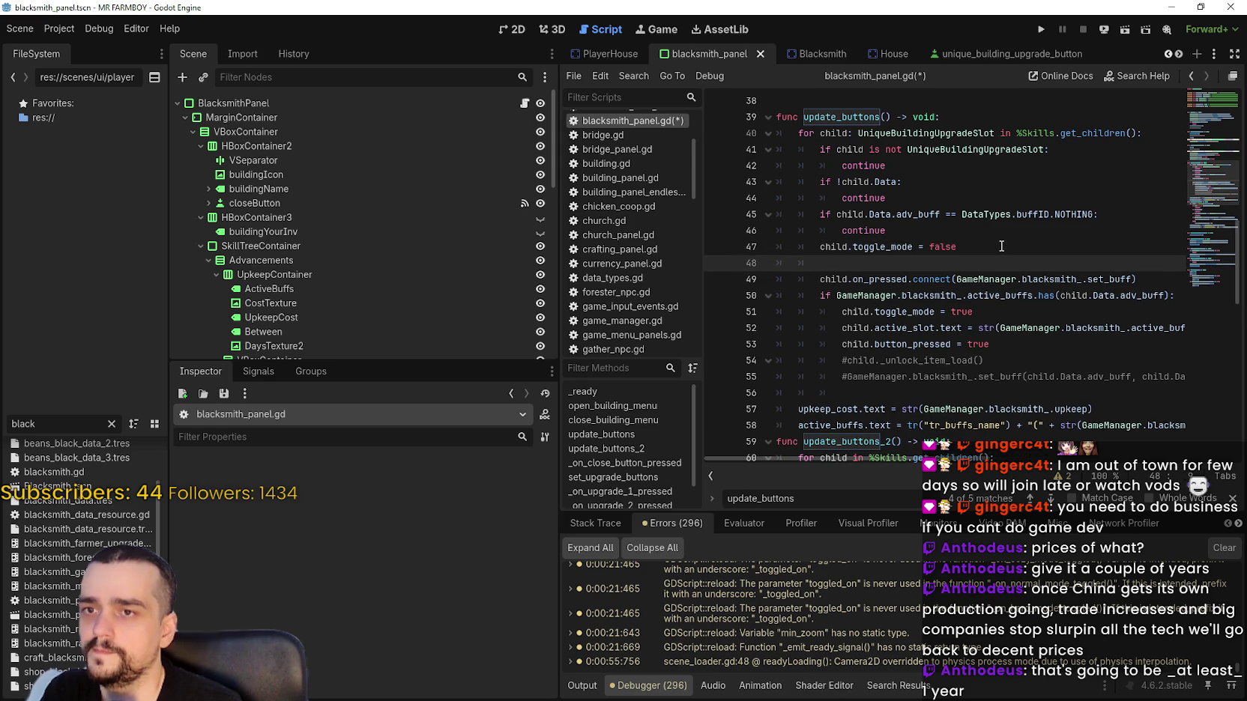
key("ctrl+v")
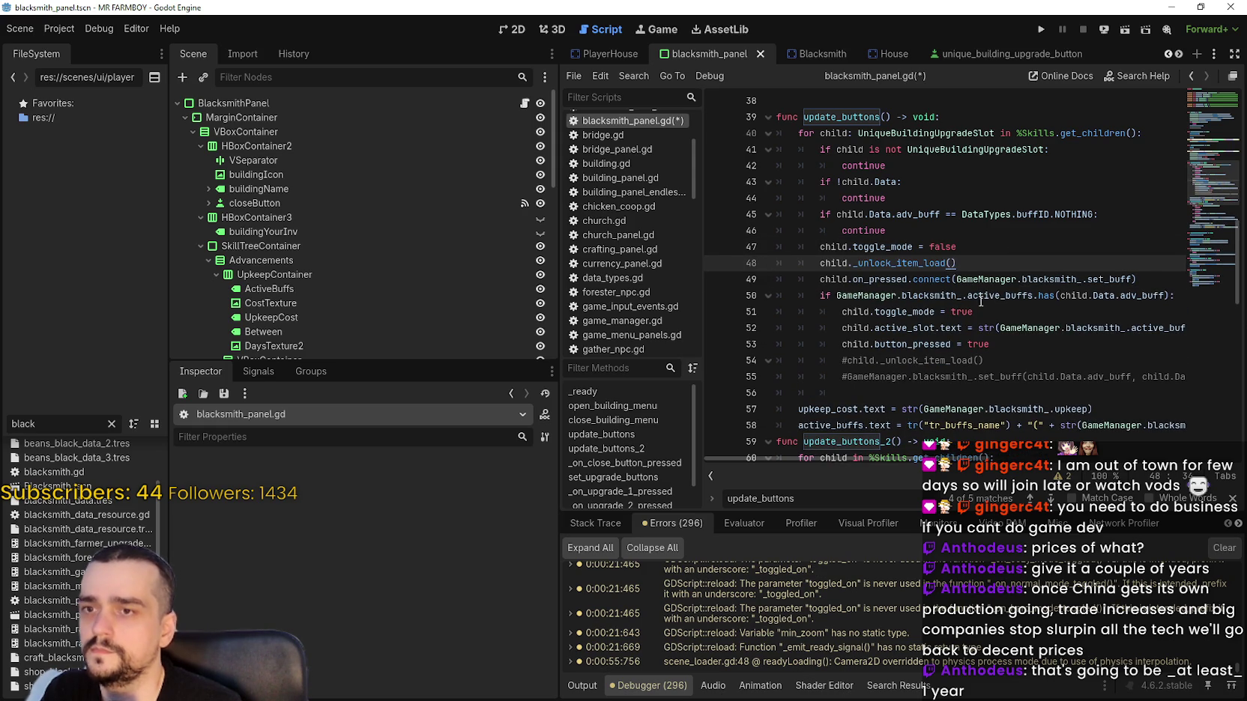
Comment out child.toggle_mode = true on line 51, save, and relaunch the game.
double_click(926, 263)
left_click(825, 313)
key("ctrl+k")
left_click(869, 344)
key("ctrl+s")
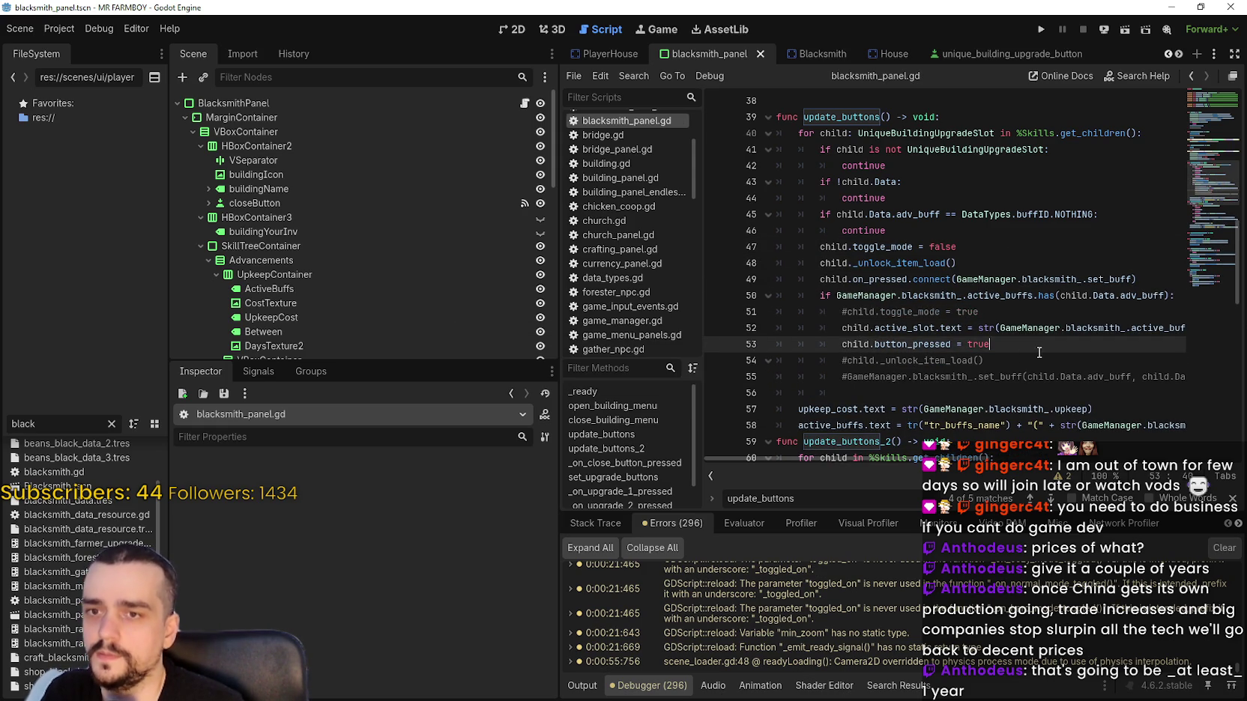
left_click(991, 344)
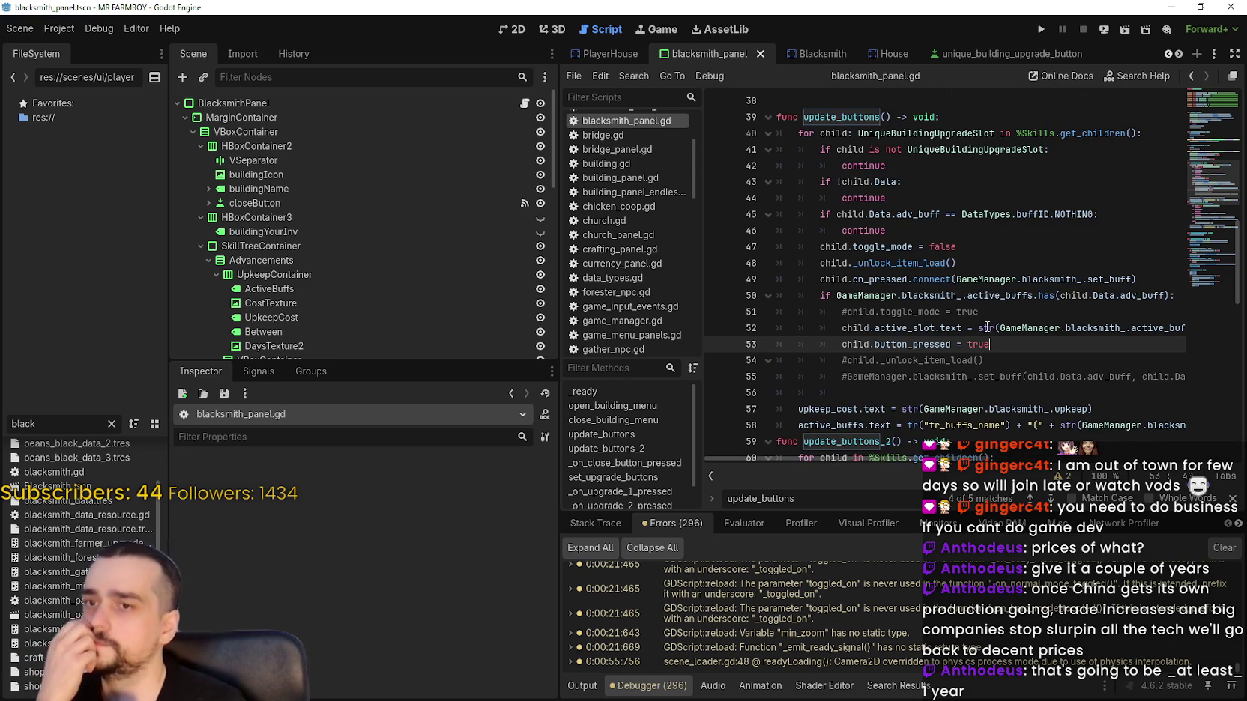
key("Down")
key("Down")
key("Down")
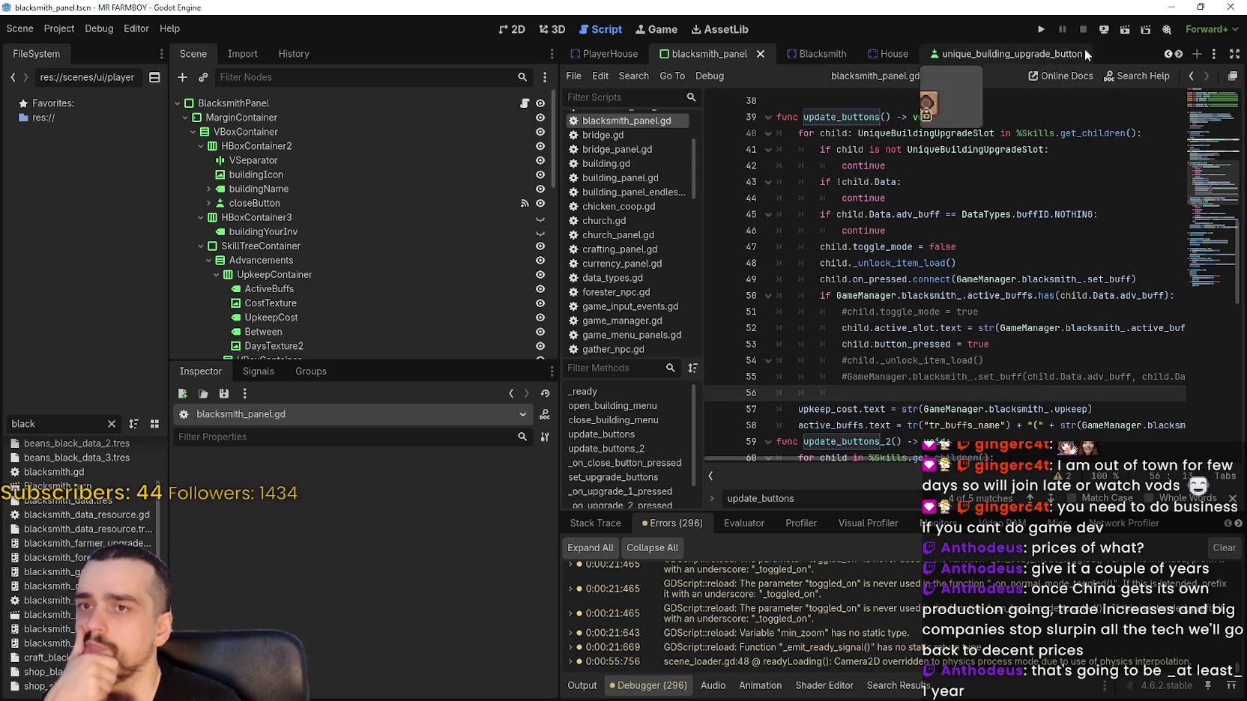
left_click(1048, 28)
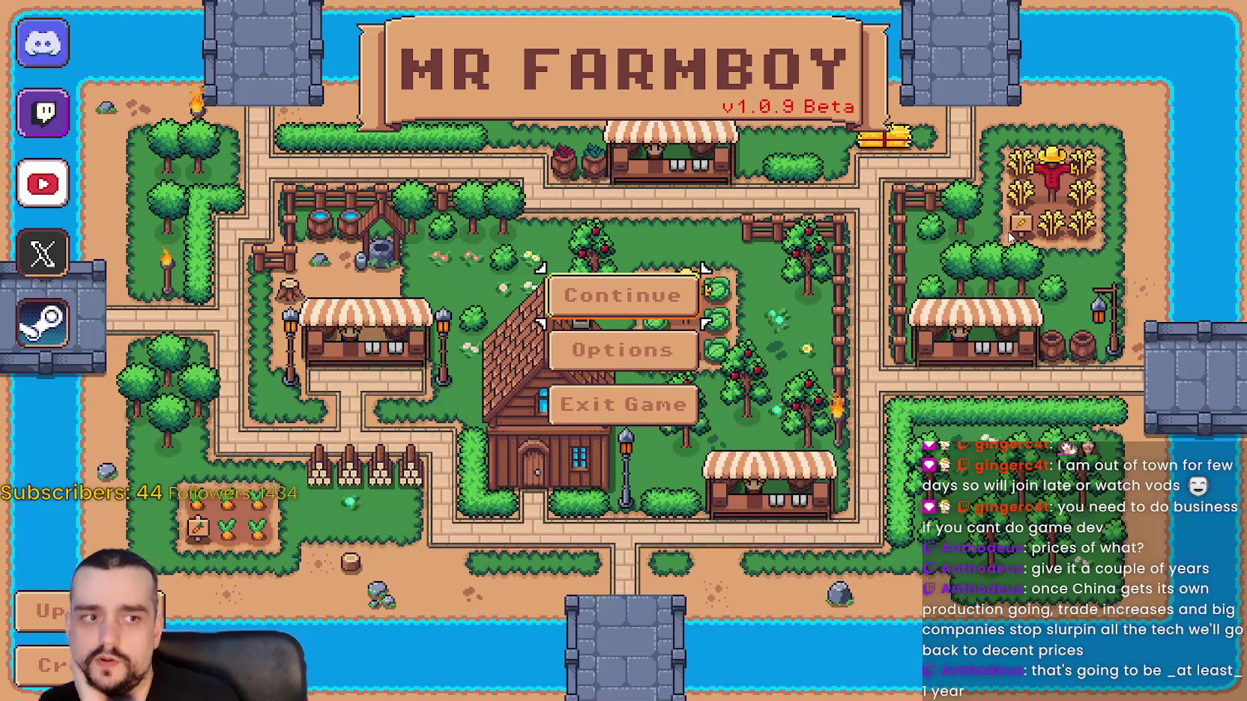
In the save game selection, expand Save 1 and load it.
left_click(622, 295)
left_click(623, 311)
scroll(628, 269, "up", 2)
left_click(614, 251)
left_click(522, 263)
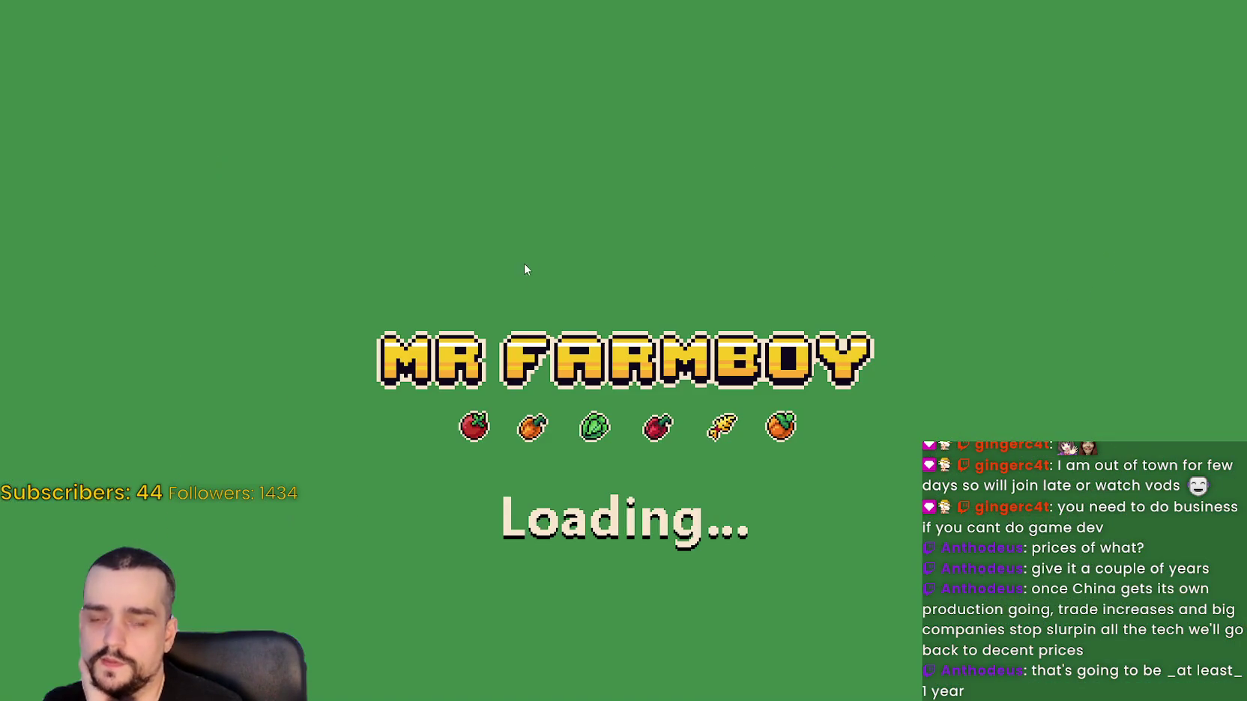
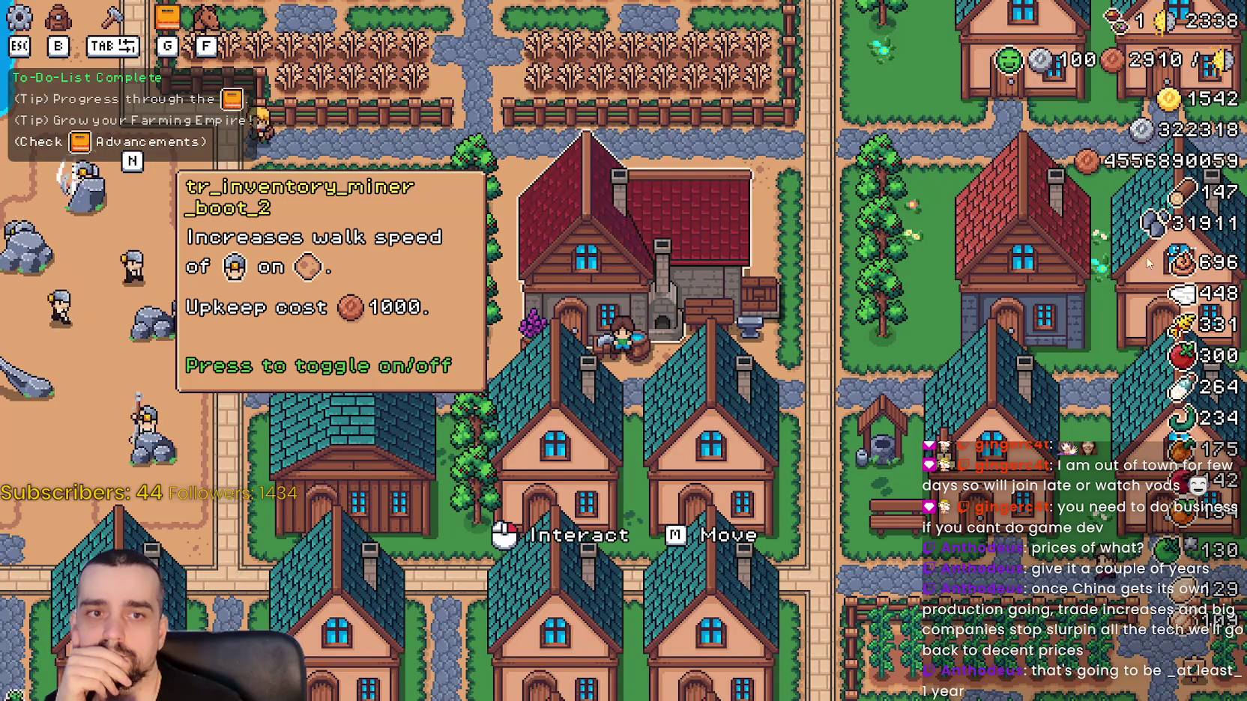
Open the Blacksmith panel and toggle four buffs on, then back off.
left_click(953, 268)
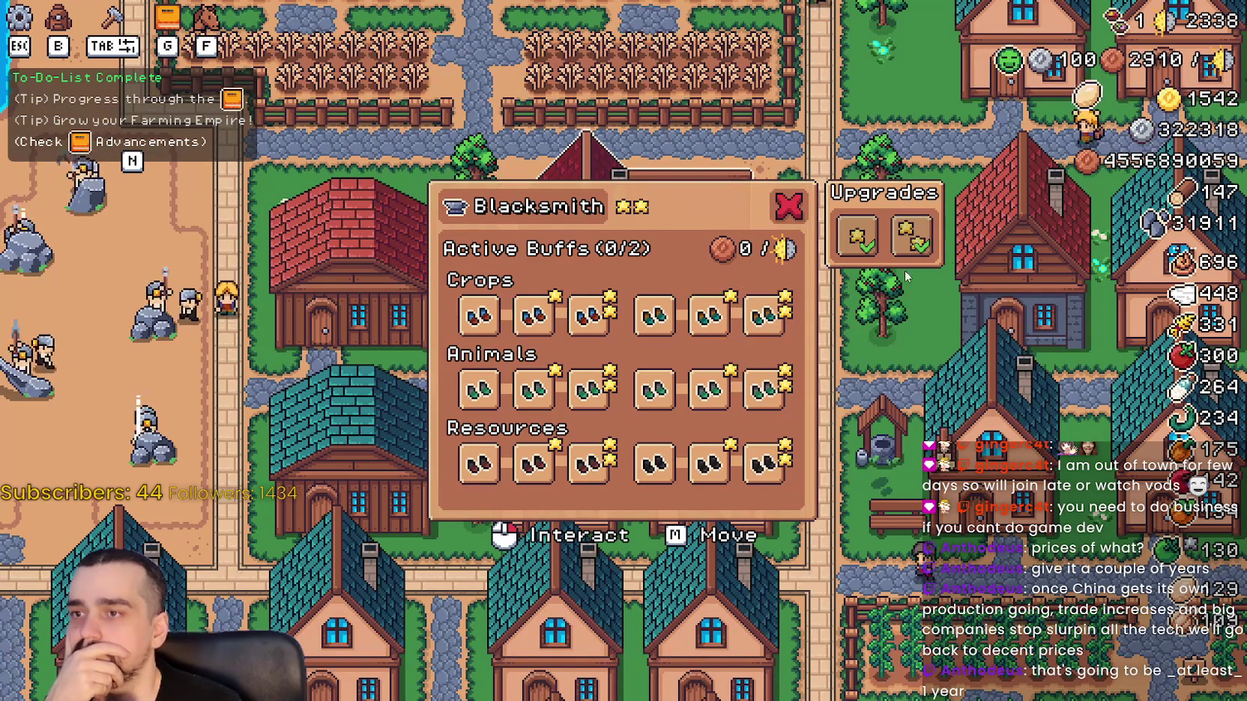
left_click(588, 315)
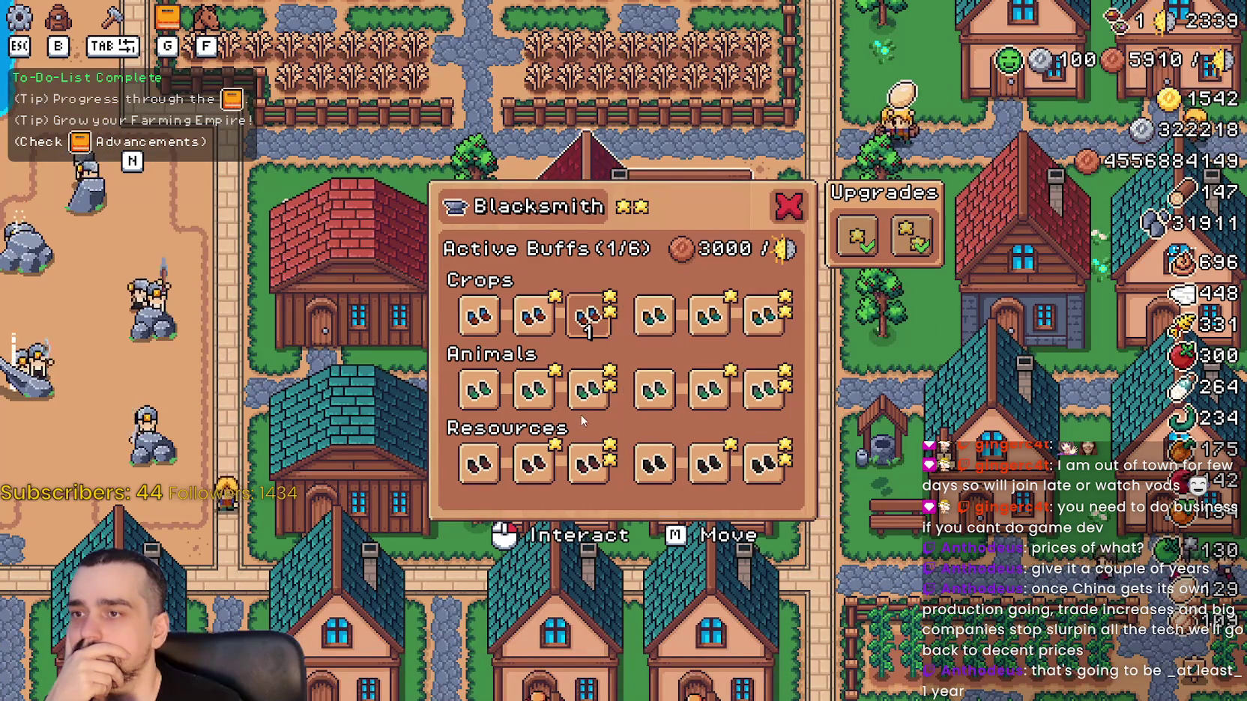
left_click(588, 390)
left_click(708, 389)
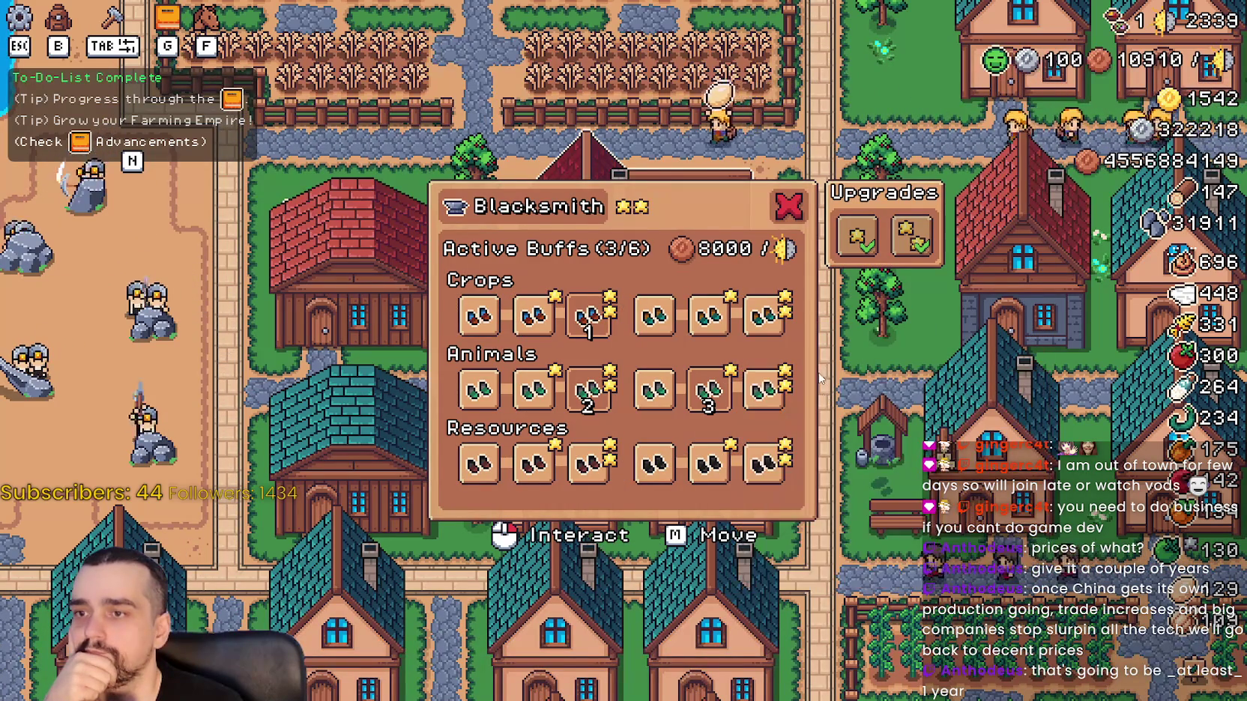
left_click(708, 463)
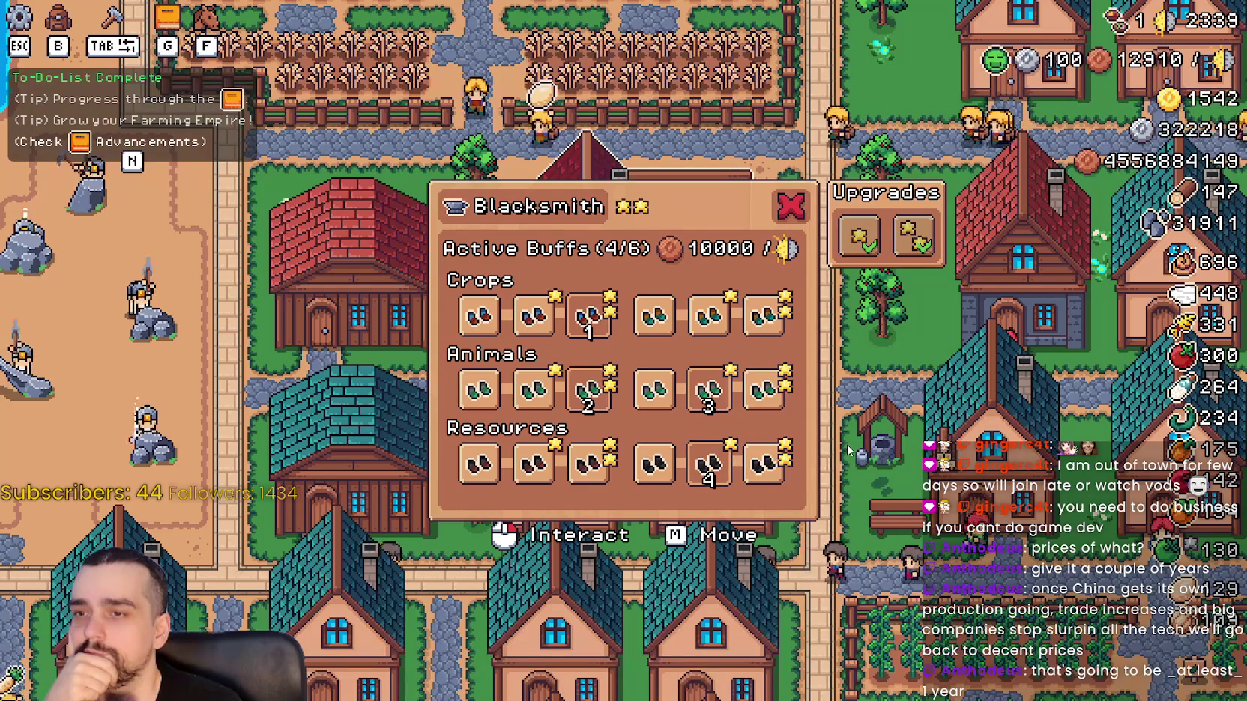
left_click(708, 463)
left_click(708, 390)
left_click(588, 389)
left_click(588, 315)
Switch on the second and fifth Crops, Animals and Resources buffs for 6/6, then stop the game.
left_click(789, 206)
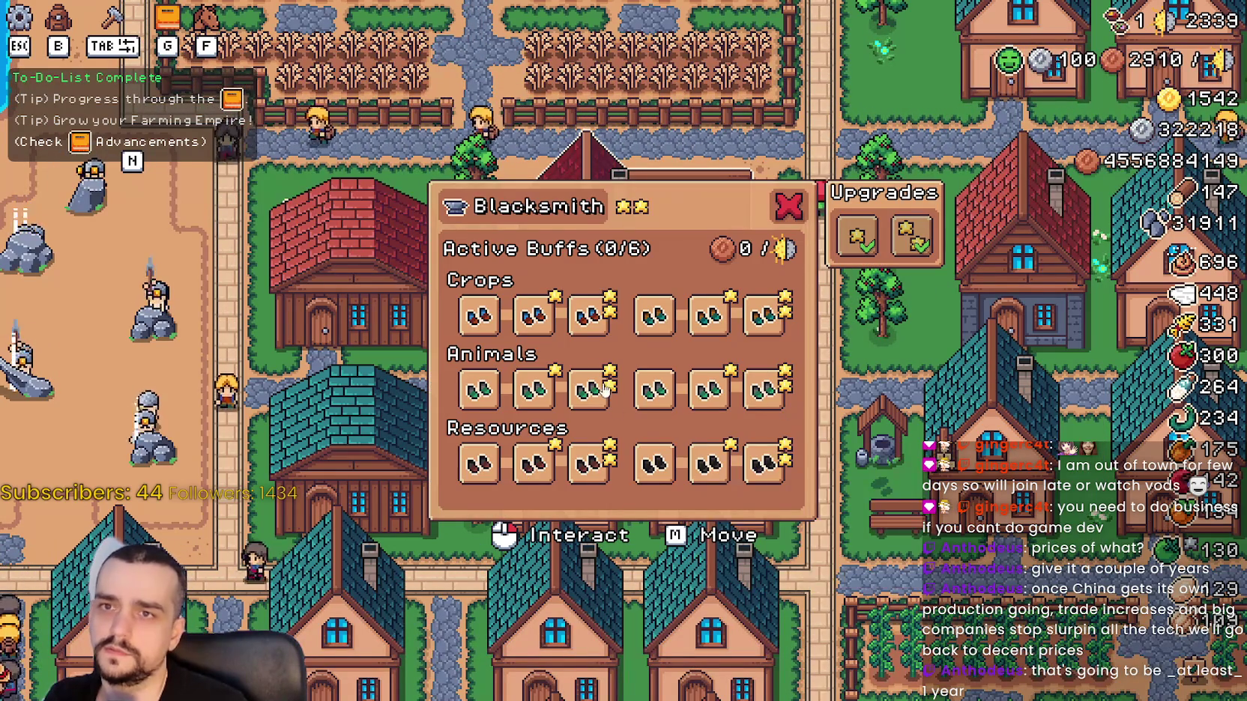
left_click(534, 314)
left_click(534, 389)
left_click(710, 316)
left_click(711, 389)
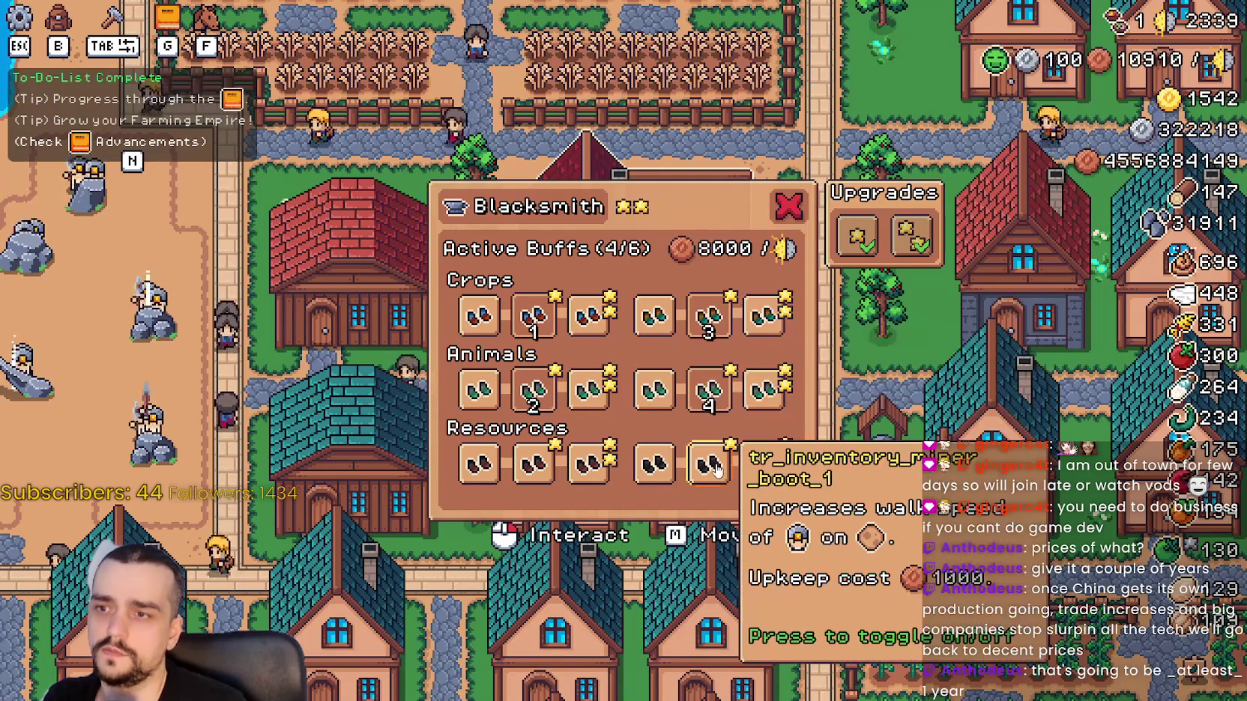
left_click(710, 463)
left_click(534, 463)
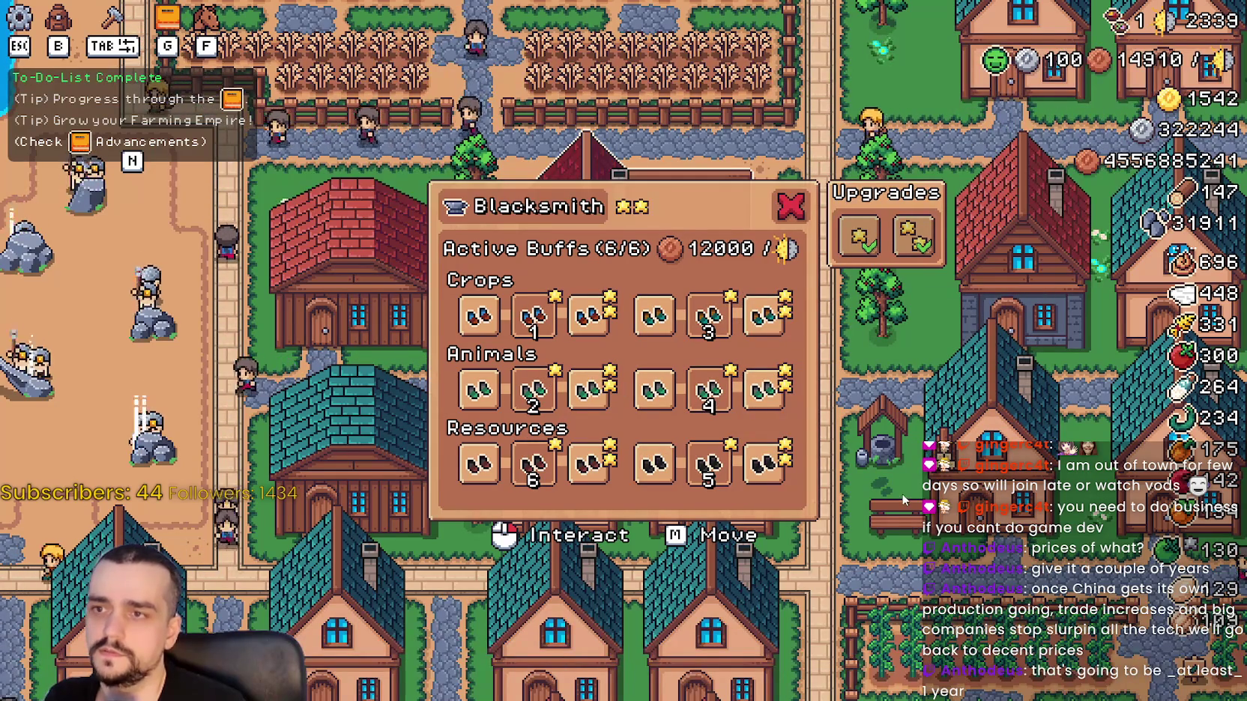
key("Escape")
key("Escape")
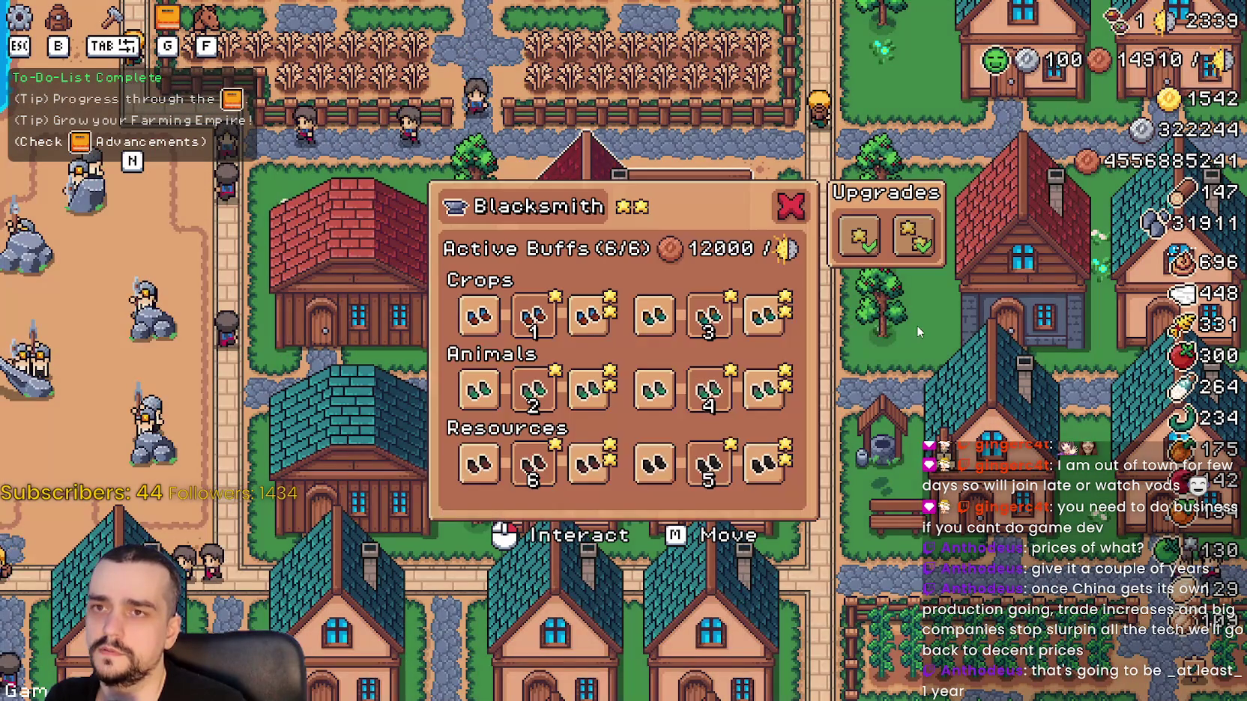
key("alt+F4")
Set a breakpoint on line 50, the active_buffs check in blacksmith_panel.gd.
left_click(918, 341)
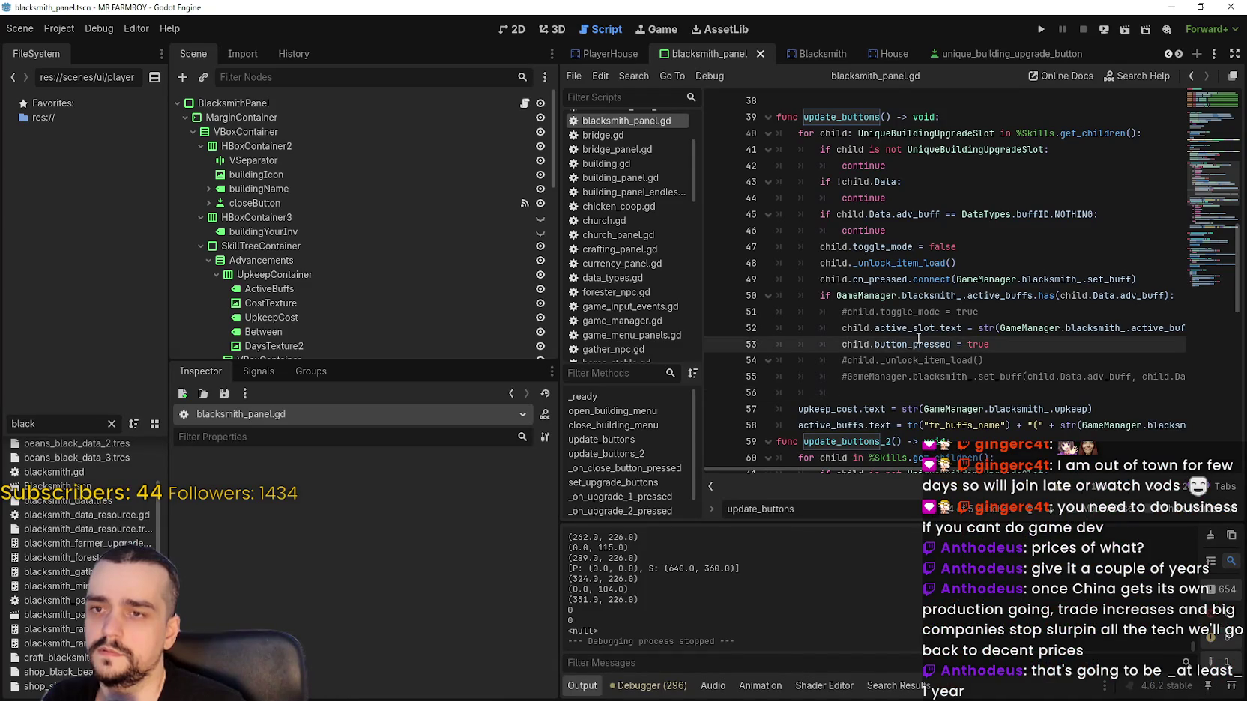
left_click(892, 182)
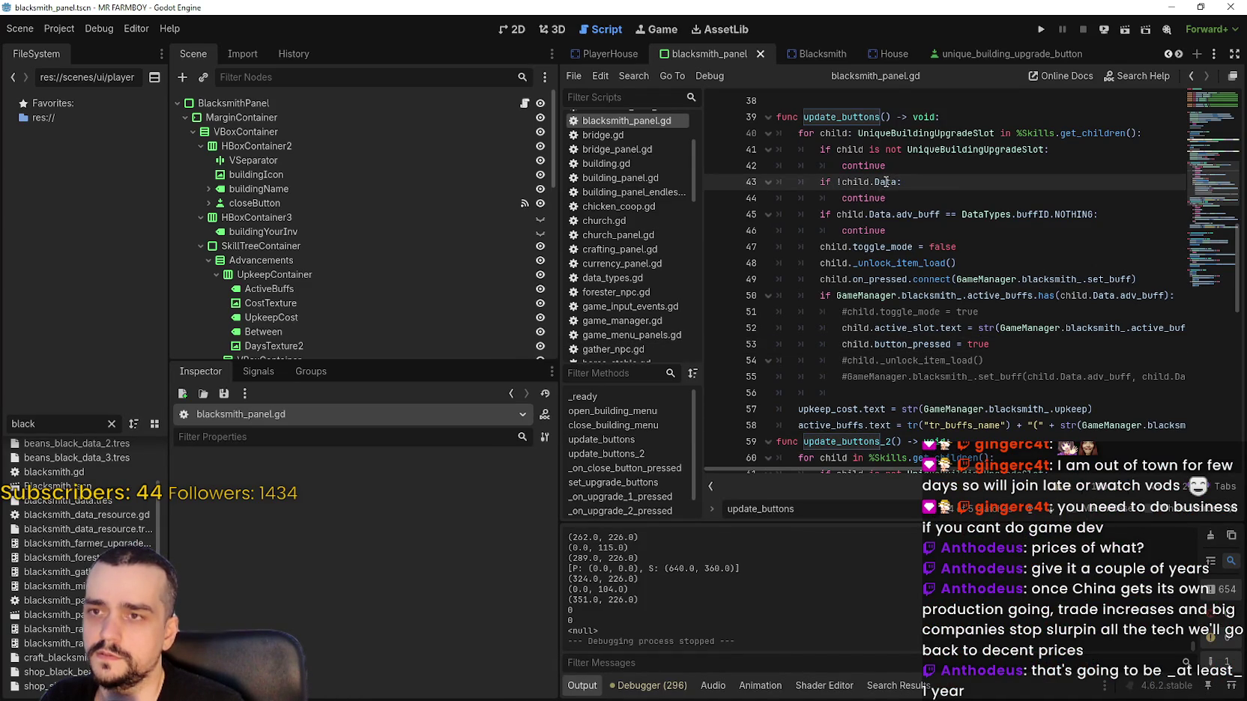
left_click(936, 135)
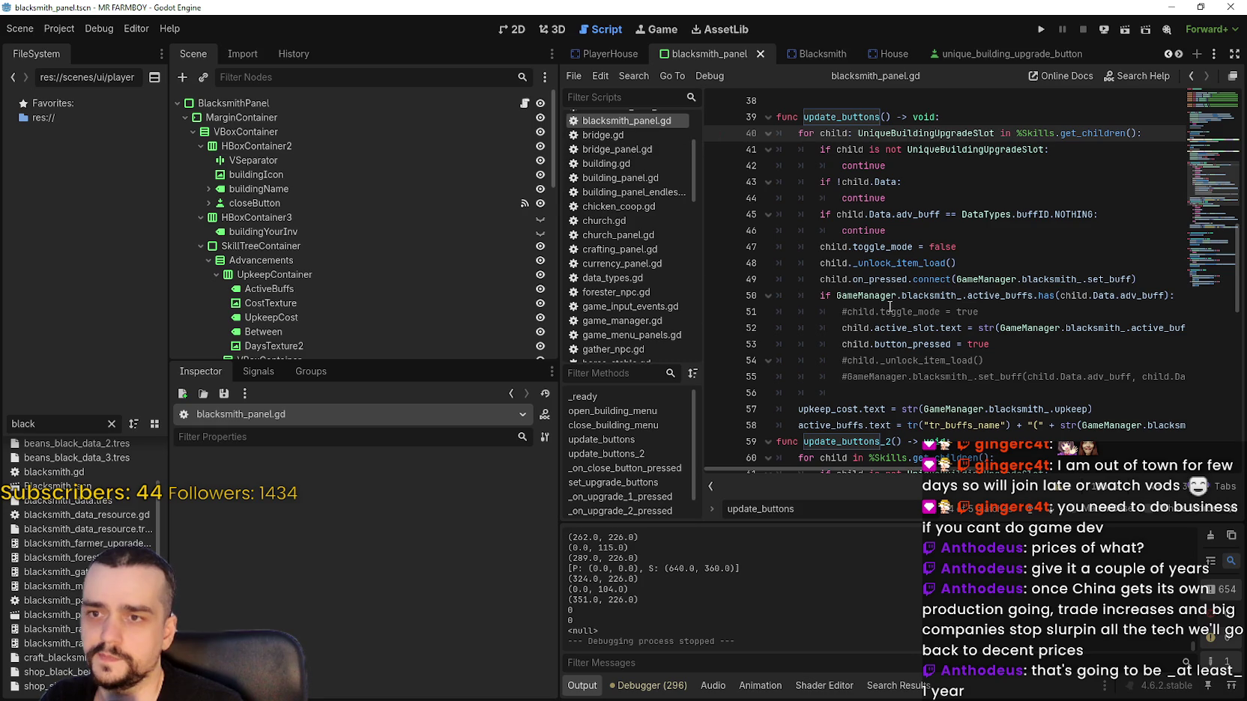
left_click(733, 295)
left_click(716, 297)
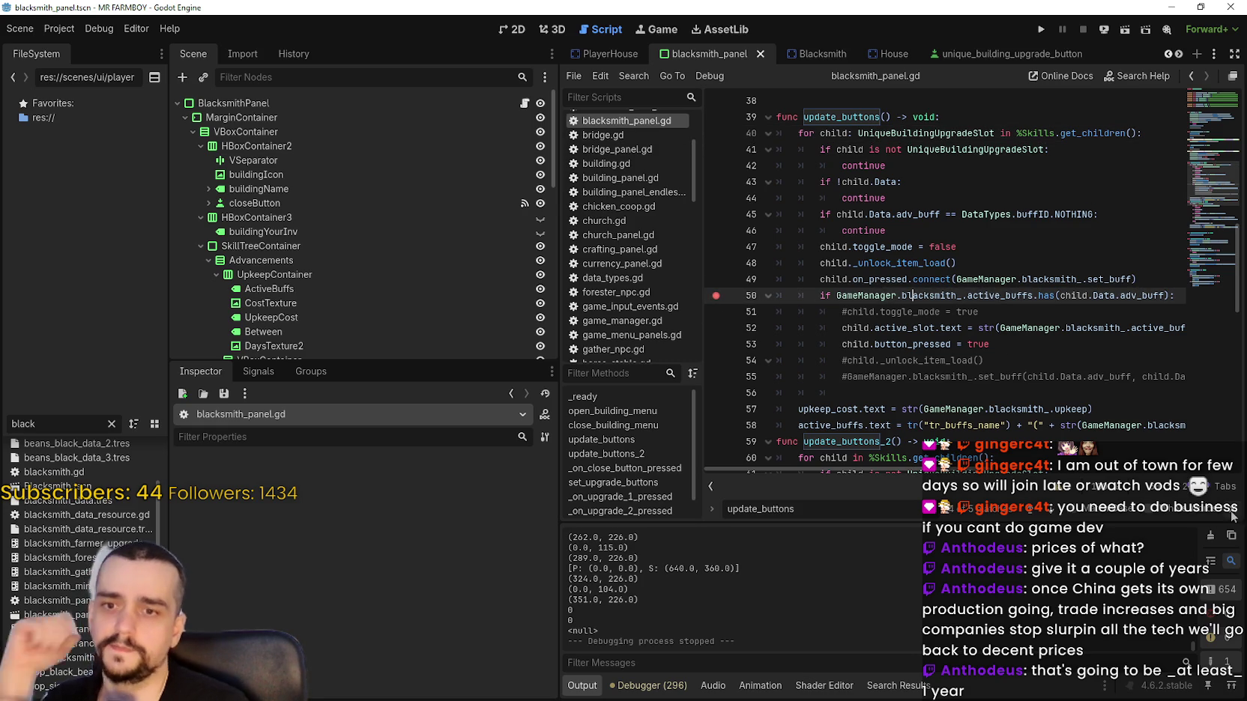
Select the child.Data.adv_buff argument, then open blacksmith_data_resource.gd from the FileSystem dock.
left_click(1097, 326)
left_click_drag(1165, 296, 1079, 295)
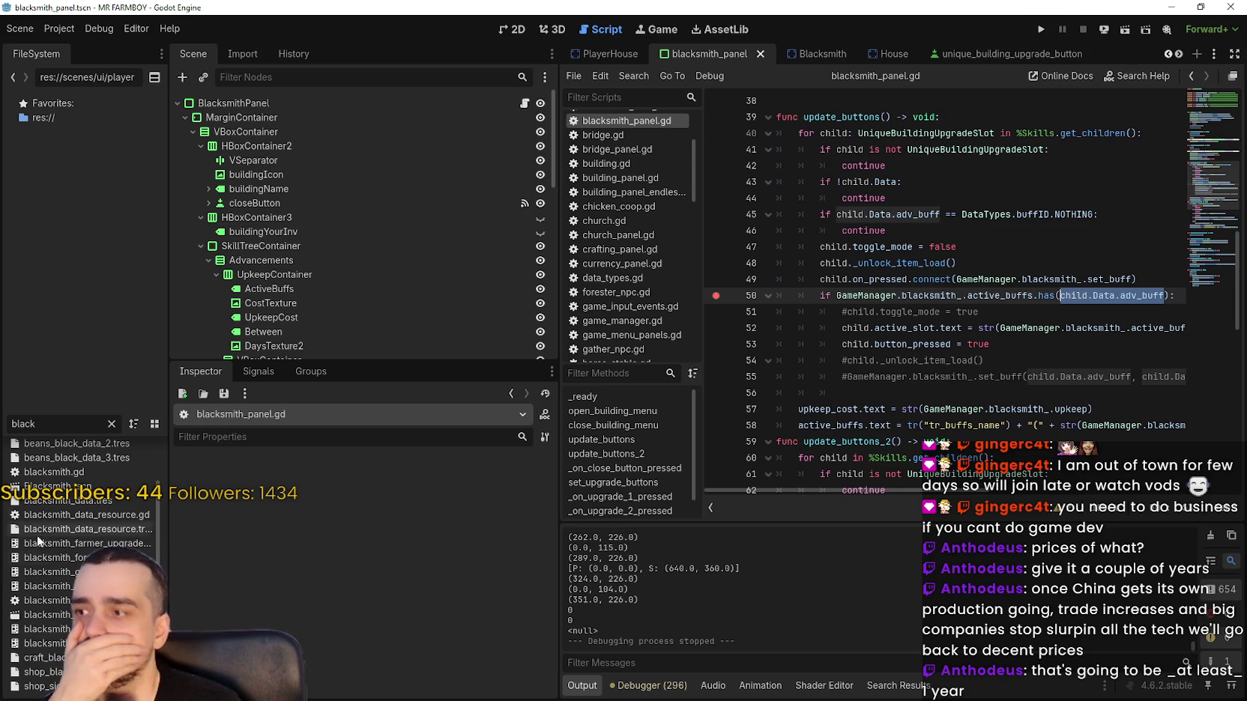
double_click(93, 514)
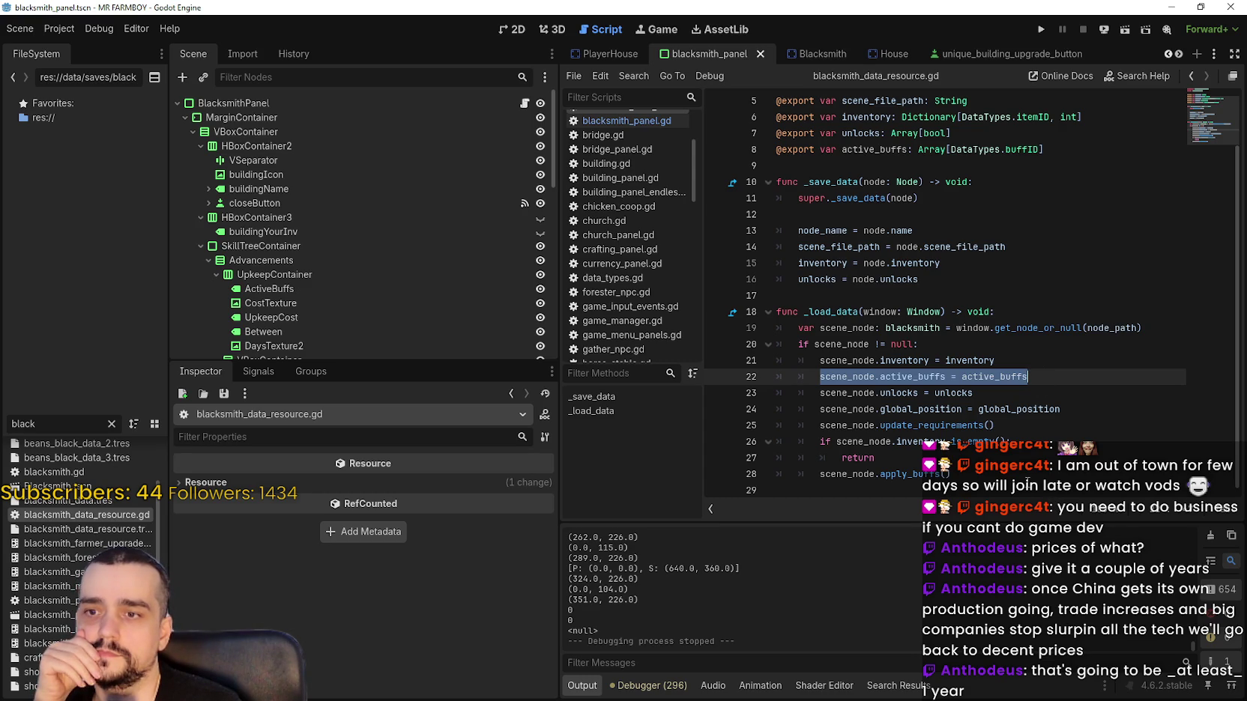
Comment out the apply_buffs block and the inventory assignment in _load_data.
left_click(837, 477)
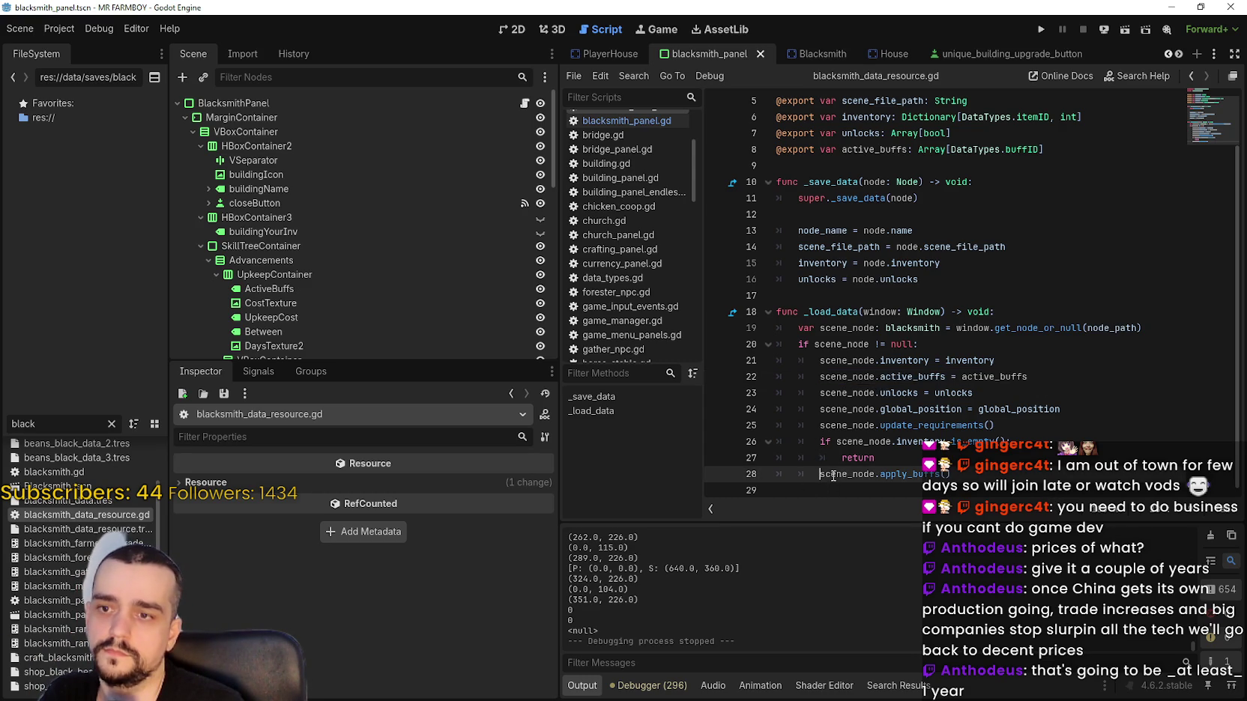
type("#")
left_click_drag(828, 469, 815, 434)
key("ctrl+k")
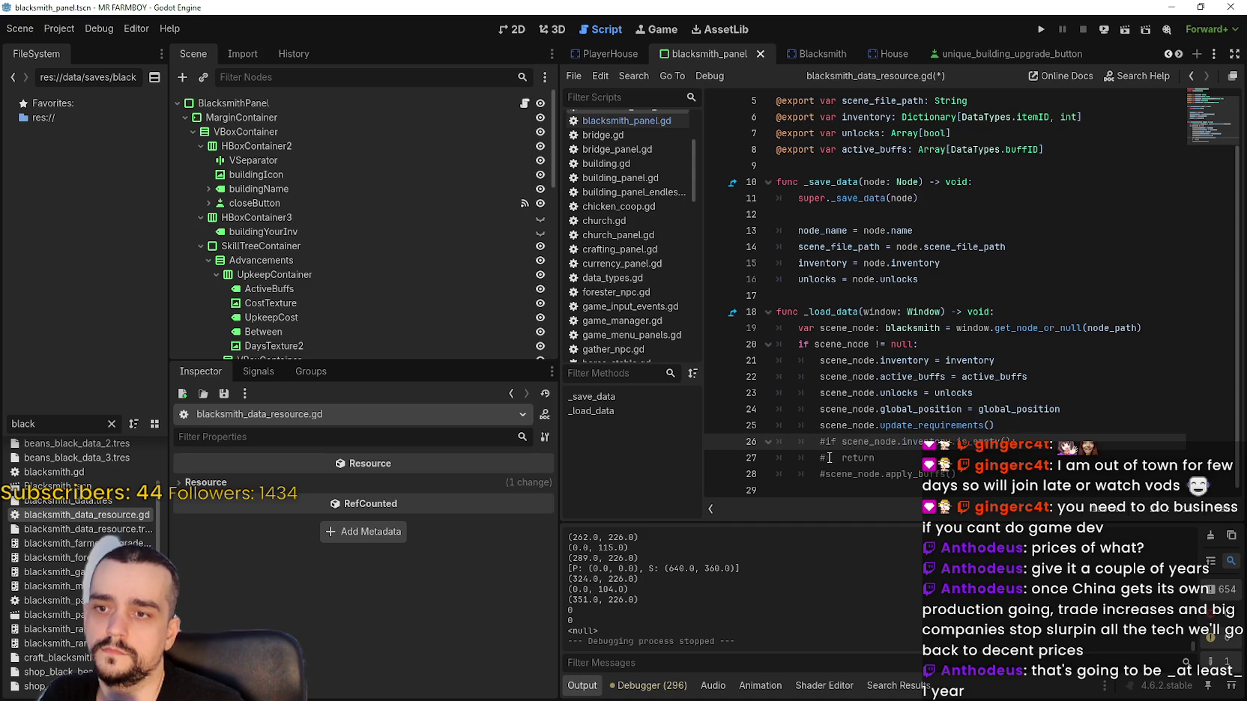
left_click(822, 363)
key("ctrl+k")
scroll(906, 378, "up", 2)
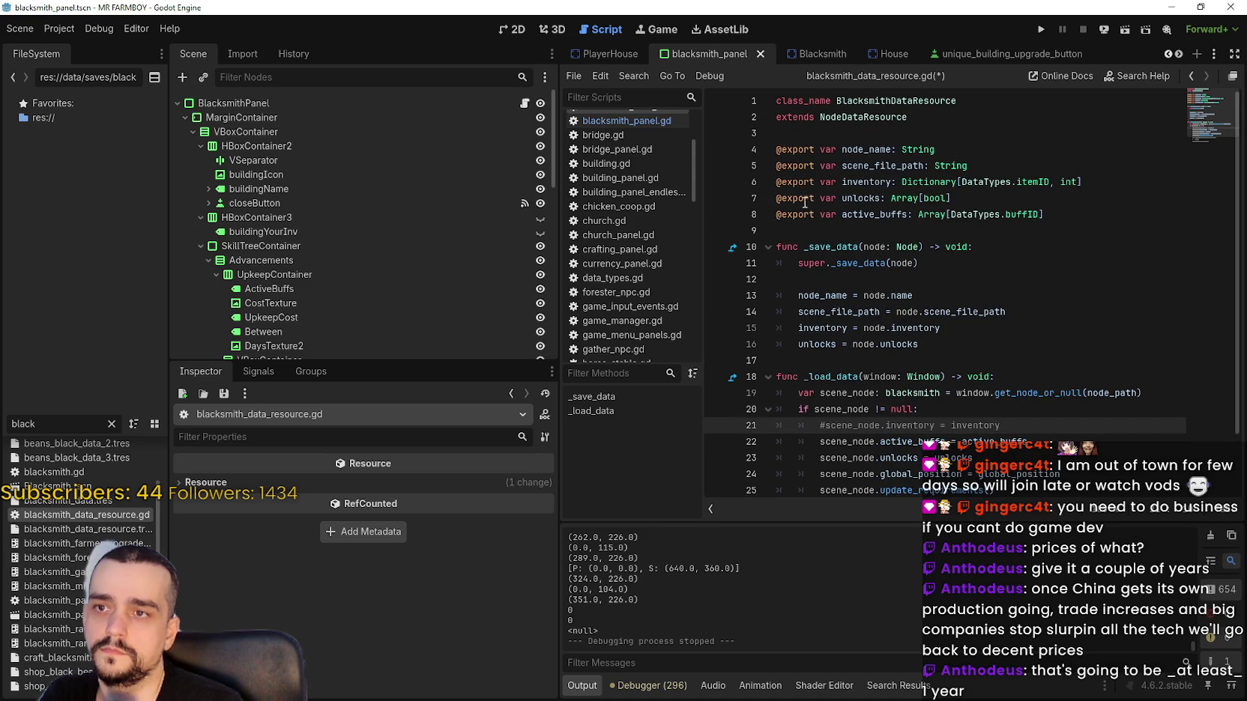
Comment out the inventory export variable and the inventory line in _save_data.
left_click(779, 182)
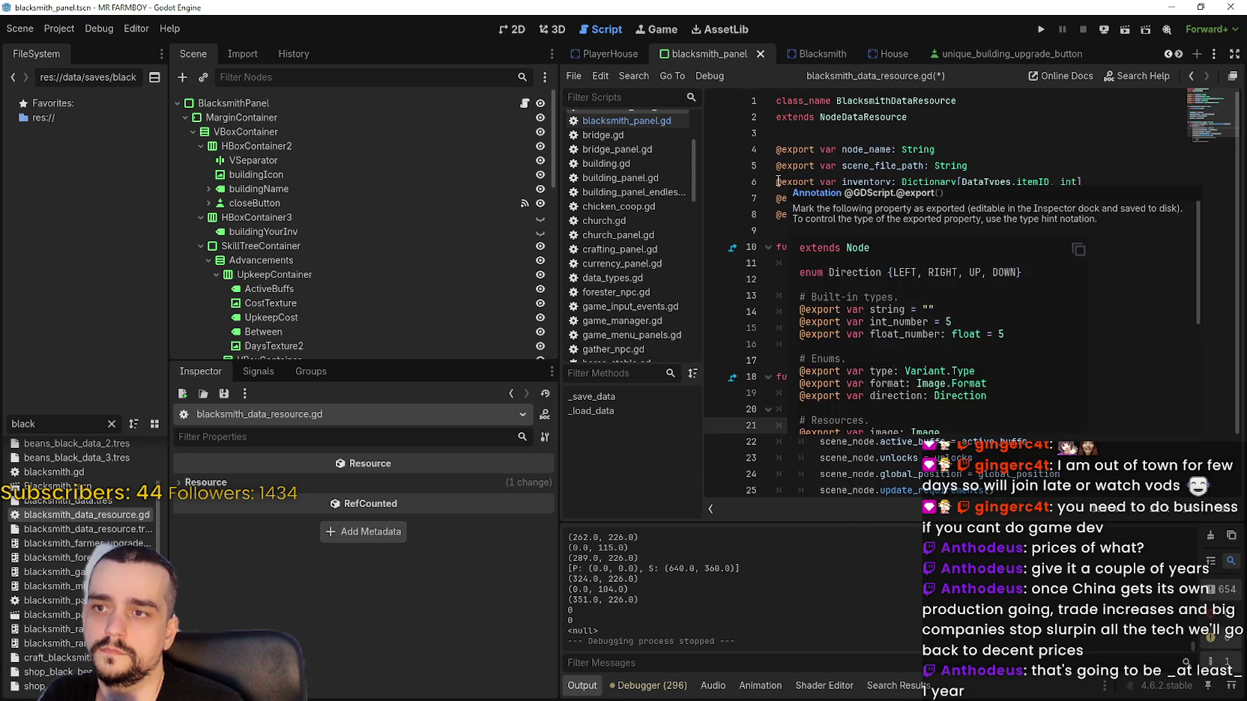
key("ctrl+k")
left_click(985, 226)
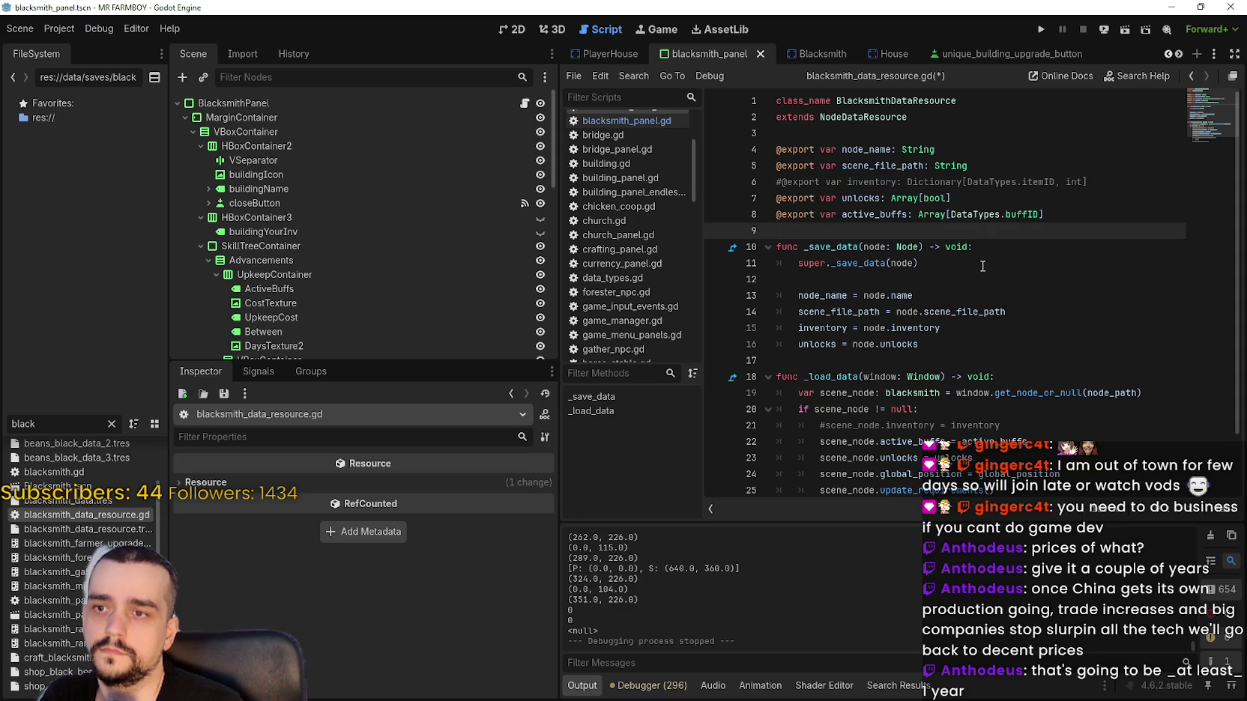
left_click(850, 324)
key("ctrl+k")
left_click(837, 344)
left_click(1020, 324)
left_click(1049, 246)
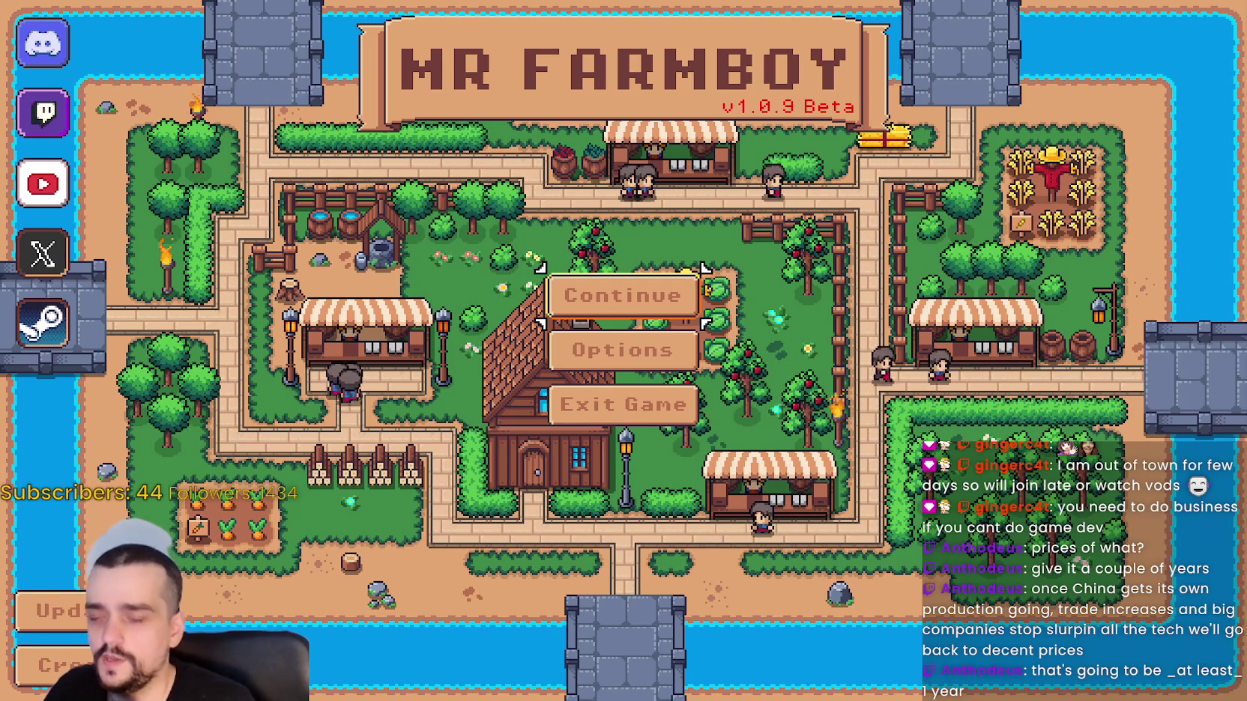
Load Save 1 from the saved games list, halting at the line-50 breakpoint.
left_click(662, 294)
left_click(569, 244)
left_click(541, 260)
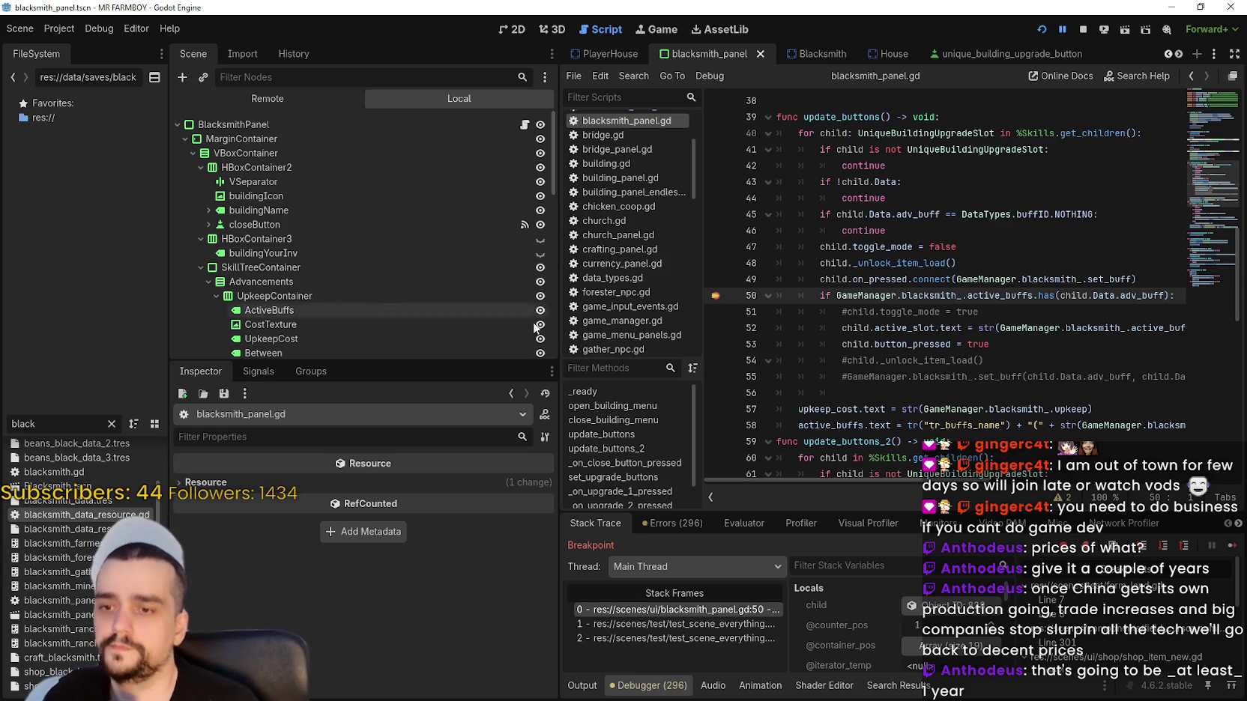
scroll(965, 663, "down", 3)
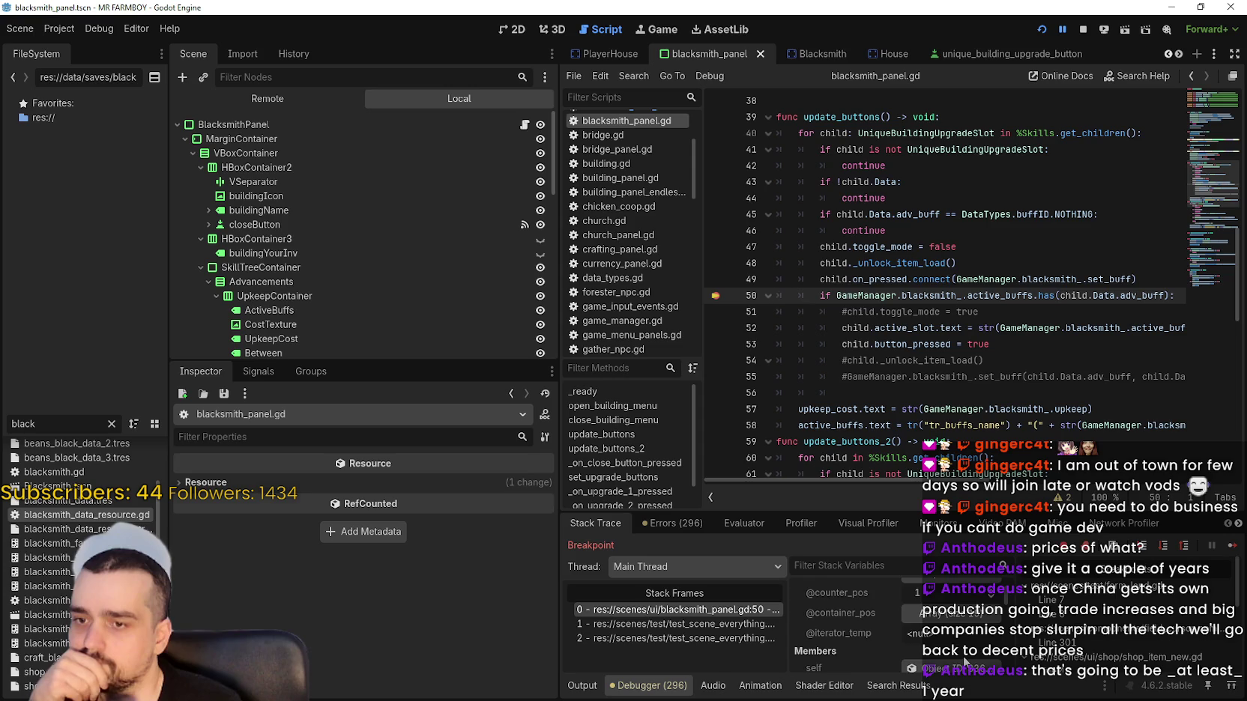
scroll(948, 639, "up", 3)
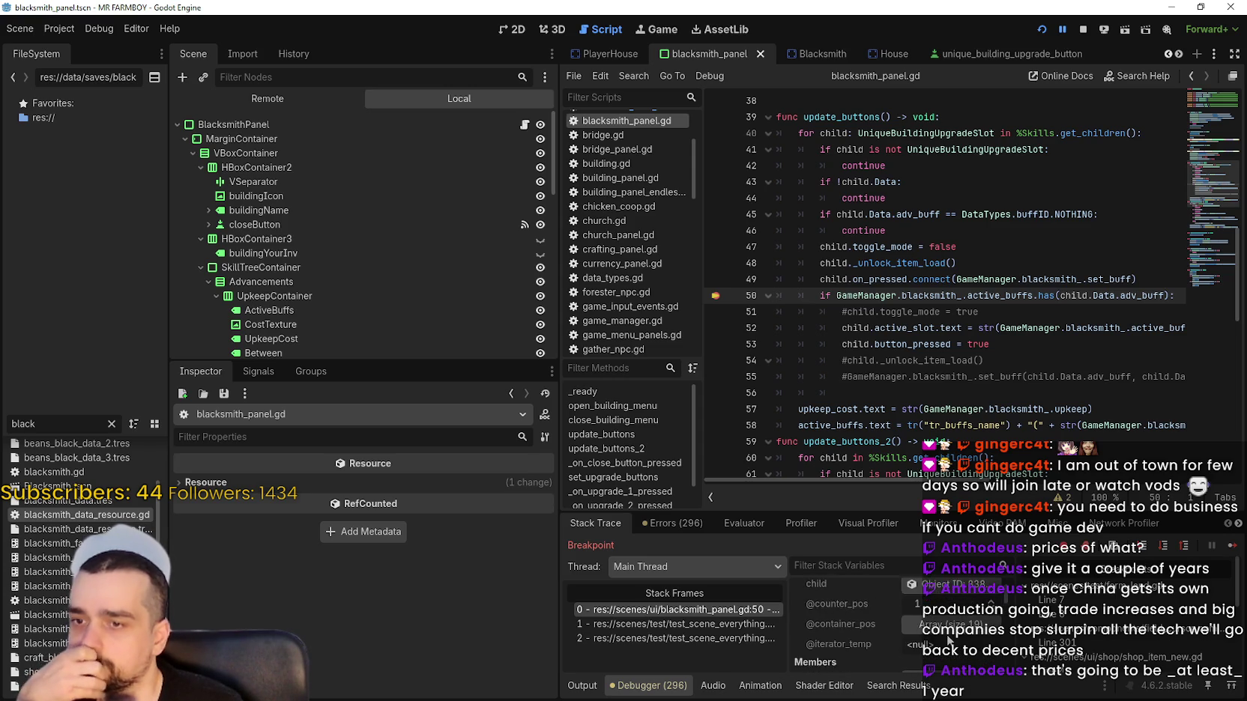
left_click(957, 649)
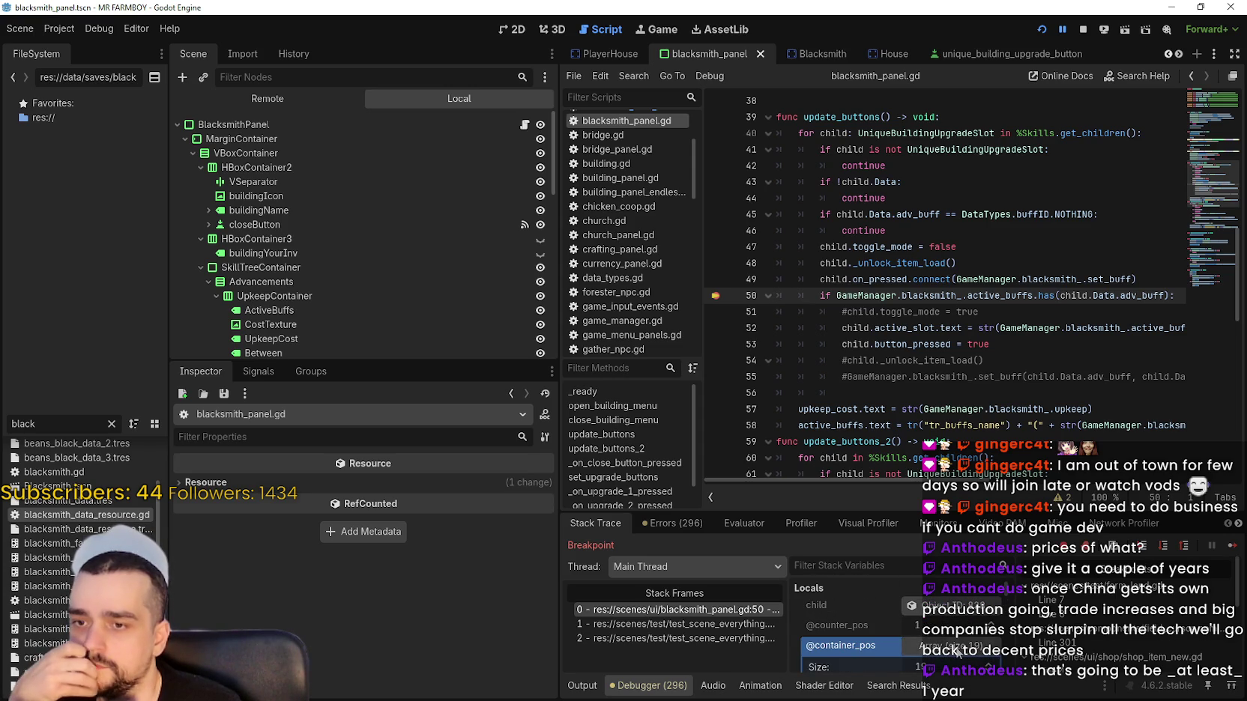
left_click(956, 646)
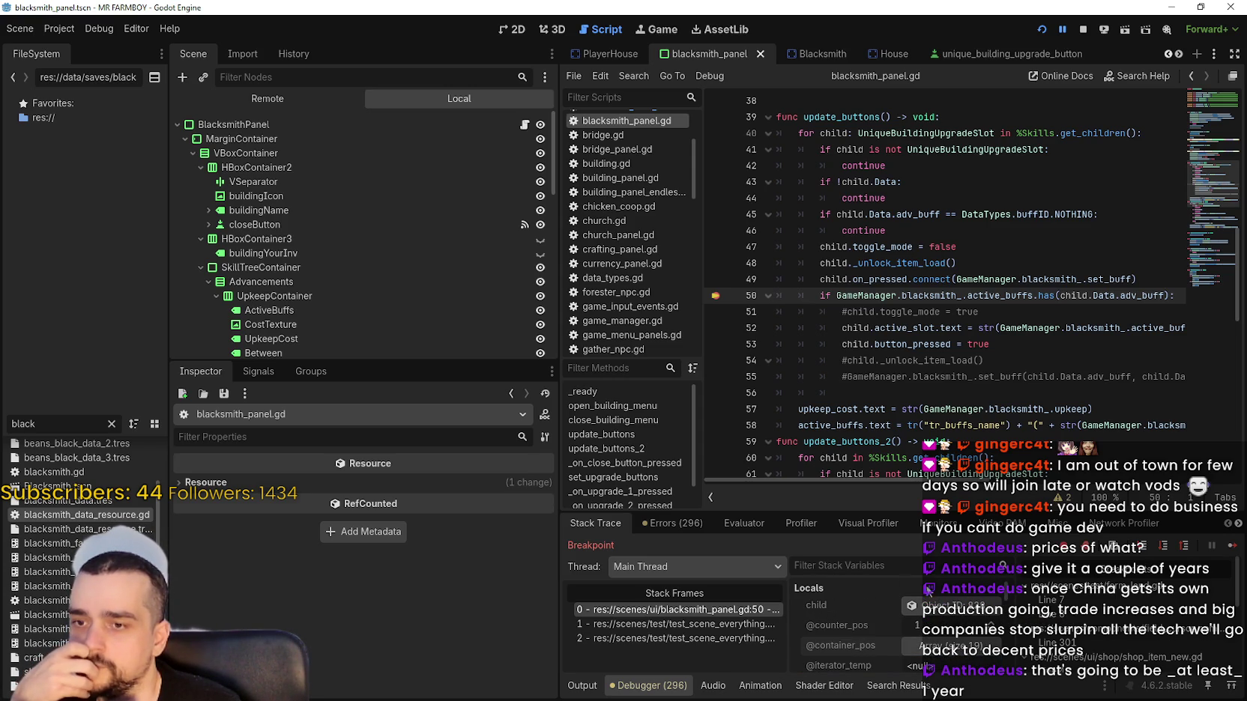
scroll(912, 592, "down", 5)
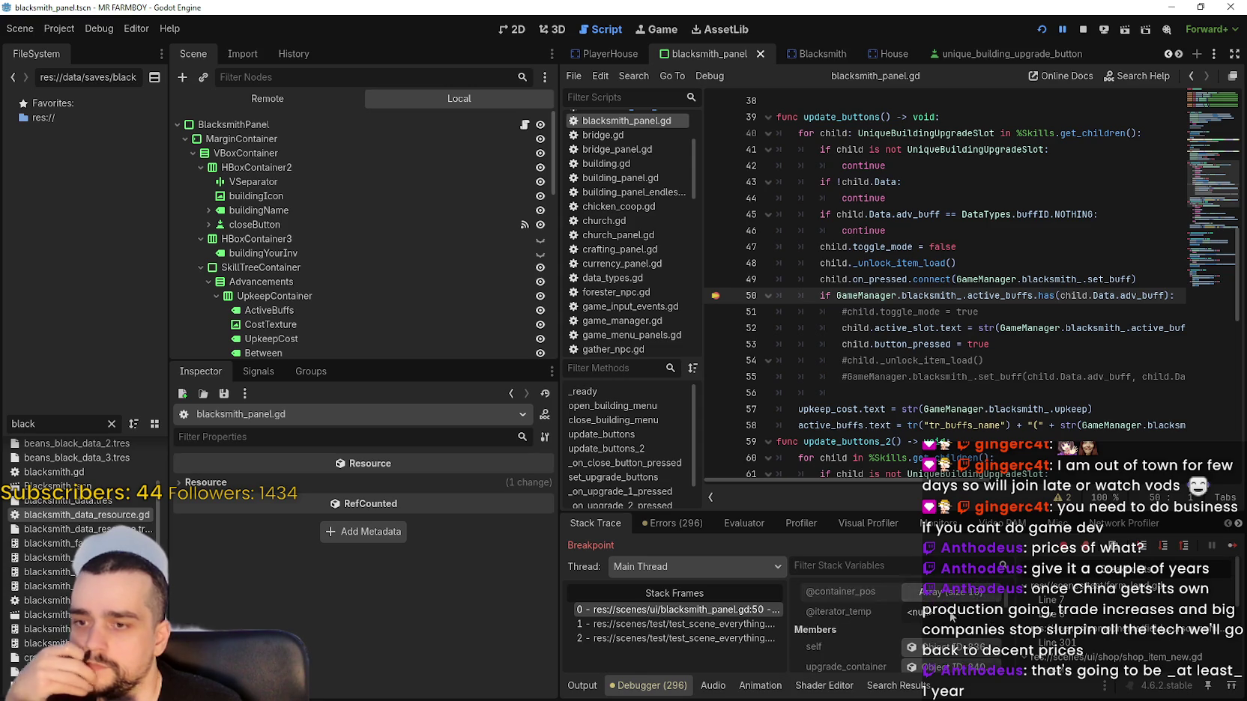
scroll(1021, 620, "down", 10)
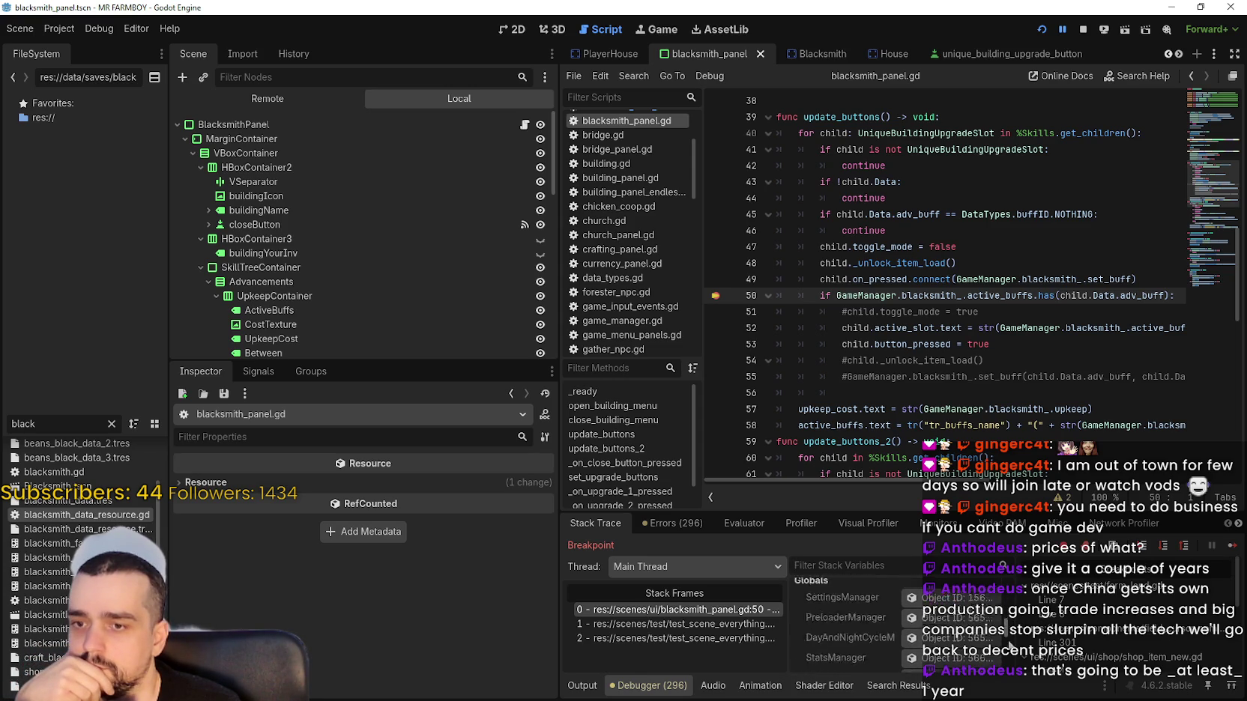
scroll(847, 622, "down", 2)
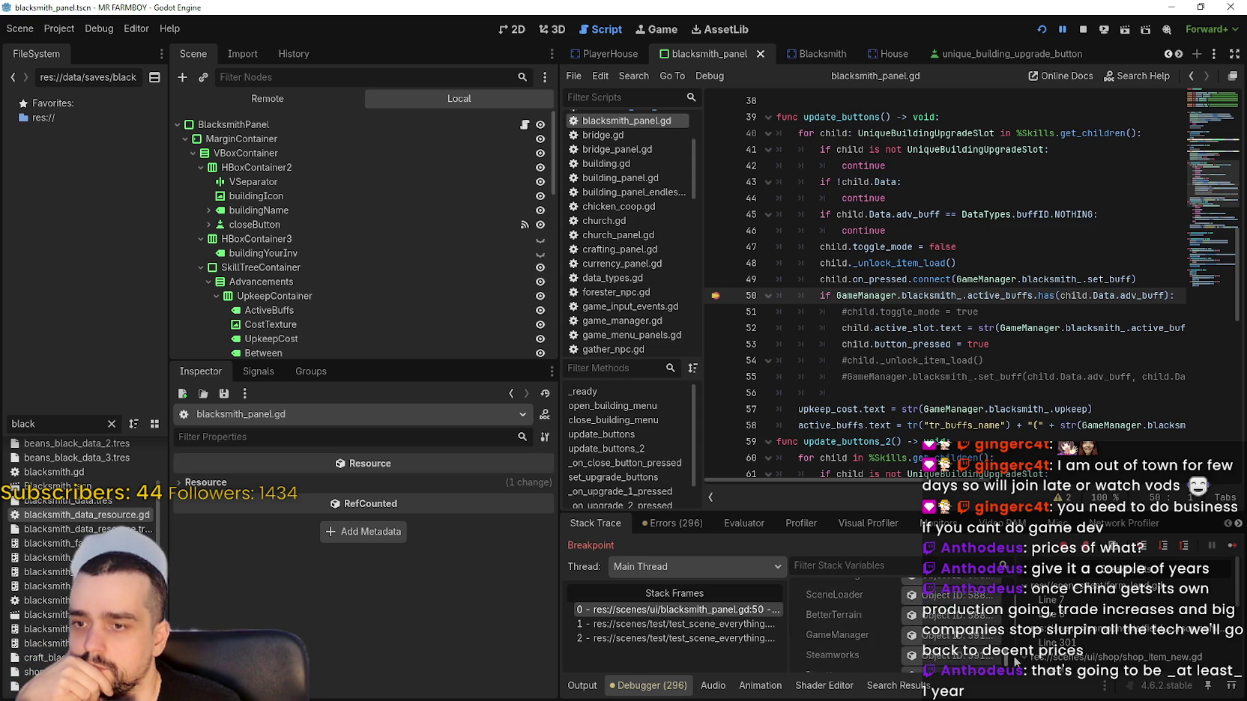
left_click(837, 620)
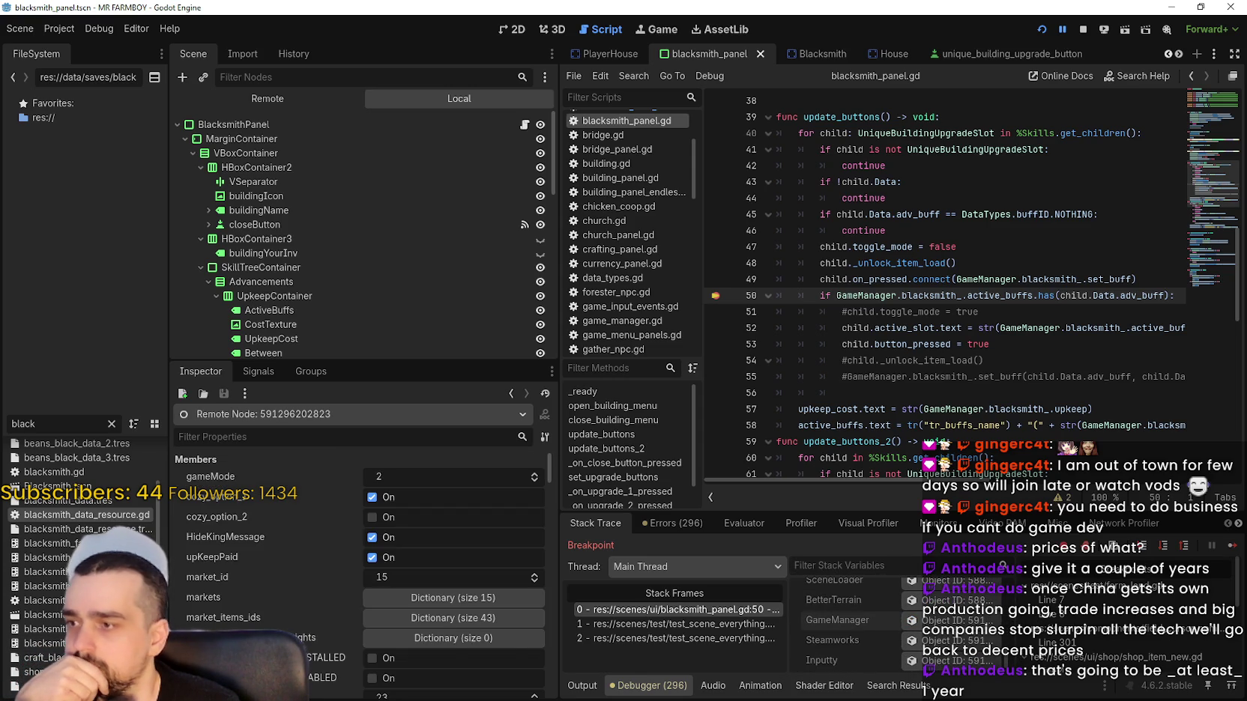
scroll(315, 646, "down", 2)
scroll(309, 570, "down", 8)
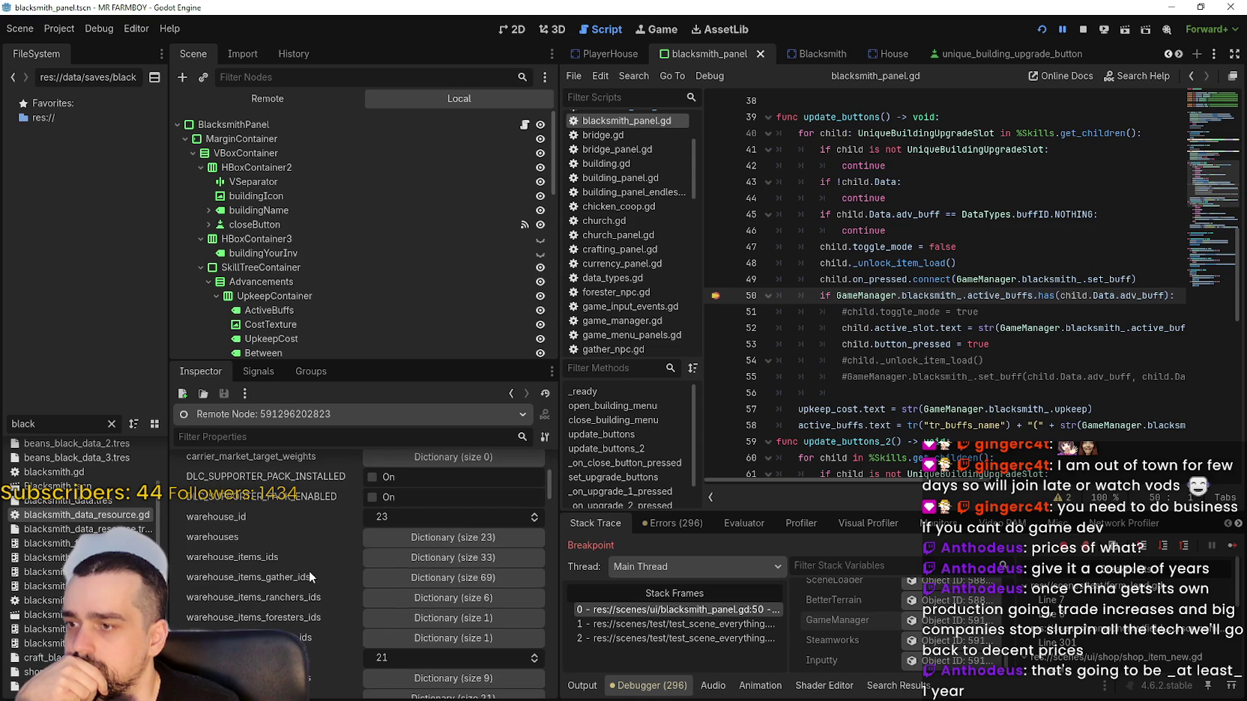
scroll(352, 645, "down", 2)
scroll(341, 633, "down", 10)
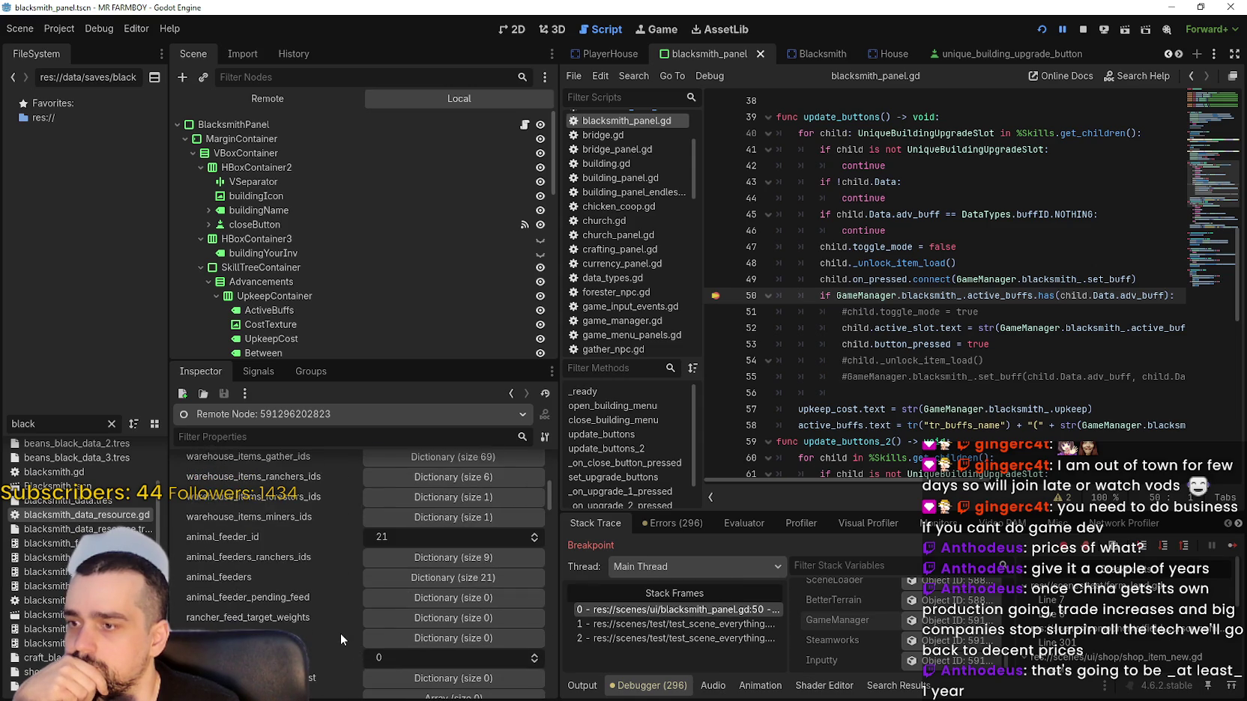
Filter the remote properties by 'black' and inspect the blacksmith object's blacksmith_buffs dictionary.
left_click(304, 432)
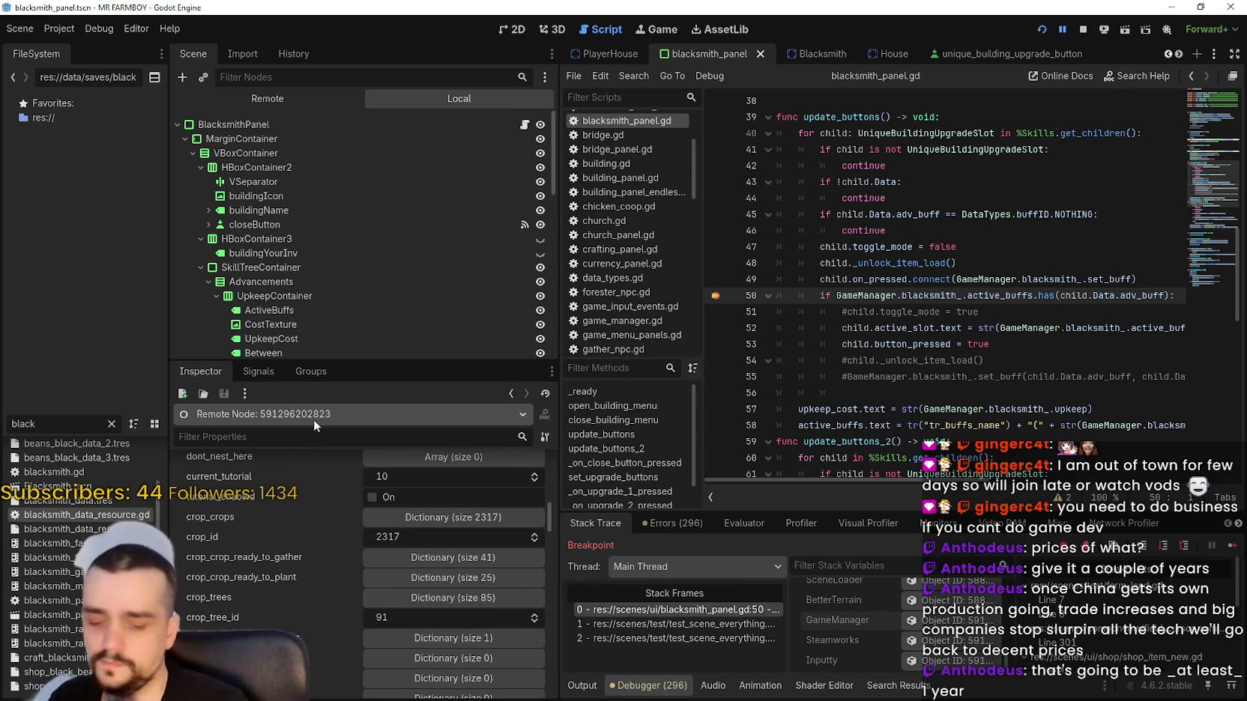
type("black")
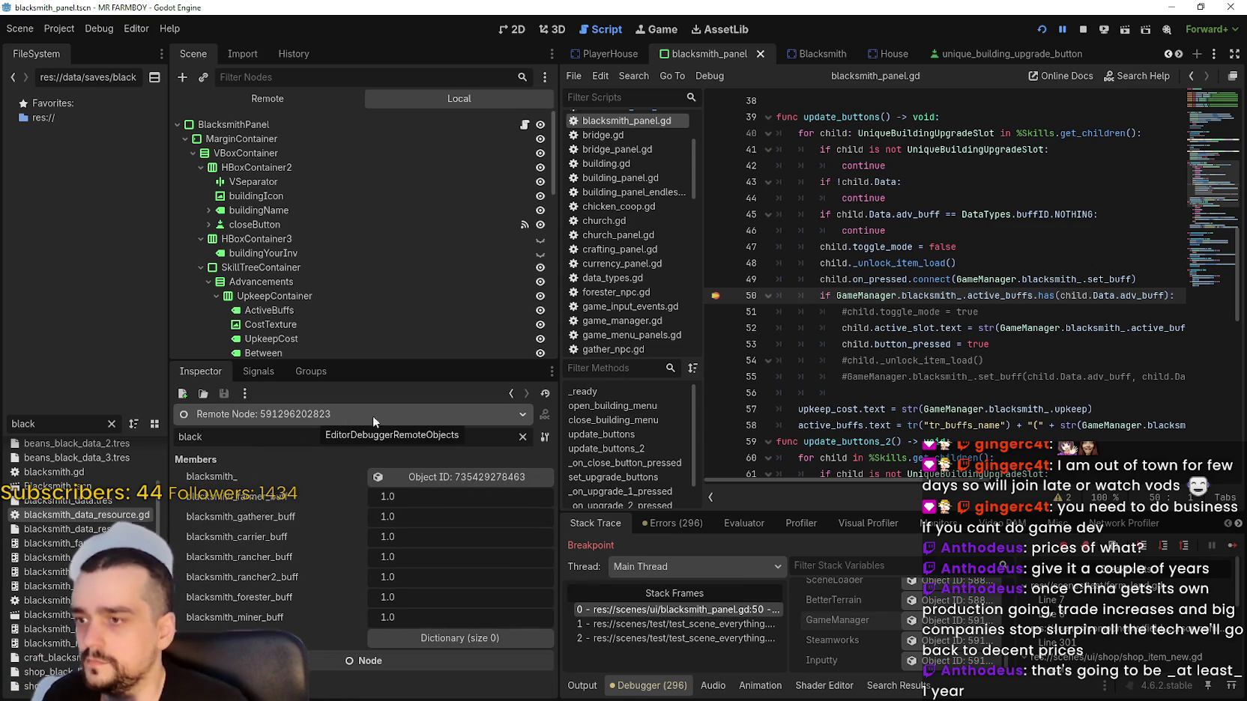
left_click(437, 478)
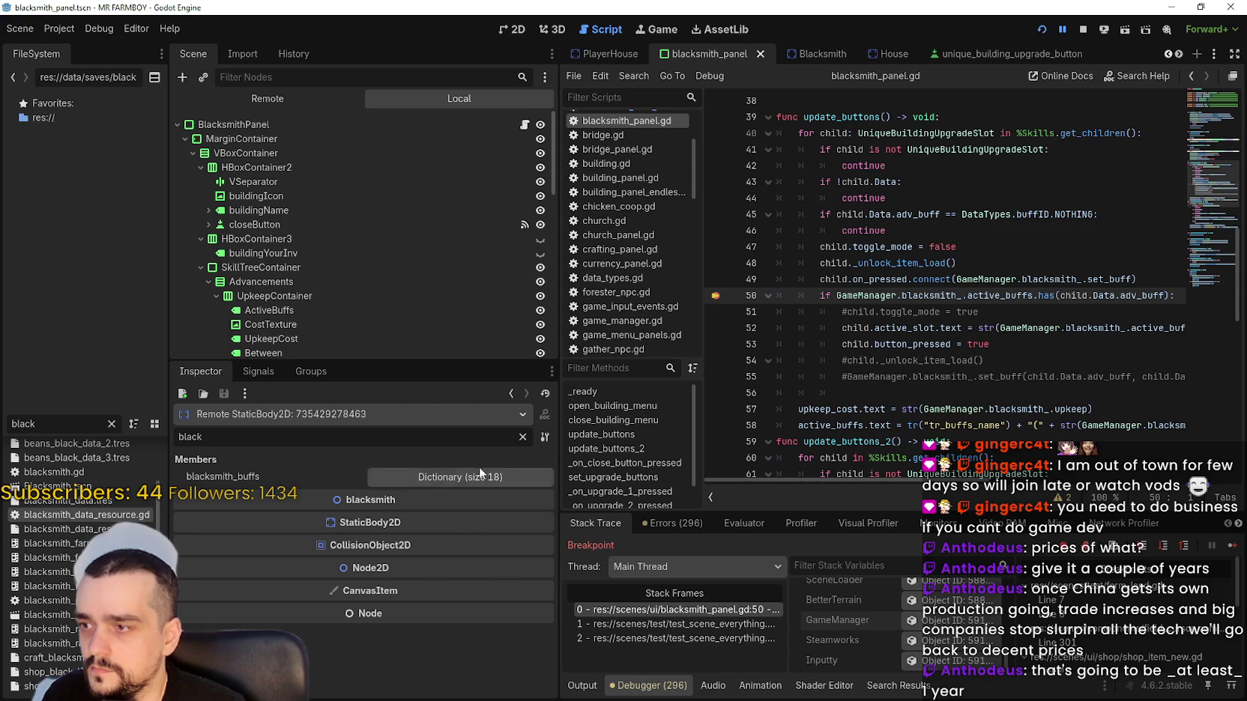
left_click(507, 474)
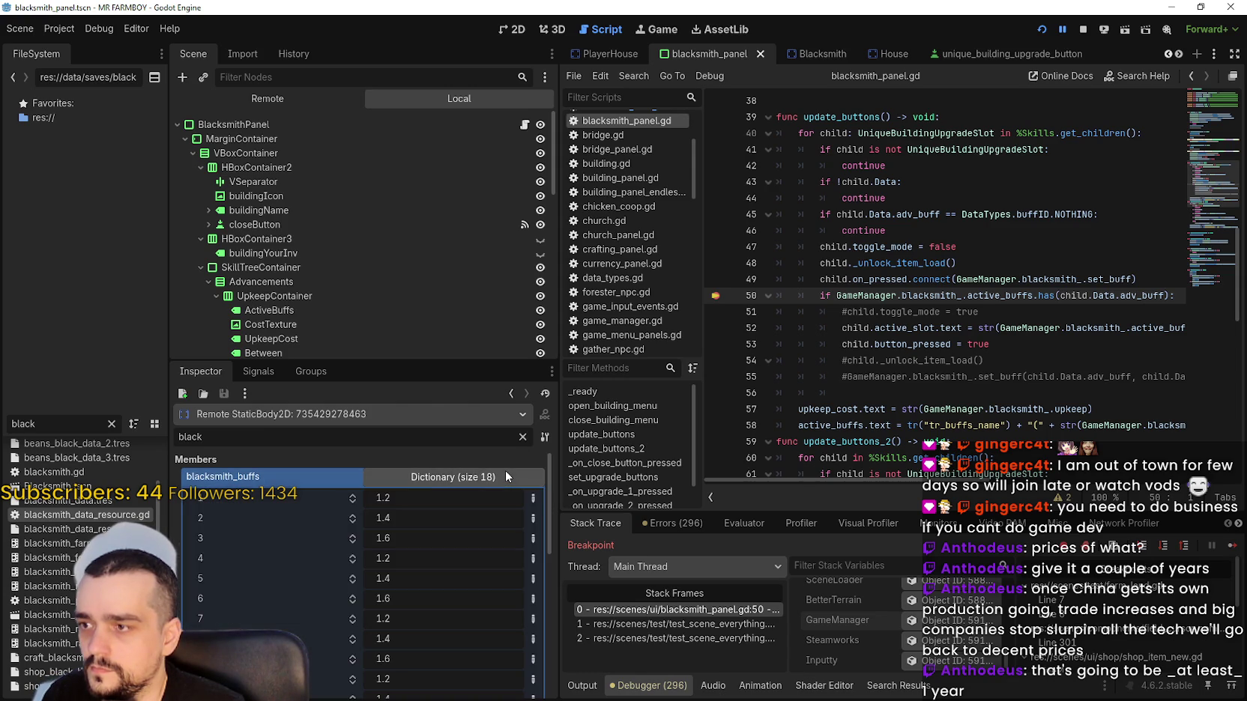
left_click(505, 471)
left_click(521, 438)
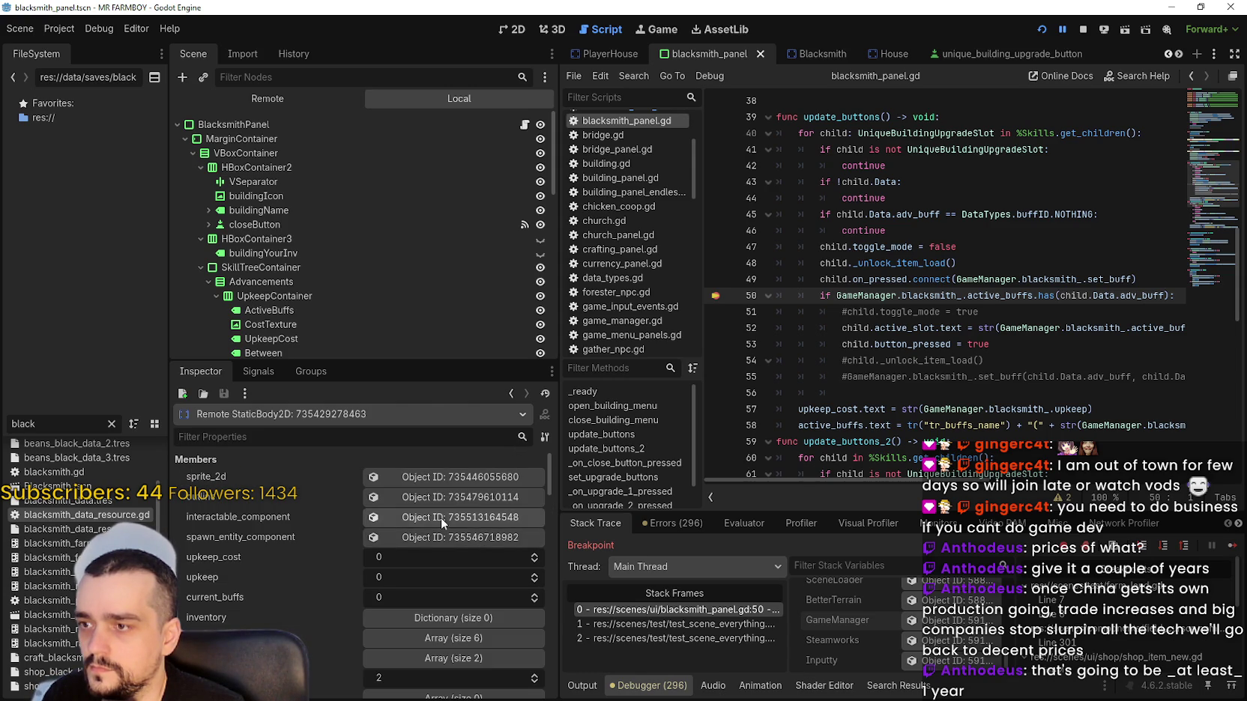
Expand the blacksmith's active_buffs array, showing it empty (size 0).
scroll(277, 621, "down", 2)
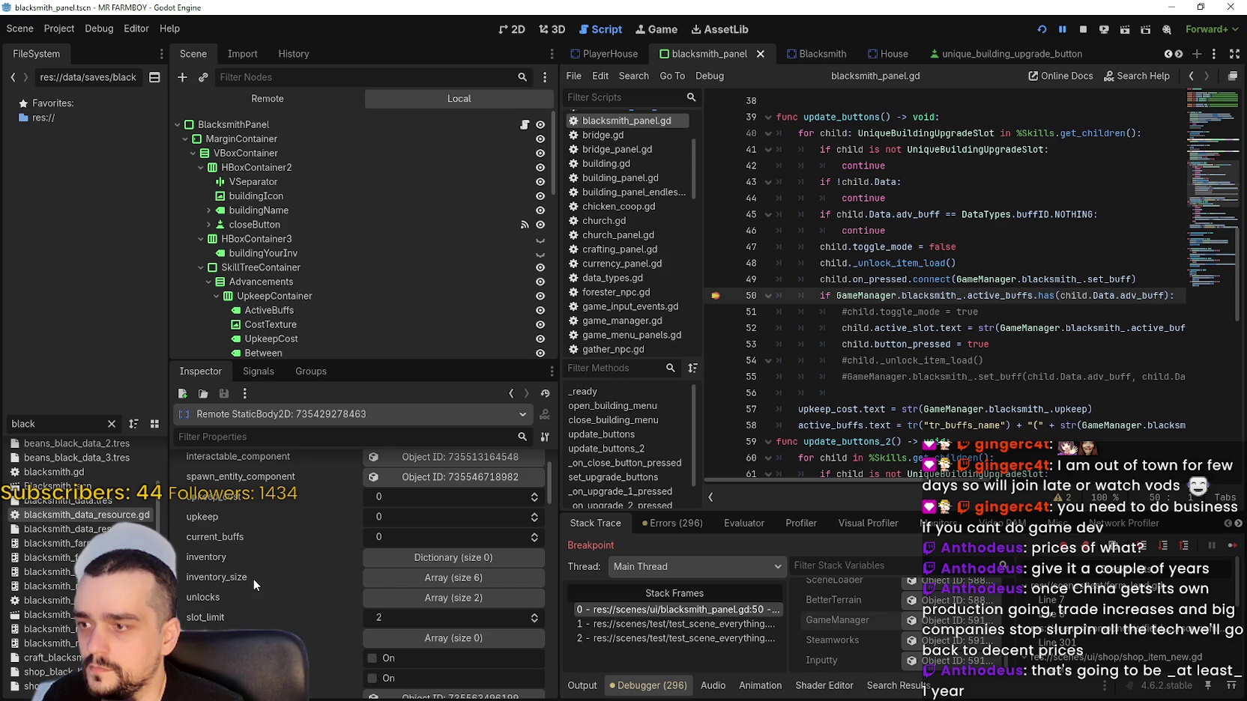
scroll(267, 553, "down", 1)
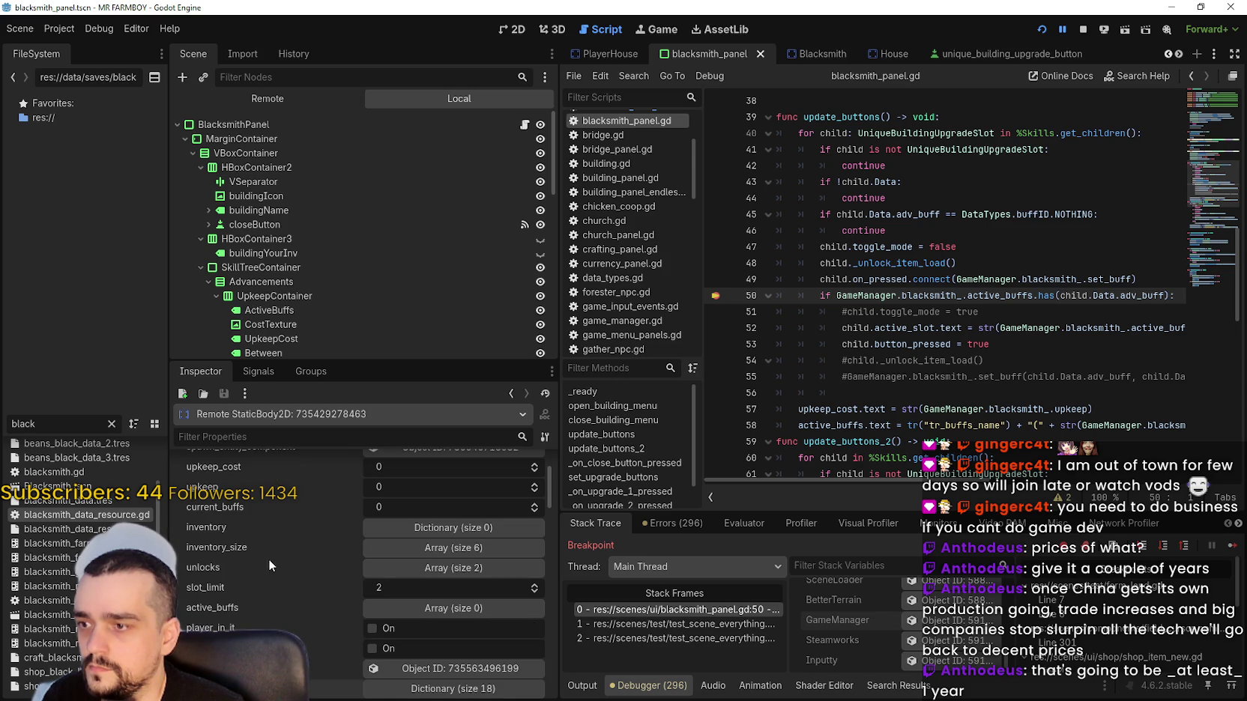
scroll(258, 597, "down", 2)
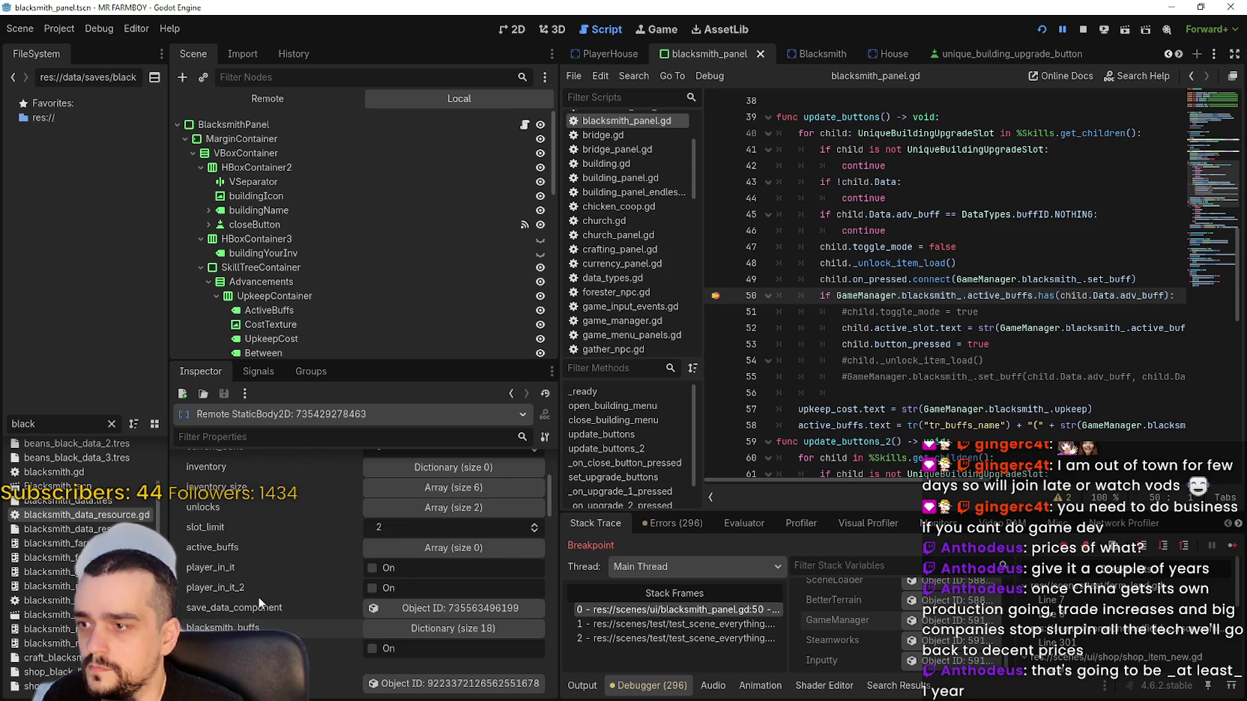
scroll(258, 597, "down", 2)
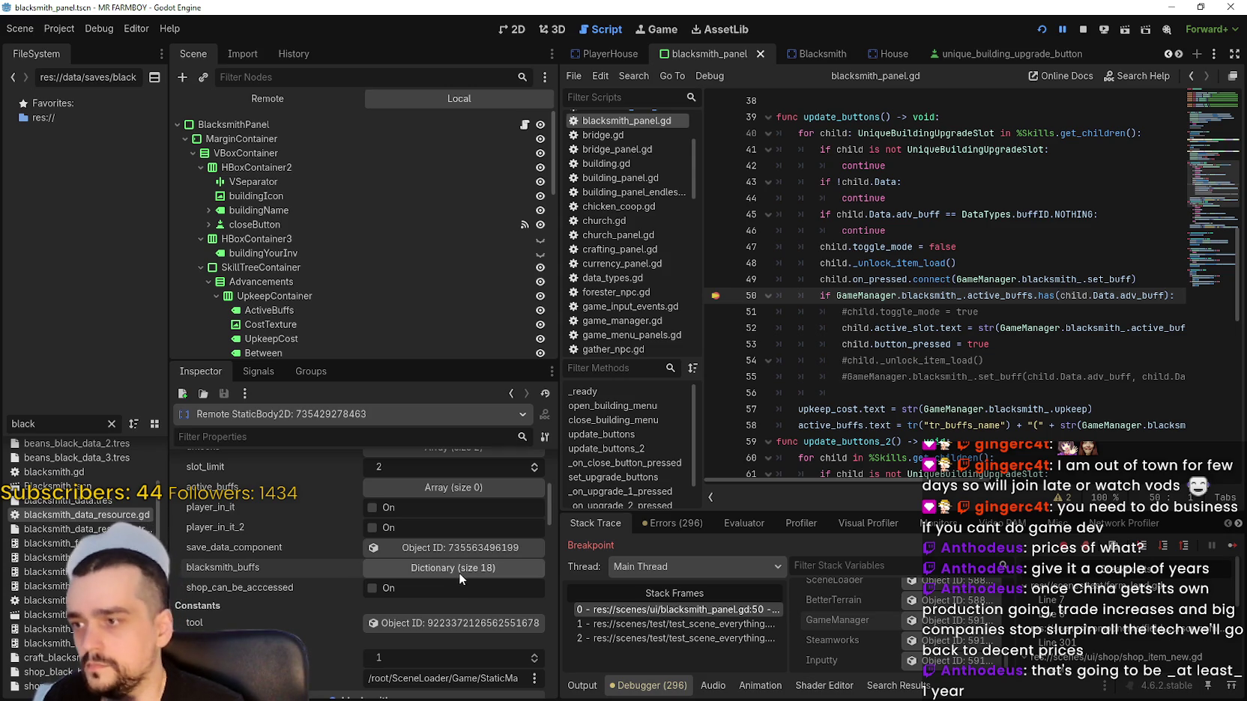
left_click(464, 492)
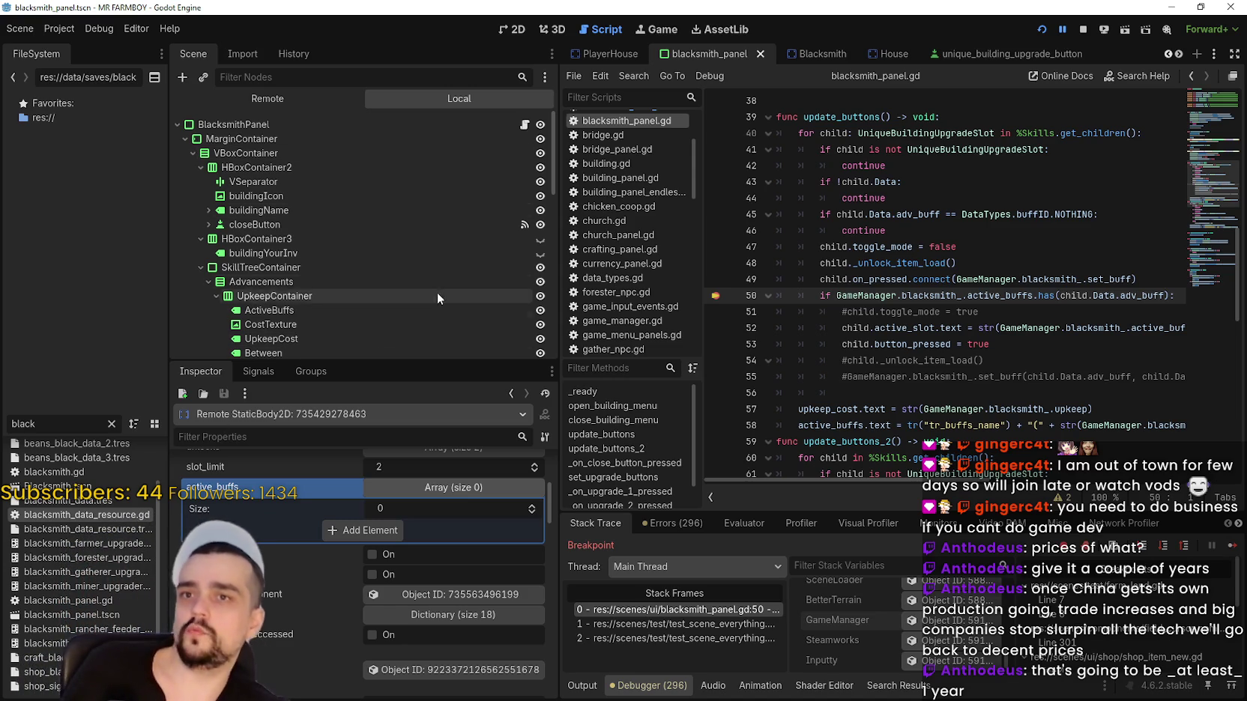
Resume the game past the line-50 breakpoint.
left_click(1230, 547)
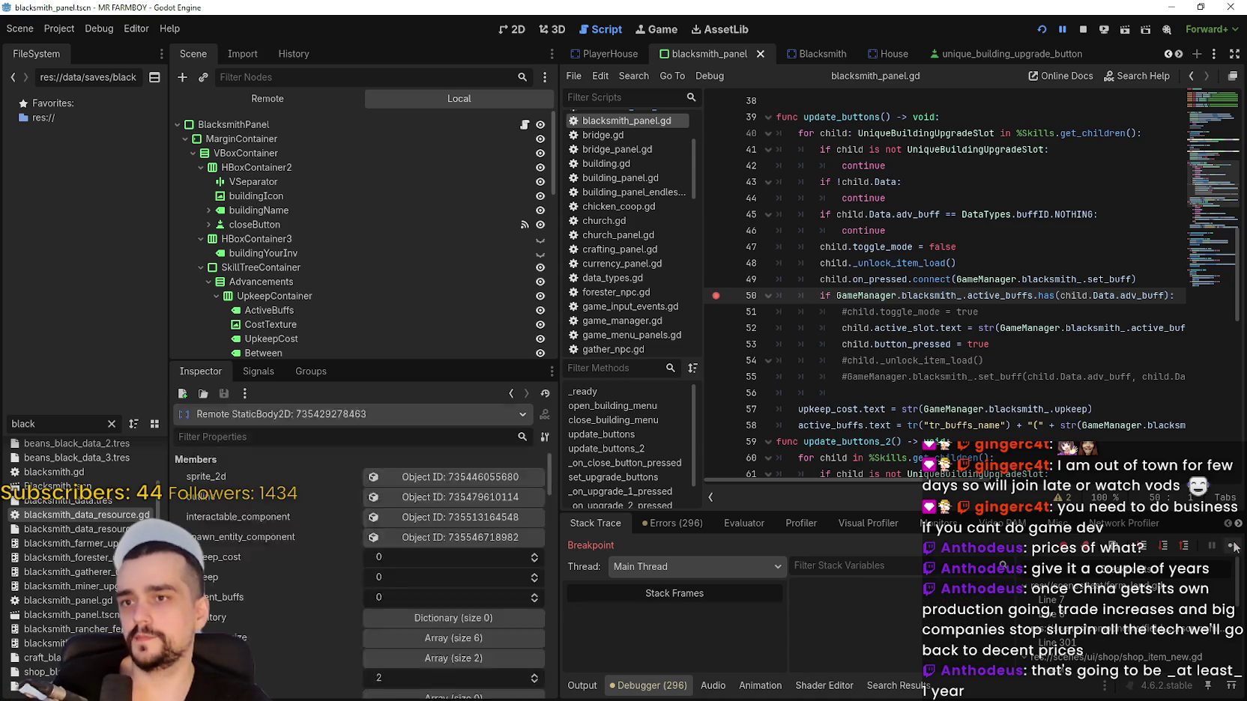
left_click(716, 279)
key("F12")
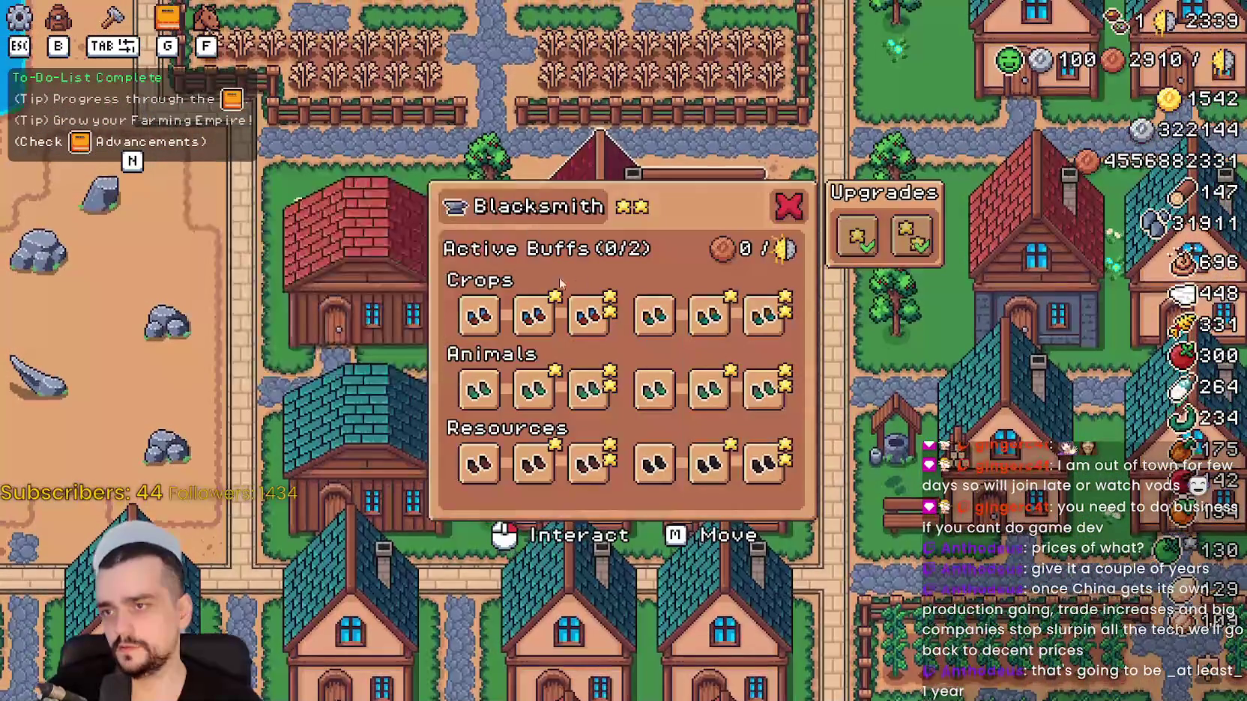
Activate six boot buffs across the Crops, Animals and Resources rows.
left_click(589, 315)
left_click(588, 392)
left_click(589, 464)
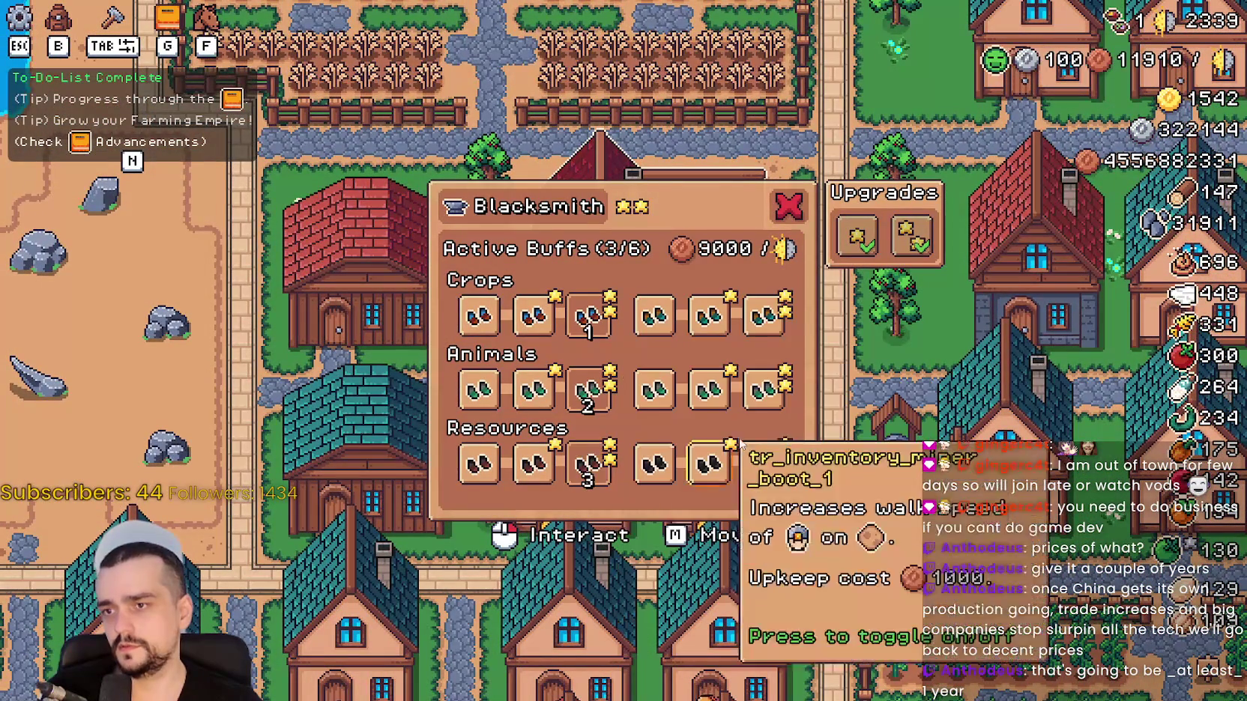
left_click(764, 315)
left_click(764, 390)
left_click(764, 464)
Close the Blacksmith panel and quit the game back to the editor.
key("Escape")
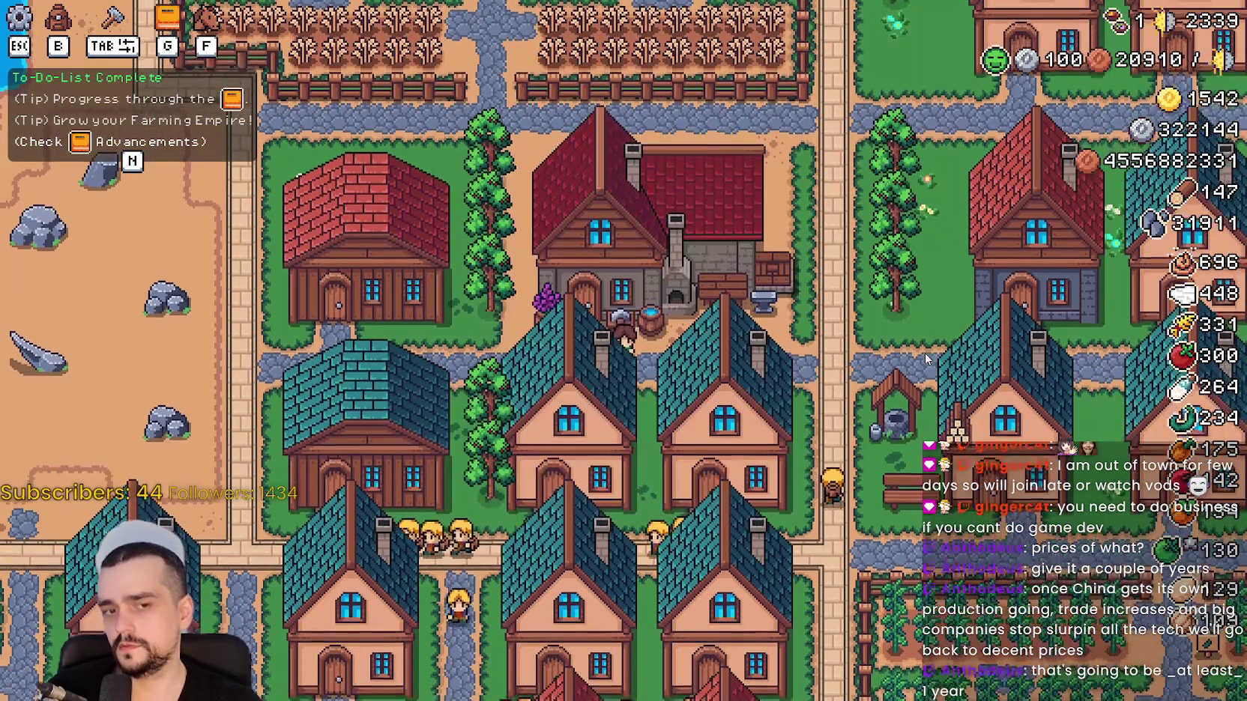
key("Escape")
key("Escape")
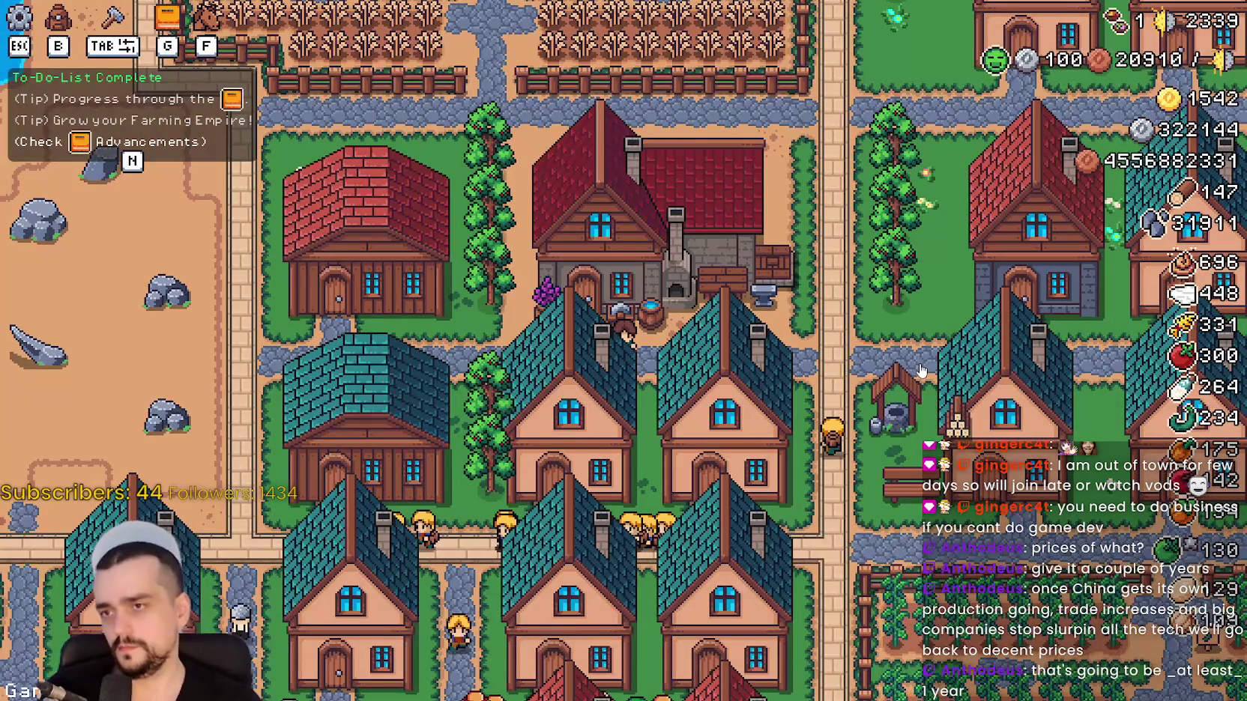
key("F8")
left_click(870, 313)
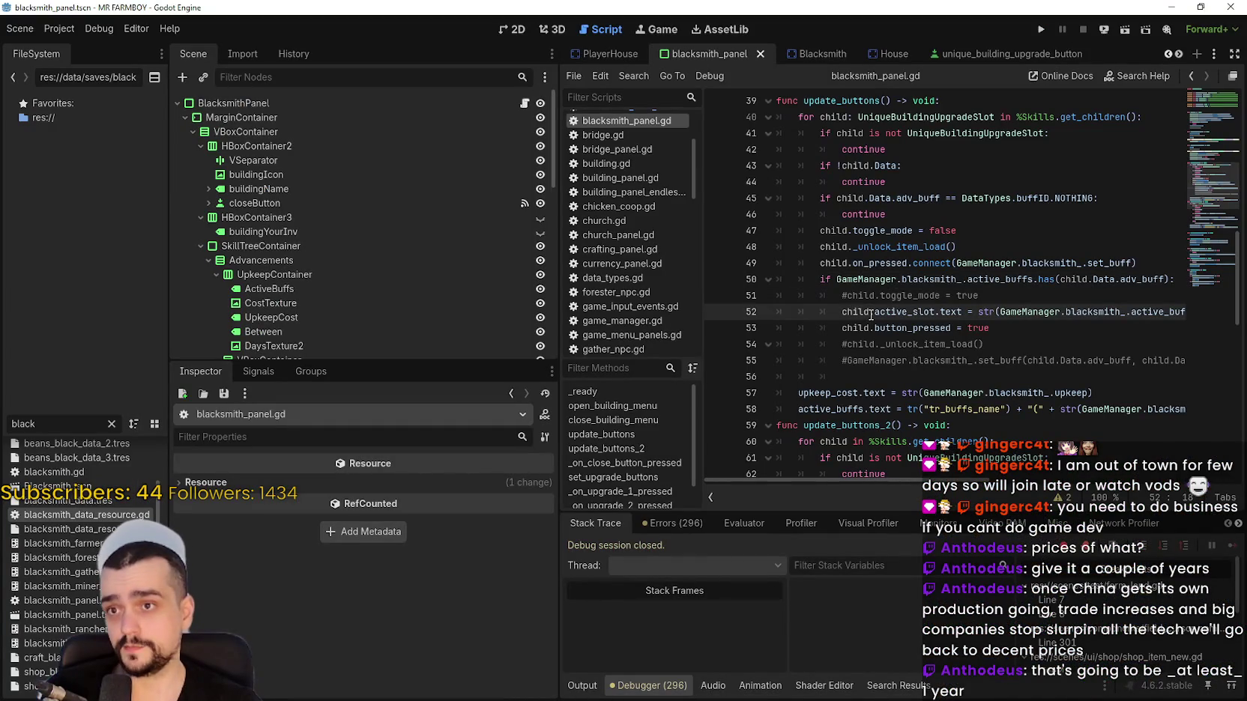
Reopen blacksmith_data_resource.gd from the FileSystem dock to view its active_buffs export.
mouse_move(869, 315)
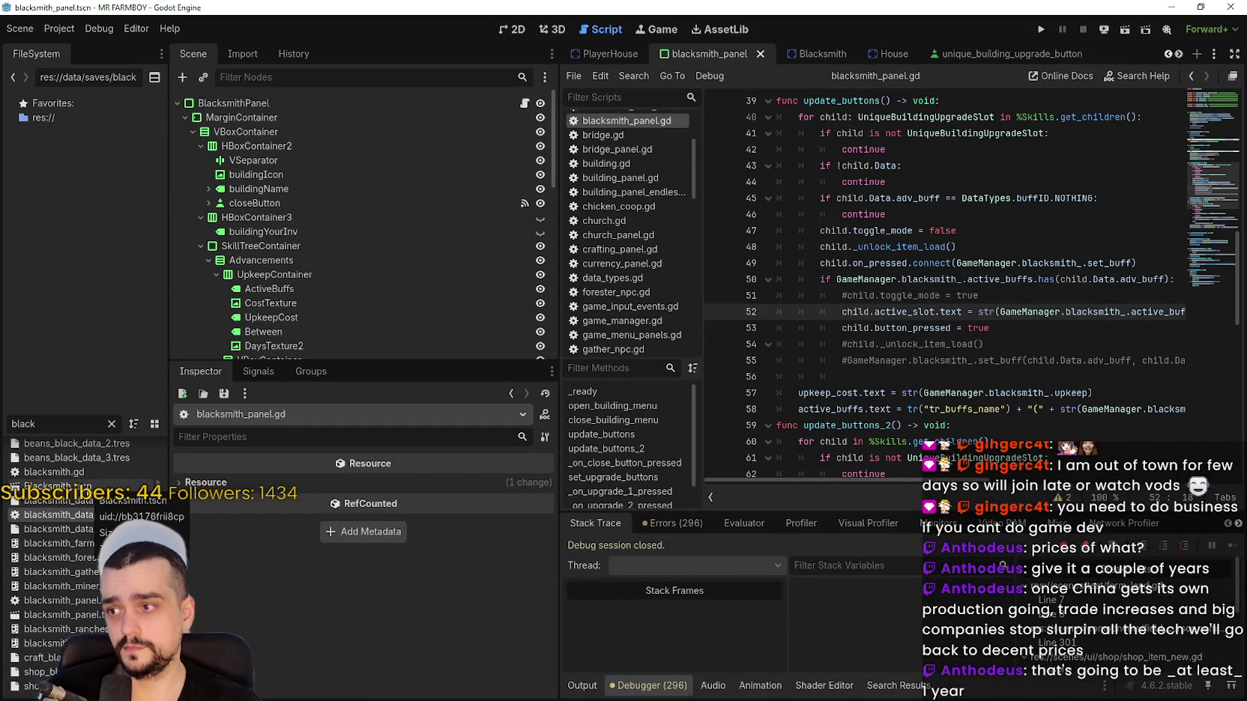
double_click(85, 516)
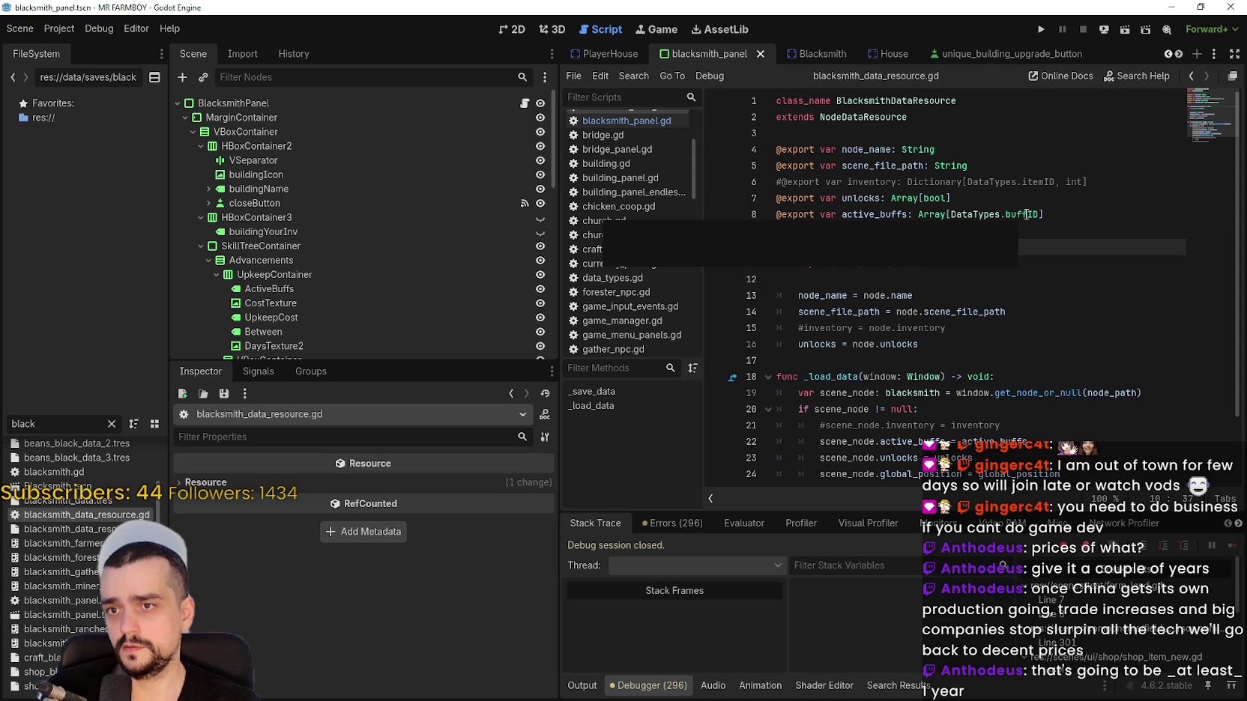
left_click(53, 32)
Open the user data folder and load game_data/save_1/island_main_data.tres in Notepad.
left_click(139, 149)
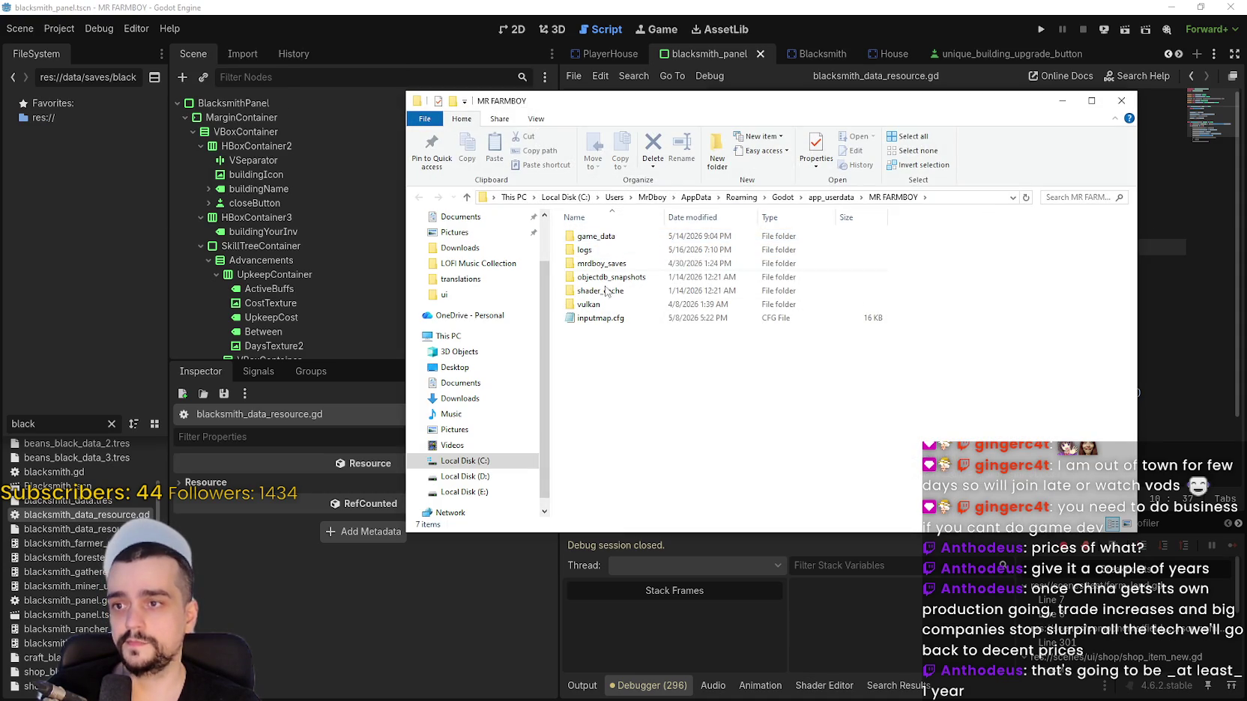
double_click(598, 236)
double_click(600, 264)
double_click(600, 237)
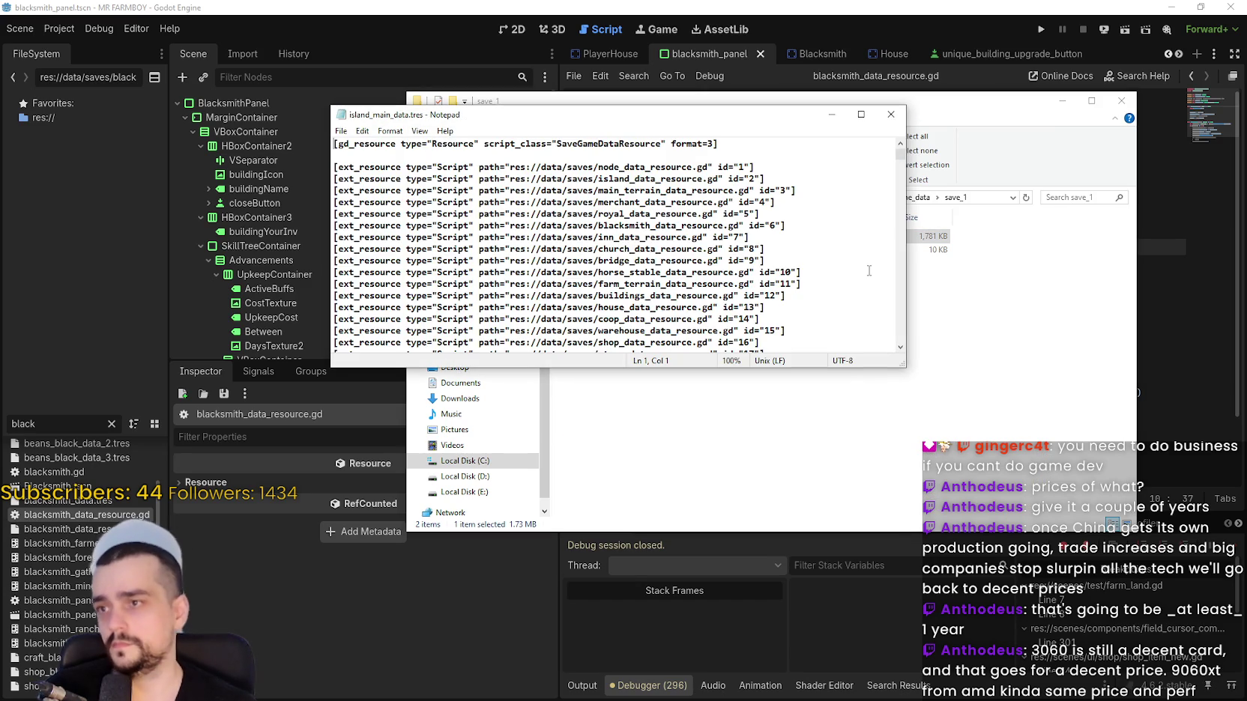
Search the save file for 'bl' to find the first blacksmith match.
key("ctrl+f")
type("blacksmith")
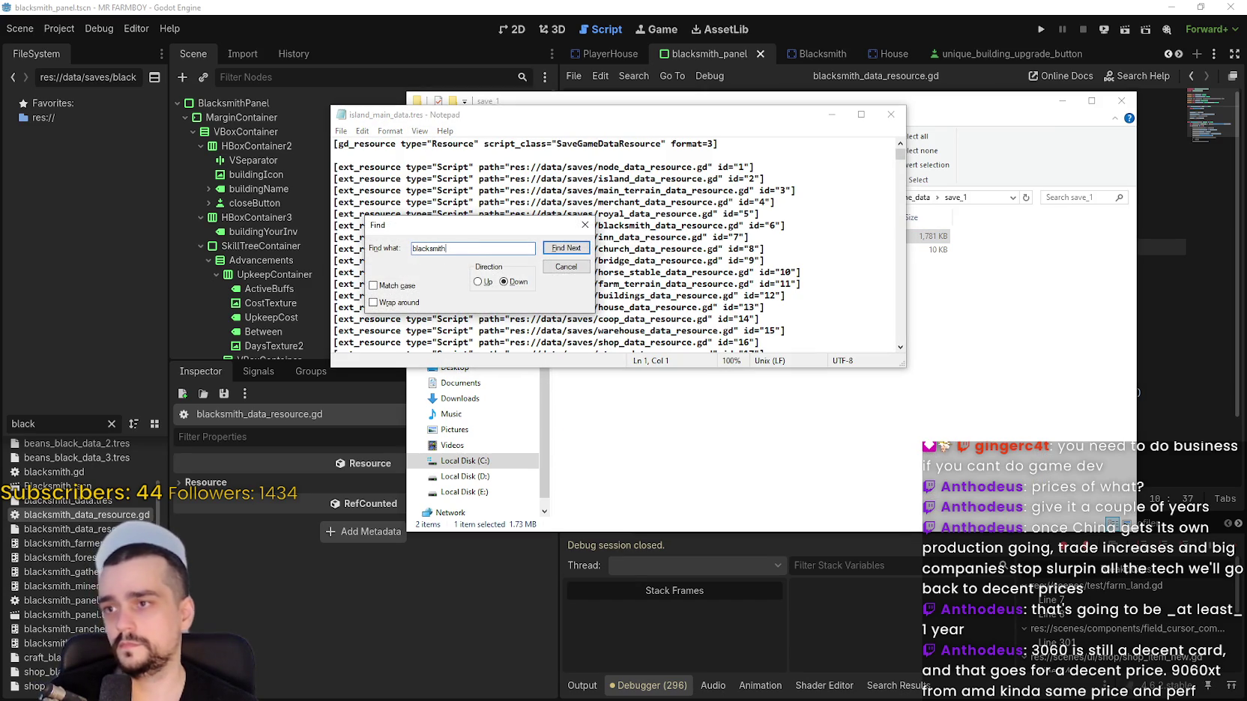
key("Return")
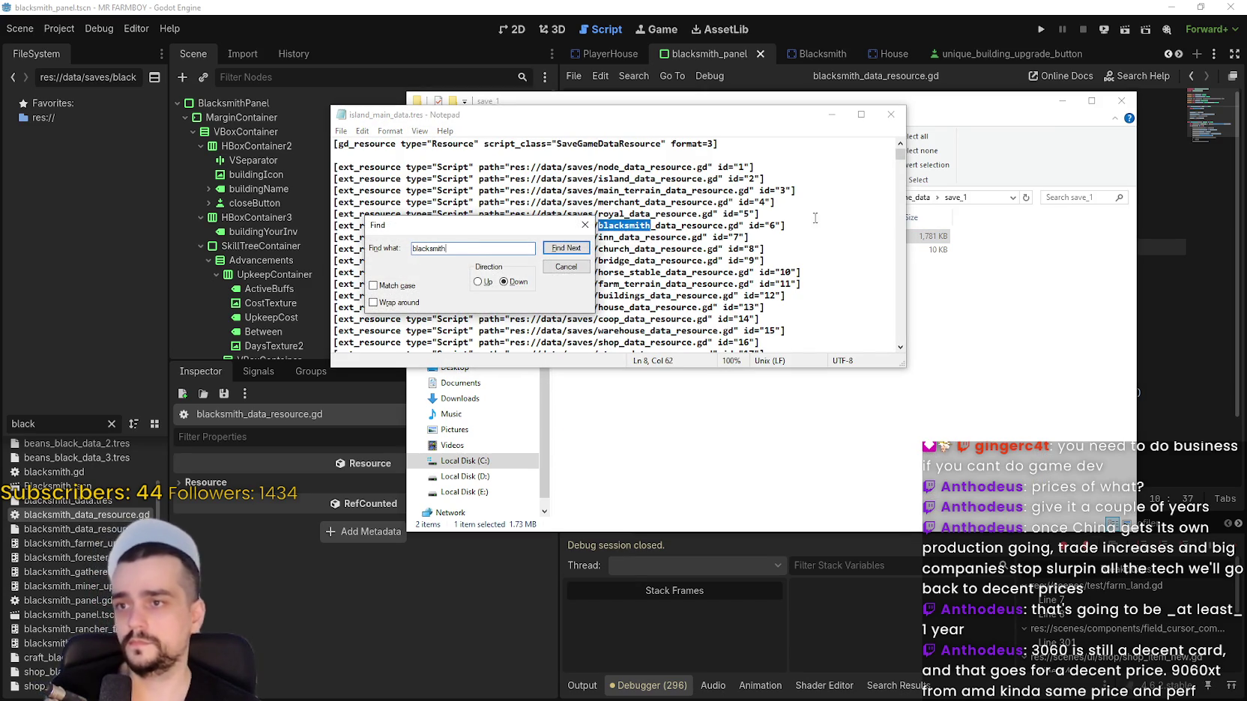
left_click(585, 224)
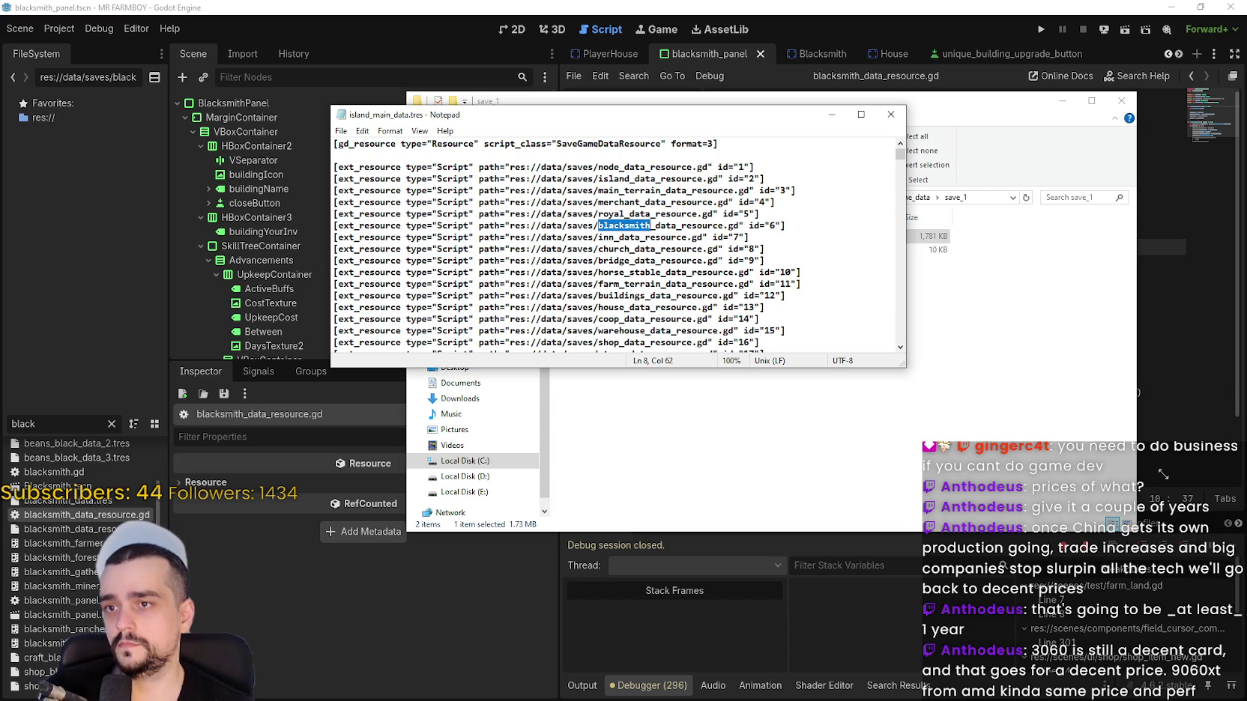
left_click_drag(921, 375, 905, 367)
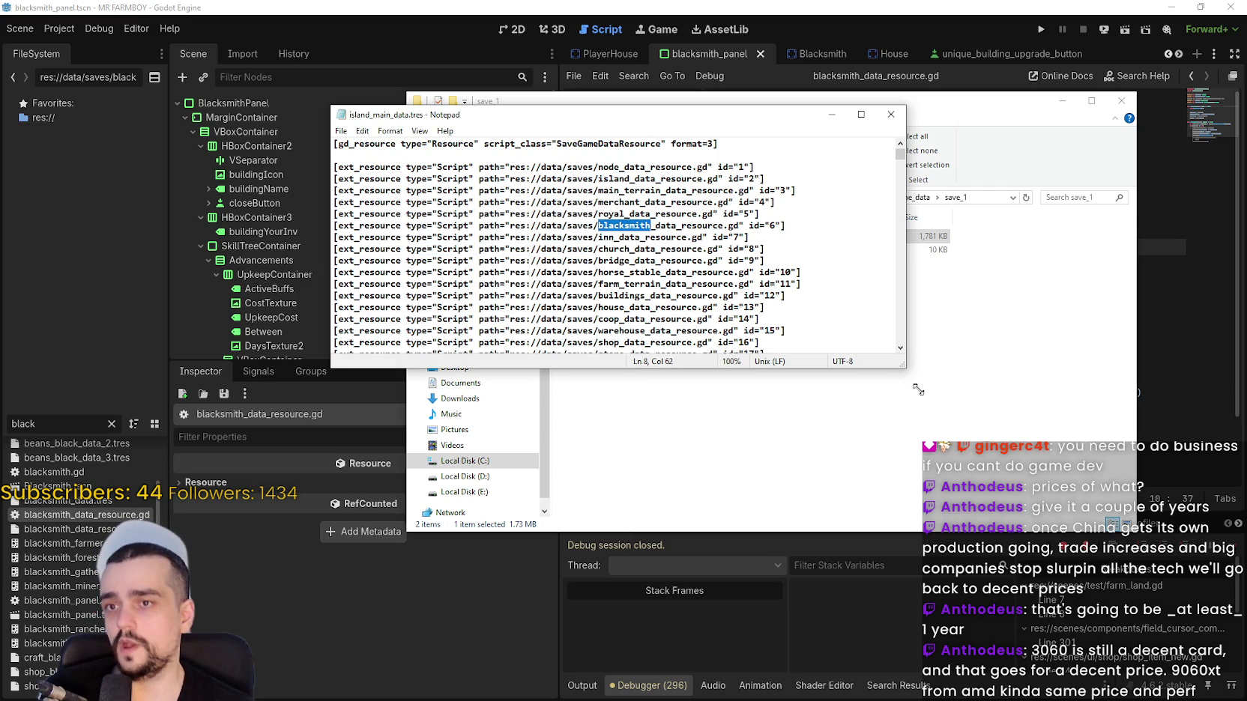
left_click(665, 215)
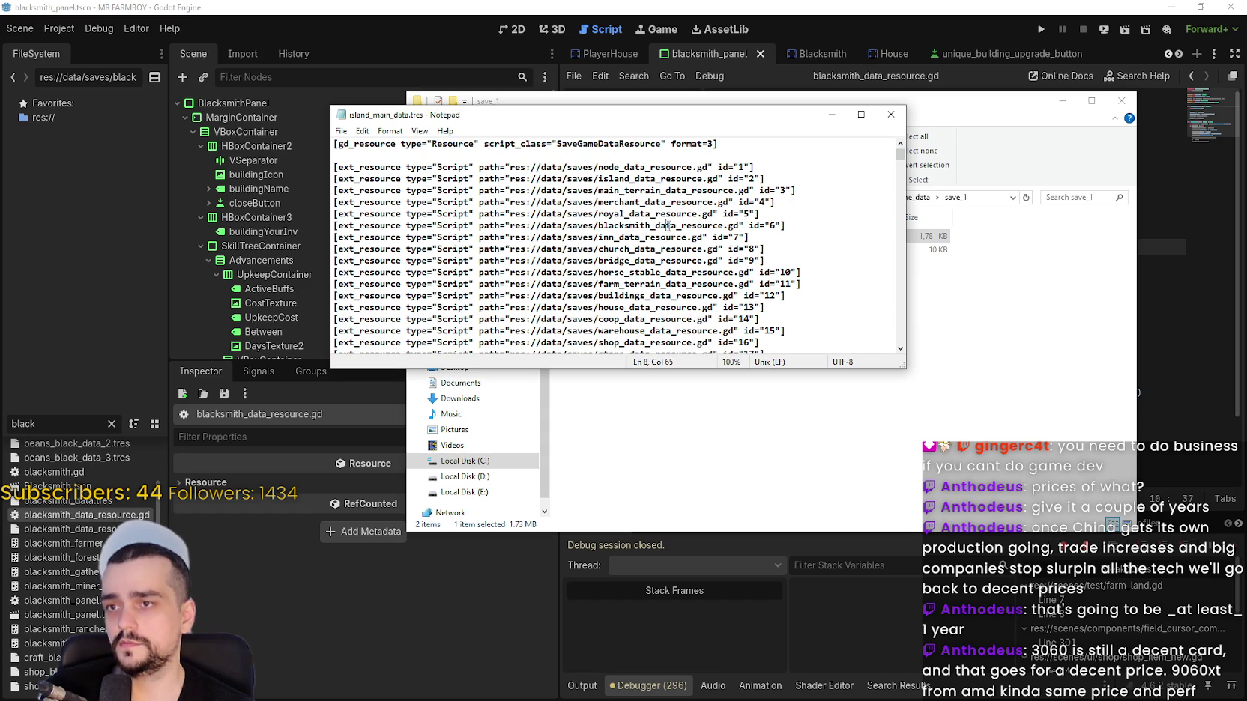
Find the Blacksmith node's saved entry and select its saved fields.
key("ctrl+f")
left_click(564, 254)
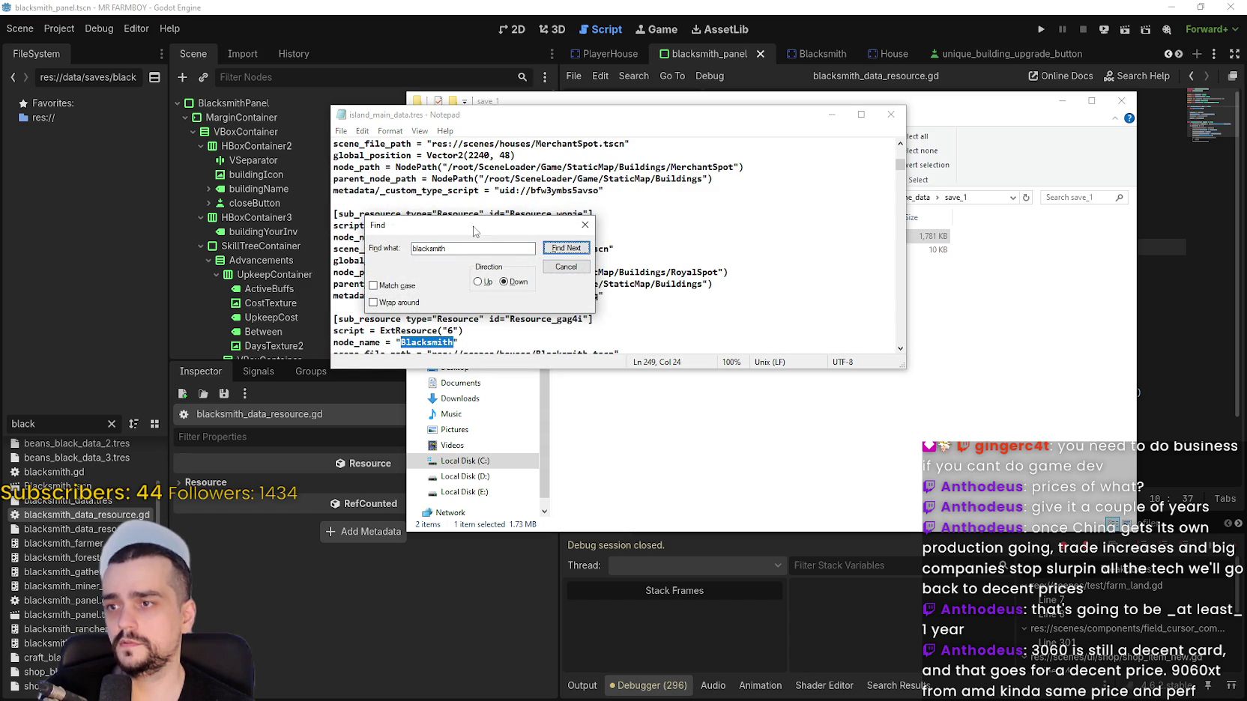
left_click_drag(473, 231, 866, 135)
scroll(575, 270, "down", 3)
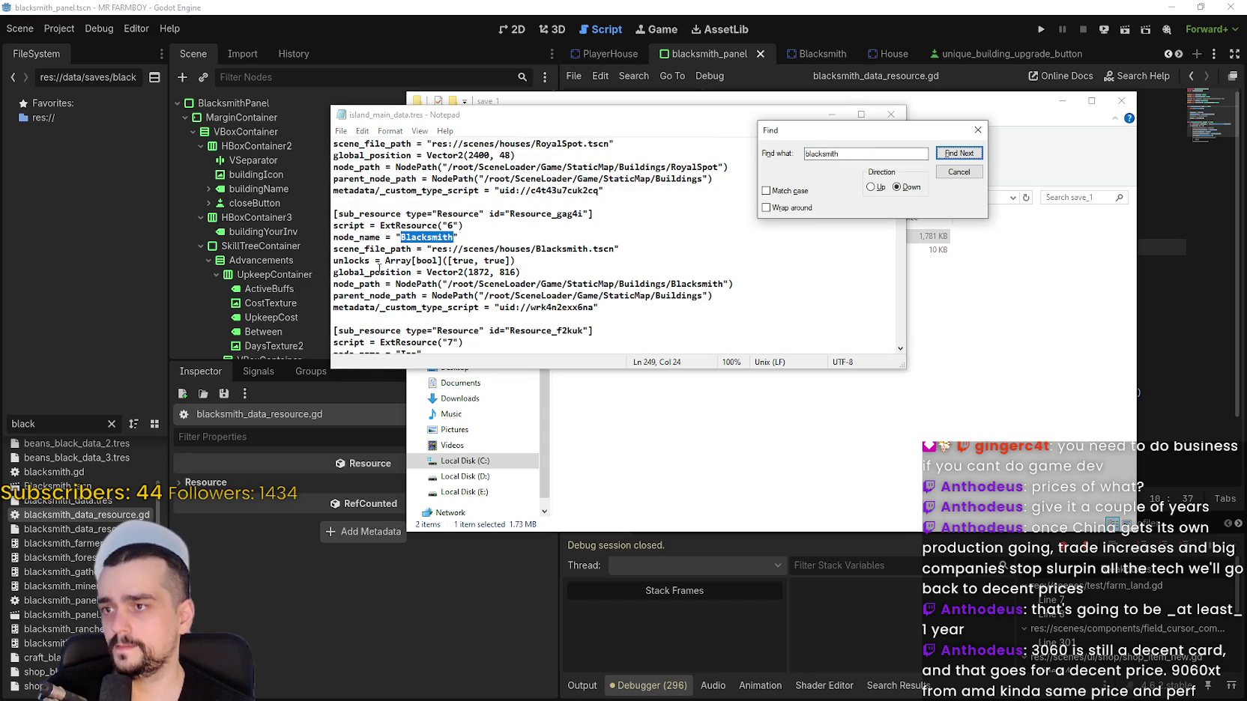
left_click(345, 244)
mouse_move(348, 226)
left_mouse_down()
mouse_move(523, 267)
mouse_move(639, 256)
mouse_move(636, 295)
left_mouse_up()
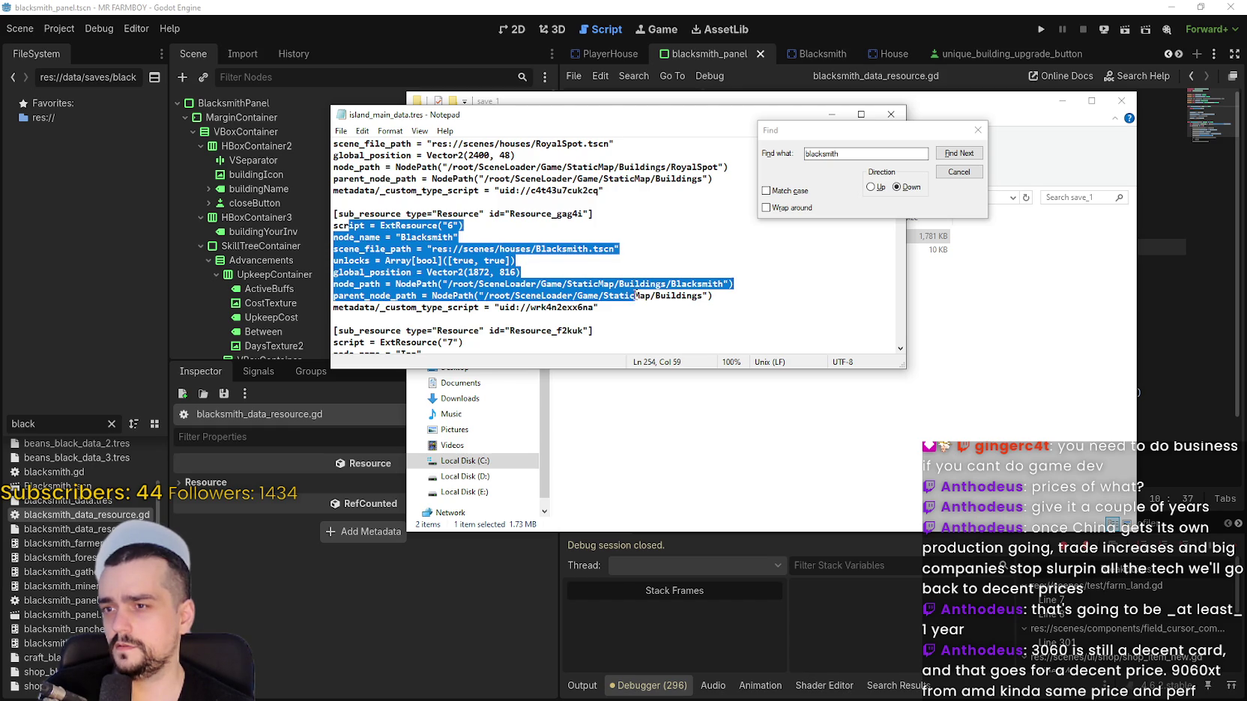
scroll(633, 300, "down", 1)
scroll(535, 253, "down", 1)
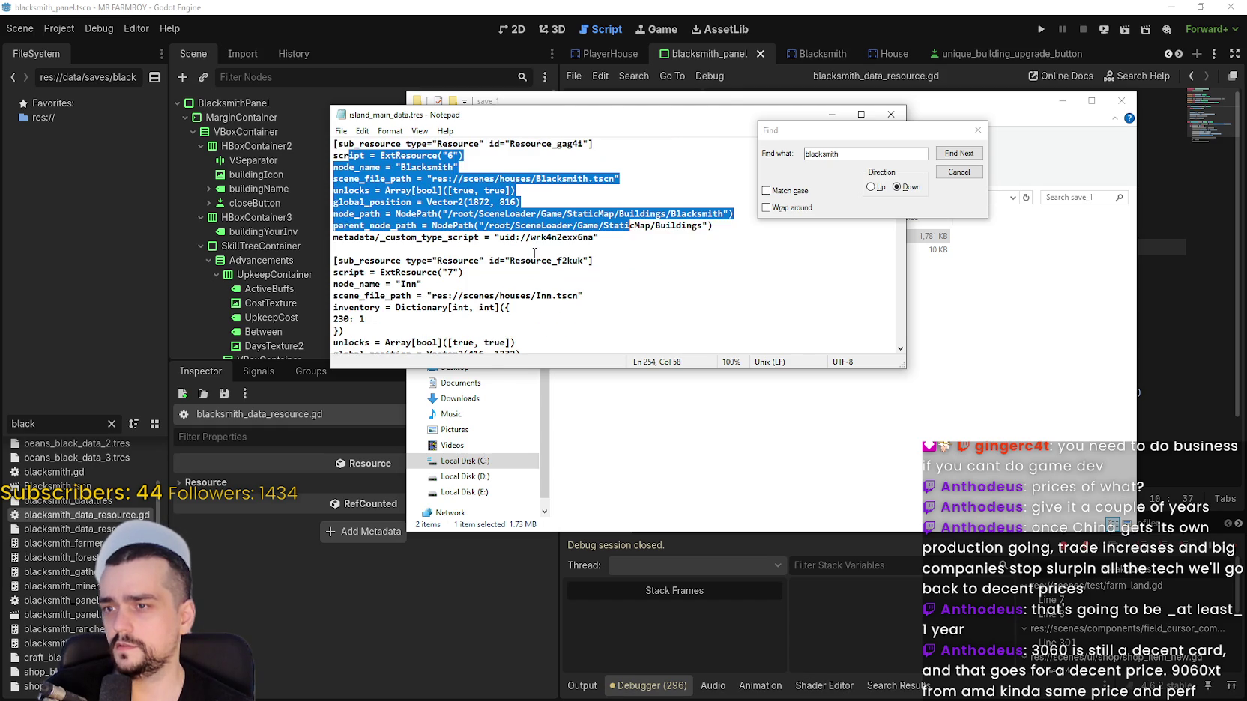
scroll(537, 254, "up", 1)
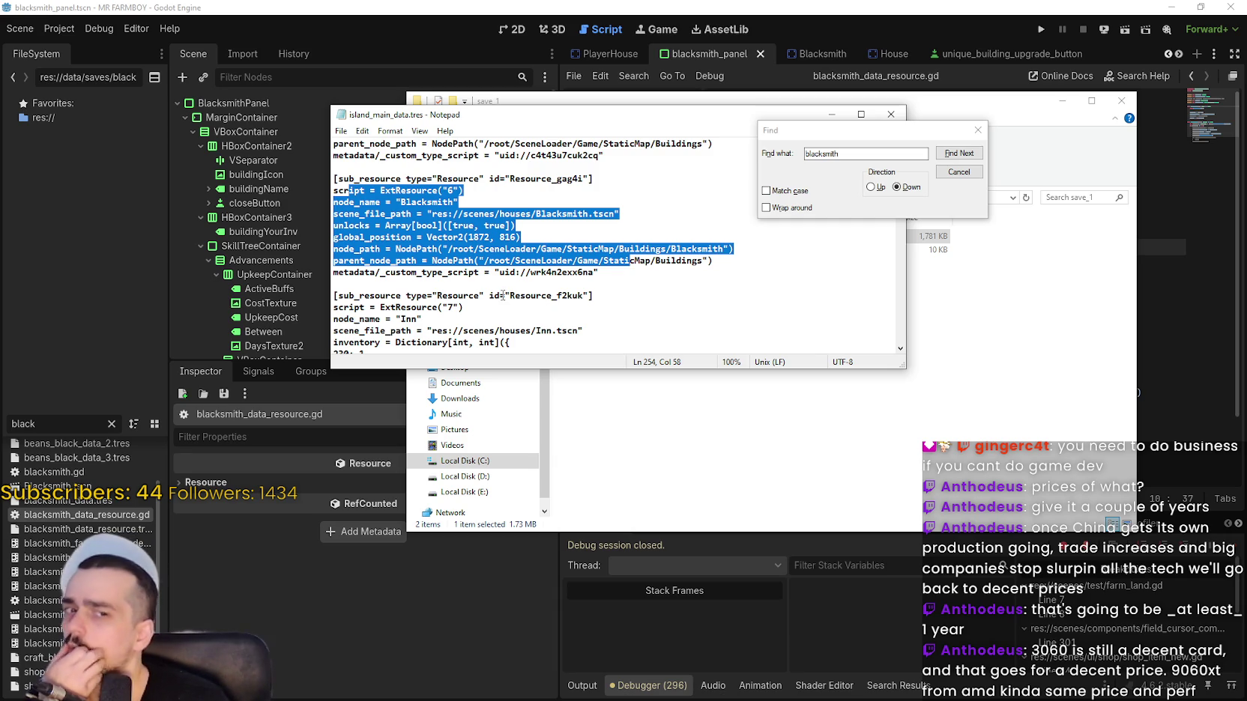
Close the Find dialog, Notepad and the save folder, returning to Godot's script editor.
left_click(978, 128)
left_click(891, 113)
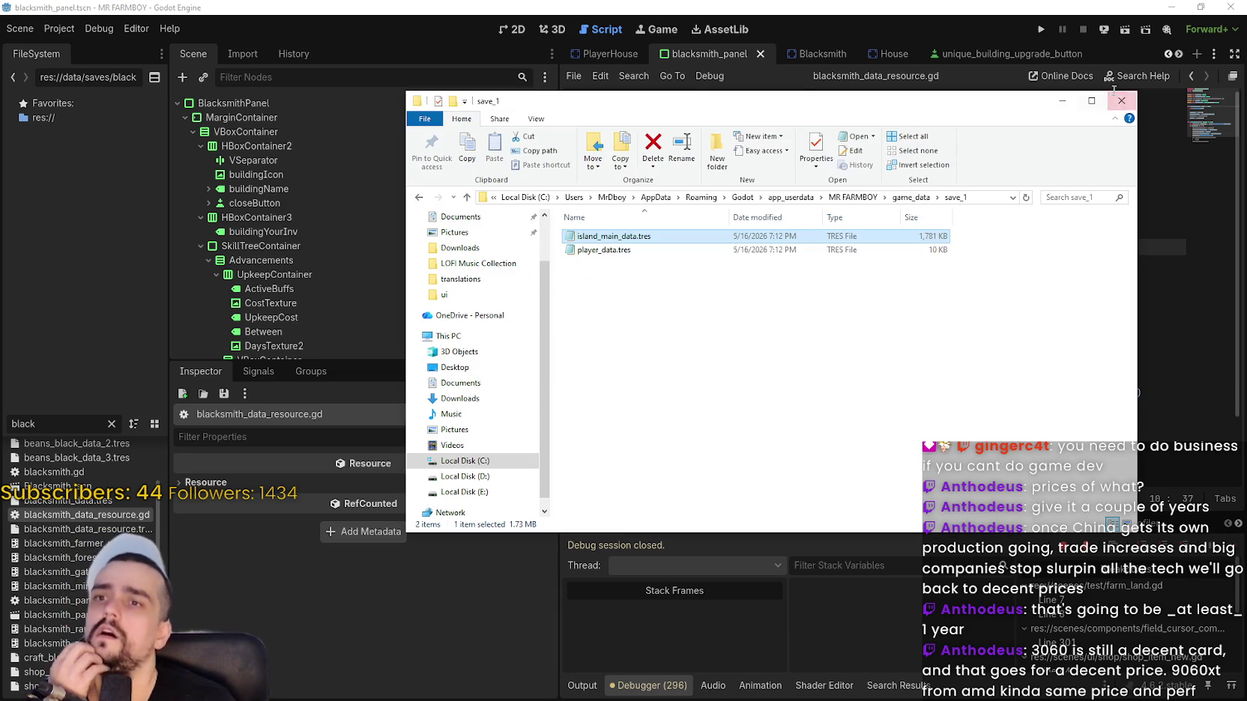
left_click(1121, 100)
left_click(914, 263)
Open blacksmith.gd from the Blacksmith scene and find the active_buffs declaration.
left_click(884, 230)
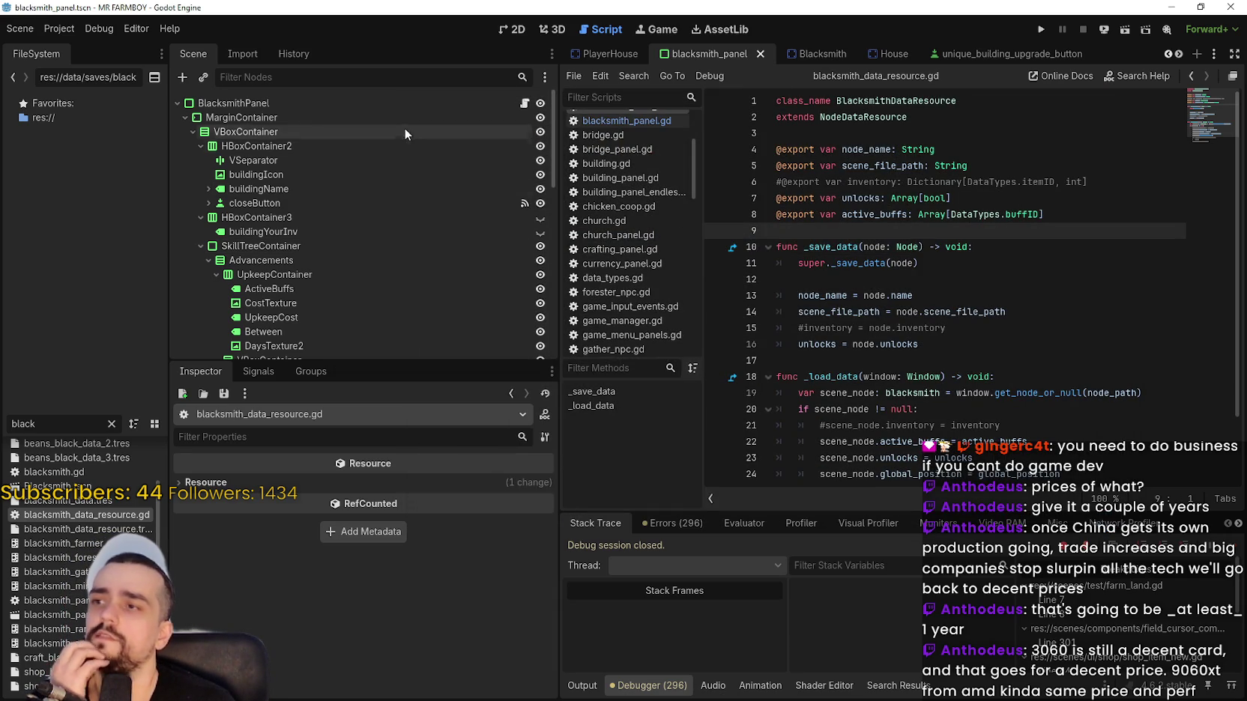
scroll(464, 237, "down", 3)
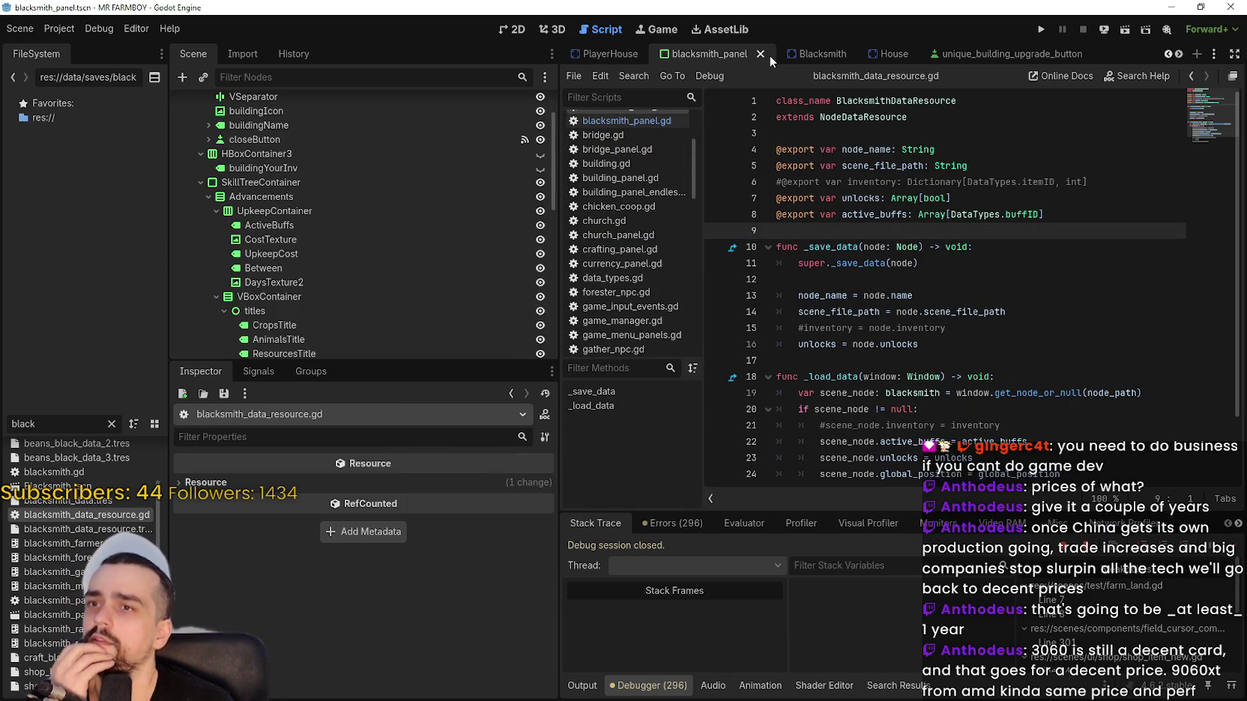
left_click(805, 51)
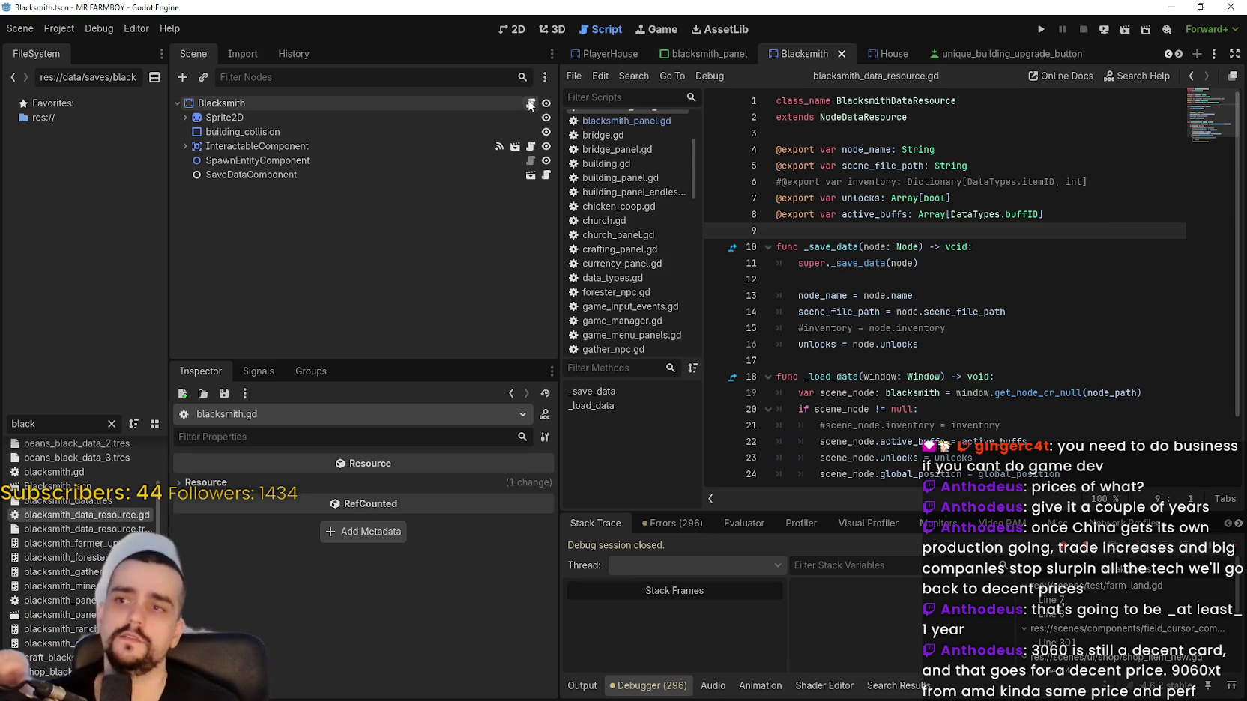
left_click(529, 105)
scroll(968, 264, "up", 5)
scroll(968, 264, "up", 1)
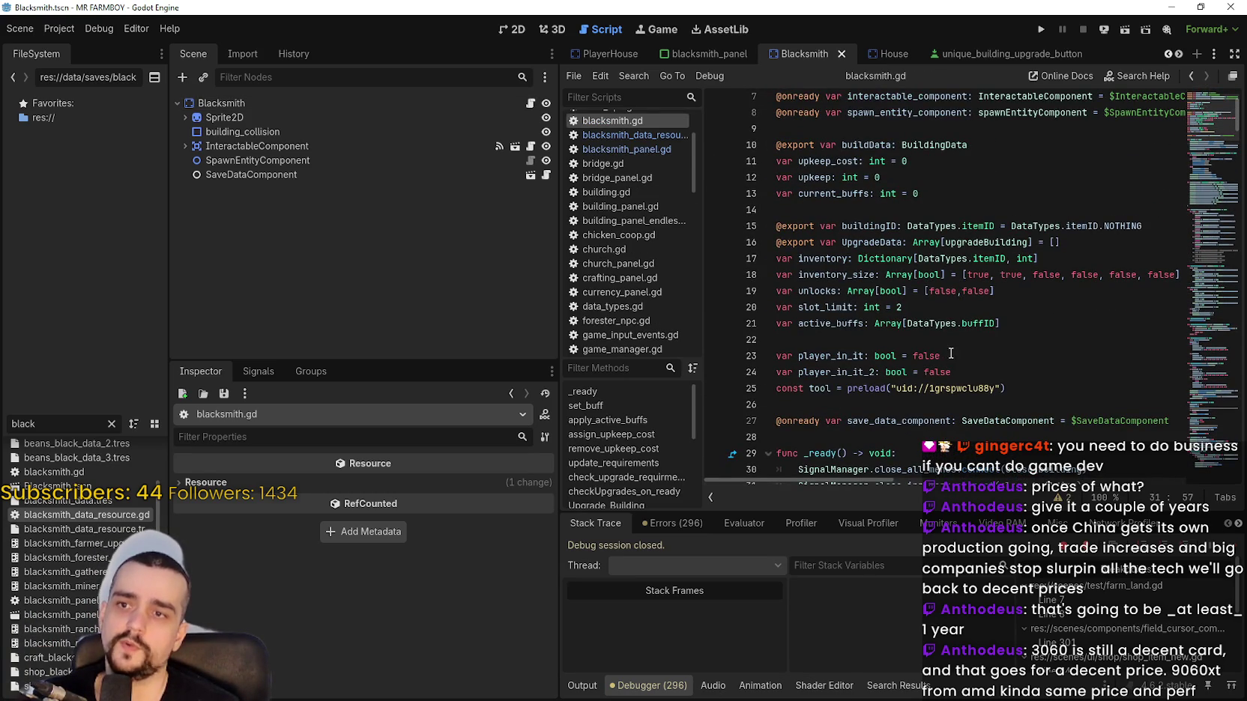
scroll(900, 279, "up", 1)
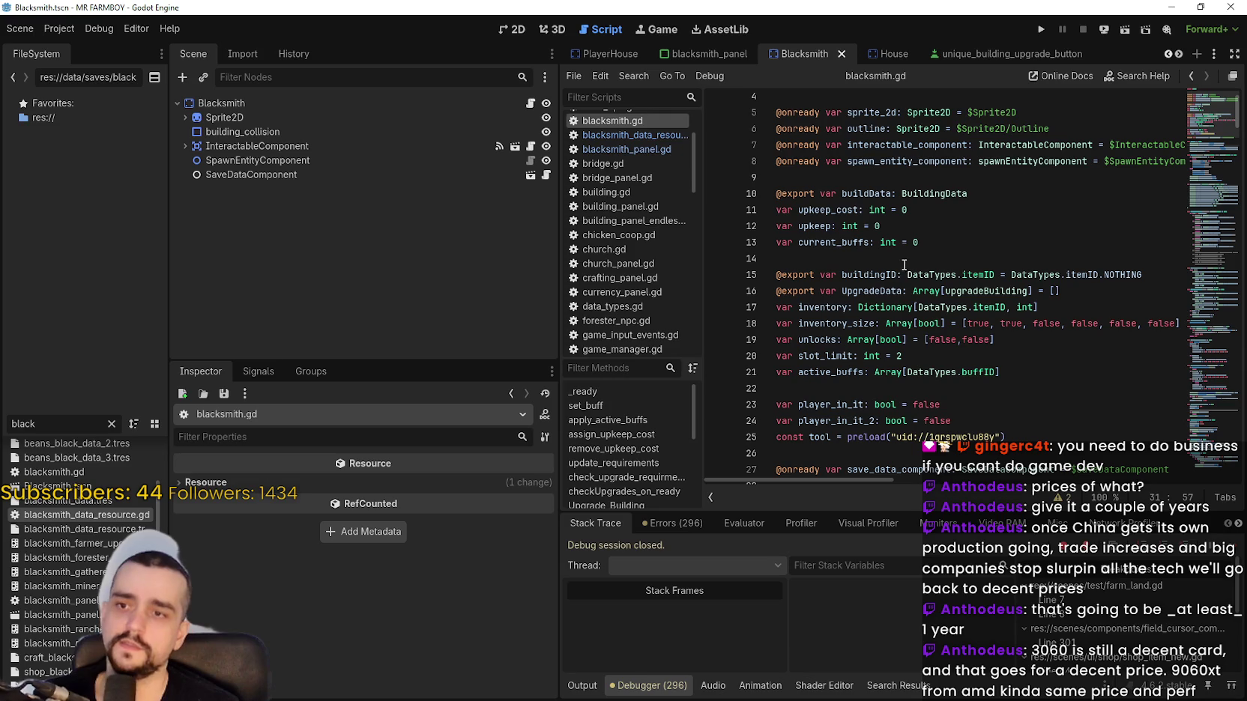
scroll(920, 348, "down", 1)
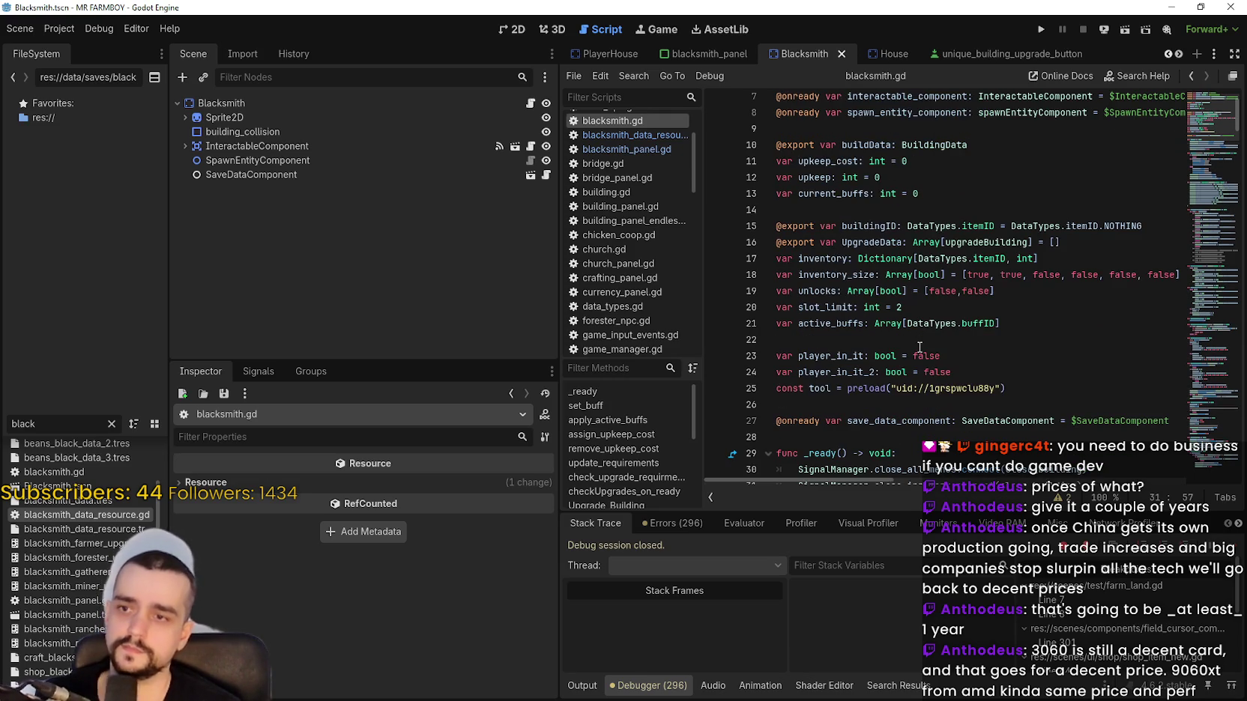
left_click(778, 321)
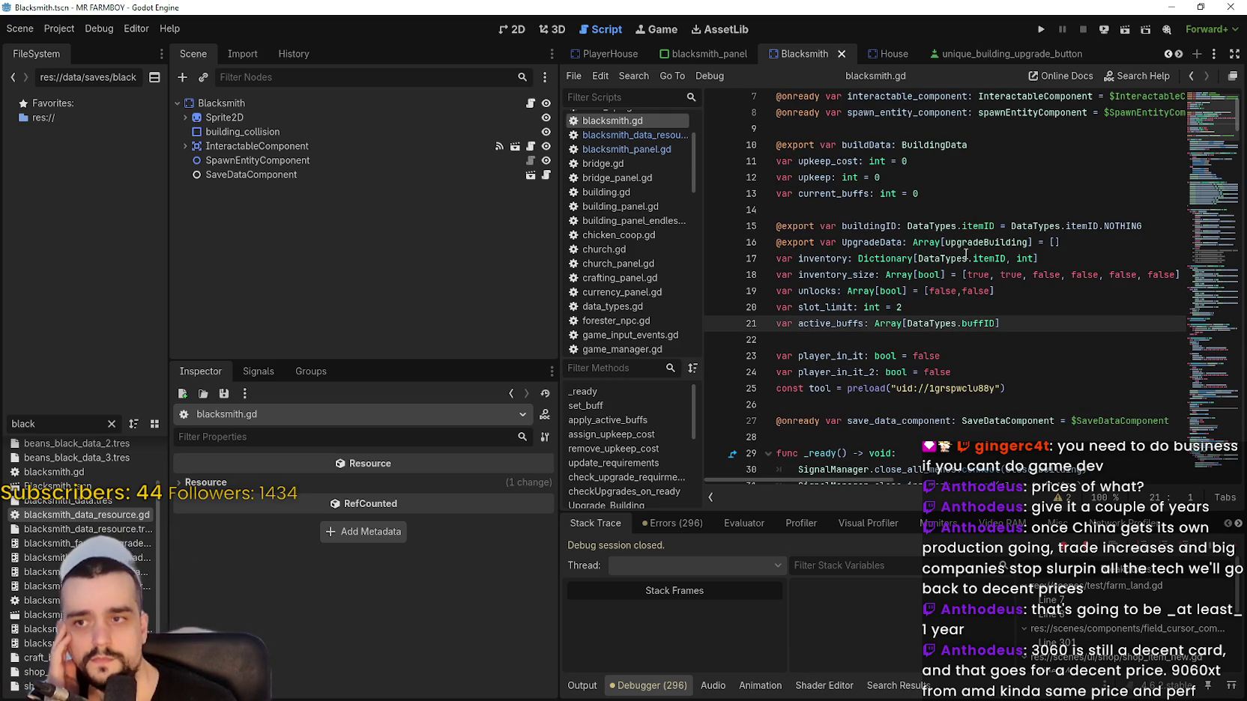
type("@export")
key("ctrl+s")
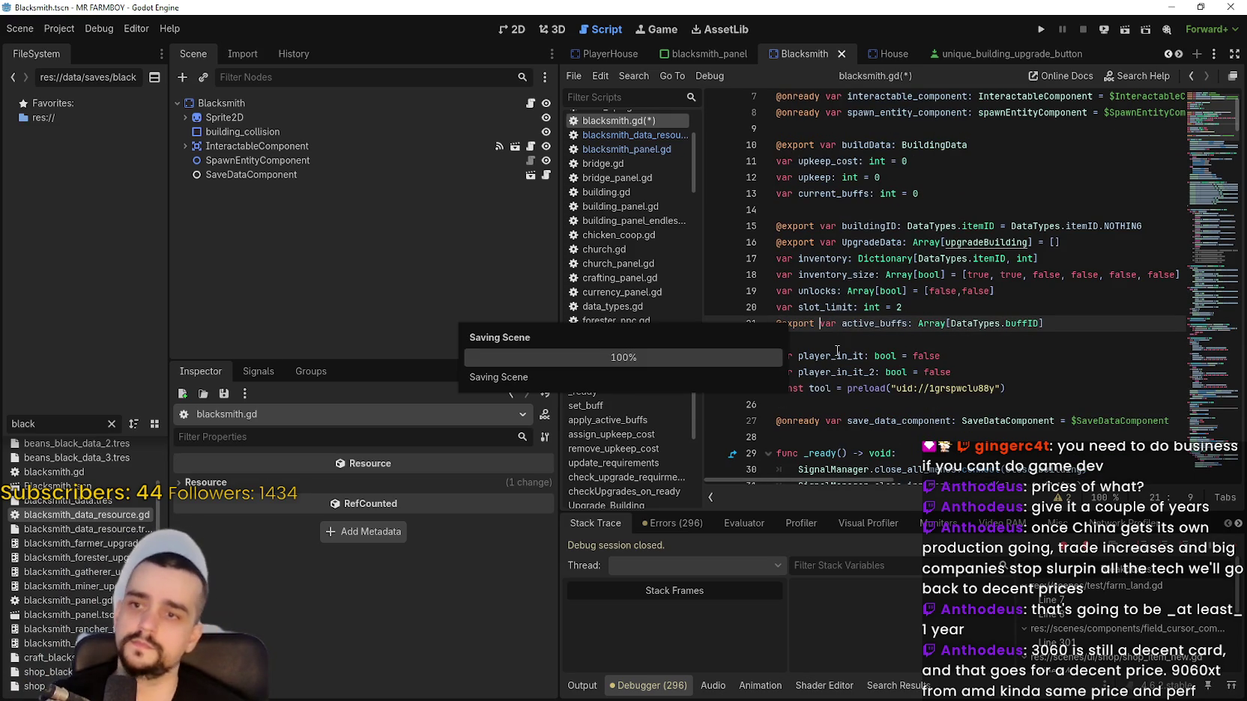
left_click(837, 341)
key("F5")
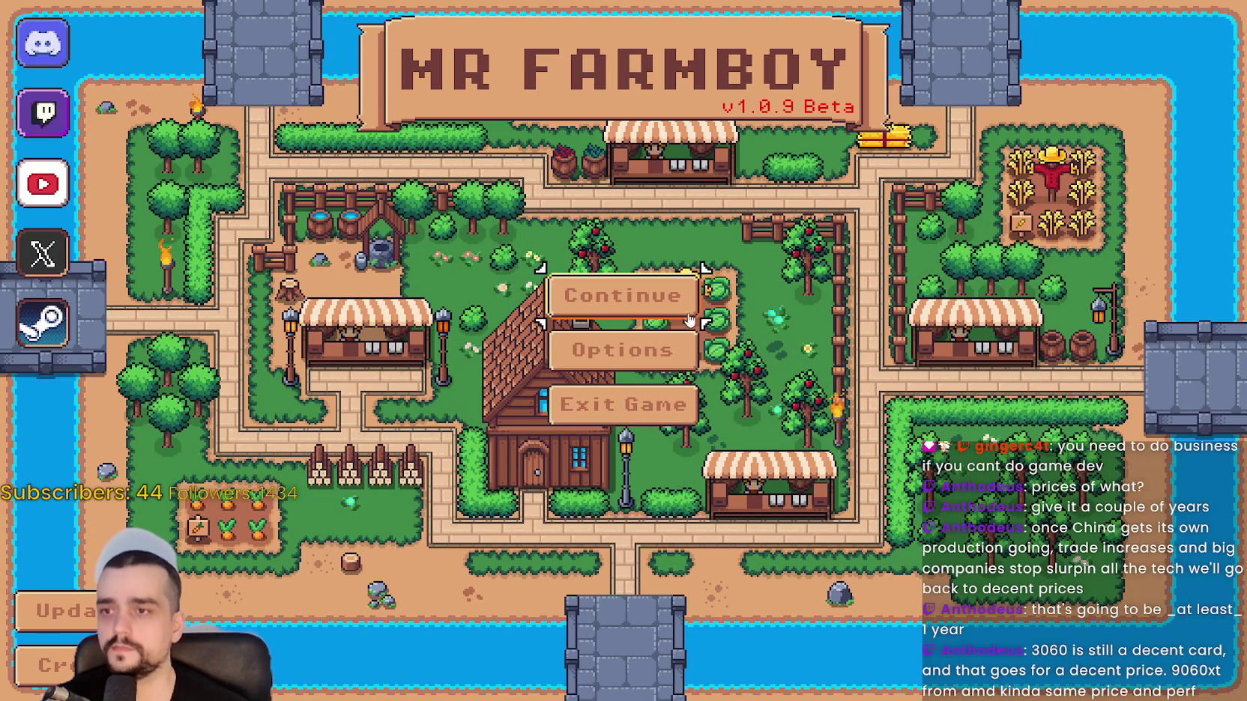
Continue from the title menu and load Save 1.
left_click(622, 296)
left_click(569, 239)
left_click(537, 268)
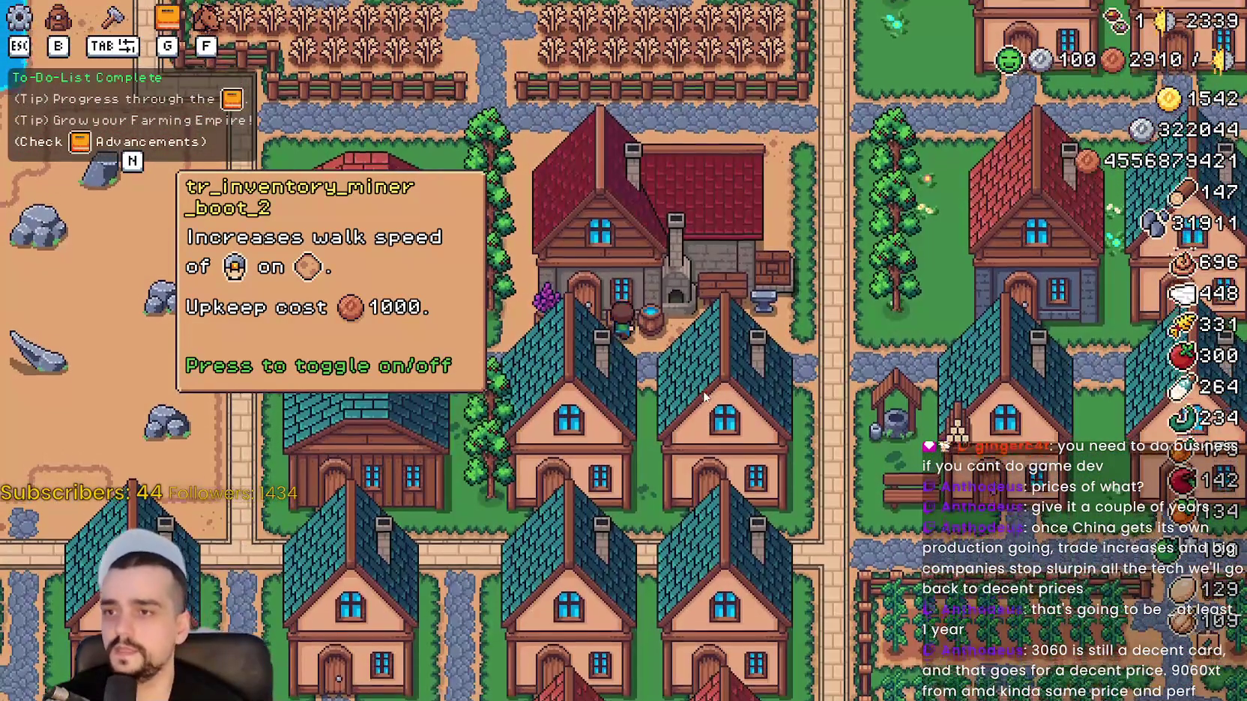
Open the Blacksmith panel and activate boot buffs across crops, animals and resources.
left_click(651, 348)
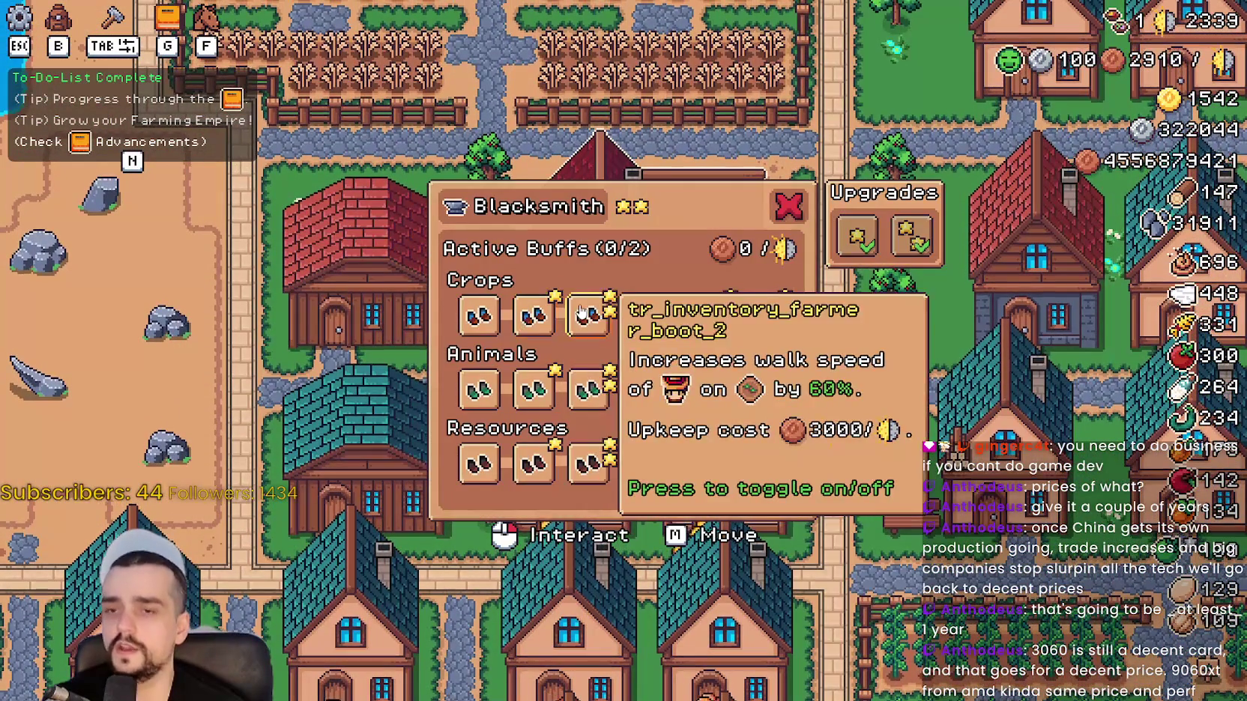
left_click(589, 315)
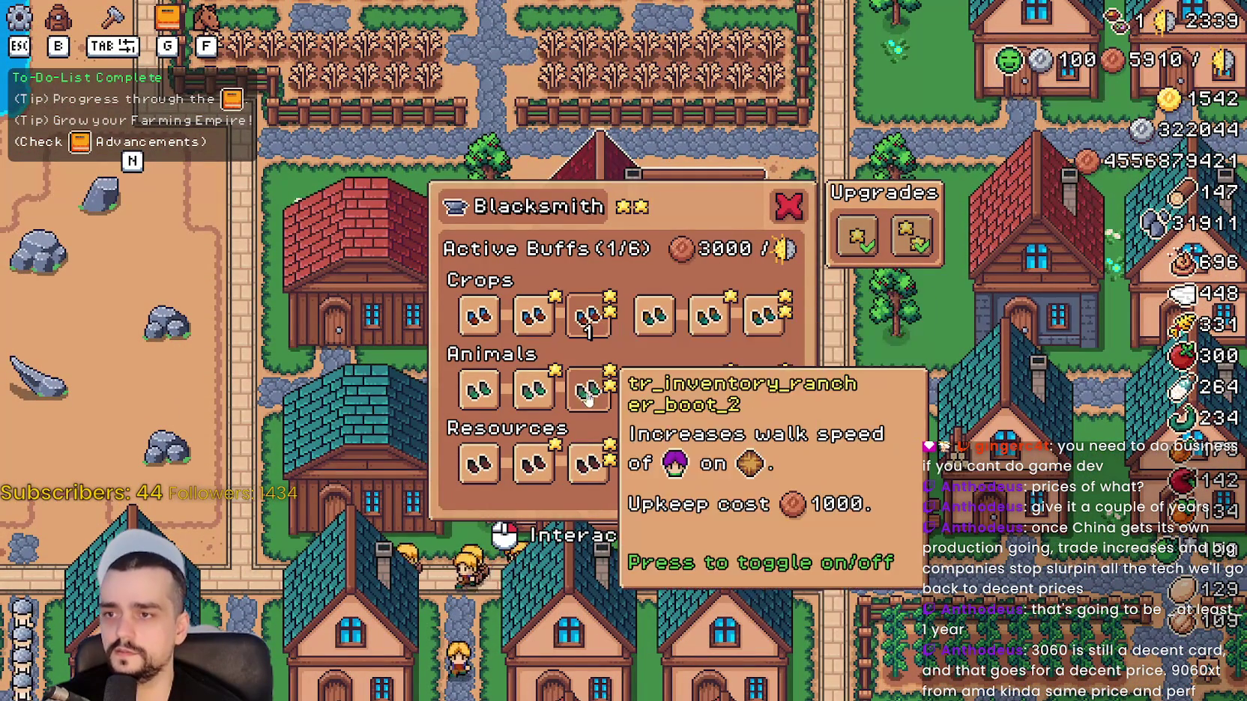
left_click(589, 390)
left_click(589, 463)
left_click(764, 315)
left_click(764, 390)
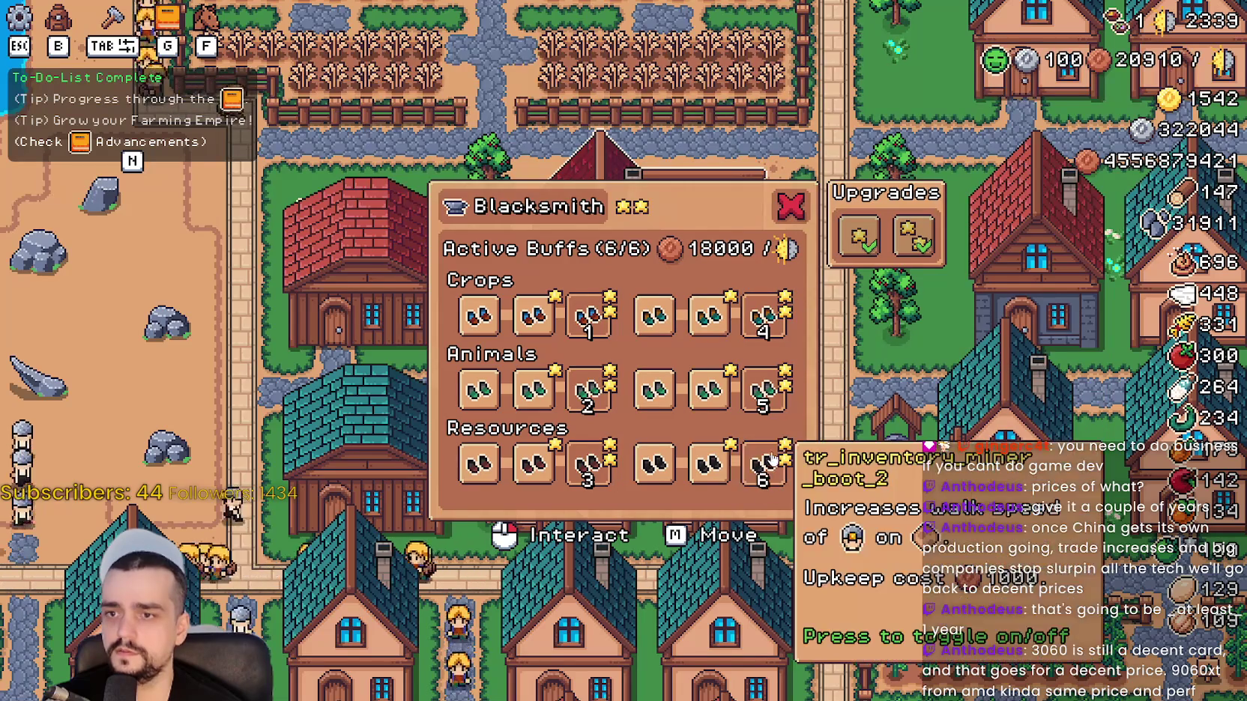
Close the Blacksmith panel and stop the running game.
key("d")
key("w")
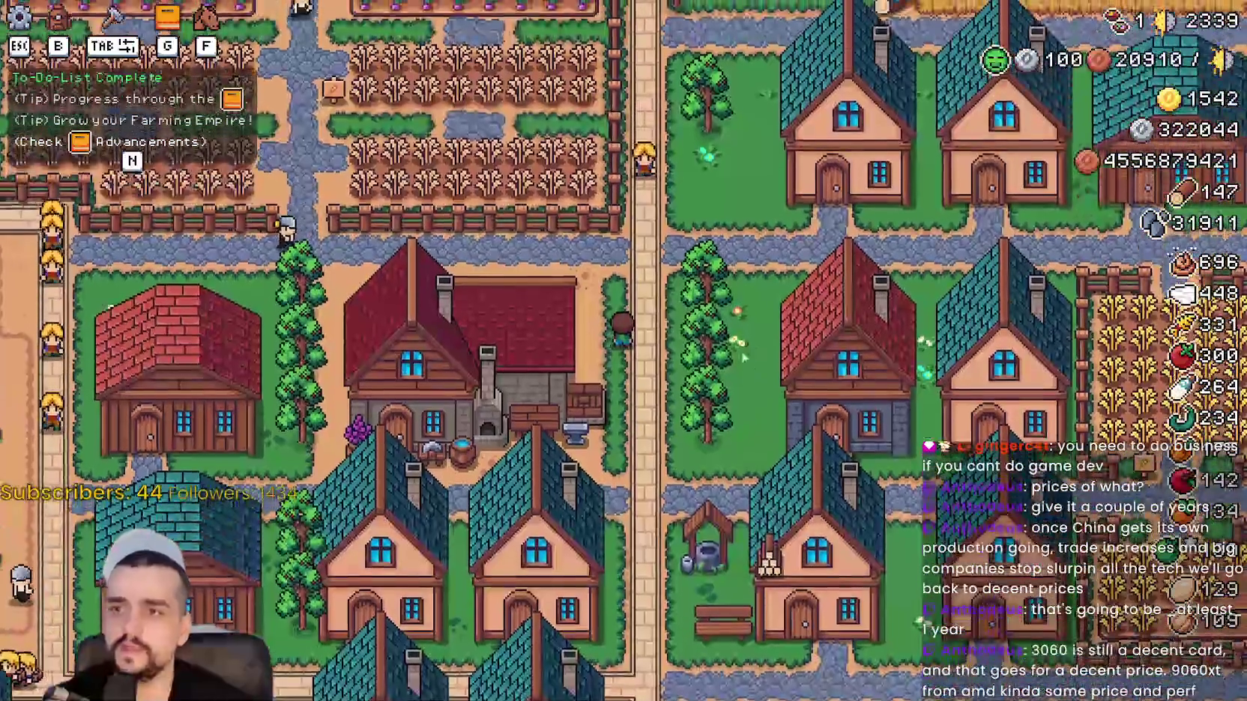
key("Escape")
key("Escape")
key("F8")
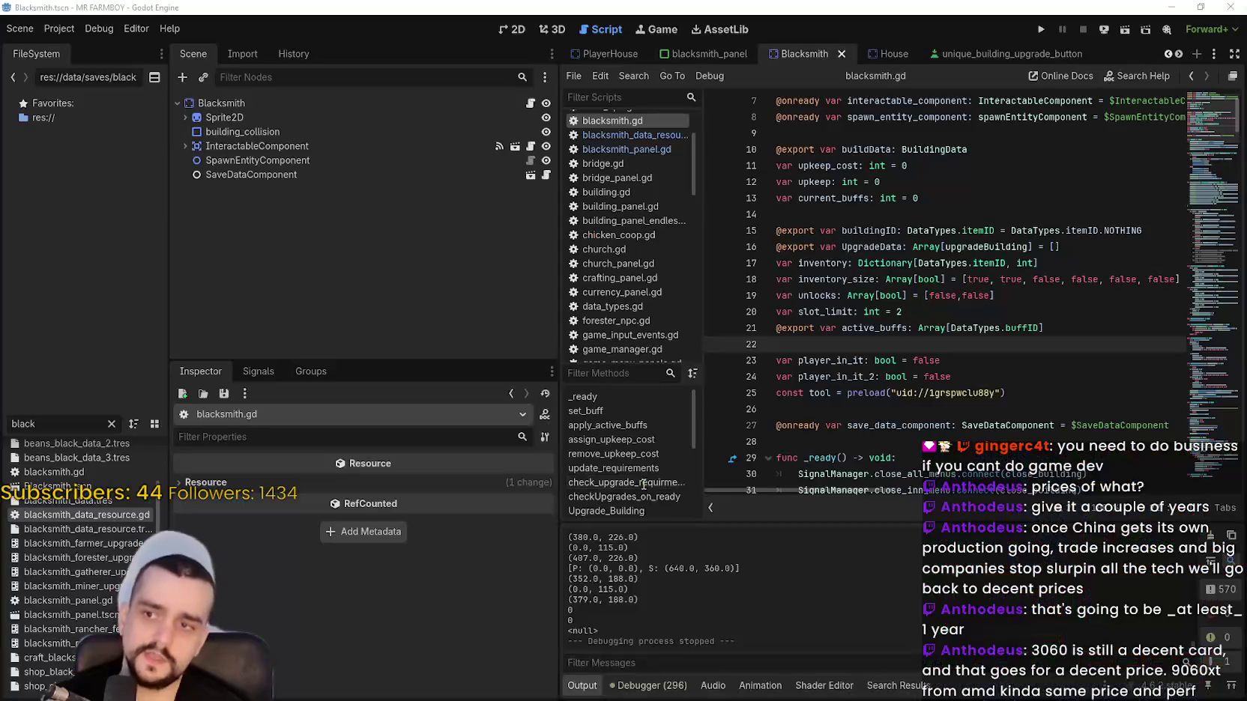
Relaunch Mr Farmboy from the editor and continue to the save selection.
left_click(899, 309)
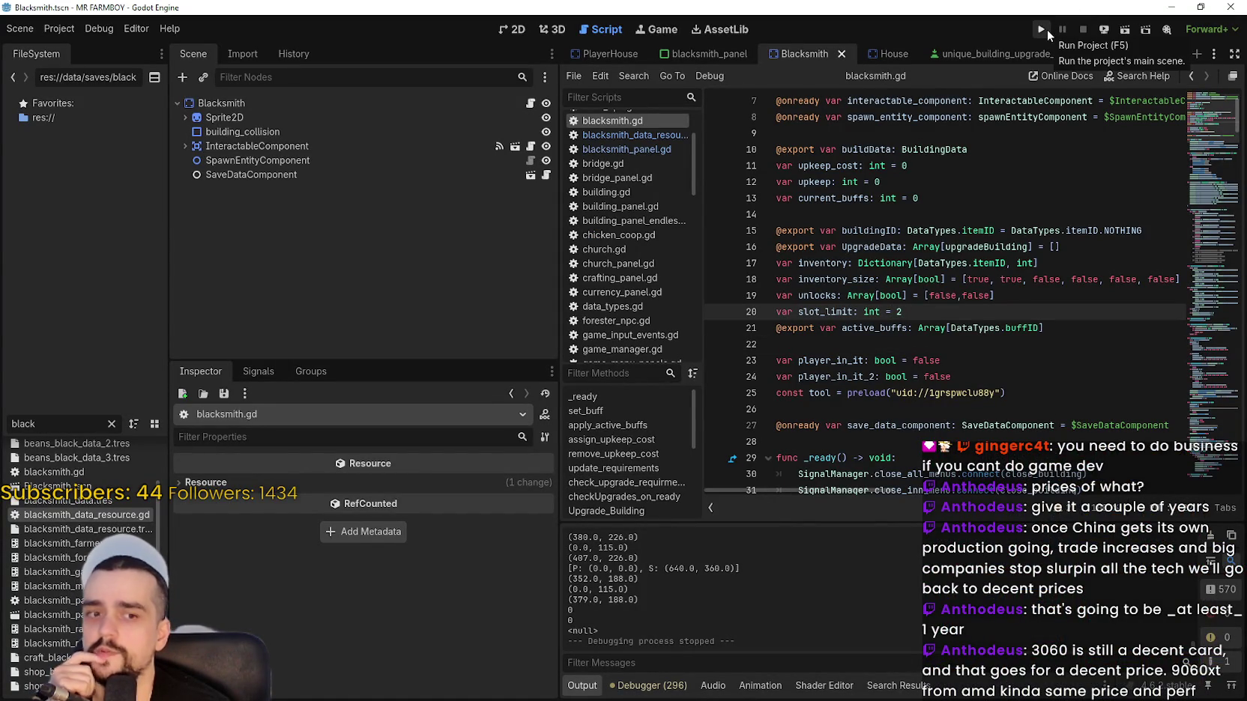
left_click(1048, 29)
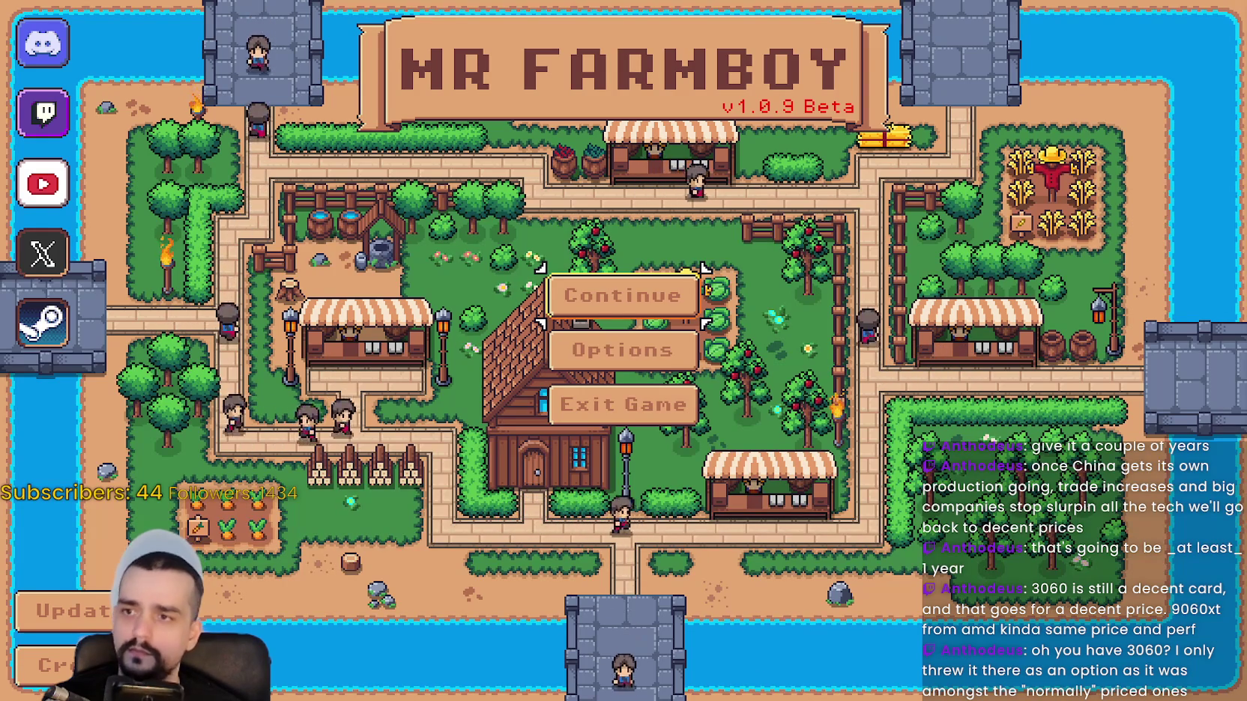
left_click(623, 296)
Load the save, walk to the Blacksmith, confirm Active Buffs shows 0/2, then pause.
left_click(524, 272)
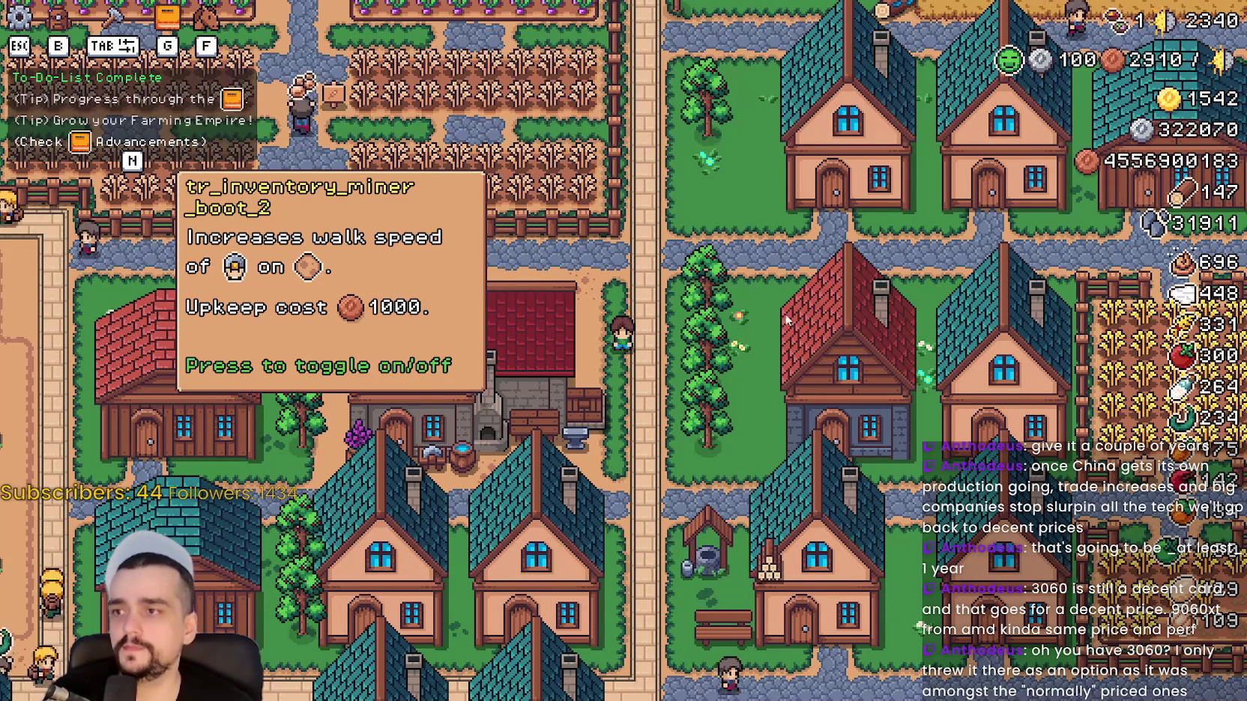
key("a")
key("s")
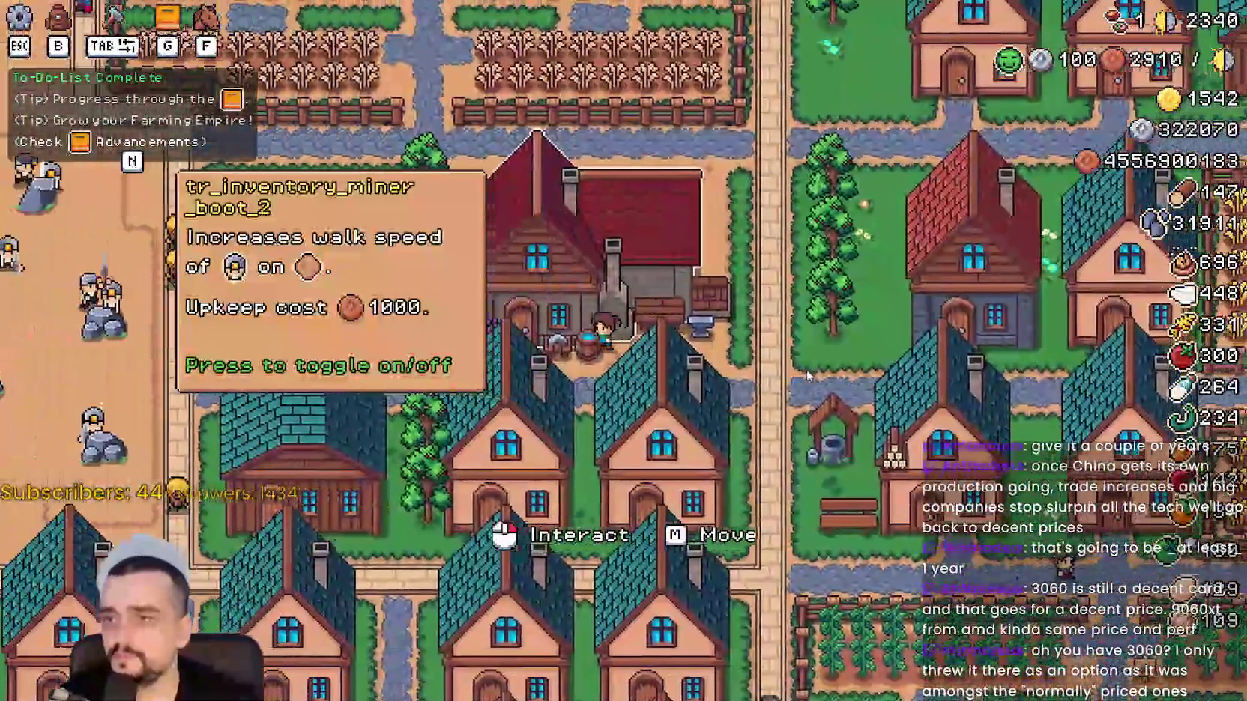
left_click(806, 369)
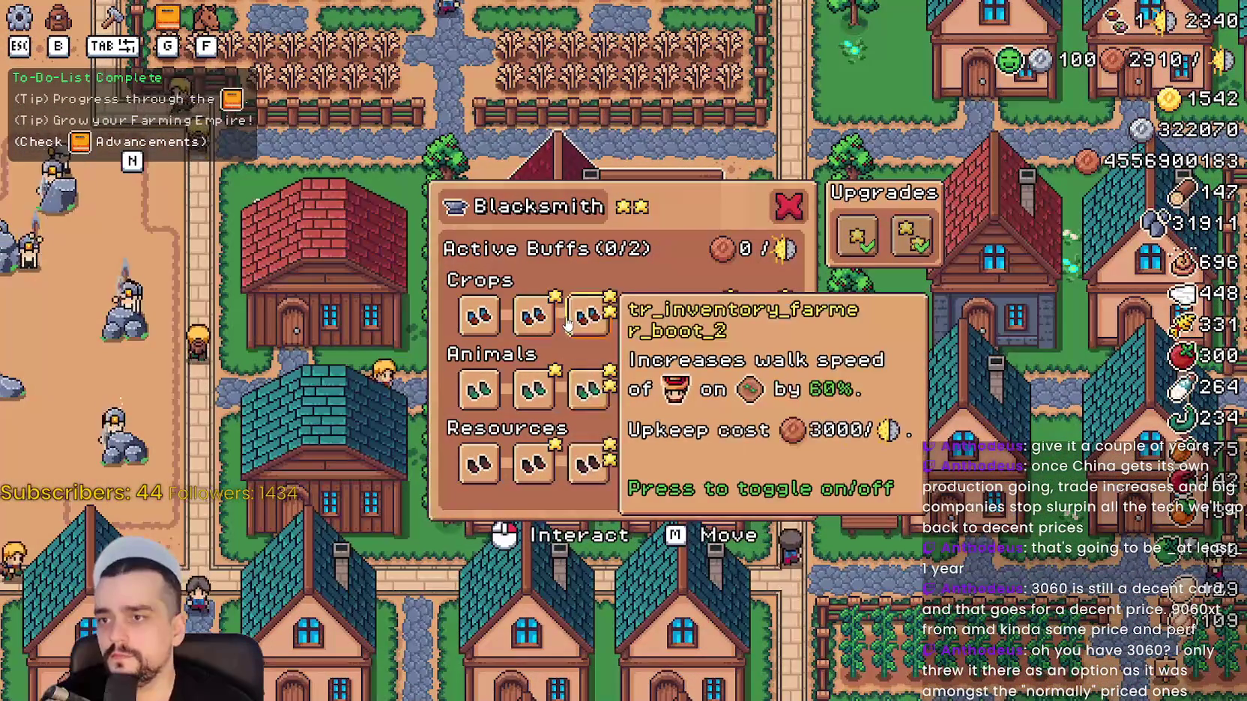
key("Escape")
key("Escape")
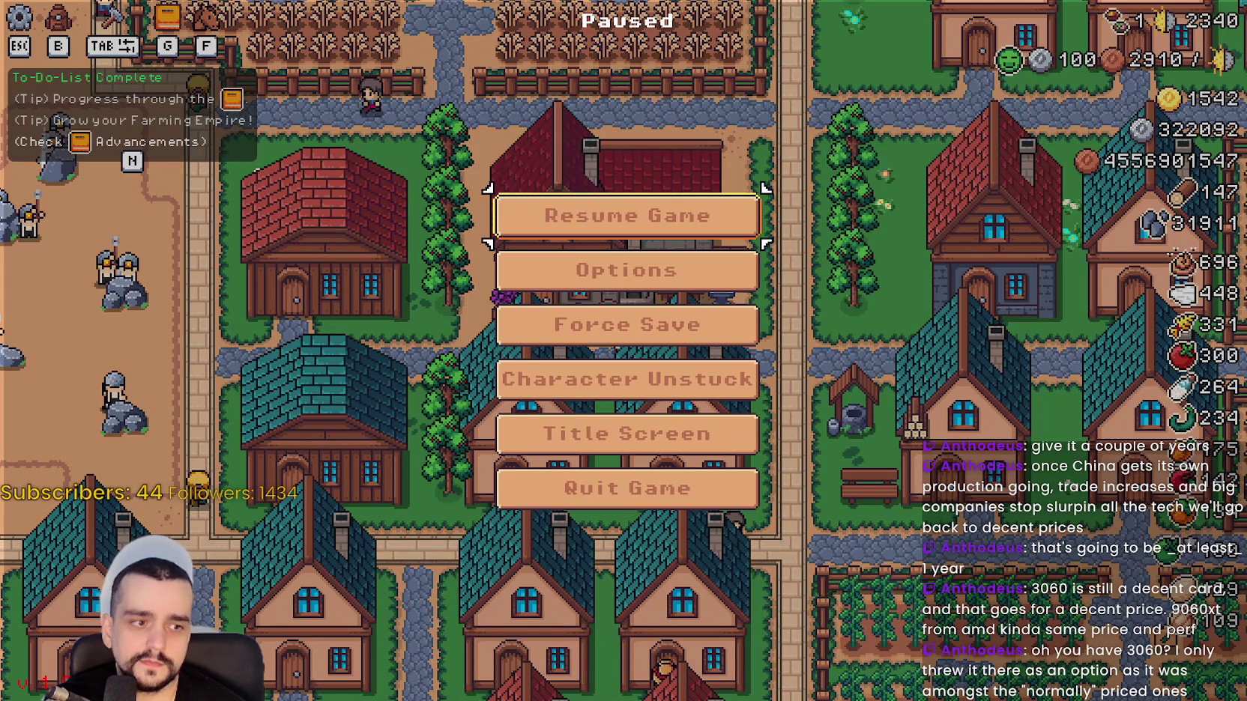
key("alt+Tab")
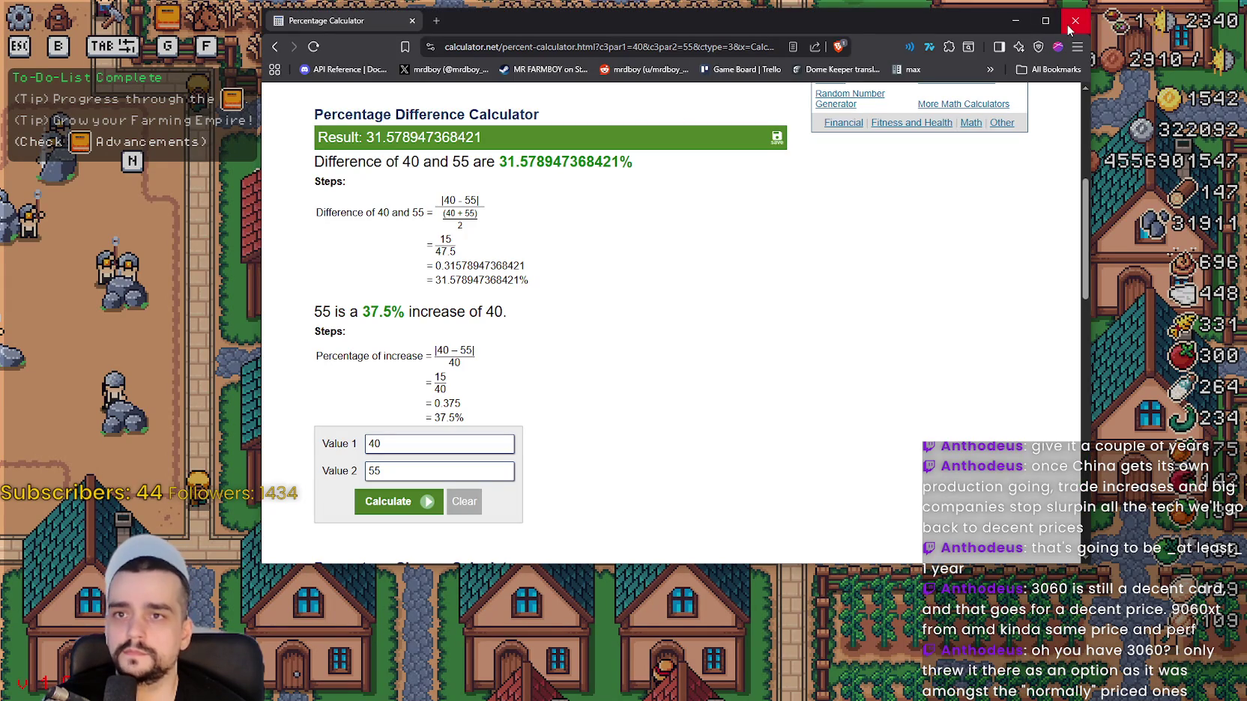
Close the percentage calculator window and bring the PC Garage window on screen.
left_click(1069, 26)
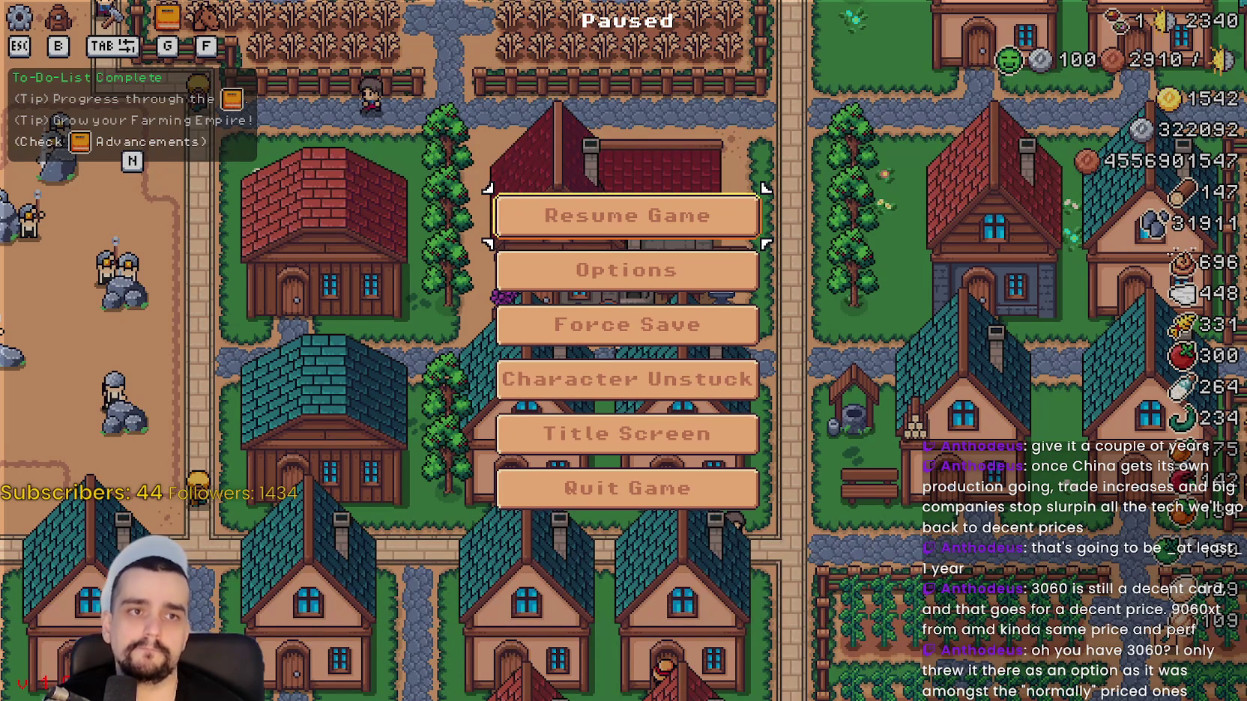
mouse_move(1246, 113)
left_mouse_down()
mouse_move(1246, 127)
mouse_move(746, 75)
left_mouse_up()
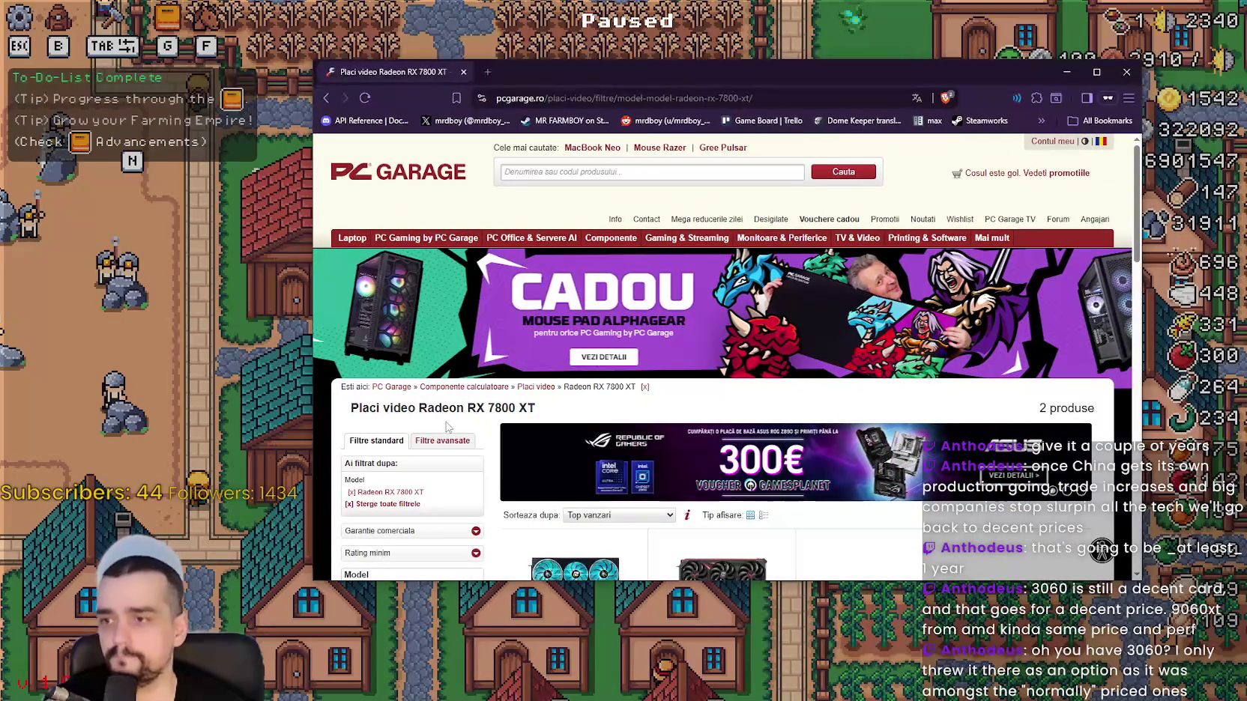
Filter PC Garage's video cards to GeForce RTX 3060, listing 19 products.
mouse_move(622, 245)
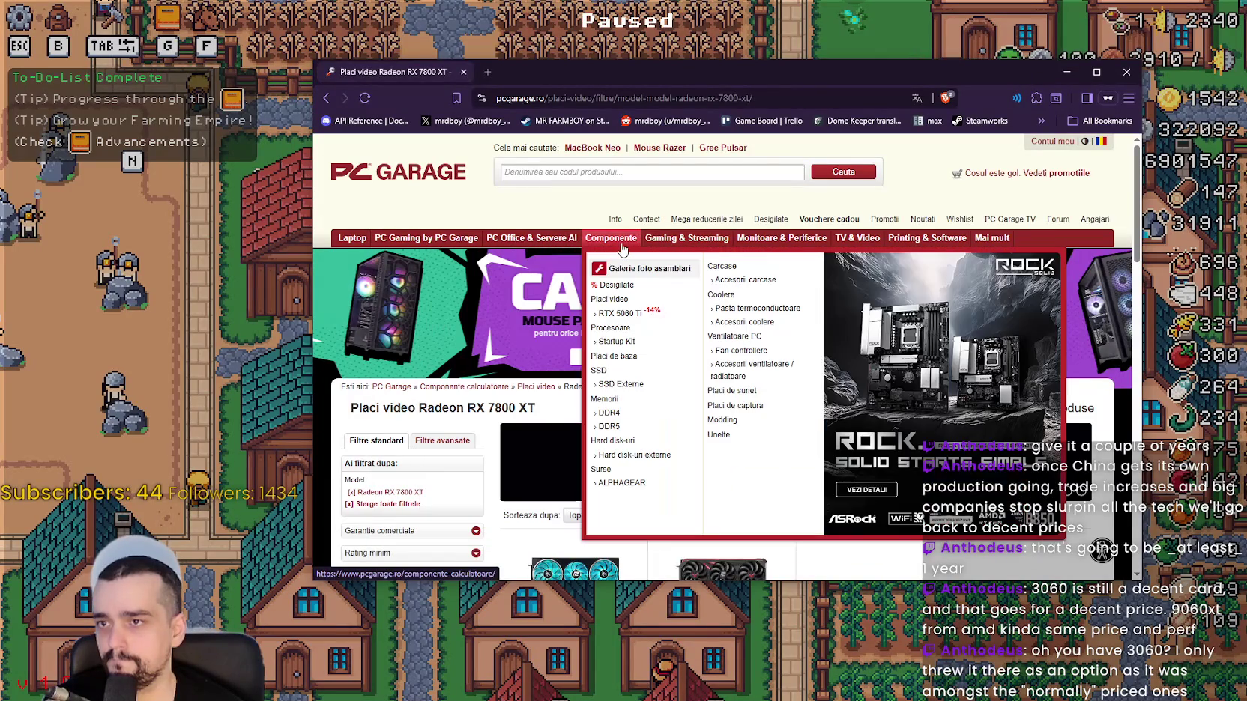
left_click(623, 300)
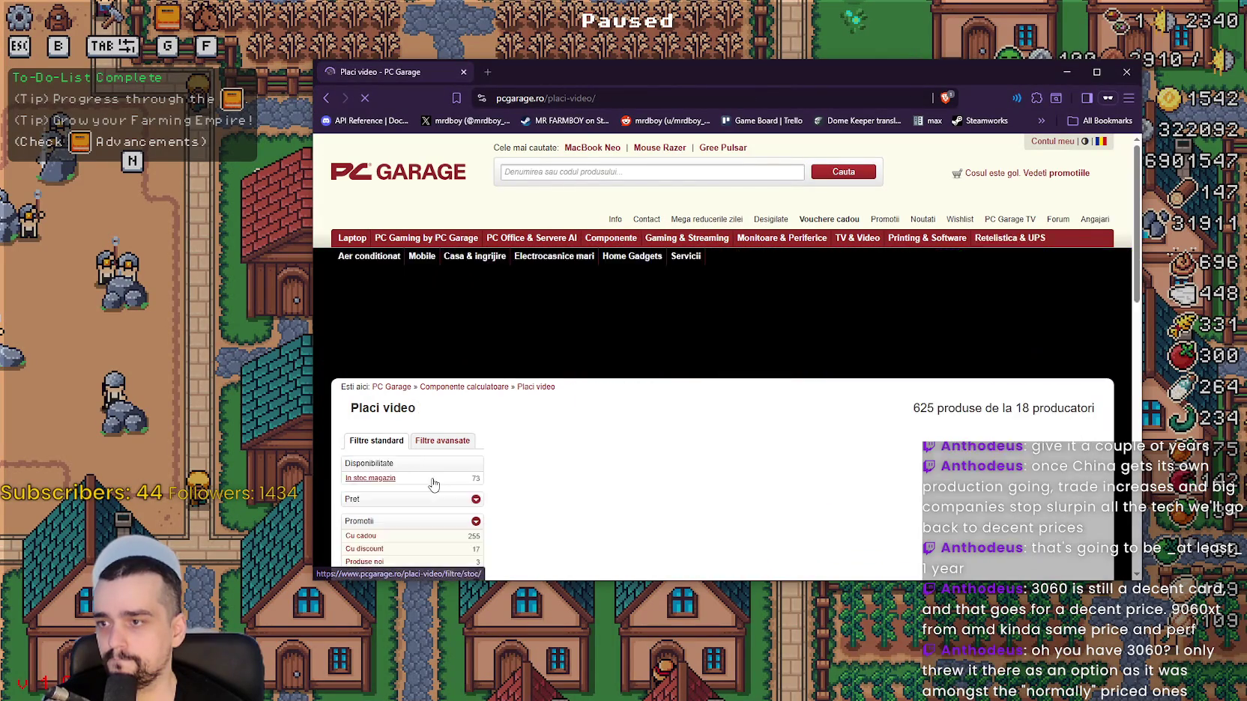
scroll(414, 365, "down", 5)
scroll(404, 214, "up", 1)
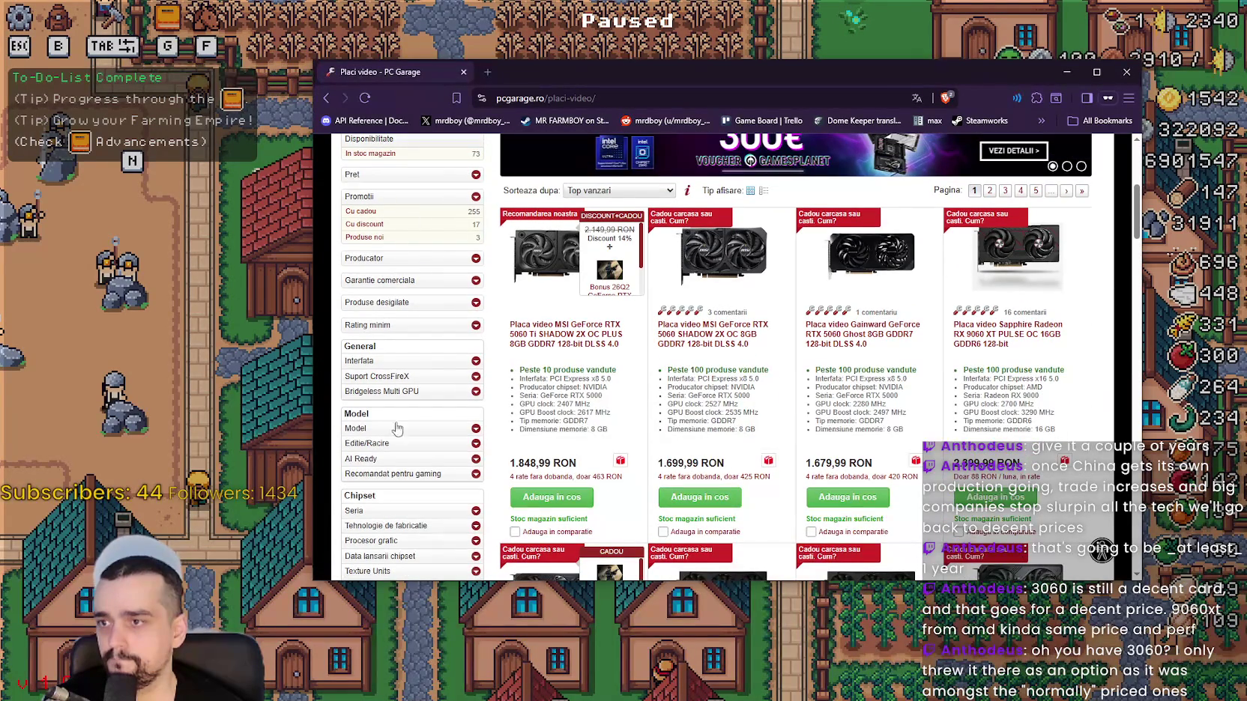
scroll(433, 301, "down", 2)
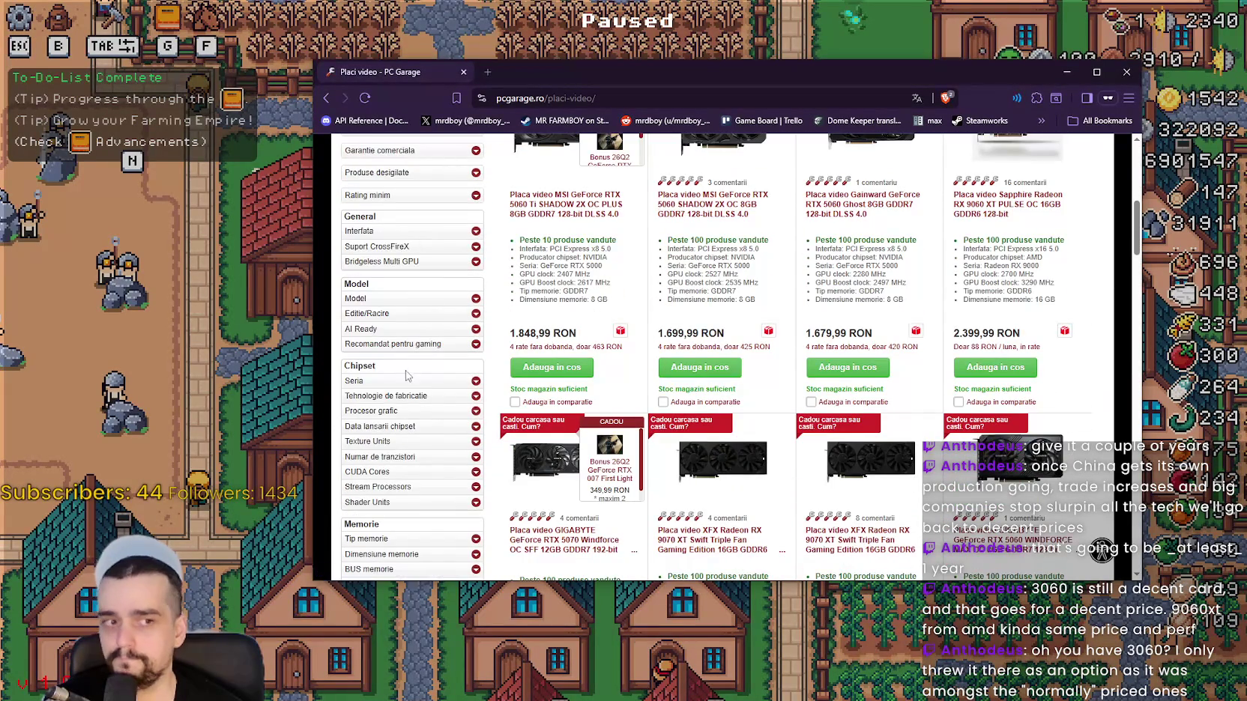
scroll(426, 293, "down", 1)
left_click(386, 236)
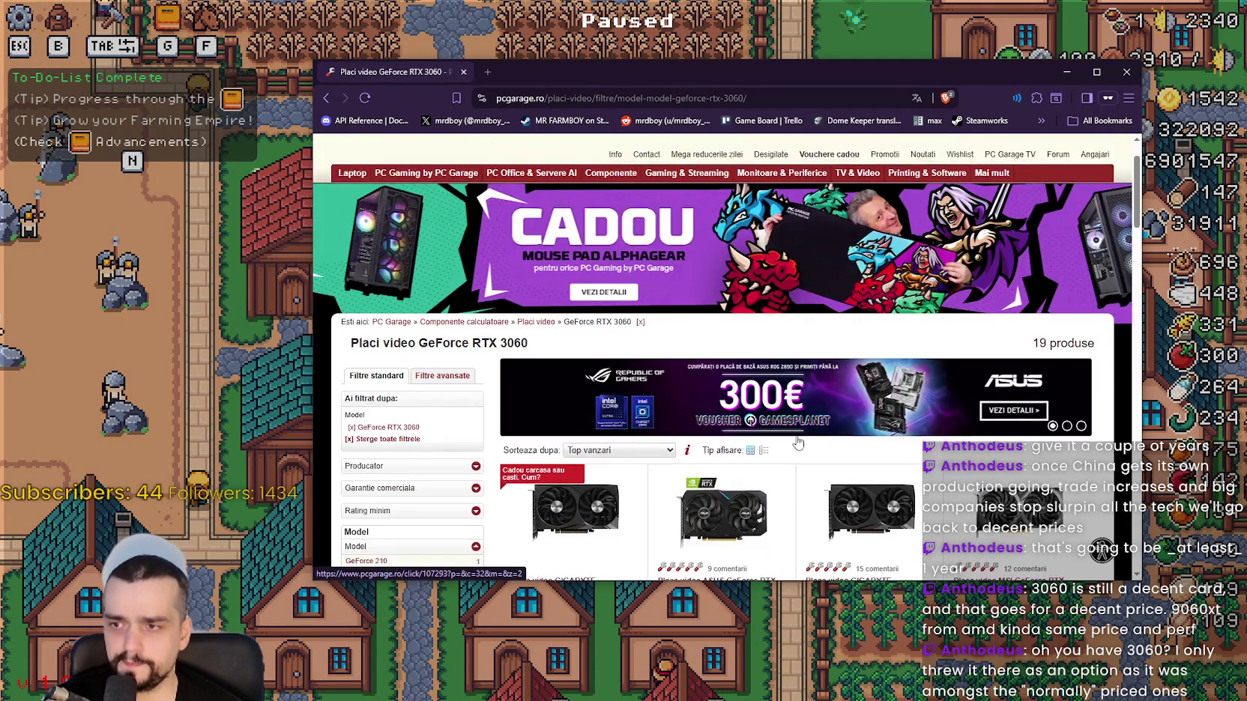
scroll(750, 420, "down", 3)
scroll(757, 442, "up", 2)
scroll(757, 442, "down", 3)
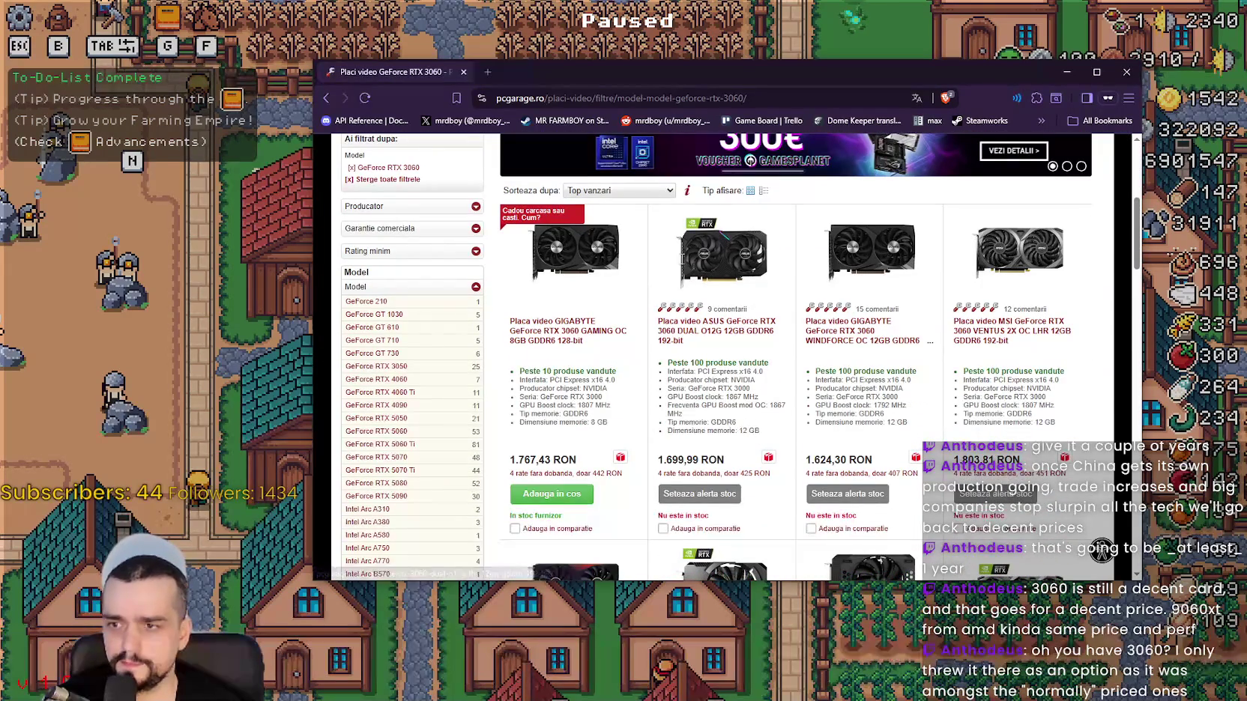
Search 'lei to dollars' in a new private tab.
left_click(487, 72)
type("le")
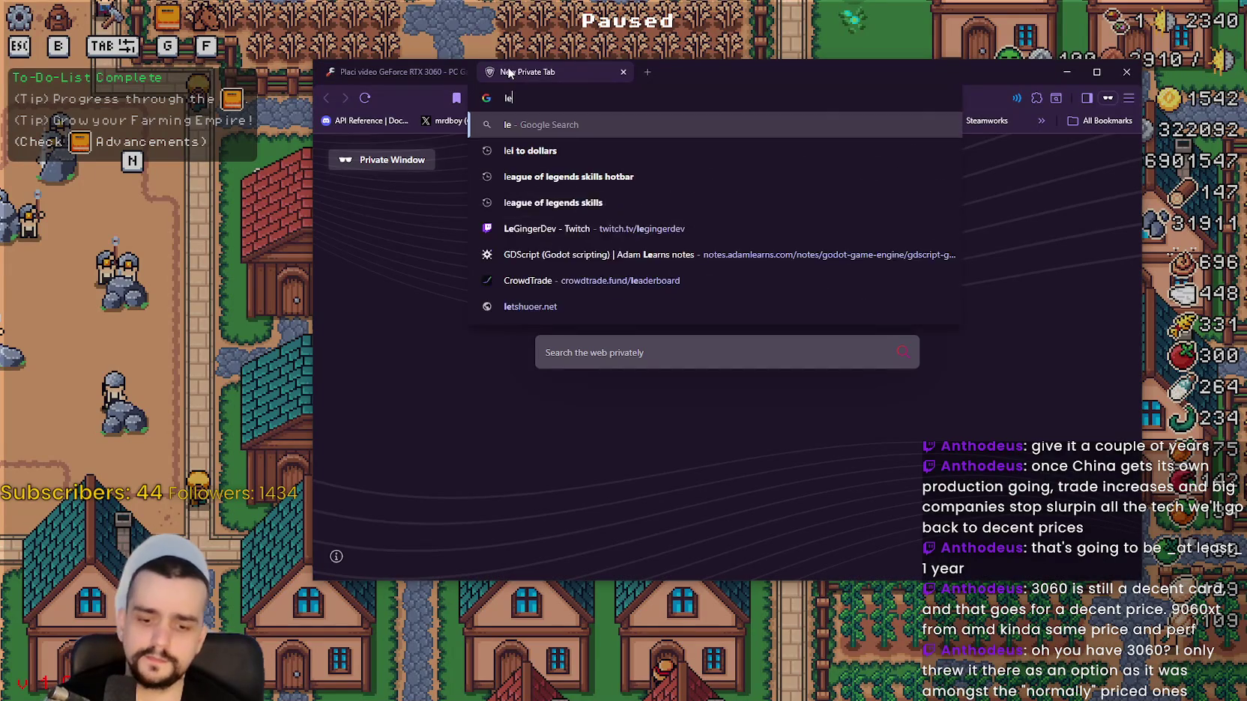
type("i todollars&oq=lei+to+dollars&sourceid=chrome&ie=UTF-8")
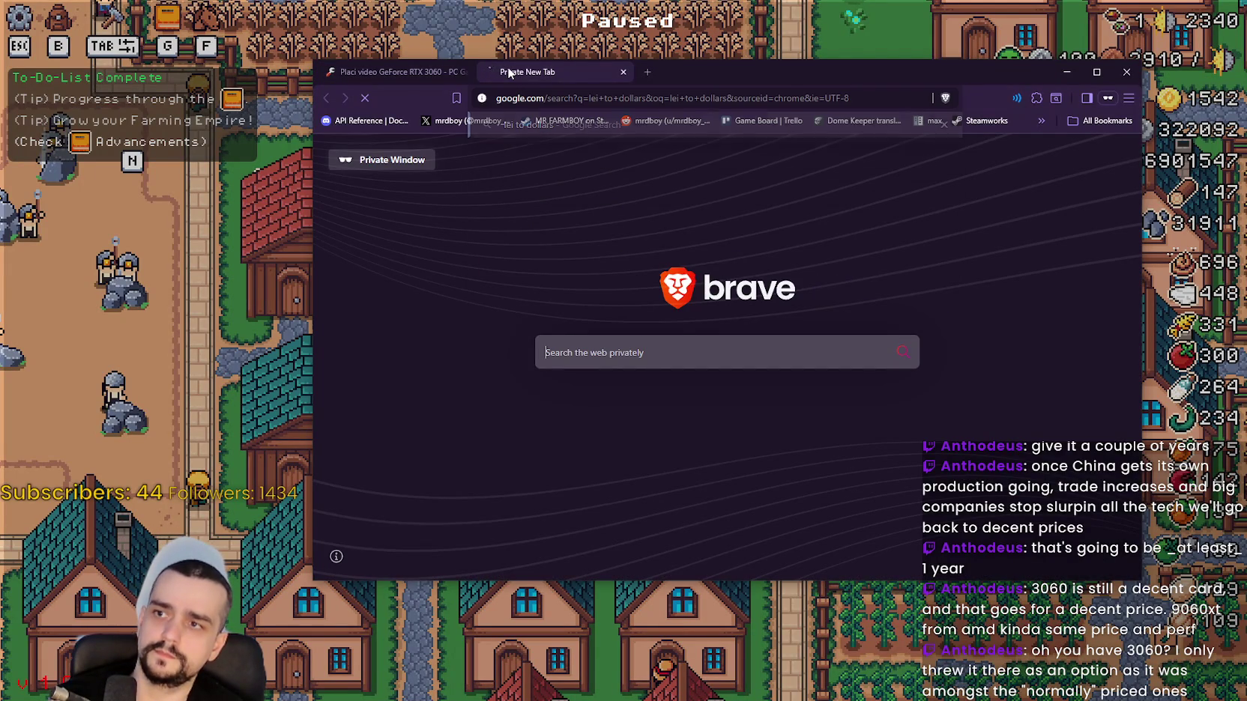
key("Return")
Pass the reCAPTCHA image challenge to get 1 RON = 0.23 $.
left_click(347, 203)
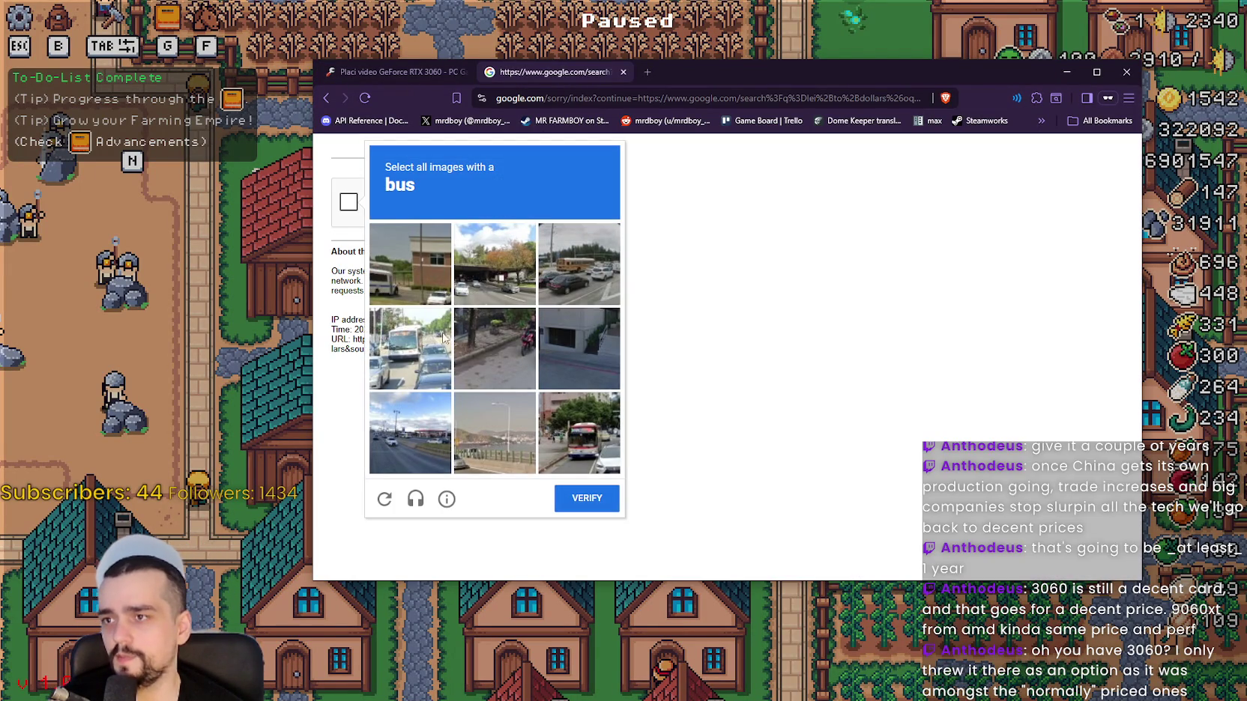
left_click(595, 440)
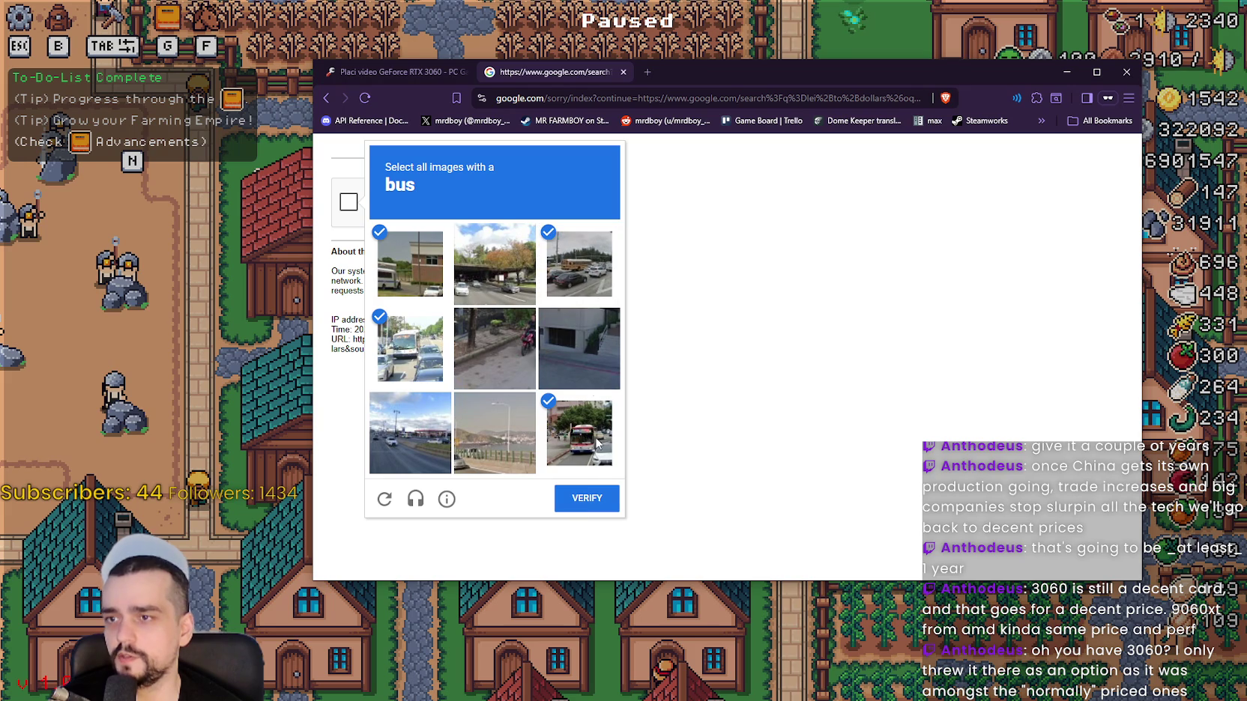
left_click(587, 499)
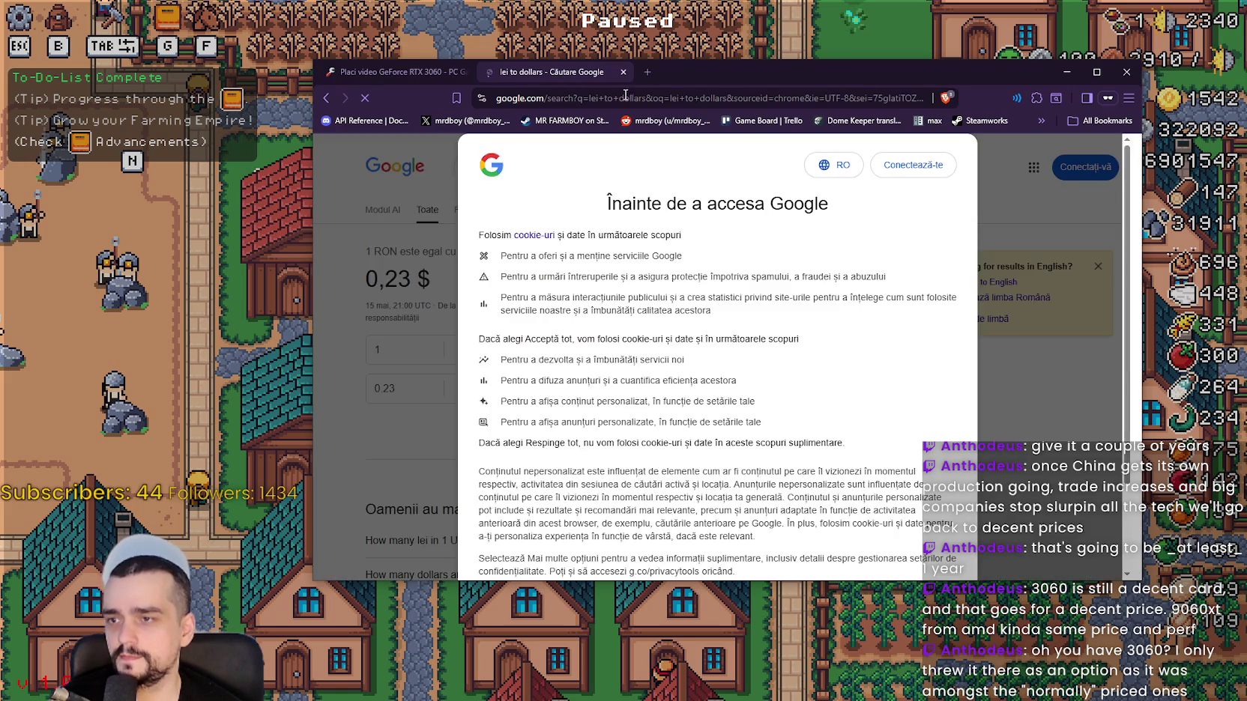
left_click(400, 71)
scroll(658, 391, "down", 8)
scroll(658, 390, "down", 2)
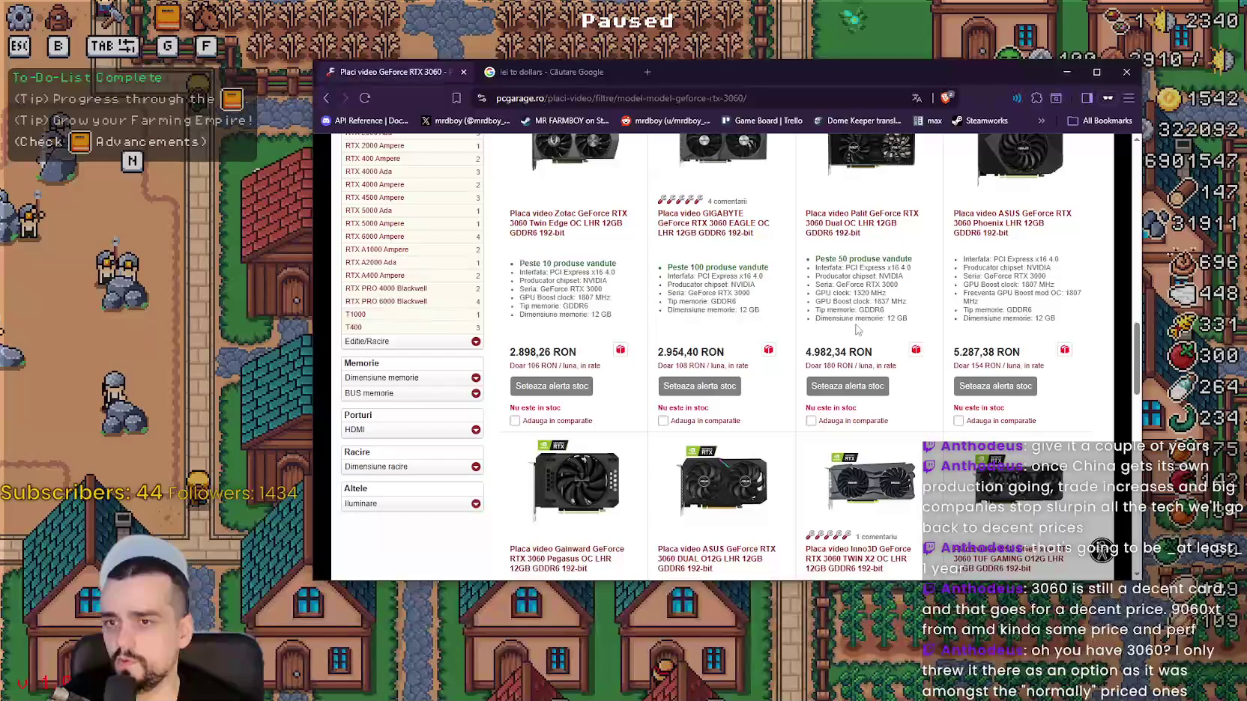
scroll(1040, 331, "up", 1)
scroll(867, 352, "down", 5)
scroll(582, 349, "down", 3)
scroll(949, 261, "down", 3)
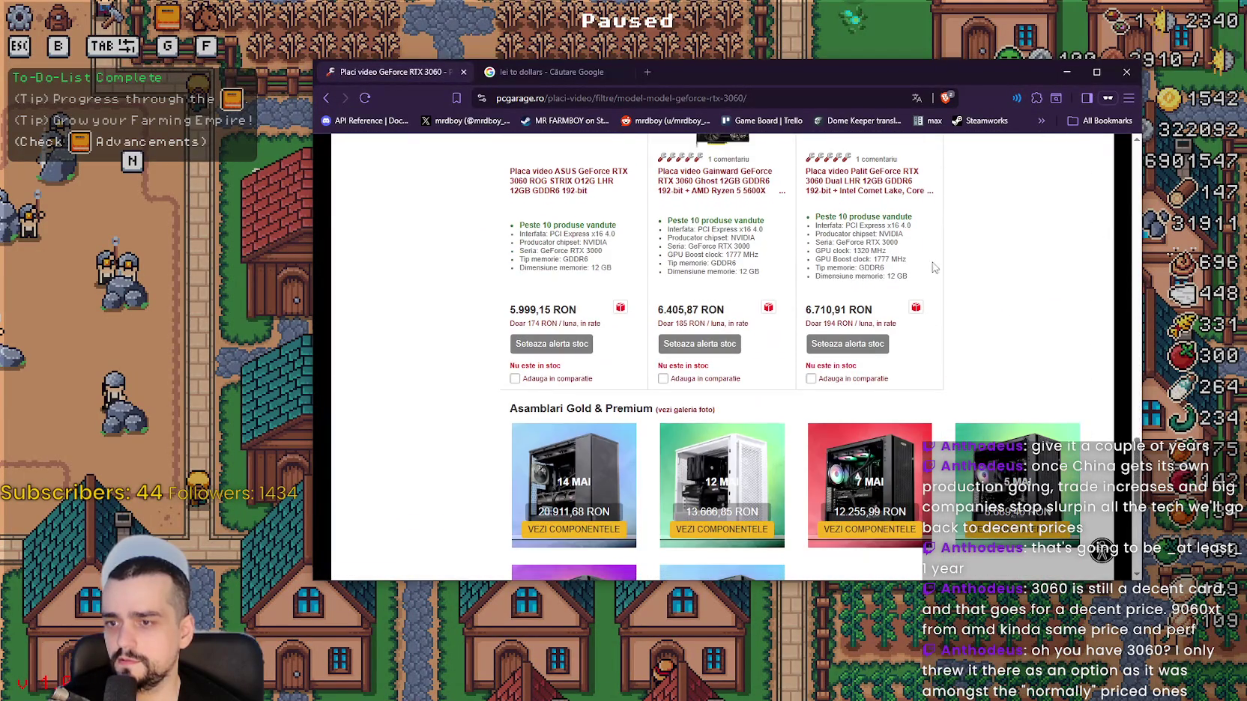
scroll(549, 379, "up", 3)
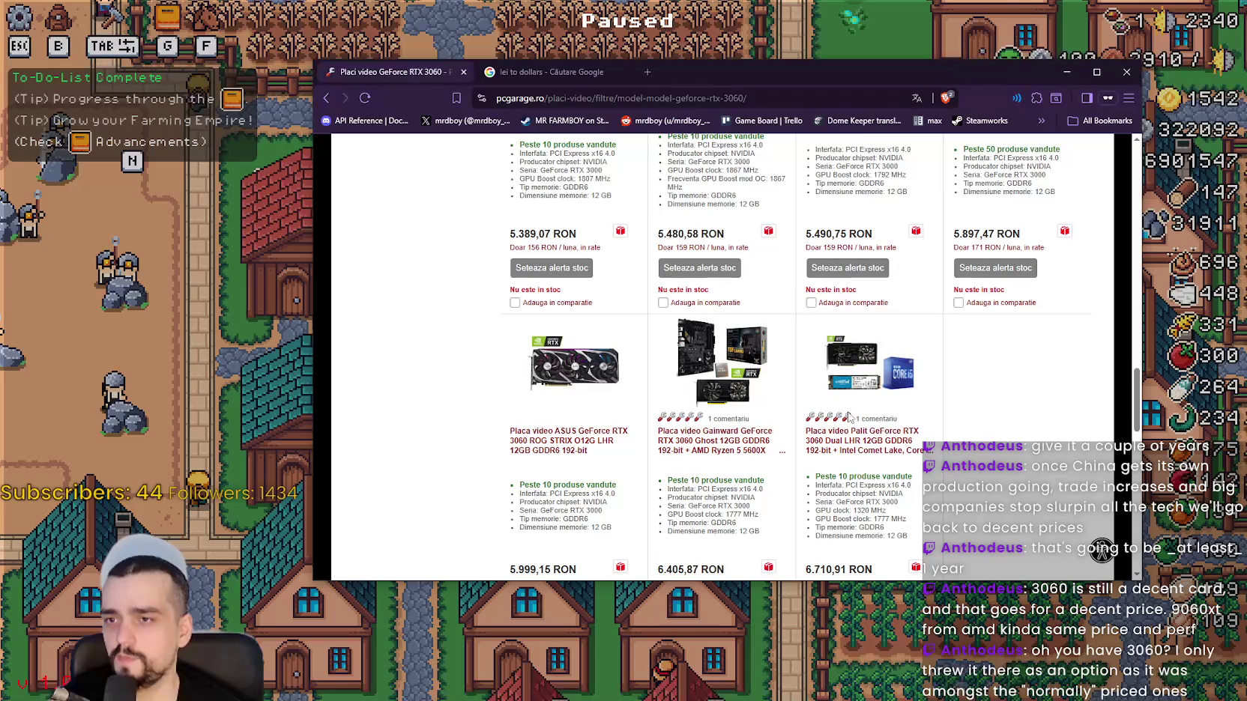
scroll(915, 447, "up", 5)
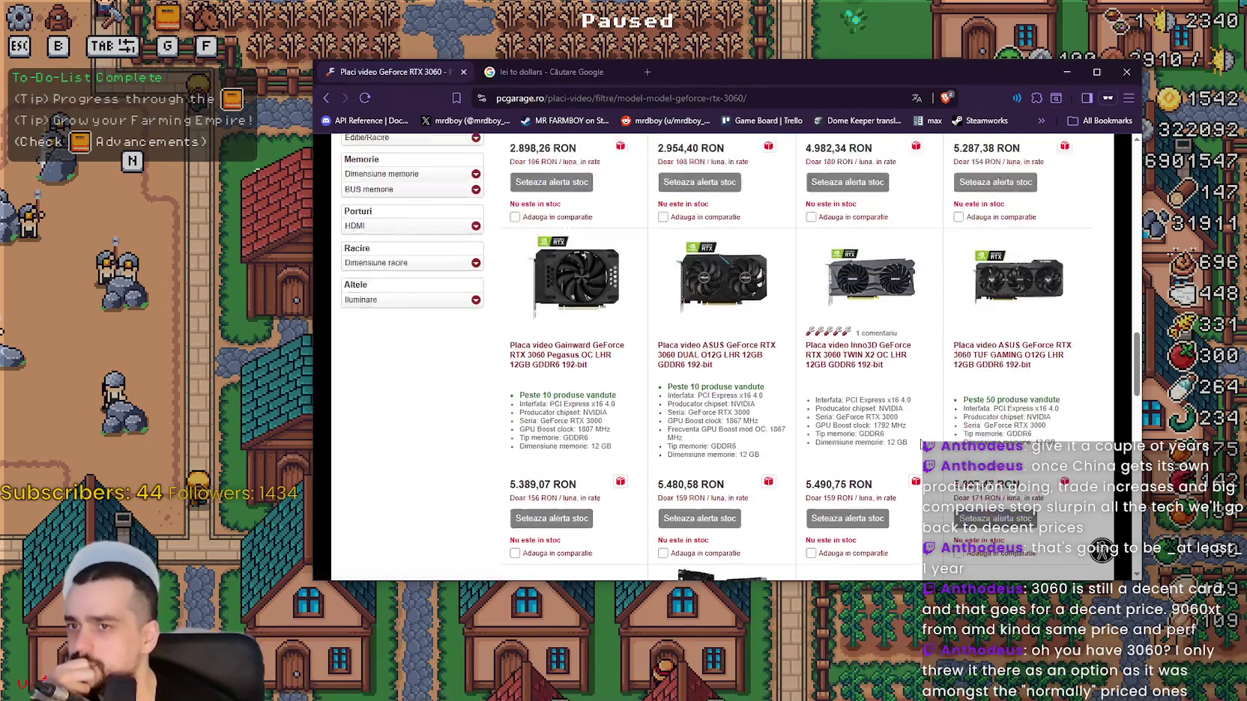
scroll(922, 446, "up", 8)
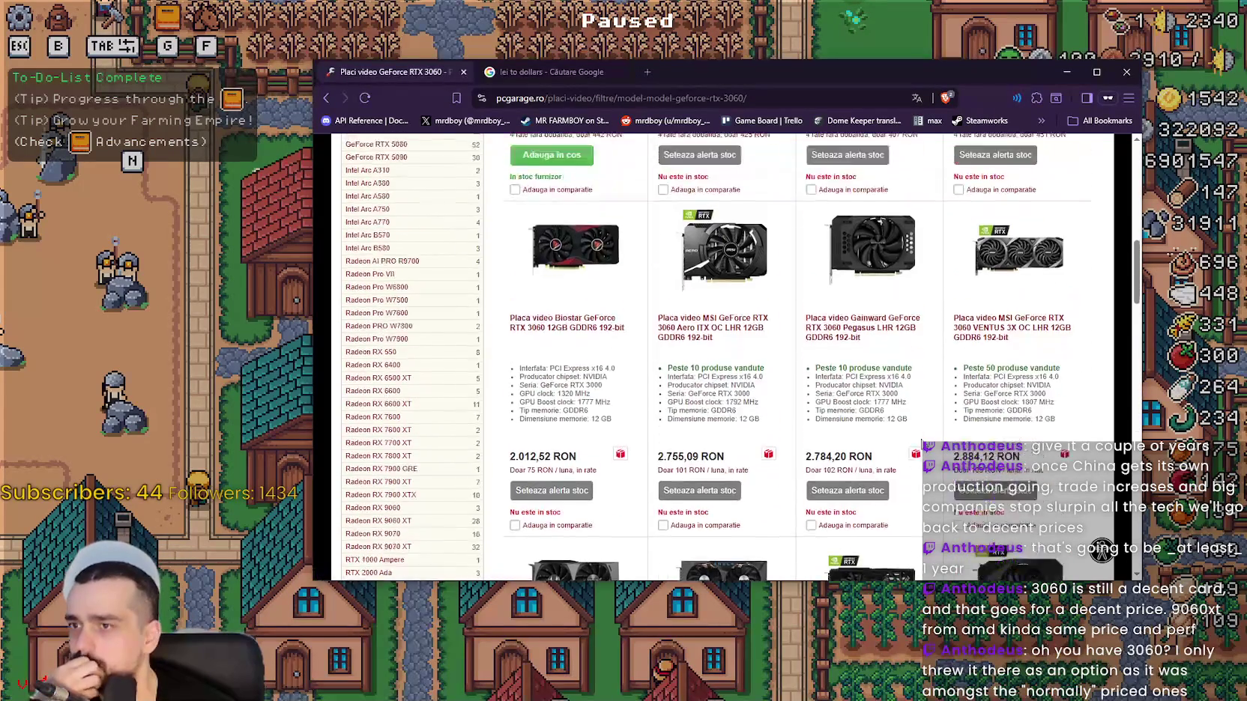
scroll(922, 442, "up", 2)
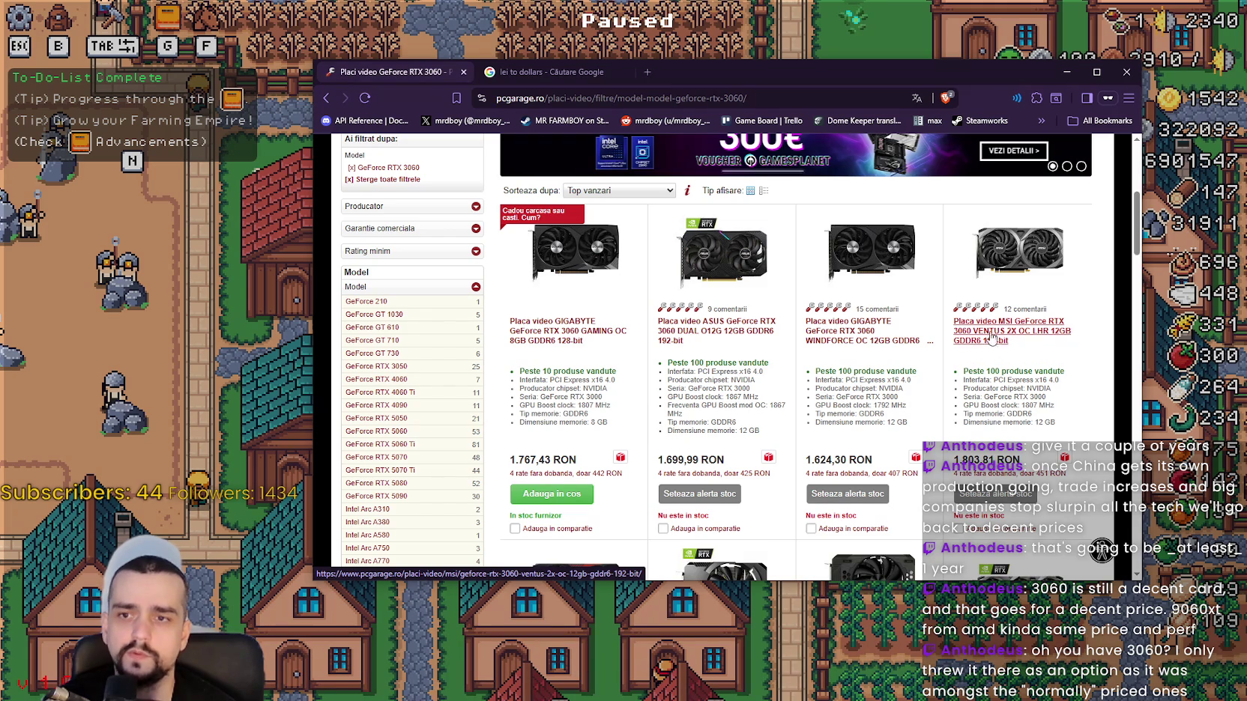
scroll(1019, 299, "down", 3)
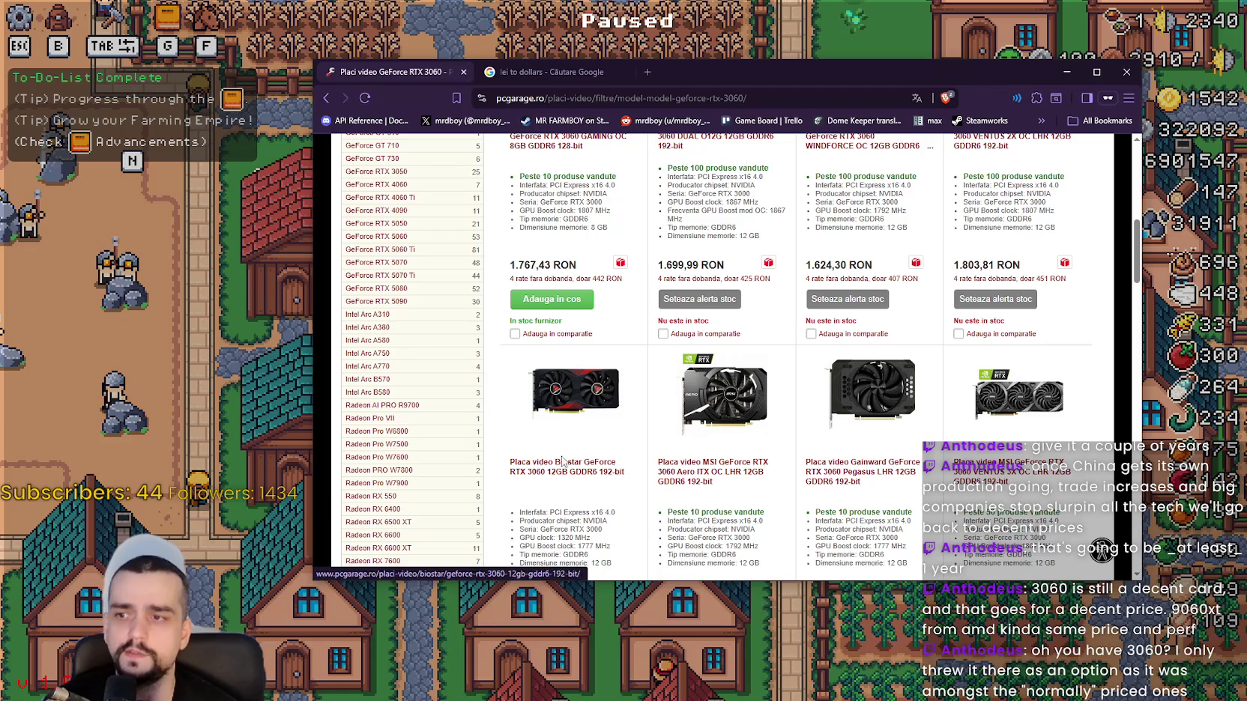
scroll(1041, 422, "up", 5)
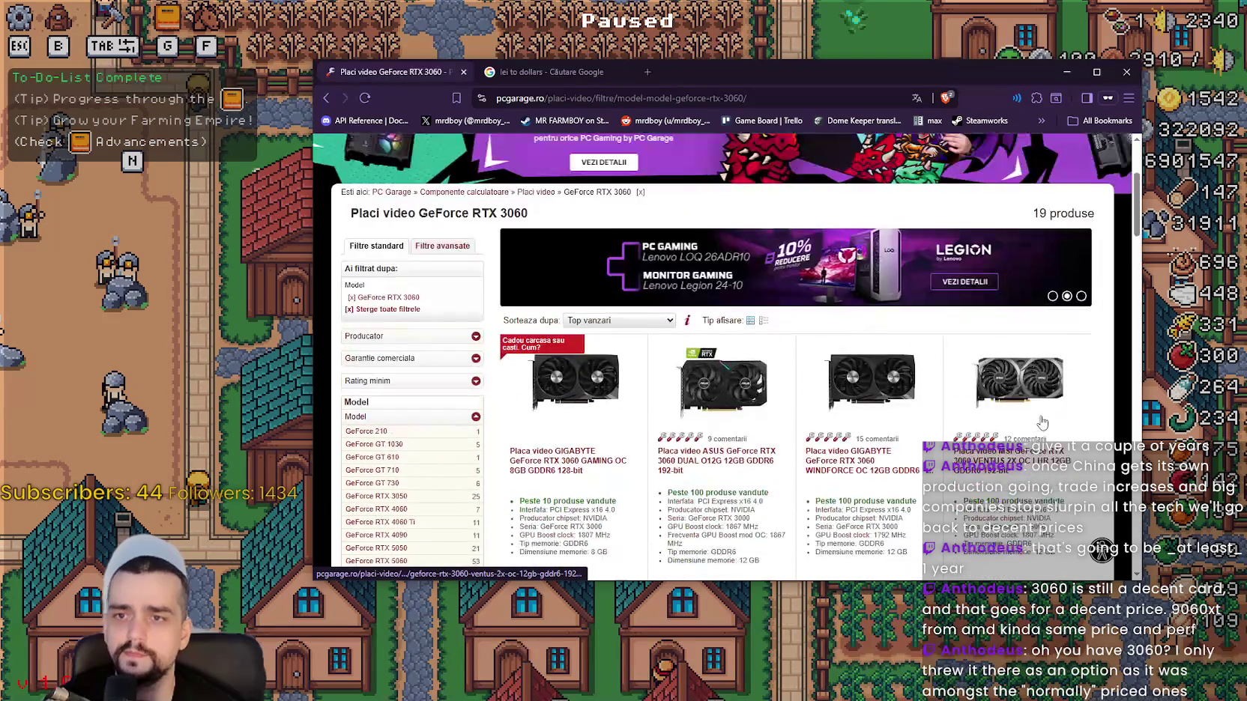
scroll(1042, 422, "down", 5)
left_click(539, 72)
Enter 1800 RON in the converter, giving 405.76 $.
left_click(405, 352)
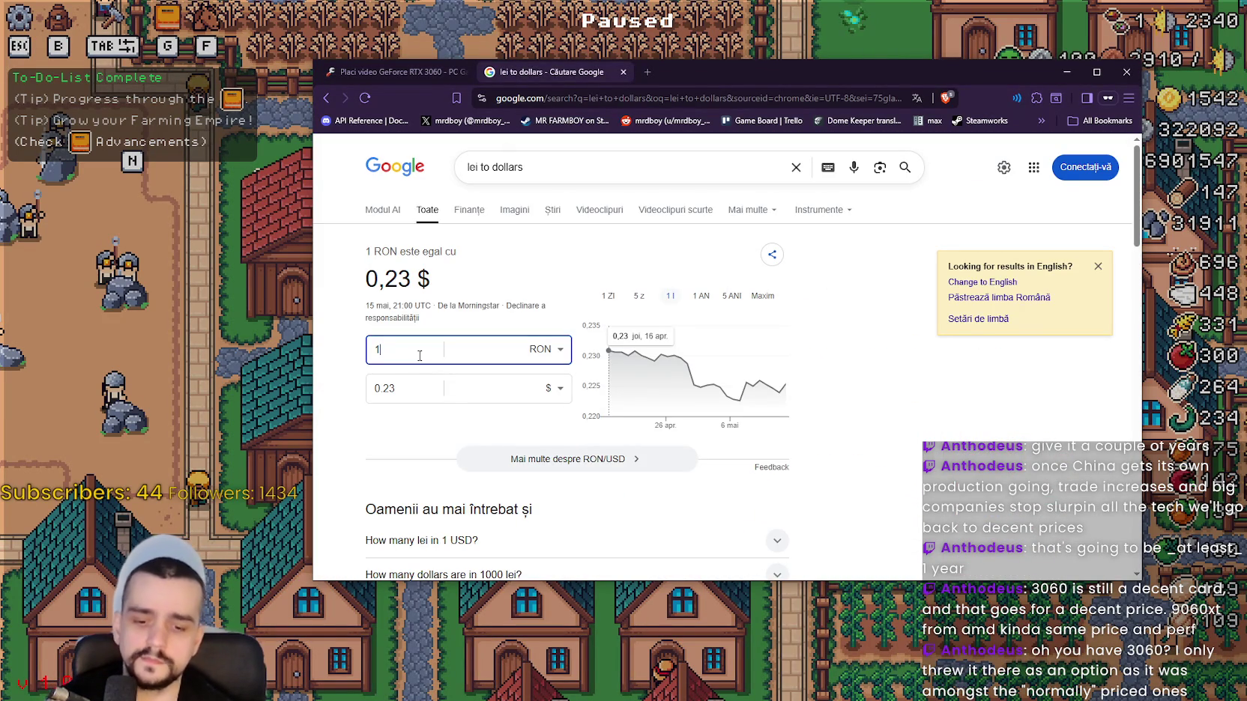
key("BackSpace")
type("800")
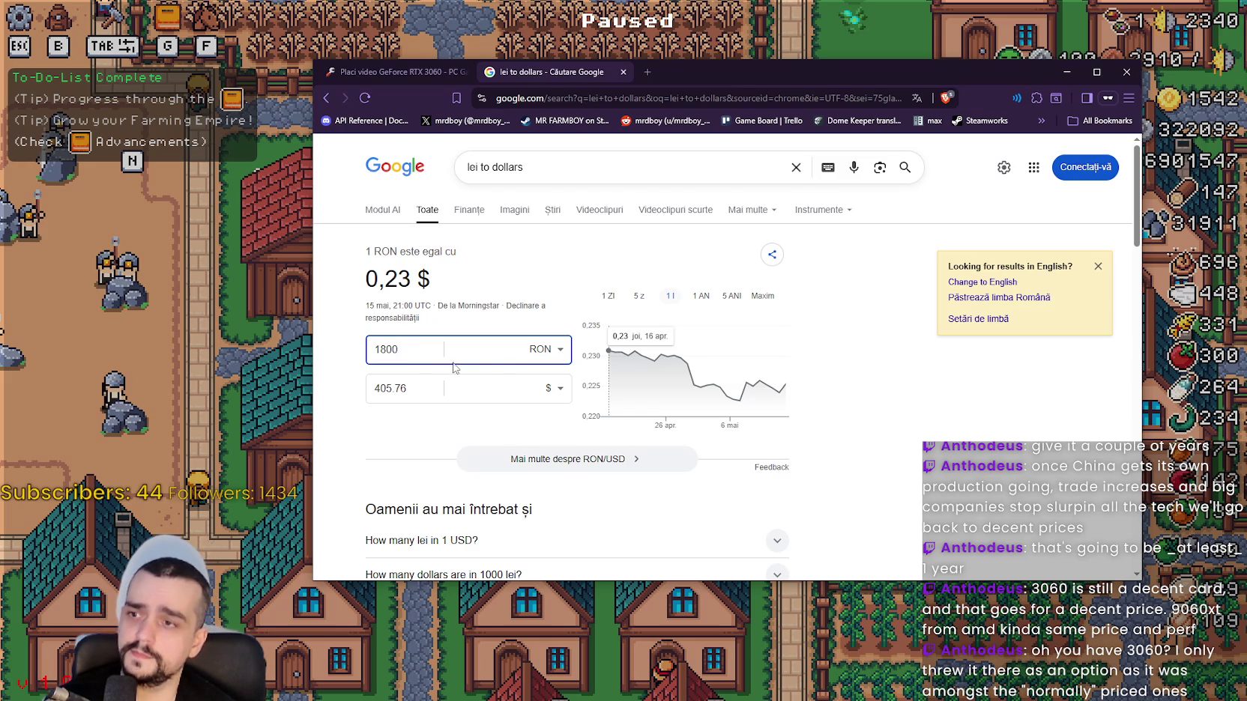
Browse the source currency list through the P currencies to Pataca din Macao.
left_click(544, 350)
key("End")
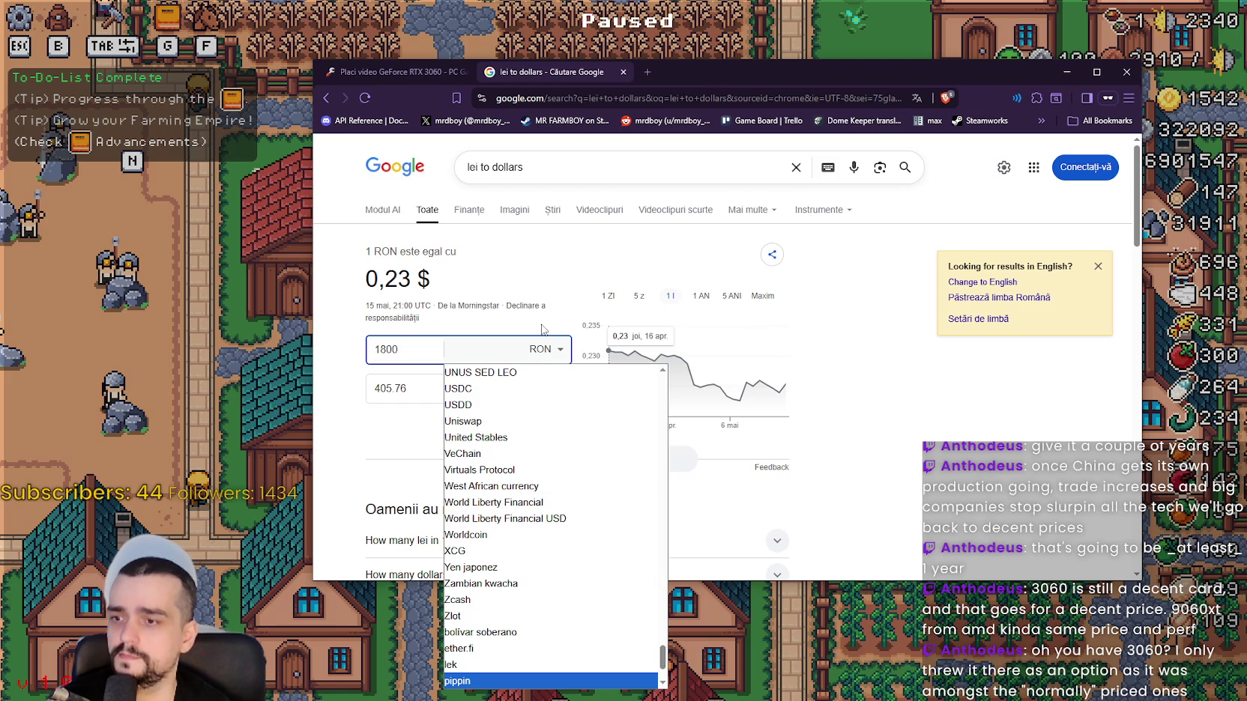
key("p")
key("Down")
key("Down")
key("Down")
key("Down")
key("Down")
key("Down")
key("Down")
key("Down")
key("Down")
key("Down")
key("p")
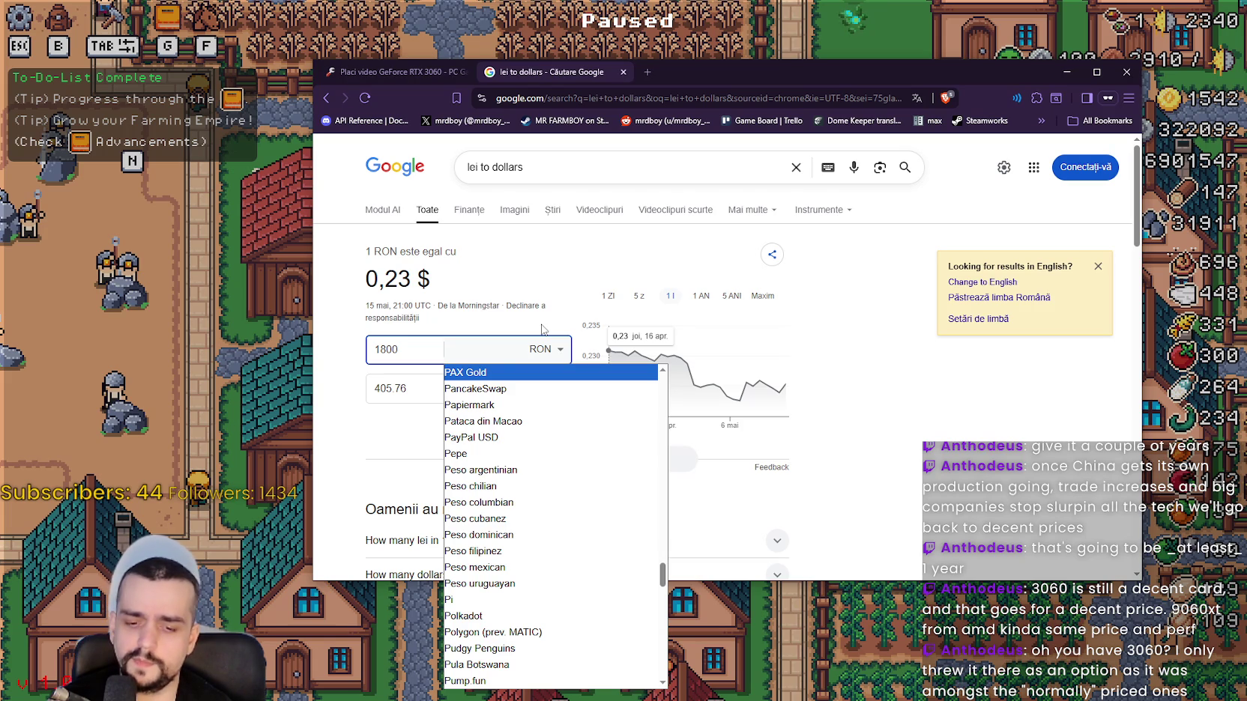
key("Down")
key("Down")
key("Down")
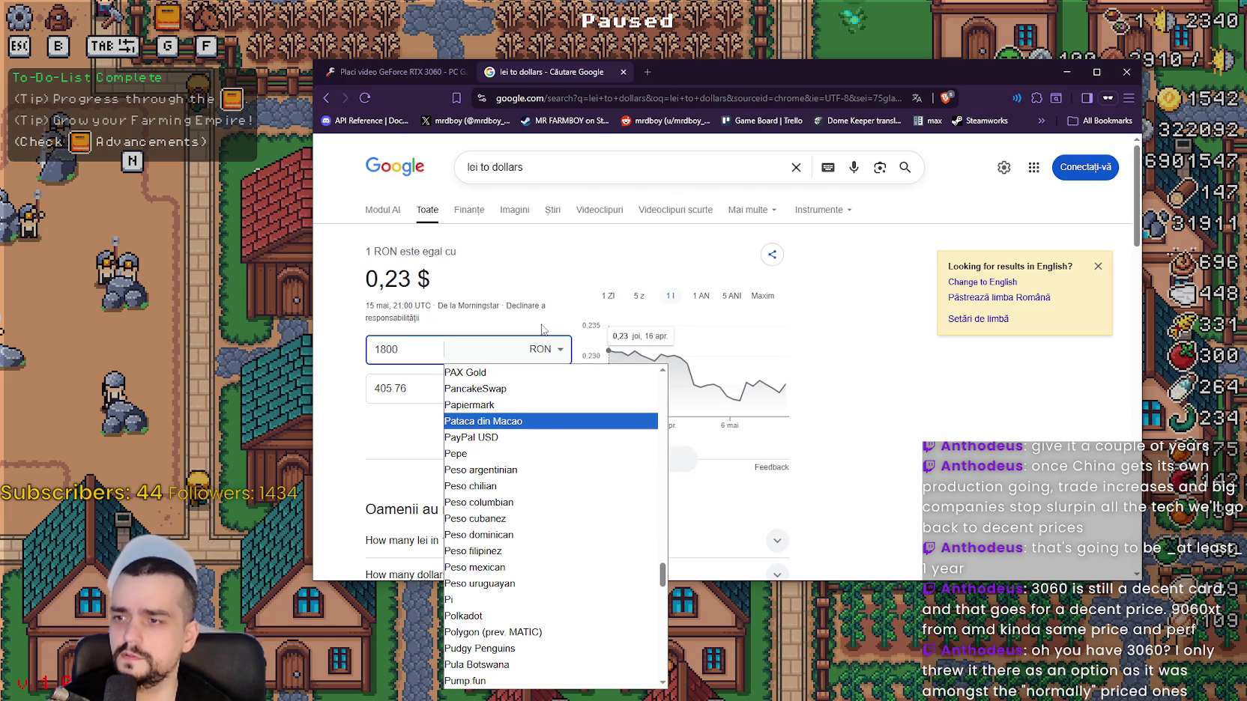
scroll(527, 522, "up", 15)
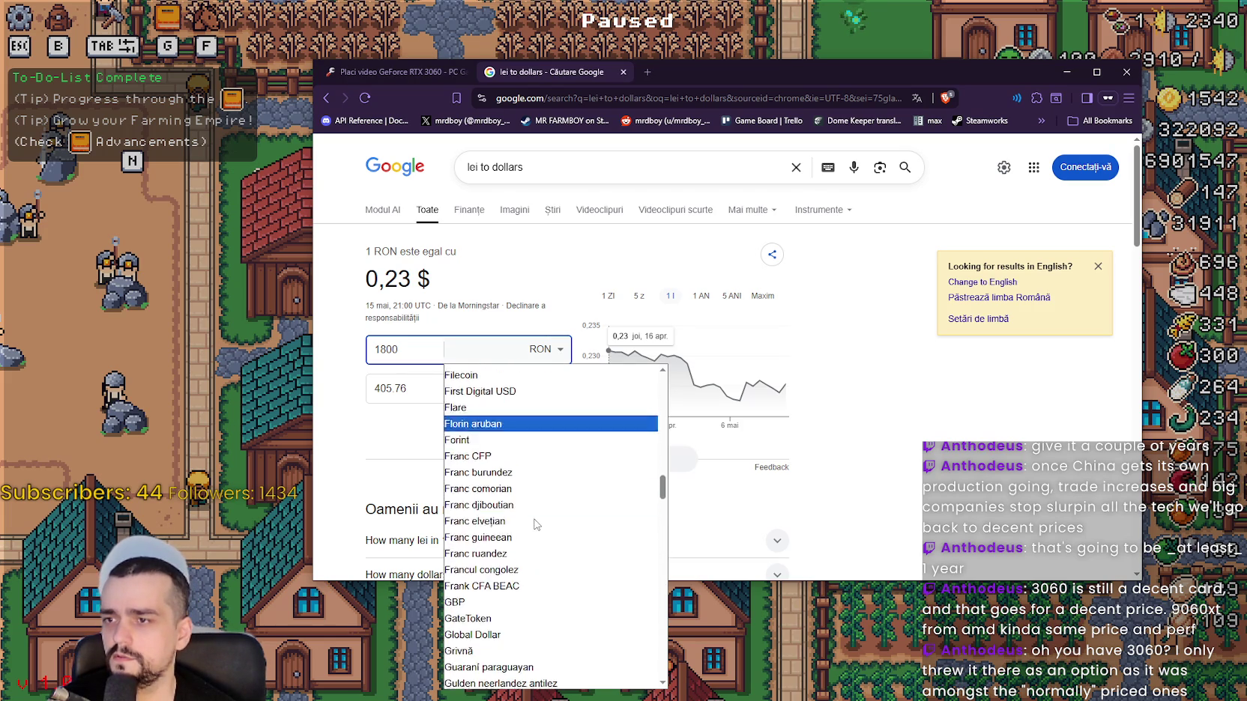
scroll(524, 406, "up", 15)
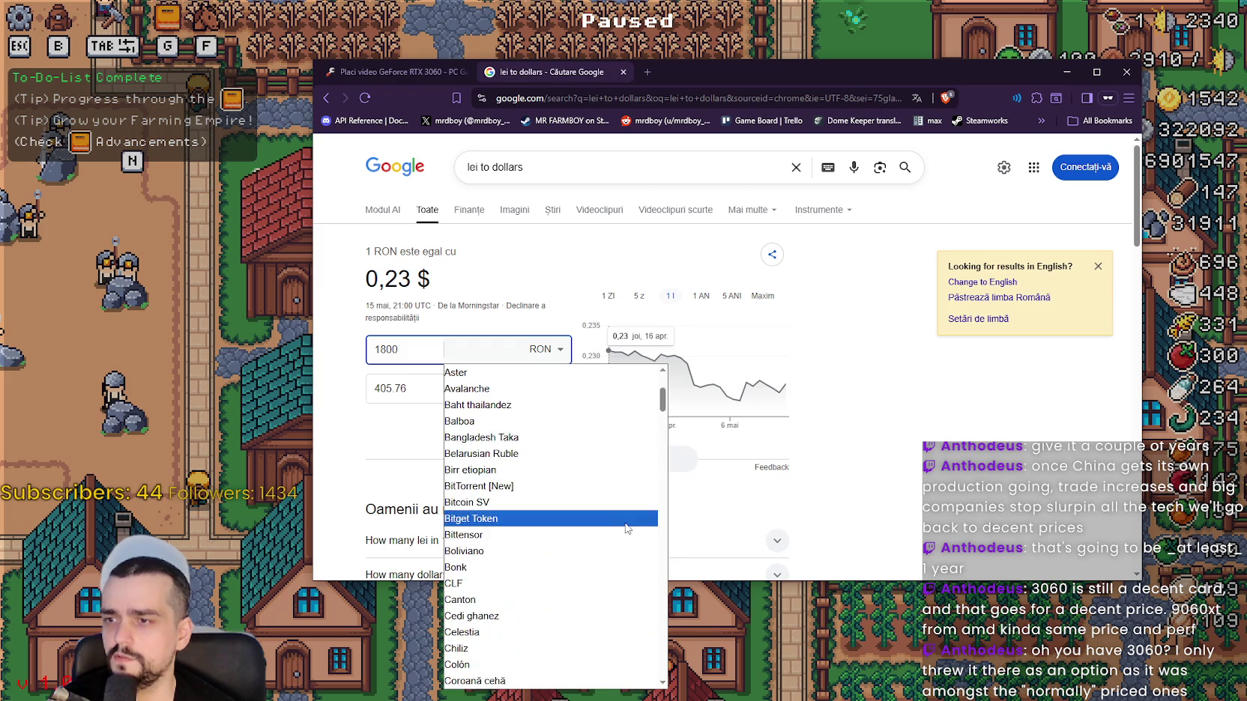
scroll(533, 447, "down", 20)
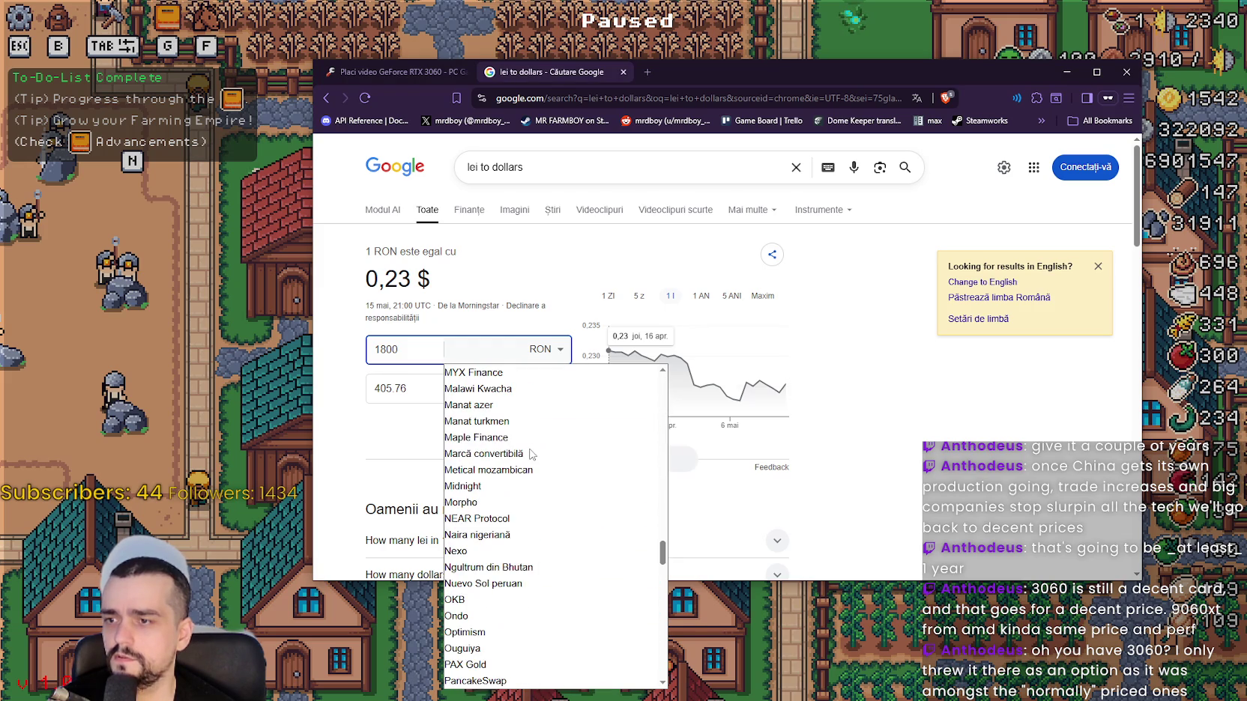
scroll(530, 454, "up", 3)
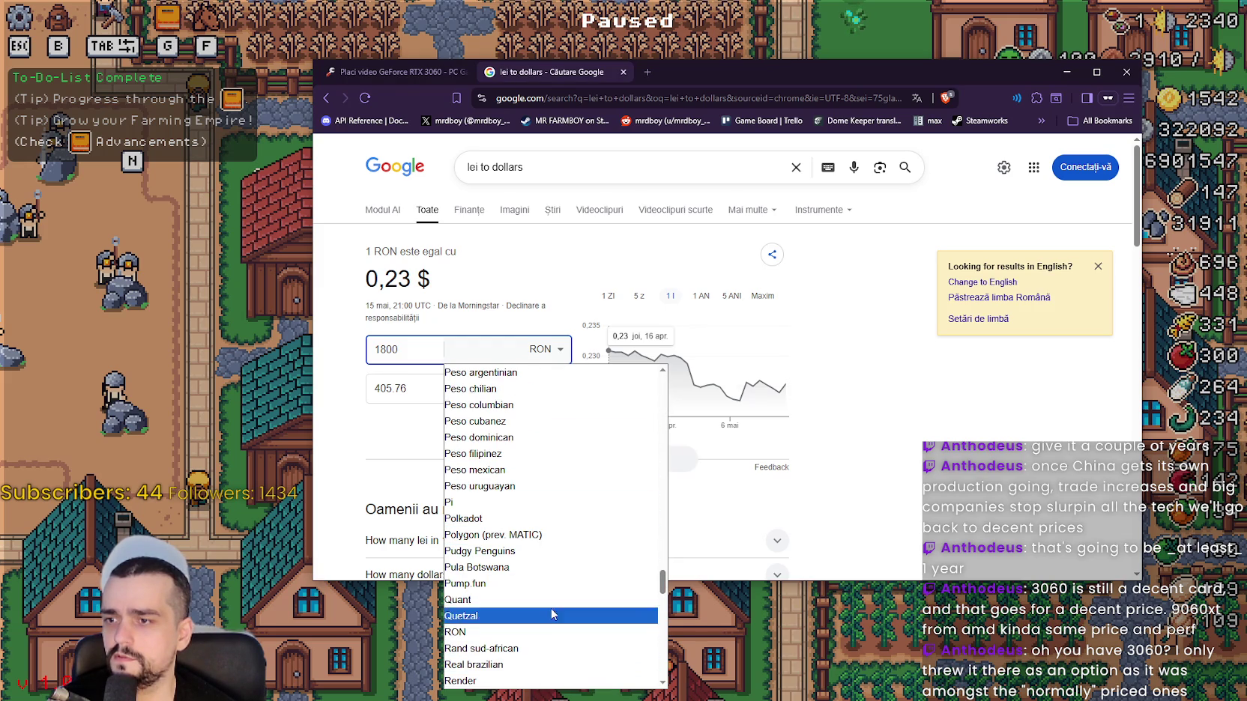
scroll(516, 450, "up", 3)
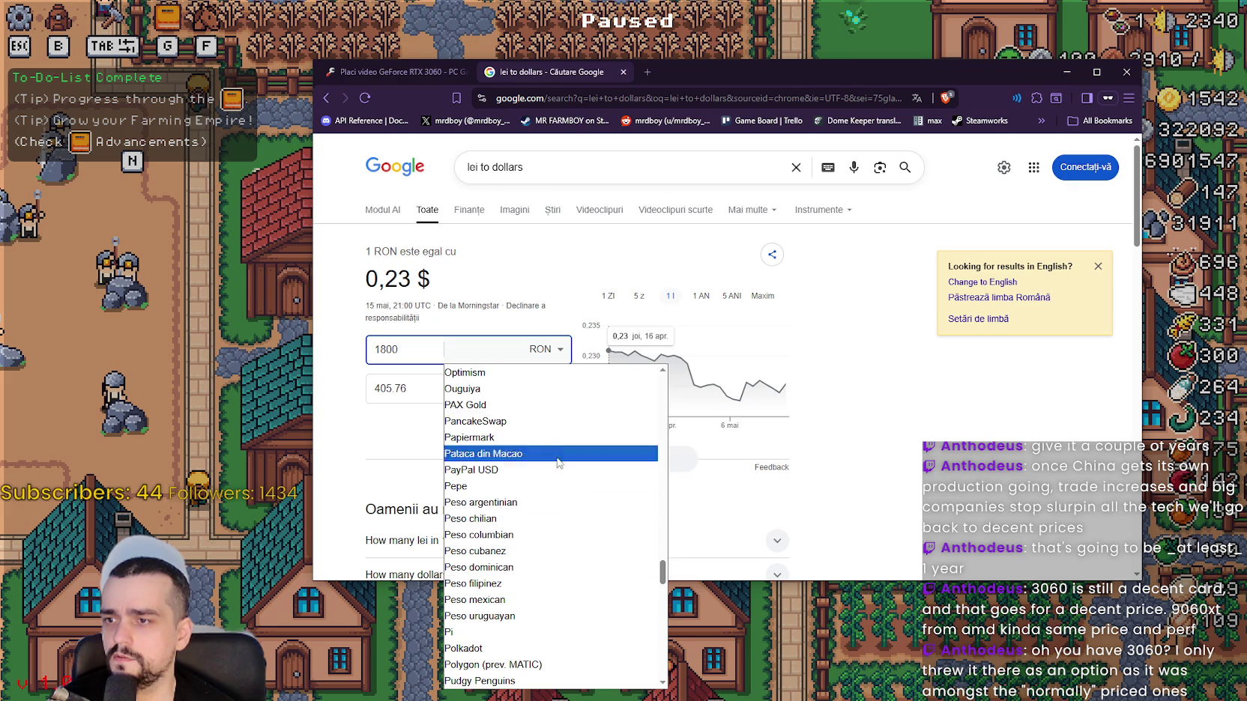
scroll(515, 524, "down", 12)
scroll(518, 419, "down", 3)
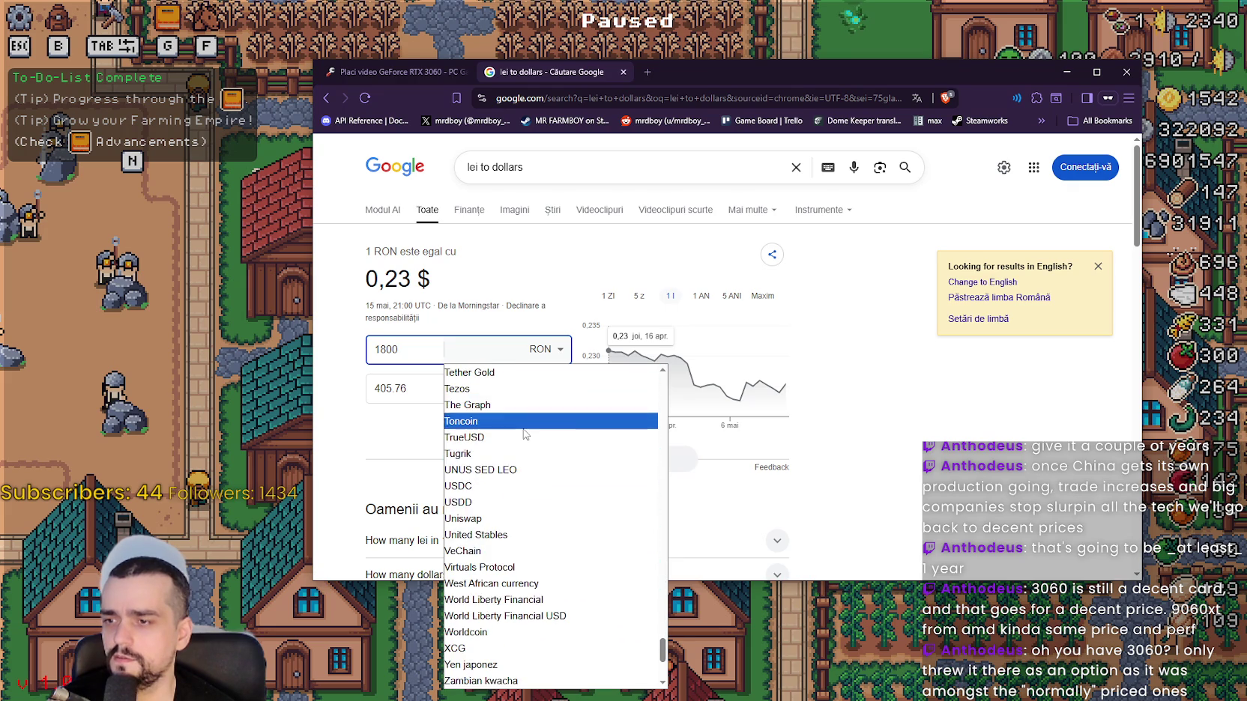
scroll(539, 563, "down", 5)
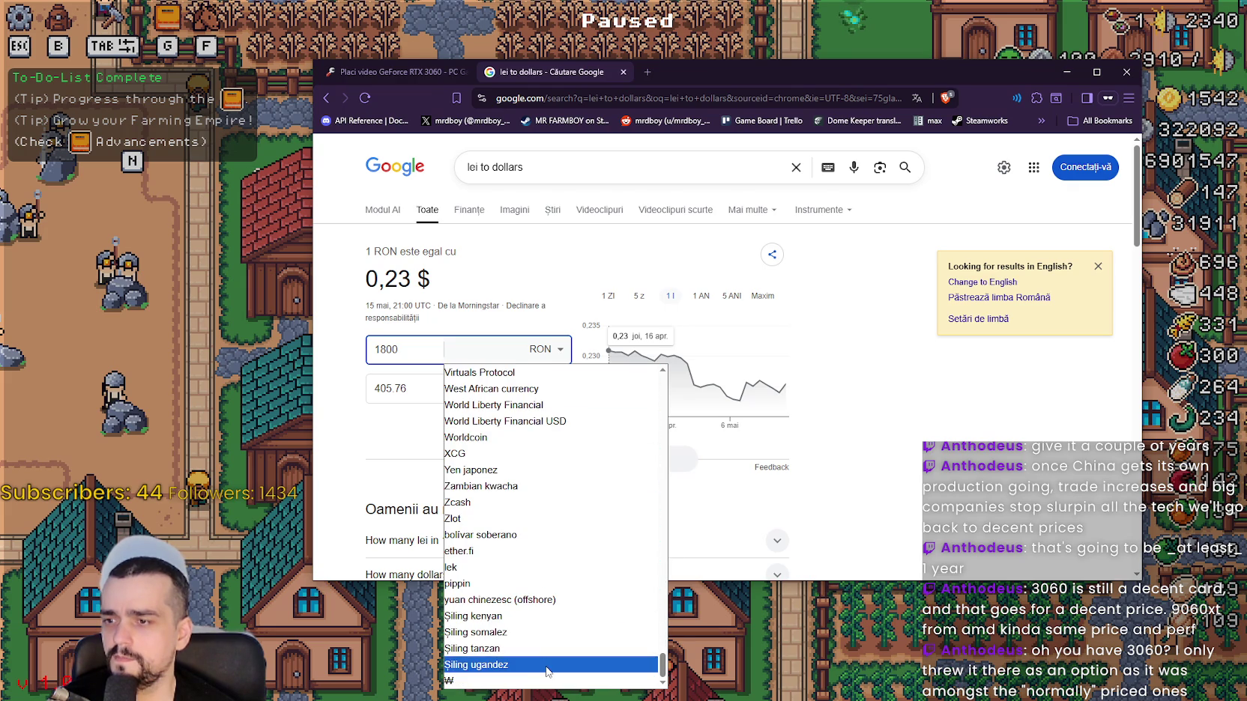
scroll(528, 540, "up", 20)
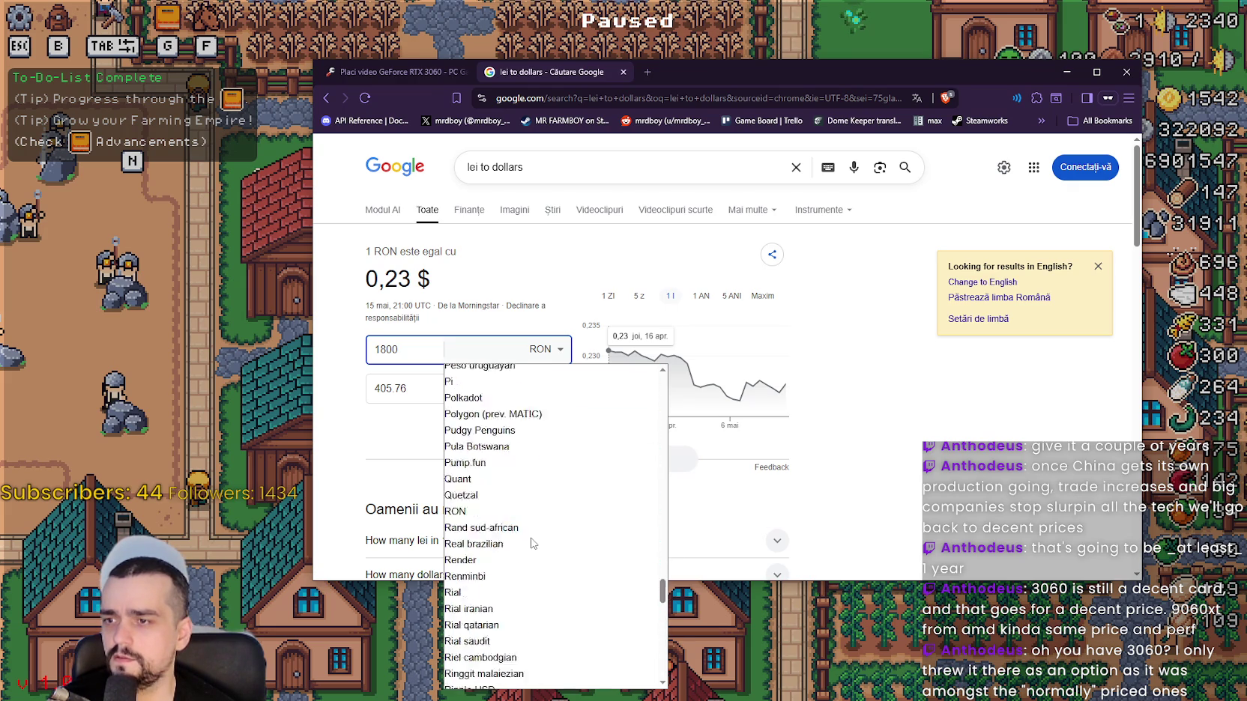
Change the search to 'pounds to dollars'.
left_click(479, 162)
double_click(477, 167)
type("pounds")
key("Return")
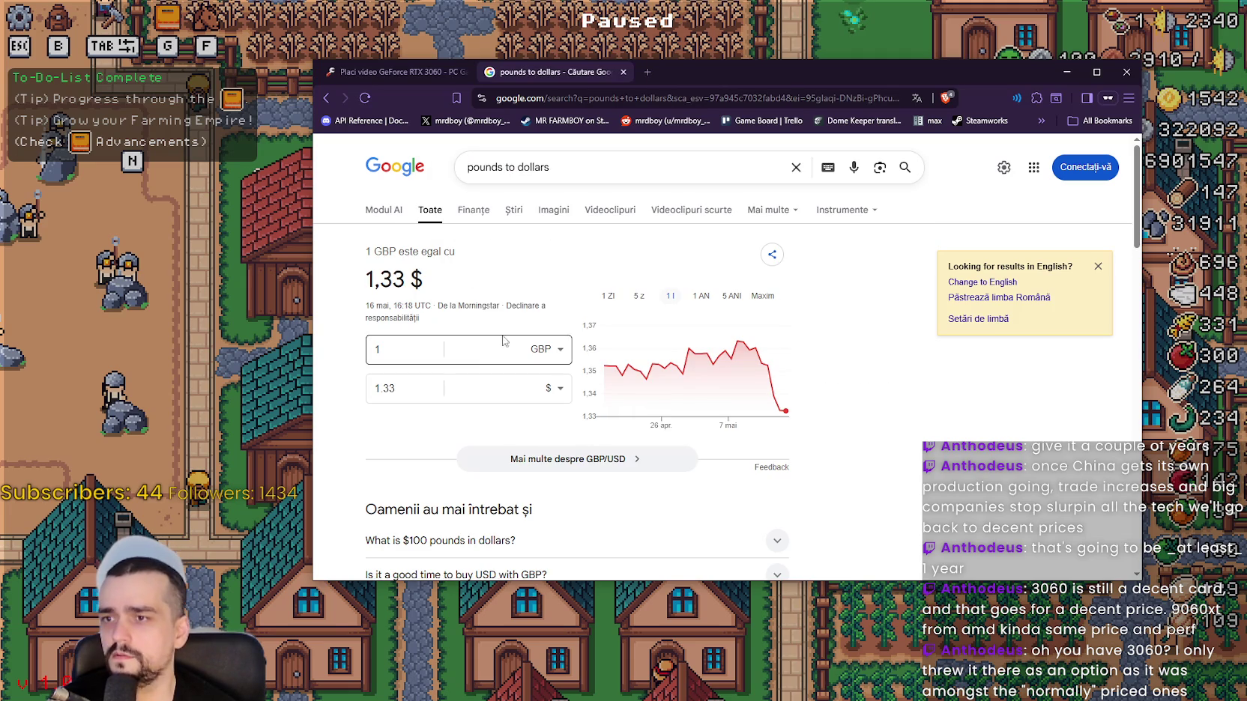
Convert 222 GBP to 295.84 $, then close the Google tab and browser.
left_click(410, 360)
double_click(411, 361)
type("222")
left_click(352, 428)
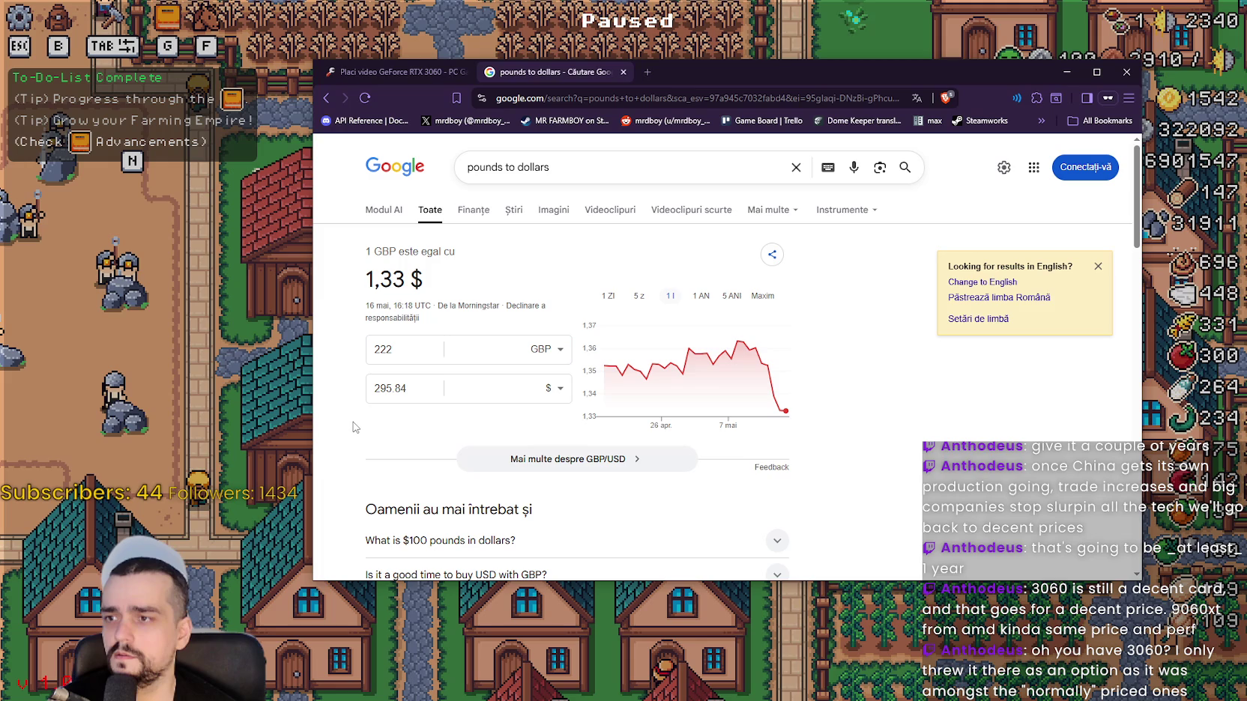
left_click(422, 386)
double_click(422, 386)
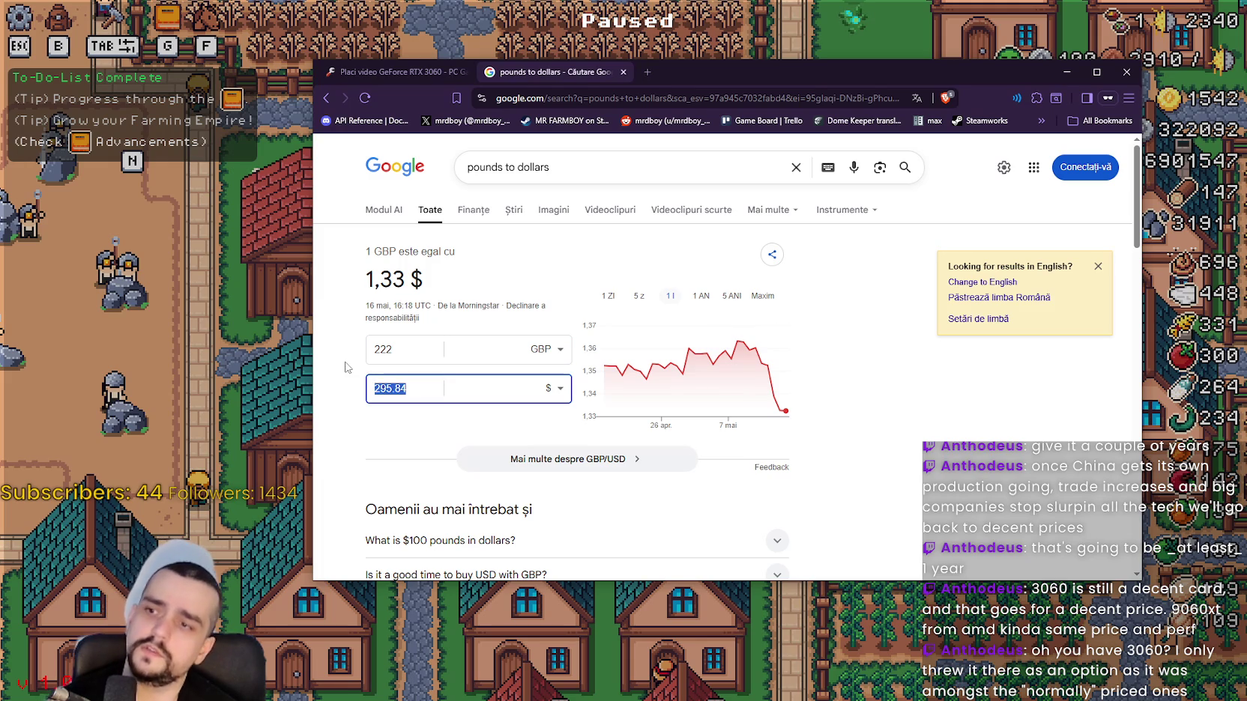
left_click(346, 400)
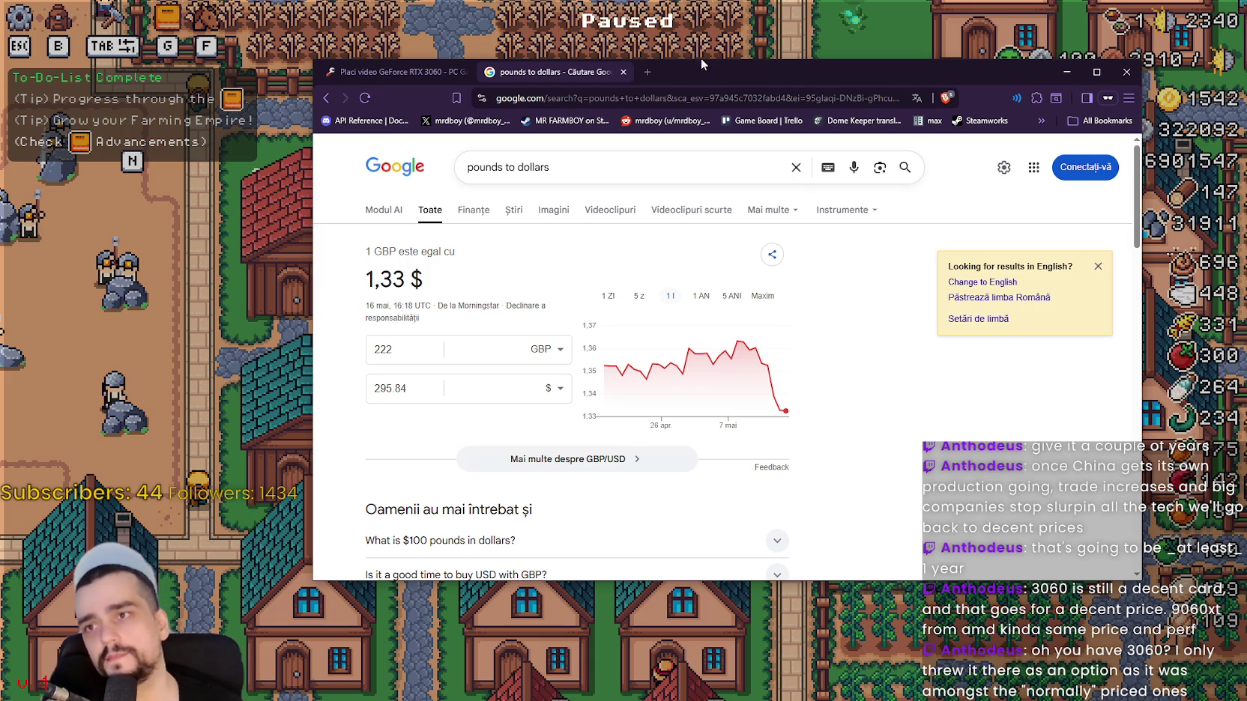
left_click(623, 72)
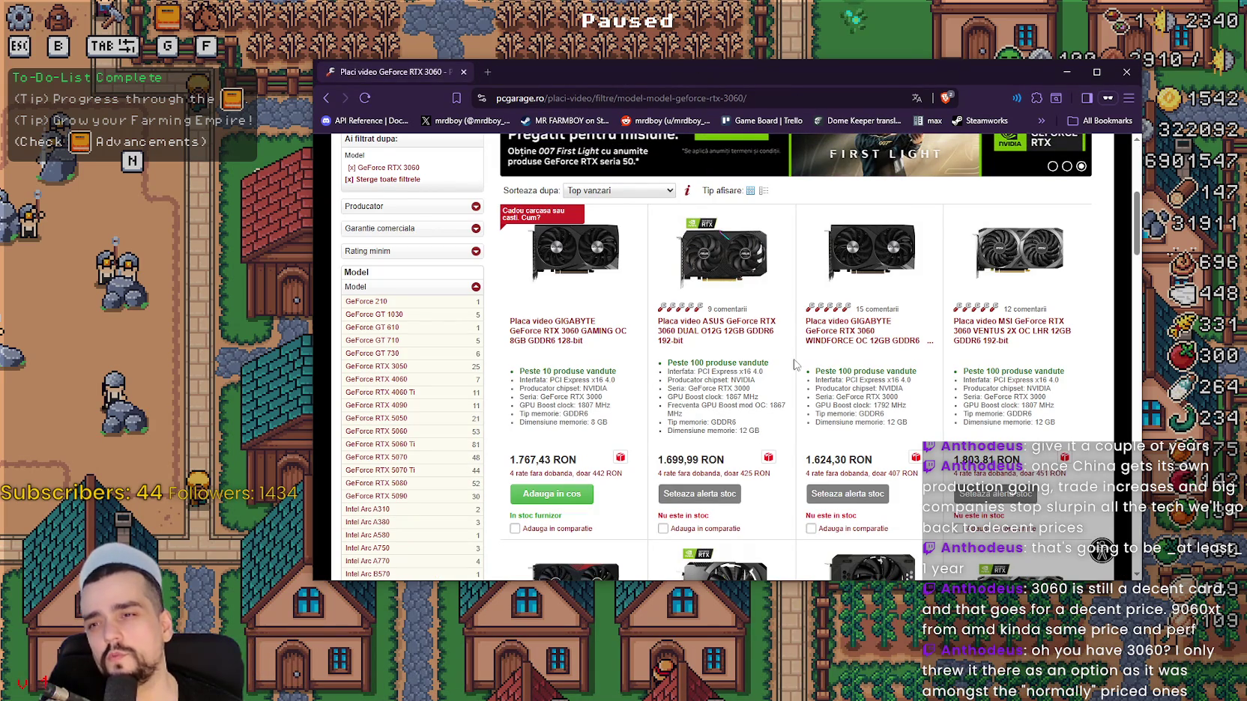
left_click(1126, 72)
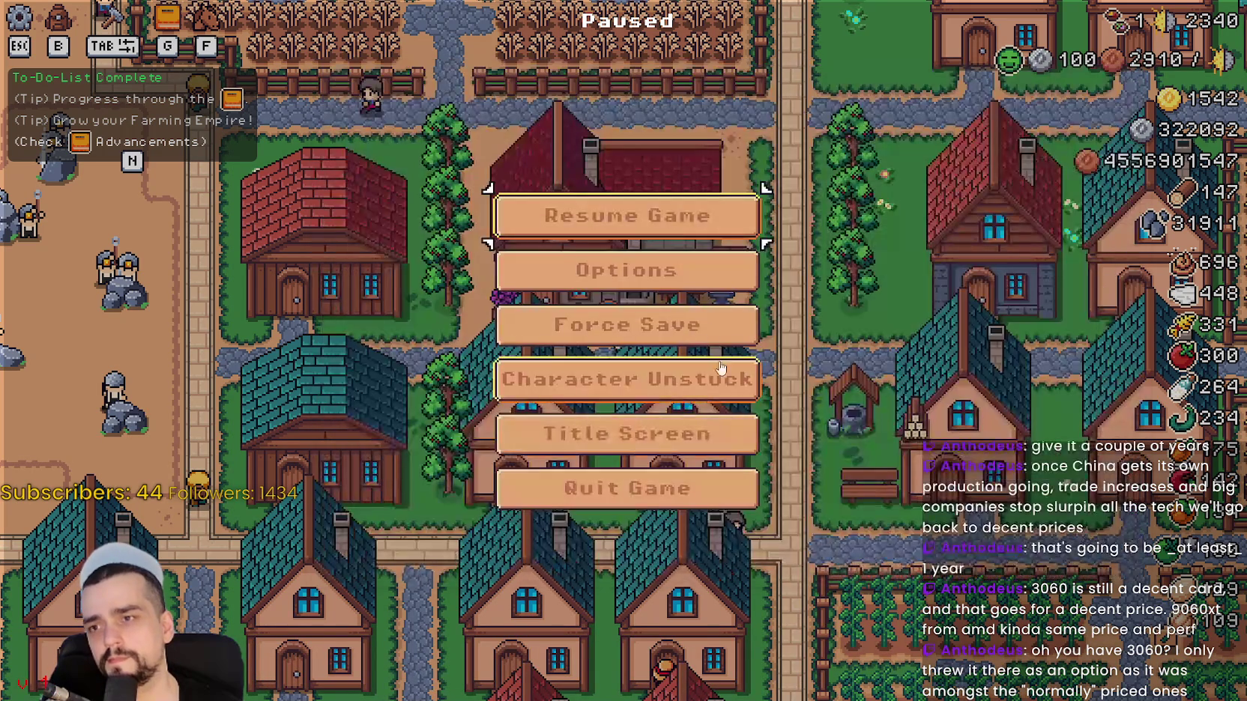
Resume the game and open the Blacksmith buff panel.
key("Escape")
scroll(728, 435, "up", 2)
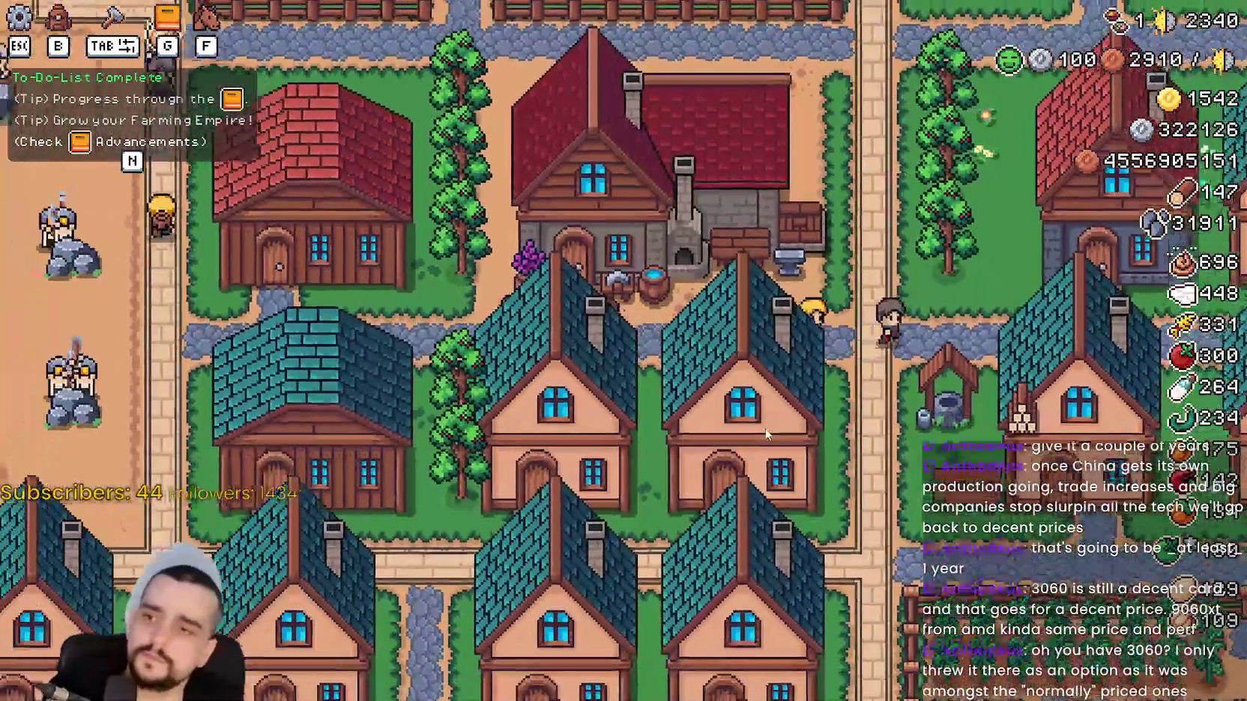
left_click(770, 417)
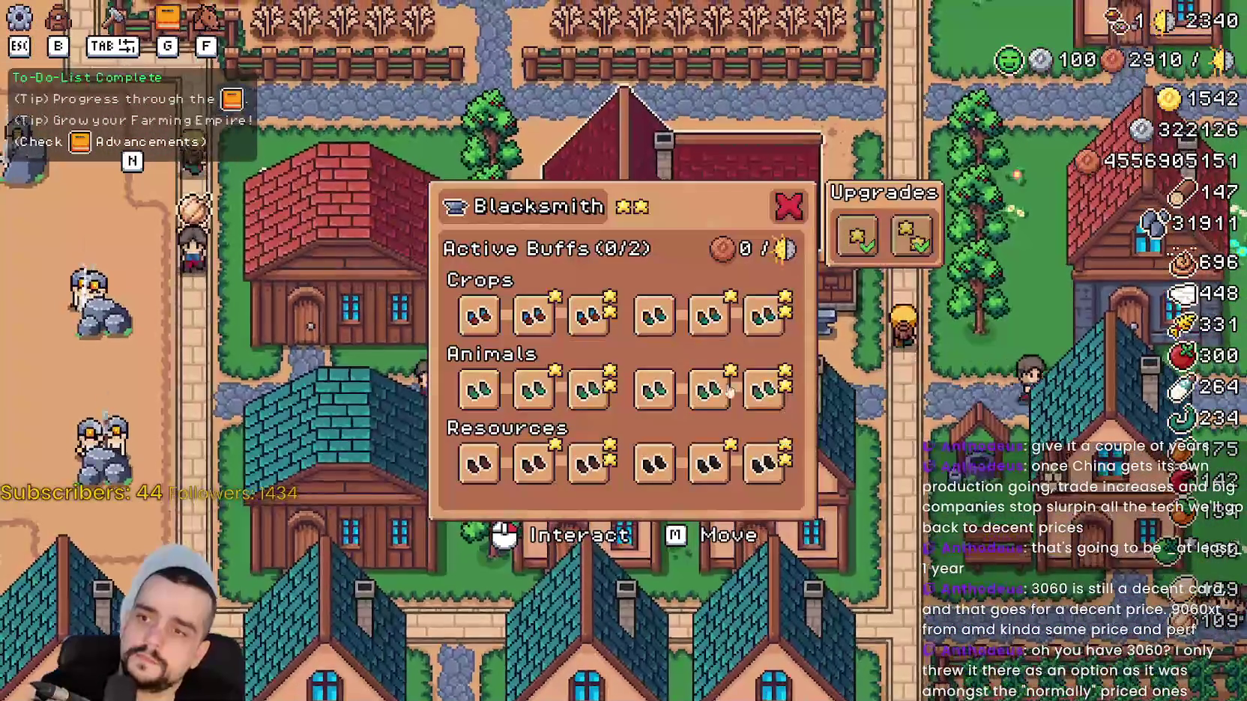
mouse_move(606, 334)
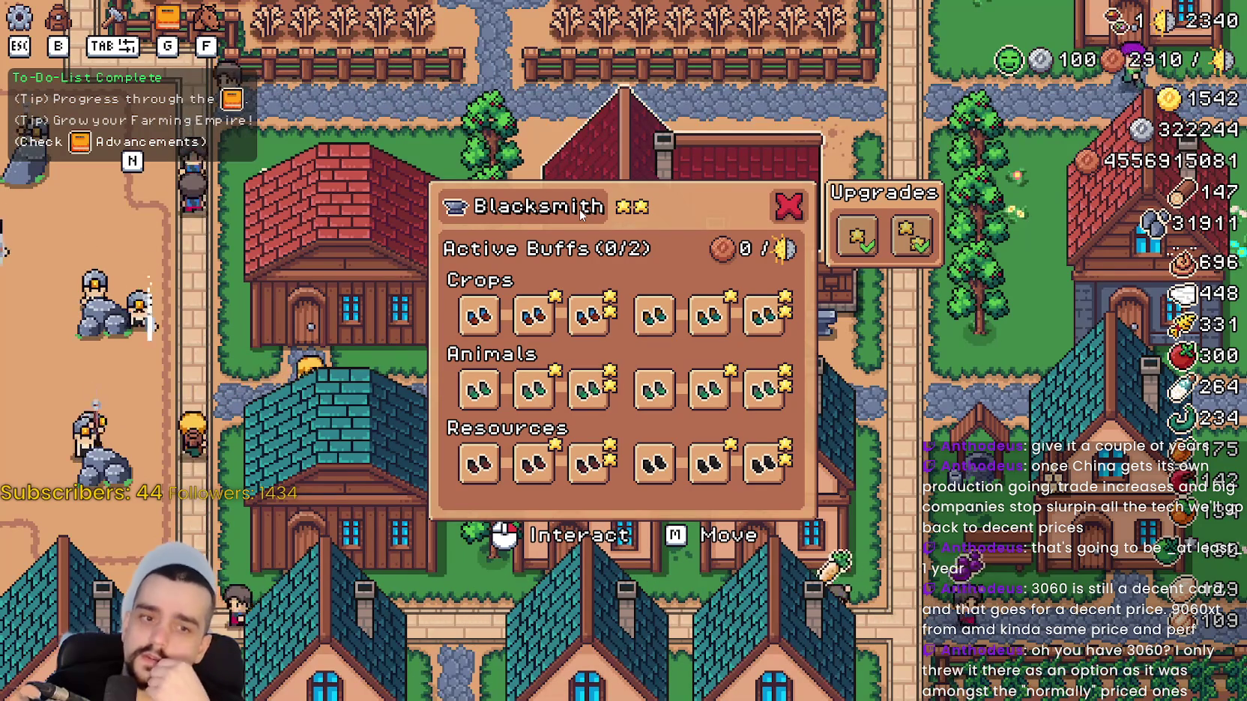
key("Escape")
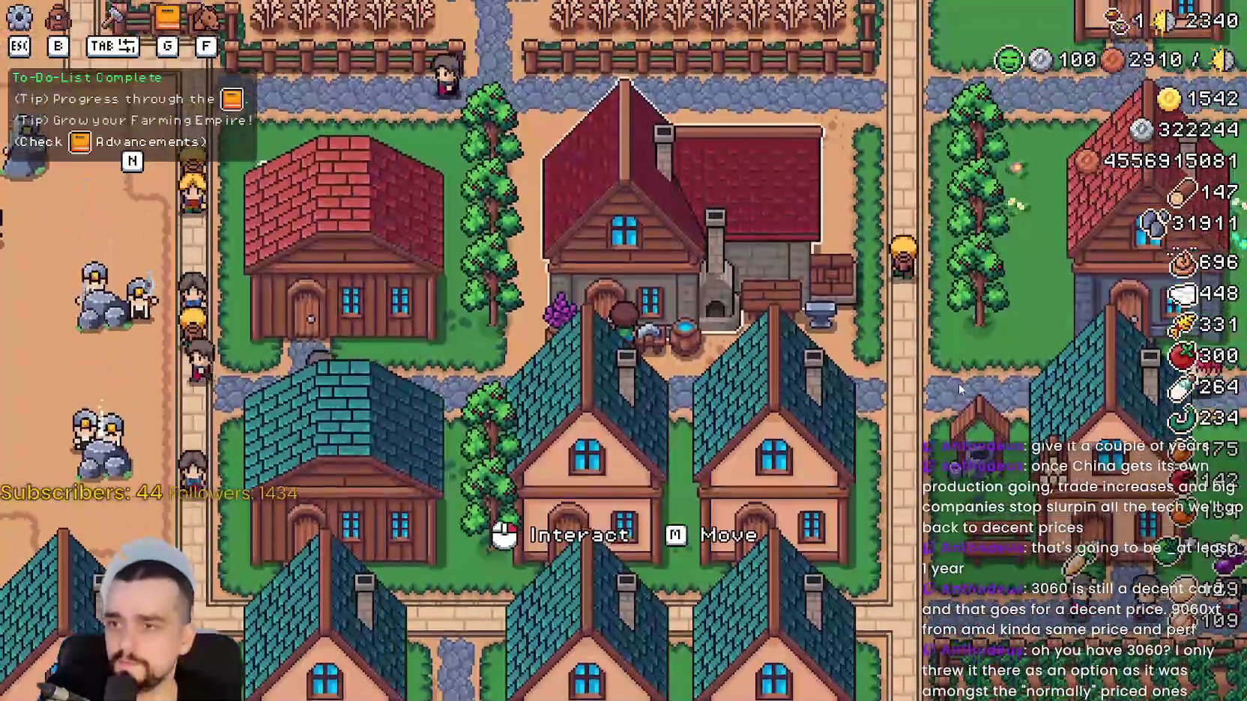
left_click(615, 270)
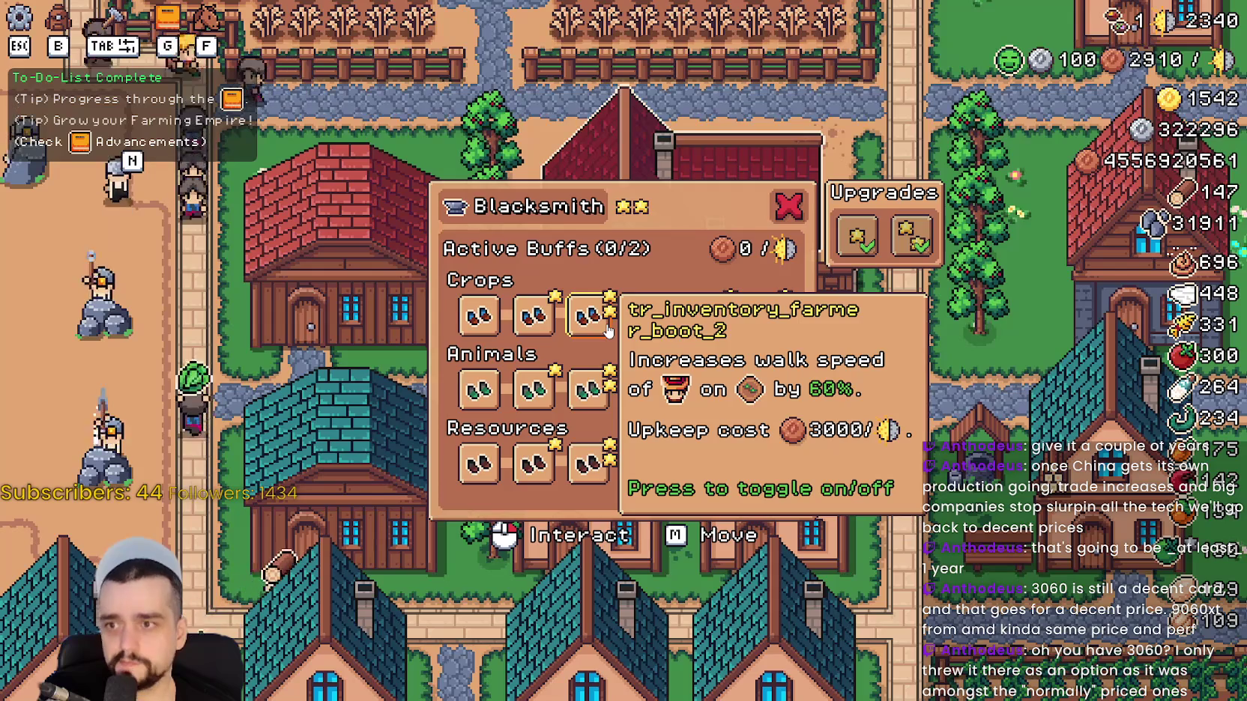
Toggle the Crops, Animals and Resources boot buffs to reach 6/6 active, upkeep 12000.
left_click(608, 332)
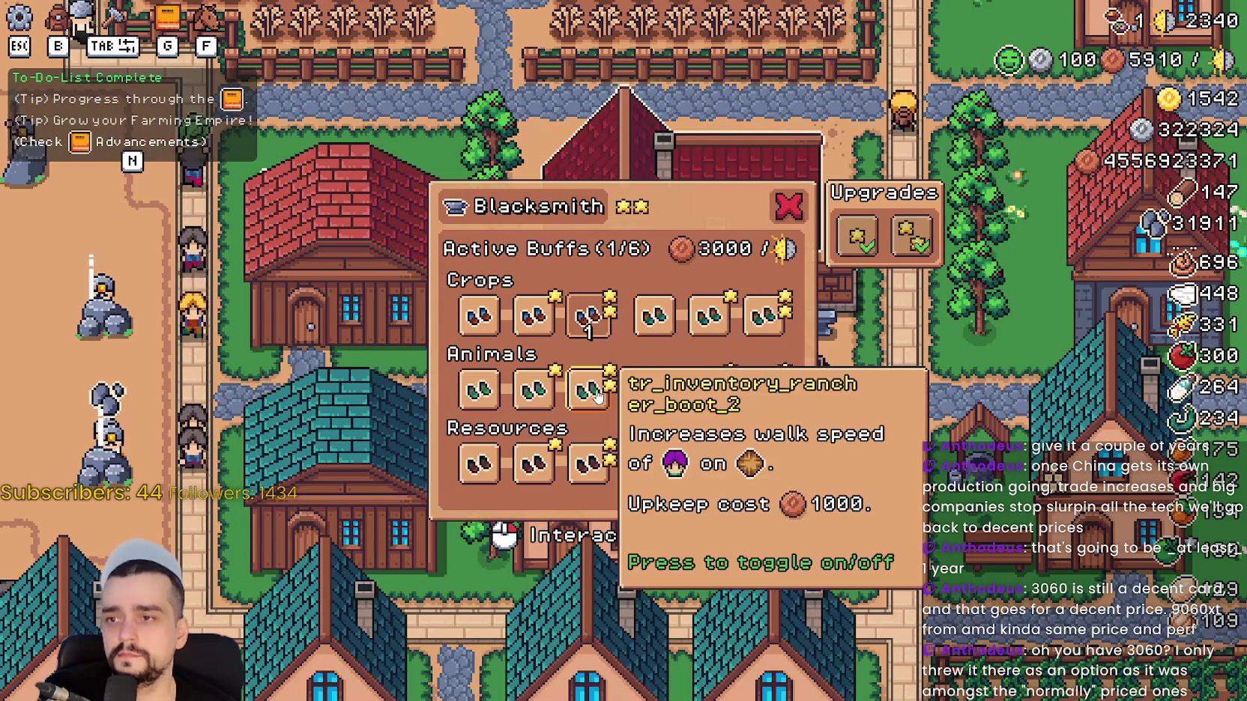
left_click(590, 390)
left_click(590, 464)
left_click(764, 315)
left_click(764, 390)
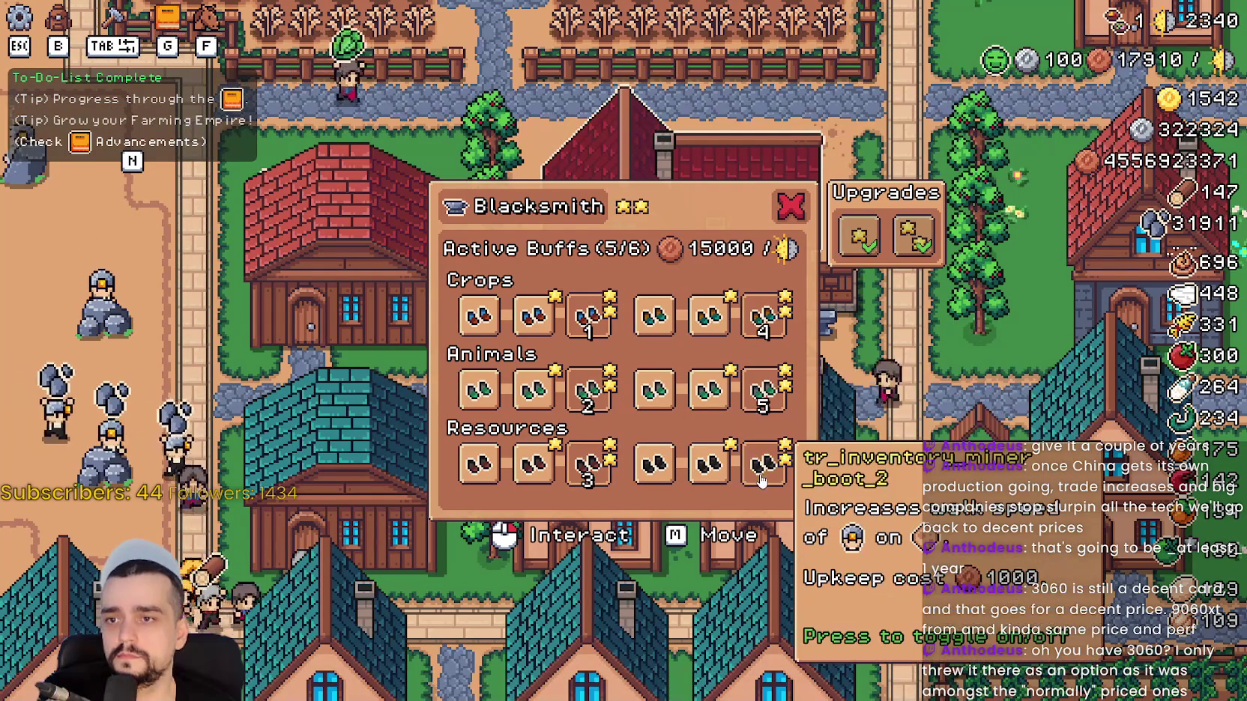
left_click(762, 473)
left_click(534, 315)
left_click(533, 390)
left_click(533, 465)
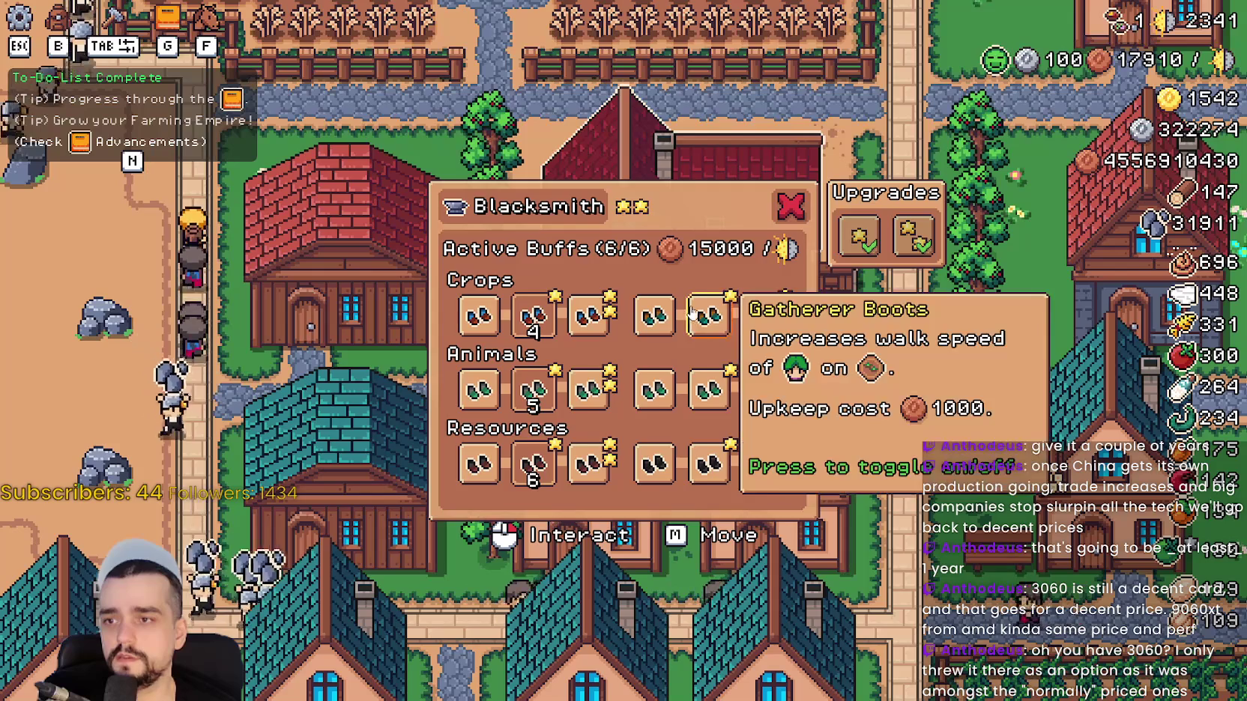
left_click(708, 314)
left_click(709, 390)
left_click(708, 465)
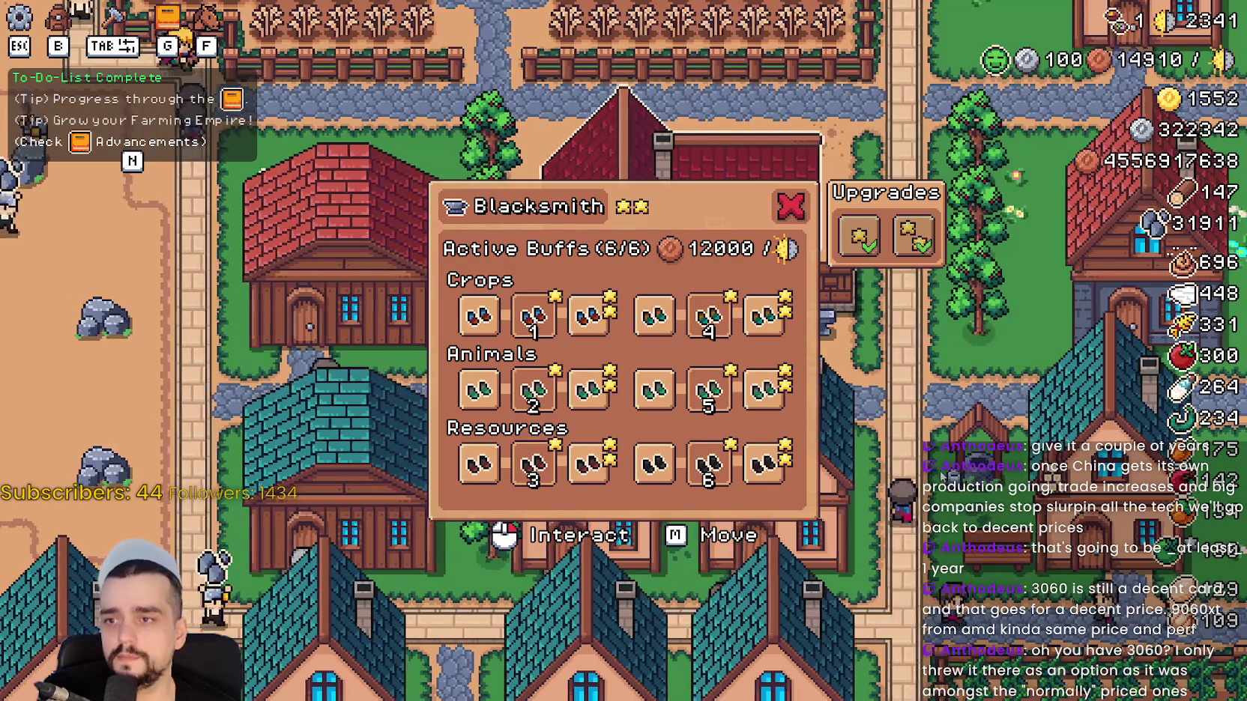
Pause and stop the game, returning to blacksmith.gd in the editor.
key("Escape")
key("Escape")
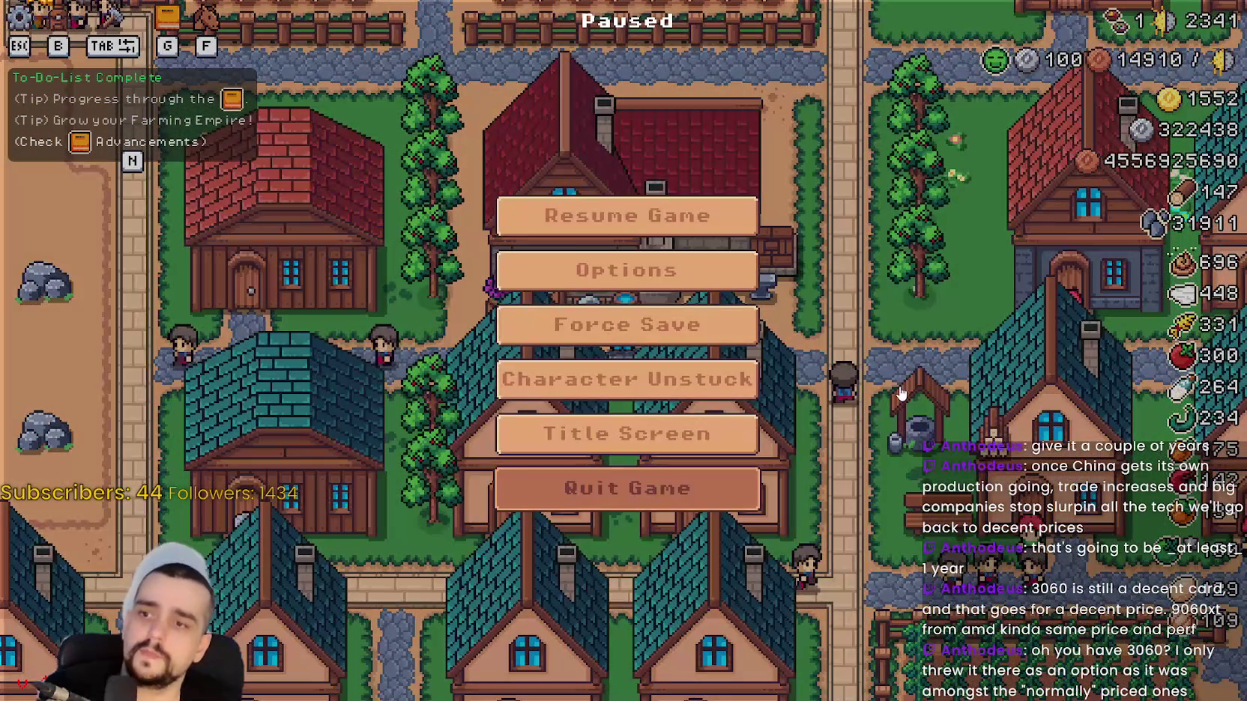
key("Escape")
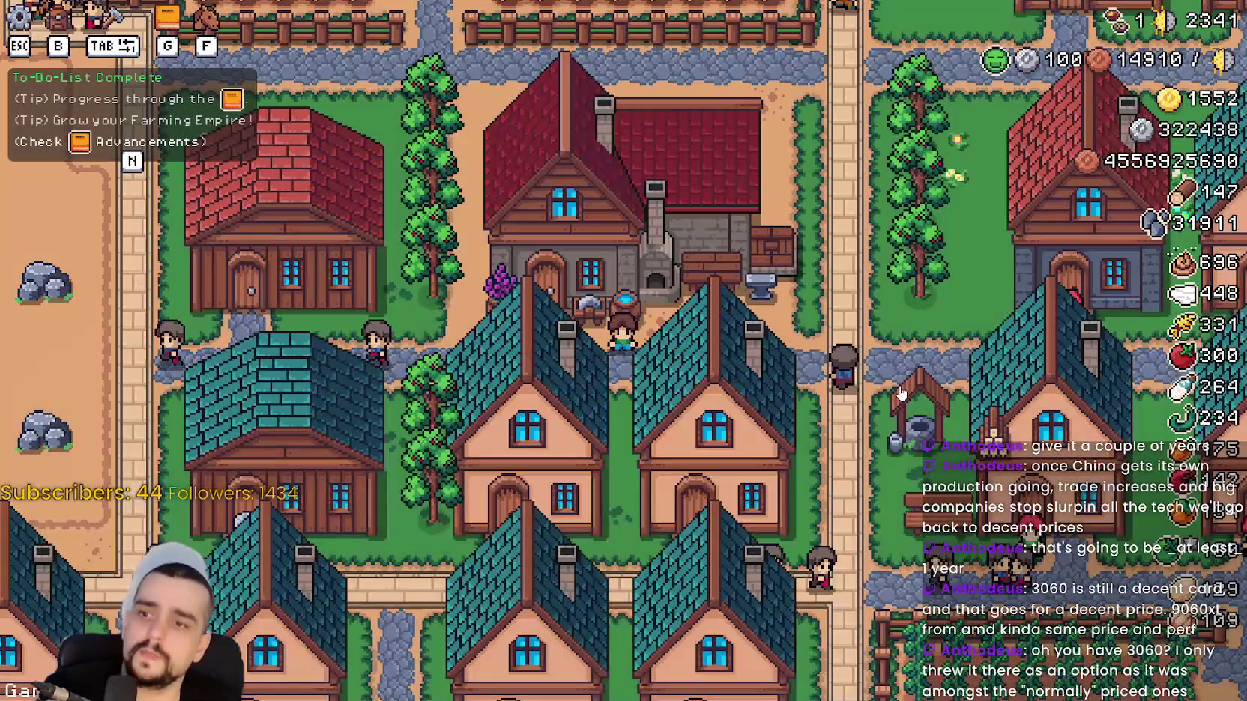
key("F8")
scroll(874, 331, "down", 5)
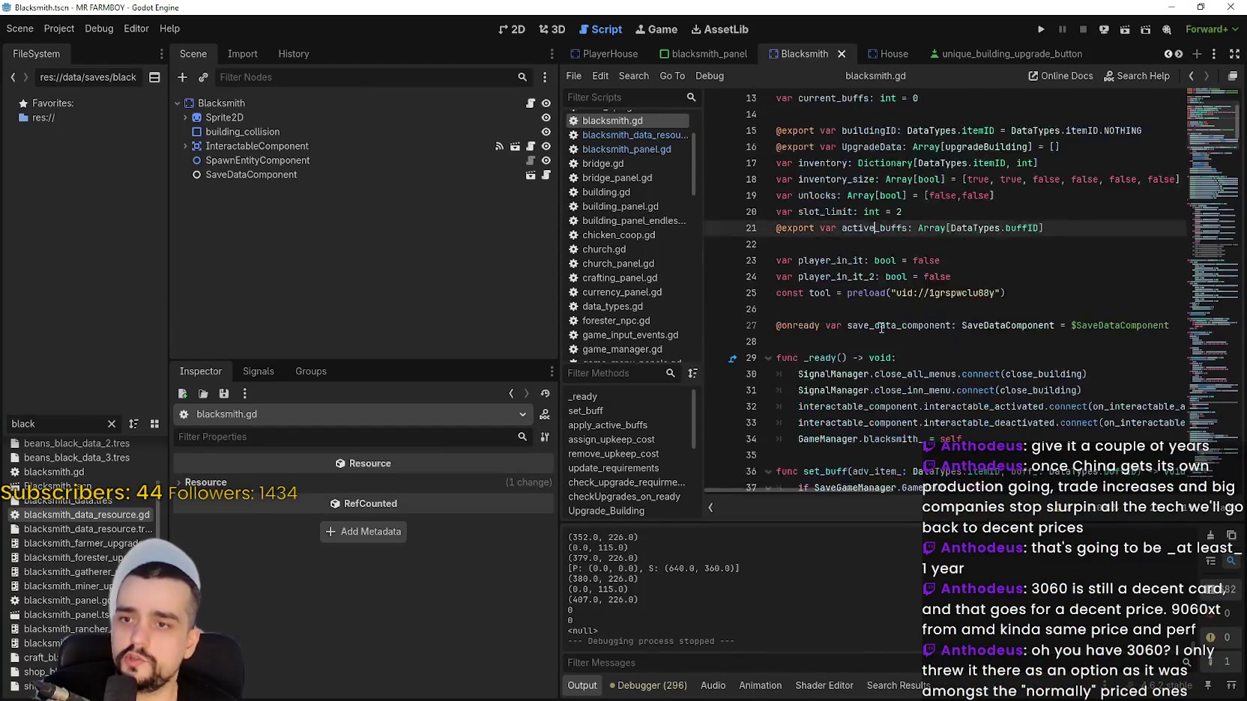
Set a breakpoint in blacksmith_panel.gd on line 53 (child.button_pressed = true).
left_click(689, 54)
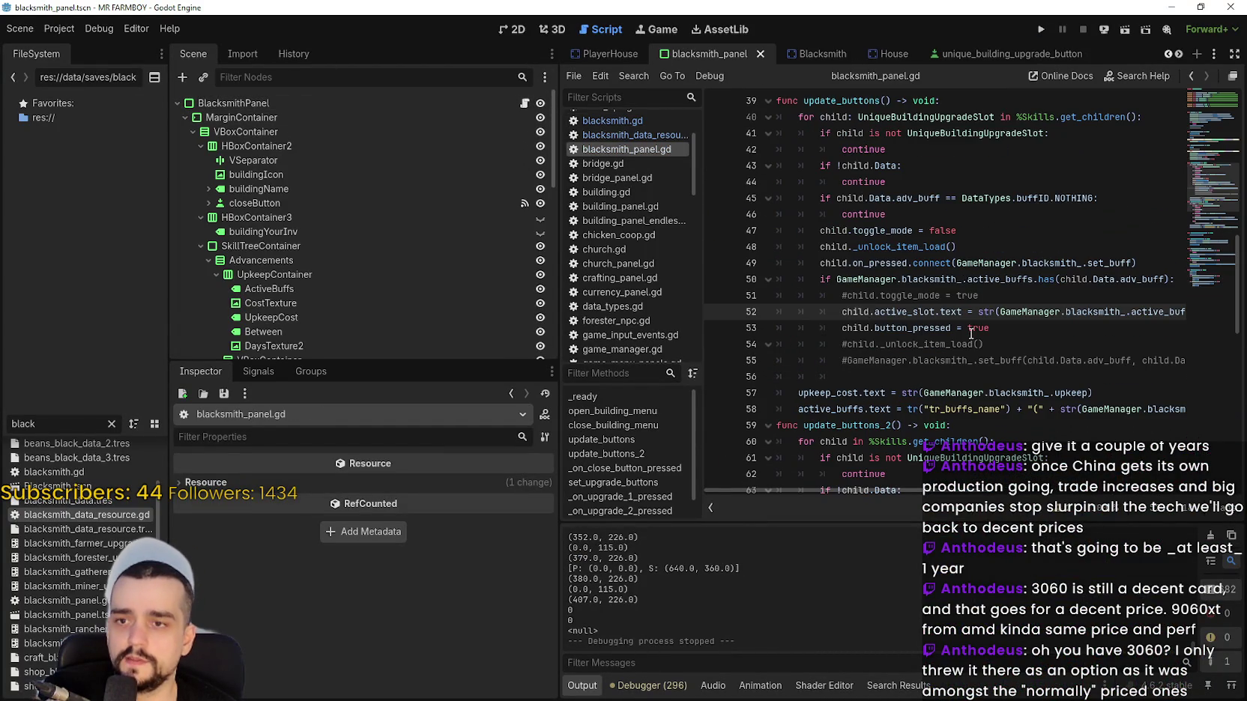
left_click(1038, 330)
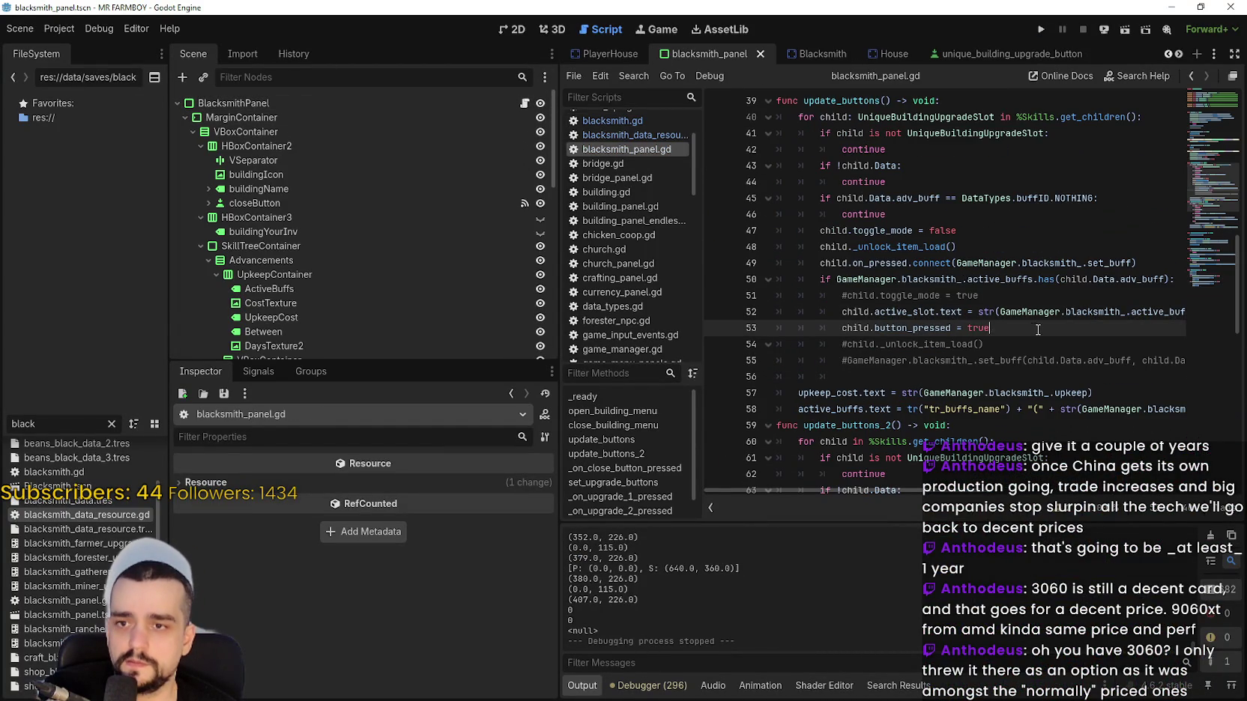
left_click(716, 328)
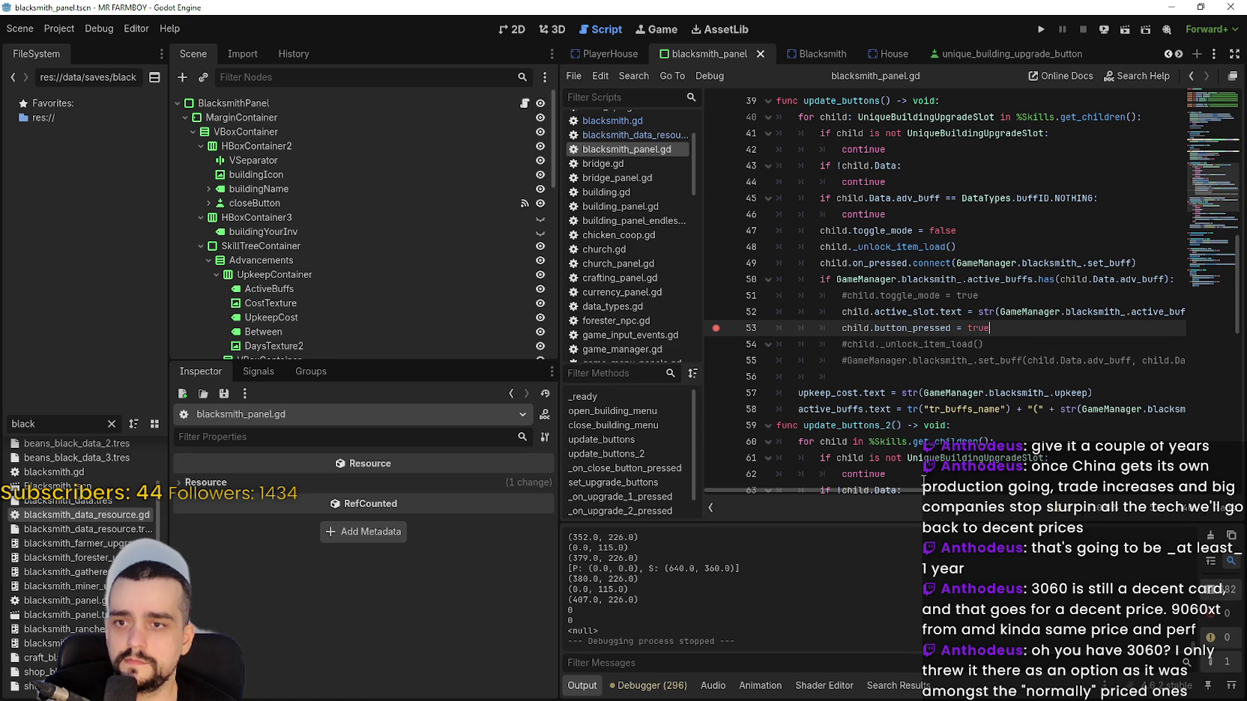
scroll(926, 478, "right", 5)
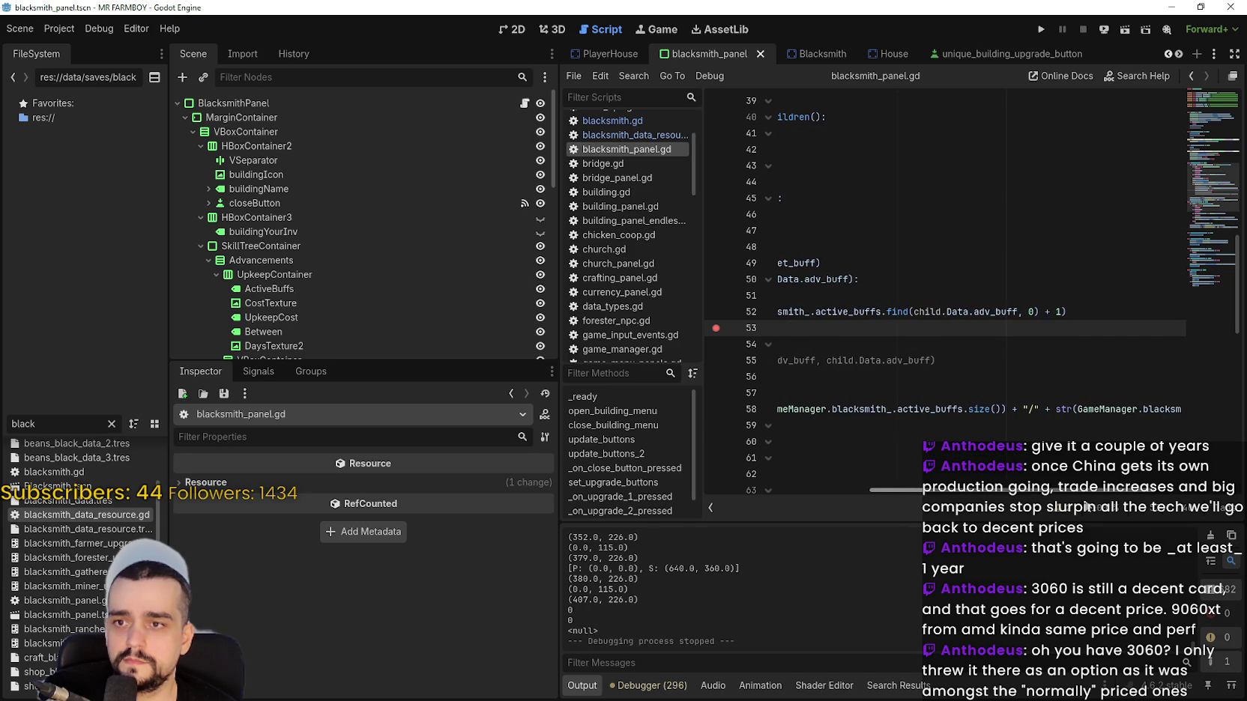
scroll(897, 478, "left", 5)
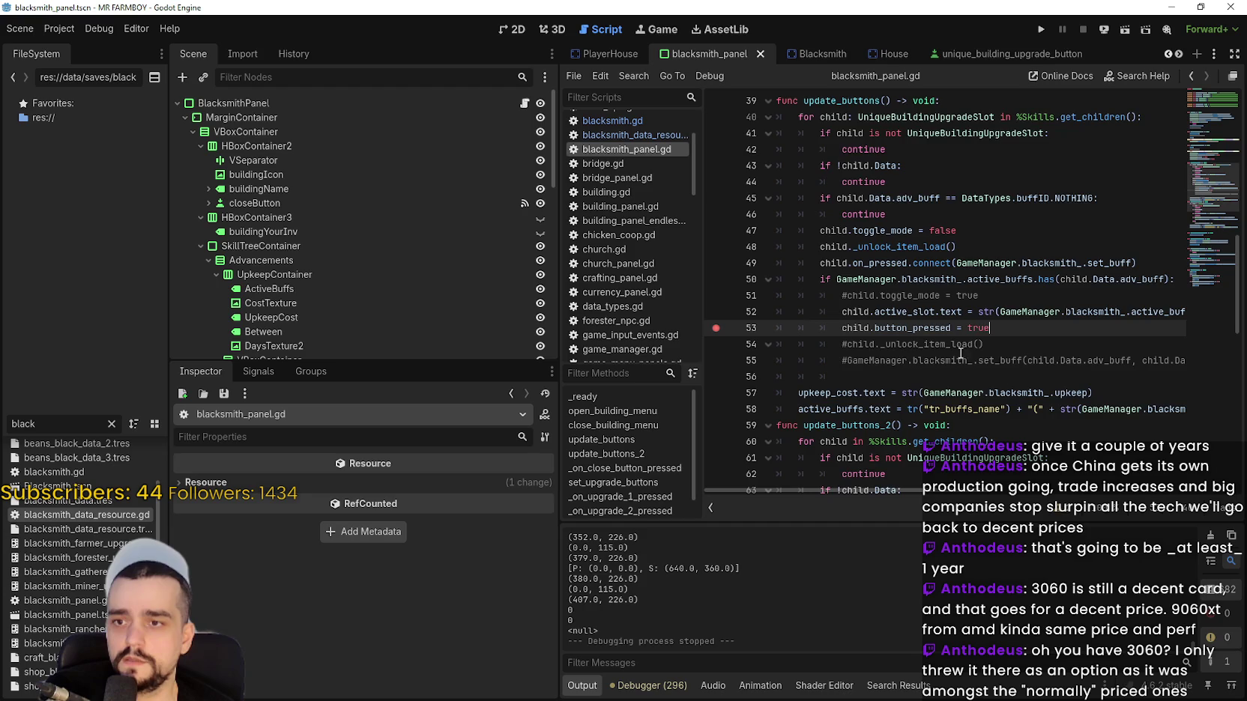
scroll(966, 352, "down", 1)
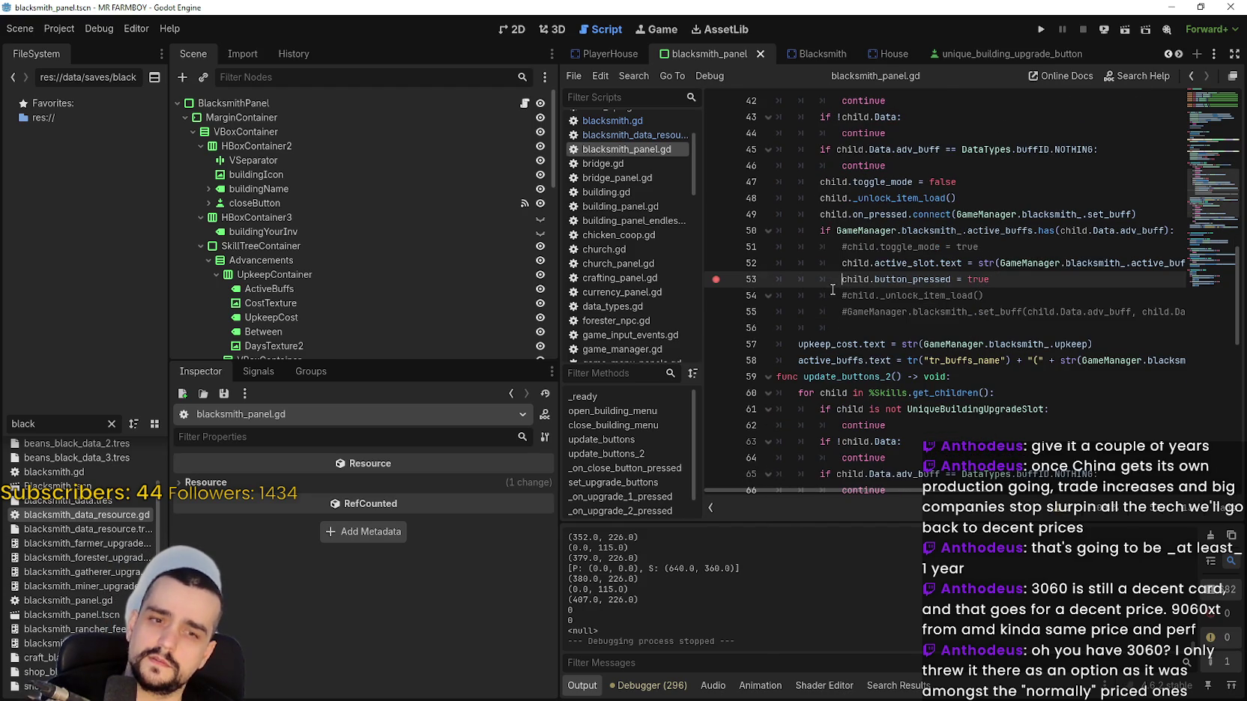
Comment out line 53, save, restore the line, and run the project with F5.
type("#")
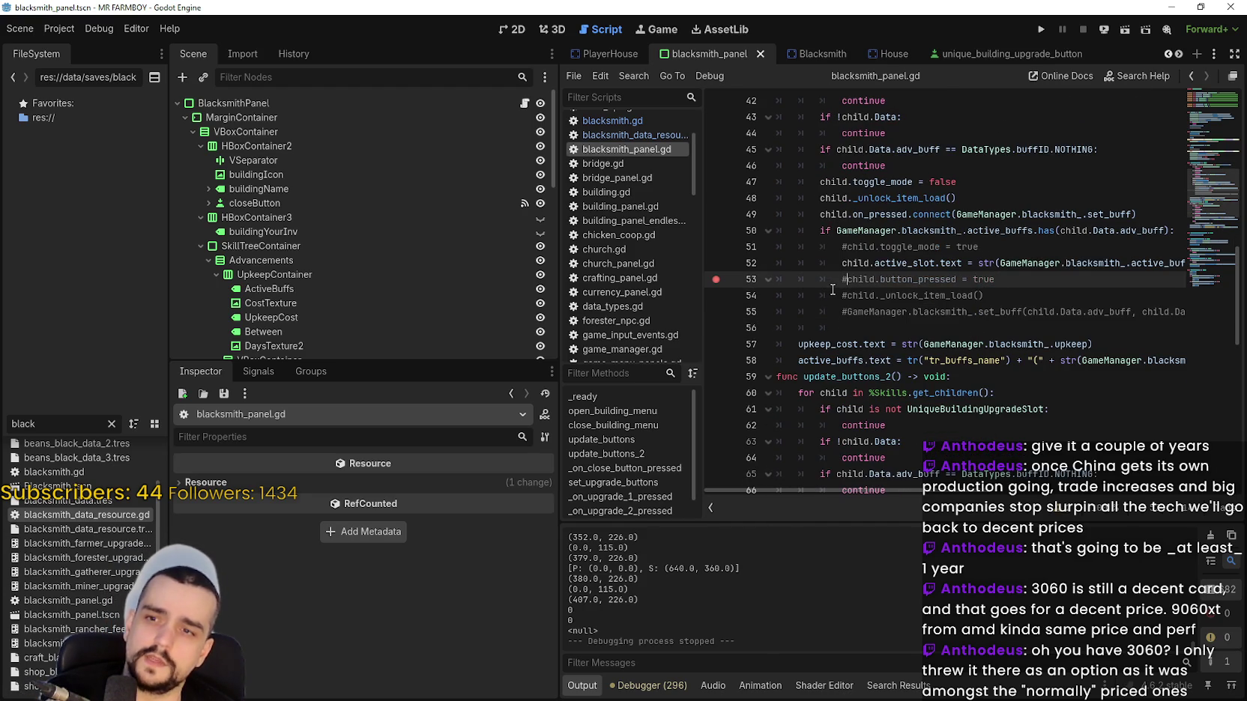
key("ctrl+s")
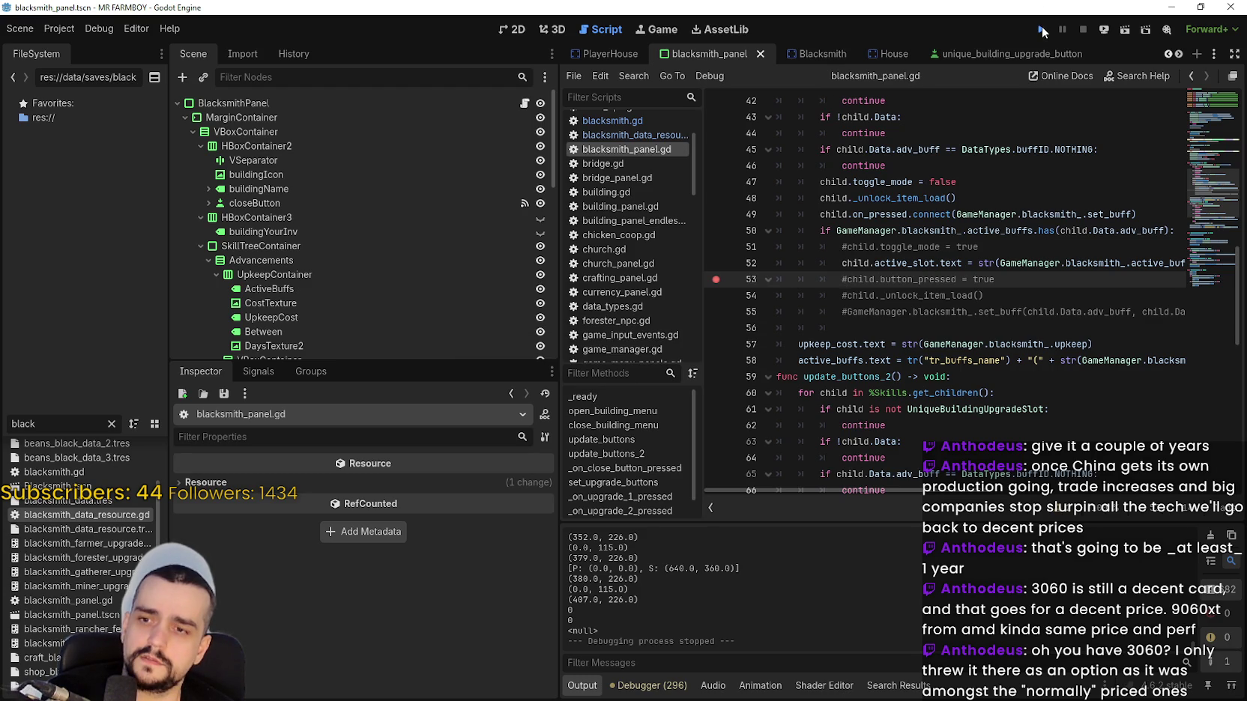
key("BackSpace")
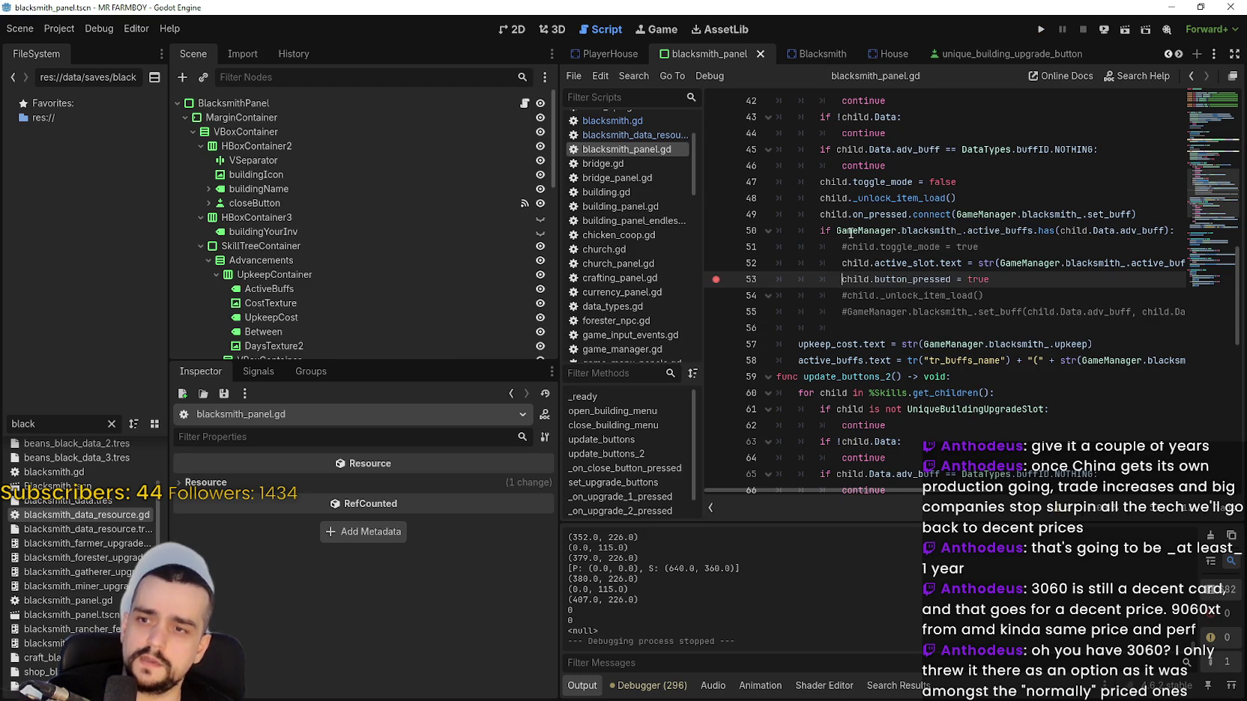
key("F5")
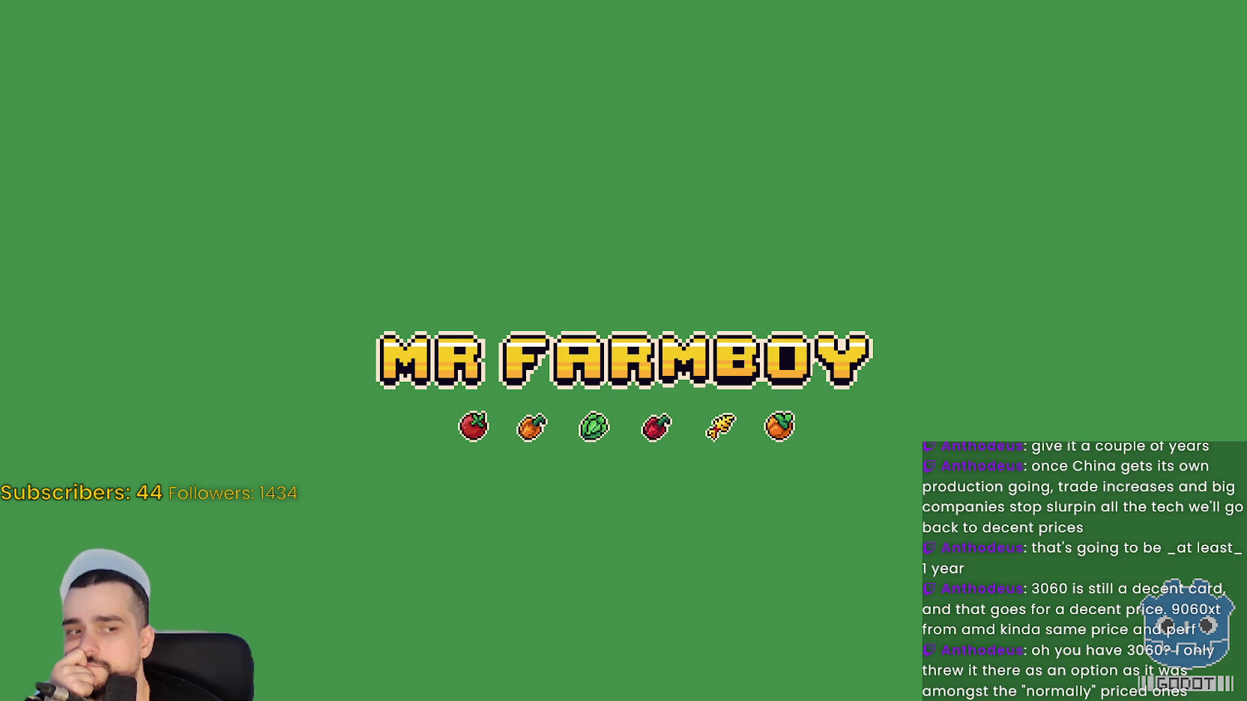
Load Save 1 in the game, check the Blacksmith panel (0/2 active buffs), and return to Godot.
scroll(902, 266, "down", 5)
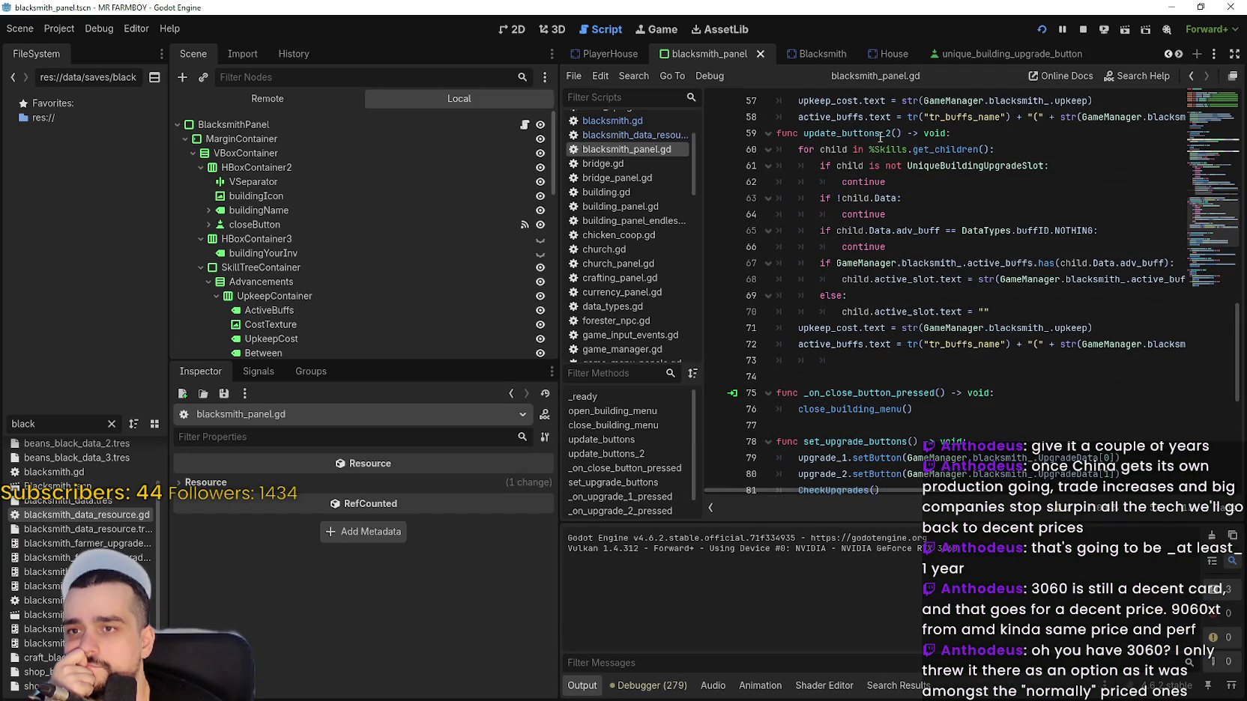
scroll(950, 495, "right", 1)
mouse_move(950, 496)
left_mouse_down()
mouse_move(965, 494)
mouse_move(929, 487)
left_mouse_up()
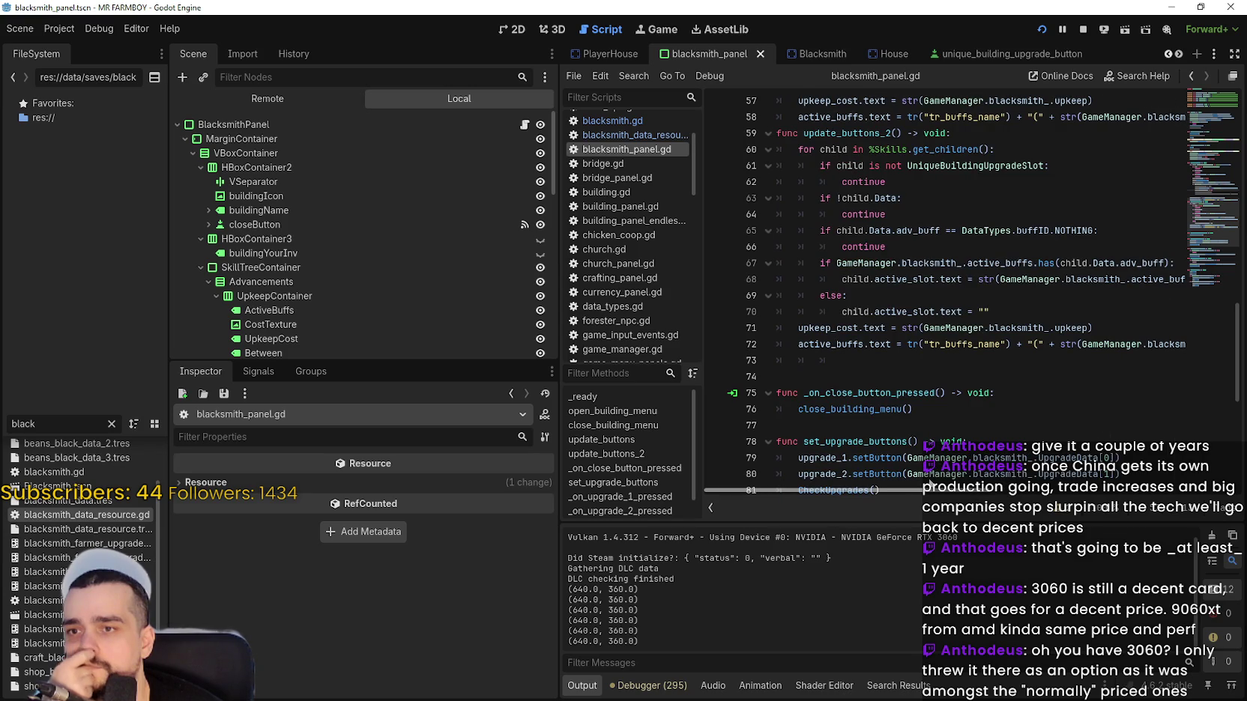
scroll(871, 350, "up", 3)
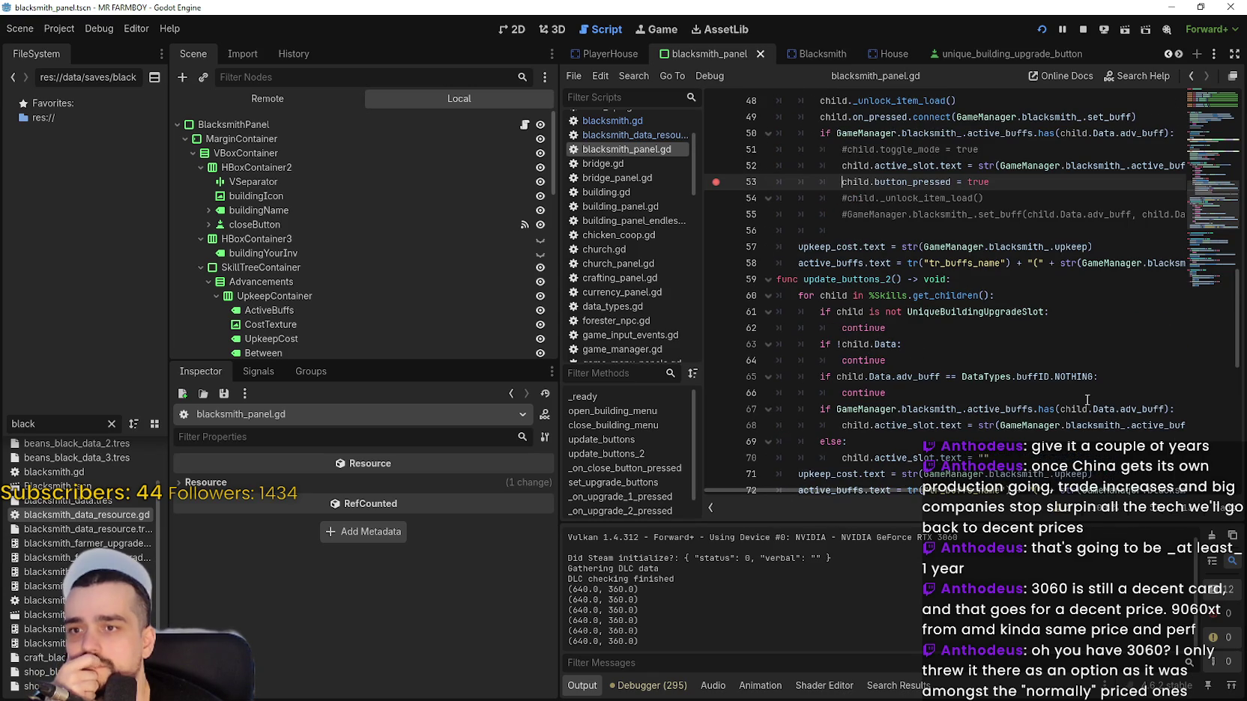
key("F5")
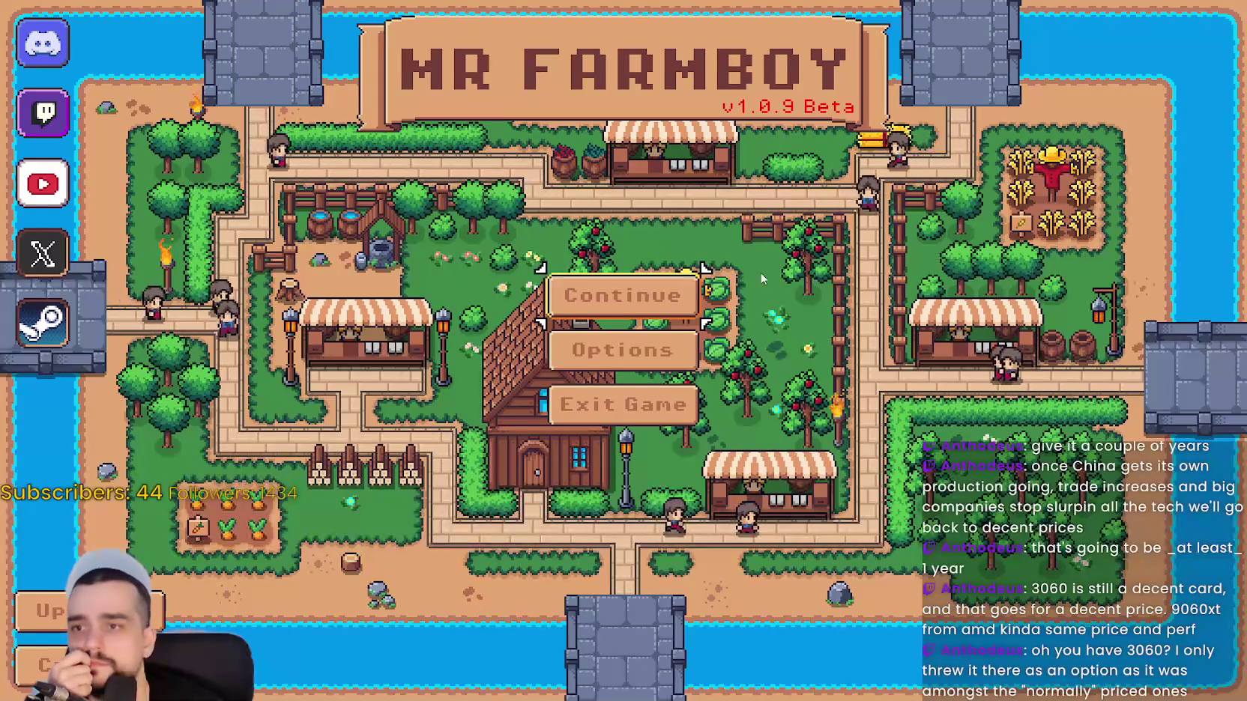
left_click(675, 296)
left_click(806, 279)
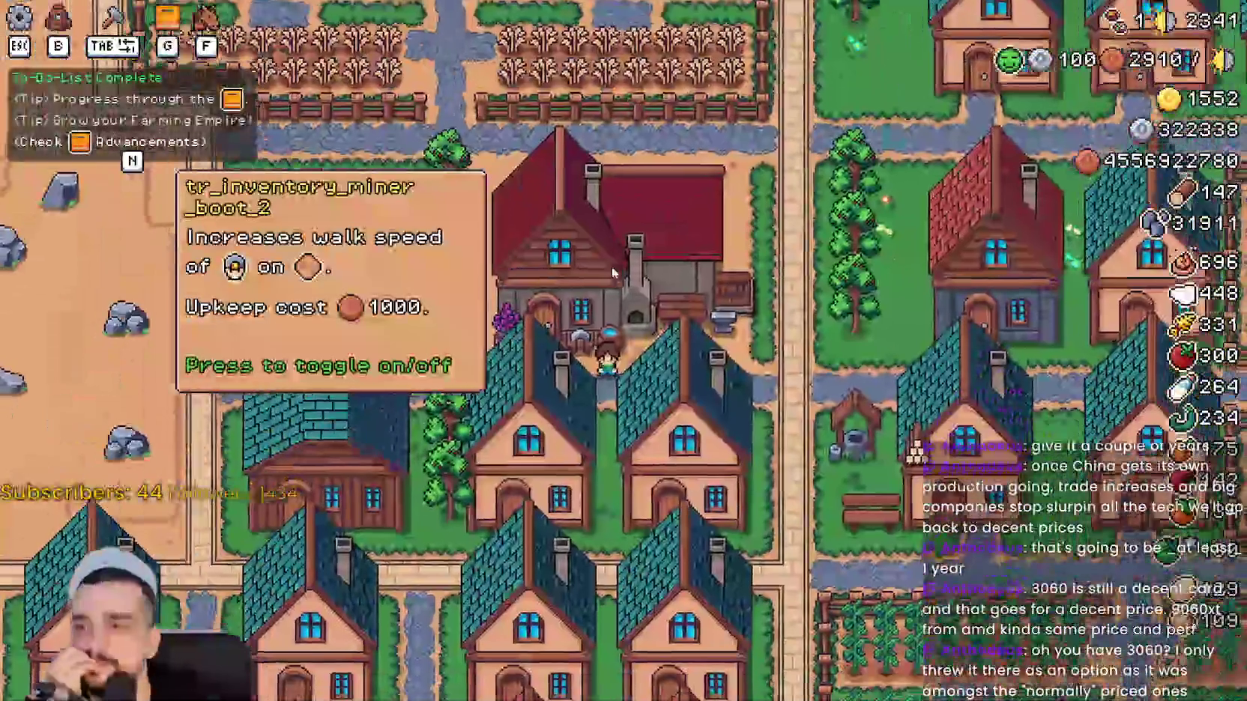
key("e")
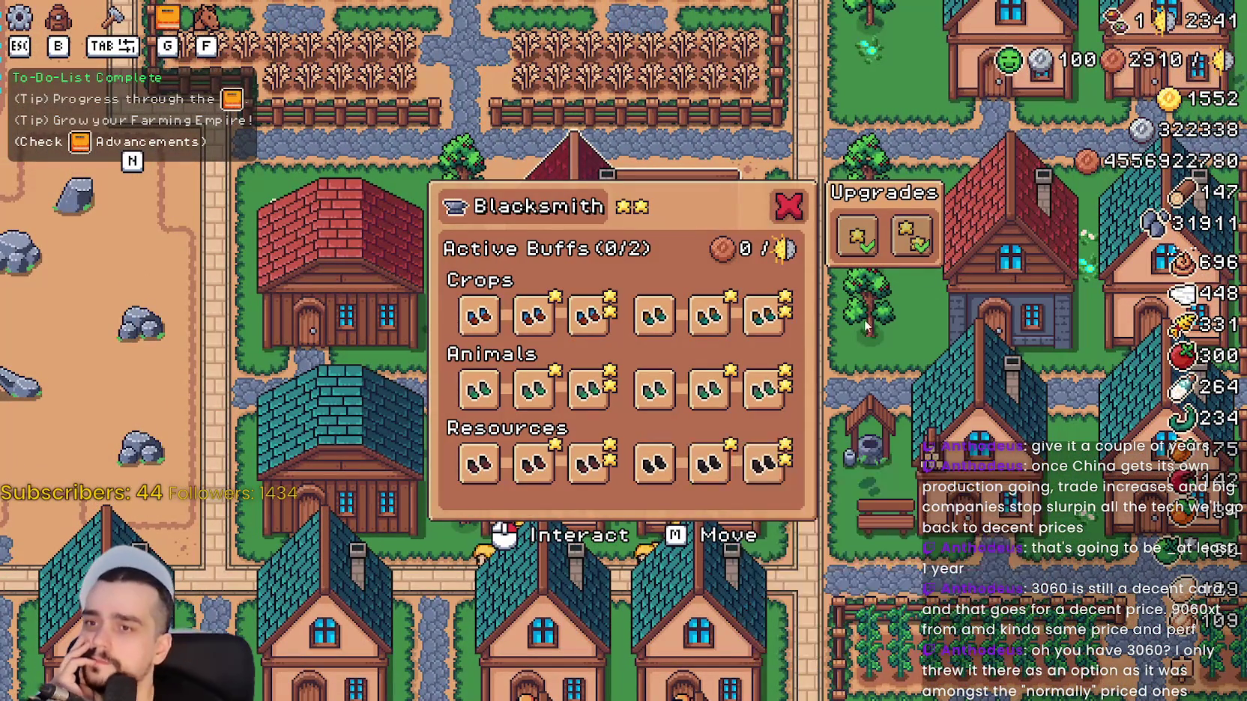
key("alt+Tab")
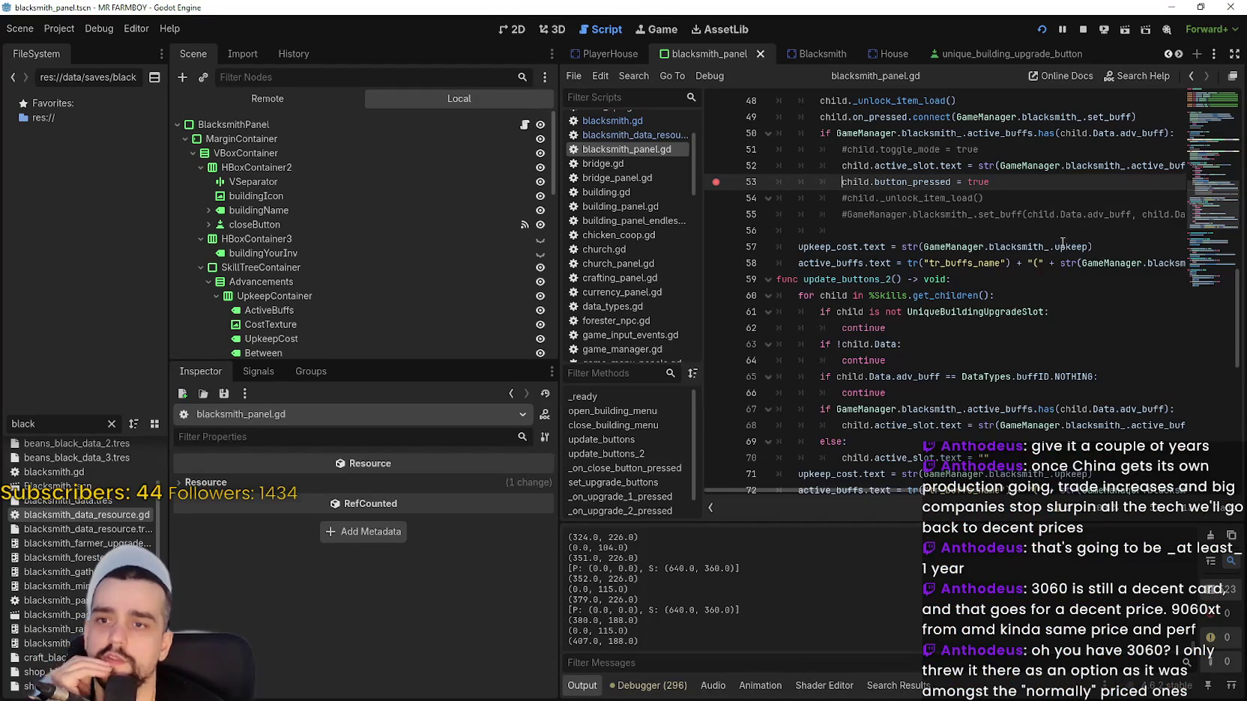
Jump from the _unlock_item_load() call on line 48 to its definition.
scroll(1066, 246, "up", 3)
mouse_move(825, 279)
left_mouse_down()
mouse_move(989, 295)
mouse_move(947, 344)
left_mouse_up()
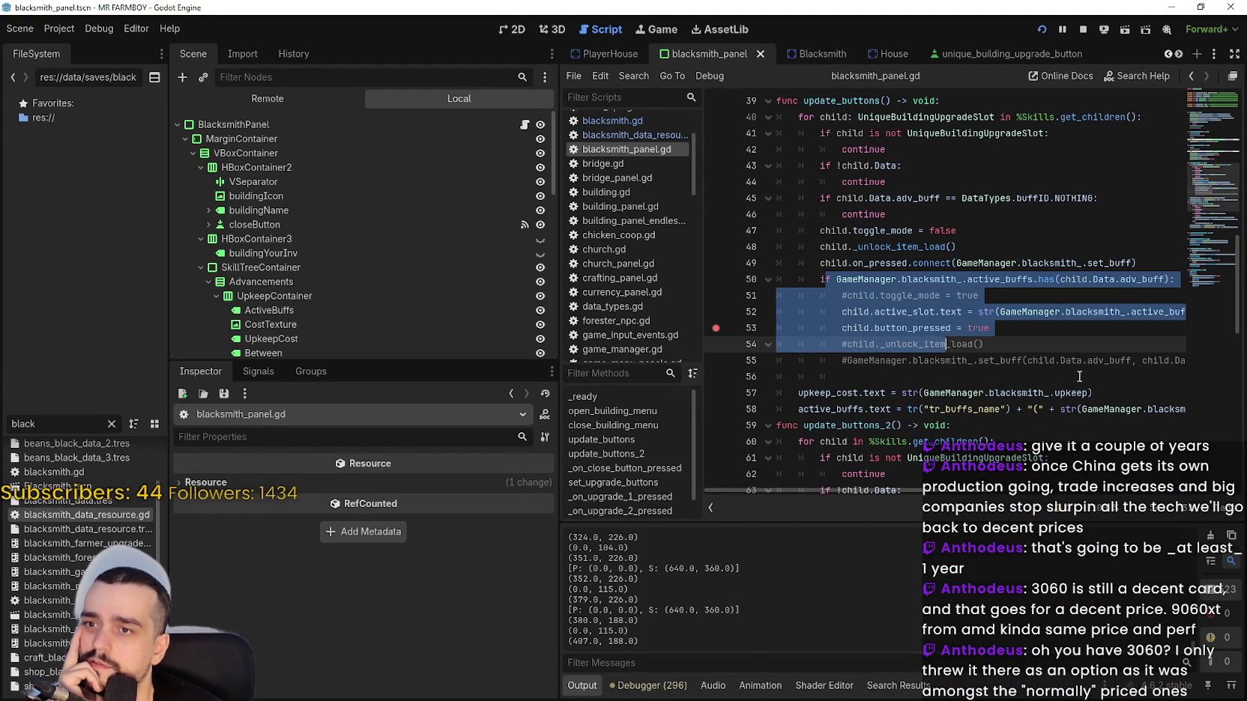
mouse_move(1001, 246)
left_mouse_down()
mouse_move(808, 245)
mouse_move(830, 247)
mouse_move(819, 248)
left_mouse_up()
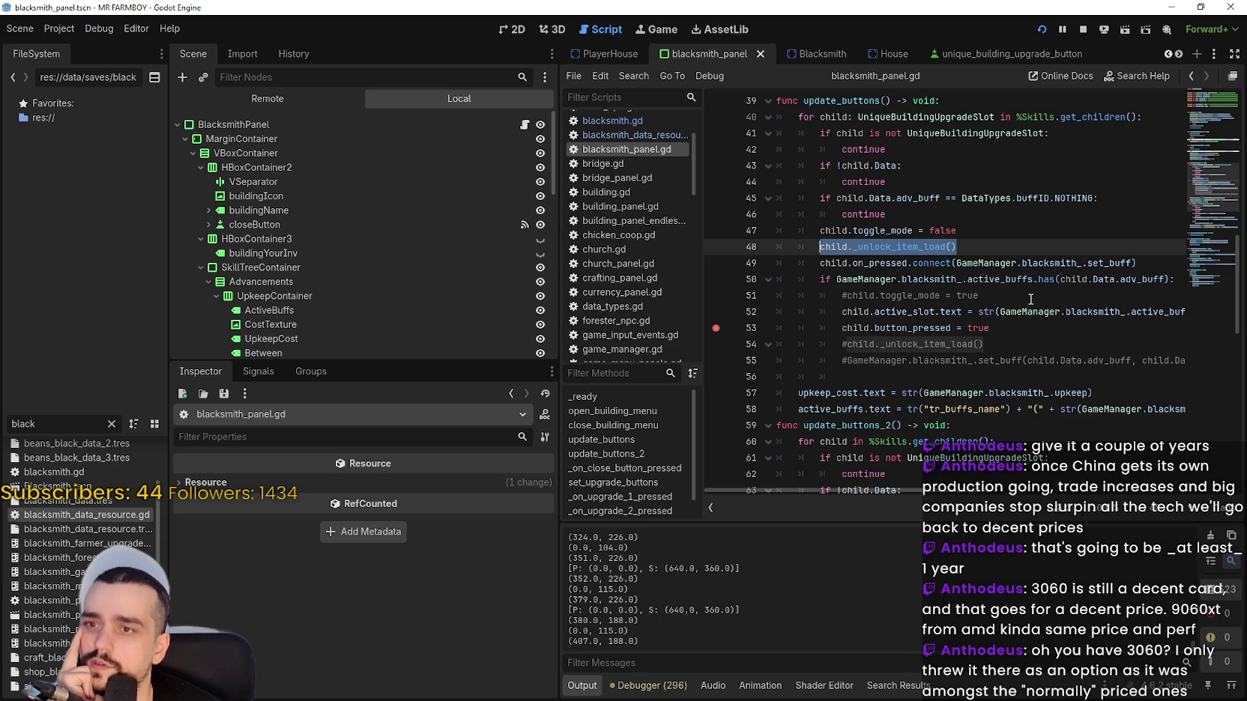
left_click(977, 251)
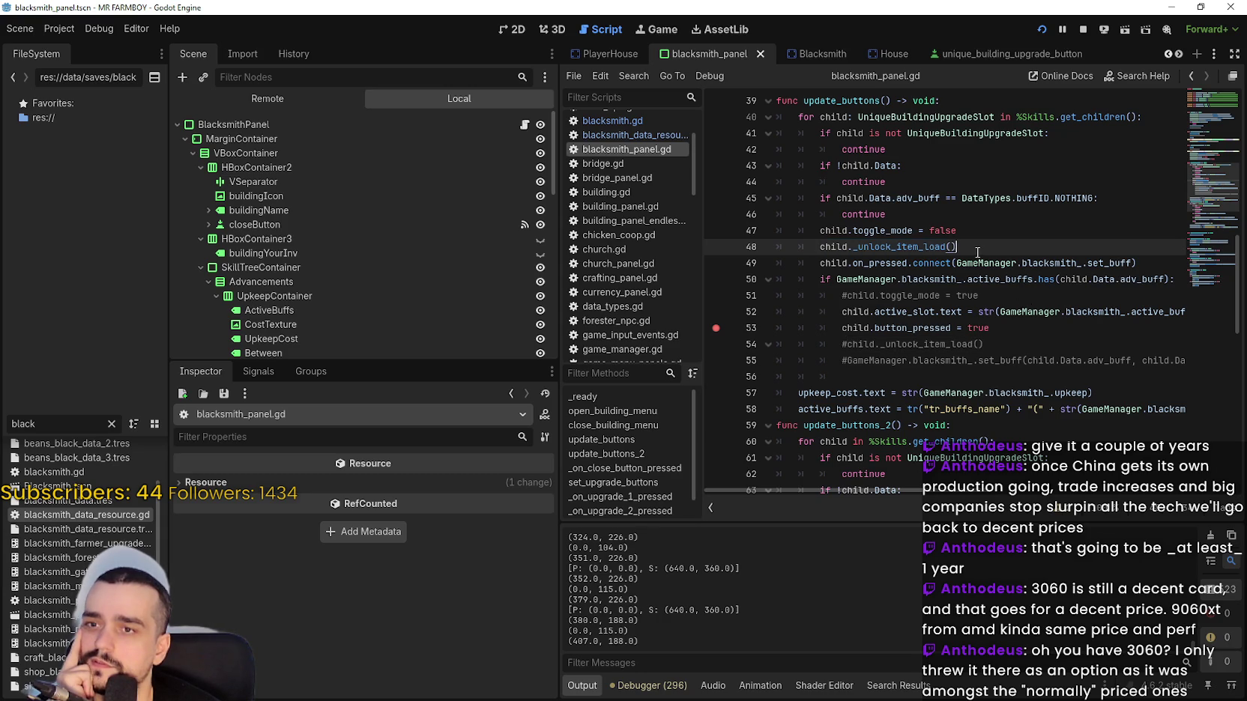
mouse_move(906, 247)
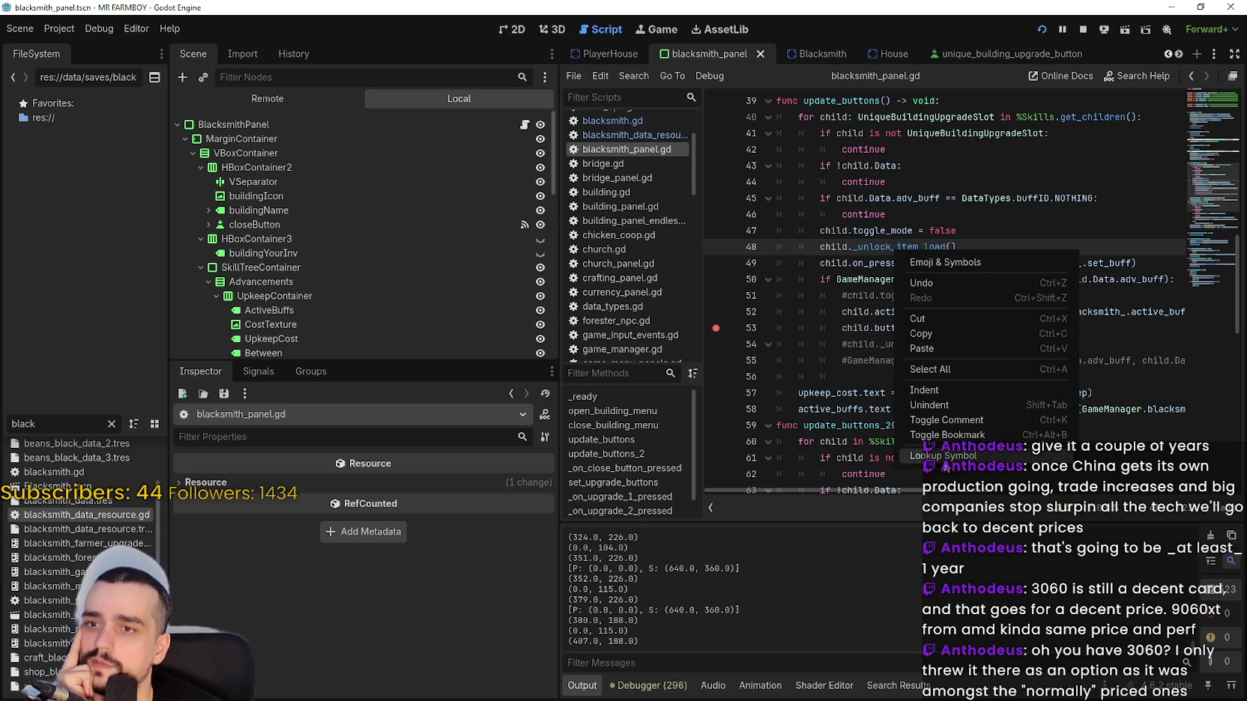
left_click(895, 248, "ctrl")
Set a breakpoint on line 233 of unique_buildings_upgrade_slot.gd and stop the running game.
left_click_drag(937, 362, 779, 279)
scroll(869, 285, "down", 2)
left_click(869, 284)
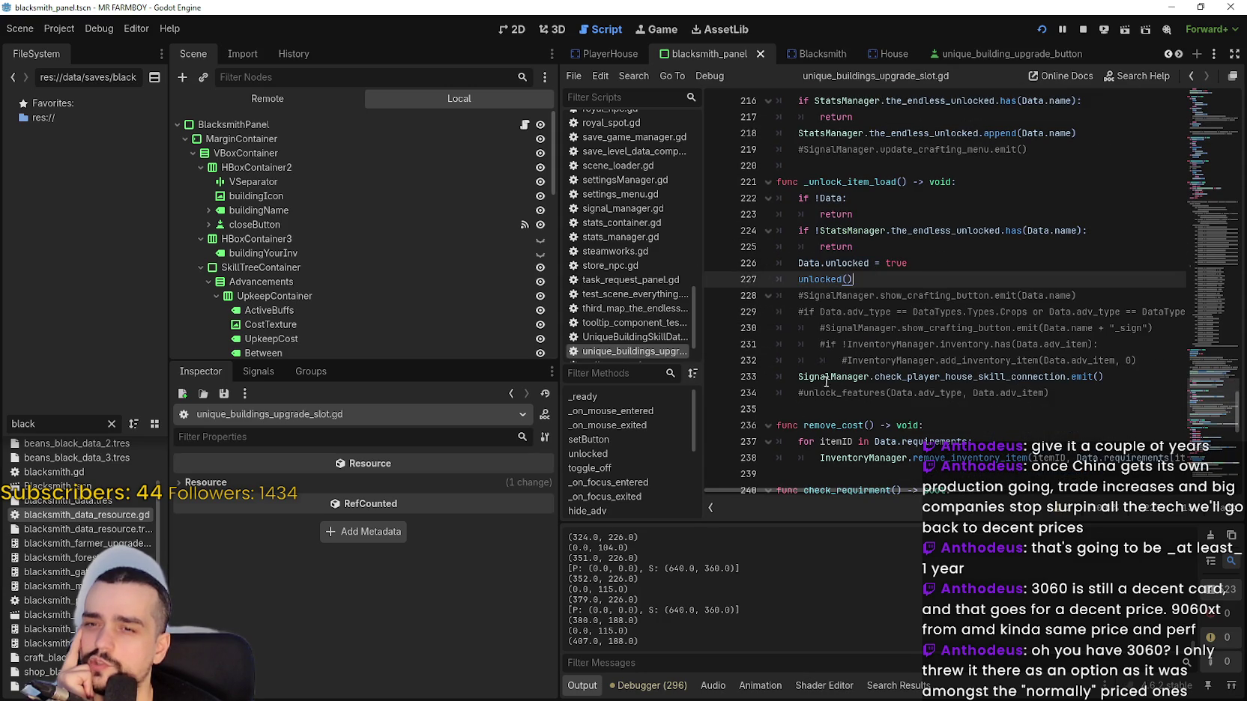
left_click(800, 376)
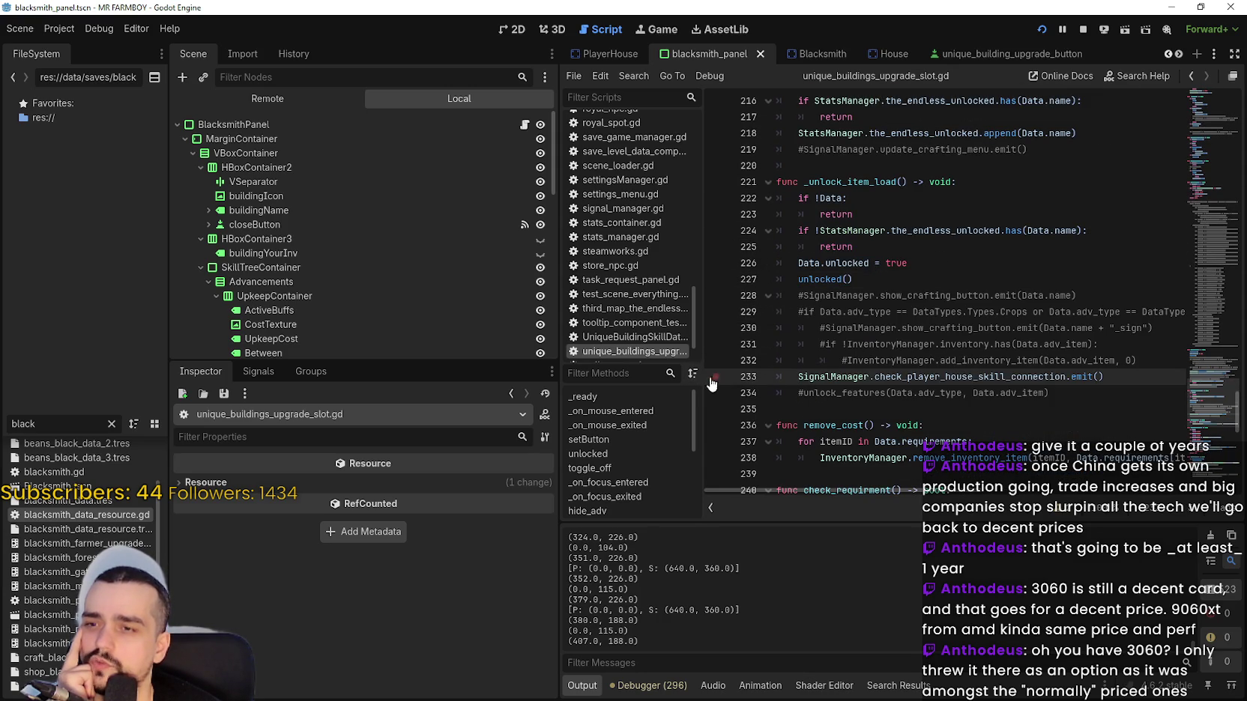
left_click(1082, 30)
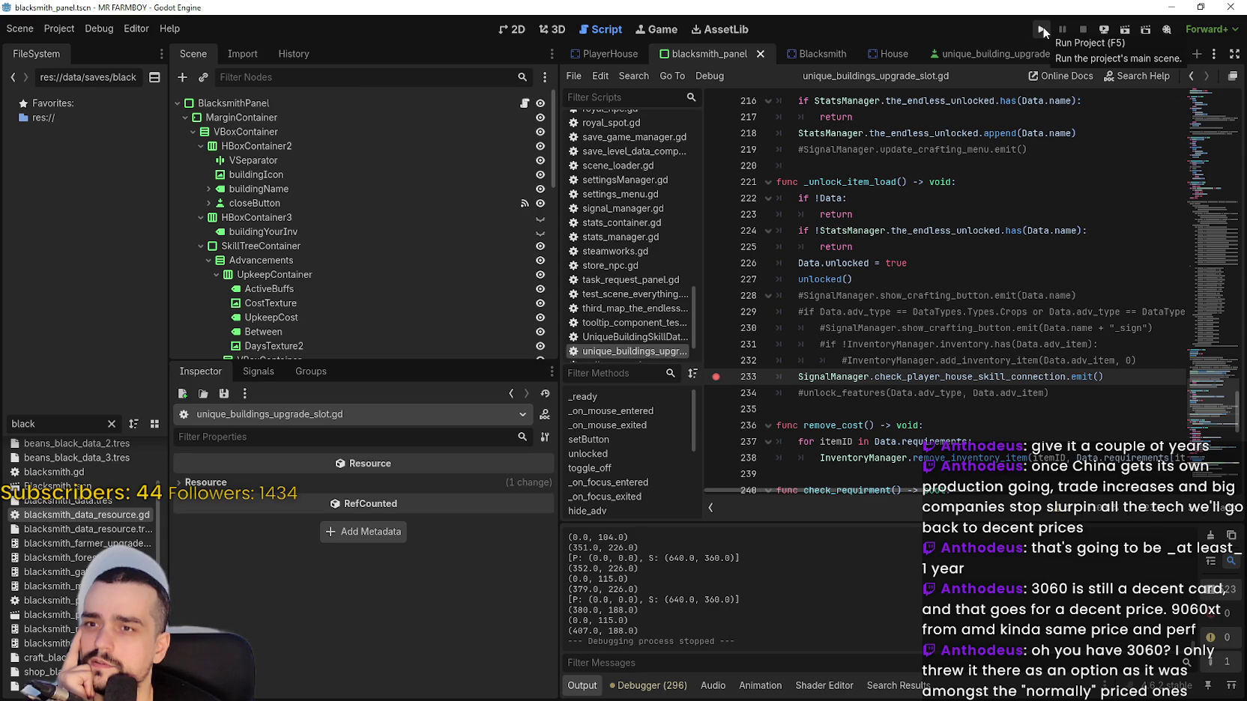
Relaunch the game, load Save 1, and continue to the line 233 breakpoint.
left_click(1043, 26)
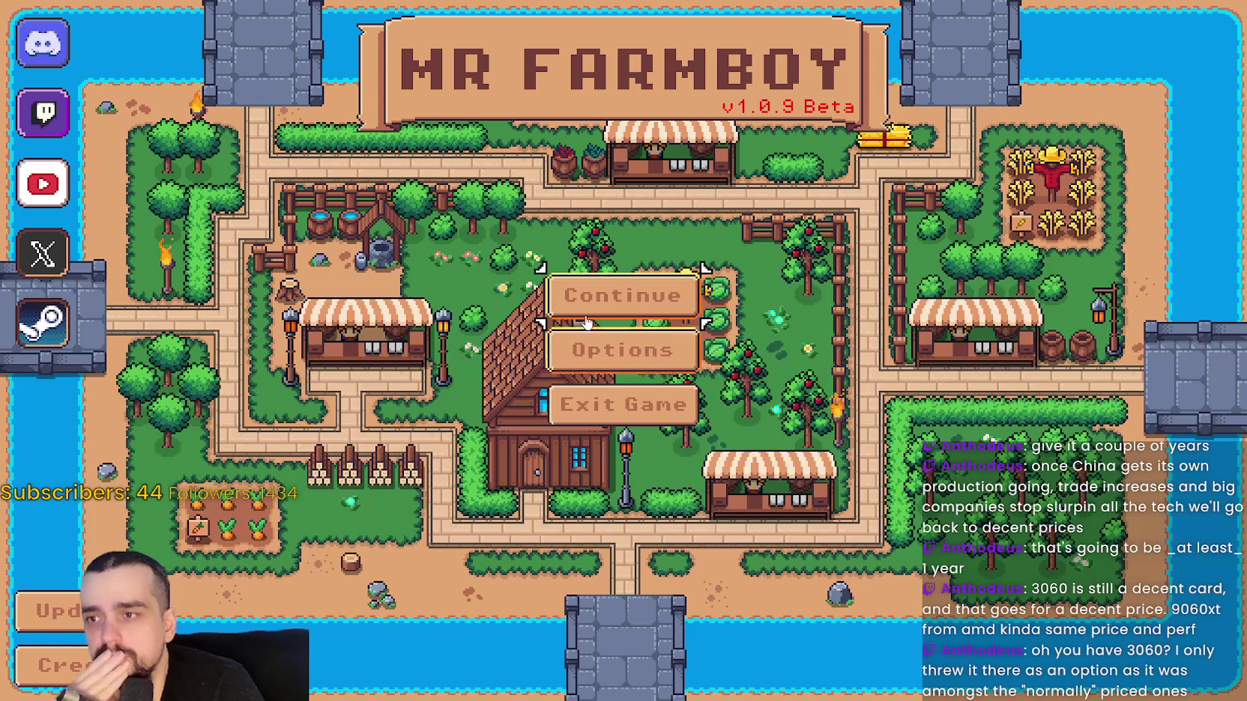
left_click(534, 298)
left_click(530, 270)
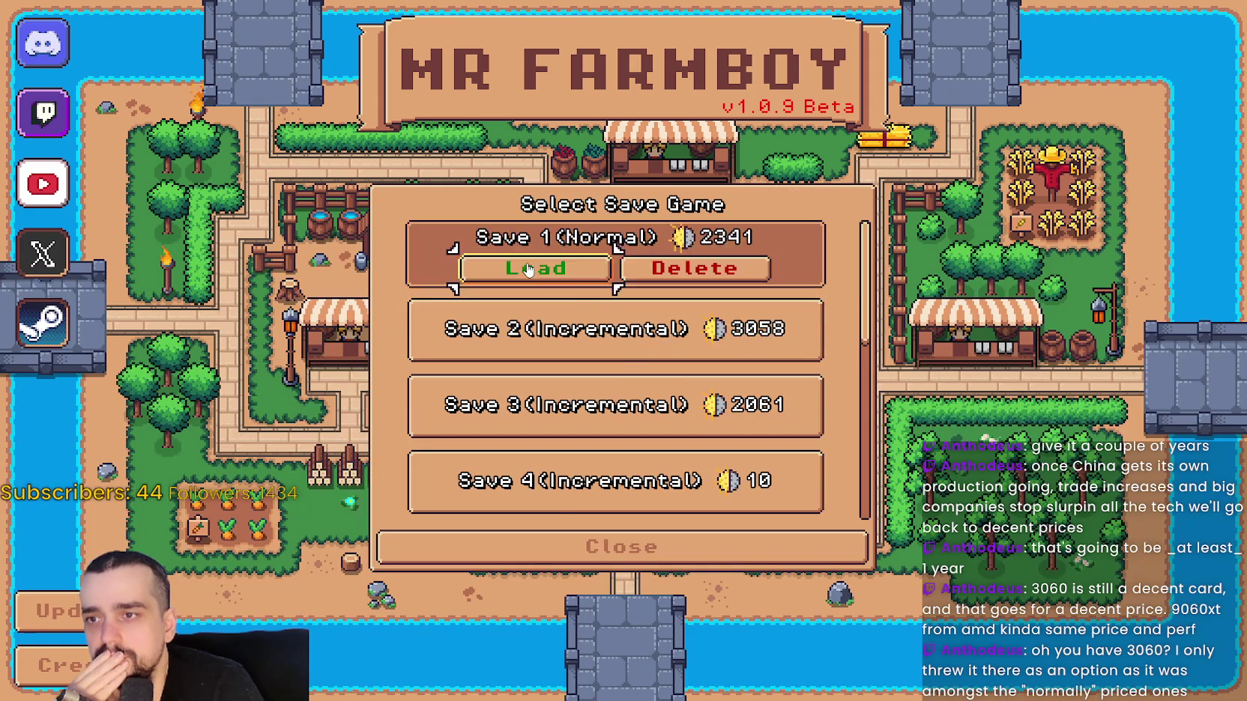
left_click(530, 270)
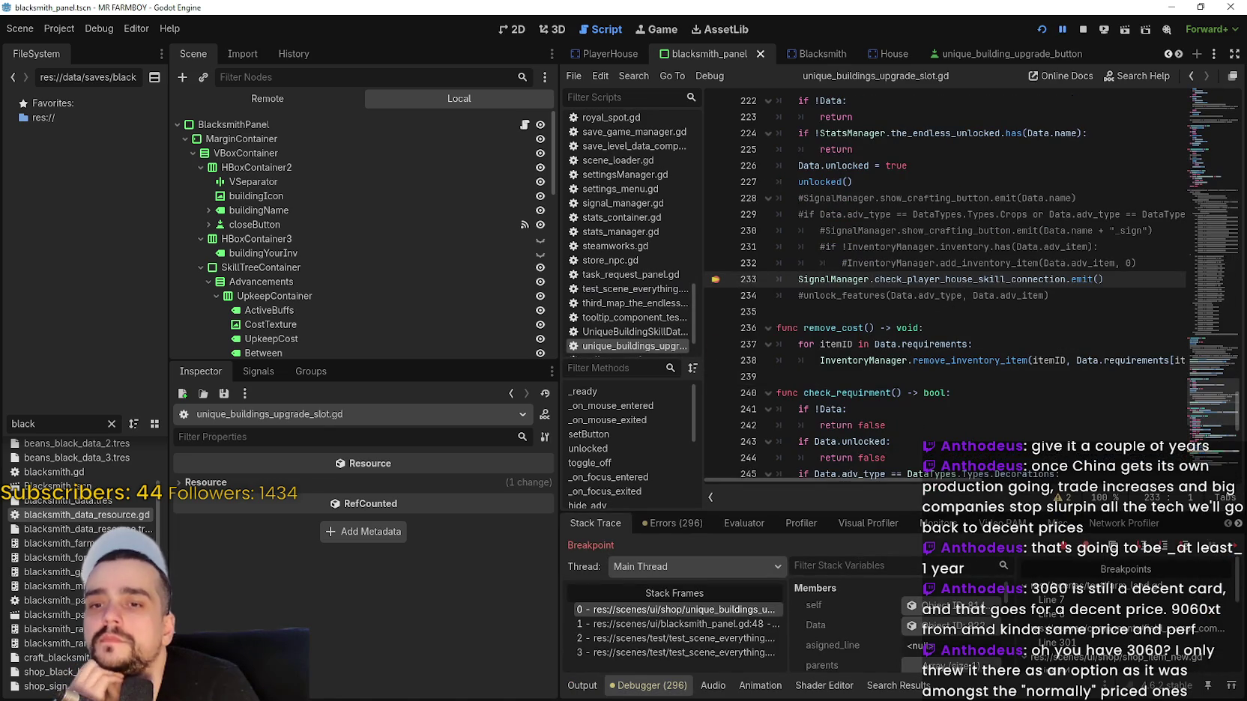
left_click(1227, 552)
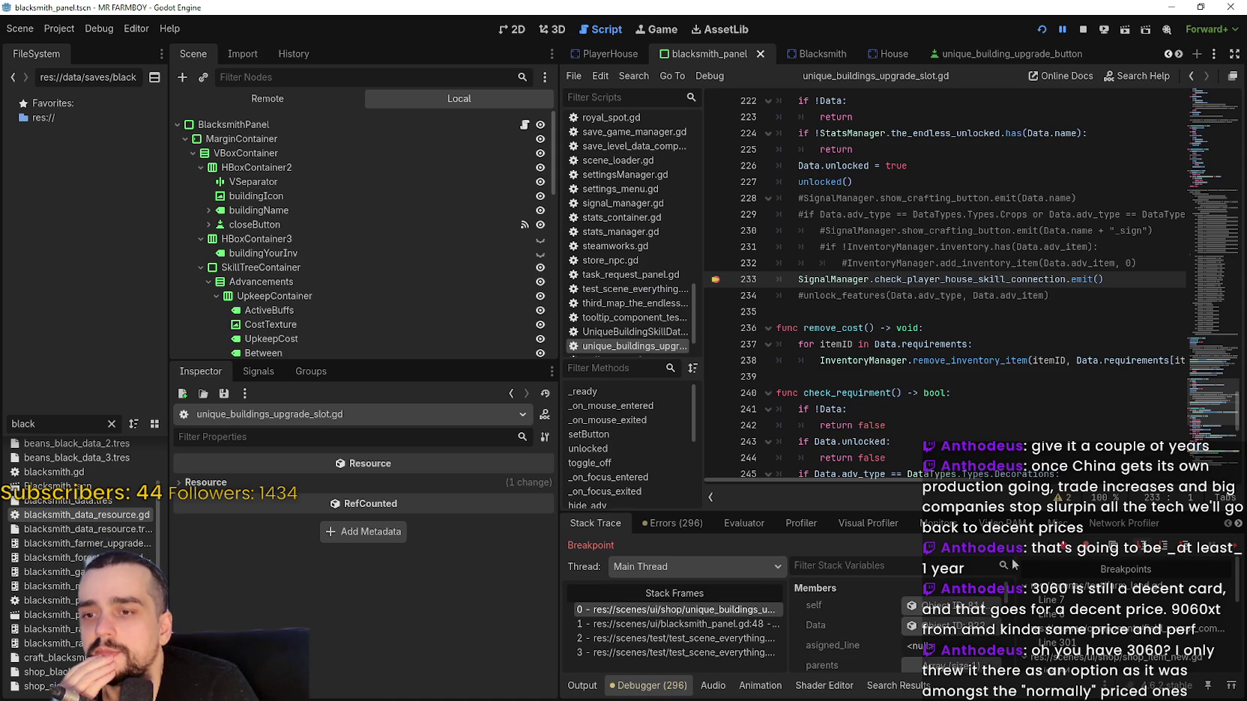
Inspect the paused slot button's remote properties and Data, then go to caller blacksmith_panel.gd line 48.
left_click(952, 597)
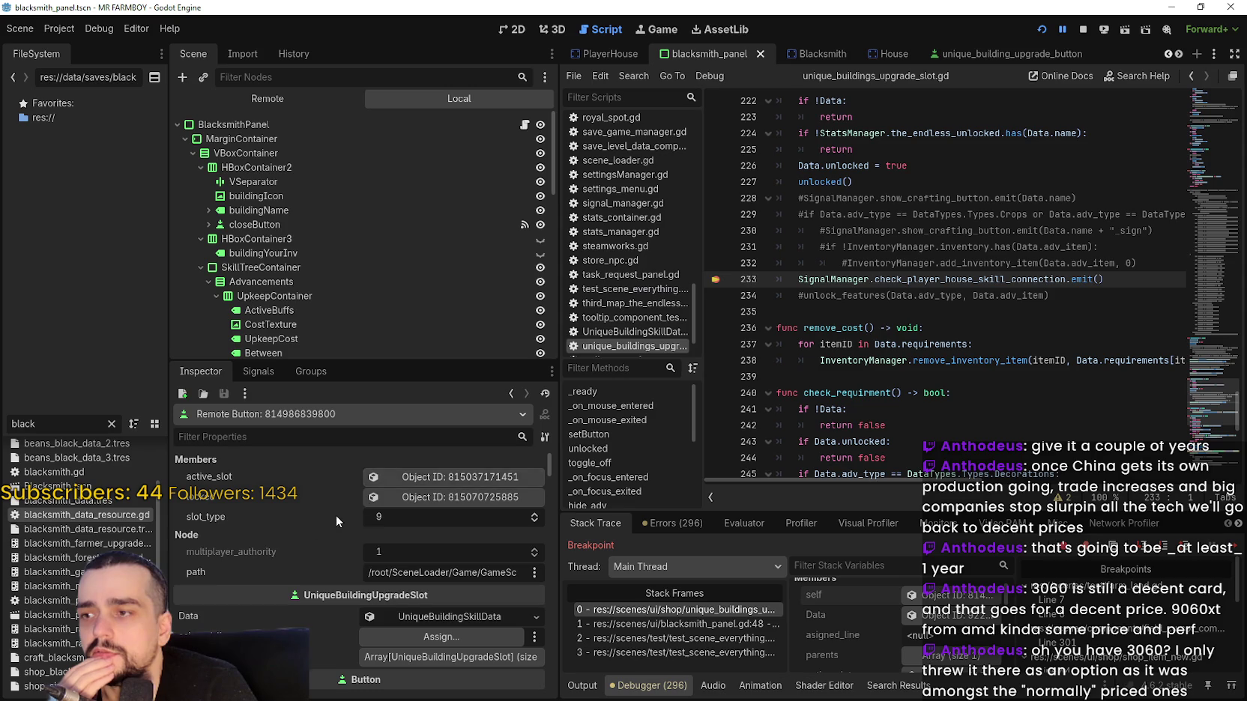
scroll(316, 568, "down", 5)
scroll(325, 569, "down", 3)
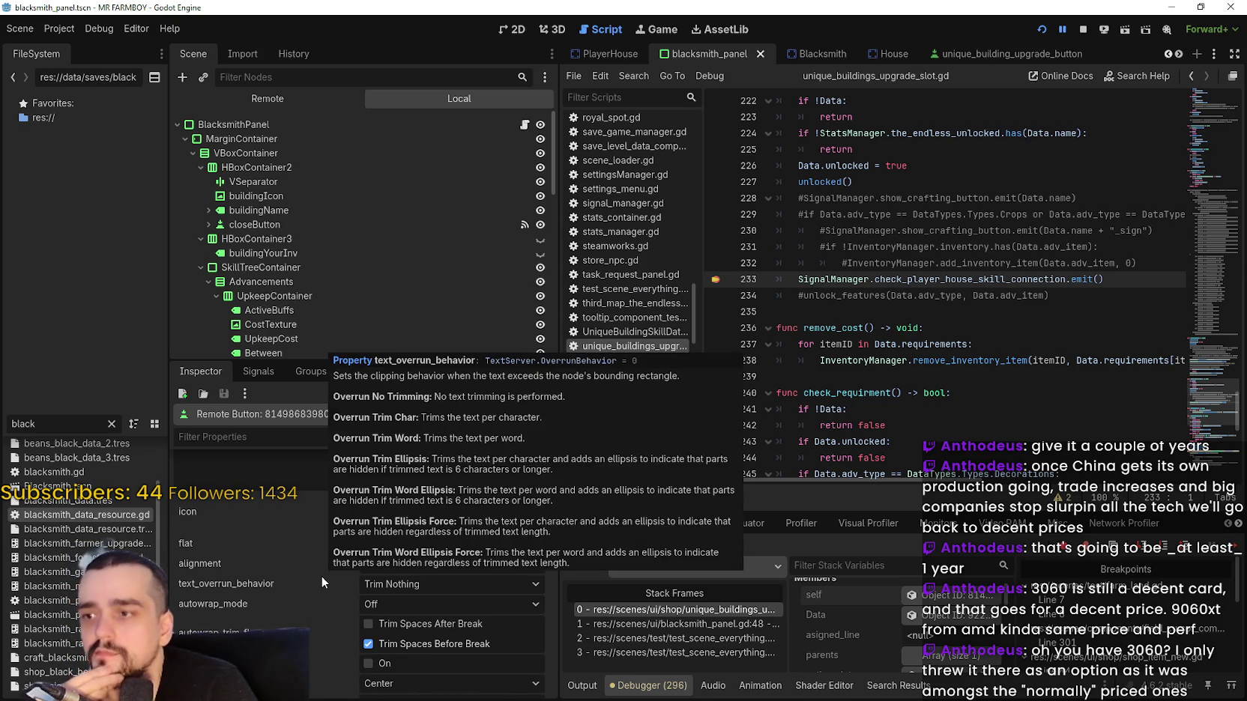
scroll(322, 574, "up", 8)
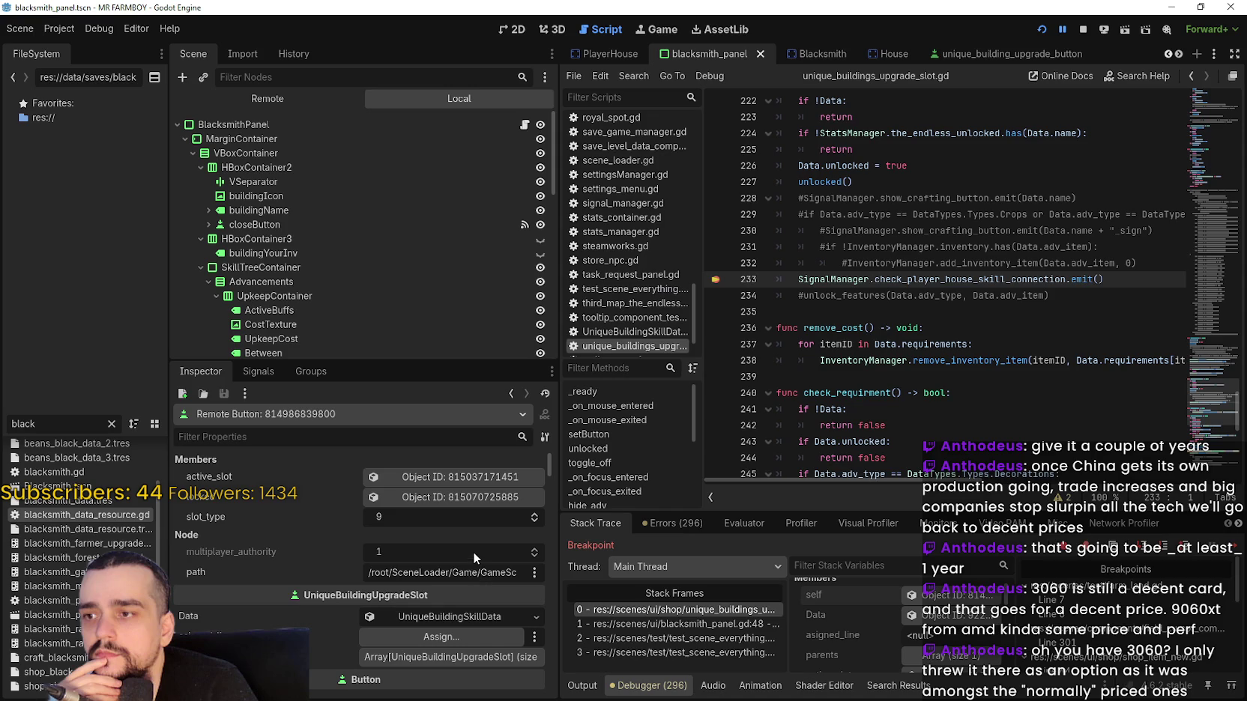
scroll(319, 553, "down", 3)
left_click(488, 527)
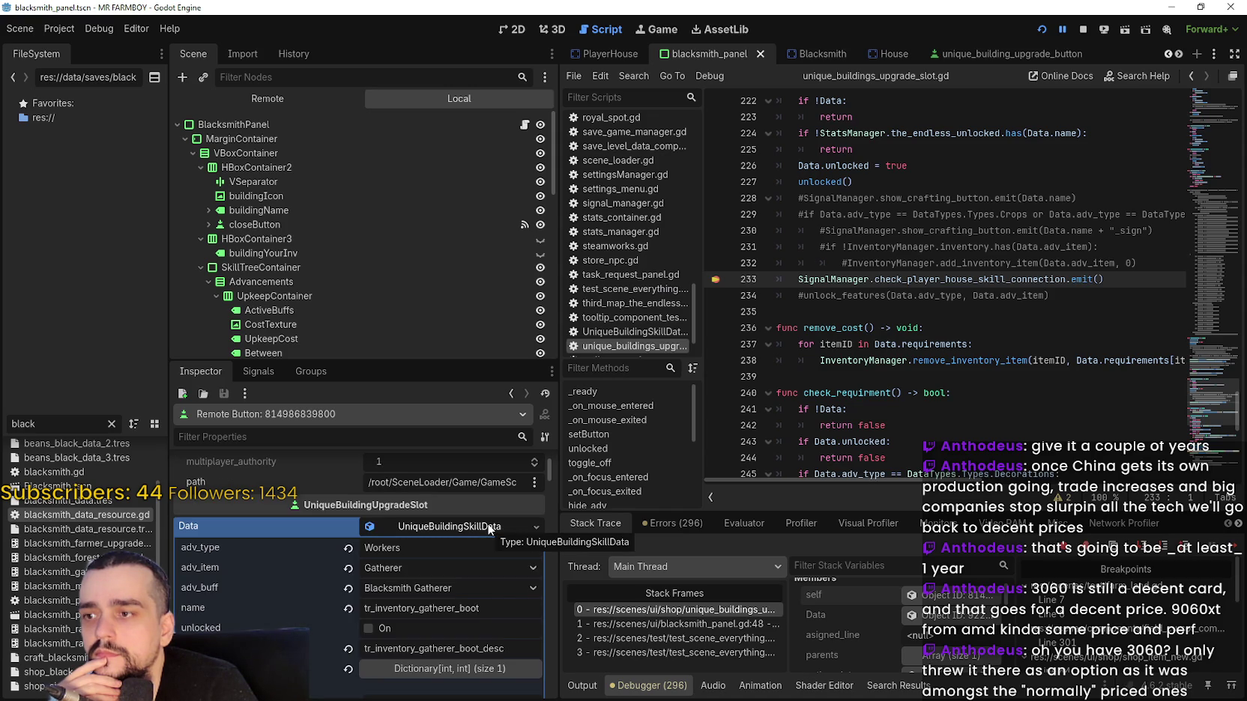
left_click(488, 524)
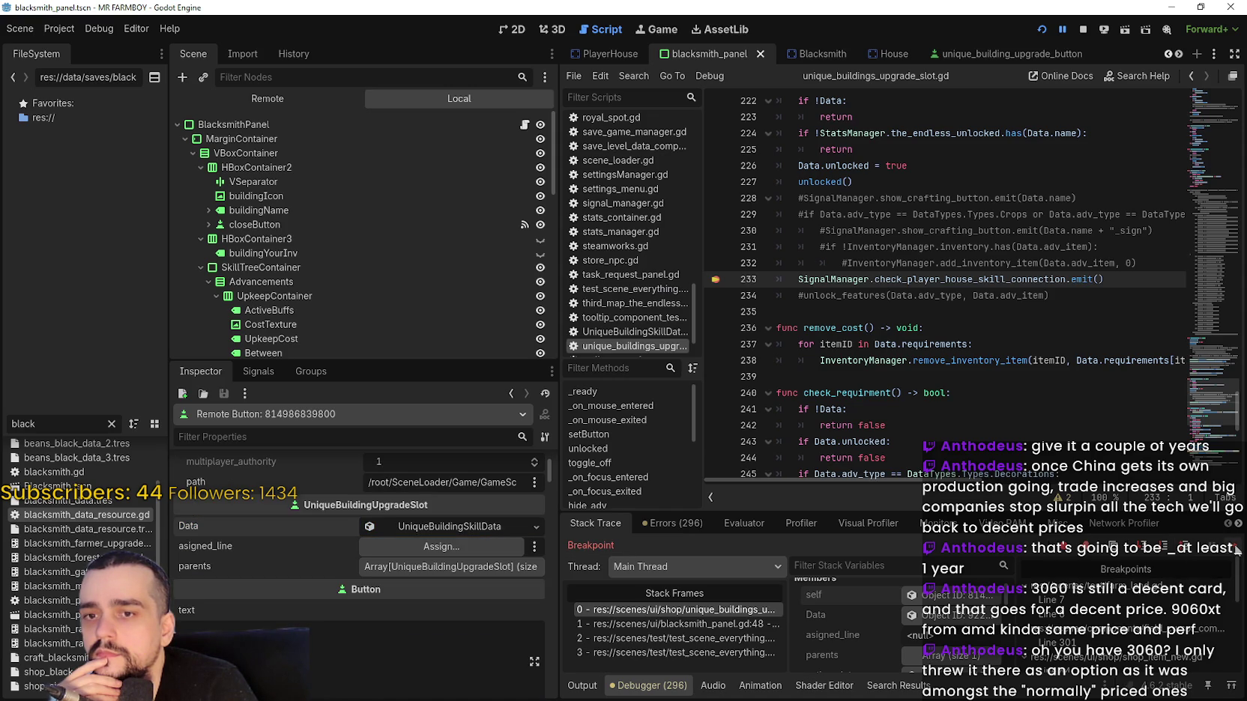
left_click(675, 609)
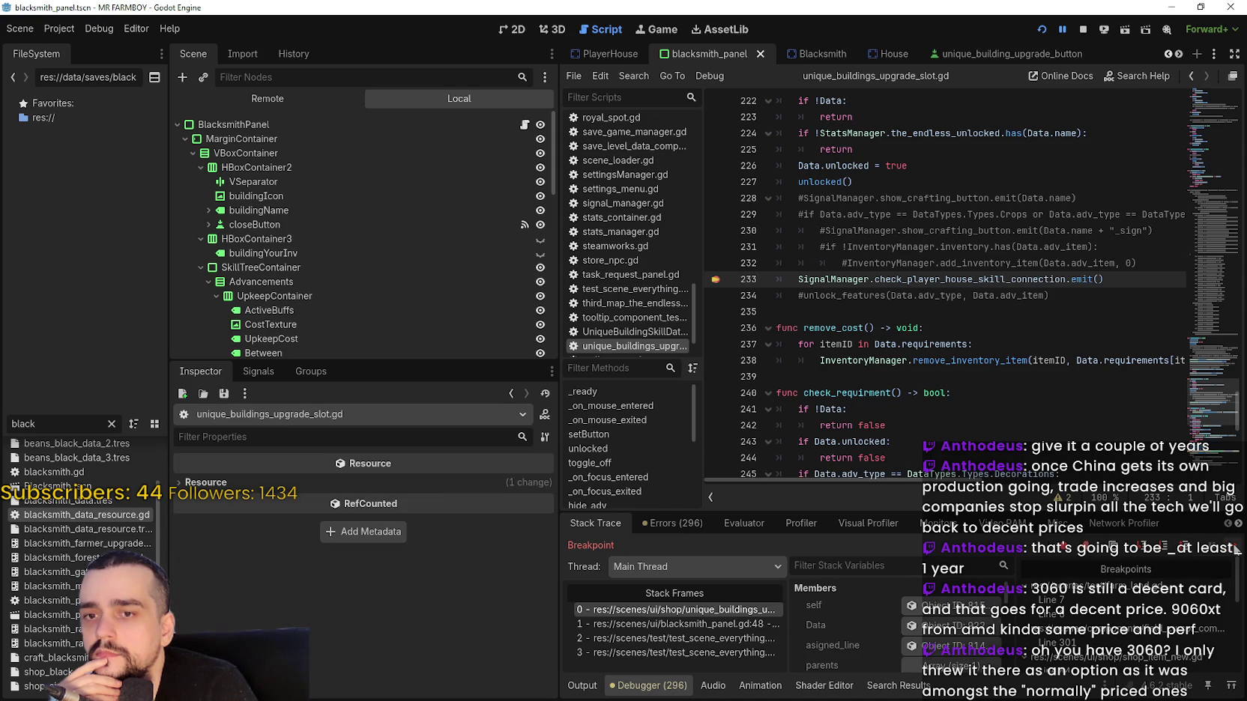
left_click(957, 607)
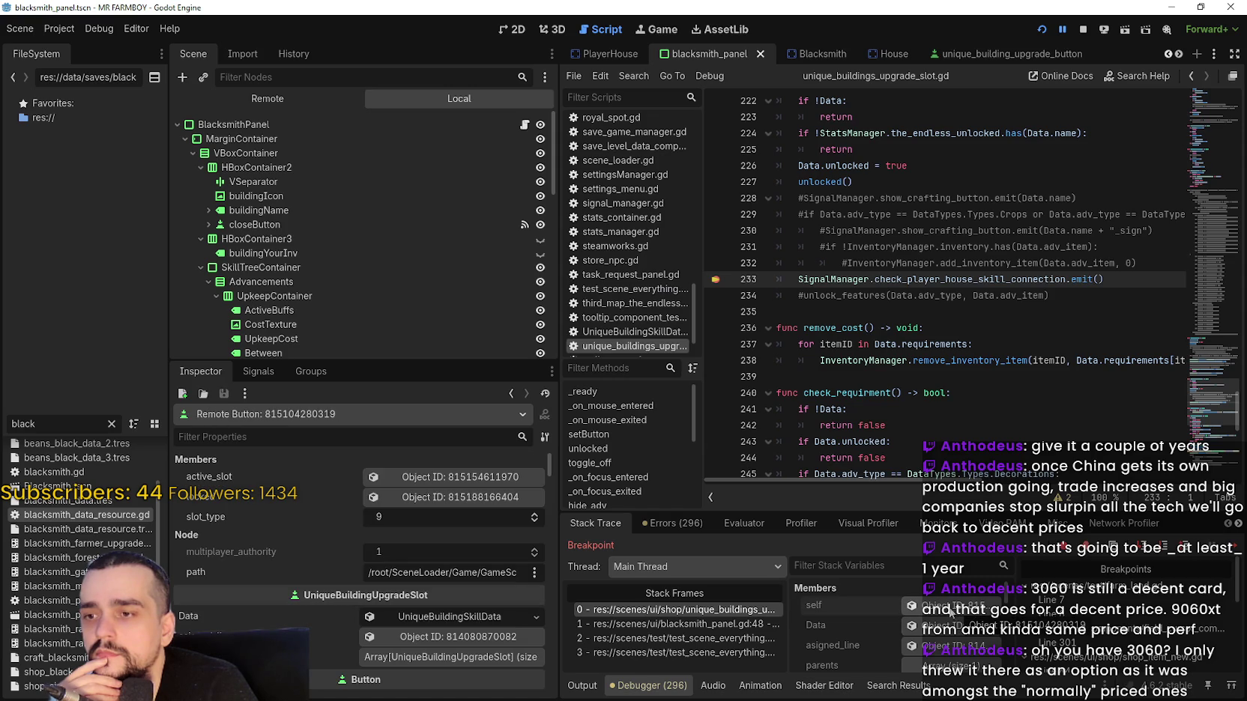
left_click(686, 626)
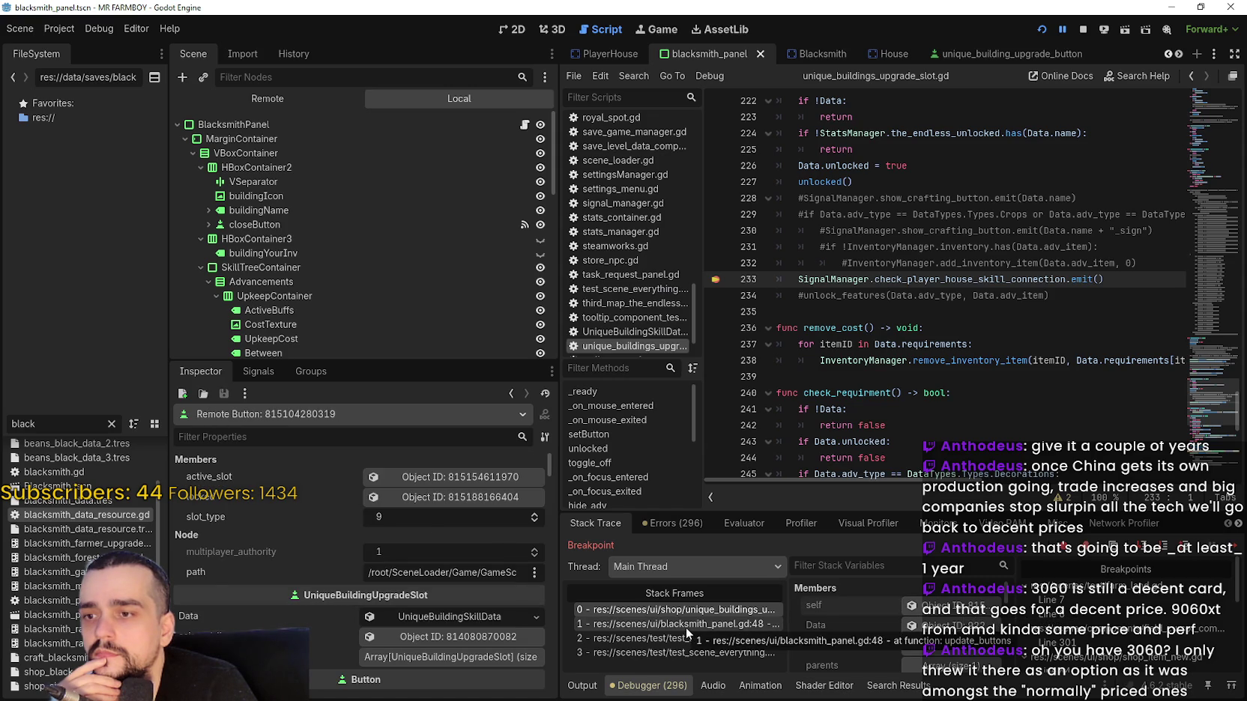
Inspect the current child slot button and its skill Data resource.
scroll(286, 166, "down", 5)
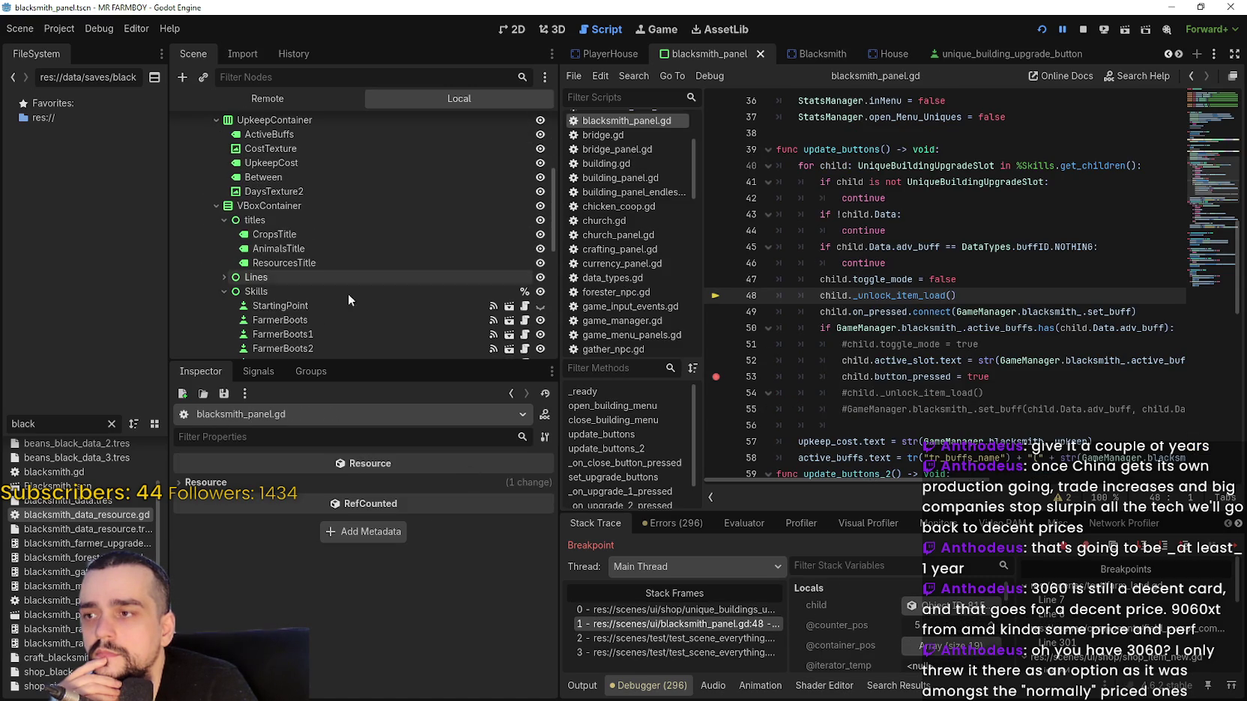
left_click(944, 608)
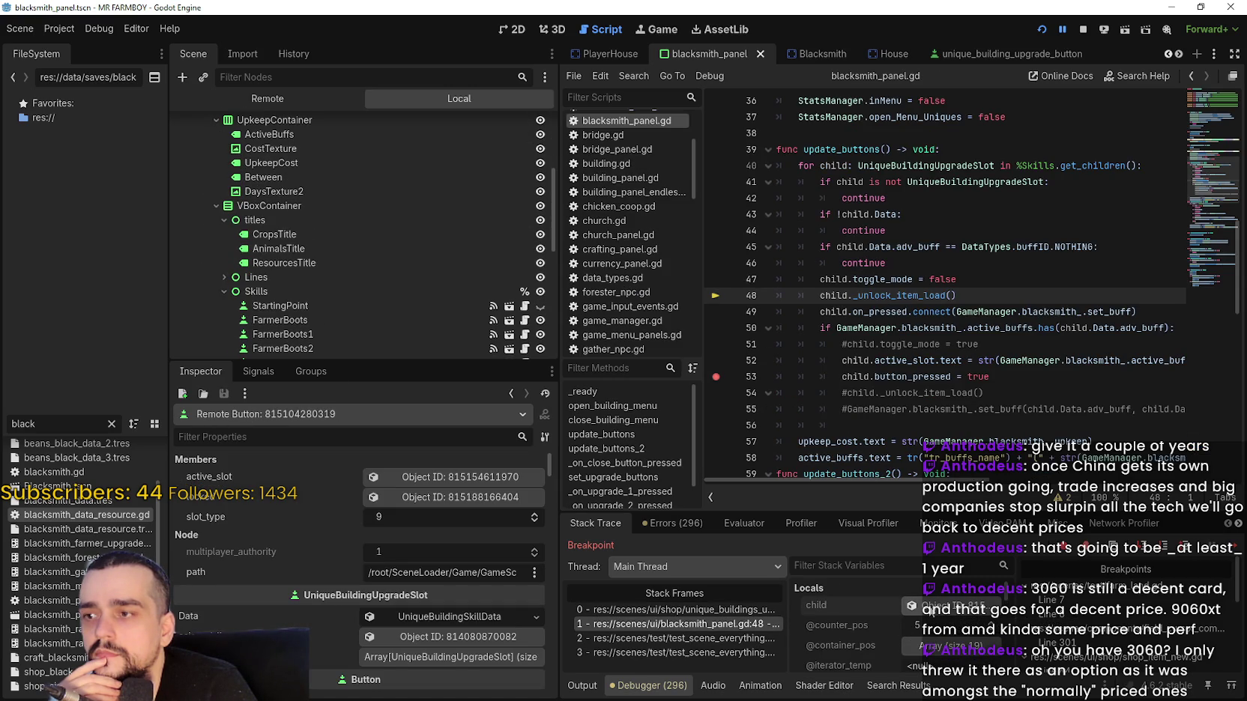
scroll(449, 510, "down", 3)
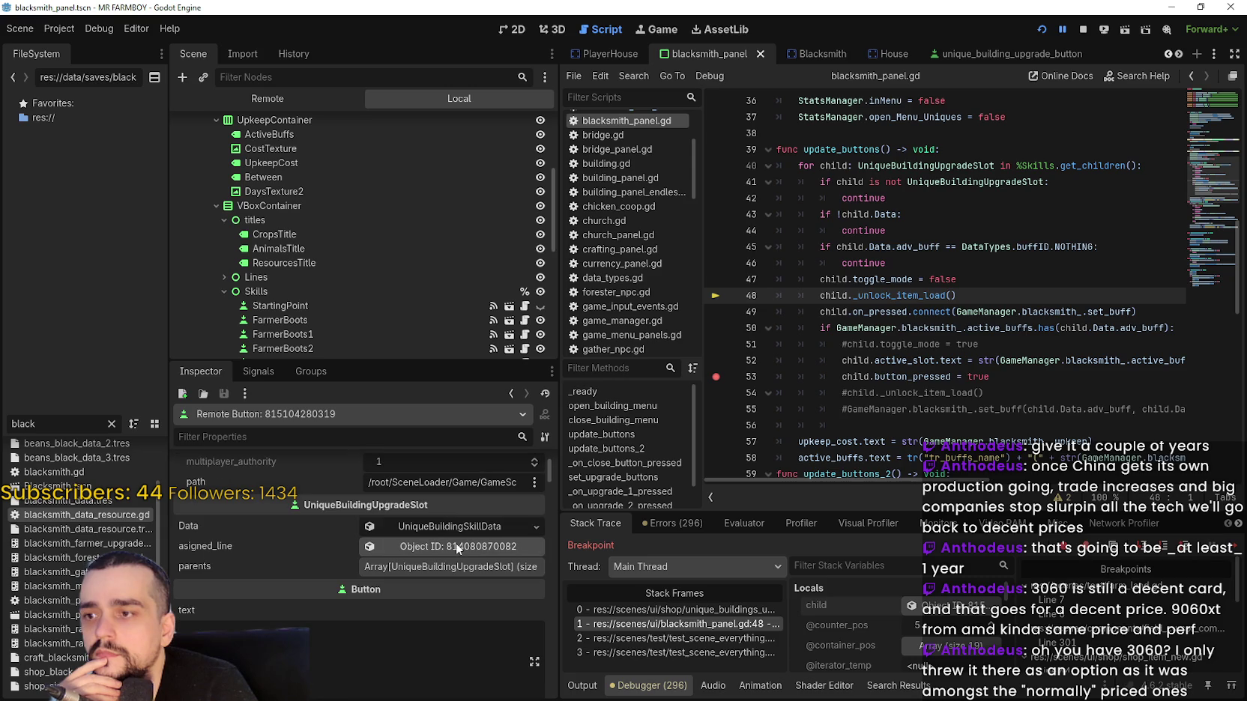
left_click(459, 527)
left_click(460, 527)
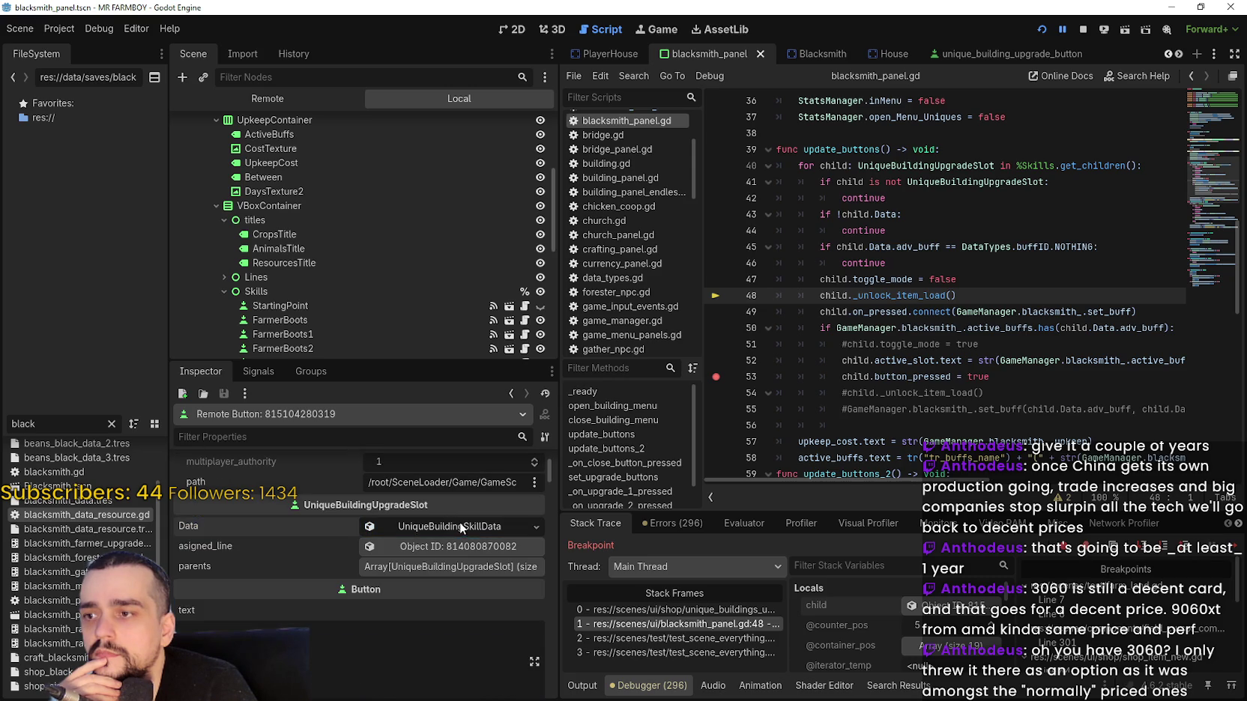
scroll(910, 607, "down", 1)
left_click(918, 624)
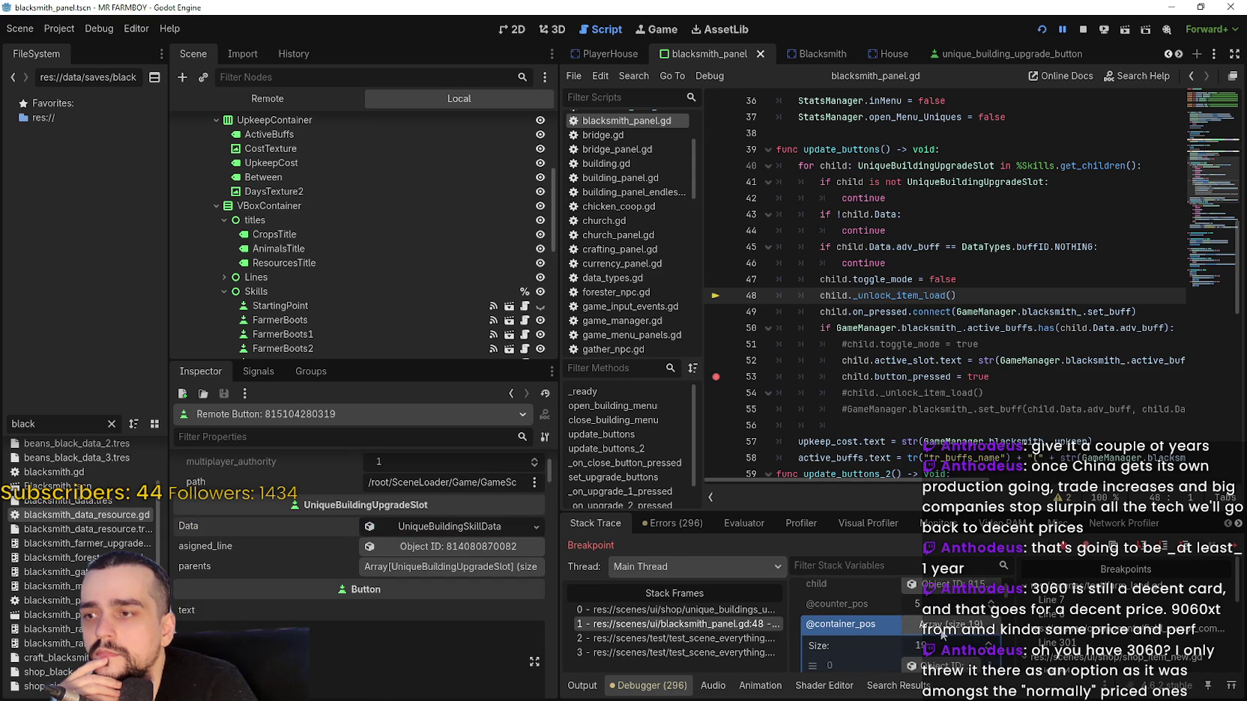
scroll(919, 625, "down", 2)
left_click(912, 622)
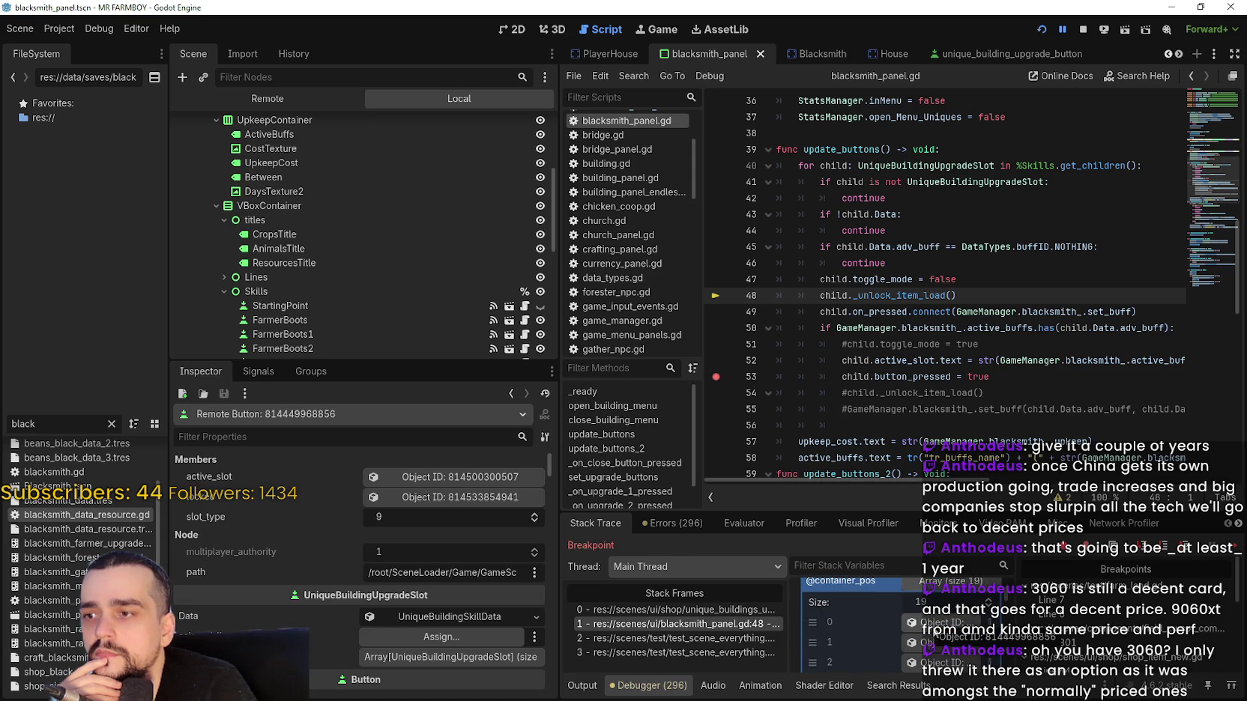
left_click(912, 642)
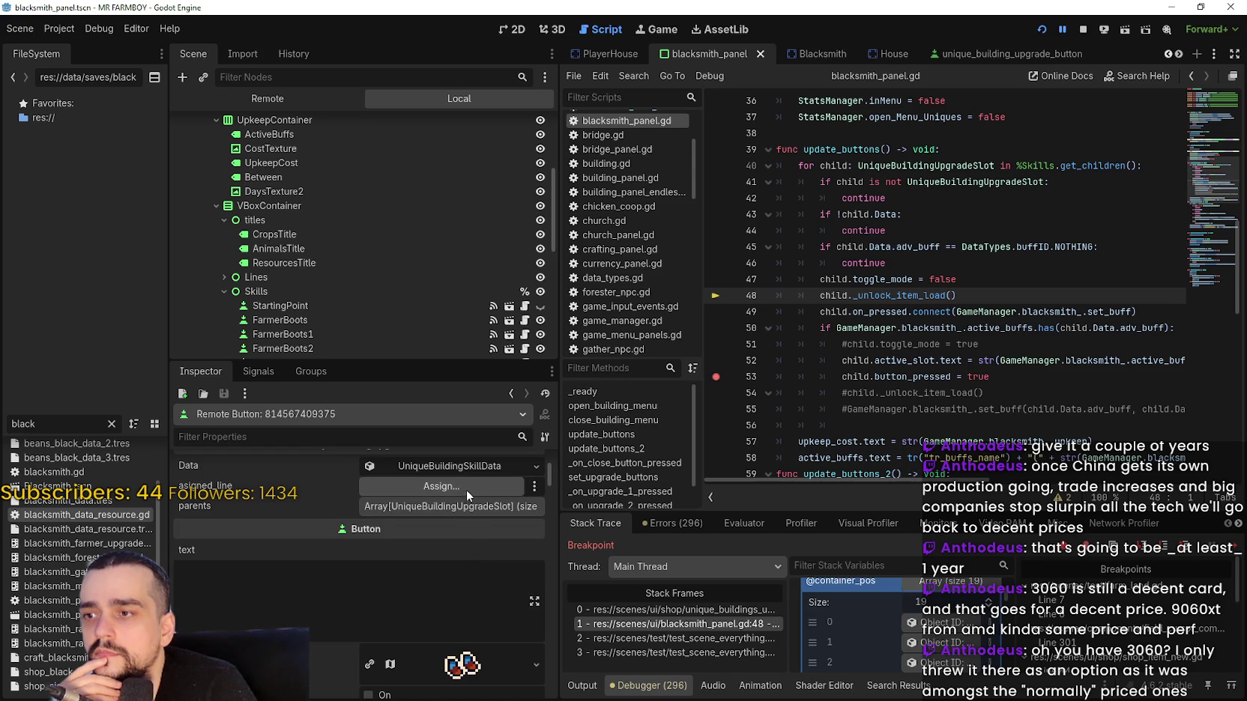
left_click(471, 530)
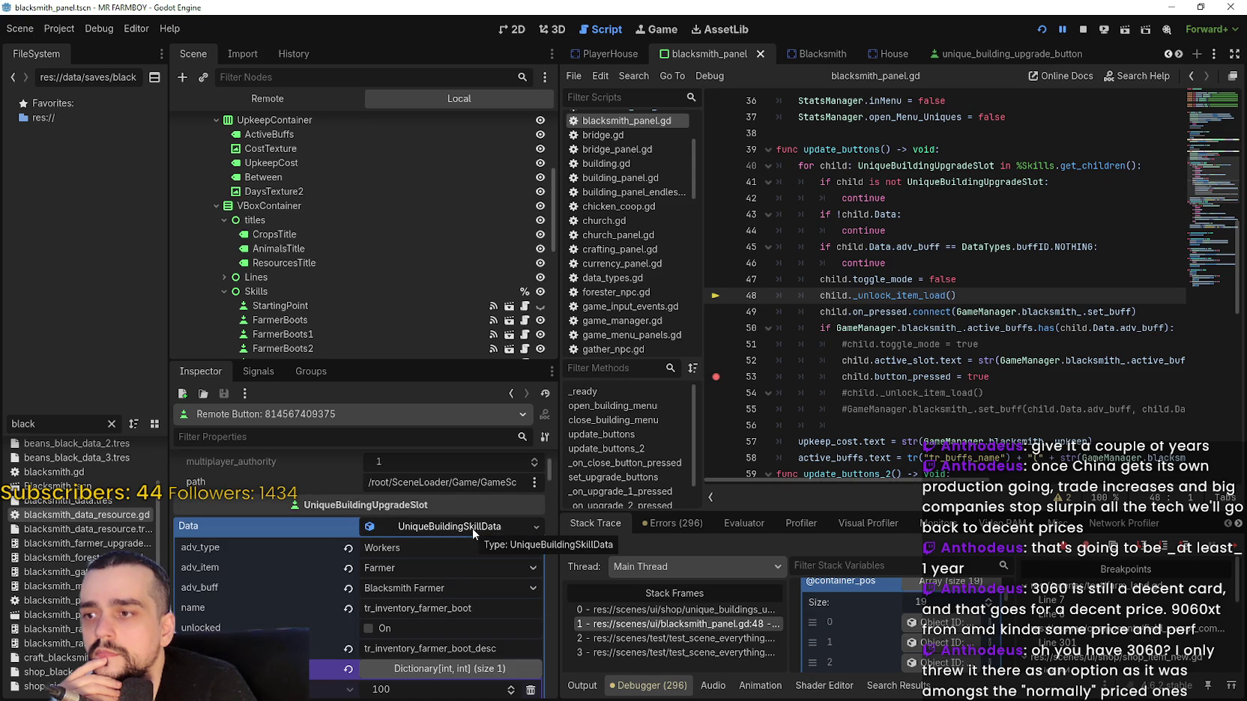
scroll(275, 568, "down", 2)
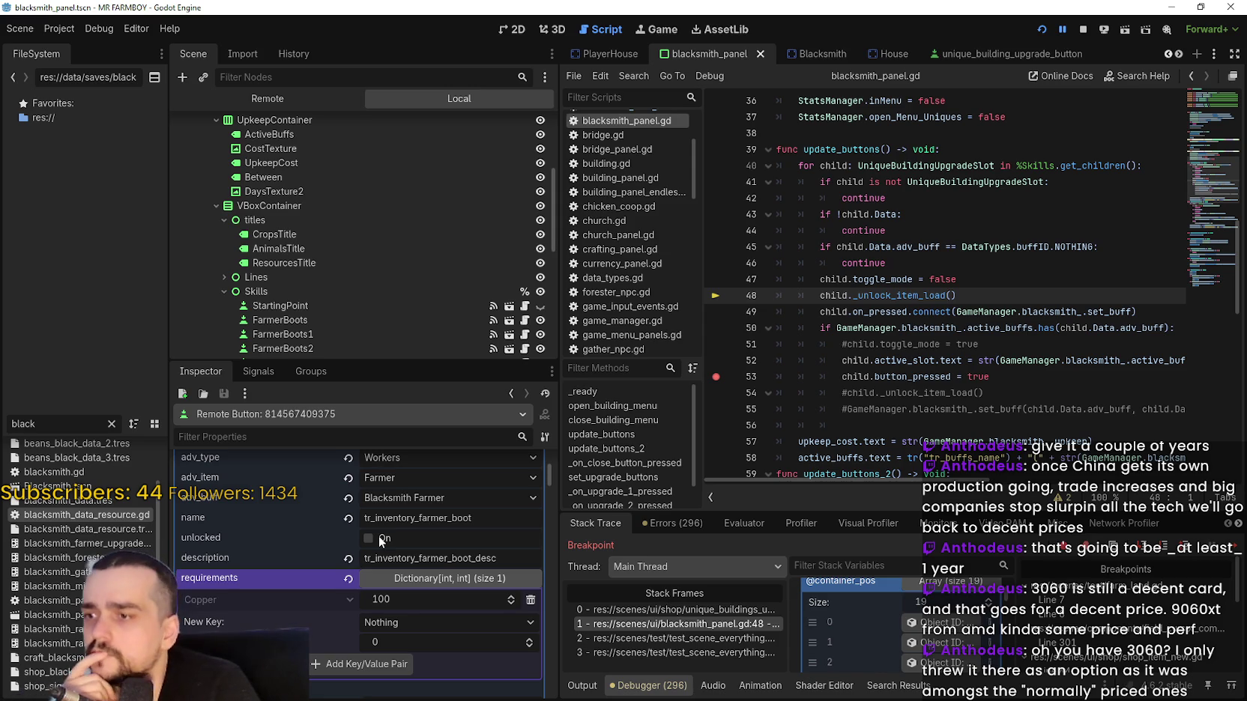
scroll(938, 644, "down", 2)
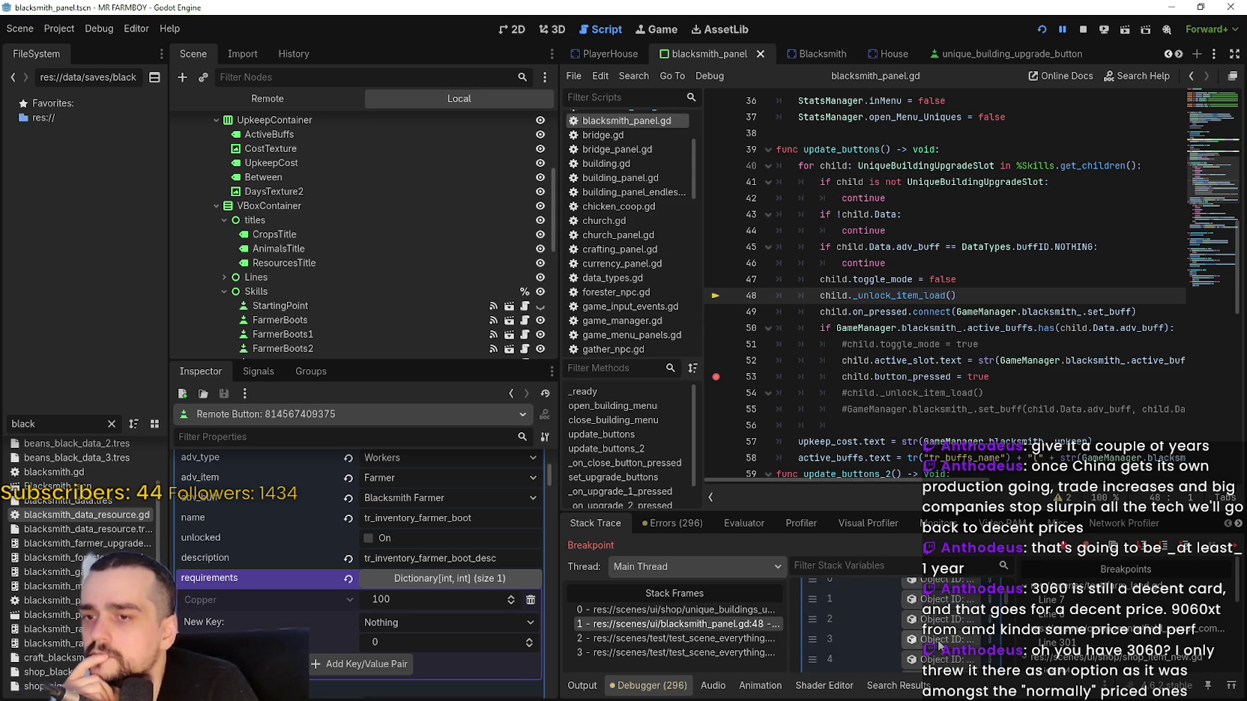
Inspect another slot's Data, showing Blacksmith Farmer 2, then resume the game.
left_click(938, 643)
left_click(509, 527)
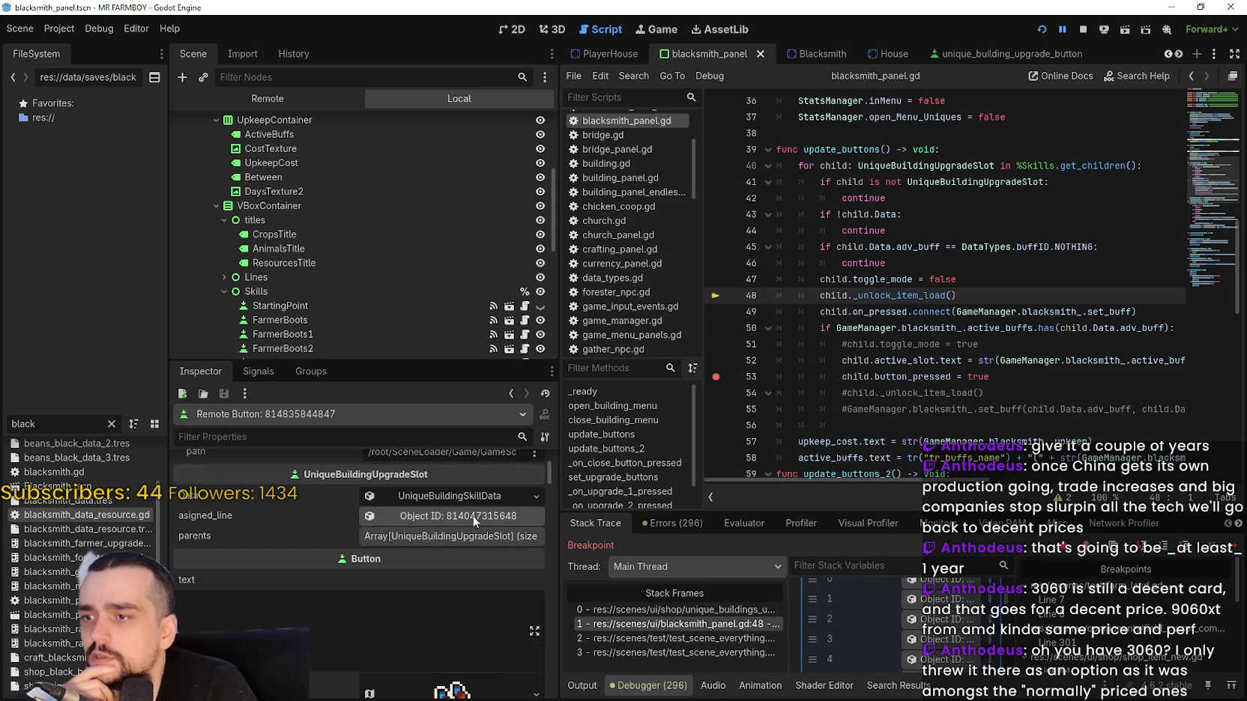
scroll(488, 539, "up", 1)
scroll(461, 518, "down", 3)
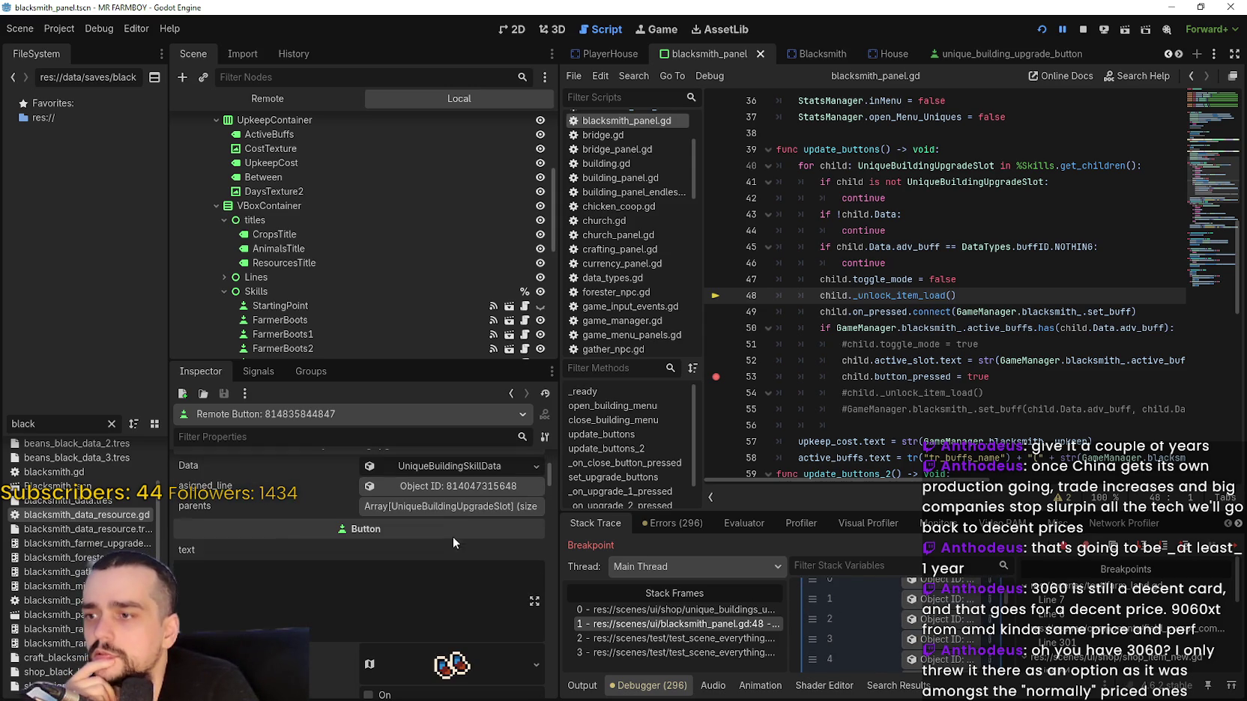
left_click(468, 464)
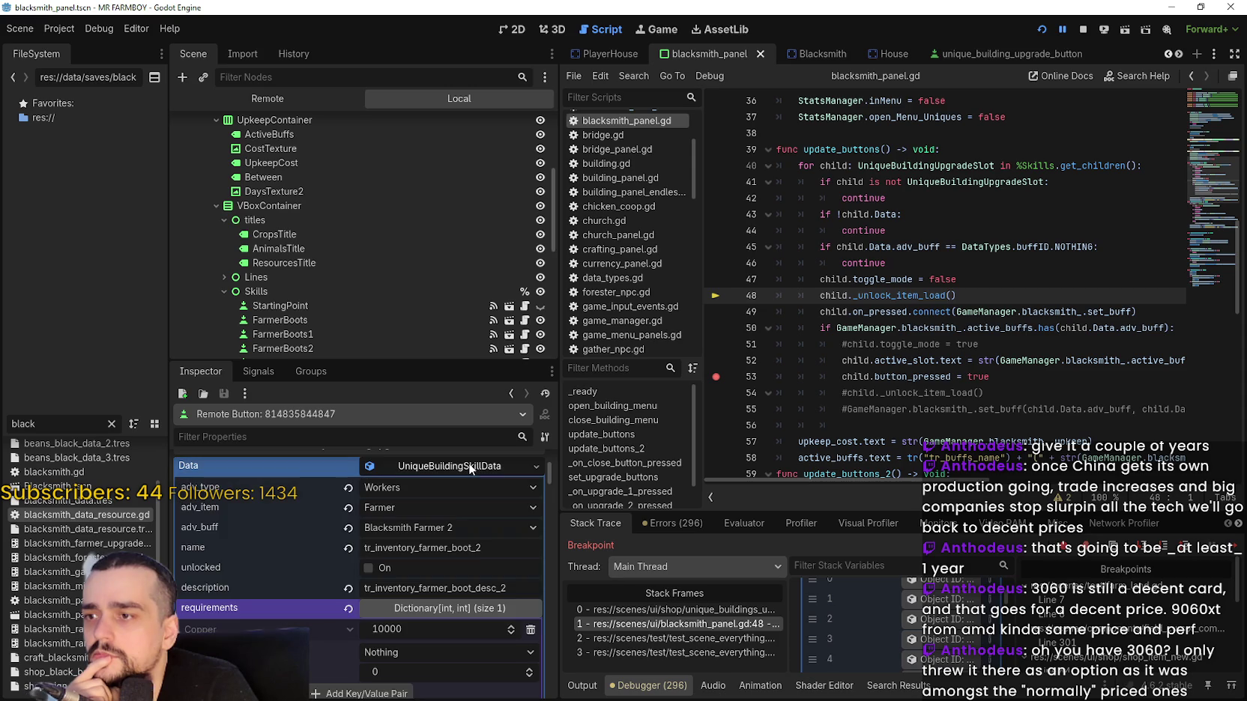
left_click(469, 464)
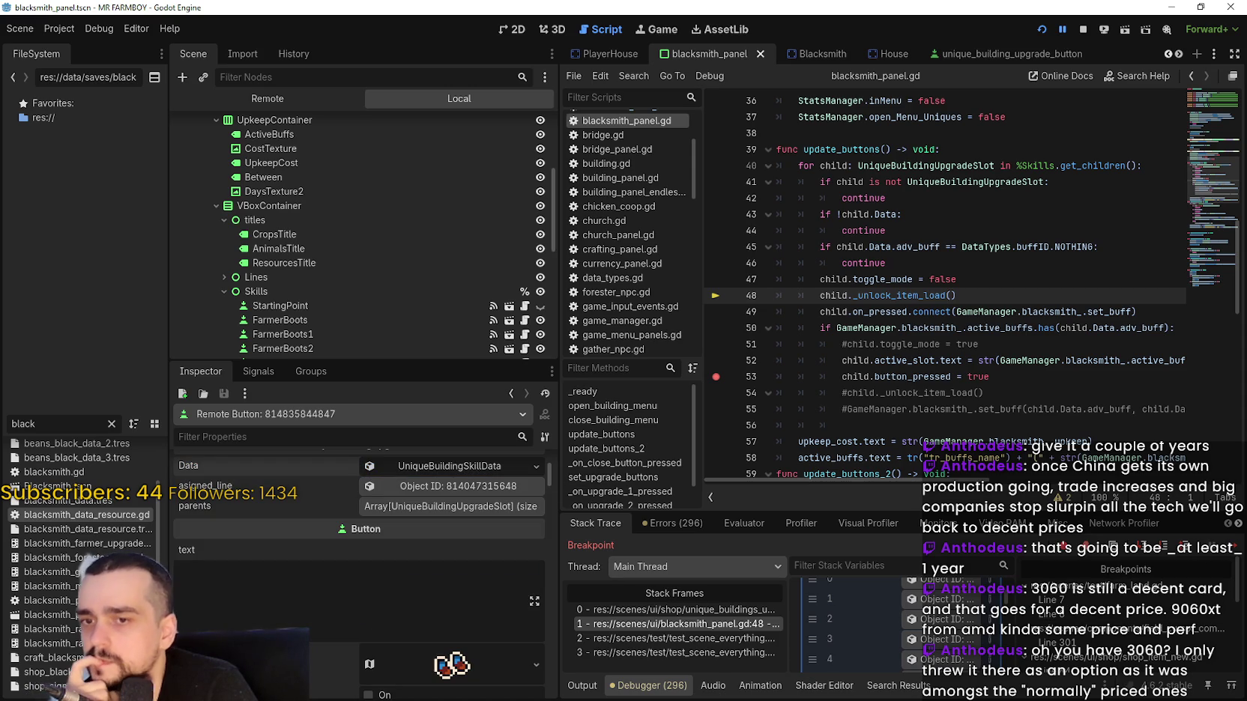
left_click(1237, 548)
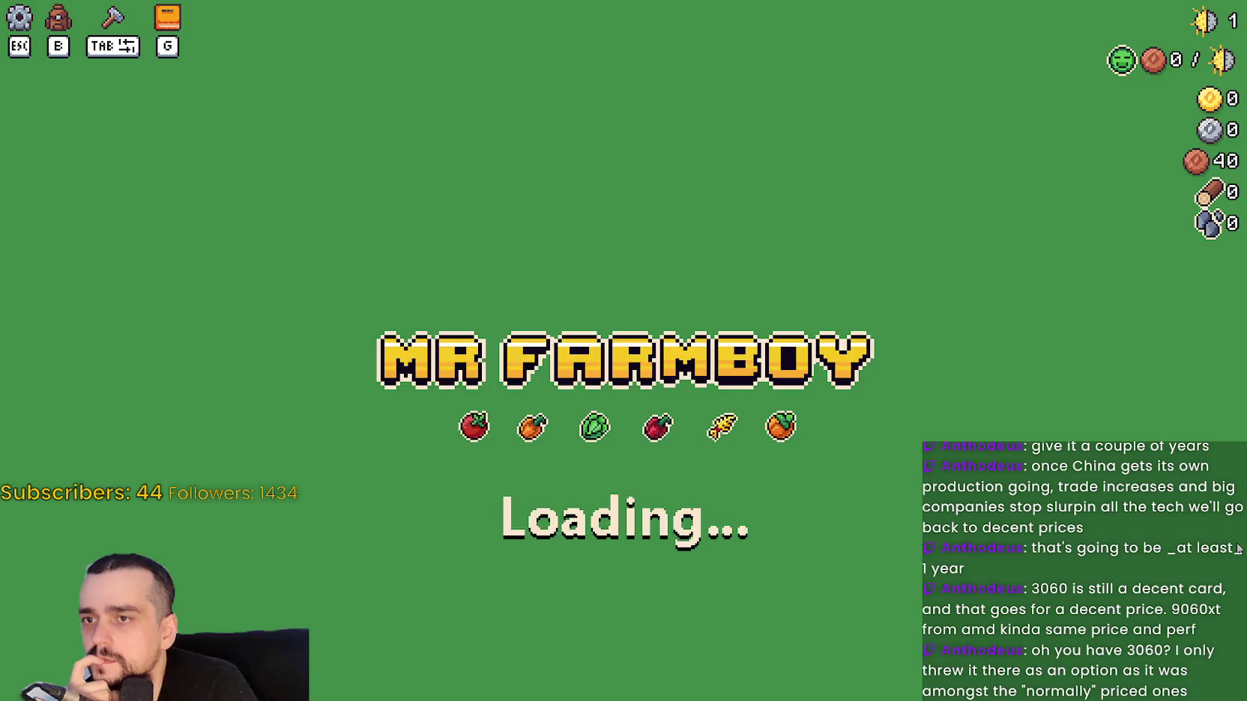
Continue past the breakpoint twice, then look up the definition of unlocked().
left_click(1237, 548)
left_click(1237, 548)
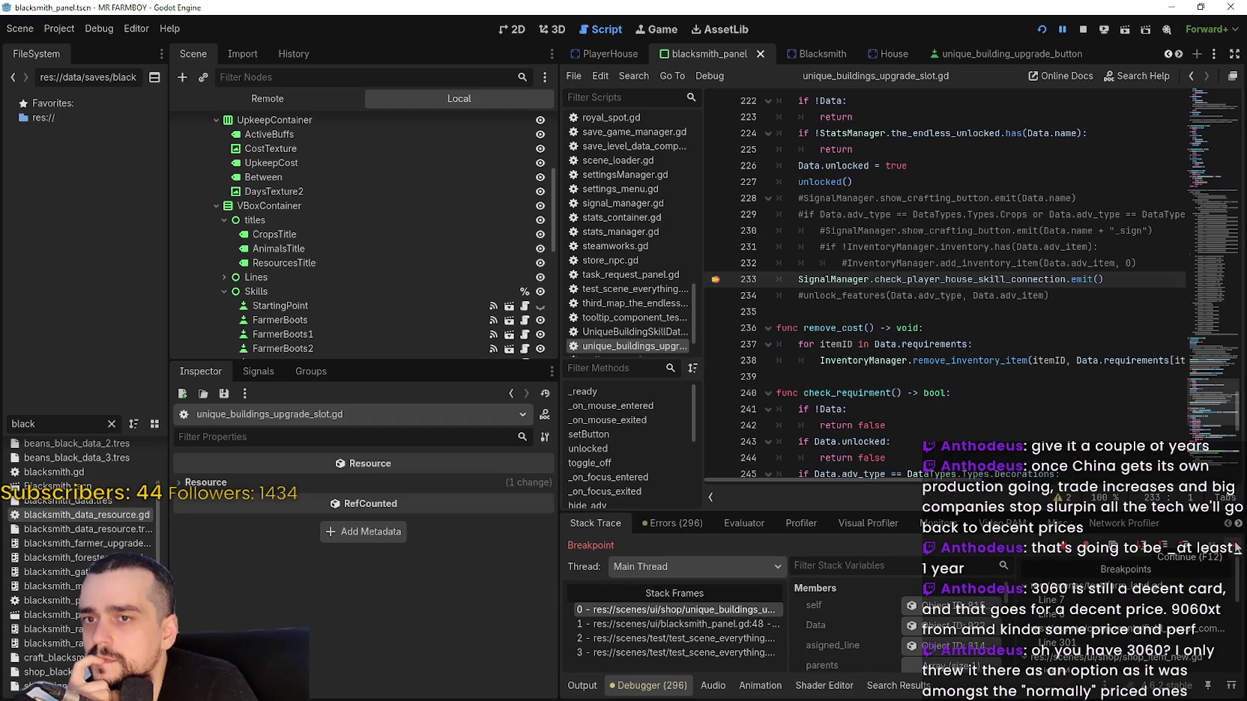
scroll(832, 279, "up", 2)
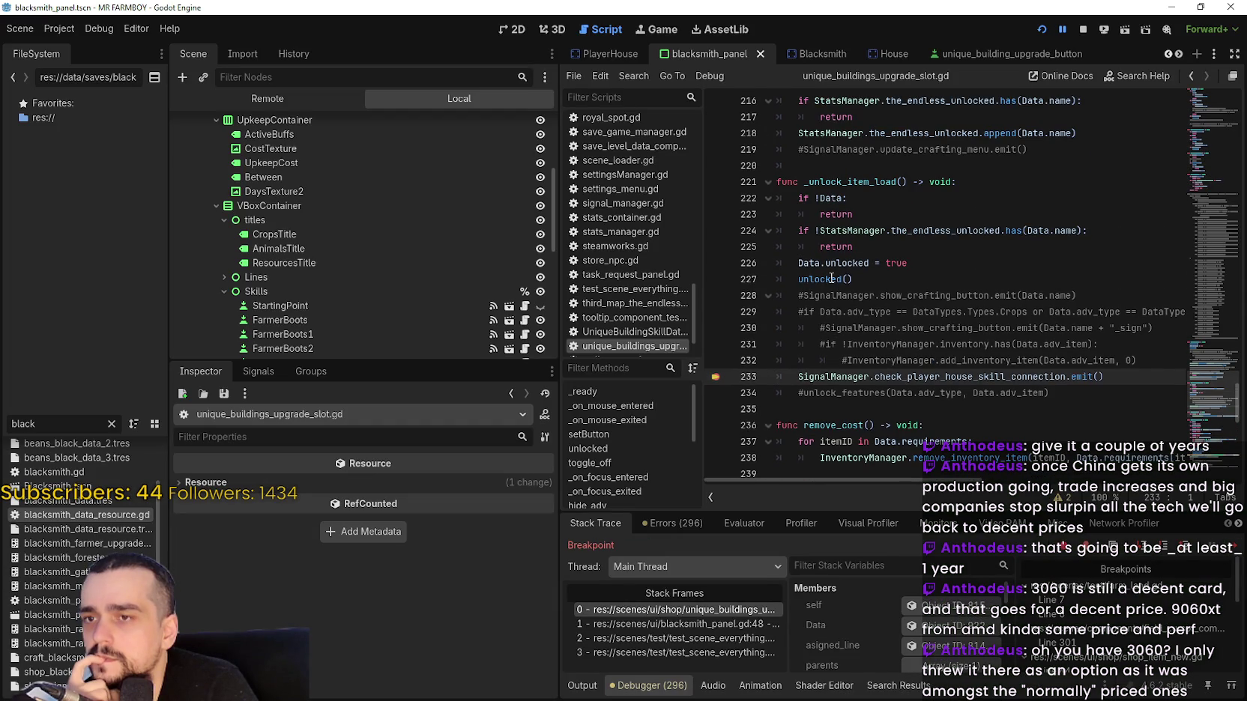
right_click(832, 279)
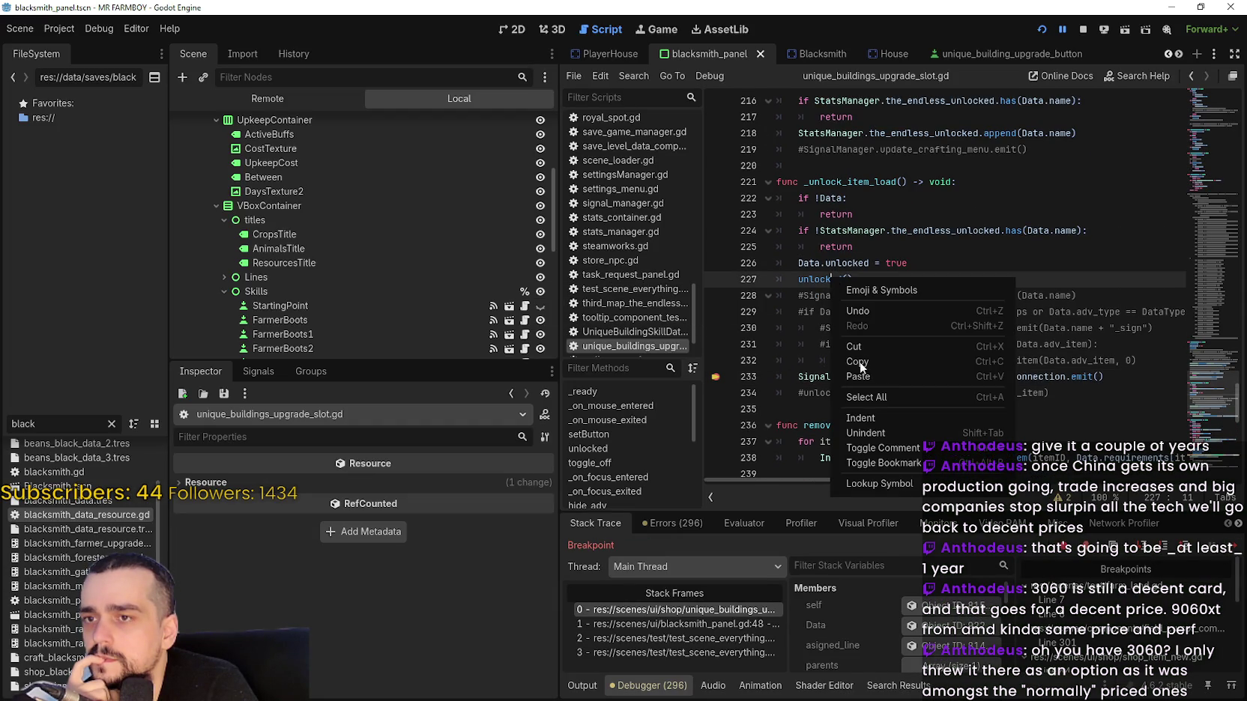
left_click(889, 482)
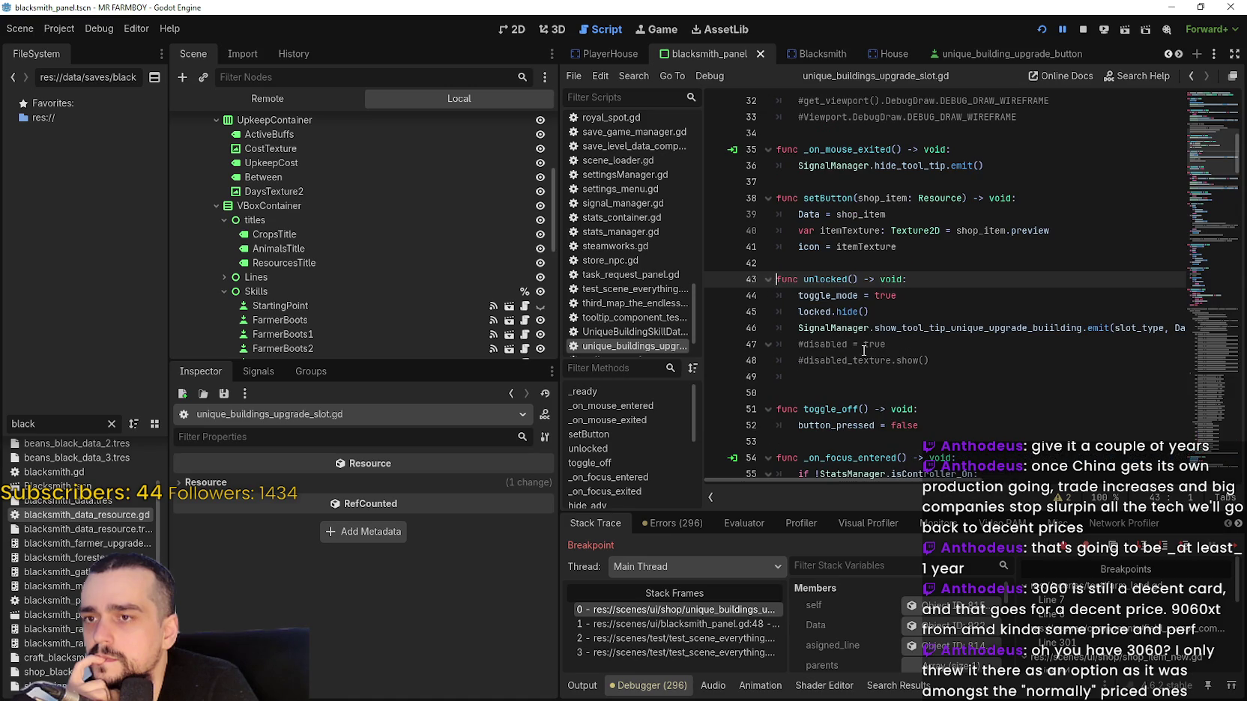
mouse_move(948, 327)
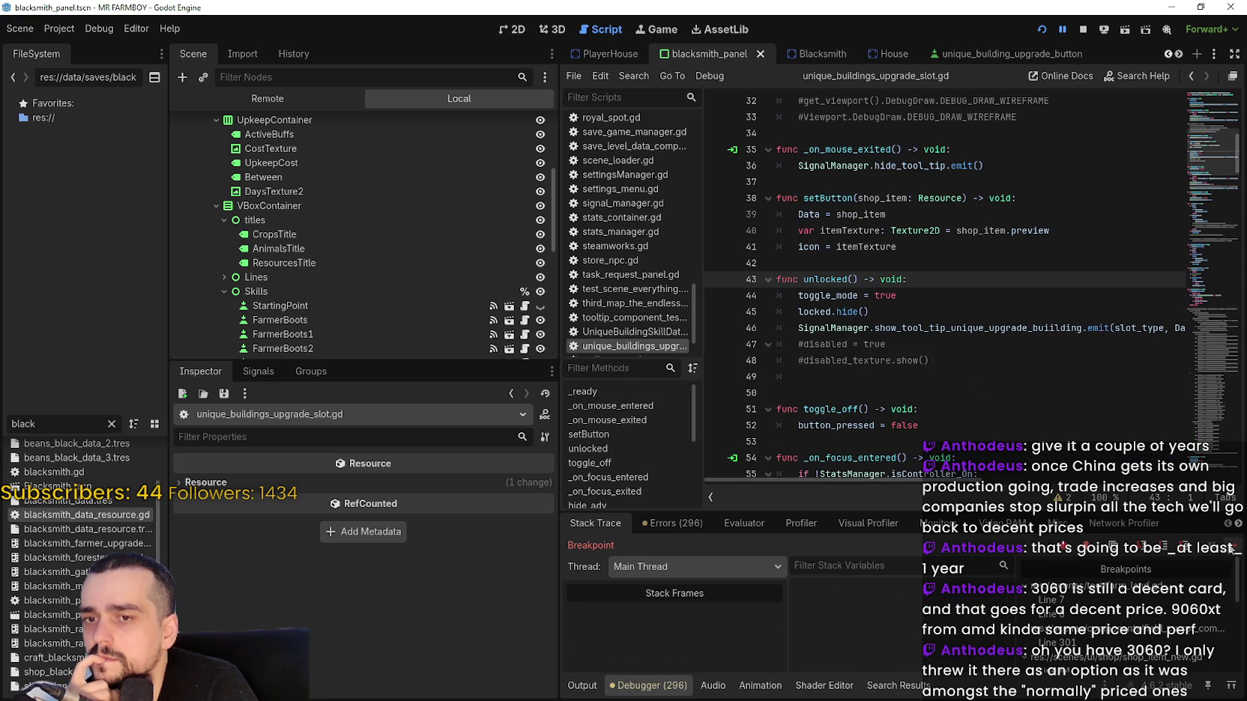
Continue through the repeated line-233 stops until the game runs freely.
left_click(1229, 548)
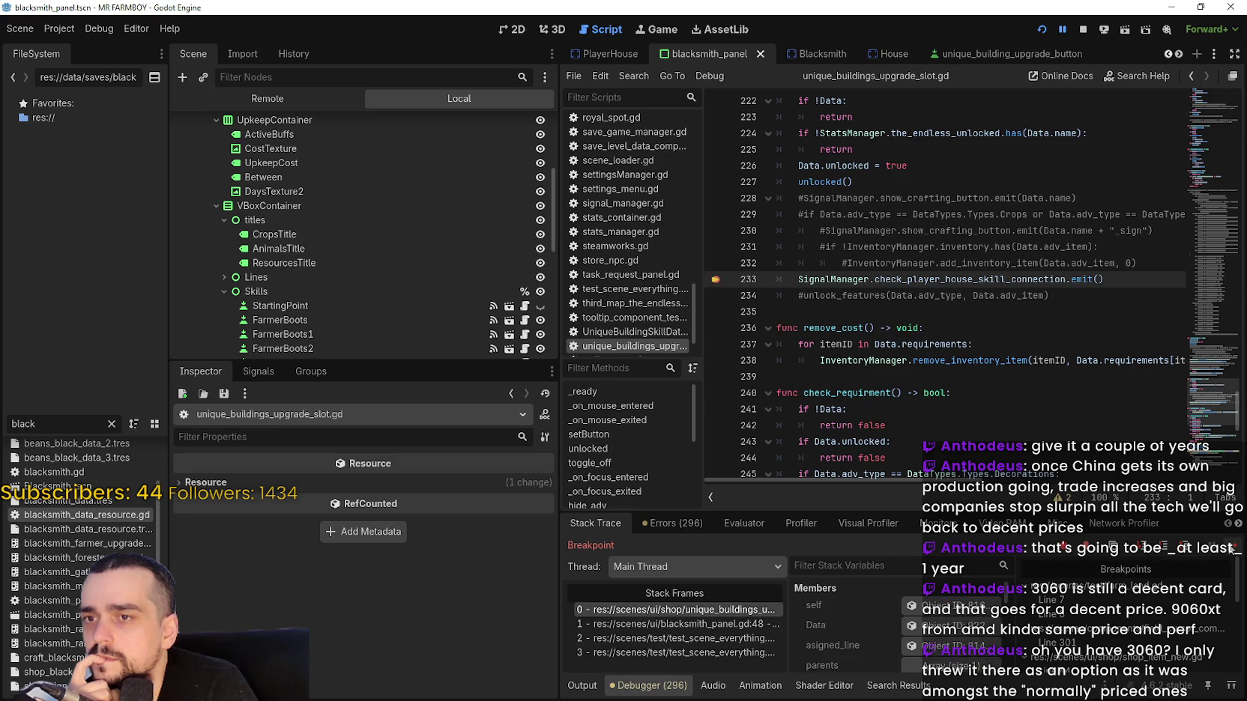
left_click(1229, 548)
left_click(1229, 548)
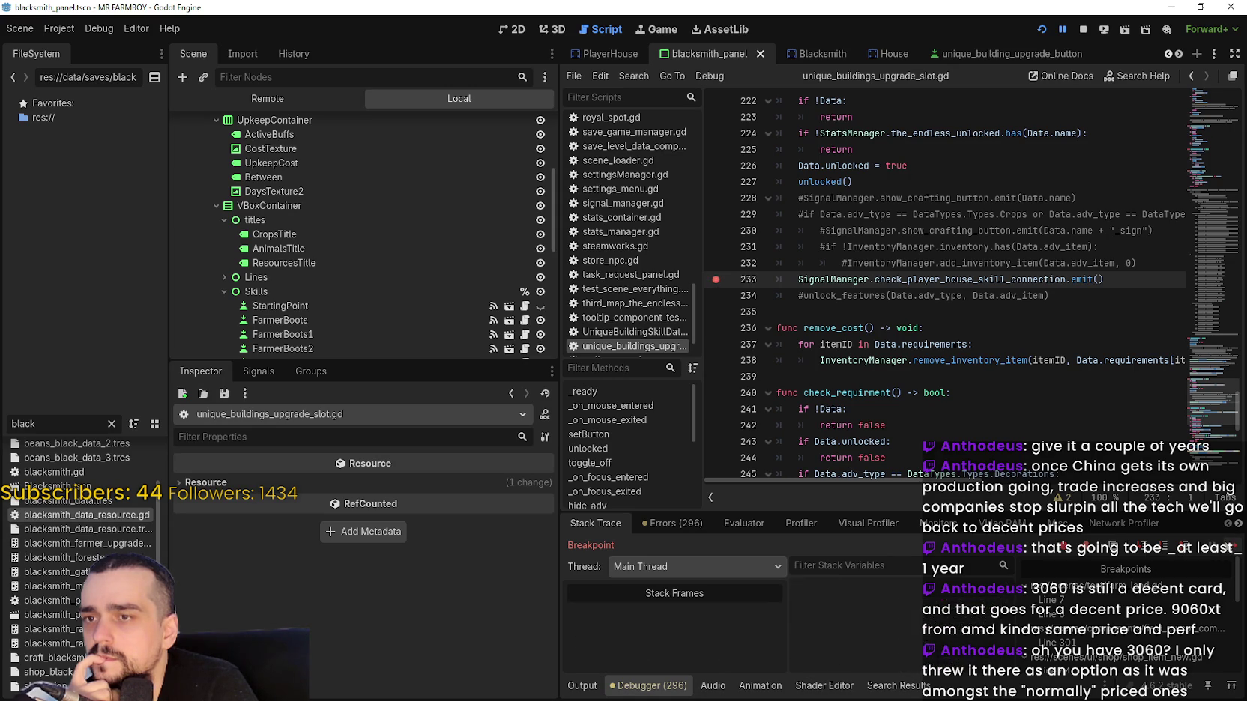
left_click(1229, 548)
left_click(1228, 545)
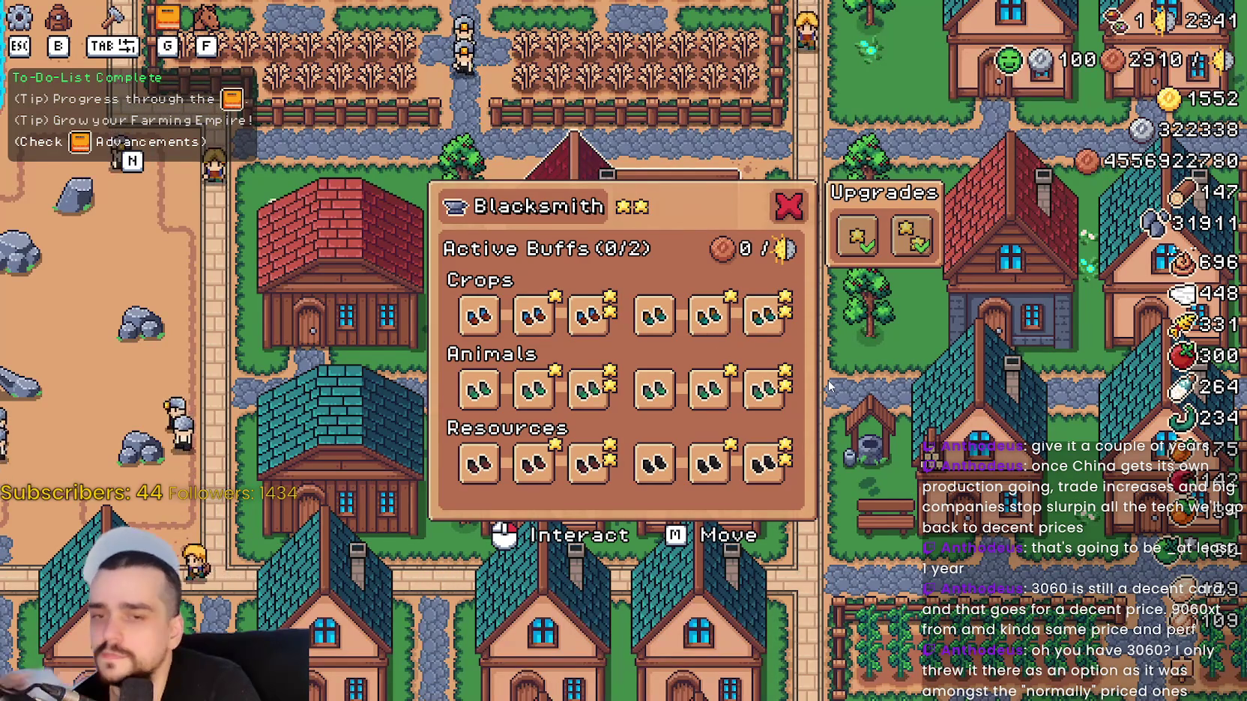
Pause the game with Esc and return to the Godot editor.
key("Escape")
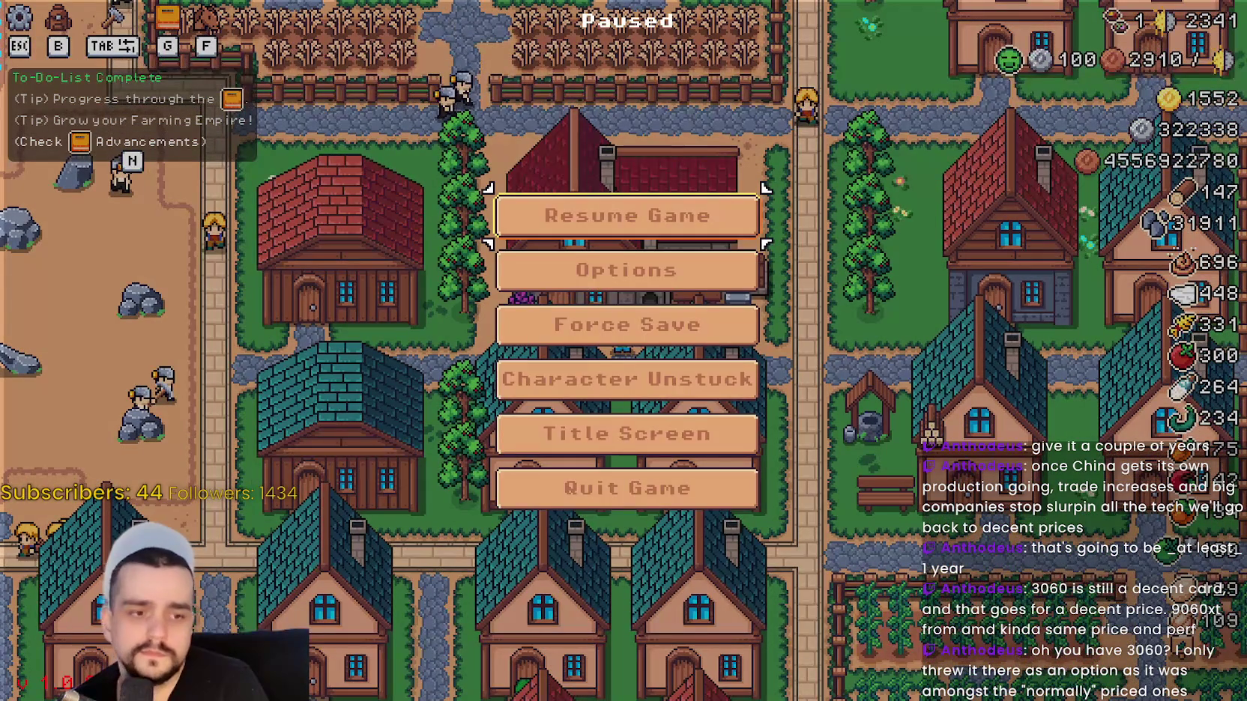
key("alt+Tab")
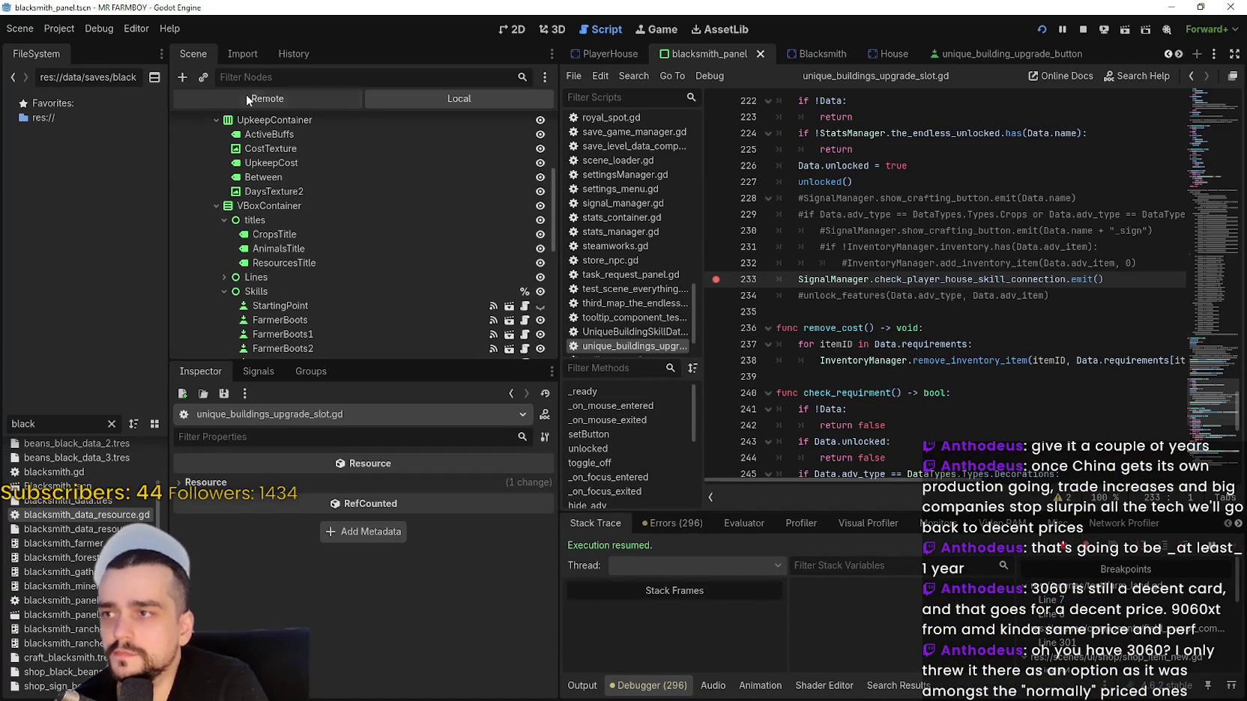
Switch the Scene dock to Remote and select the live GameManager node.
left_click(246, 95)
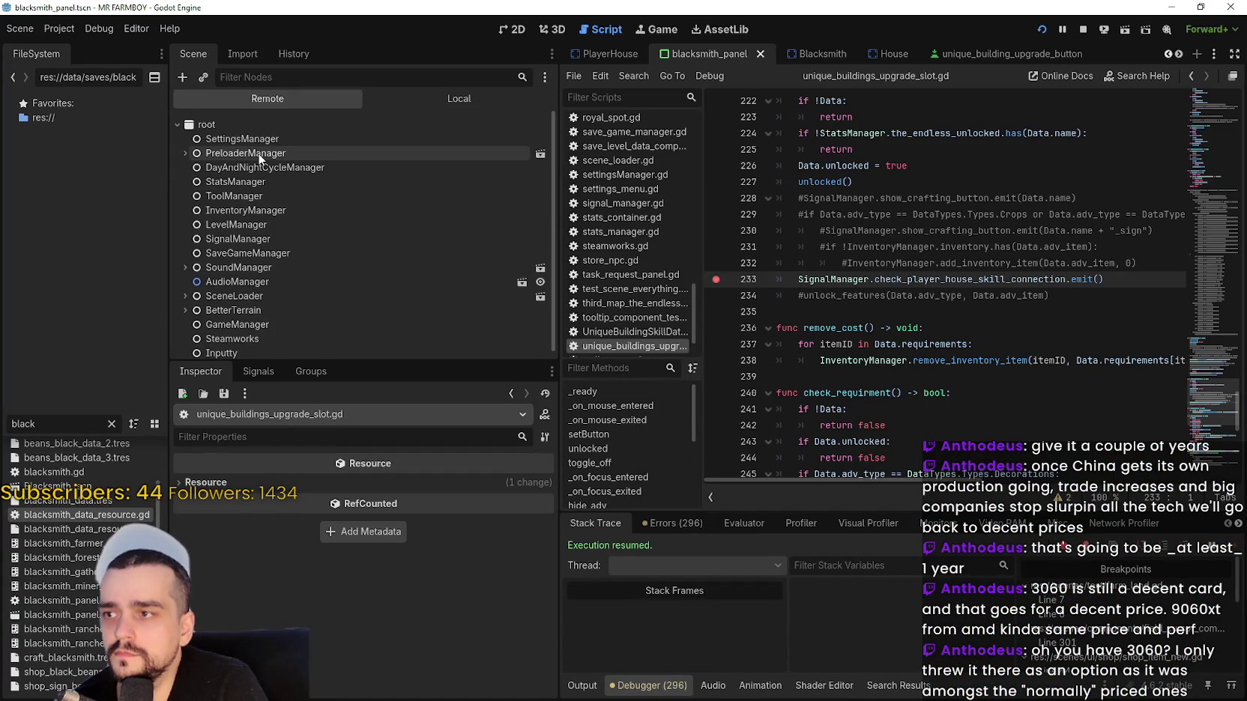
scroll(276, 309, "down", 1)
double_click(276, 308)
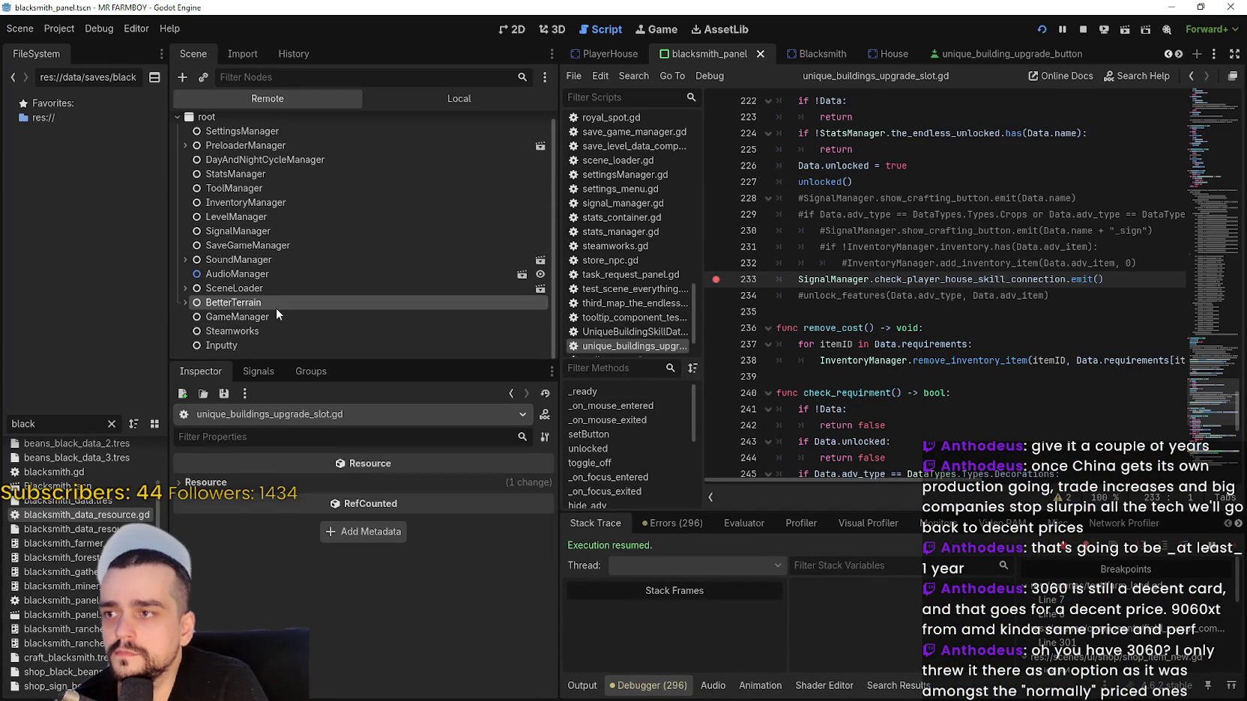
left_click(286, 318)
left_click(185, 302)
left_click(236, 317)
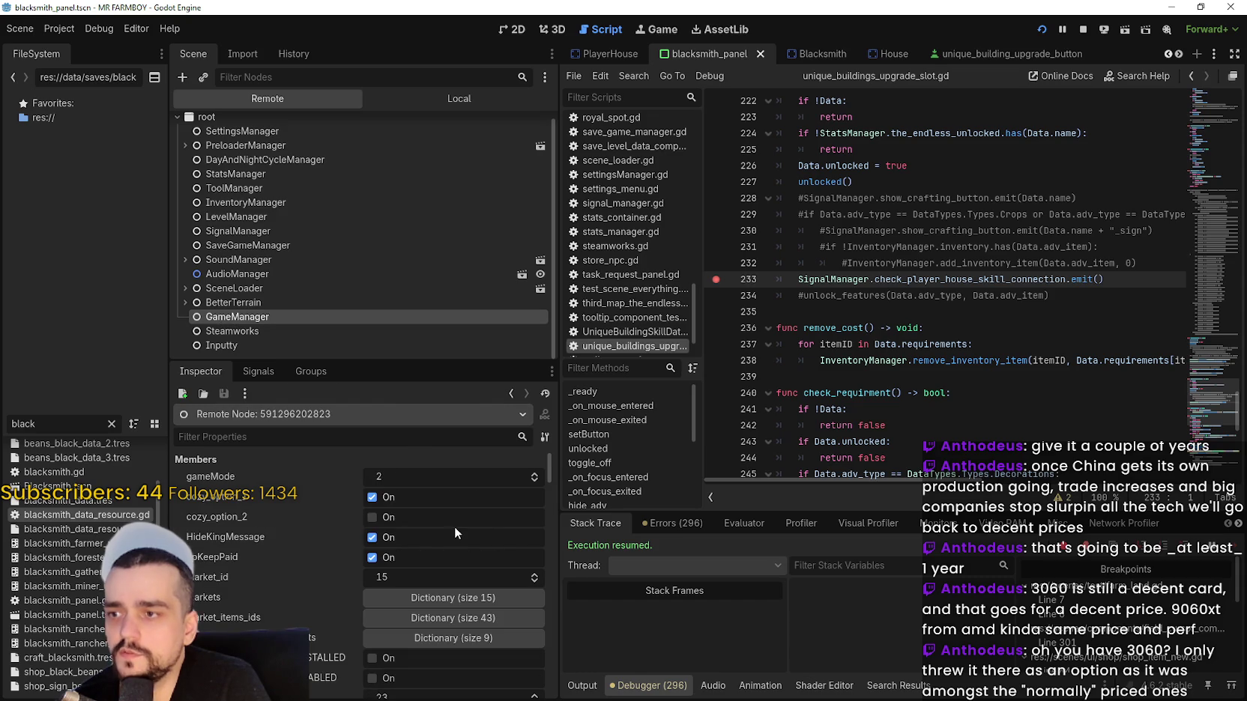
scroll(483, 629, "down", 3)
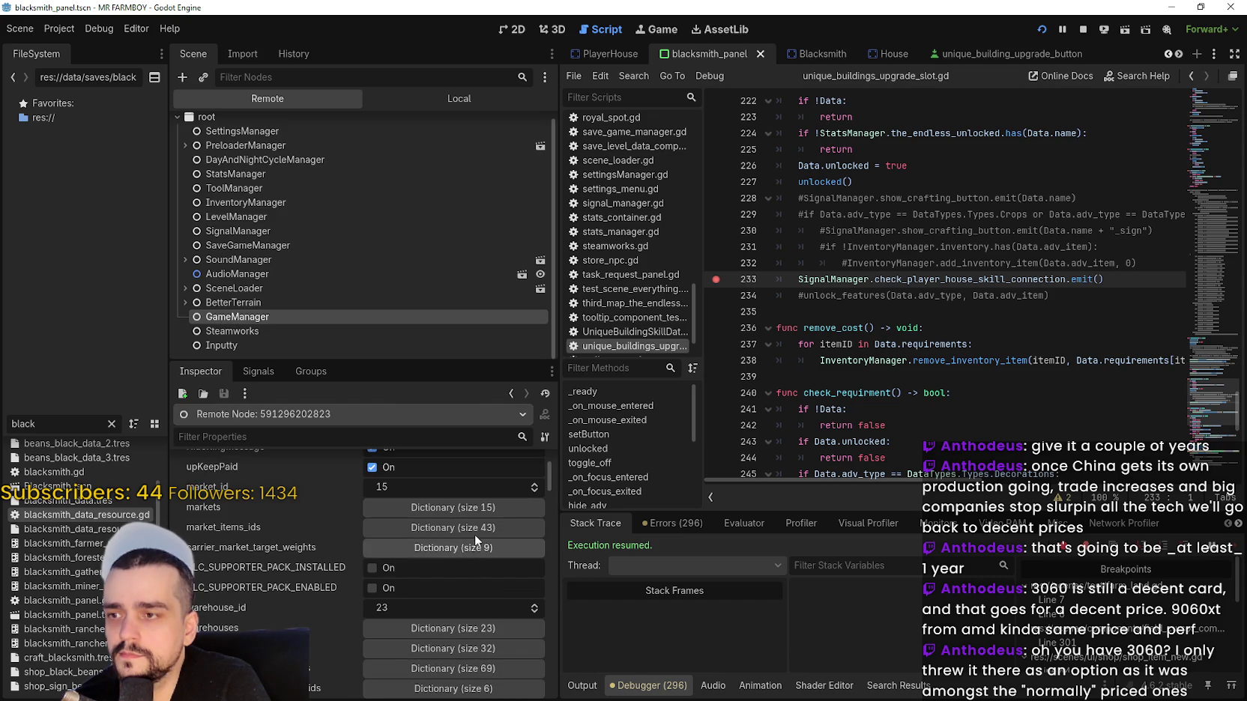
scroll(456, 495, "up", 3)
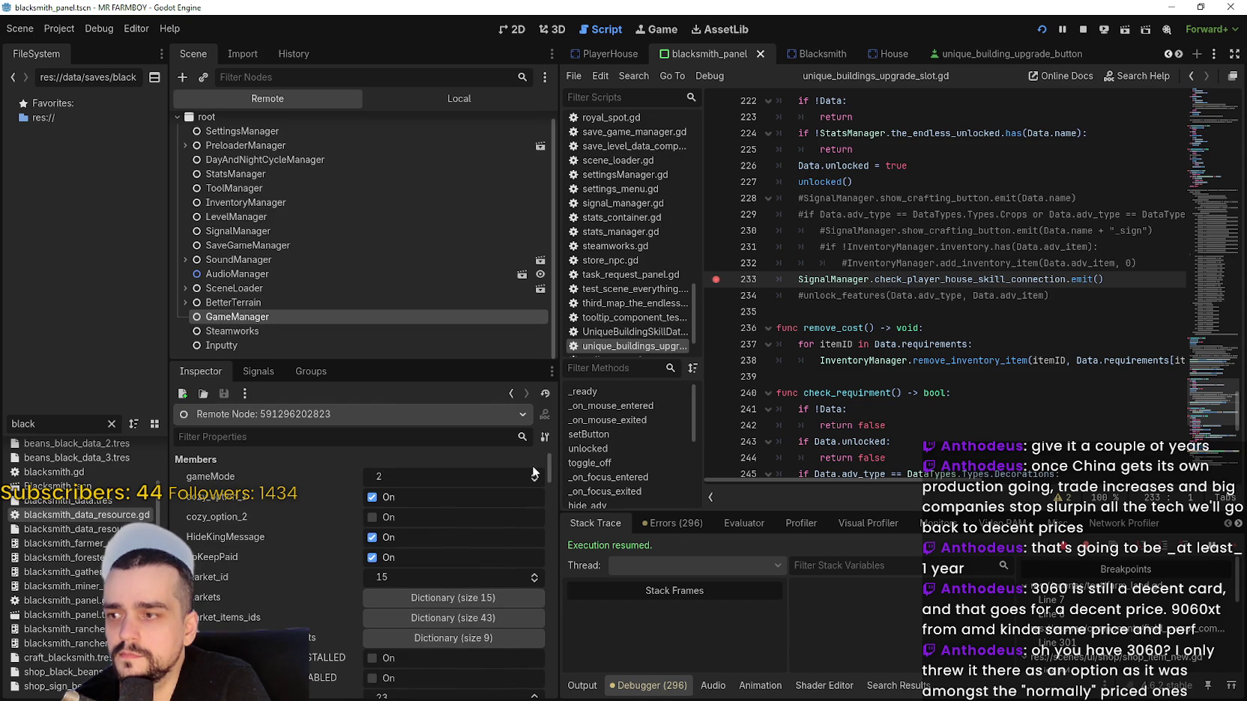
mouse_move(553, 466)
left_mouse_down()
mouse_move(553, 538)
mouse_move(555, 526)
left_mouse_up()
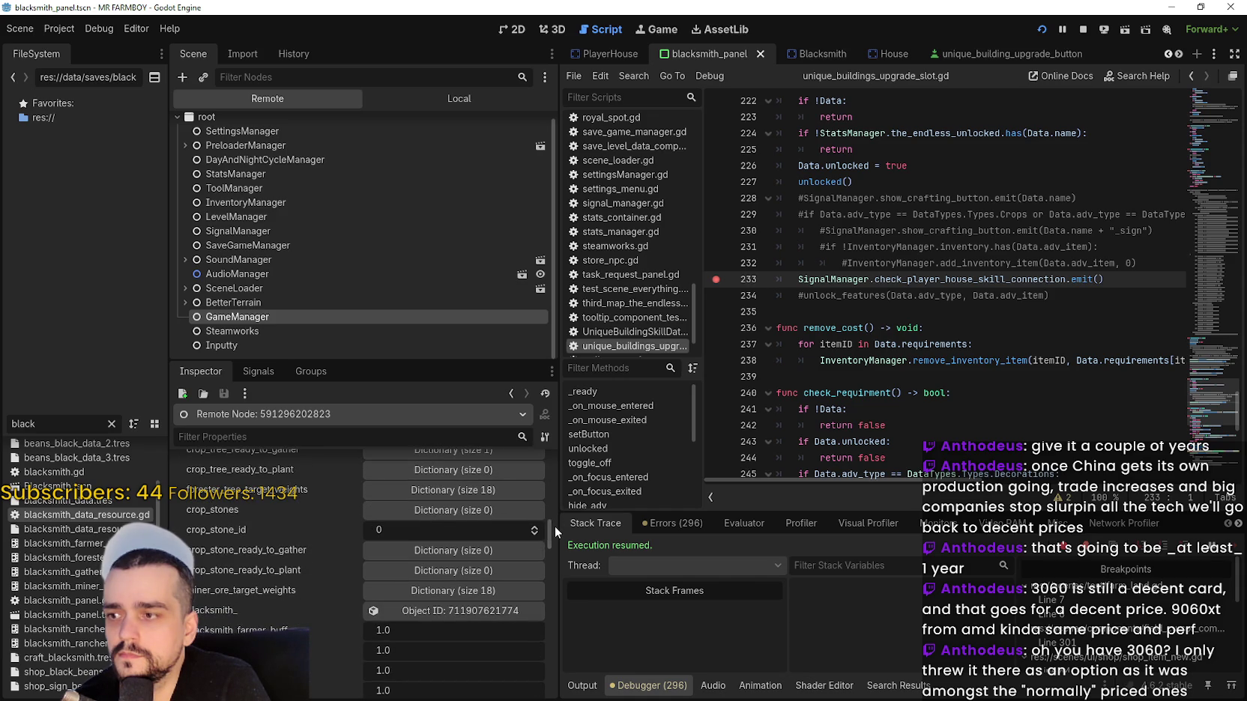
Open the live Blacksmith building's properties and check its blacksmith_buffs dictionary.
left_click(476, 610)
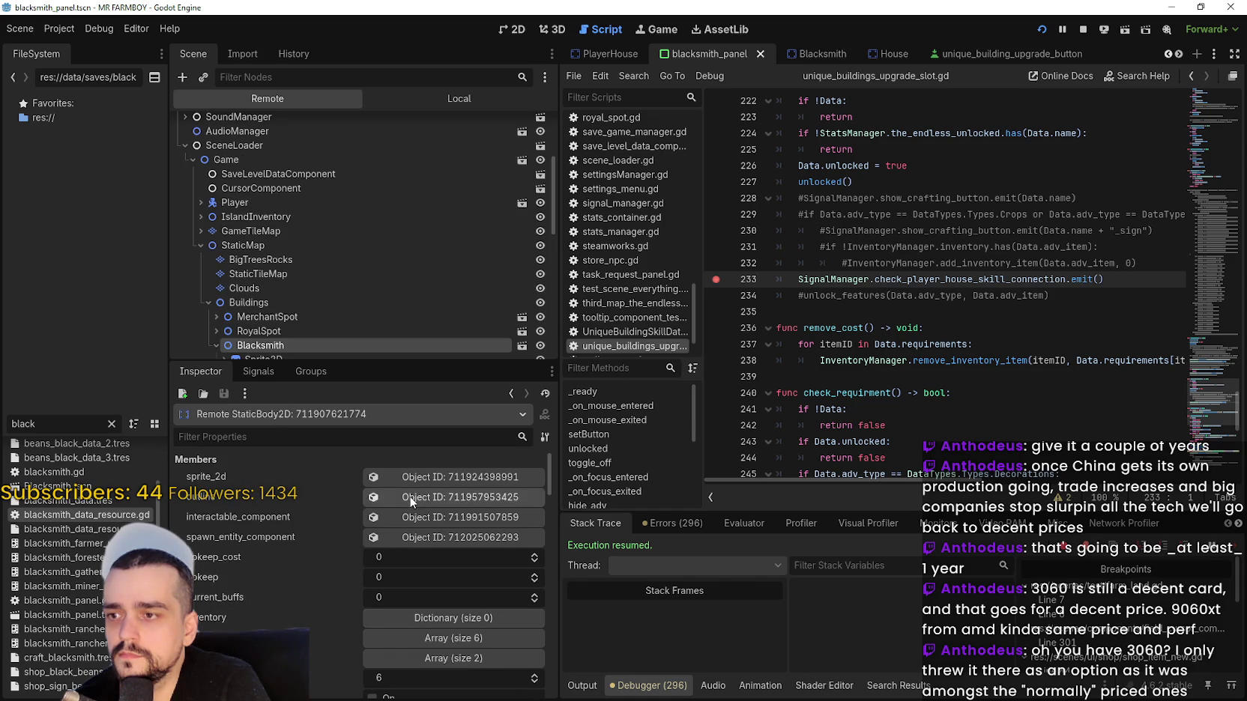
scroll(433, 525, "down", 2)
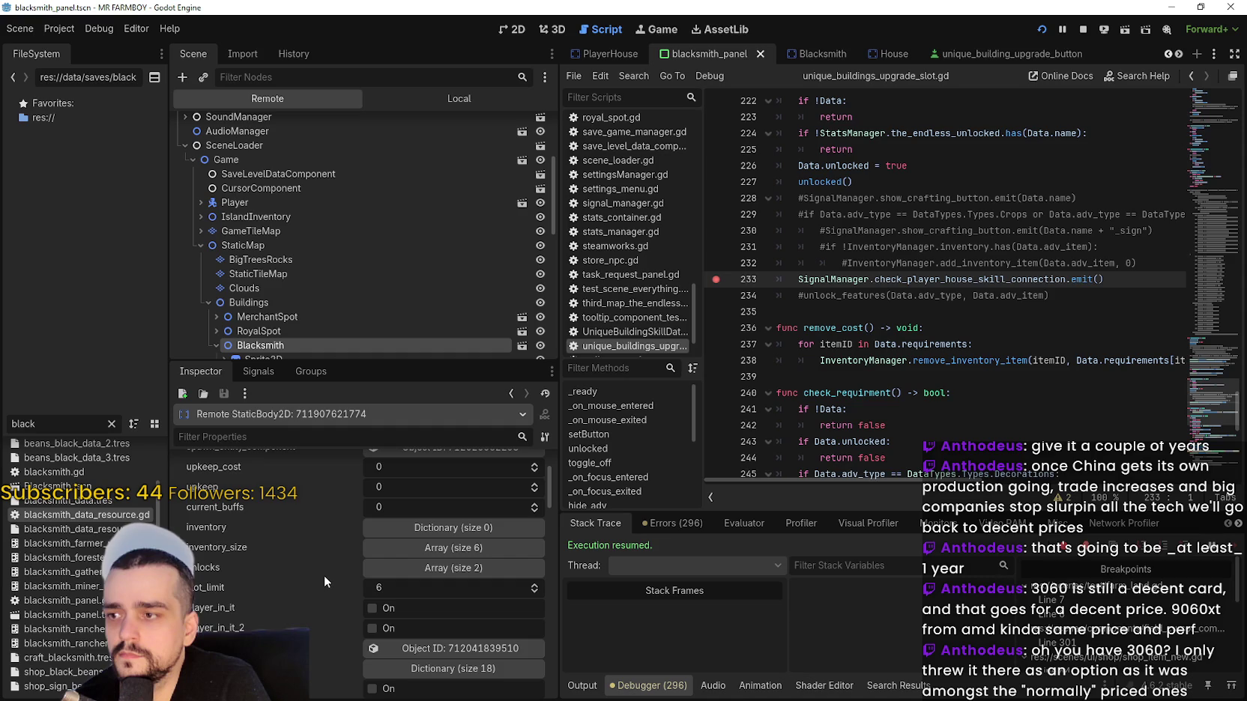
scroll(324, 576, "down", 2)
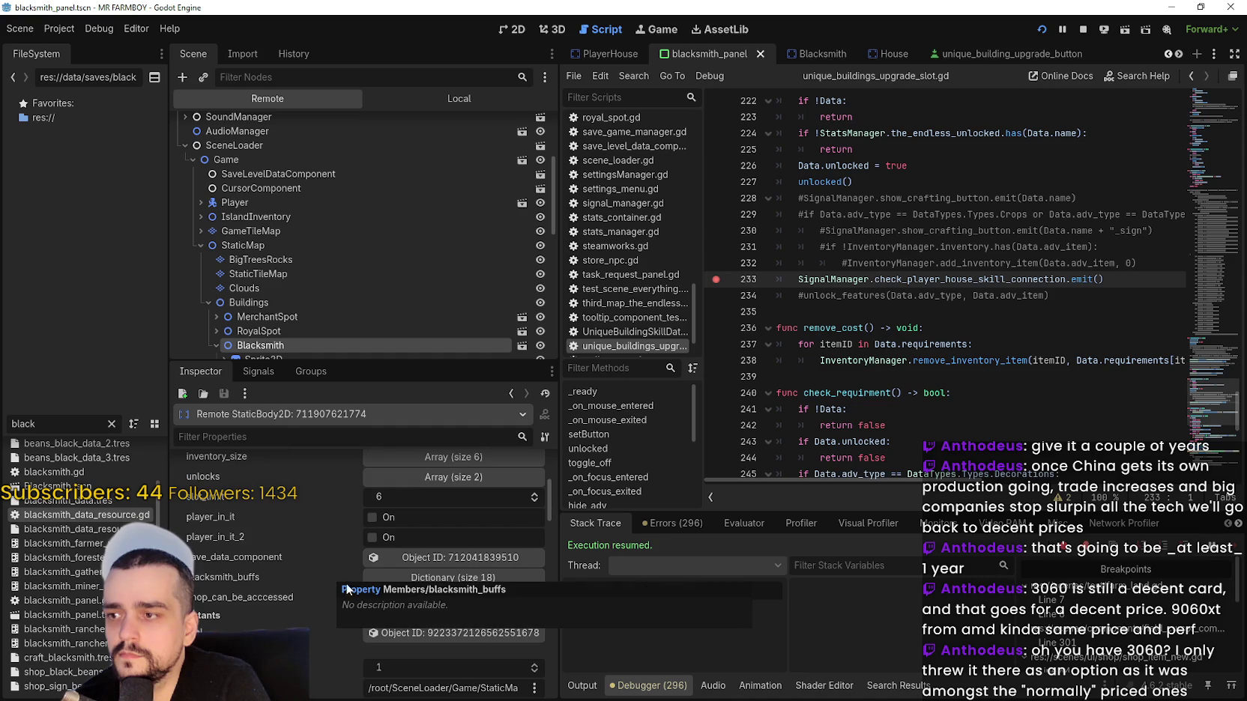
left_click(455, 579)
left_click(455, 578)
scroll(456, 582, "down", 4)
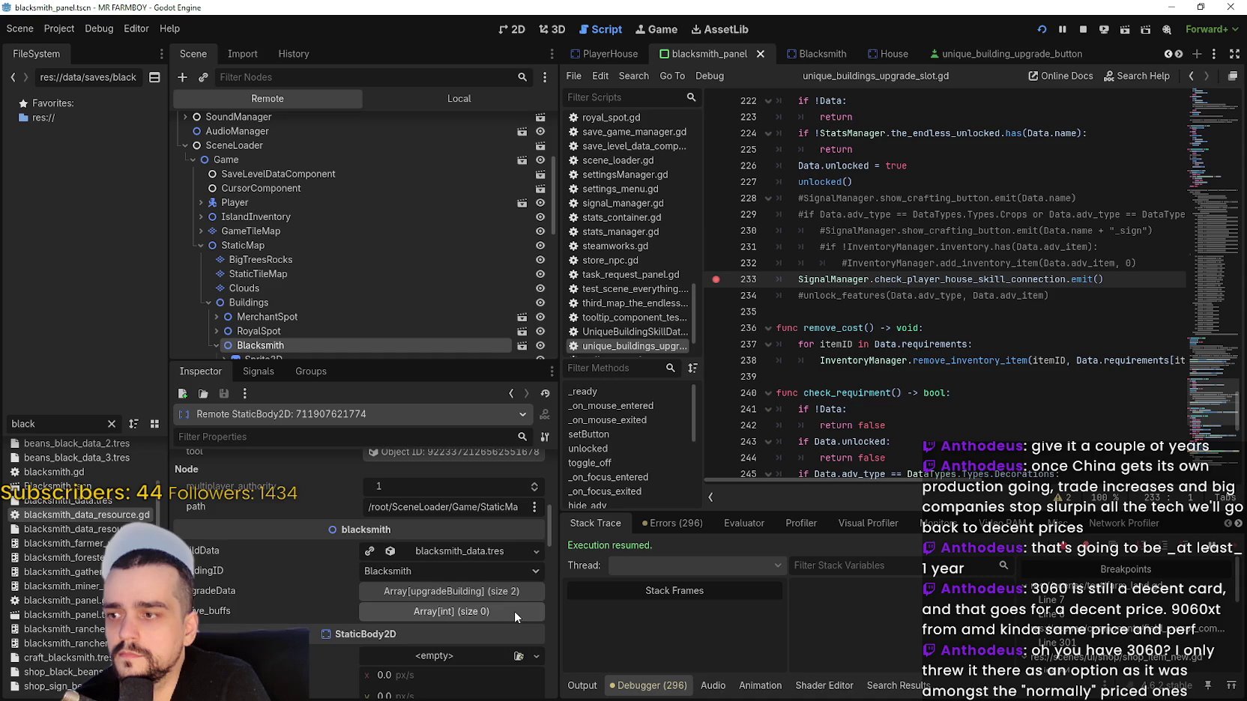
scroll(514, 611, "up", 3)
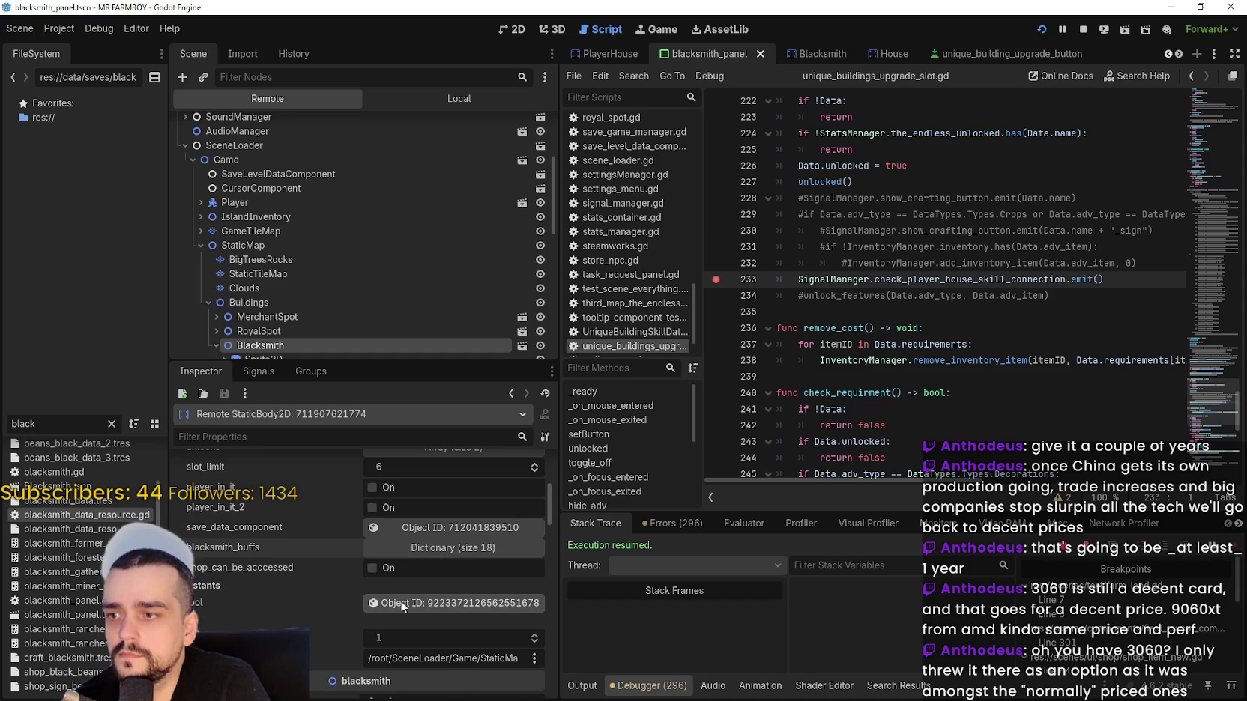
scroll(404, 609, "up", 1)
scroll(406, 608, "up", 3)
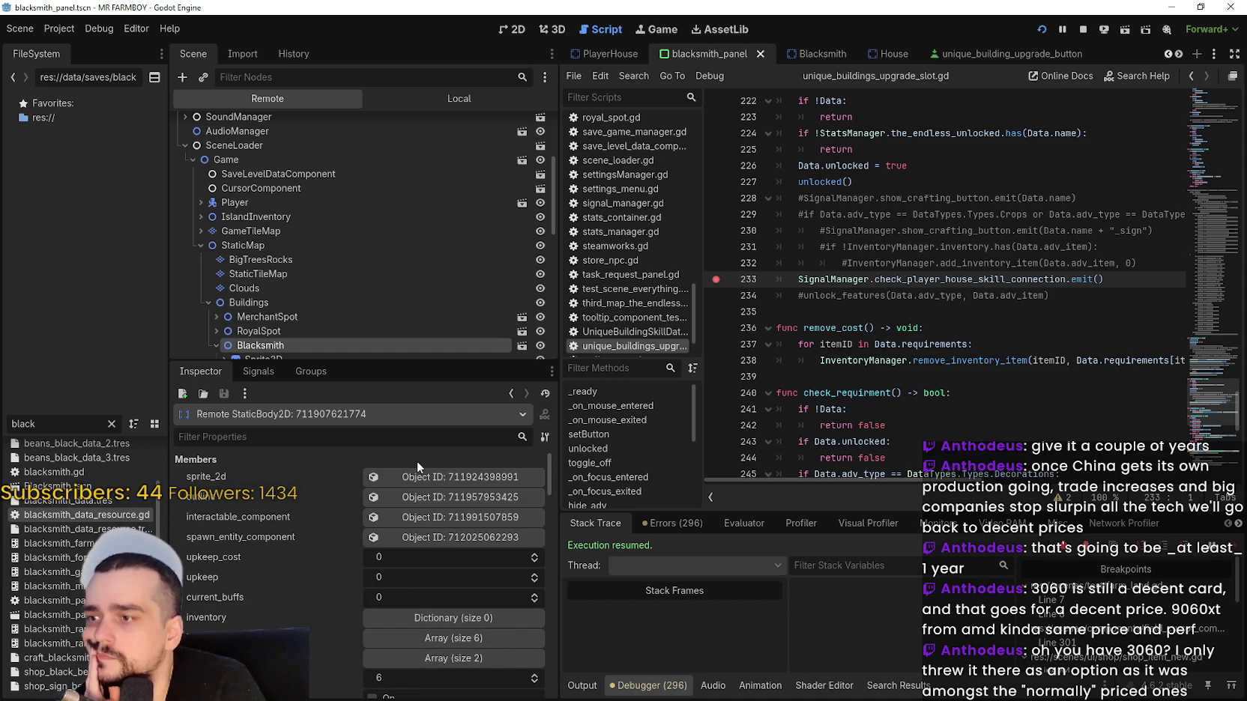
scroll(447, 592, "down", 2)
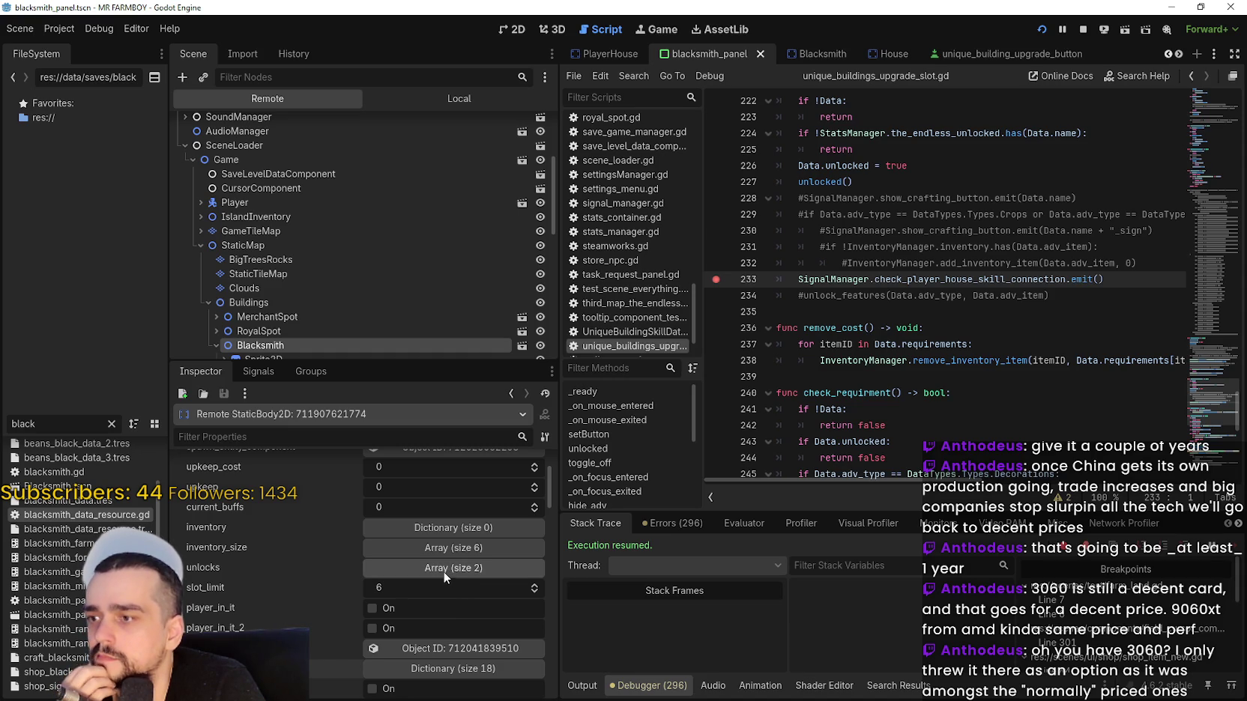
Expand buildData's active_buffs array, which is empty with size 0.
left_click_drag(549, 494, 553, 503)
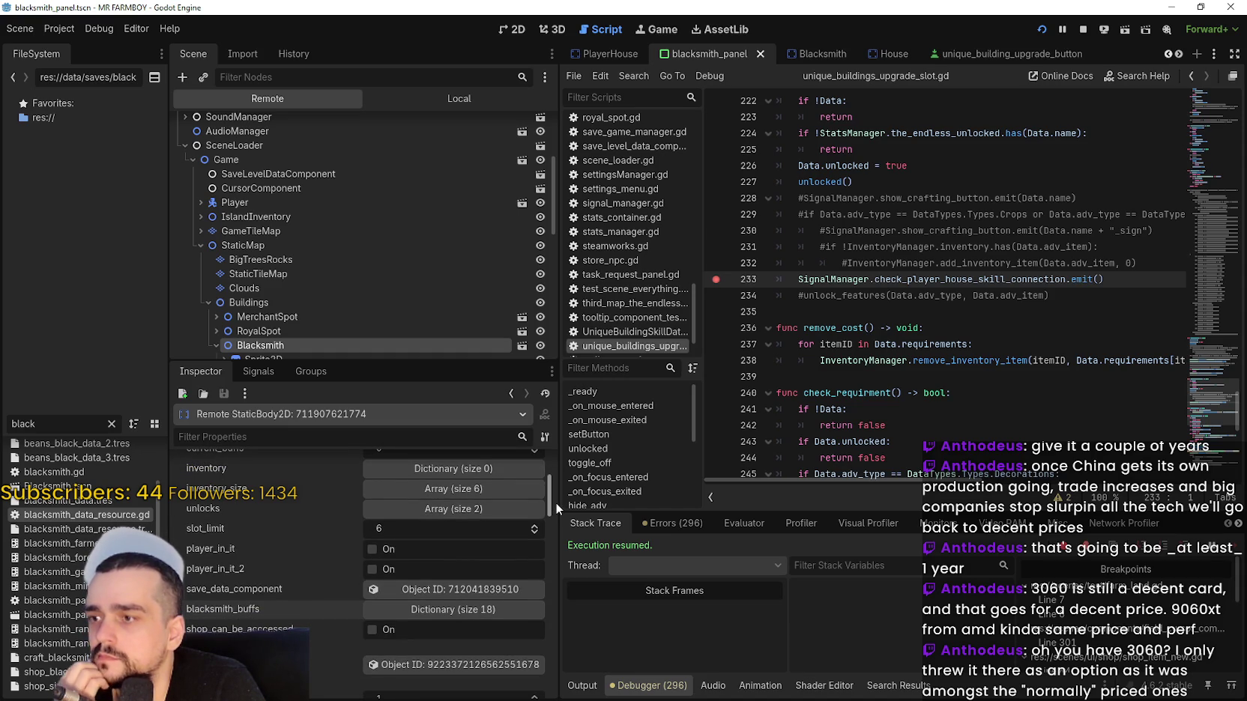
mouse_move(555, 502)
left_mouse_down()
mouse_move(553, 474)
mouse_move(546, 548)
mouse_move(544, 530)
left_mouse_up()
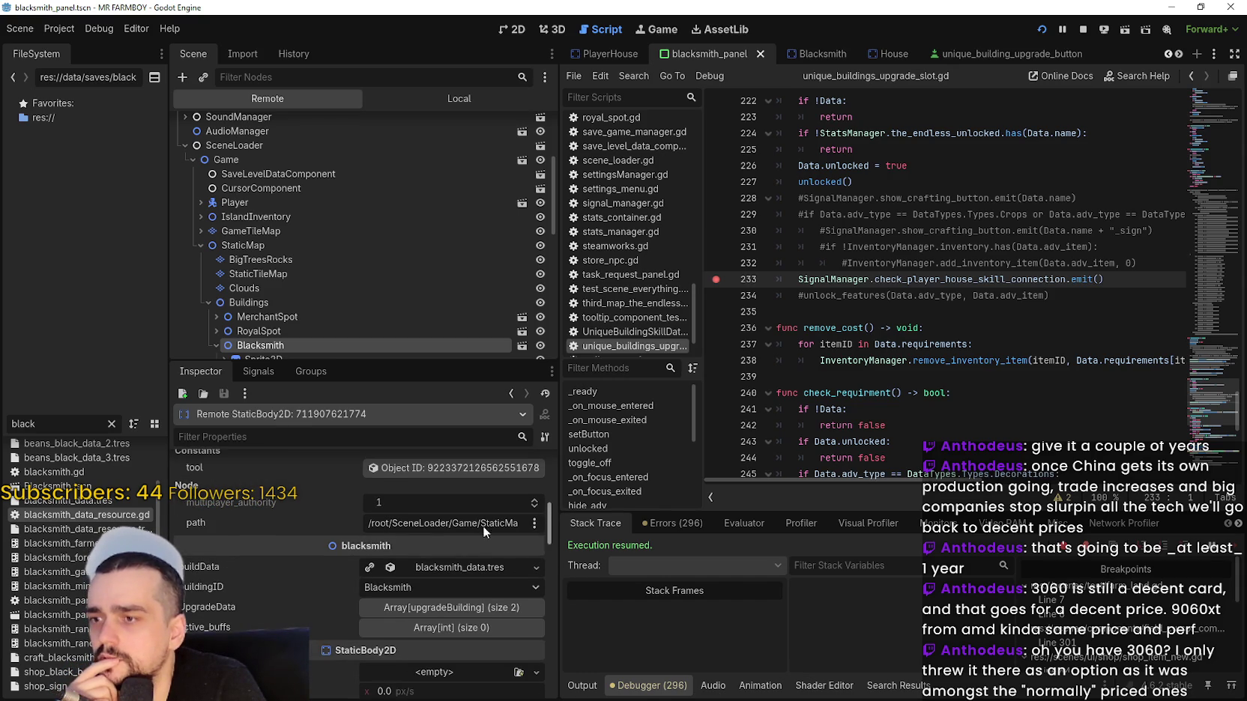
left_click(464, 562)
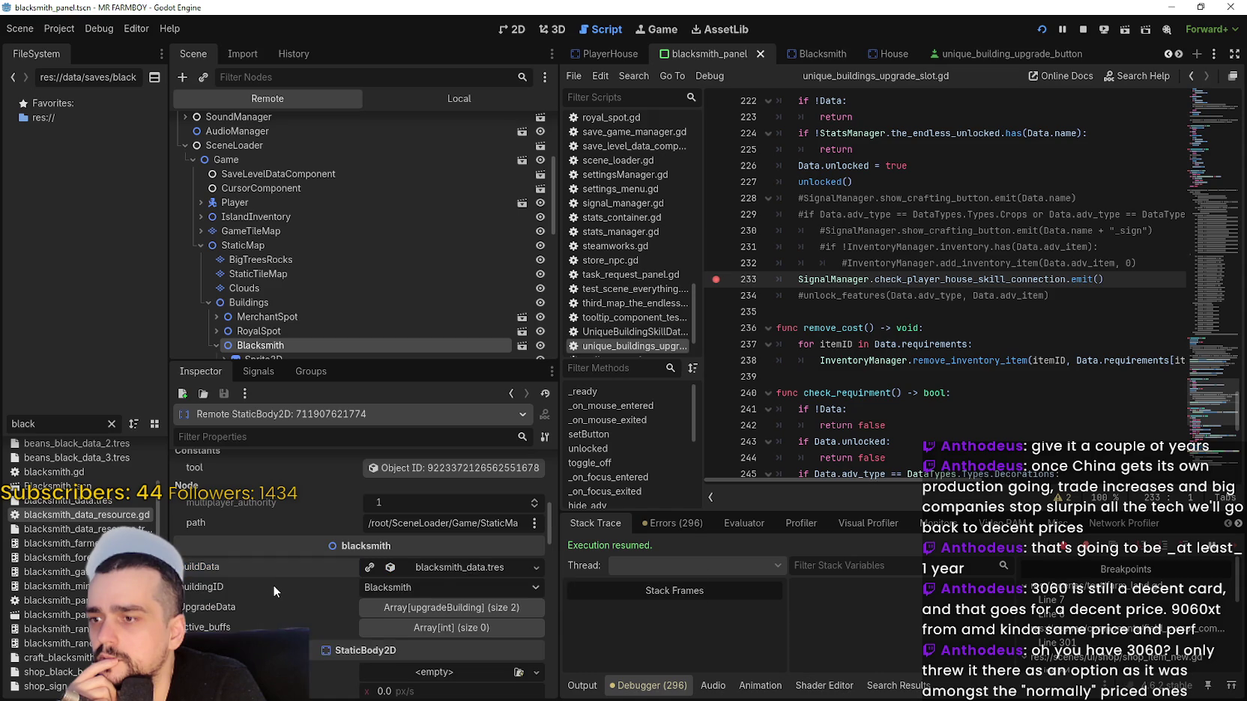
scroll(273, 585, "down", 2)
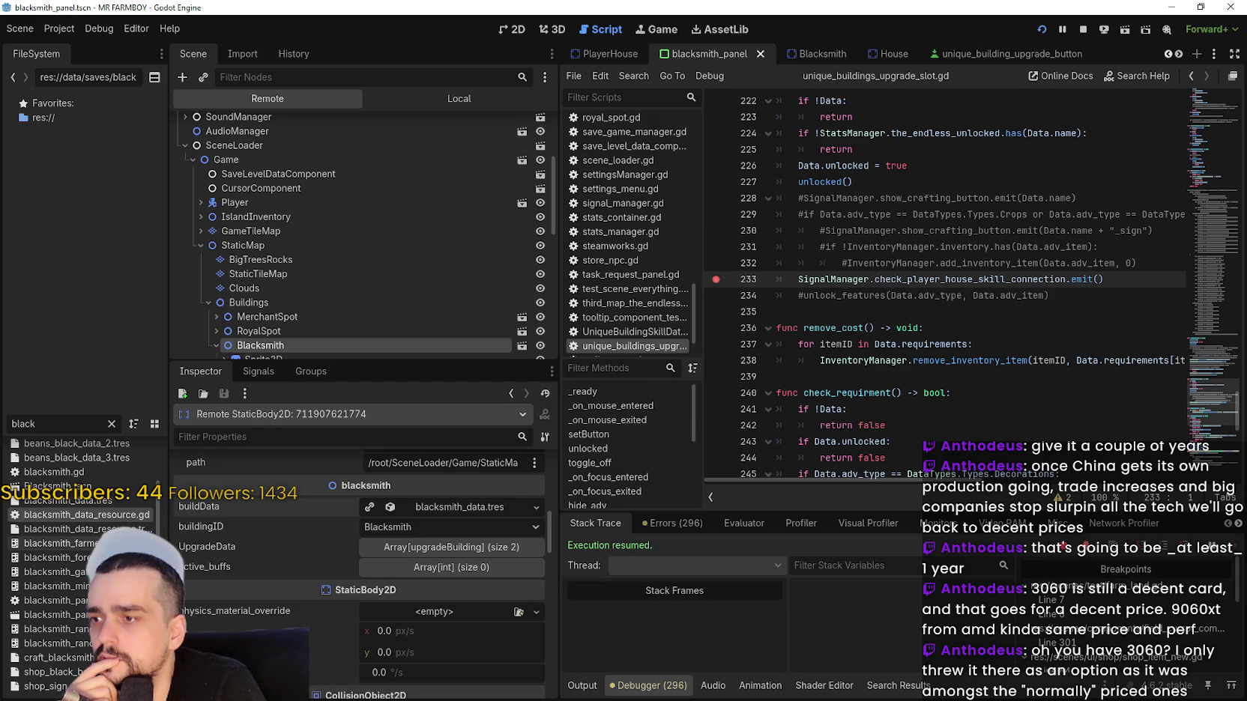
mouse_move(549, 540)
left_mouse_down()
mouse_move(559, 446)
mouse_move(541, 533)
left_mouse_up()
left_click(505, 562)
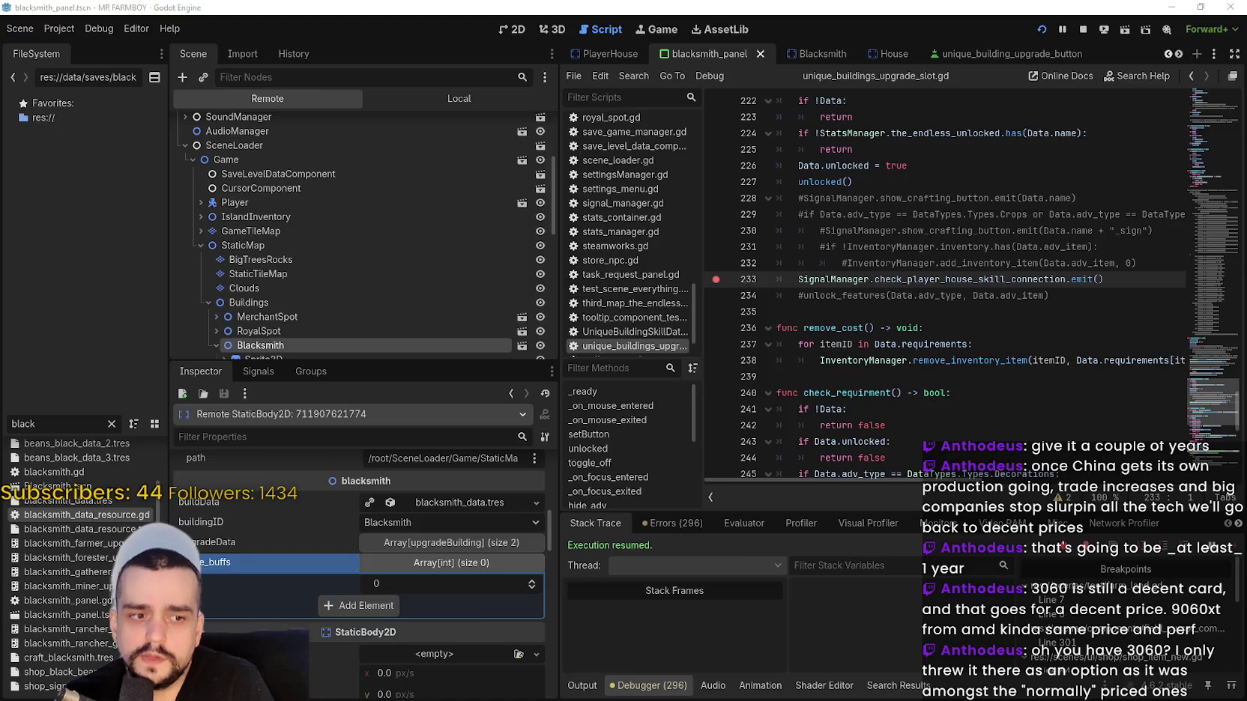
Resume the game, activate four more Blacksmith buffs, and close the panel.
key("alt+Tab")
key("Escape")
key("e")
left_click(765, 464)
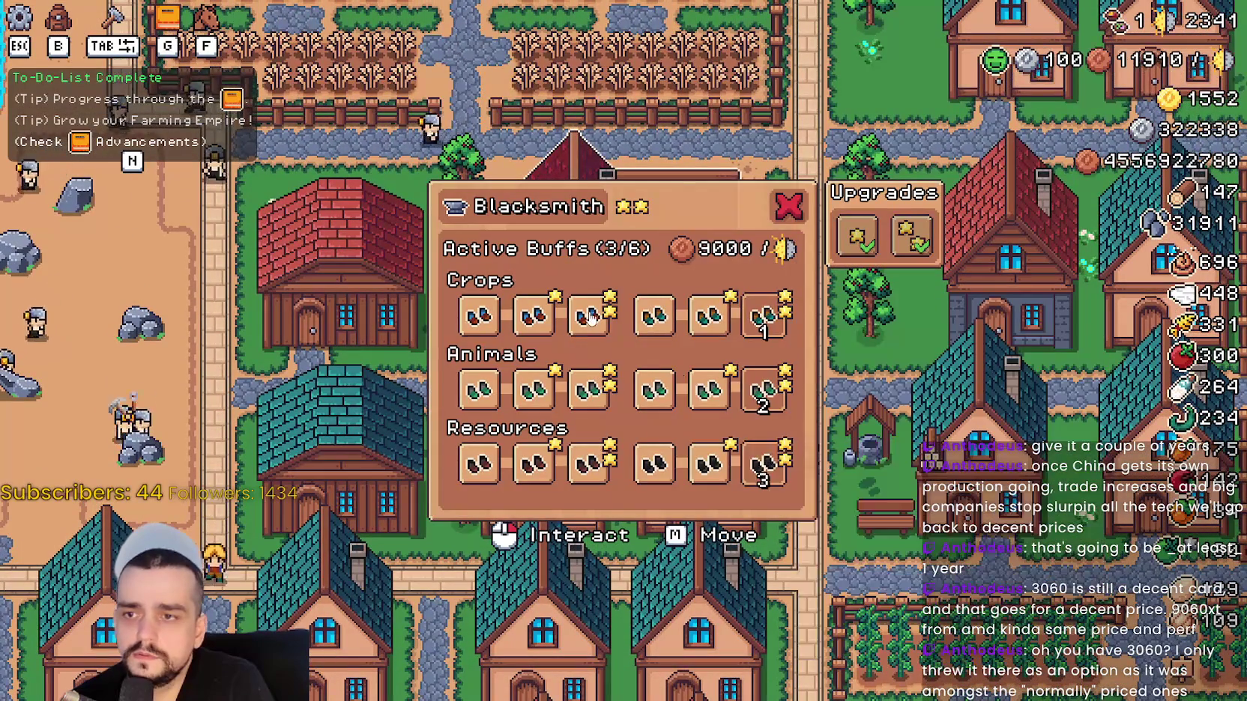
left_click(589, 315)
left_click(589, 390)
left_click(589, 464)
left_click(781, 213)
Quit the game with Alt+F4 and return to the editor.
key("Escape")
key("Escape")
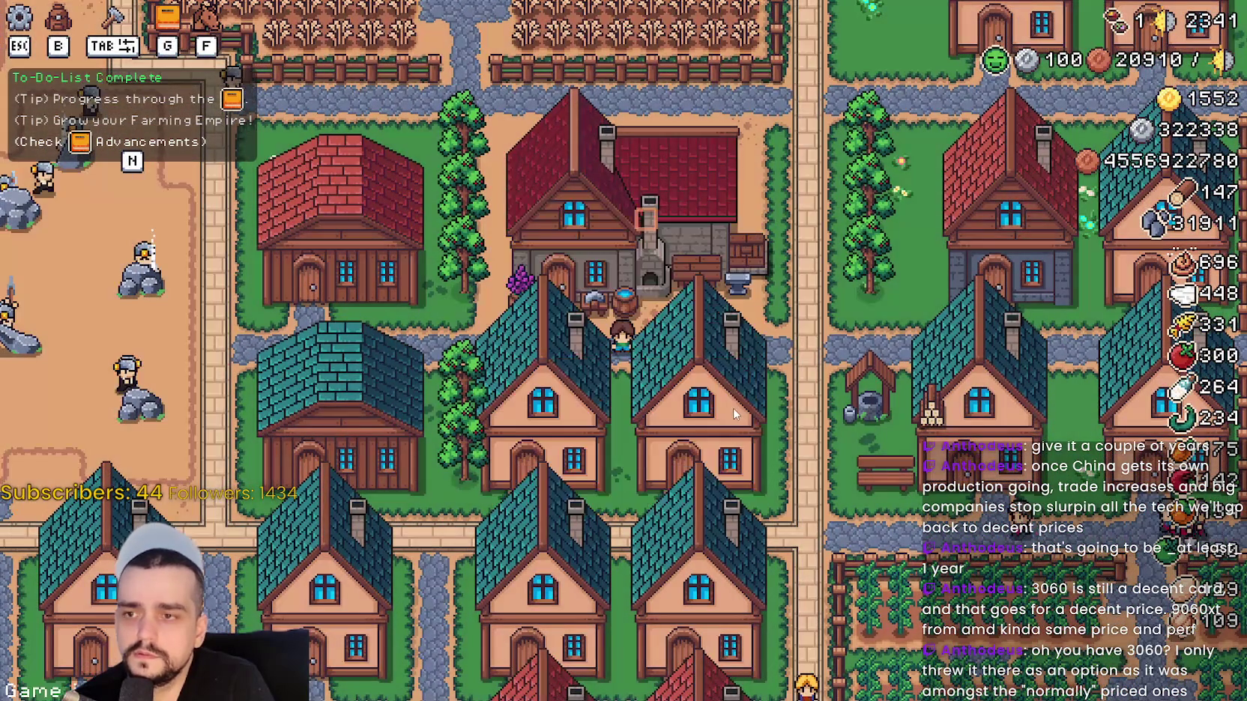
key("alt+F4")
left_click(854, 319)
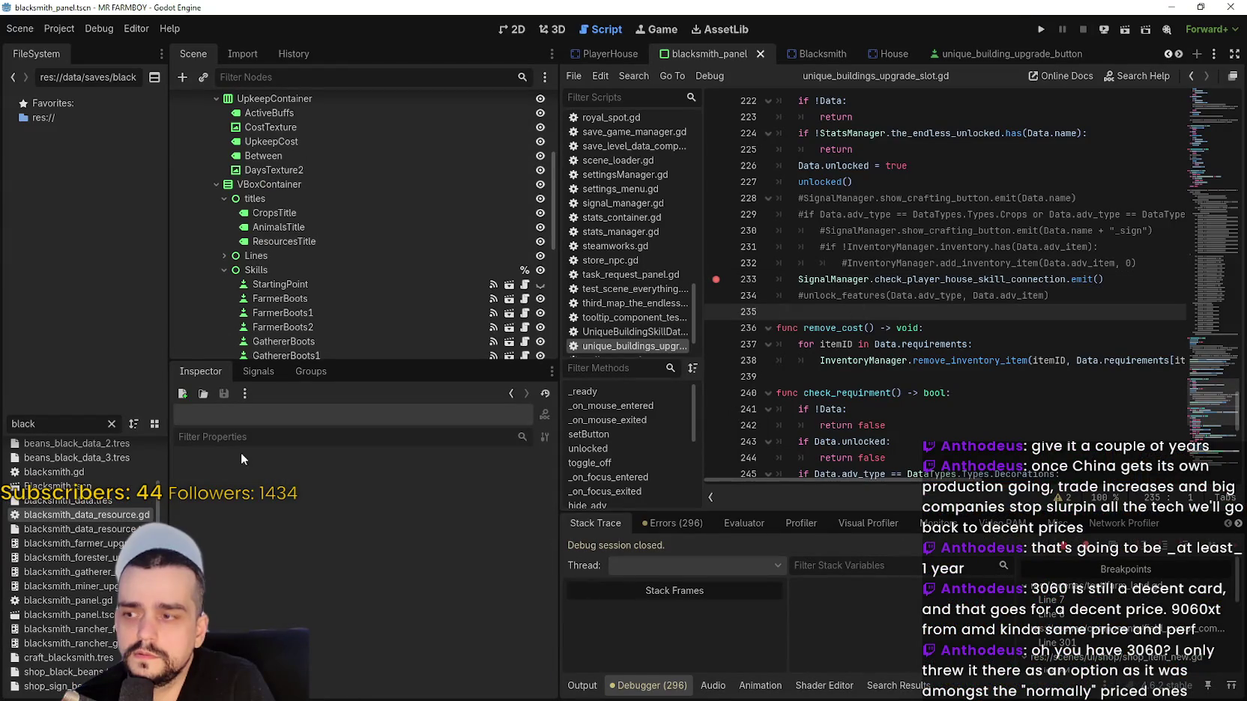
Open game_data/save_1/island_main_data.tres from the user data folder in Notepad.
left_click(59, 29)
key("Escape")
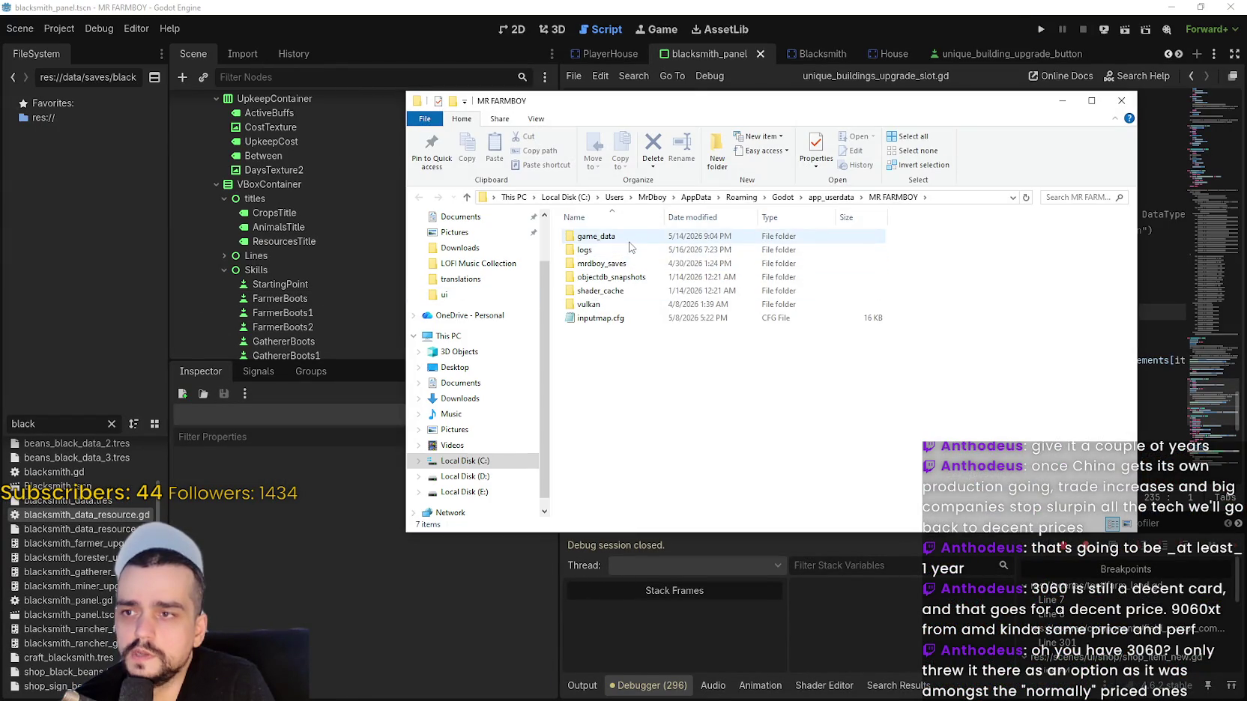
double_click(628, 241)
left_click(610, 263)
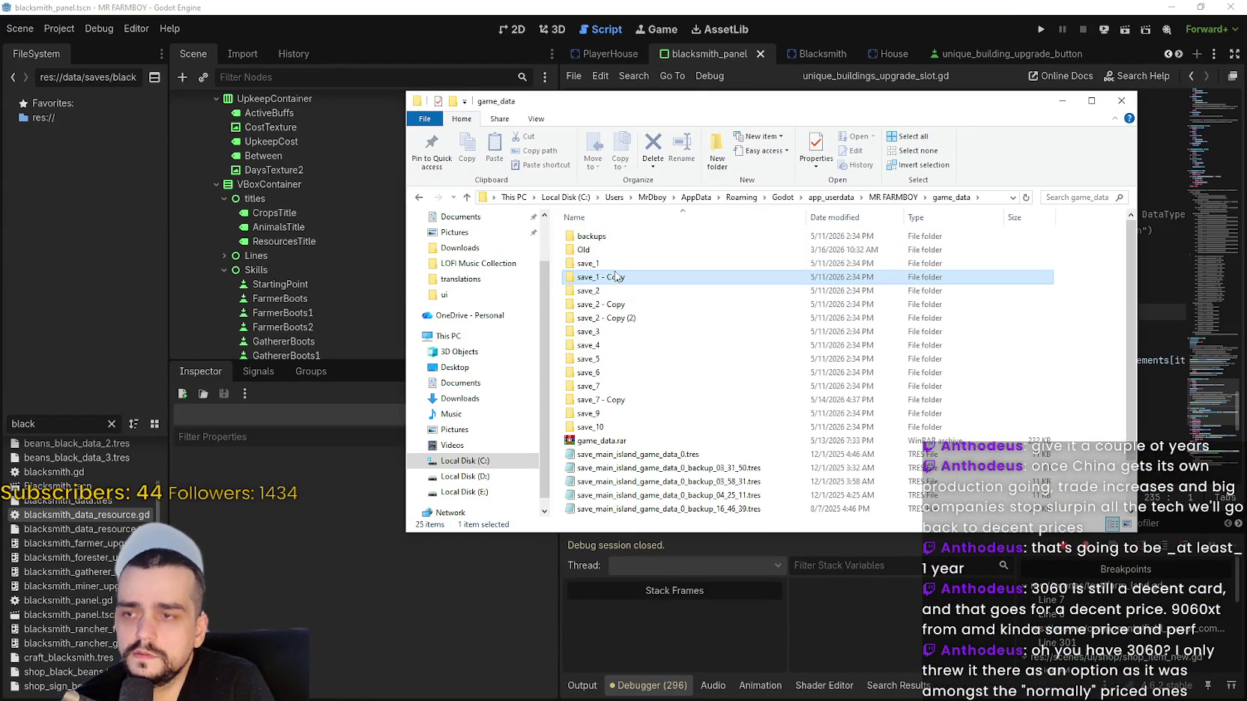
double_click(592, 263)
double_click(614, 236)
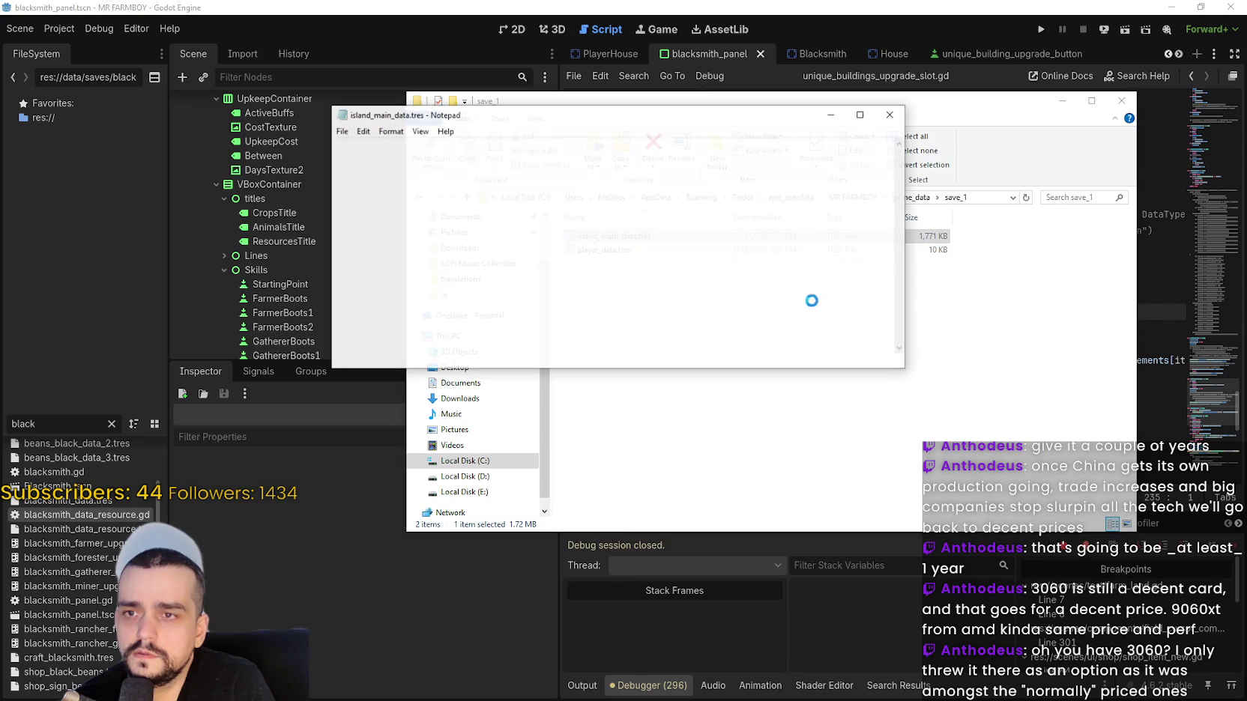
Search the save for 'blacksmith' to read its entry with unlocks [true, true].
key("ctrl+f")
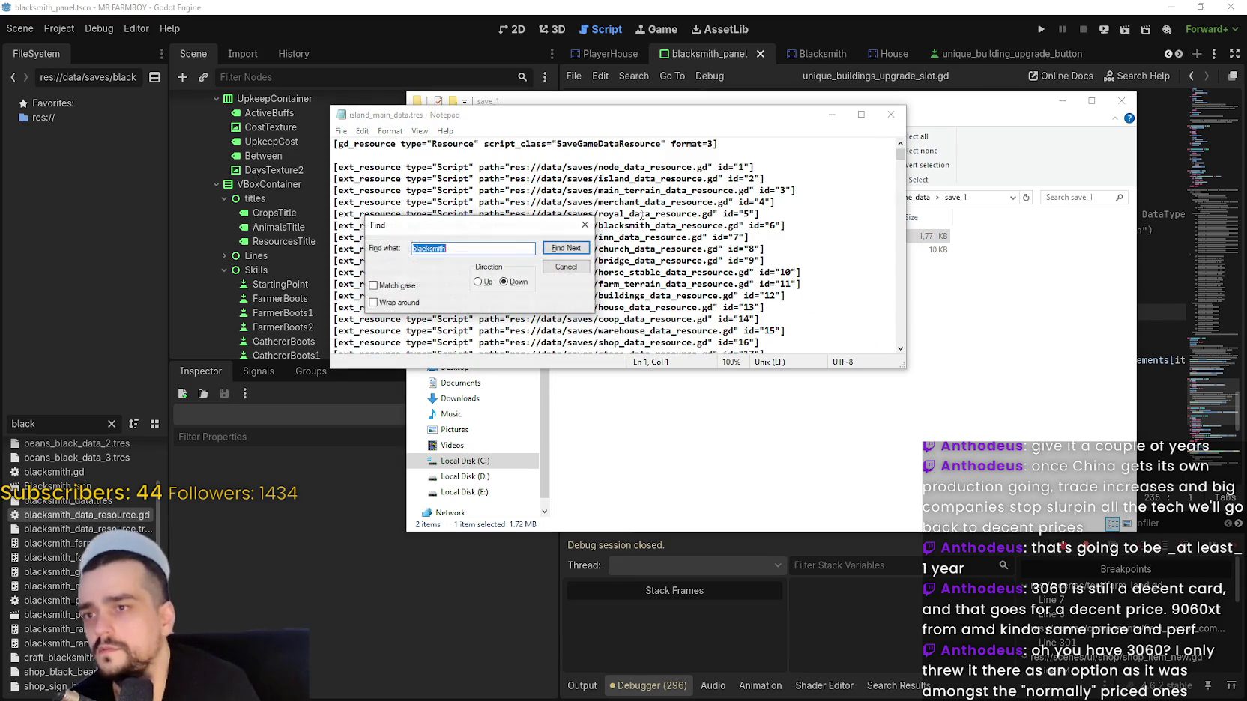
key("Return")
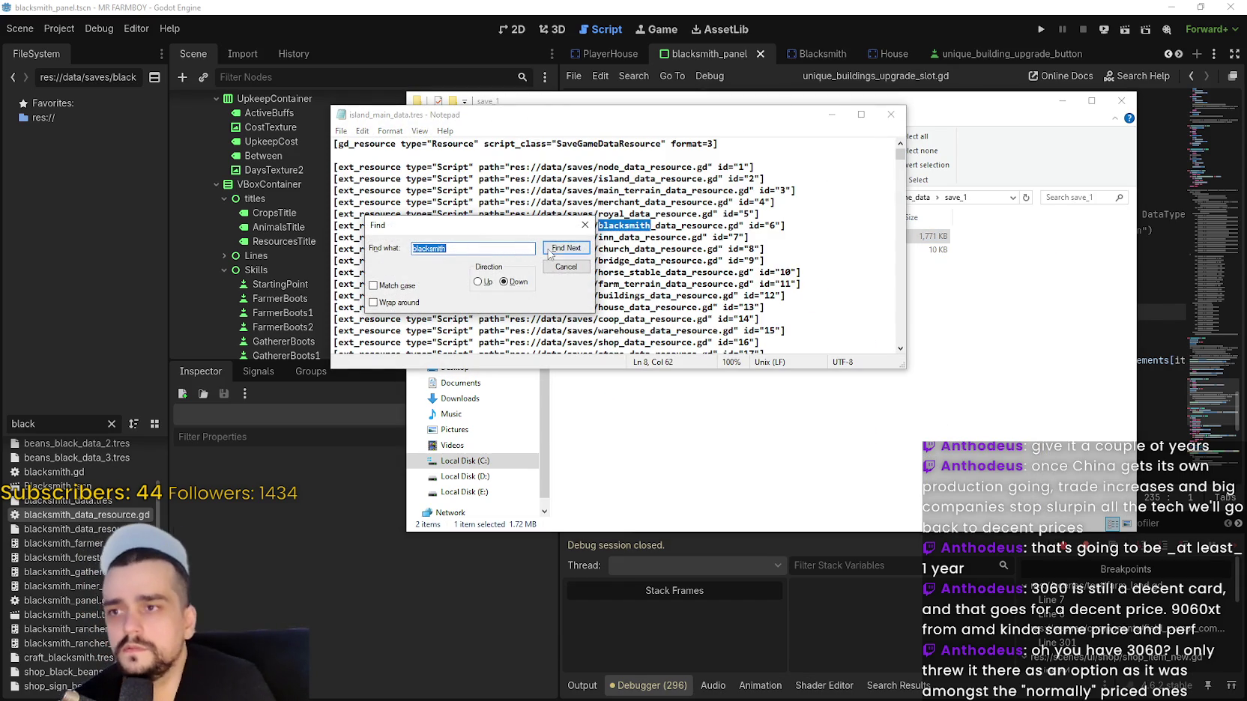
left_click(551, 248)
left_click(551, 248)
key("Return")
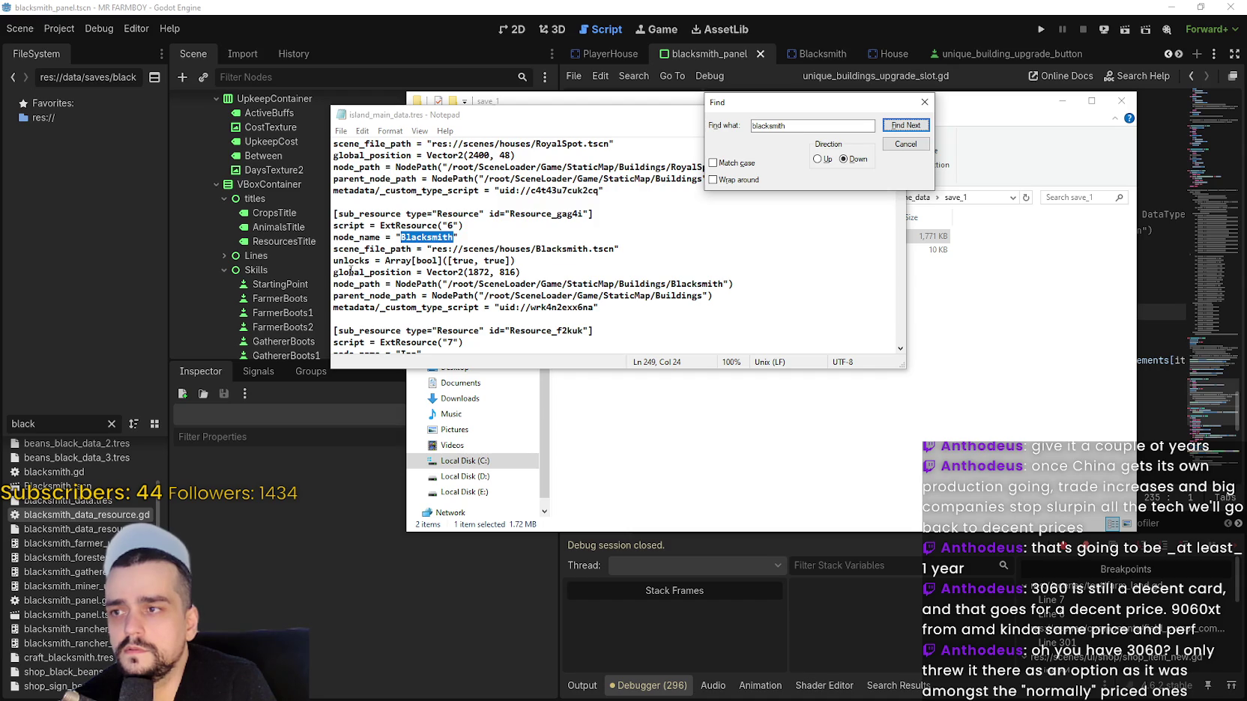
scroll(383, 307, "down", 1)
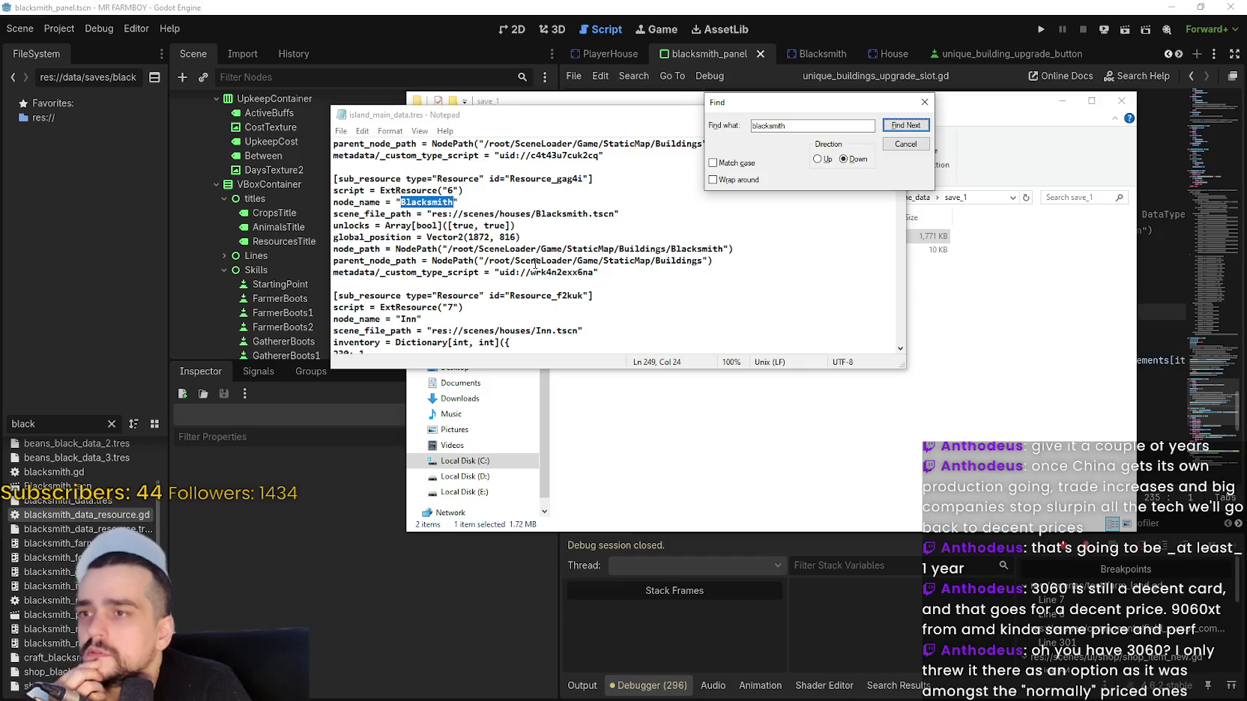
left_click(500, 196)
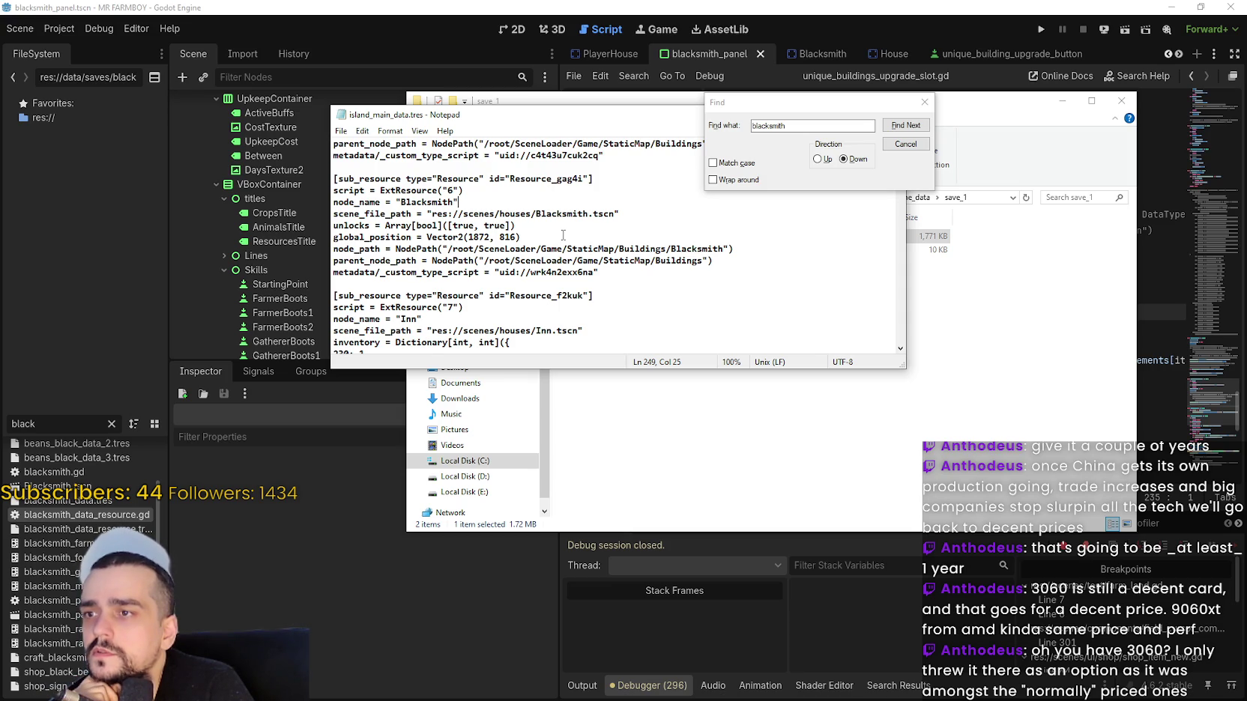
Close Notepad and minimize the file browser to return to Godot.
scroll(563, 236, "down", 1)
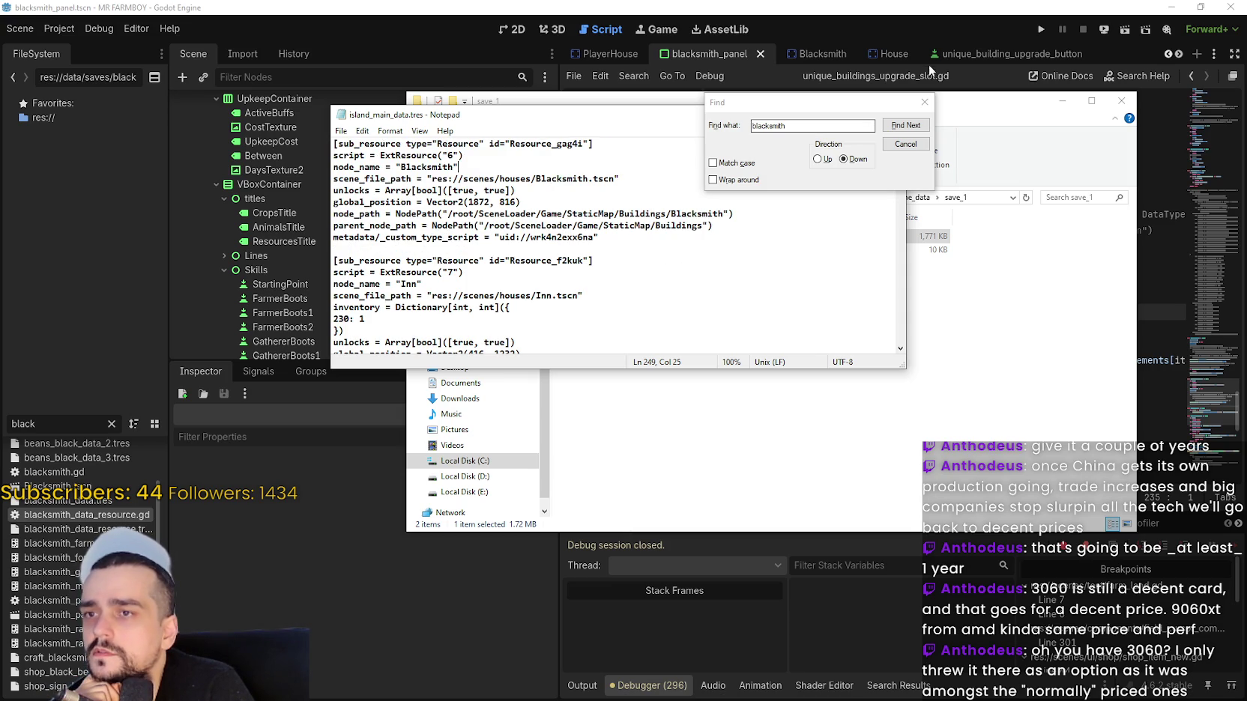
left_click(925, 102)
left_click(892, 113)
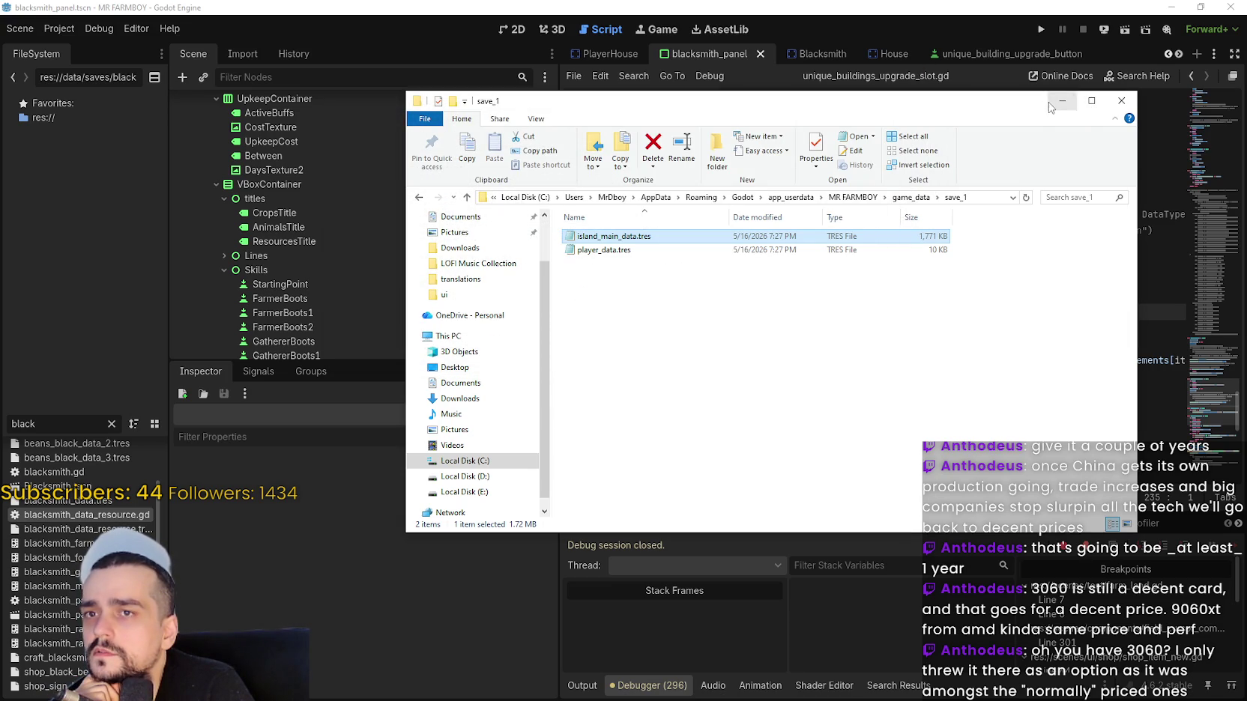
left_click(1061, 102)
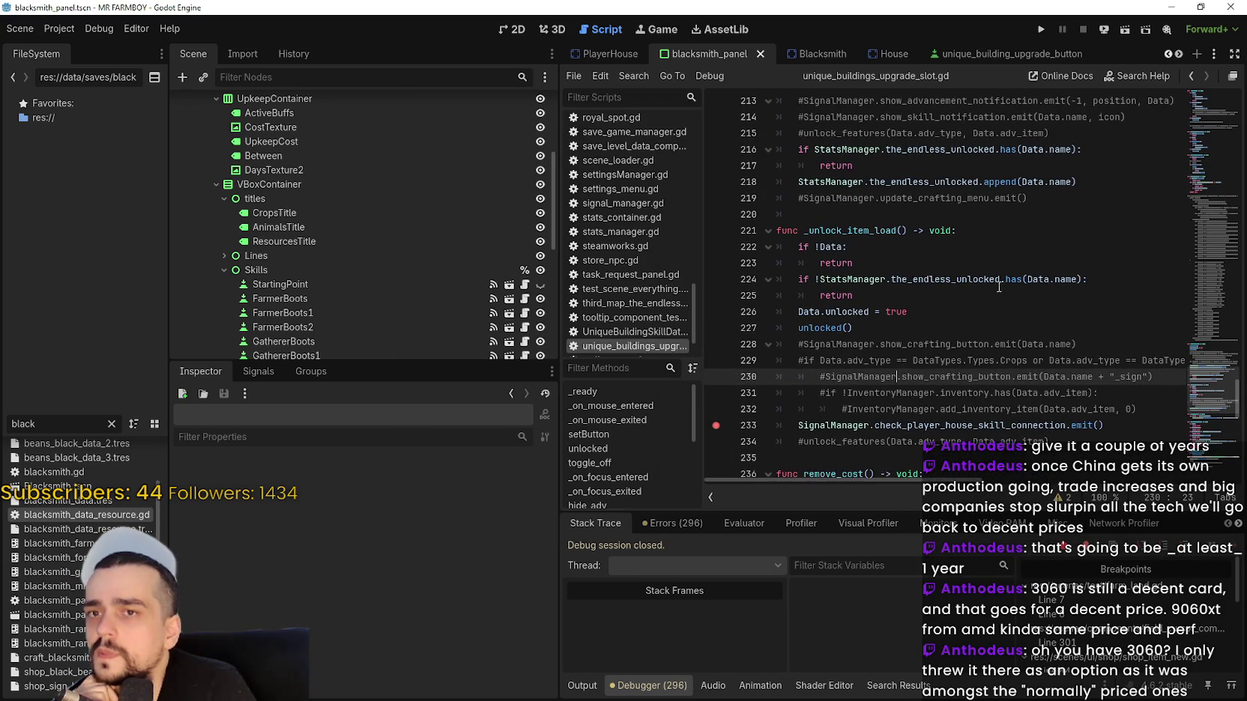
Open blacksmith_data_resource.gd, check the Blacksmith SaveDataComponent's empty unlocks and active_buffs arrays, and select active_buffs on line 8.
double_click(87, 515)
scroll(380, 268, "up", 5)
left_click(817, 53)
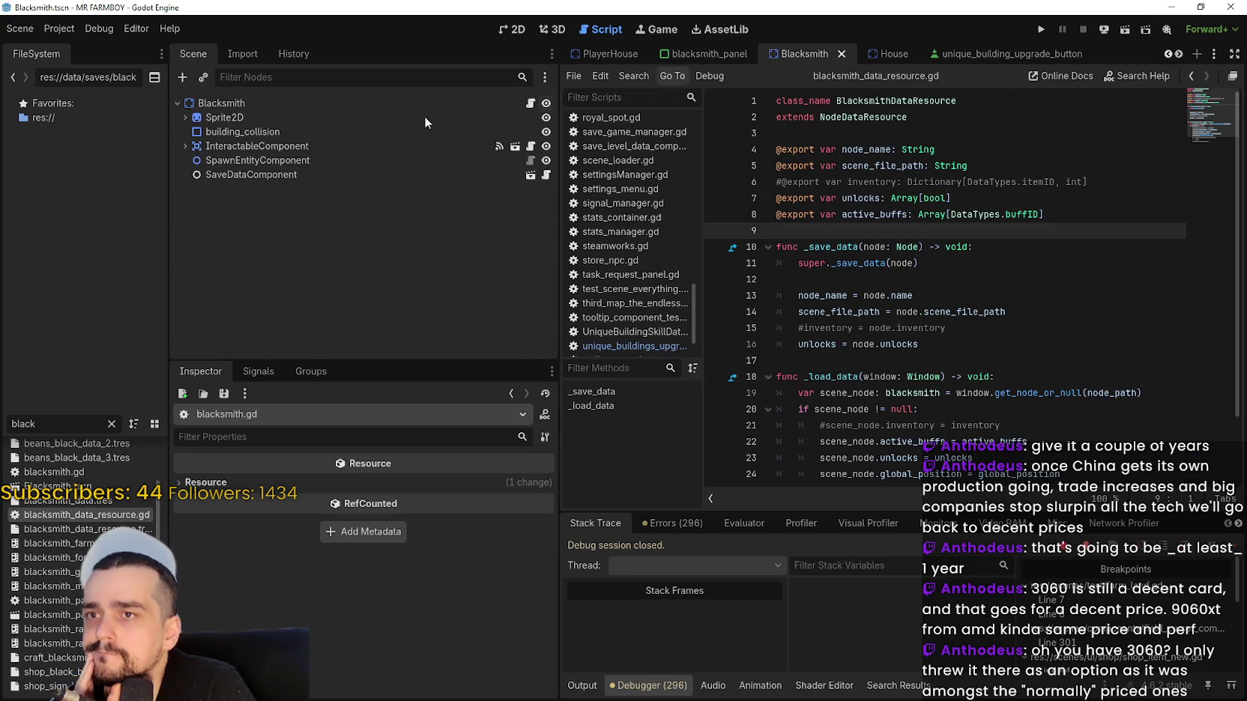
left_click(321, 104)
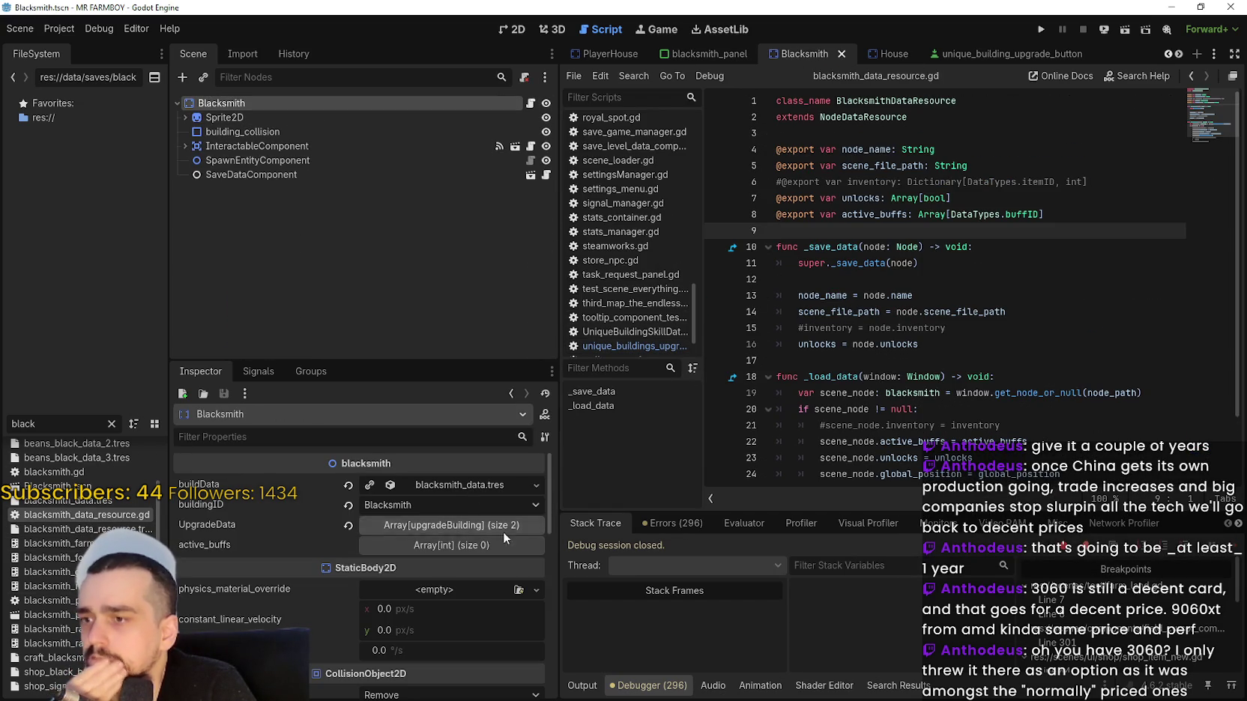
left_click(247, 174)
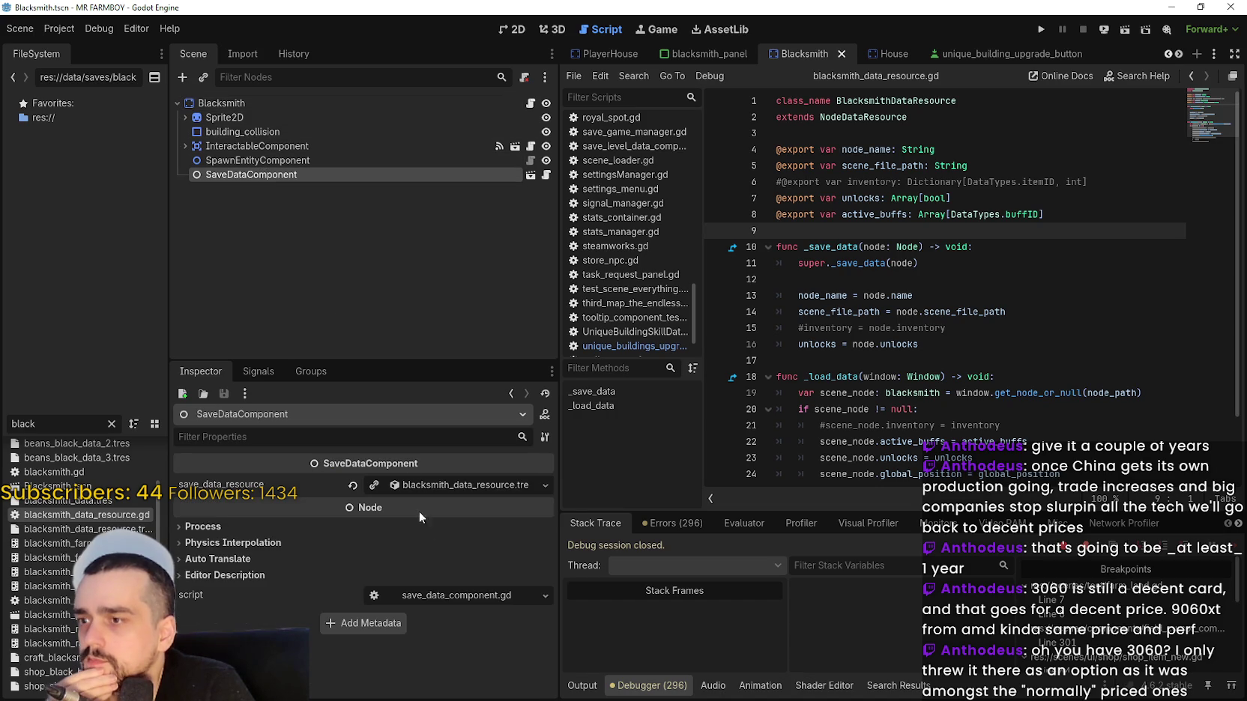
left_click(454, 485)
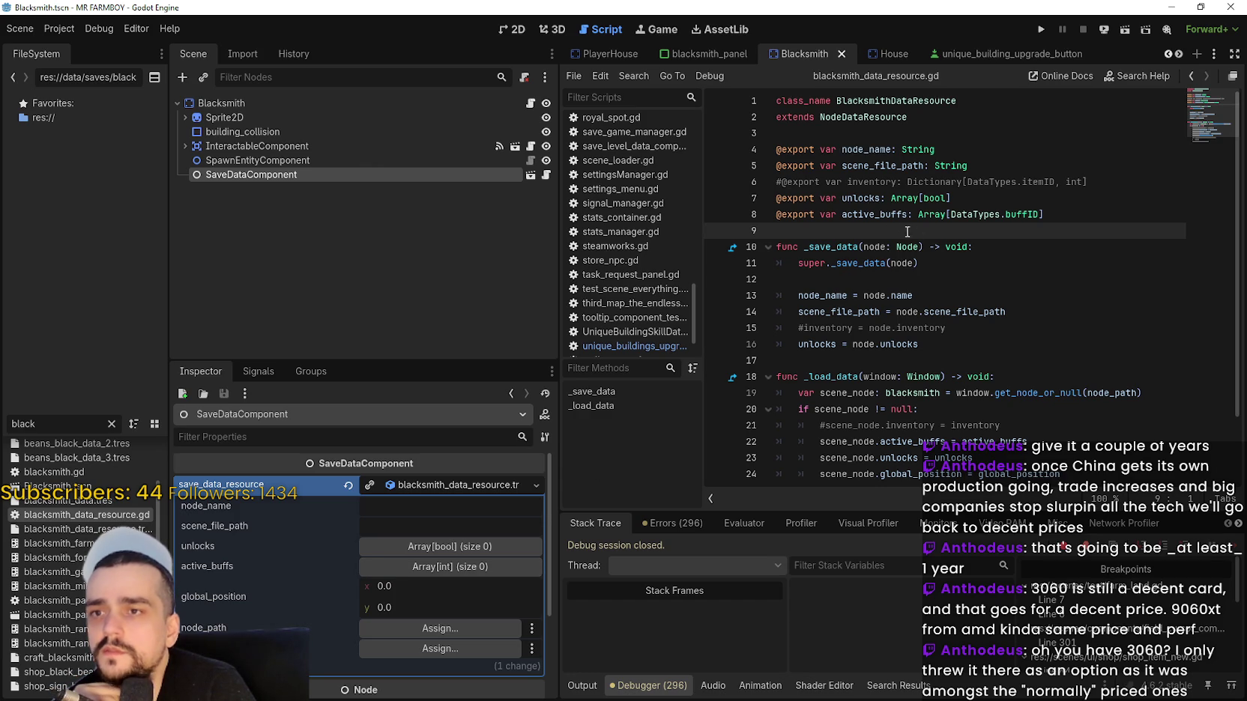
left_click(890, 215)
double_click(882, 215)
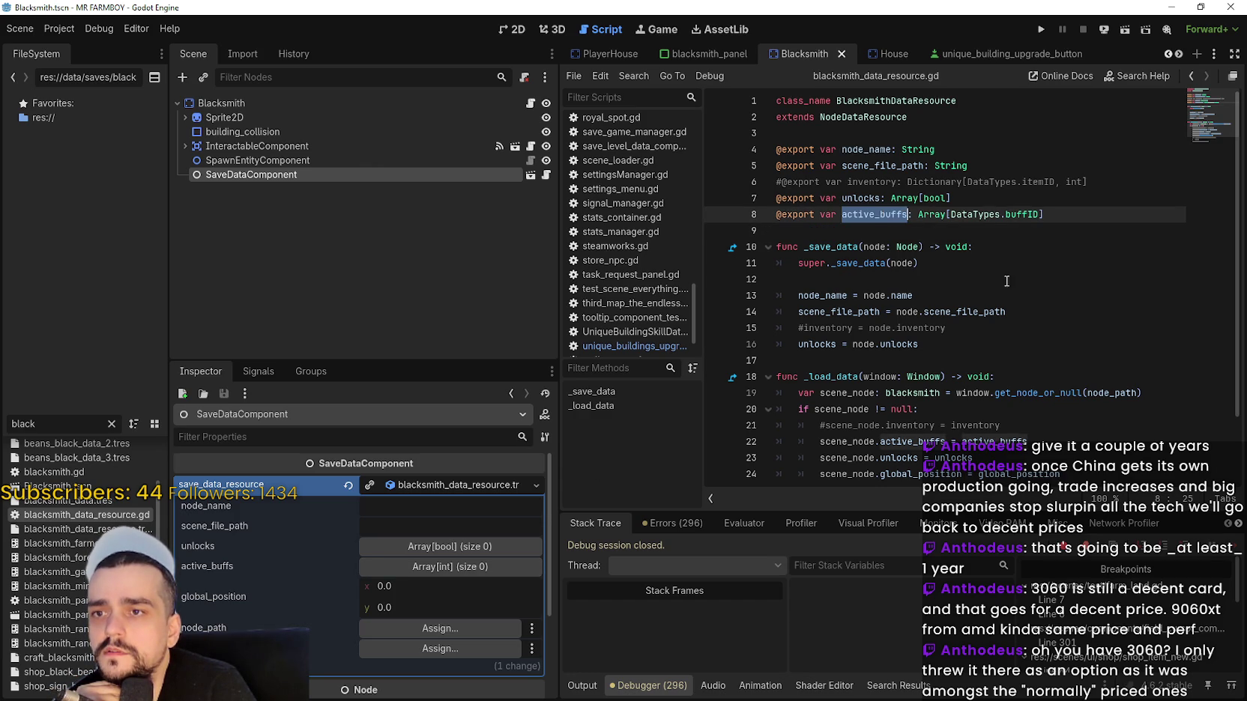
Copy the active_buffs load line into _save_data, rewriting it as active_buffs = node.active_buffs.
scroll(988, 348, "down", 2)
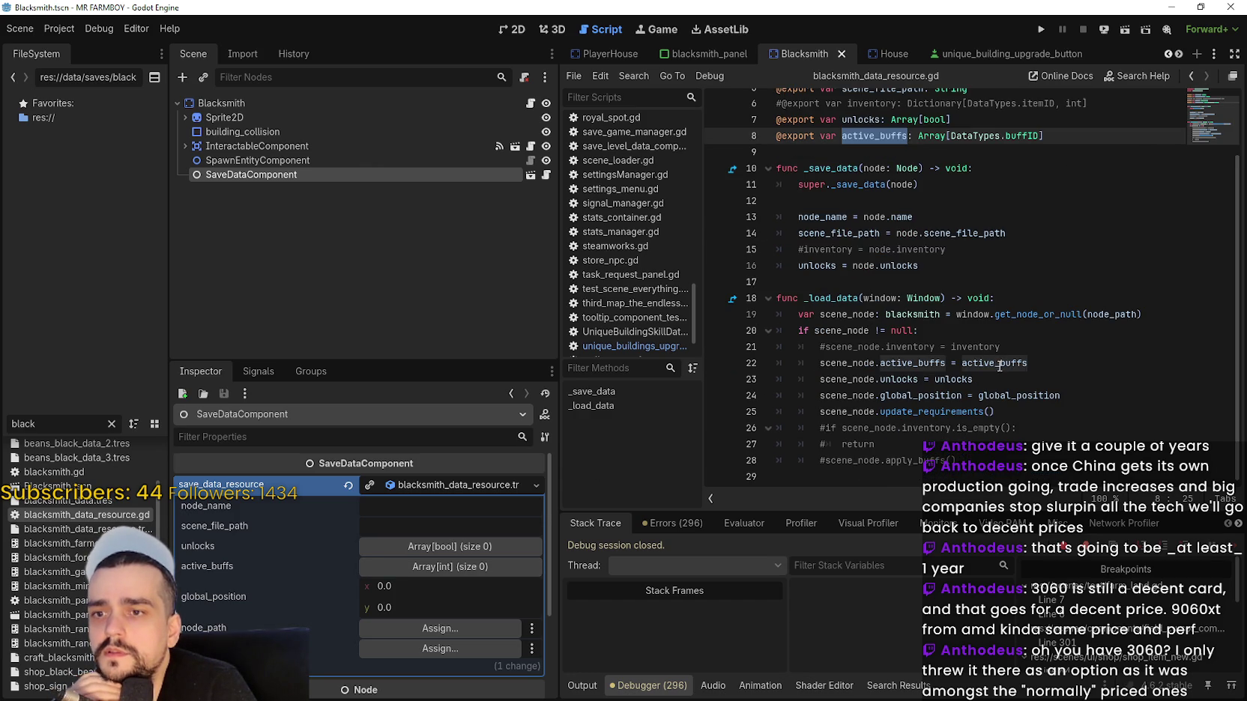
double_click(840, 370)
left_click_drag(840, 370, 1009, 362)
key("ctrl+c")
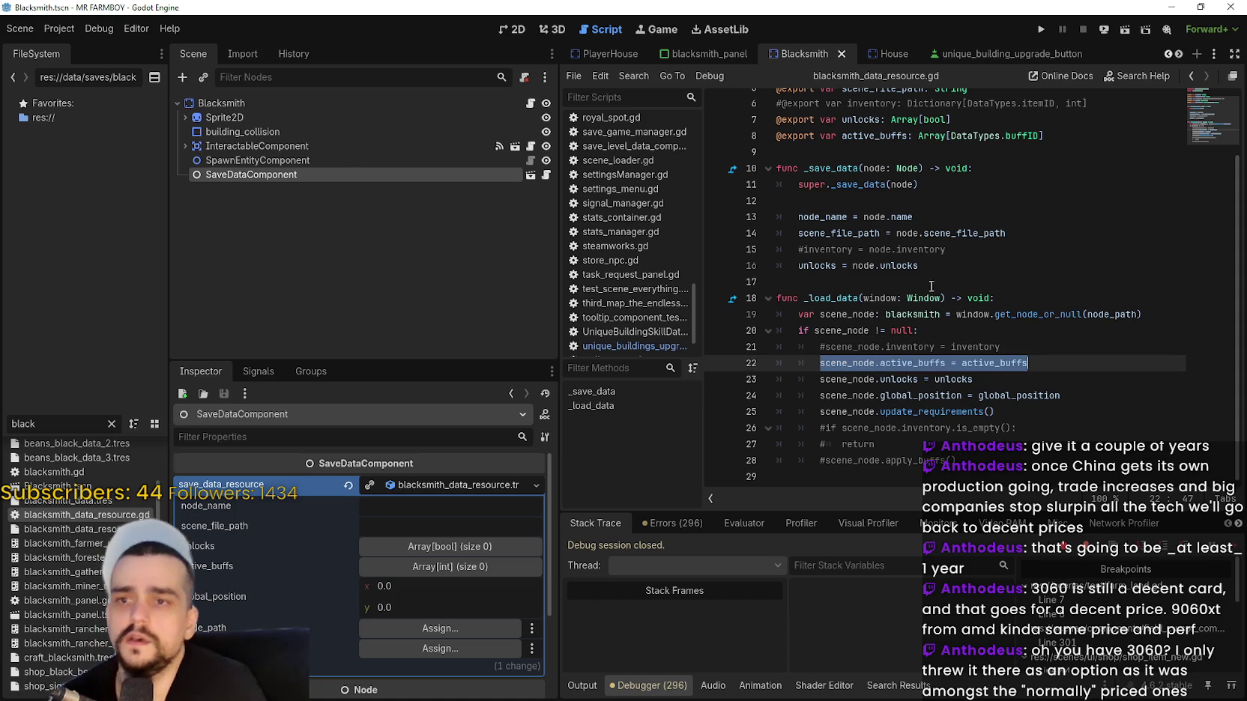
left_click(1028, 251)
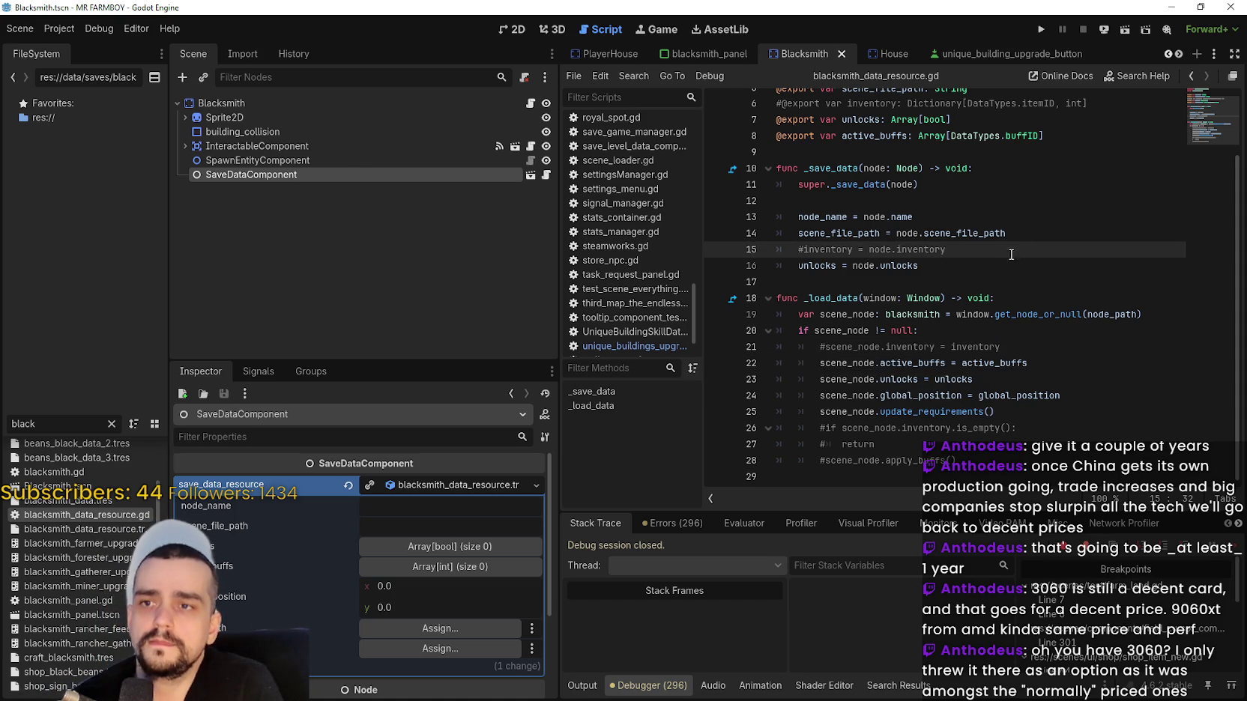
key("Return")
key("ctrl+v")
double_click(810, 270)
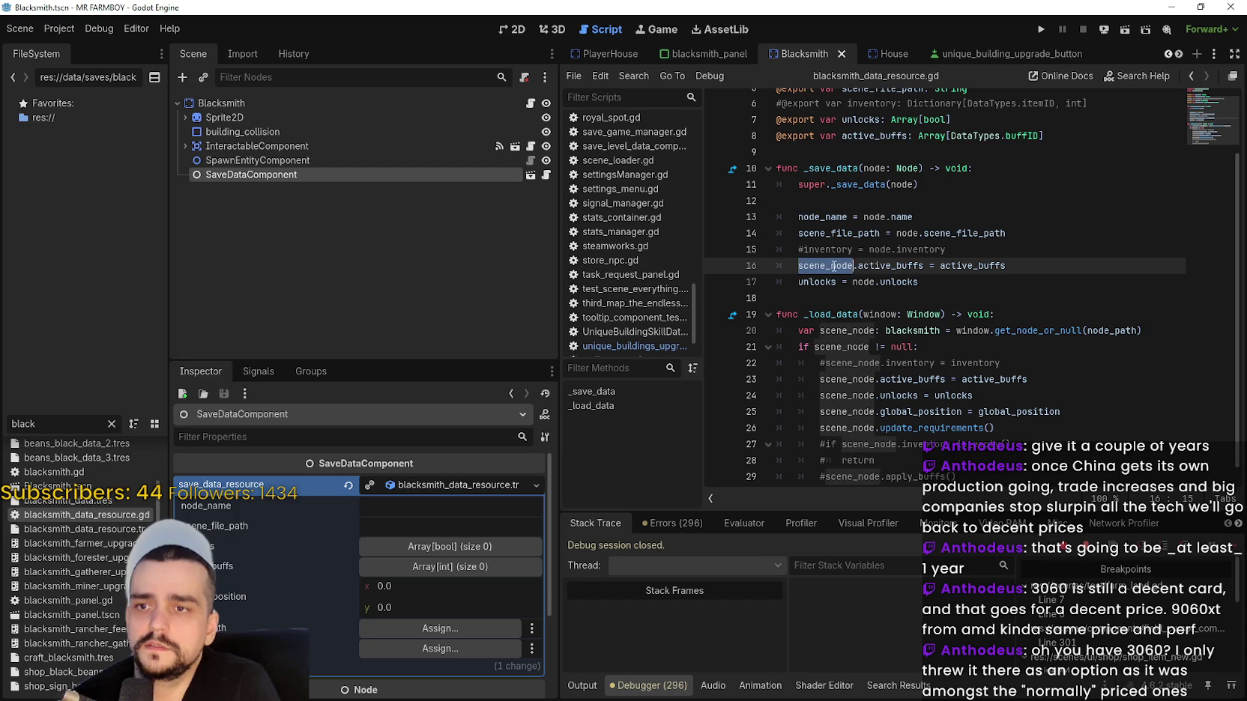
left_click(859, 279, "shift")
key("BackSpace")
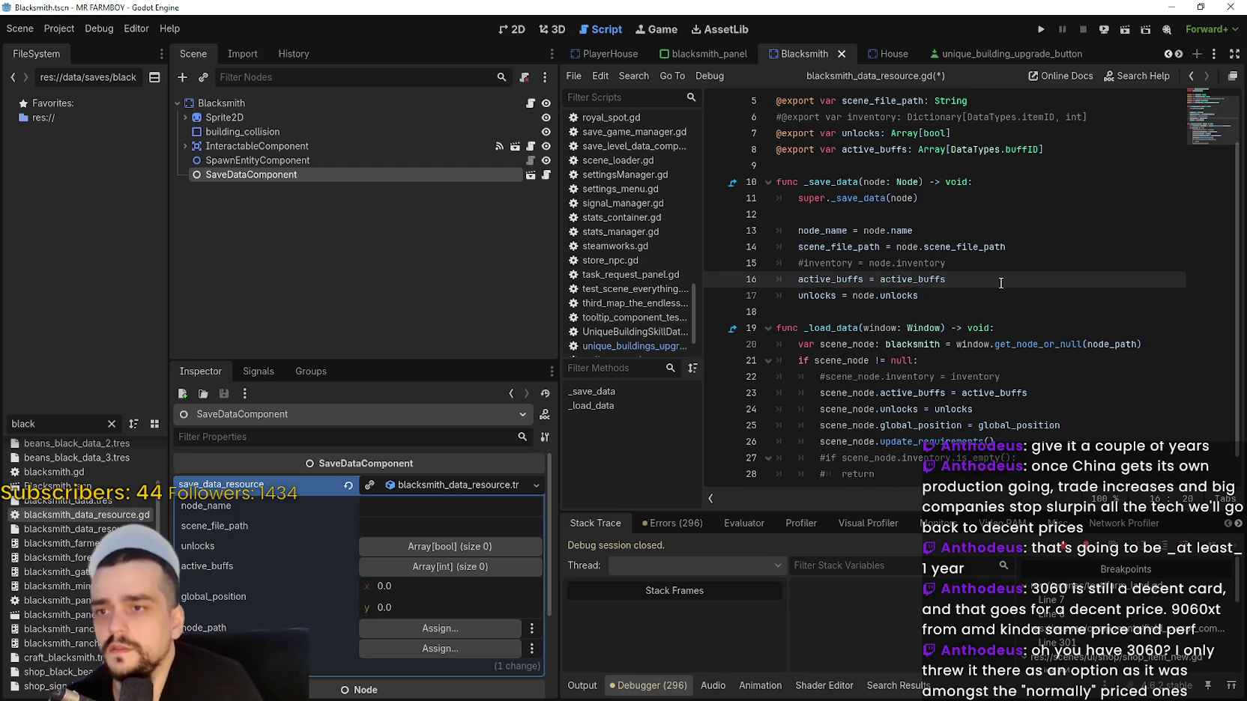
type("n")
key("BackSpace")
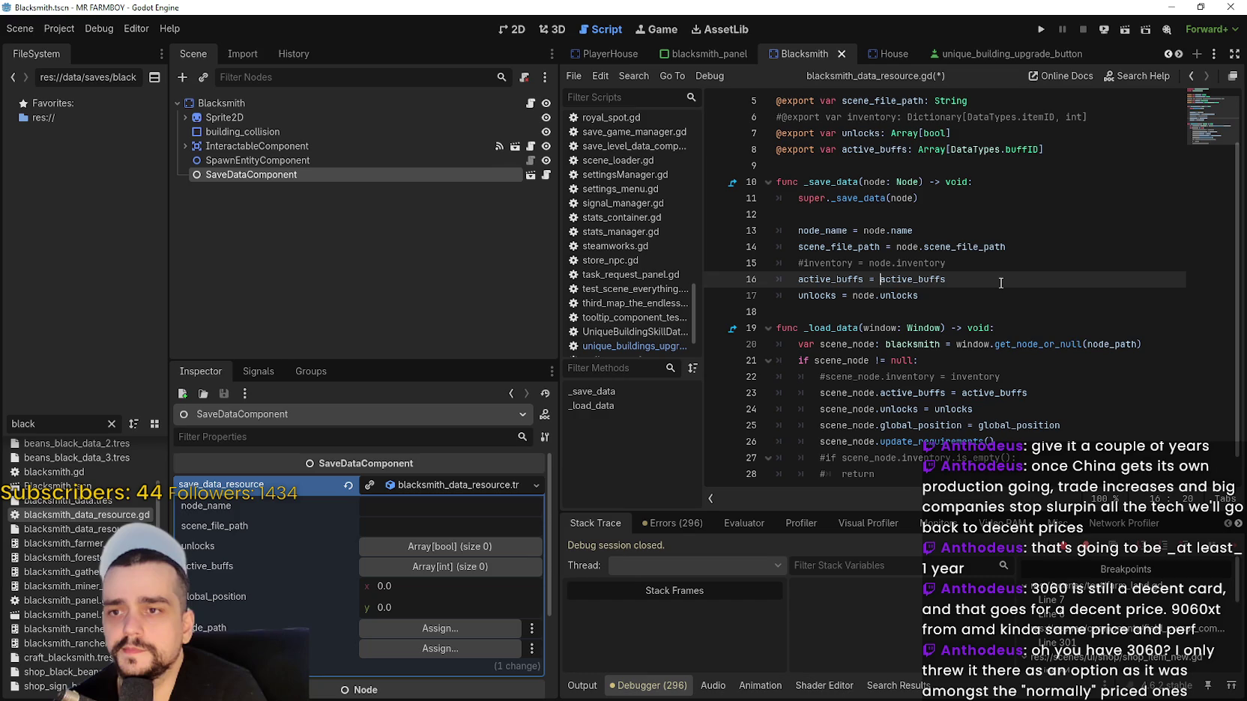
type("node.")
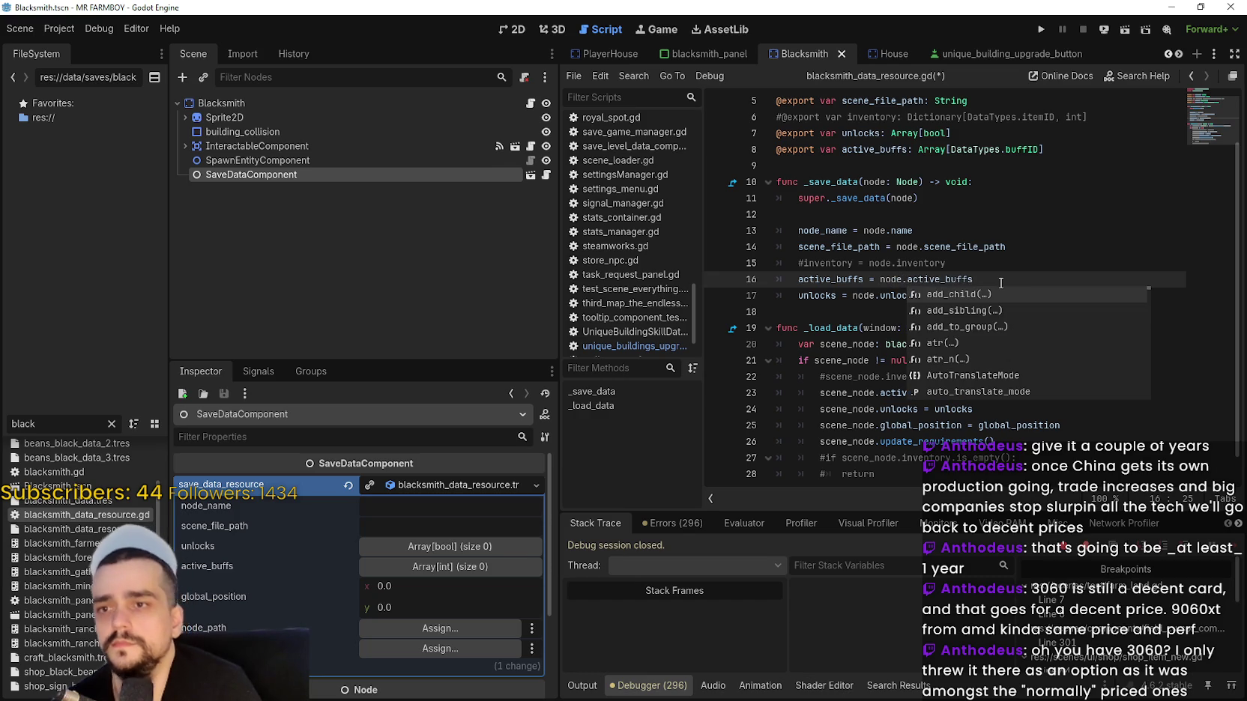
Move the active_buffs line directly under the unlocks line, save the script, and run the game.
left_click_drag(798, 279, 974, 281)
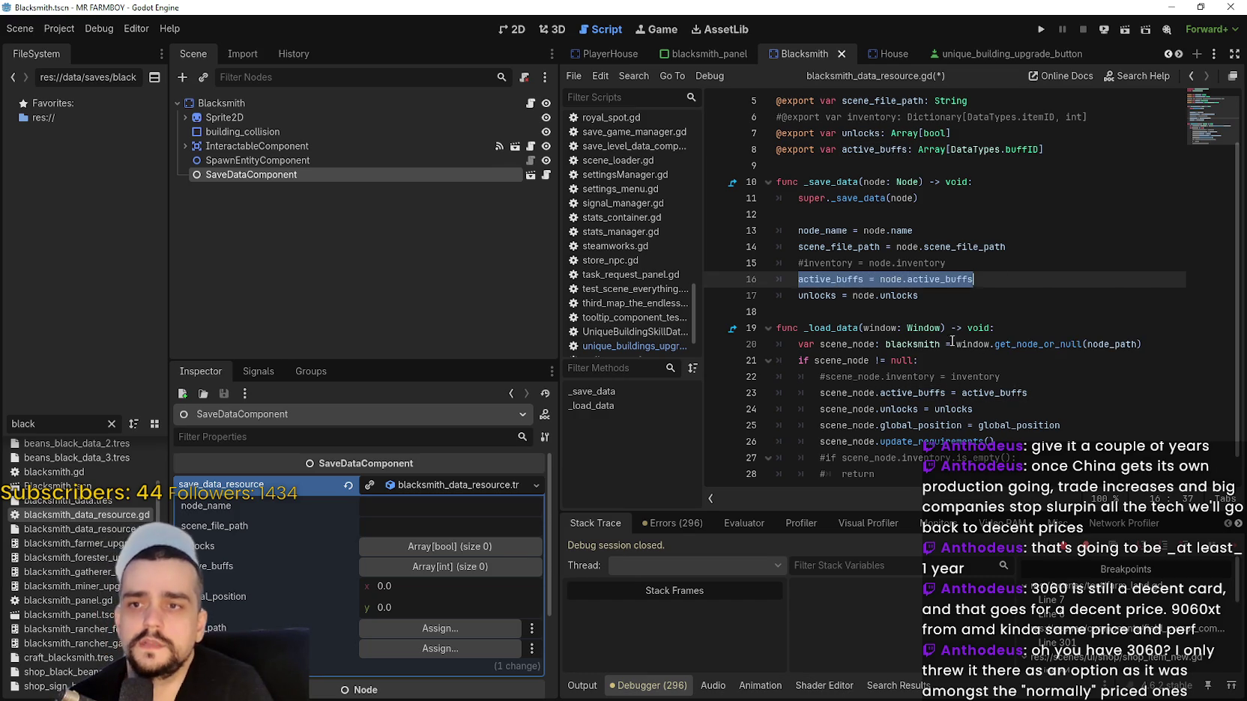
key("ctrl+x")
key("alt+Down")
key("ctrl+v")
key("ctrl+s")
left_click(1042, 28)
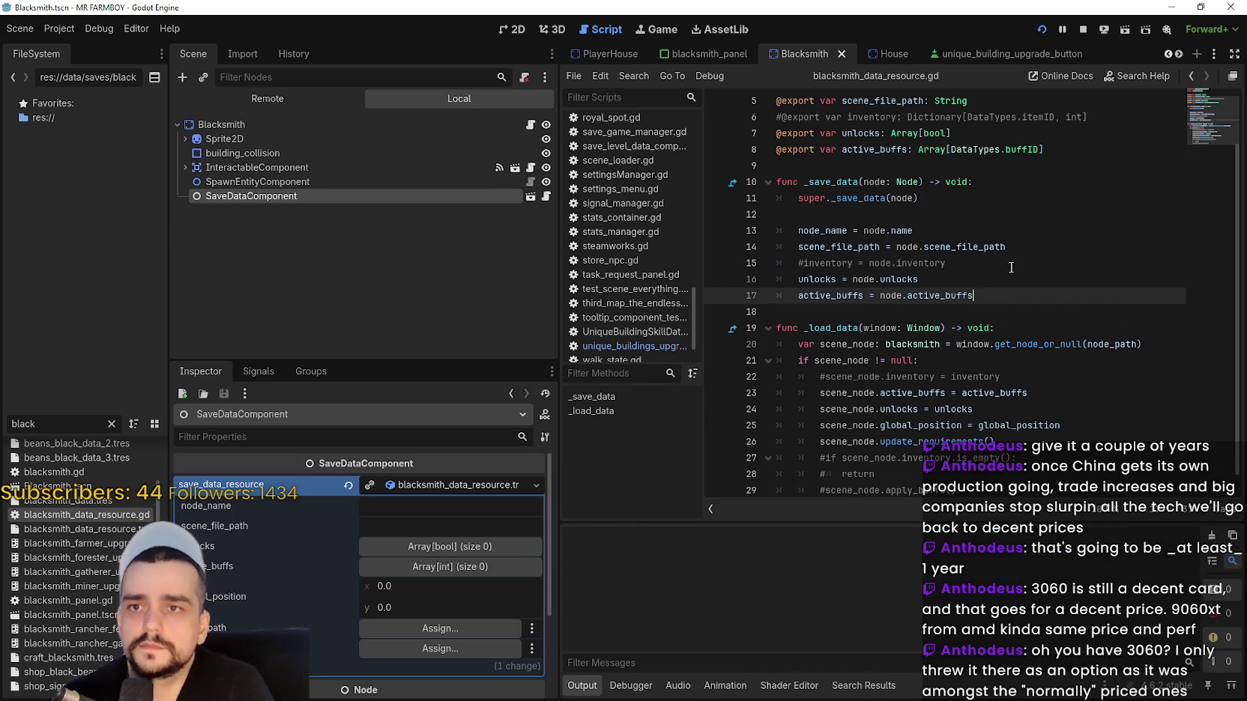
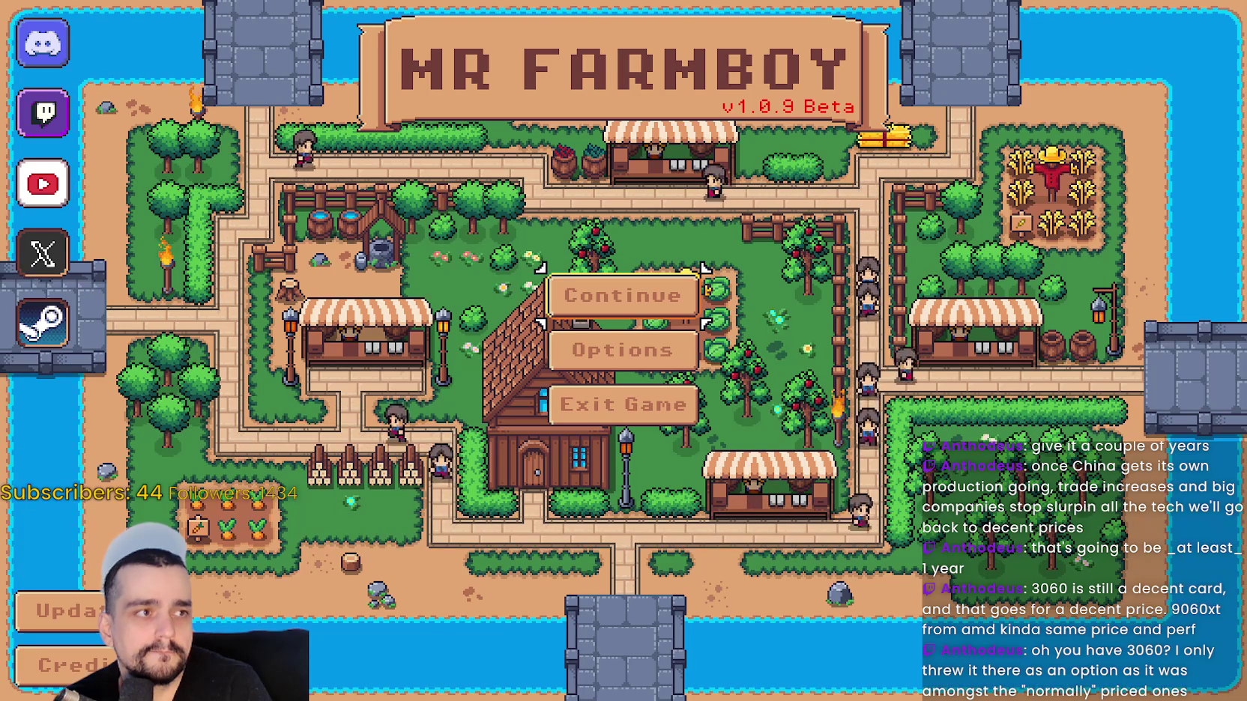
Load Save 1 (Normal) and resume the game past the breakpoint.
left_click(630, 294)
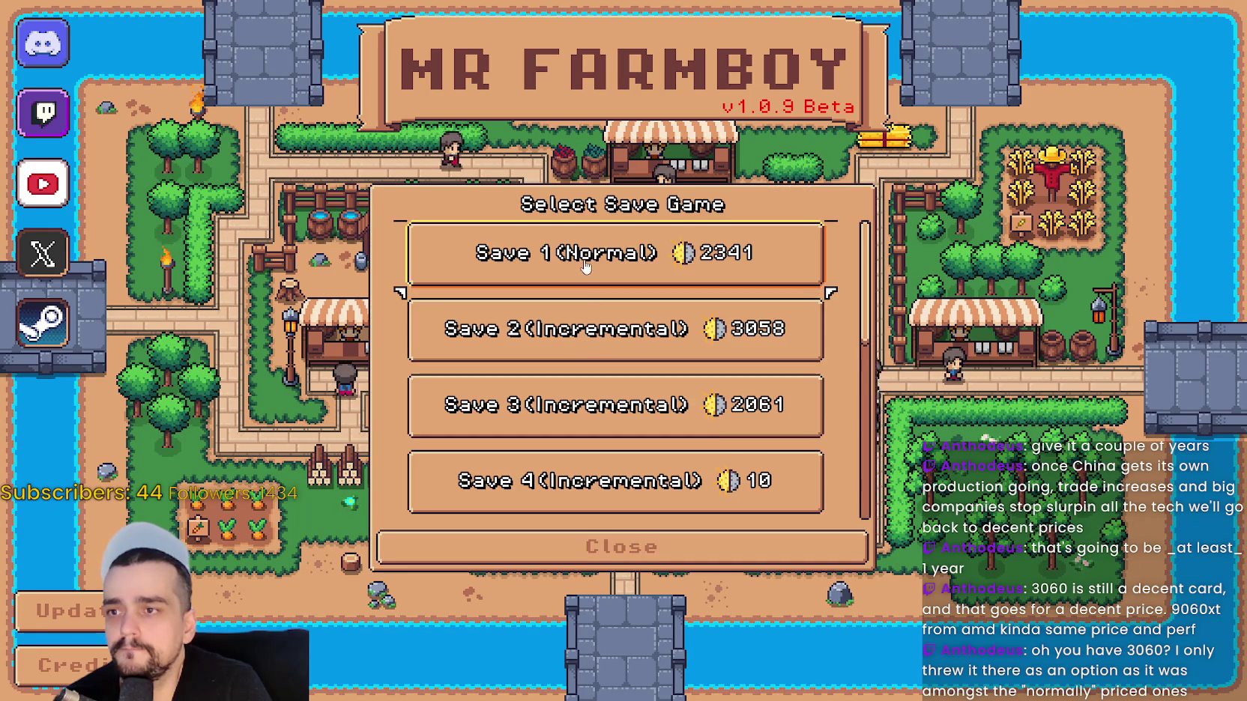
left_click(514, 279)
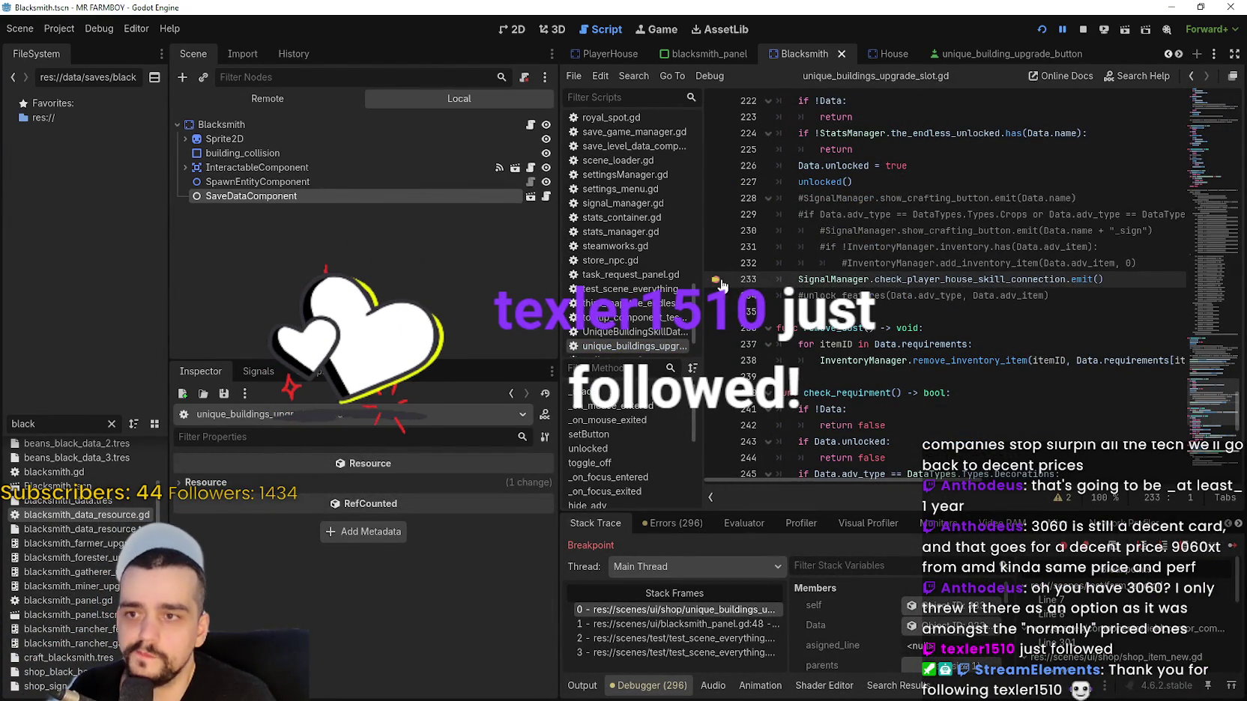
key("F12")
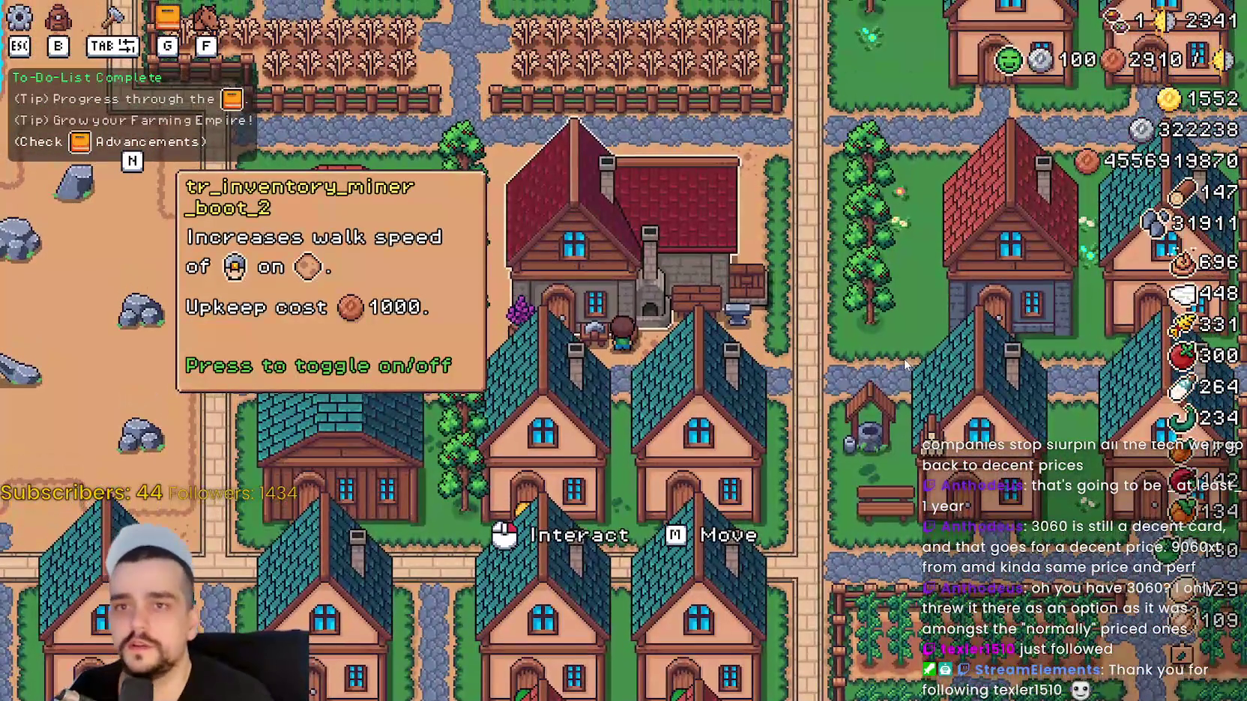
In the Blacksmith panel, switch on the third and sixth Crops, Animals and Resources buffs.
left_click(641, 381)
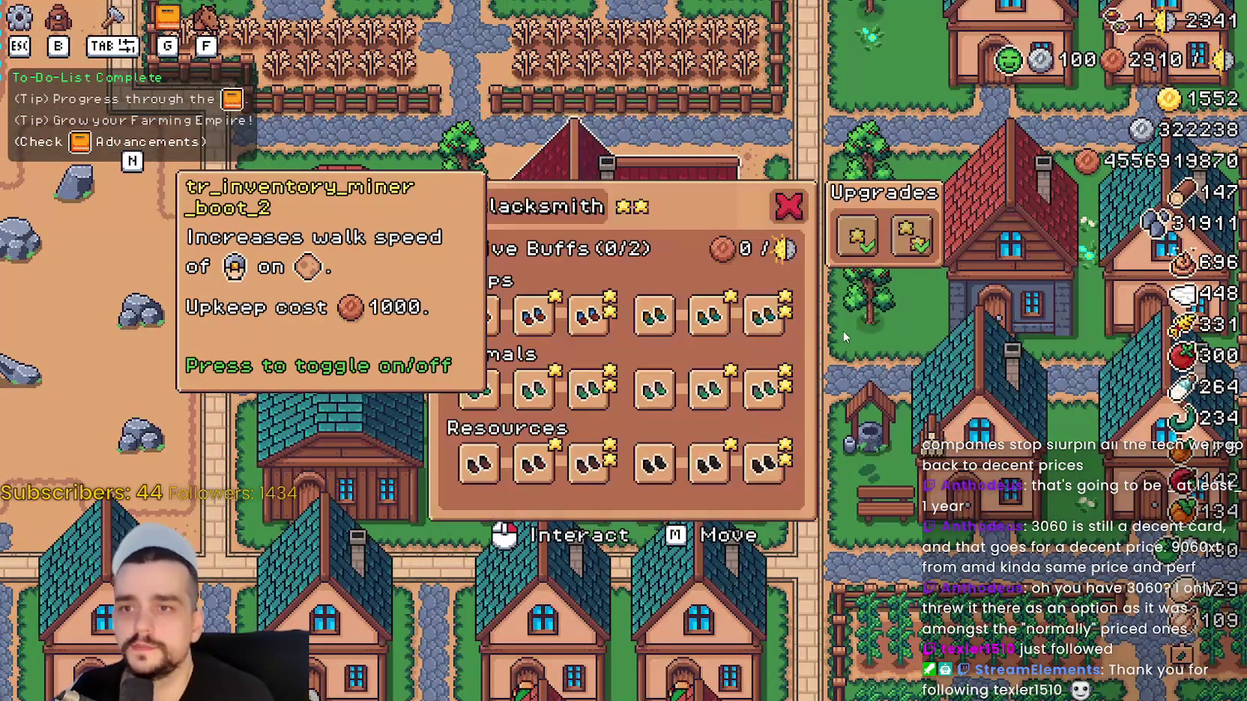
left_click(588, 315)
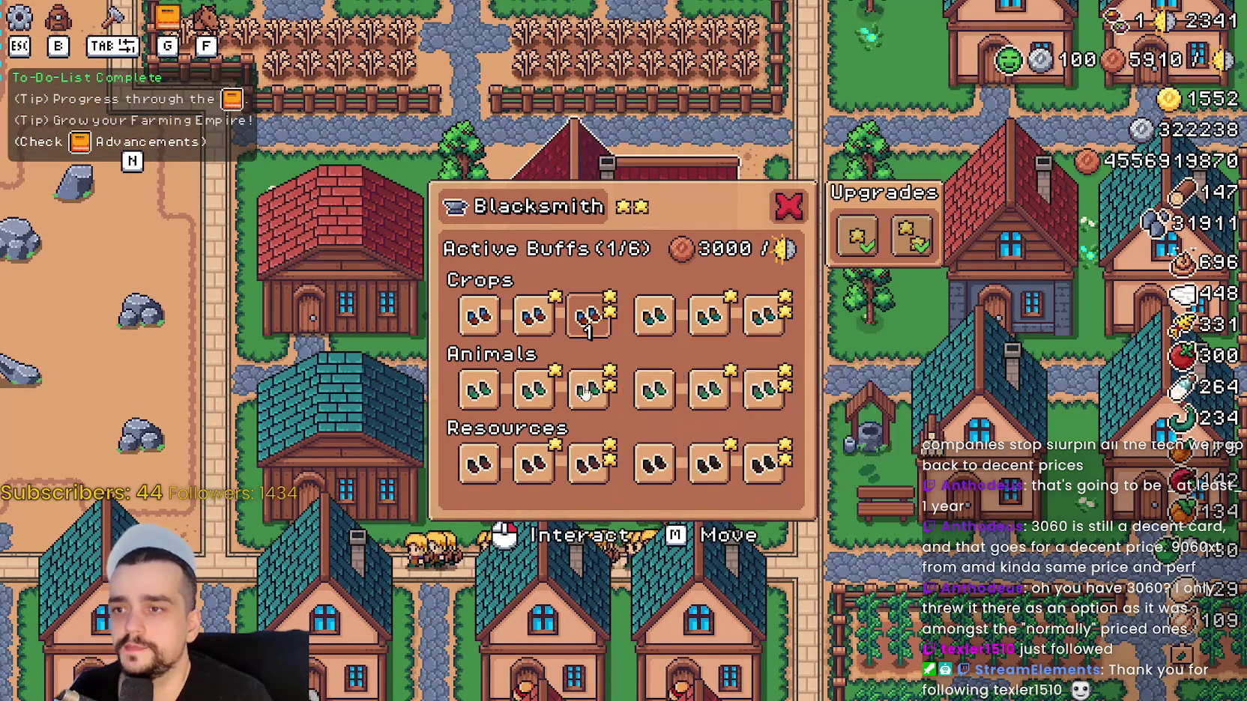
left_click(588, 388)
left_click(587, 461)
left_click(765, 314)
left_click(764, 389)
left_click(764, 463)
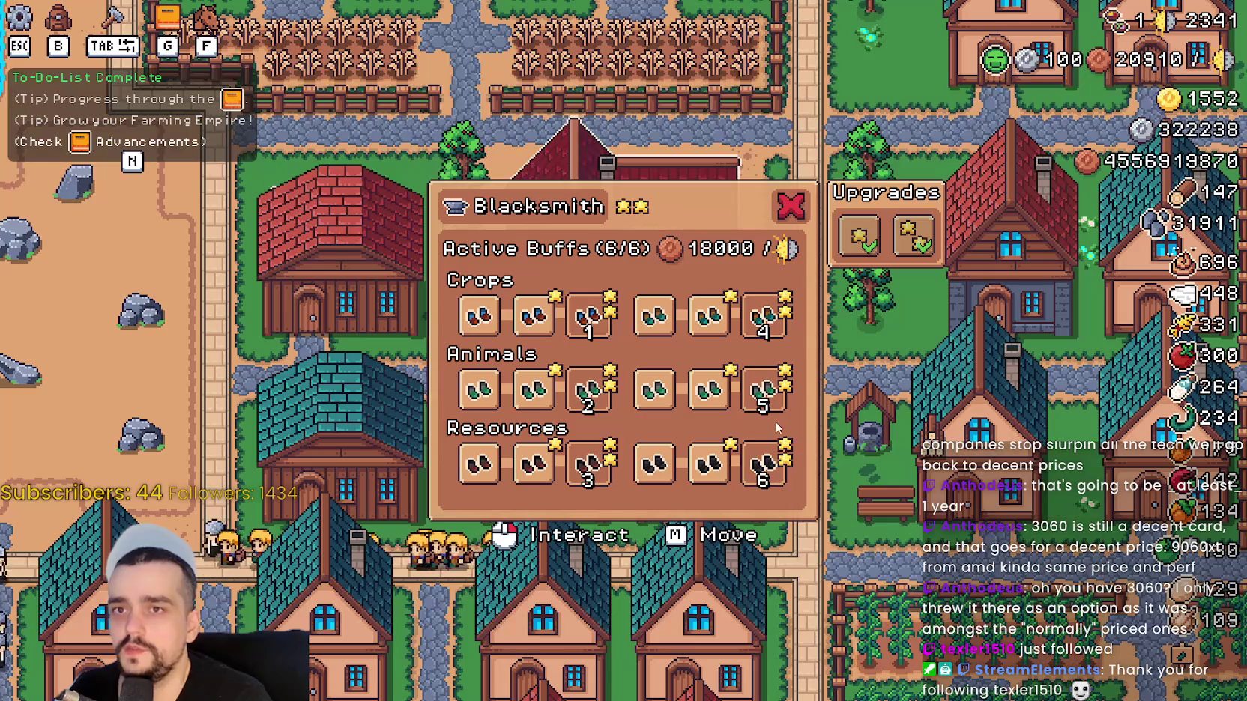
Close the Blacksmith panel and quit the game back to the editor.
left_click(785, 211)
key("Escape")
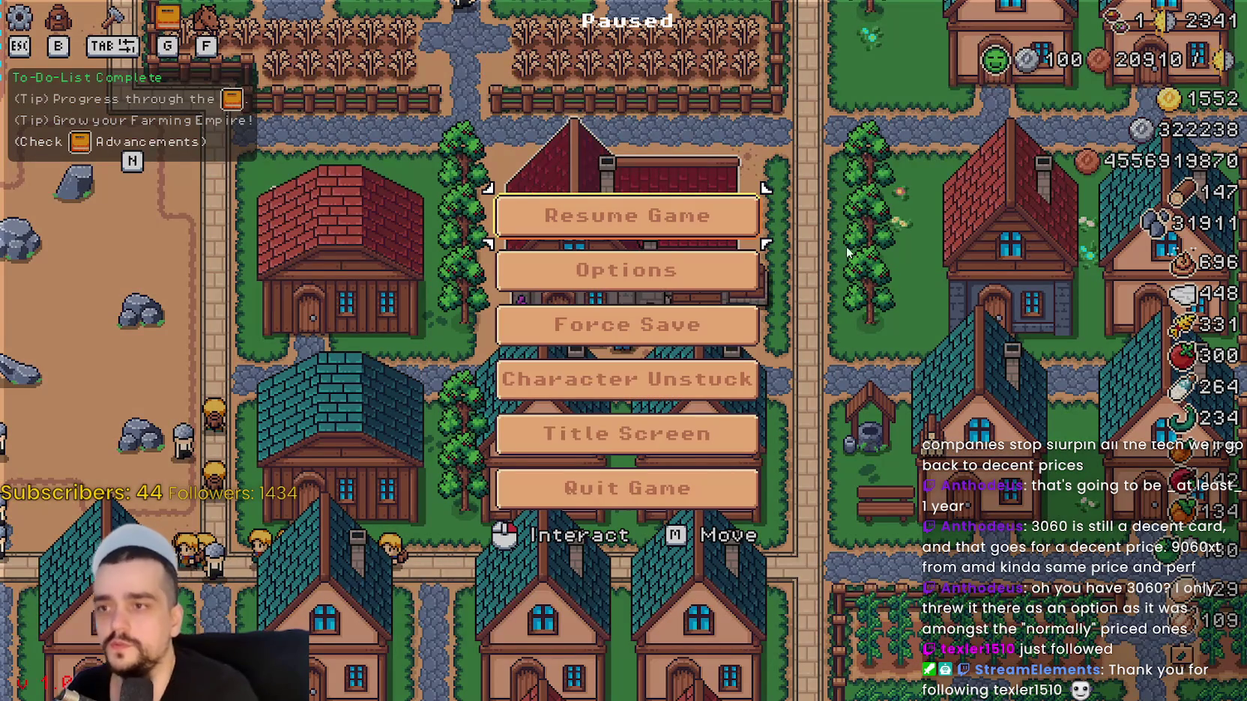
left_click(528, 489)
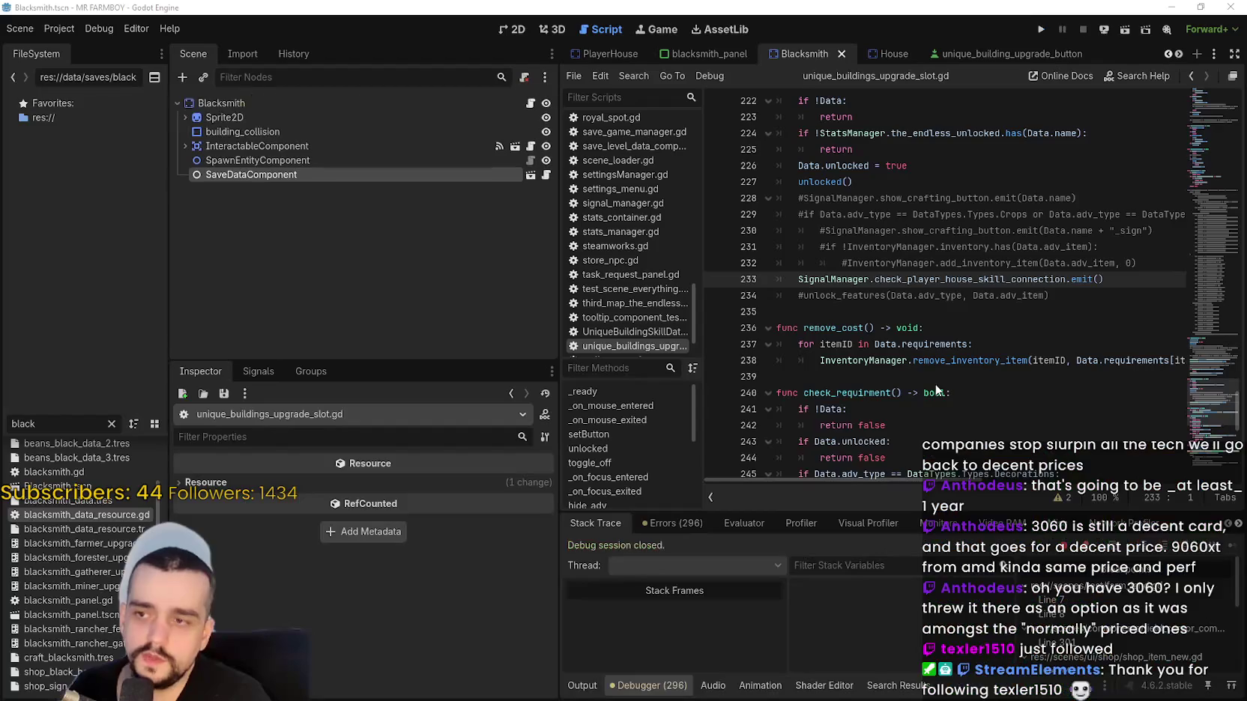
Relaunch Mr Farmboy from the Godot editor to reach its title screen.
left_click(933, 315)
left_click(1040, 28)
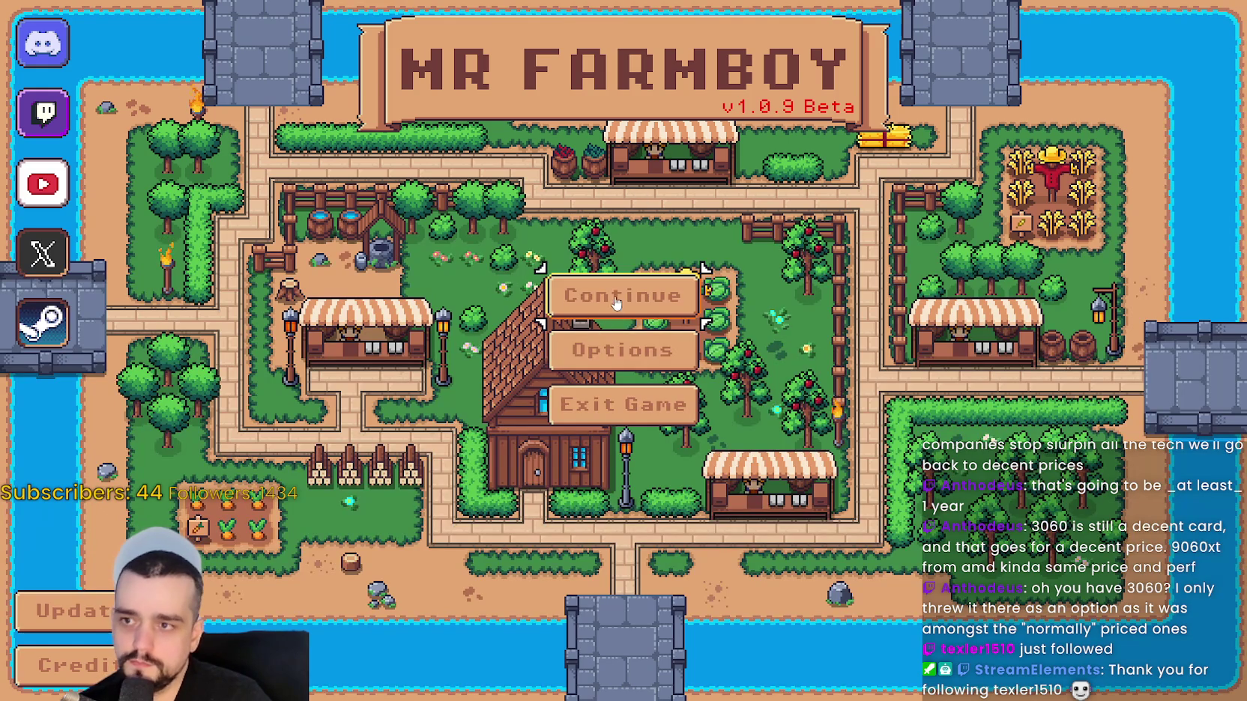
Continue the game from Save 1.
left_click(613, 310)
left_click(579, 278)
left_click(510, 267)
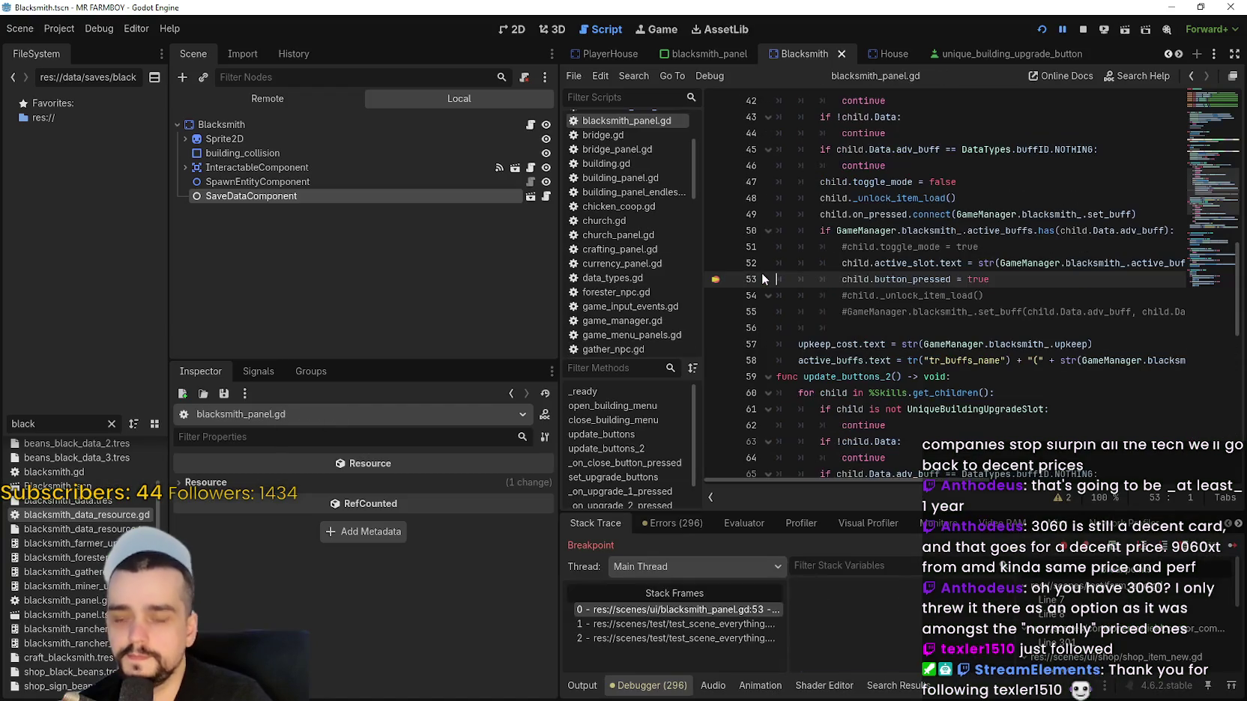
Resume from the line 53 breakpoint and open the Blacksmith buffs panel.
key("End")
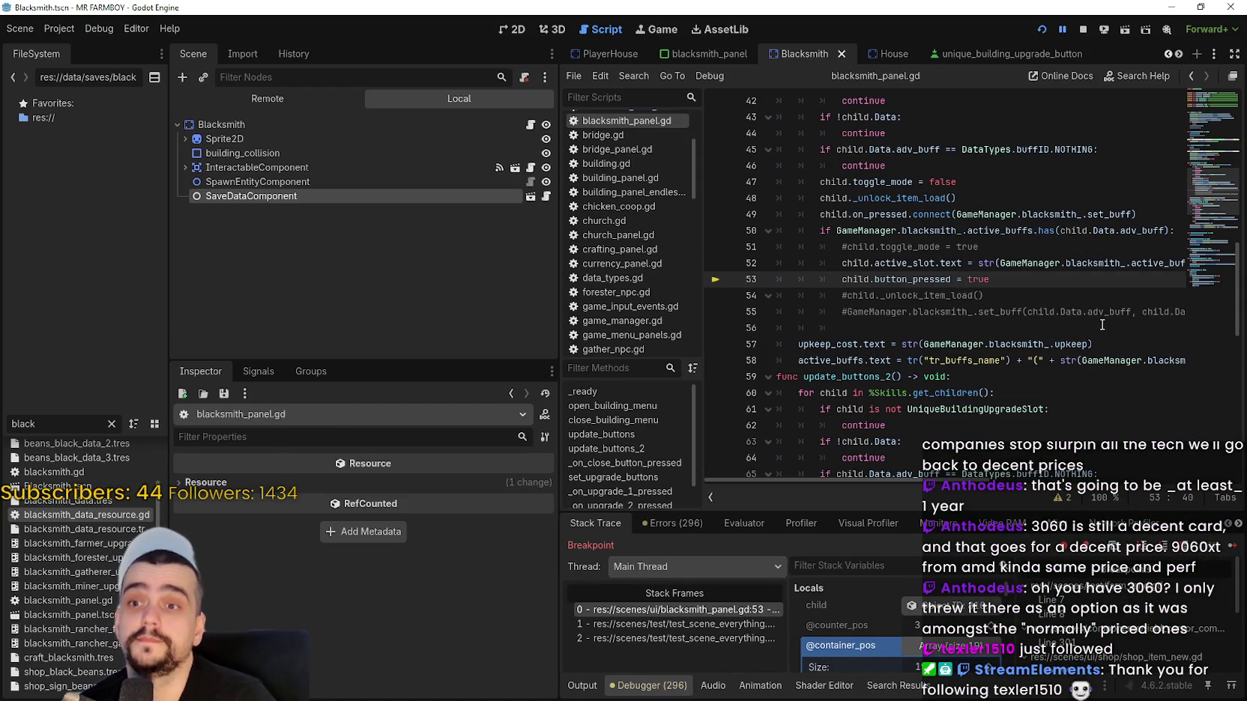
key("F12")
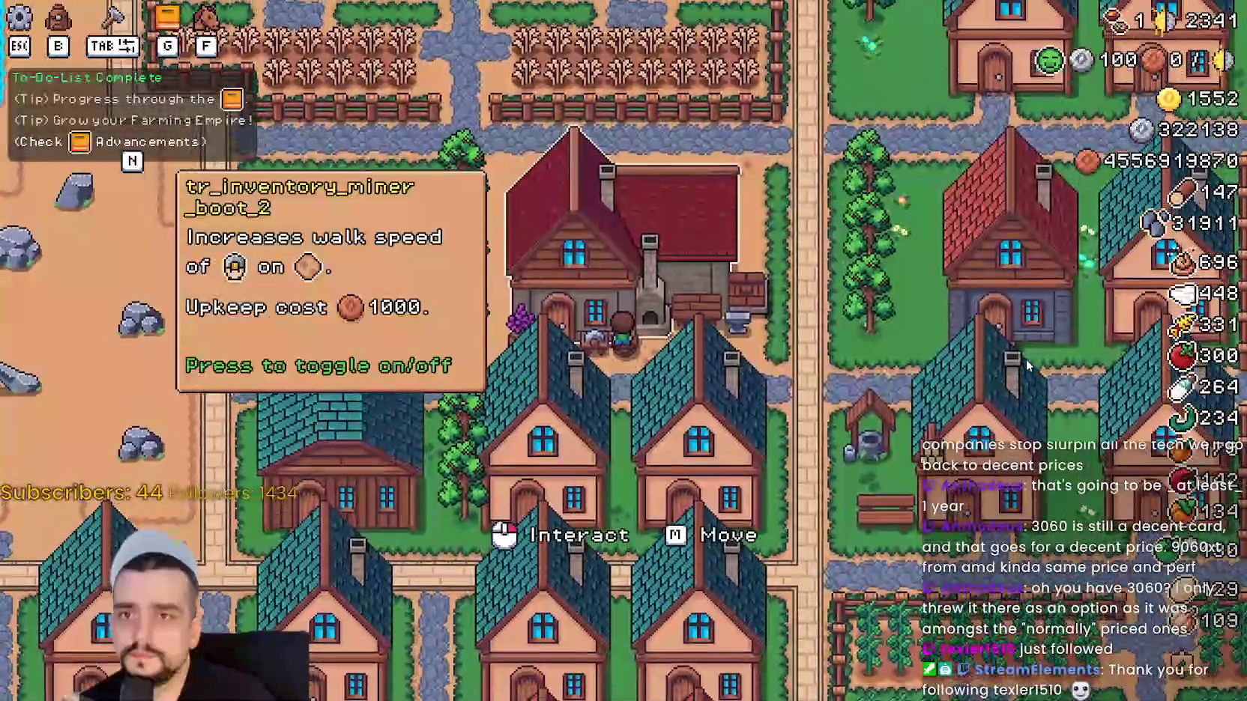
left_click(1026, 358)
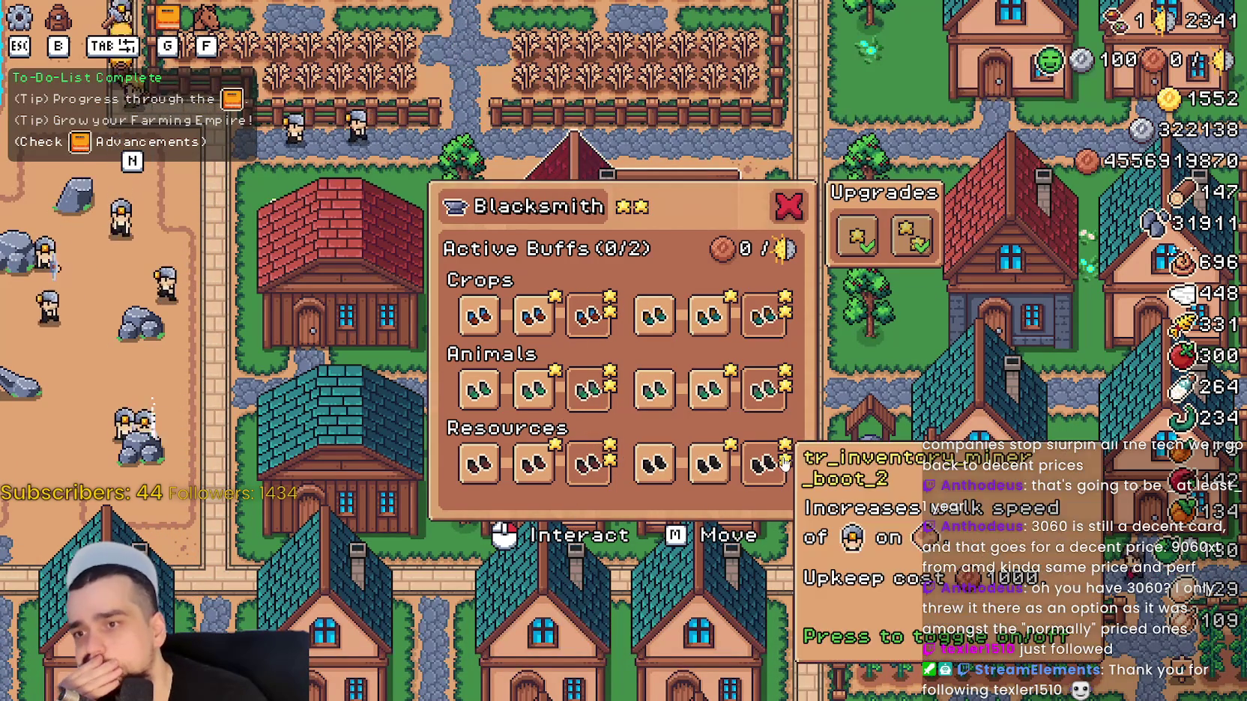
Toggle the last Resources buff on and off repeatedly, leaving it off.
left_click(764, 465)
left_click(766, 463)
left_click(768, 464)
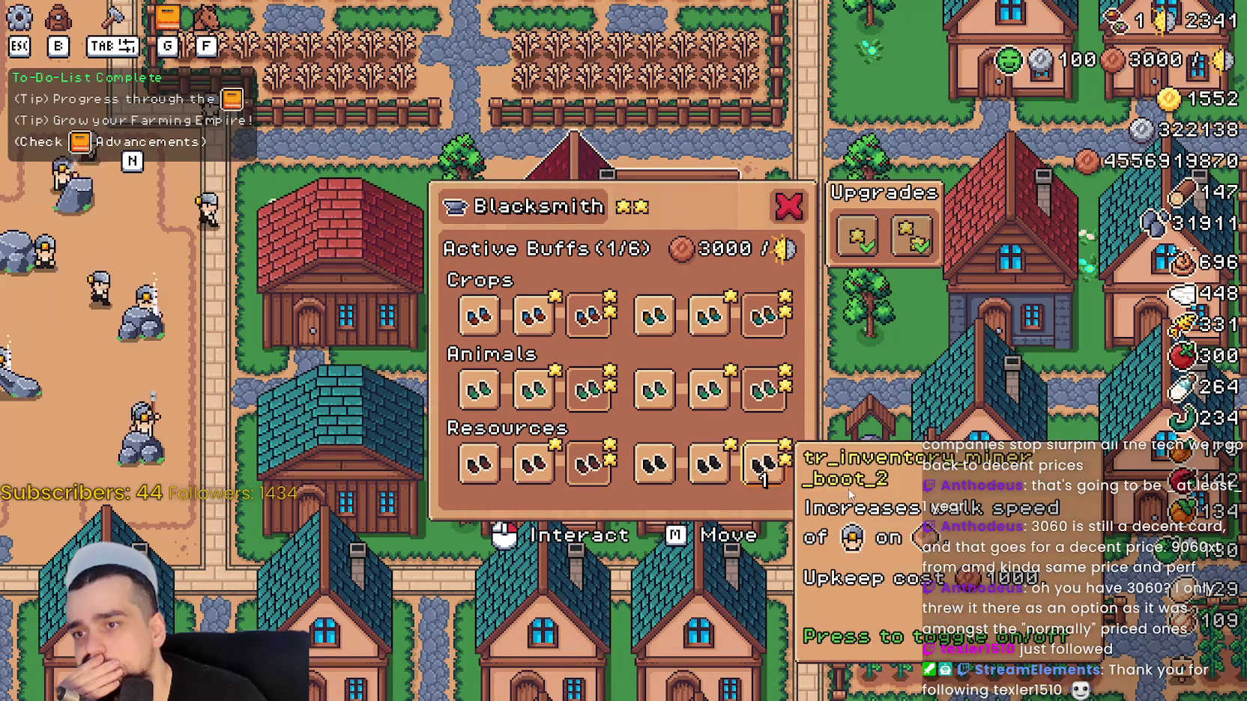
left_click(772, 465)
left_click(774, 470)
left_click(775, 473)
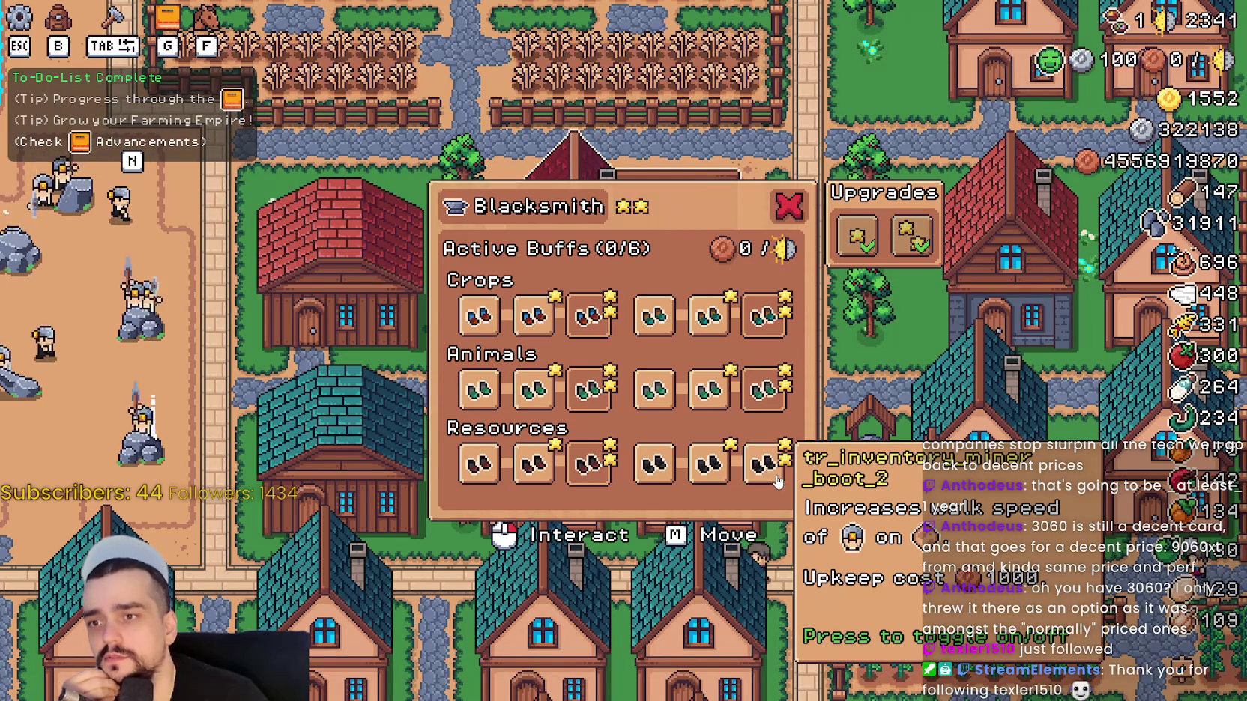
left_click(776, 479)
left_click(777, 479)
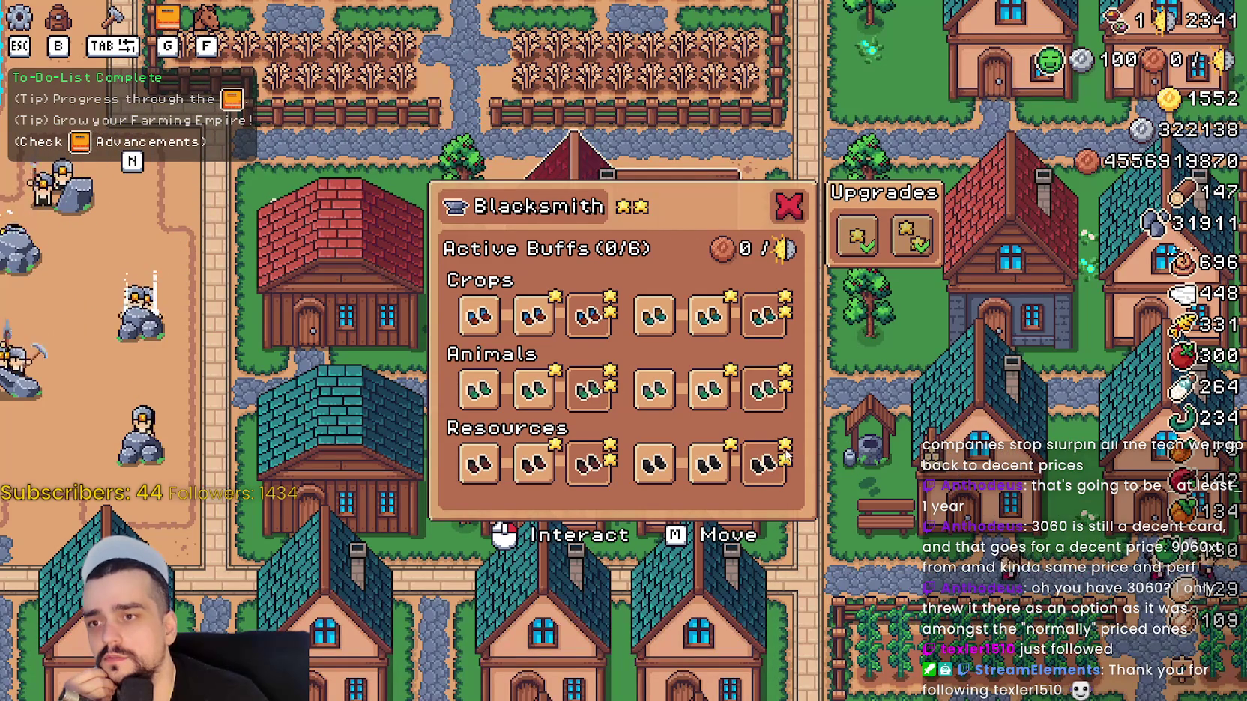
left_click(786, 478)
left_click(791, 478)
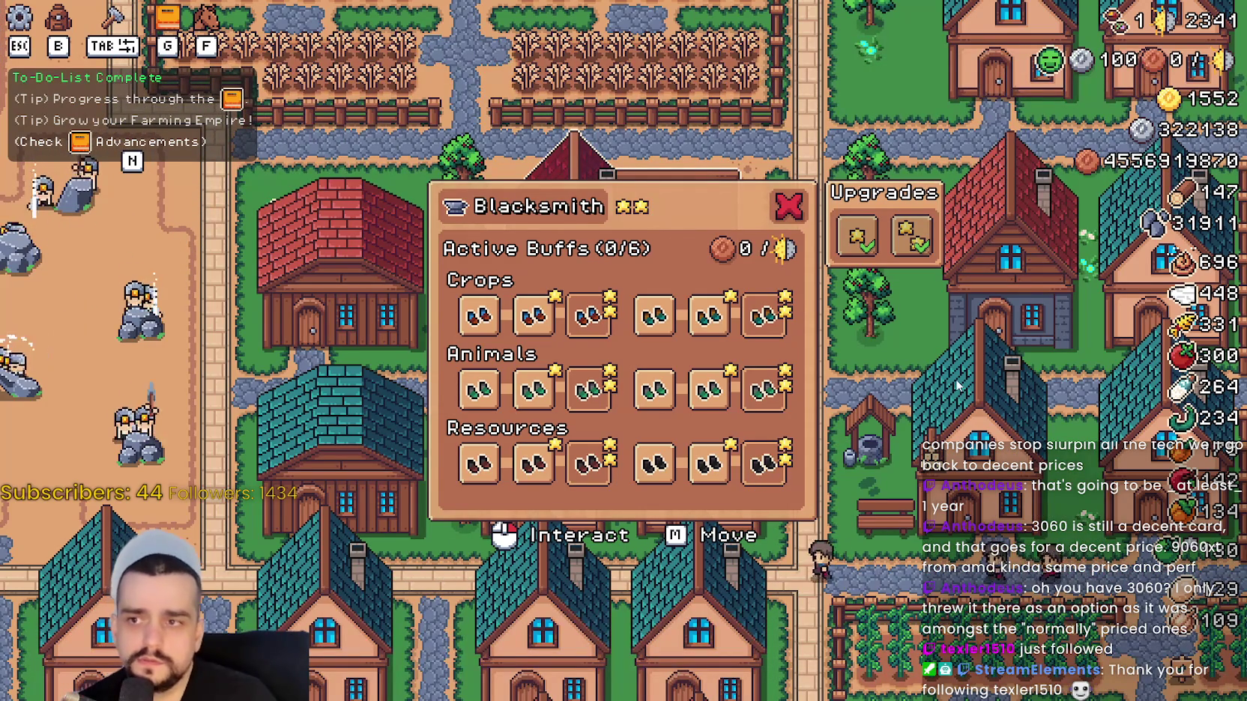
Close the Blacksmith panel and quit the game back to the editor.
left_click(788, 206)
key("Escape")
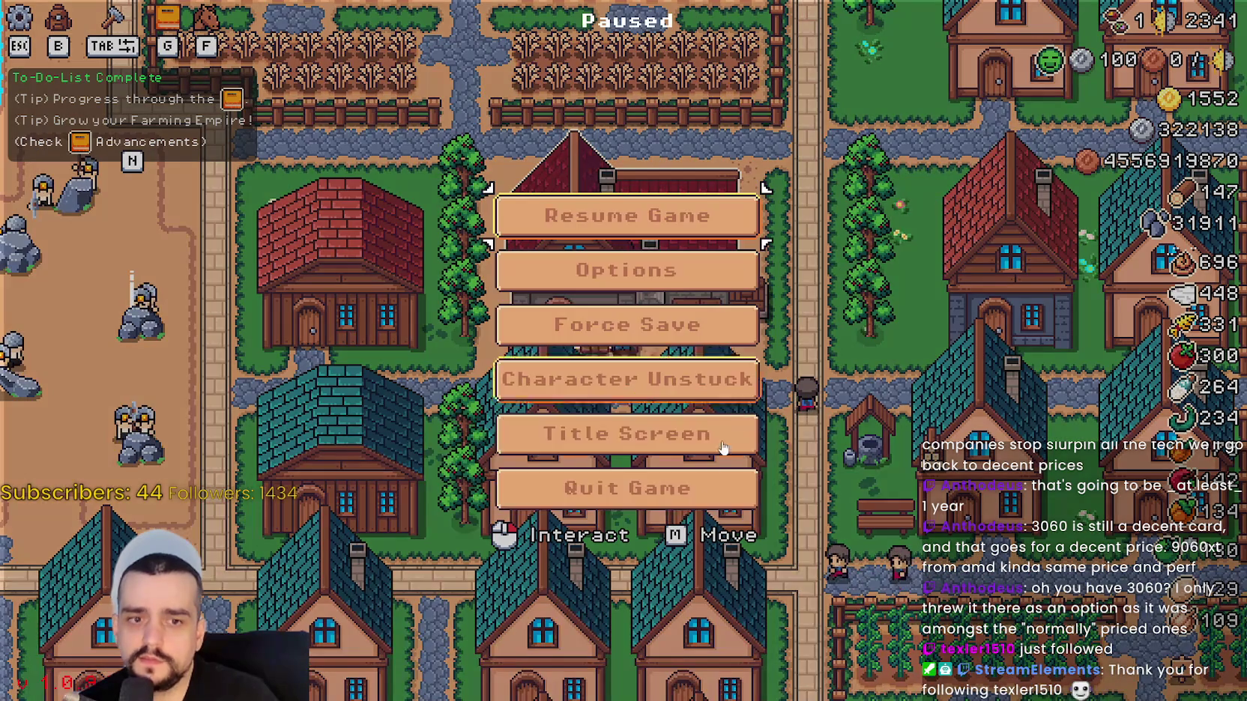
left_click(686, 500)
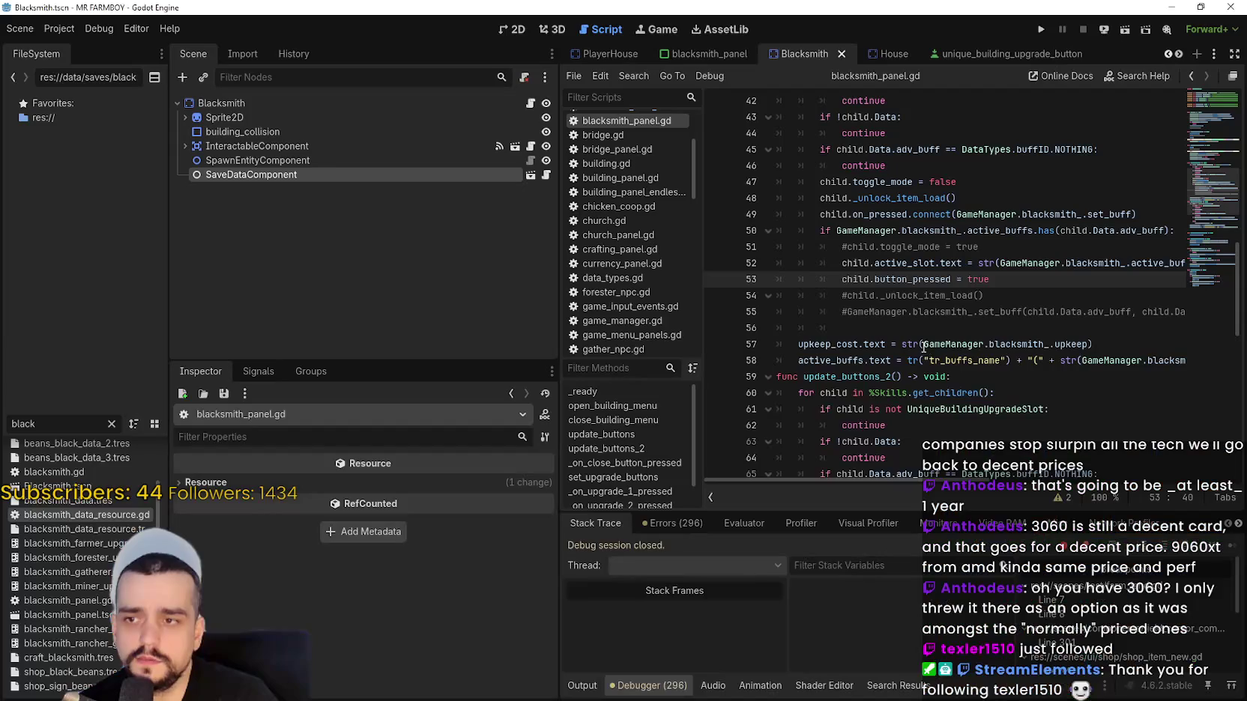
Replace 'button_pressed = true' on line 53 with toggled_on, then open the blacksmith_panel scene.
left_click(920, 328)
double_click(935, 278)
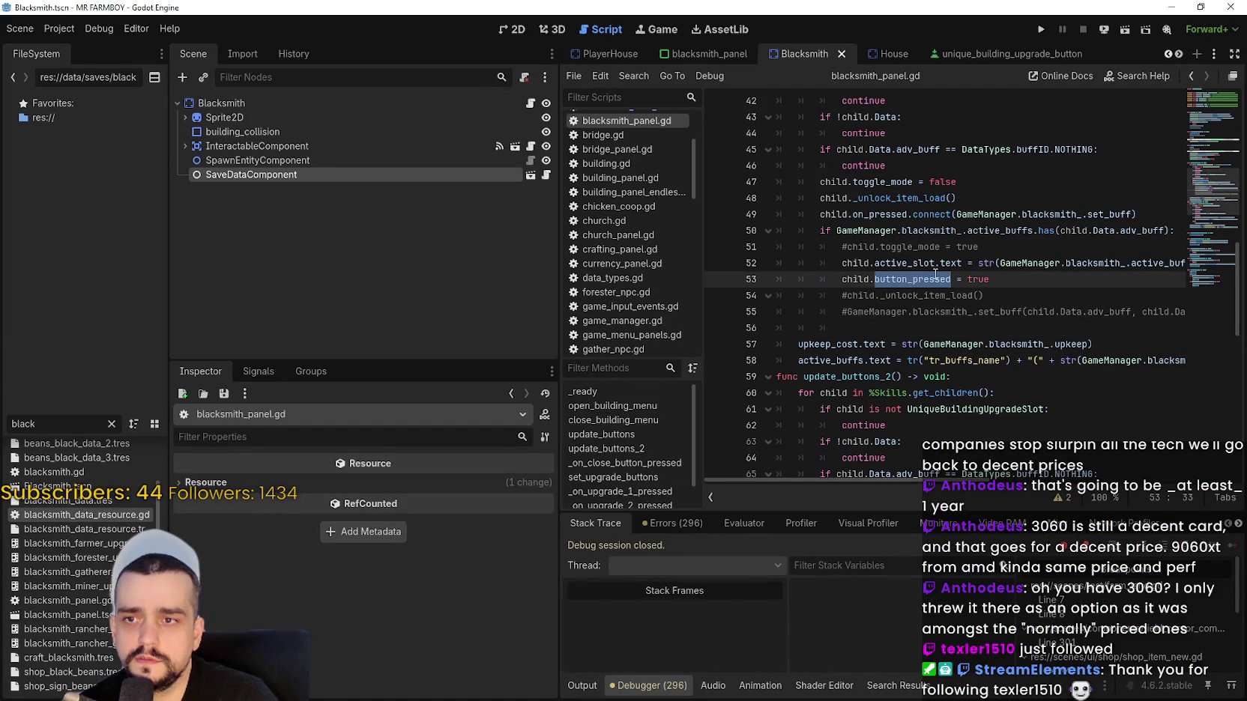
left_click_drag(935, 275, 983, 279)
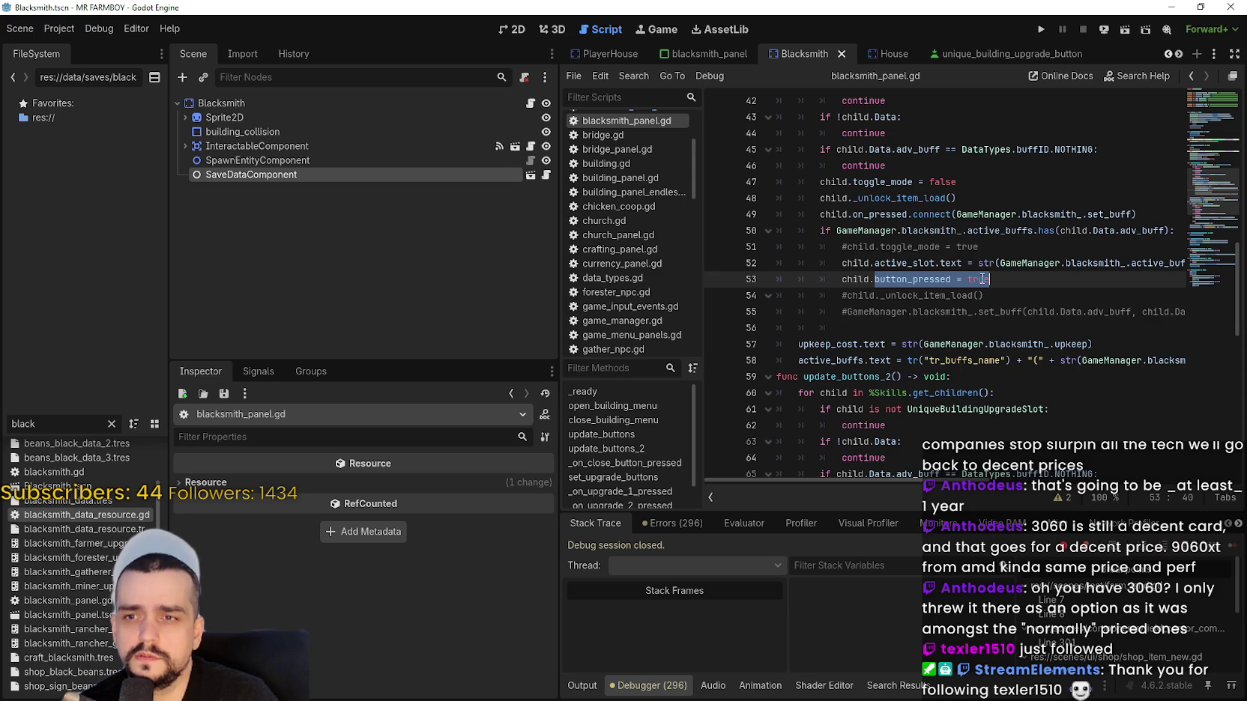
type("se")
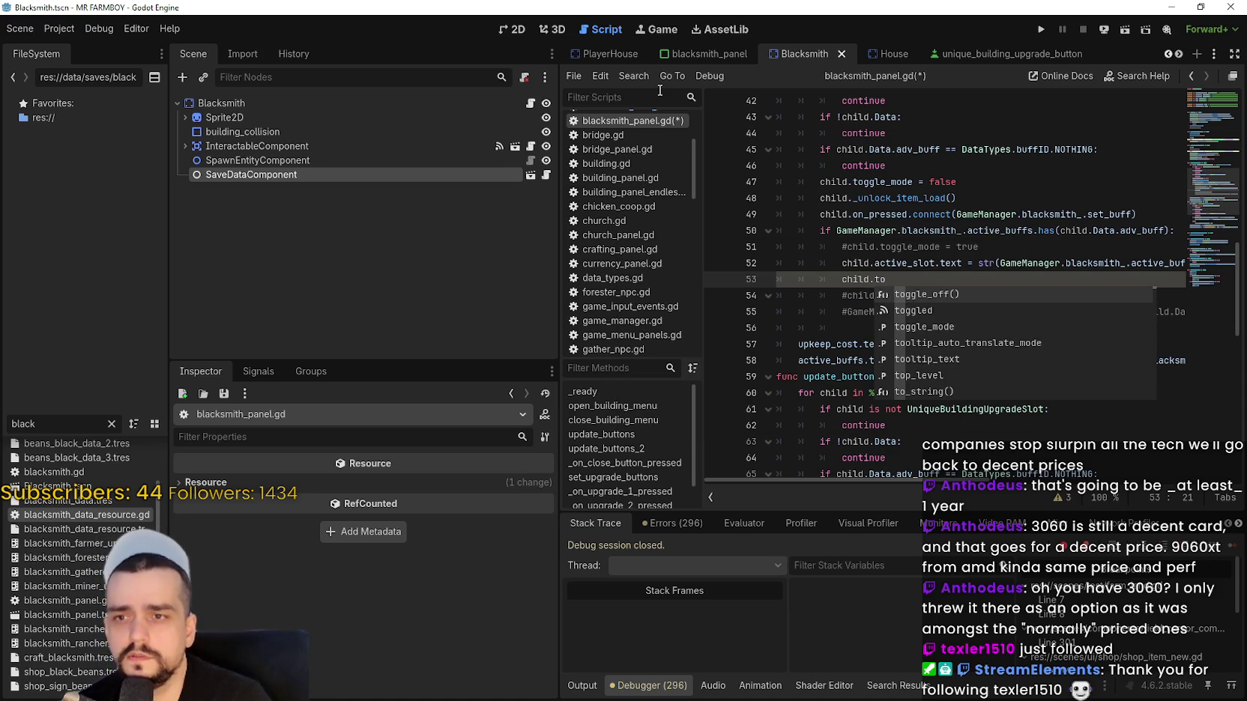
type("gg")
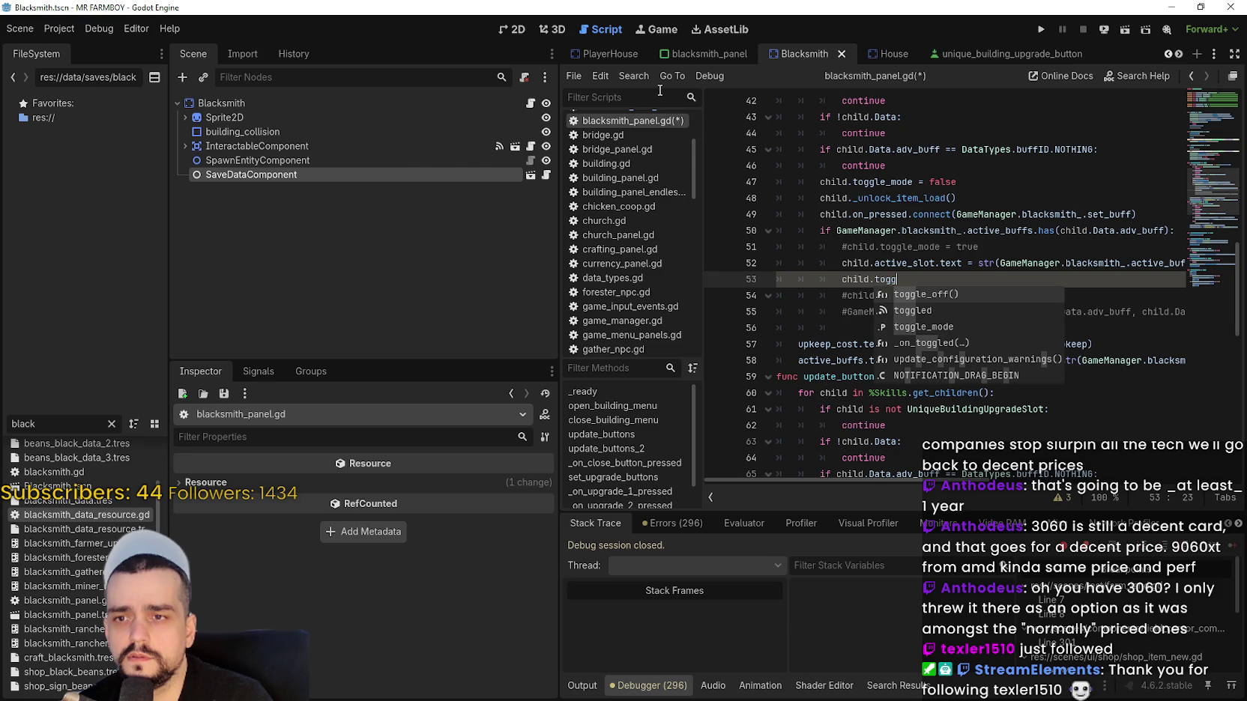
type("led")
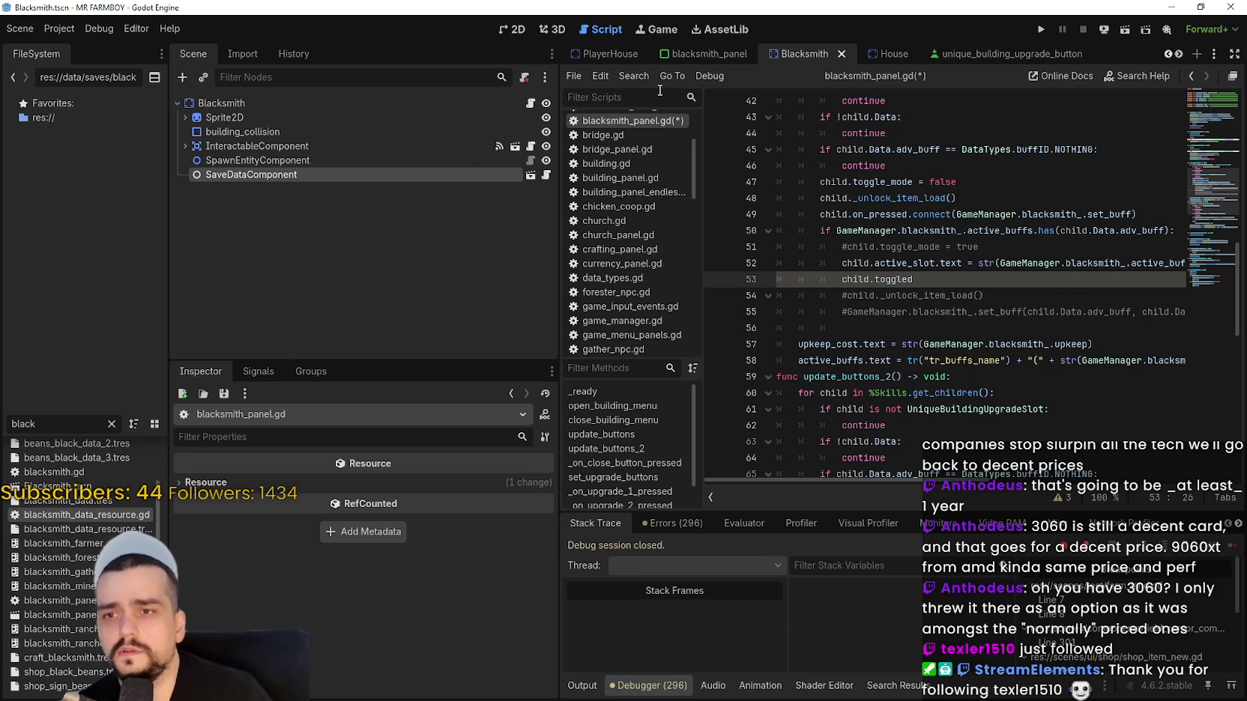
mouse_move(899, 280)
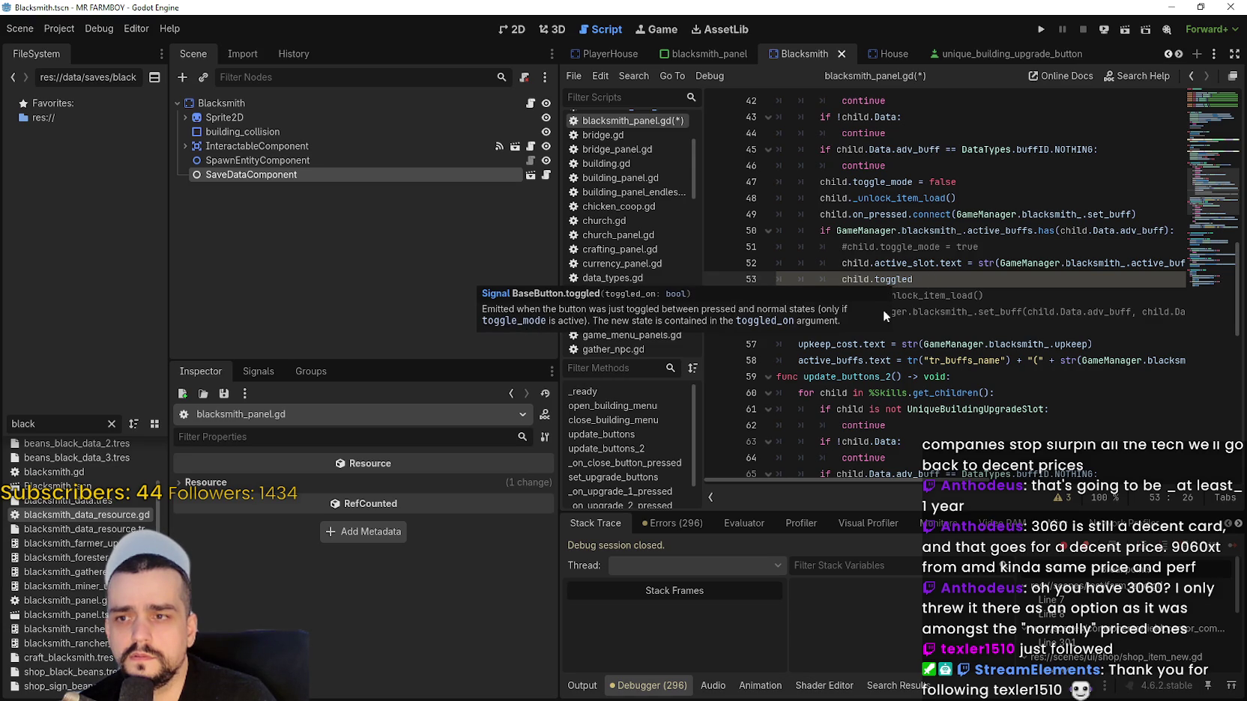
left_click(951, 295)
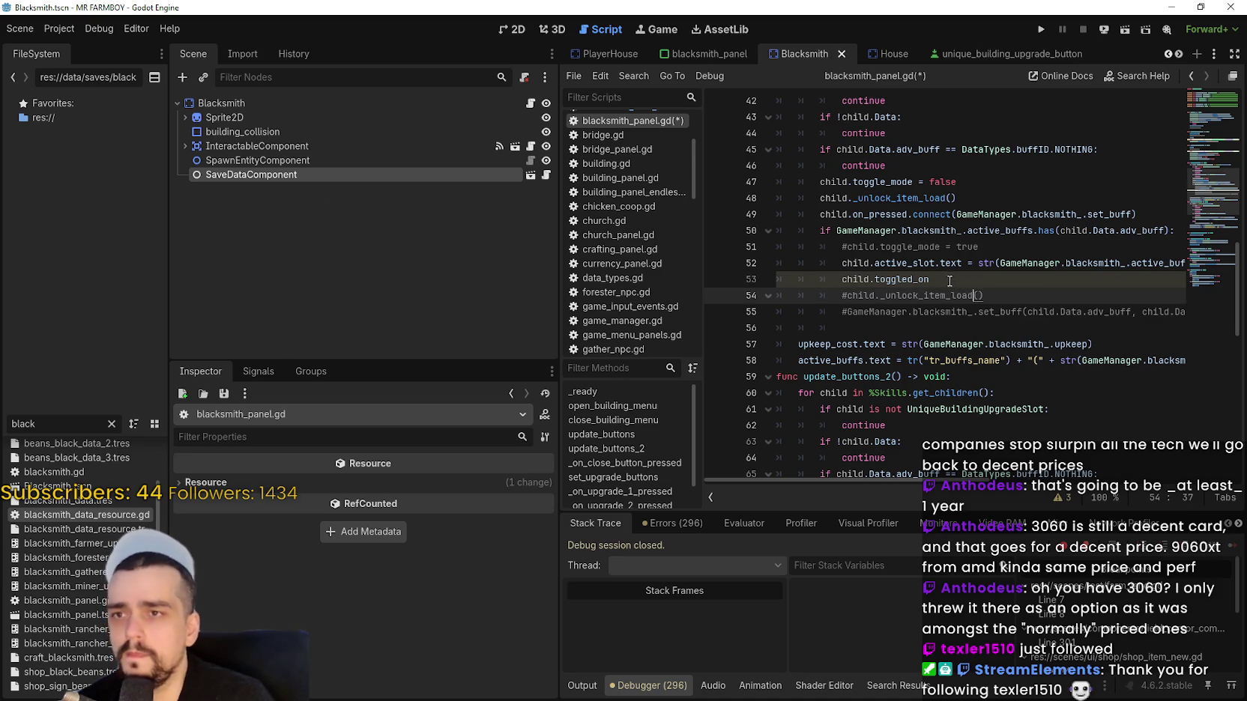
left_click(951, 280)
left_click(708, 54)
scroll(341, 300, "down", 2)
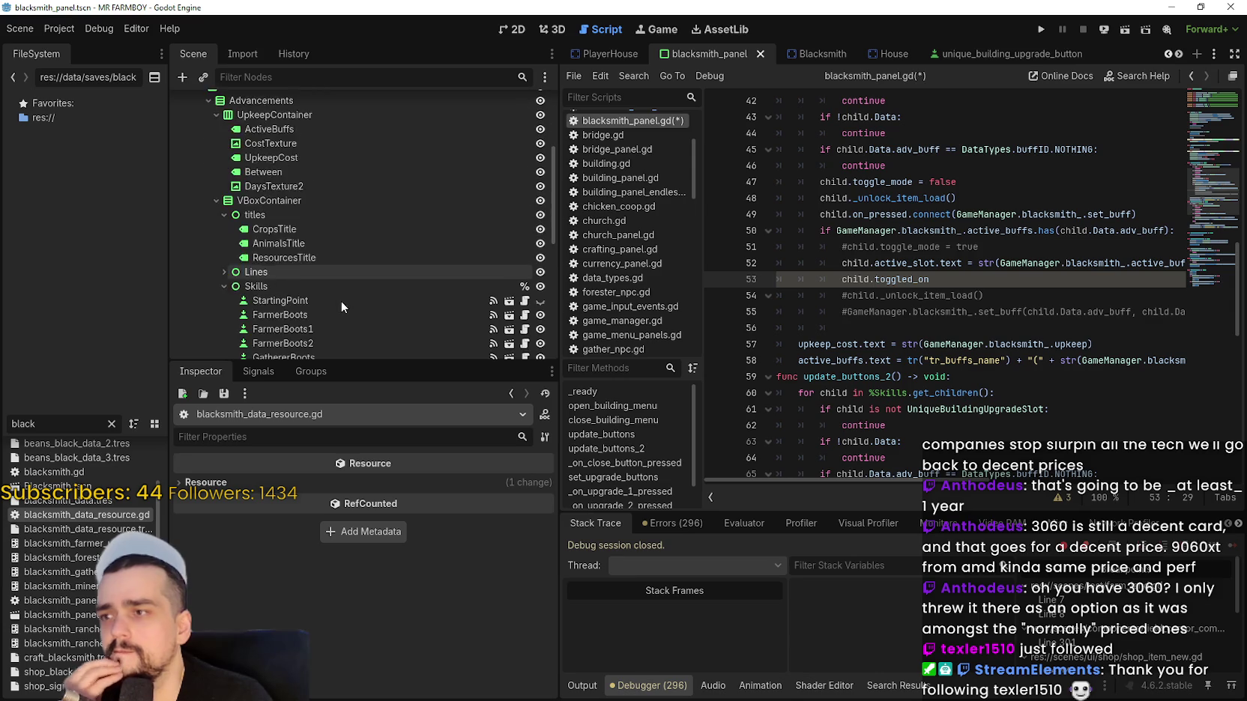
Select the FarmerBoots2 slot, collapse its Data, and view its BaseButton toggle_mode and button_pressed.
scroll(341, 300, "down", 3)
left_click(328, 243)
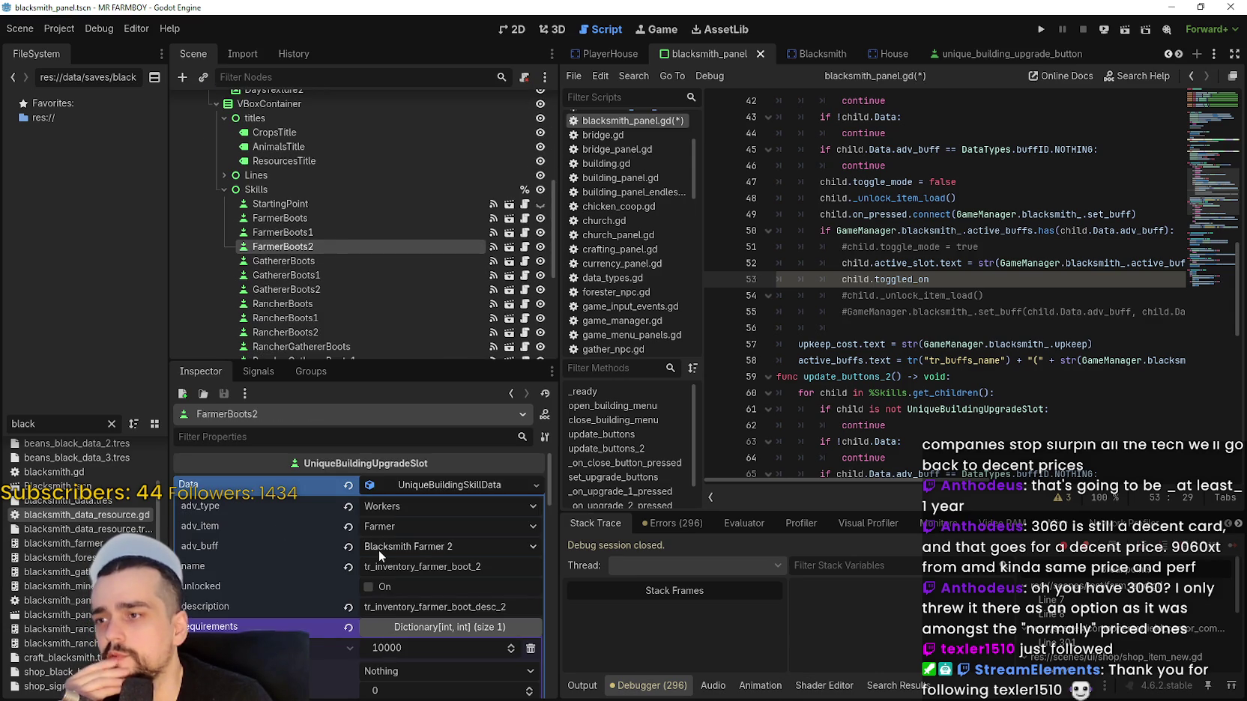
left_click(425, 491)
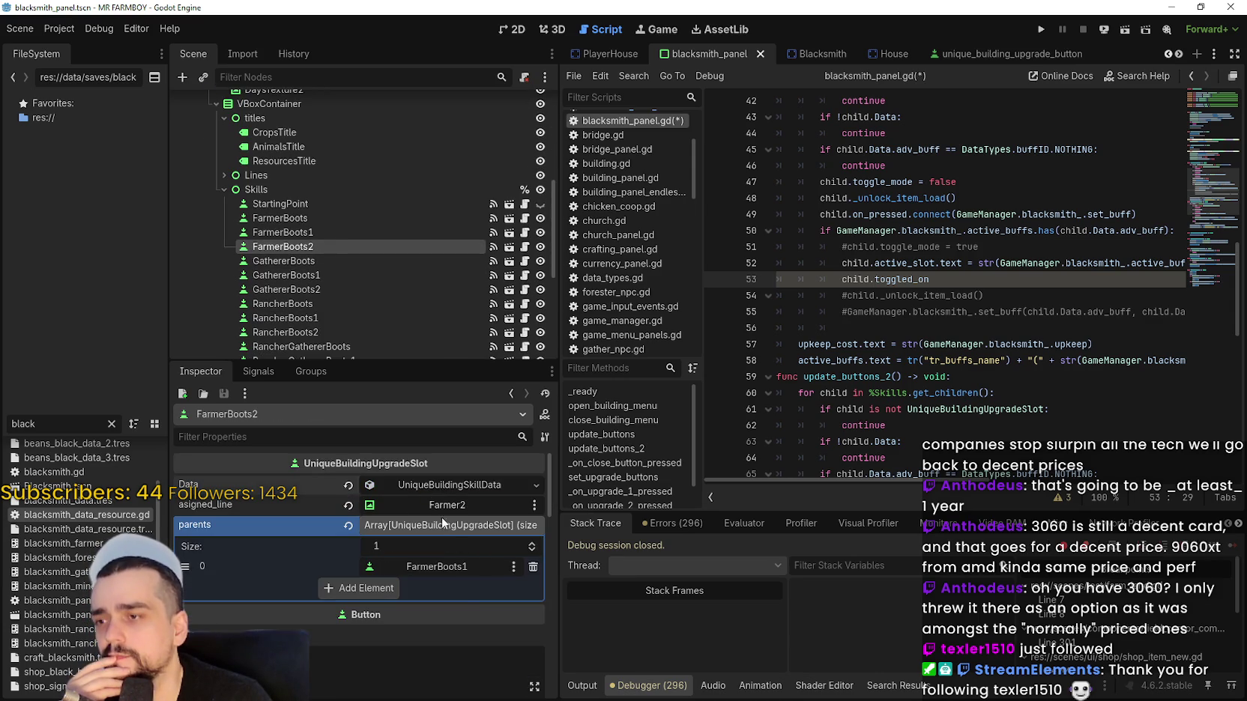
scroll(454, 597, "down", 5)
scroll(458, 580, "down", 4)
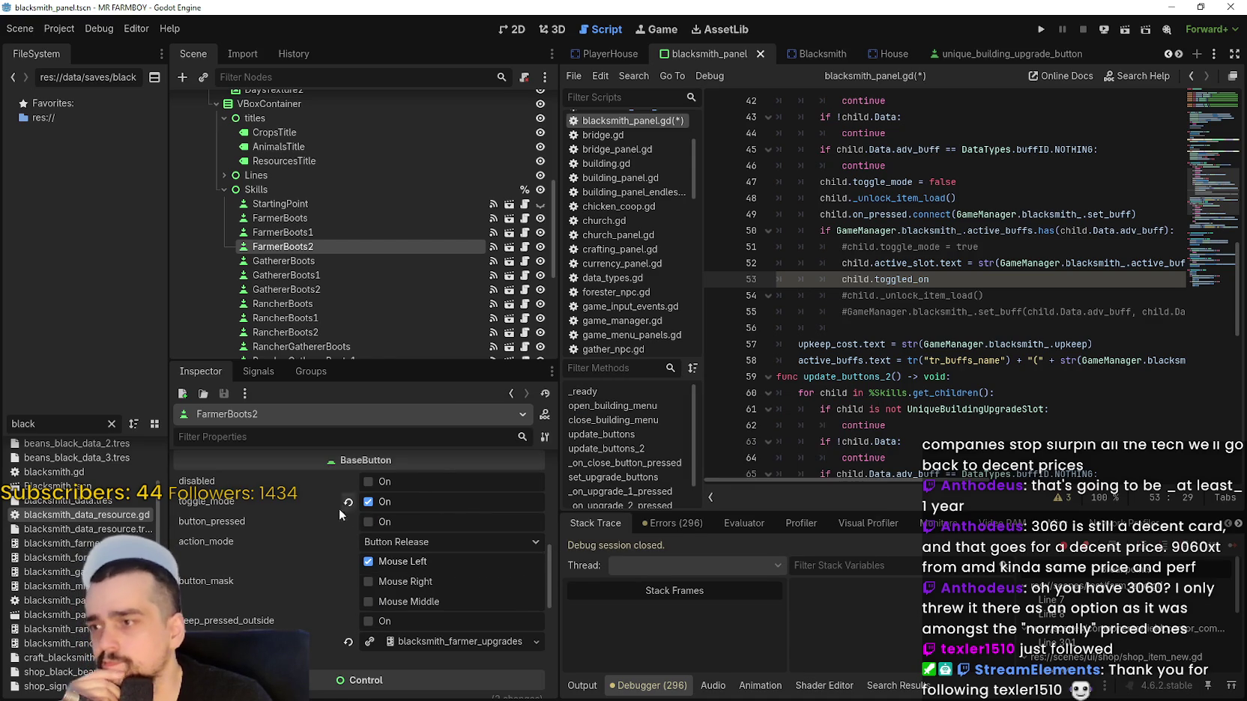
mouse_move(964, 278)
left_mouse_down()
mouse_move(899, 264)
mouse_move(828, 279)
mouse_move(840, 279)
left_mouse_up()
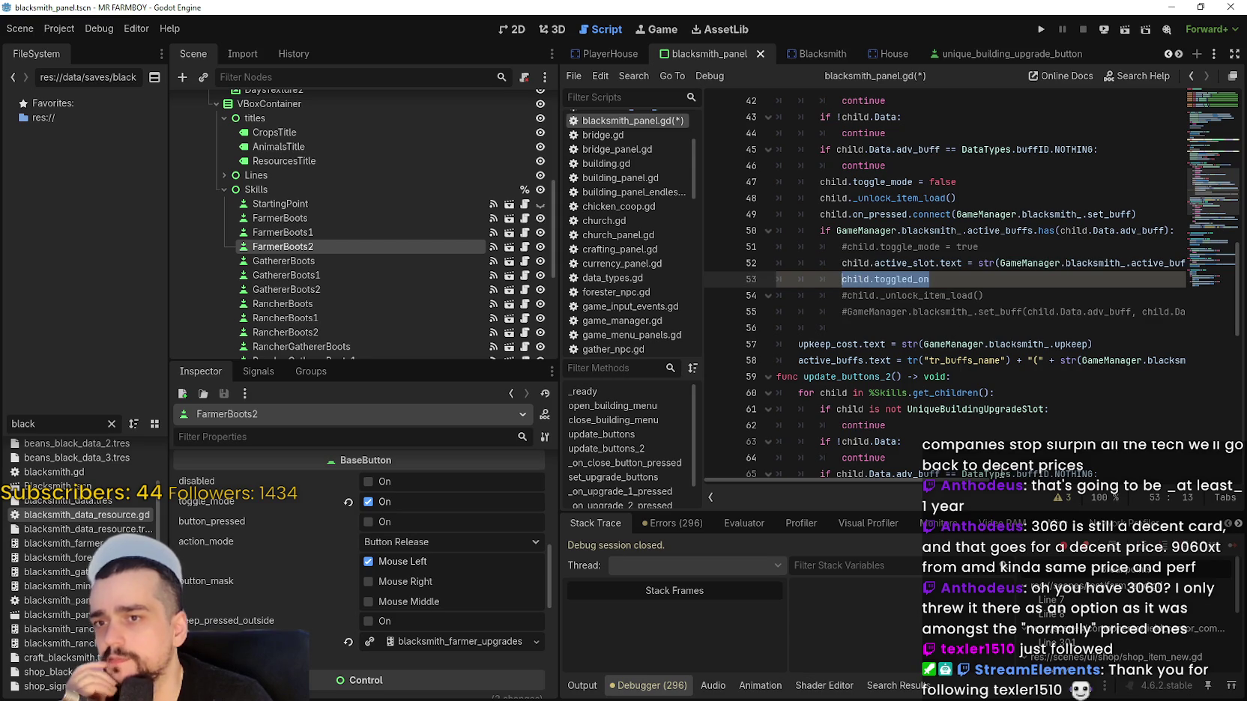
Scroll through blacksmith_panel.gd and select the update_buttons_2 function name.
scroll(1024, 485, "right", 5)
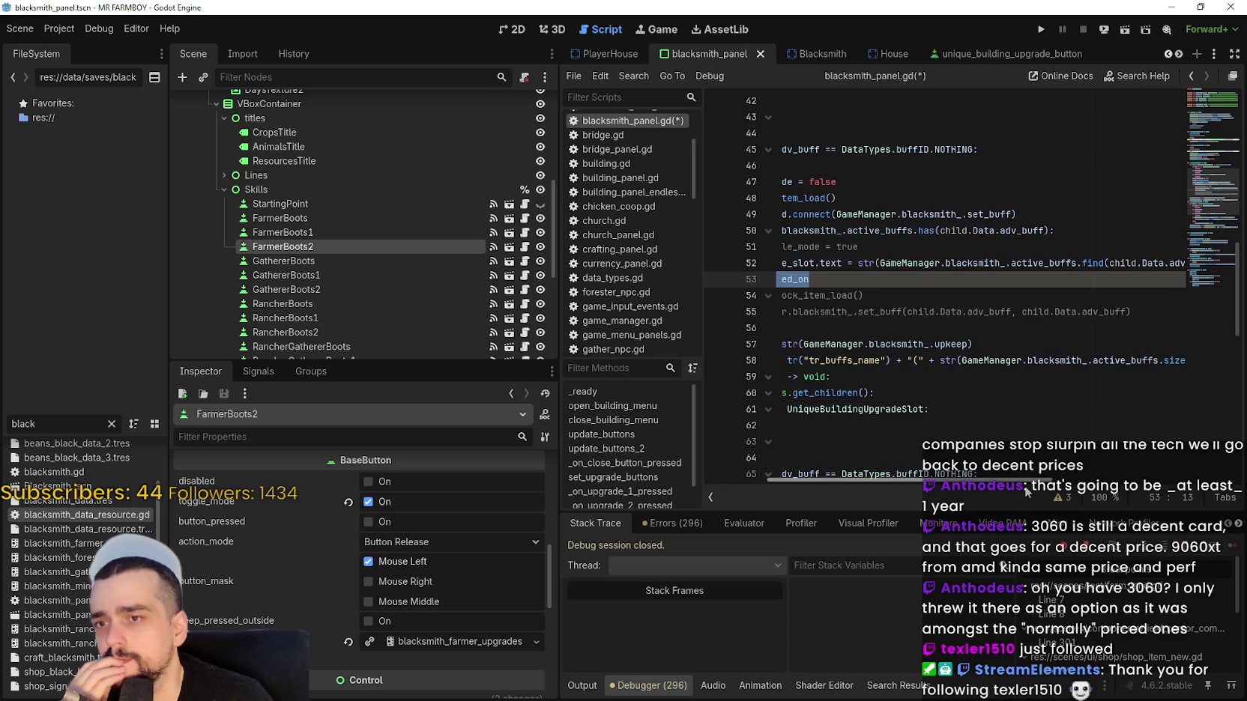
scroll(1024, 485, "left", 5)
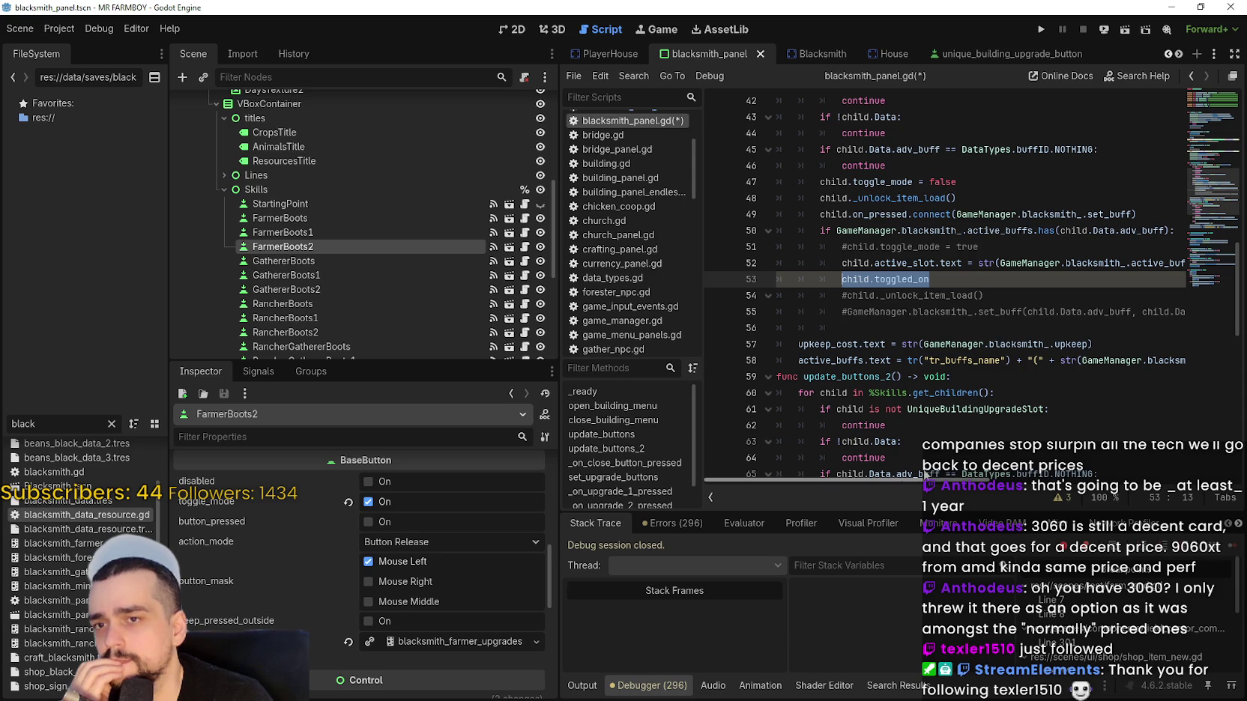
left_click_drag(947, 477, 1042, 484)
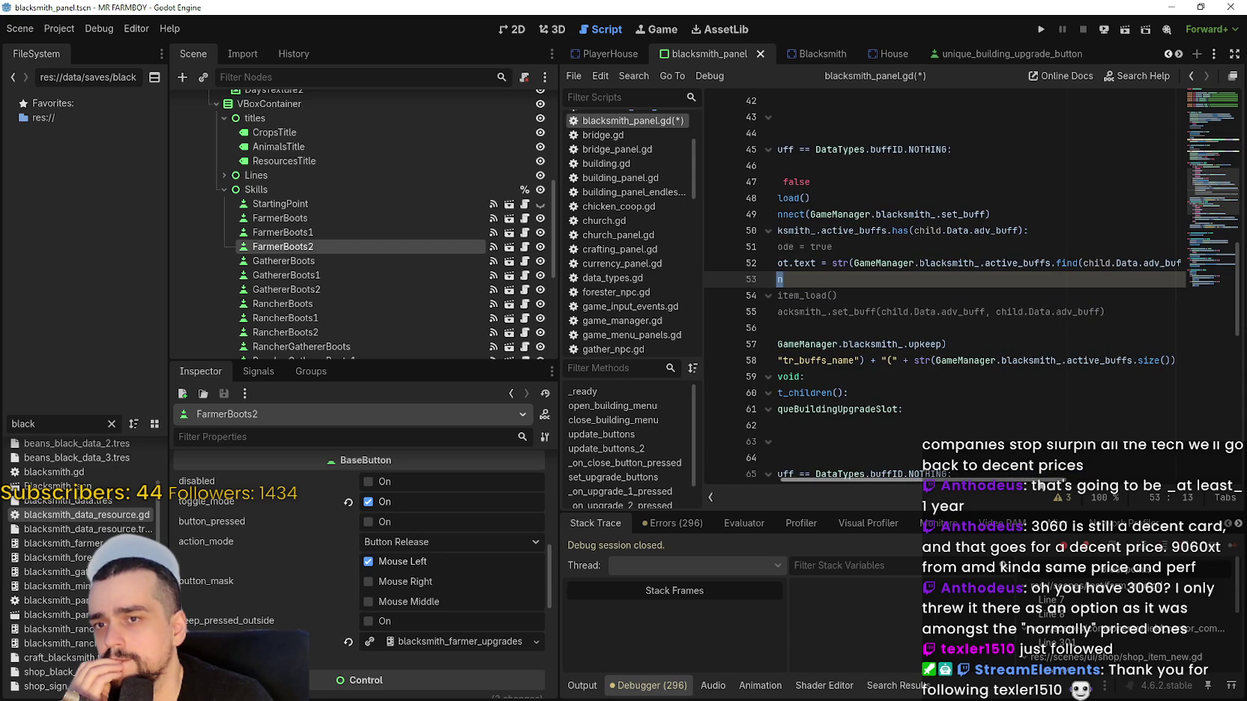
scroll(898, 279, "left", 5)
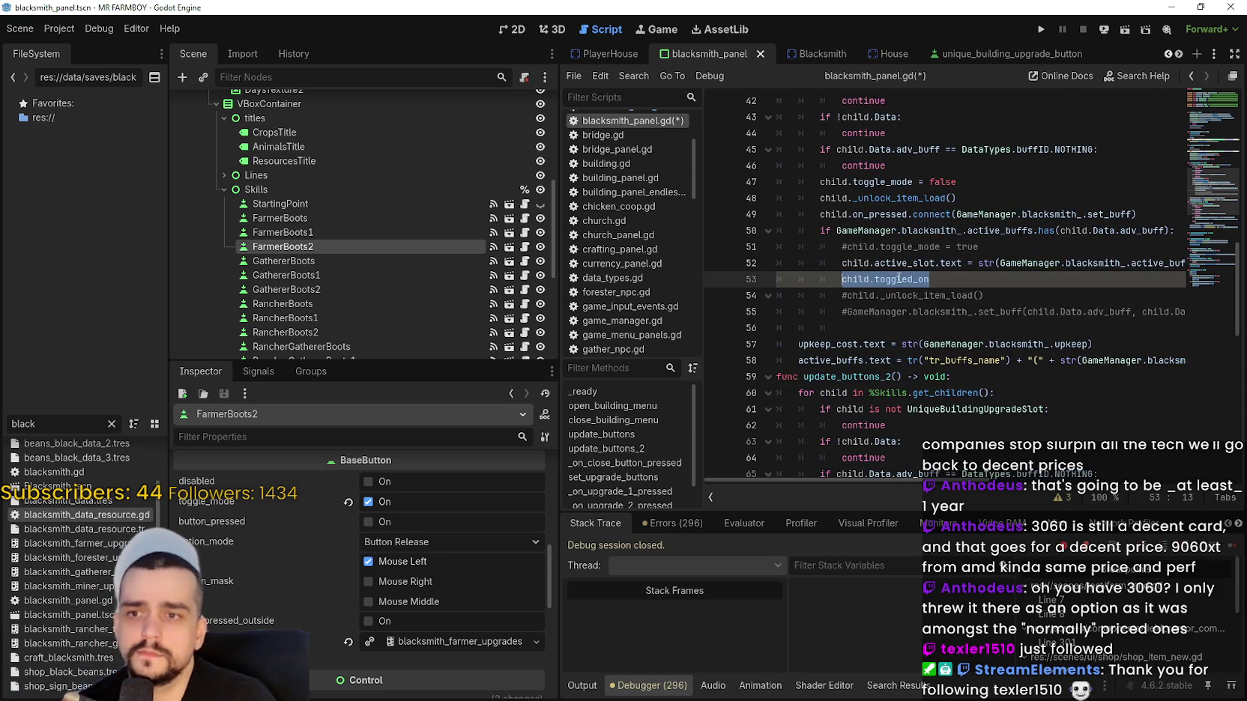
left_click(879, 296)
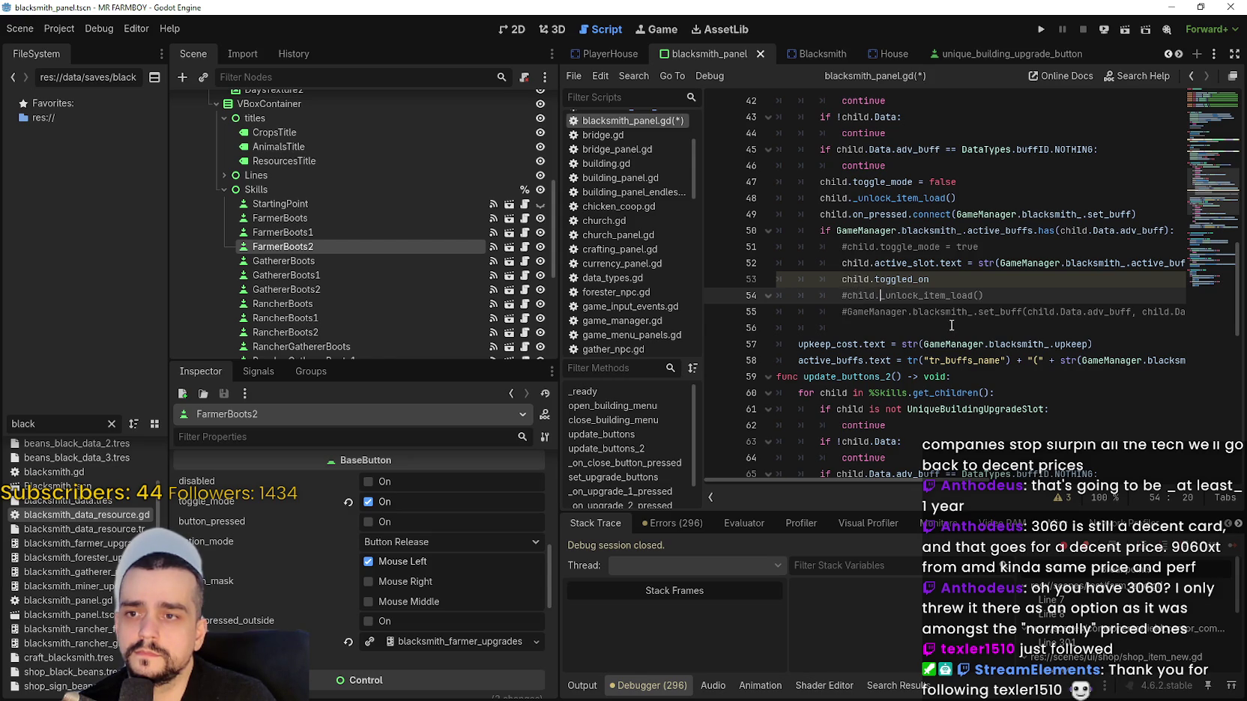
mouse_move(847, 480)
left_mouse_down()
mouse_move(987, 480)
mouse_move(847, 480)
left_mouse_up()
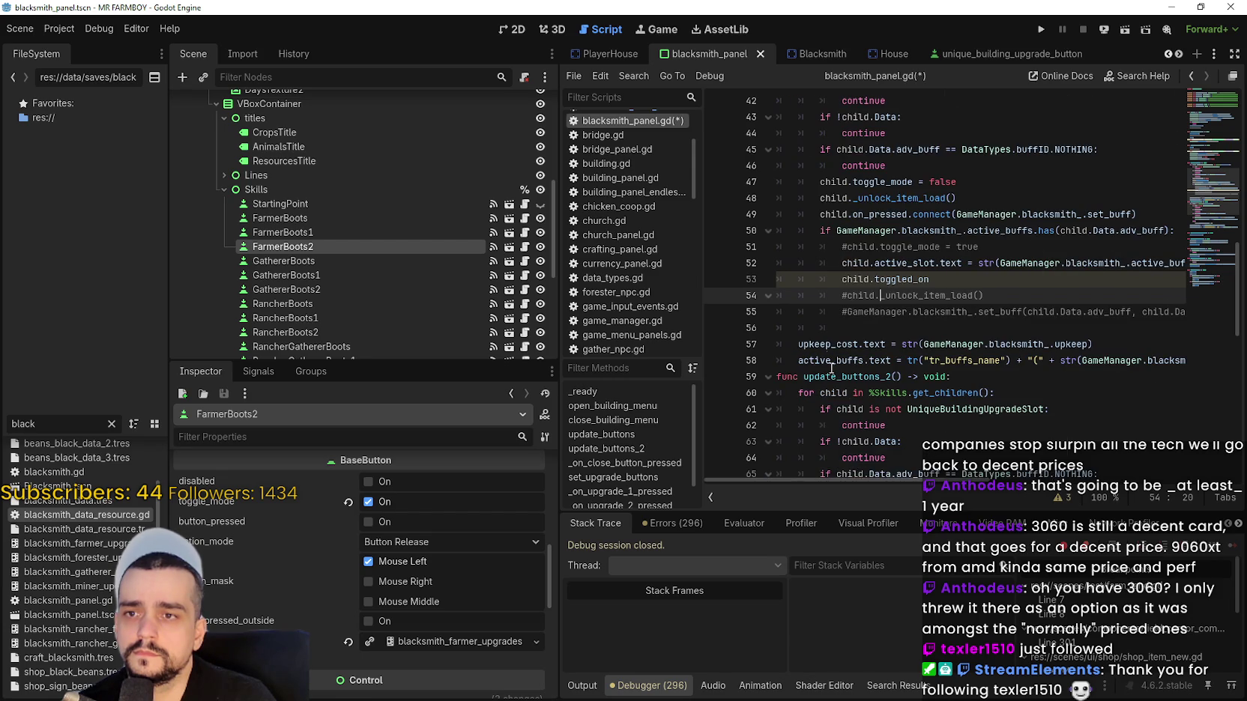
scroll(878, 330, "down", 5)
mouse_move(858, 334)
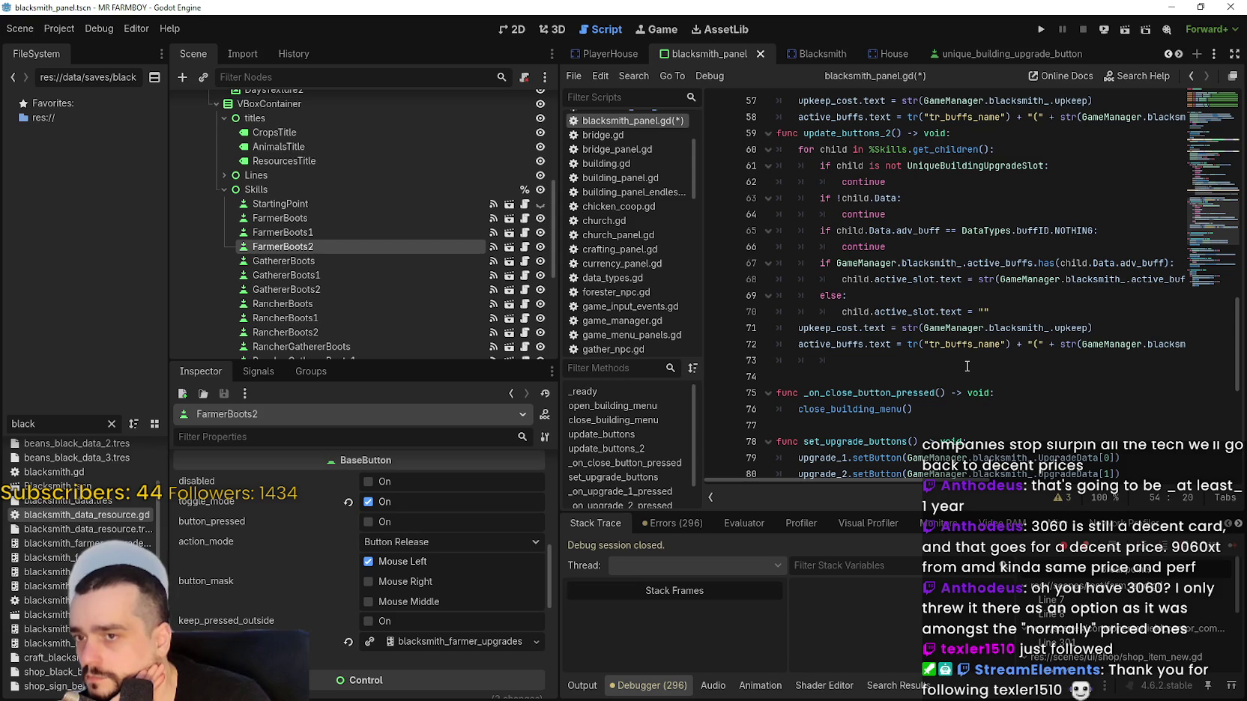
scroll(967, 366, "up", 2)
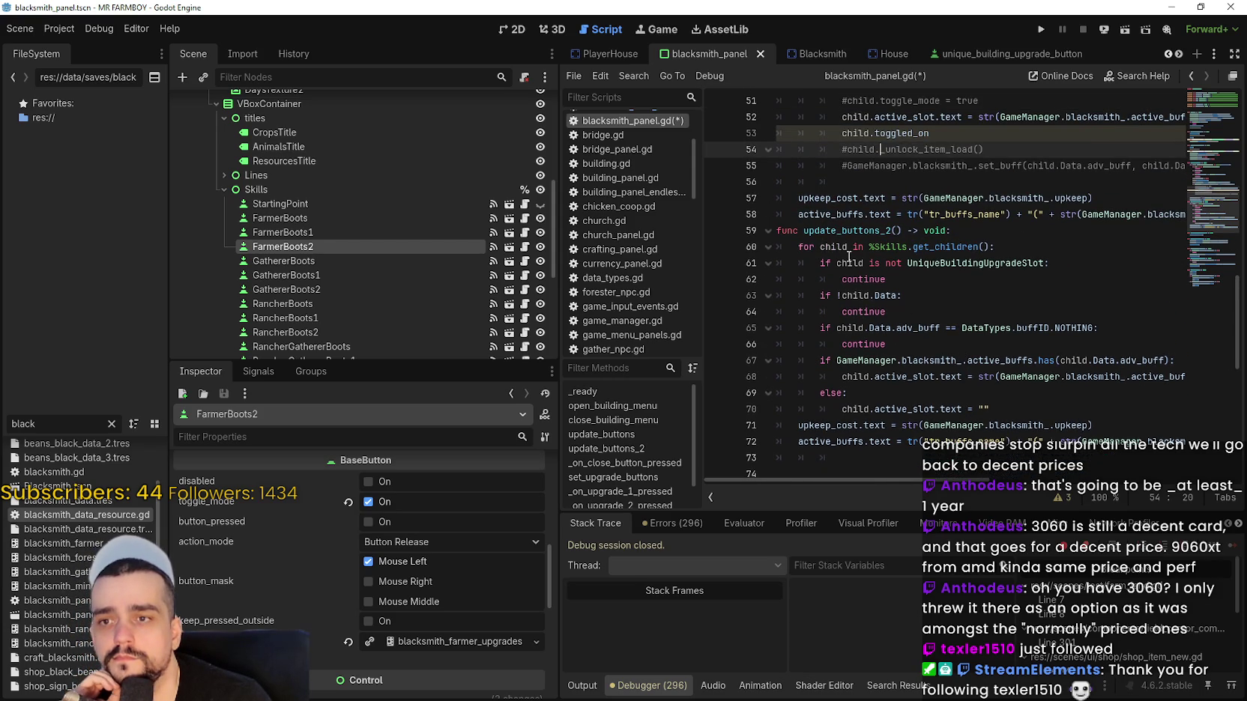
left_click(881, 231)
double_click(881, 231)
left_click_drag(881, 232, 903, 234)
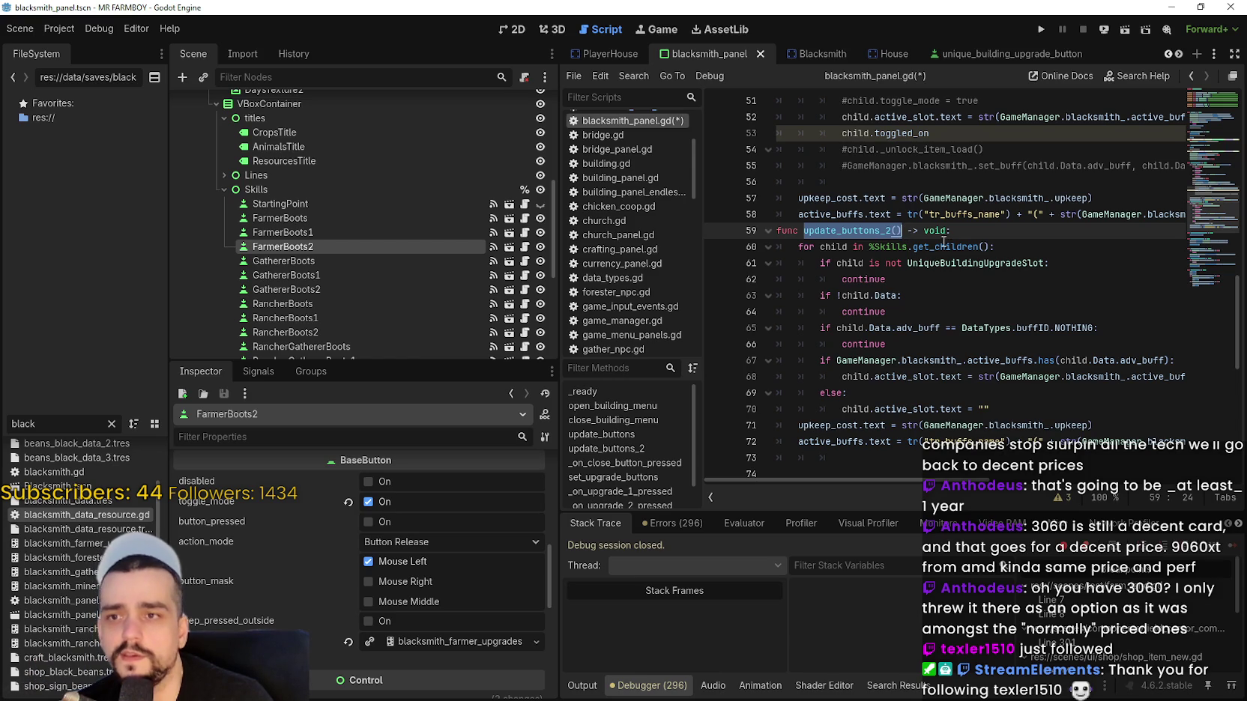
Call update_buttons_2() after the loop and comment out the upkeep_cost and active_buffs lines.
left_click(860, 183)
scroll(860, 183, "up", 2)
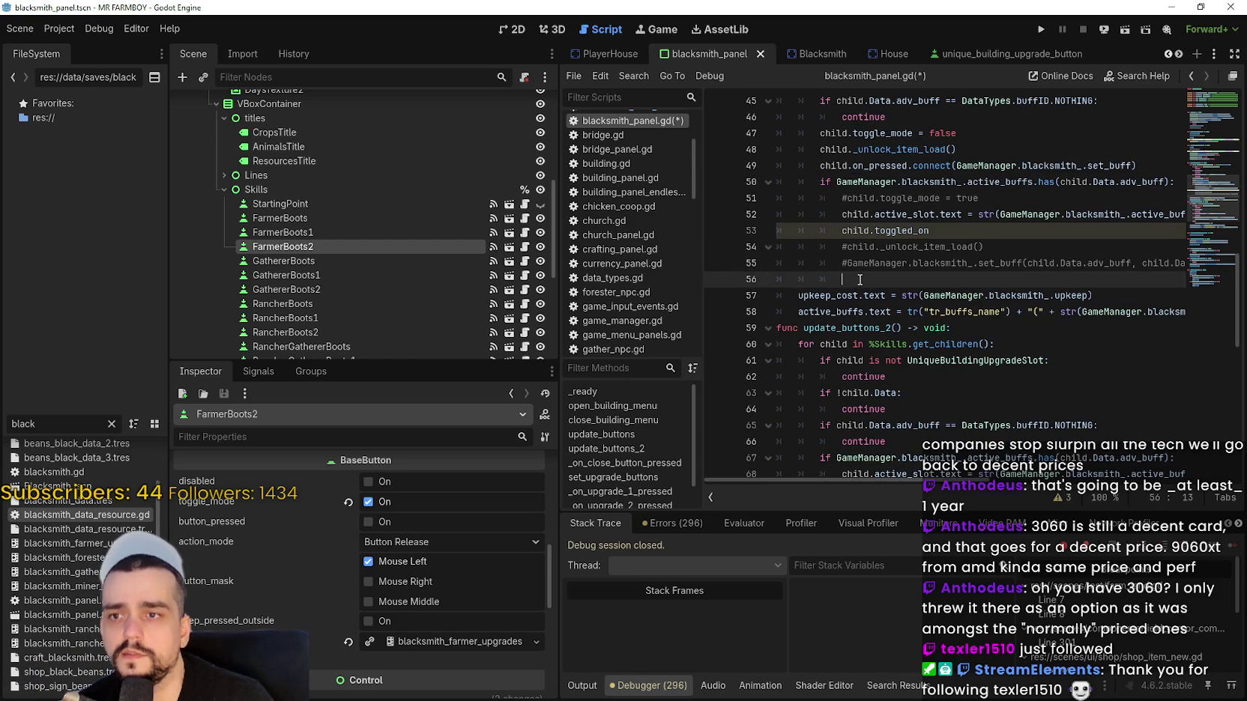
key("BackSpace")
key("BackSpace")
type("update_buttons_2()")
left_click(795, 297)
type("#")
left_click(796, 312)
type("#")
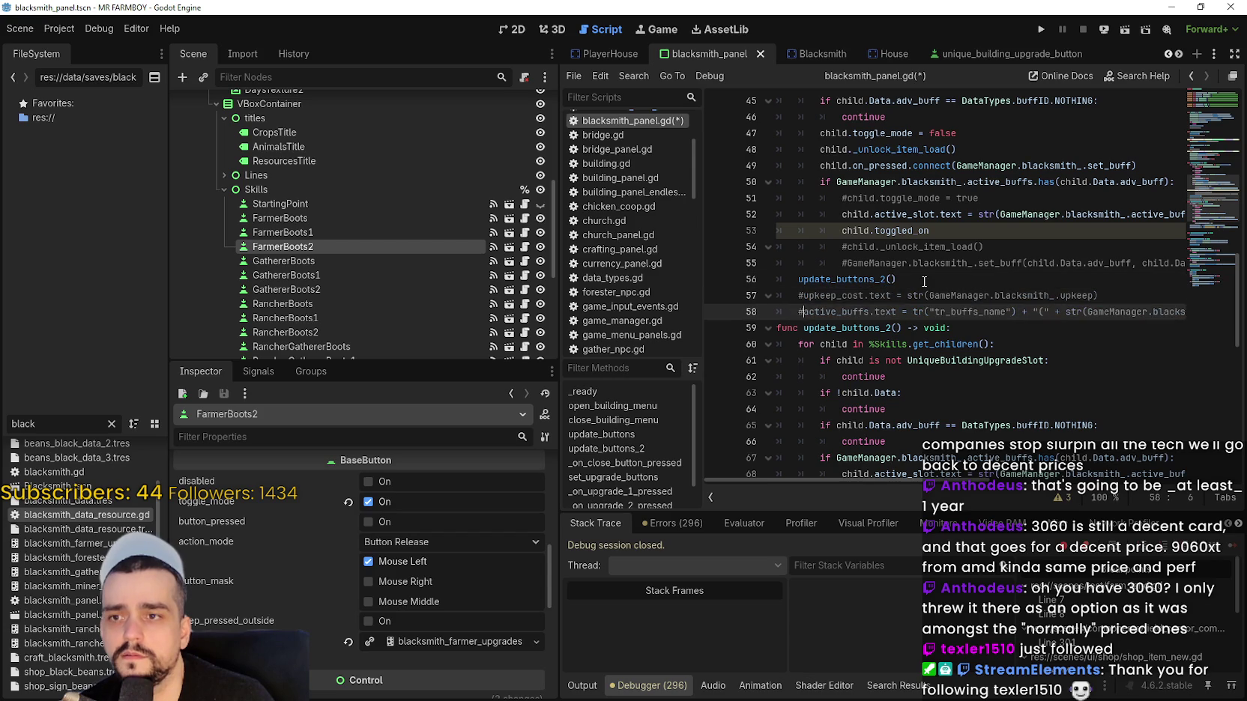
Review the update_buttons_2 loop body and the active_buffs.has check.
scroll(834, 224, "down", 2)
left_click(834, 181)
mouse_move(797, 246)
left_mouse_down()
mouse_move(974, 359)
mouse_move(1035, 380)
left_mouse_up()
scroll(1035, 382, "up", 4)
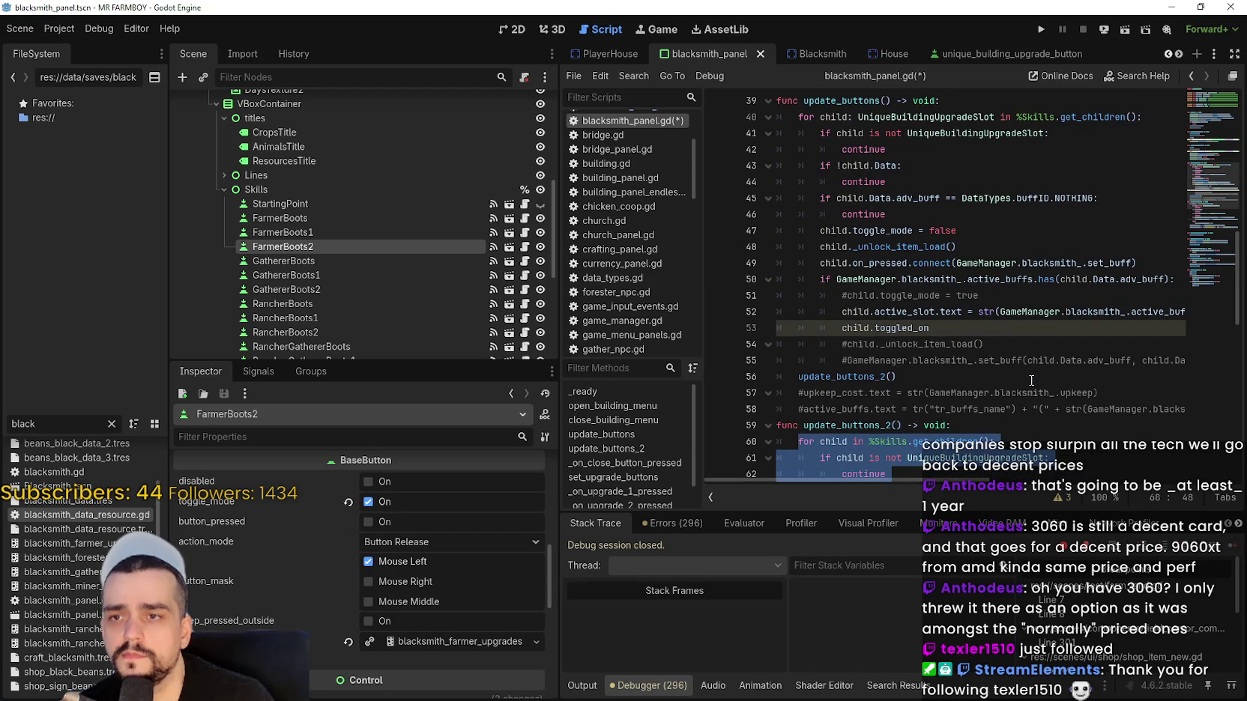
scroll(1024, 367, "down", 1)
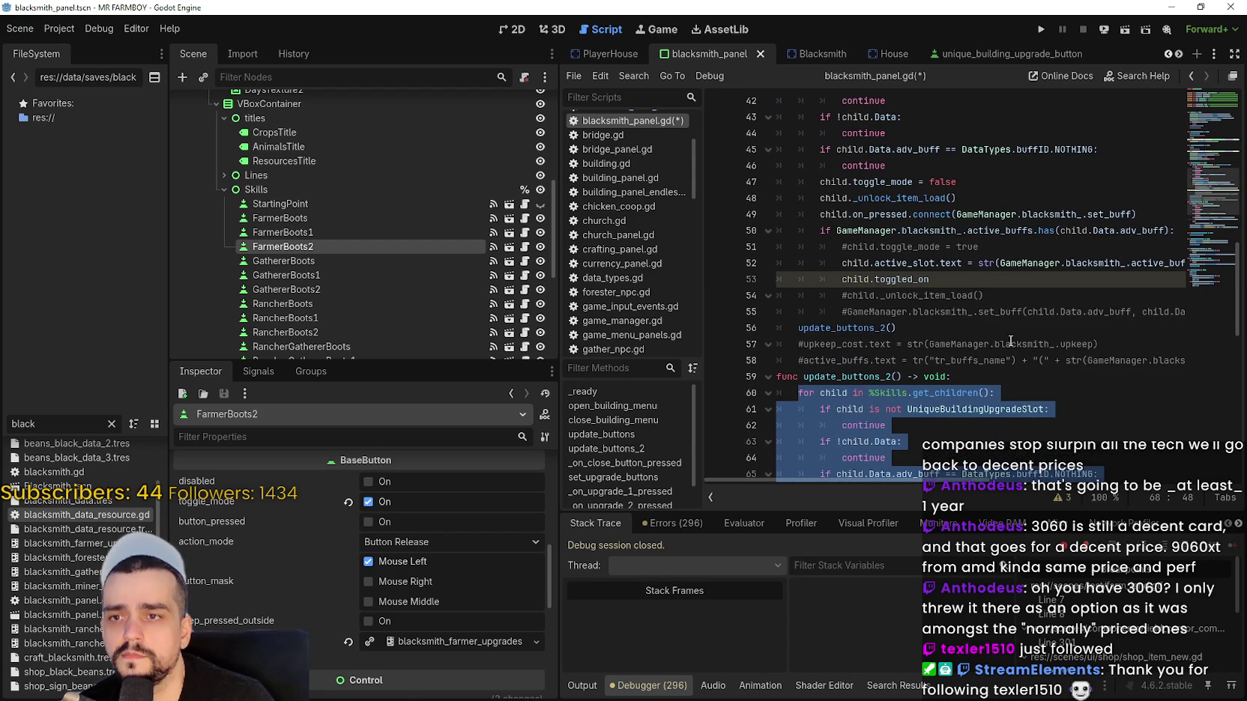
left_click(841, 264)
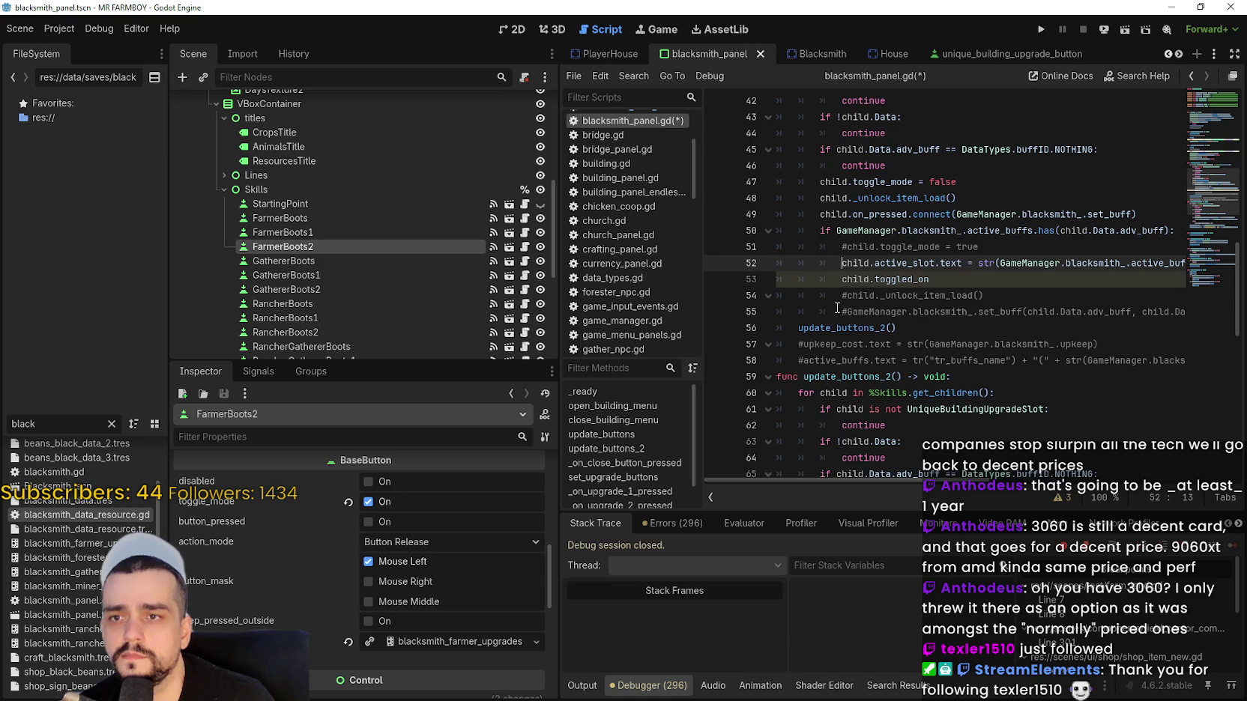
scroll(828, 256, "down", 1)
scroll(827, 256, "down", 2)
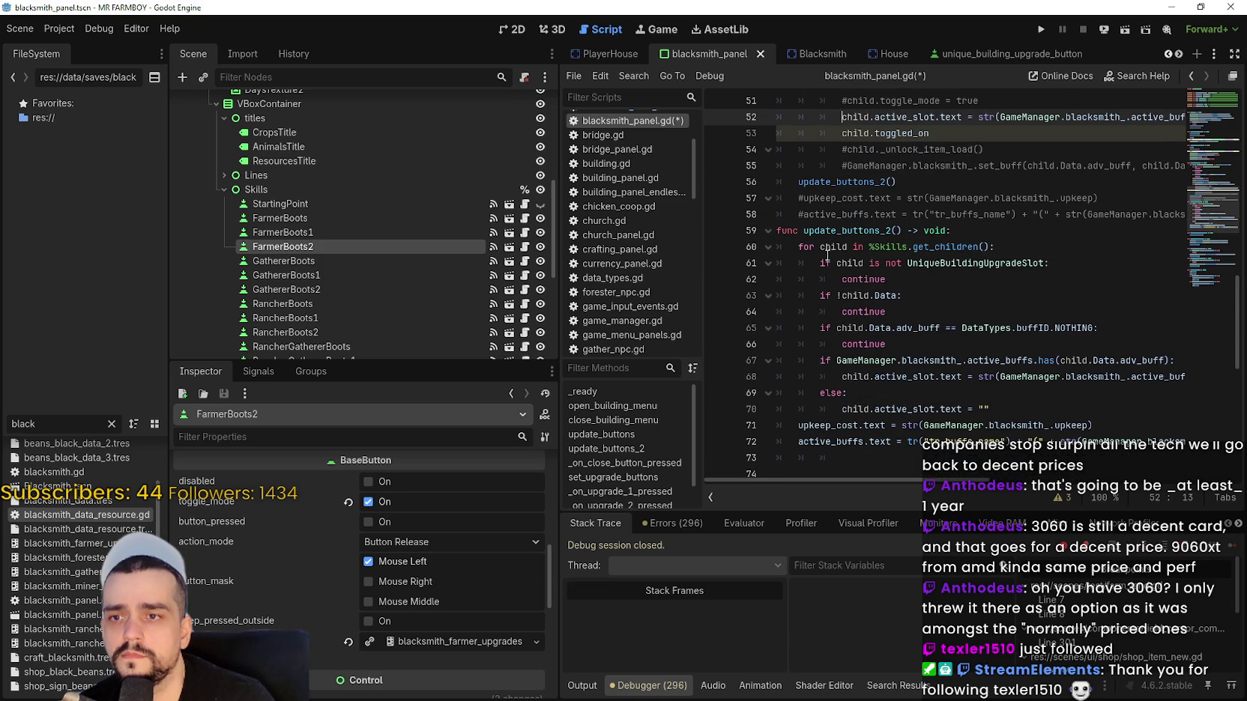
scroll(827, 256, "up", 3)
scroll(828, 257, "down", 2)
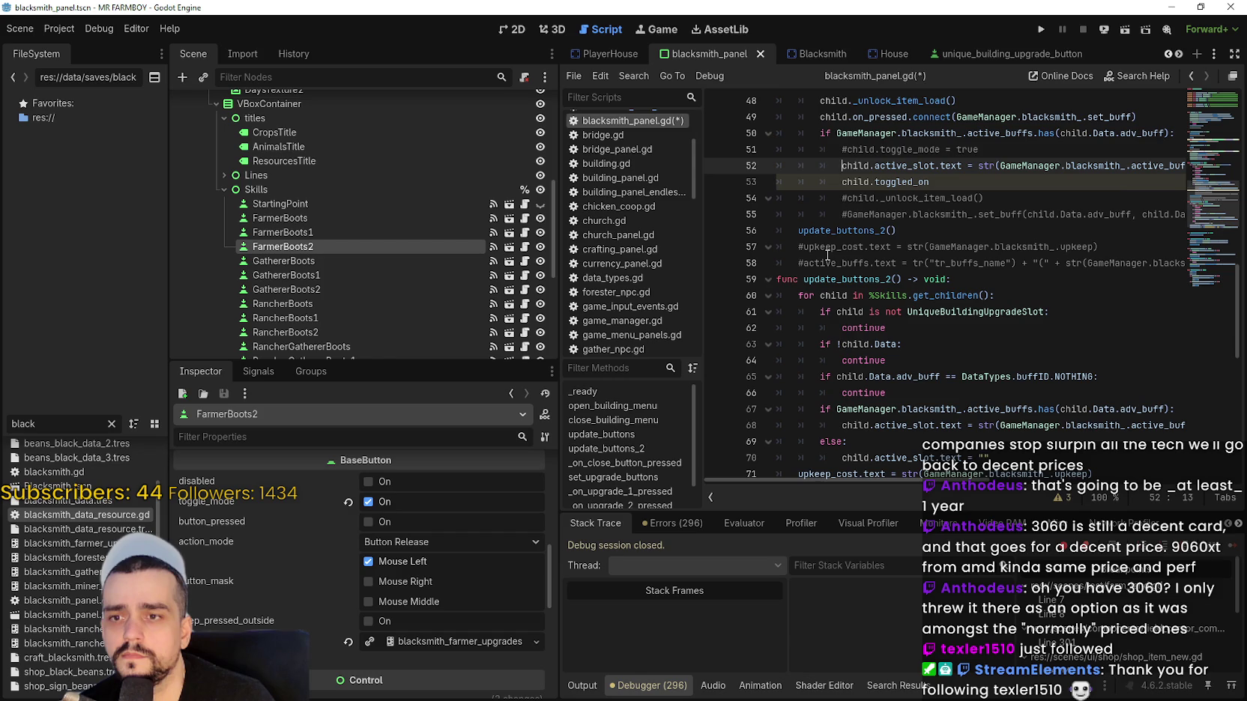
scroll(827, 256, "up", 1)
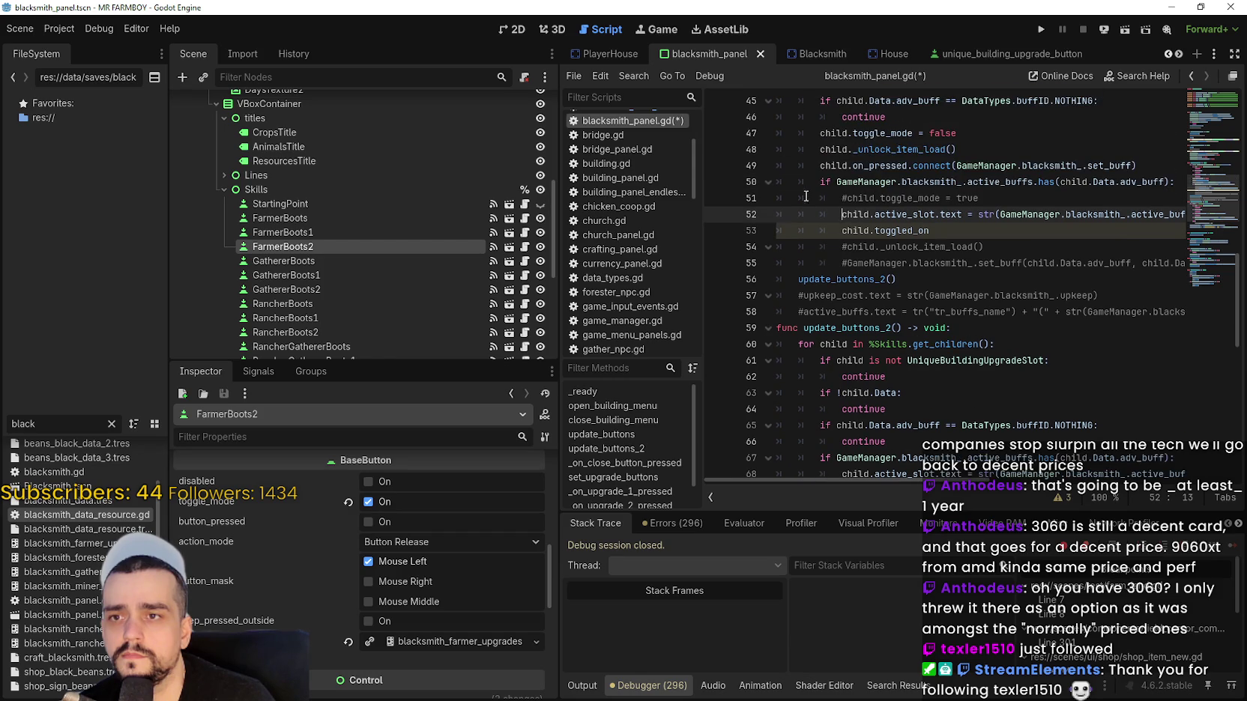
left_click(811, 184)
scroll(816, 222, "down", 3)
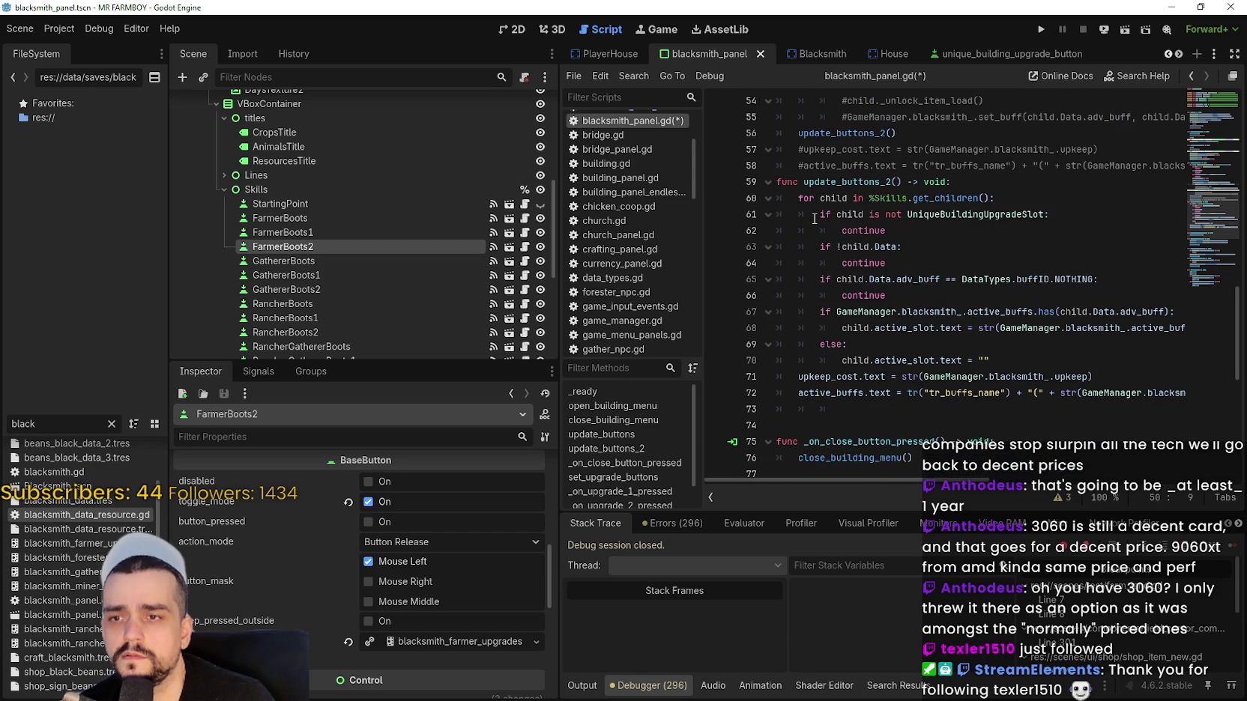
scroll(813, 219, "up", 3)
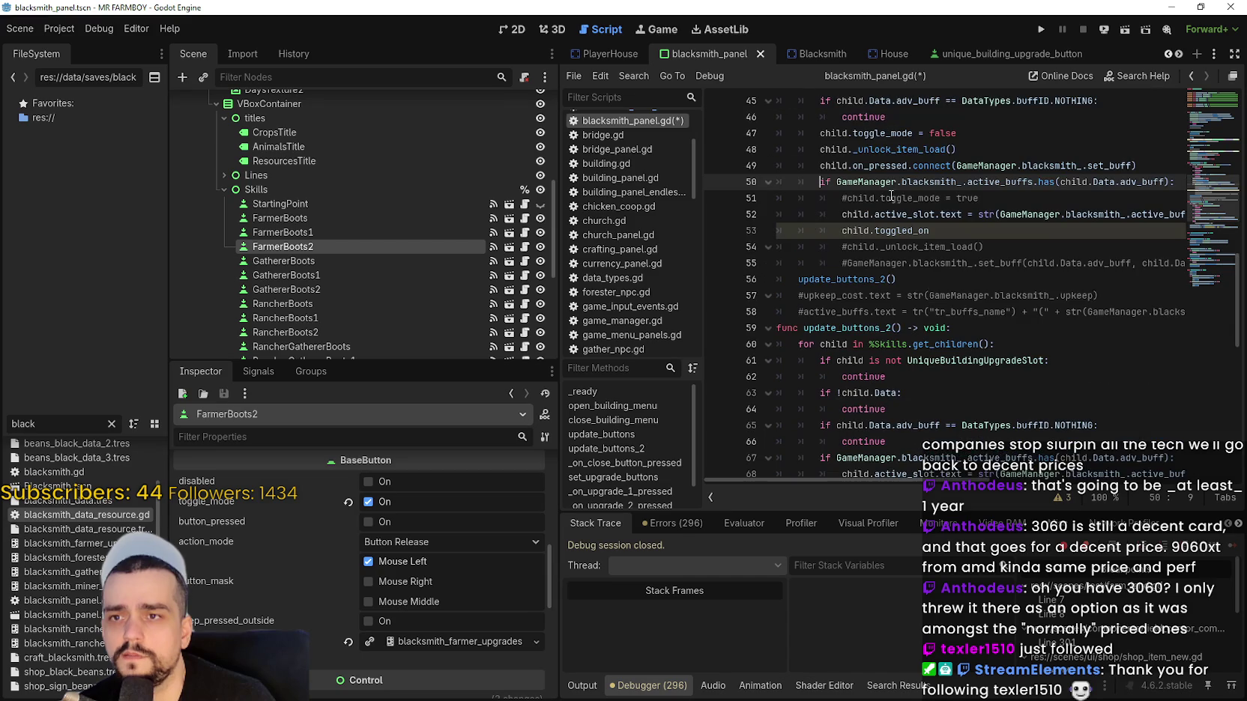
left_click(950, 231)
Inspect lines 48–51, including the unlock/connect lines and commented toggle_mode = true.
double_click(912, 198)
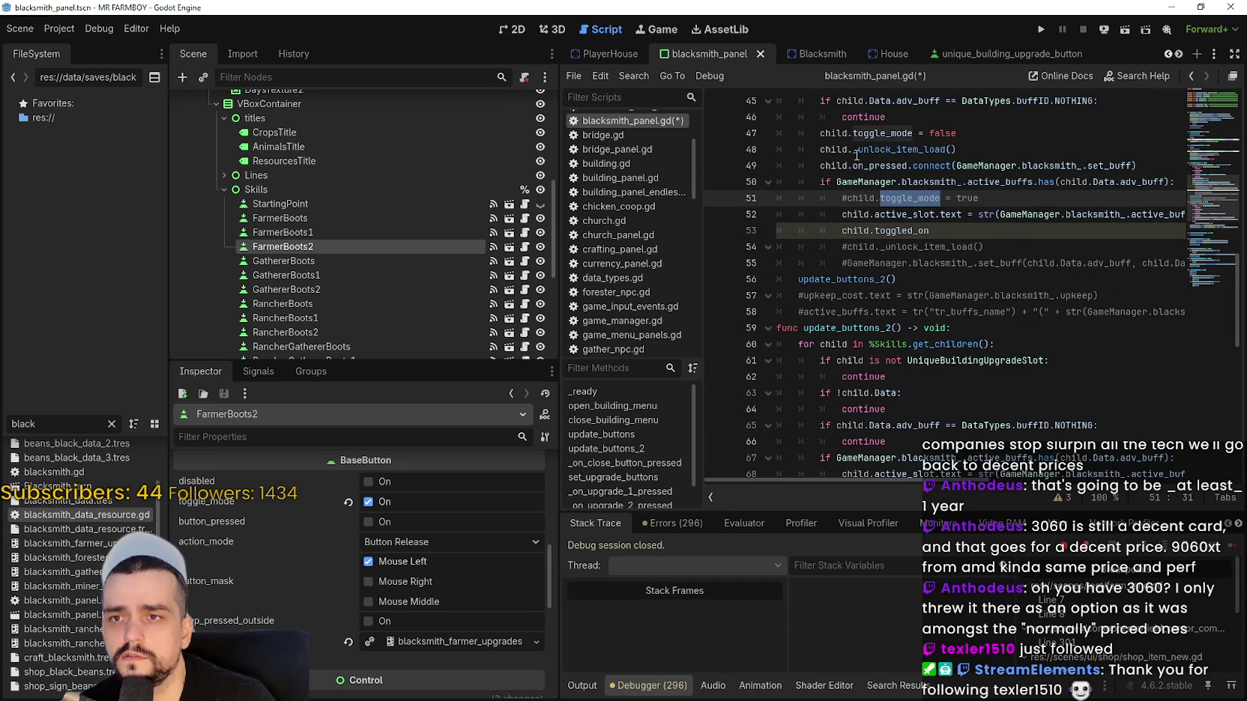
left_click_drag(776, 150, 924, 165)
left_click_drag(978, 198, 839, 195)
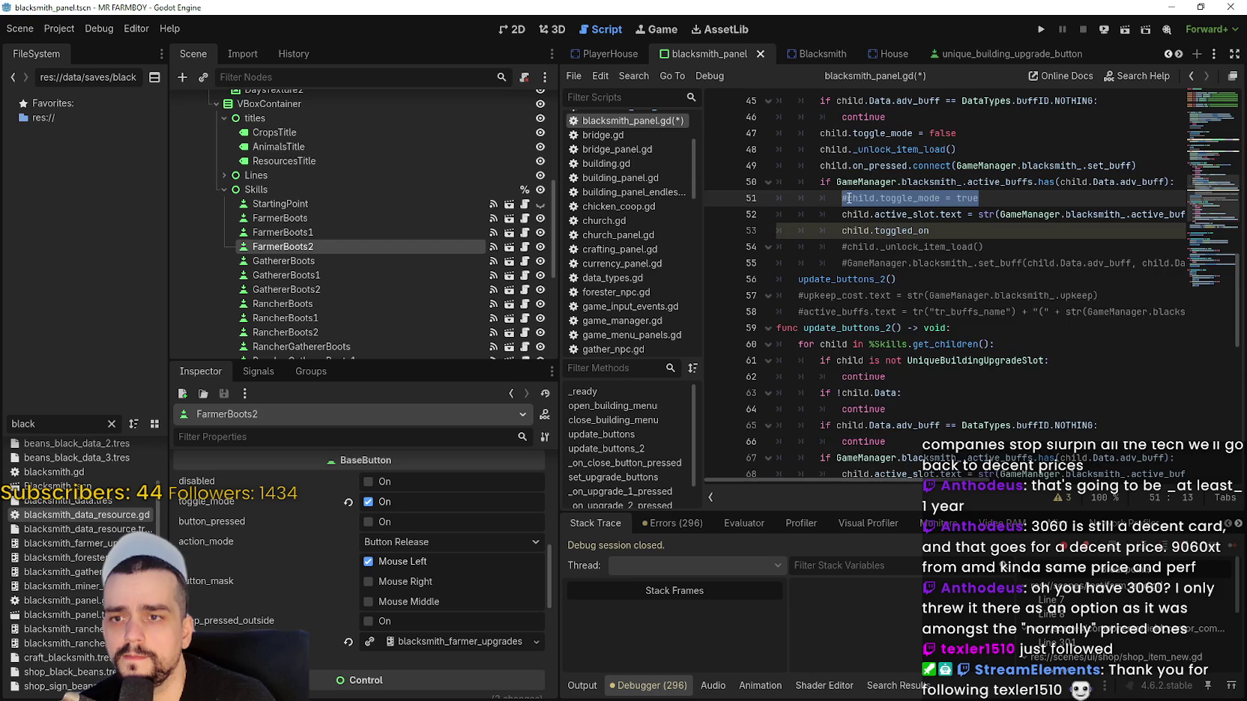
scroll(847, 198, "down", 2)
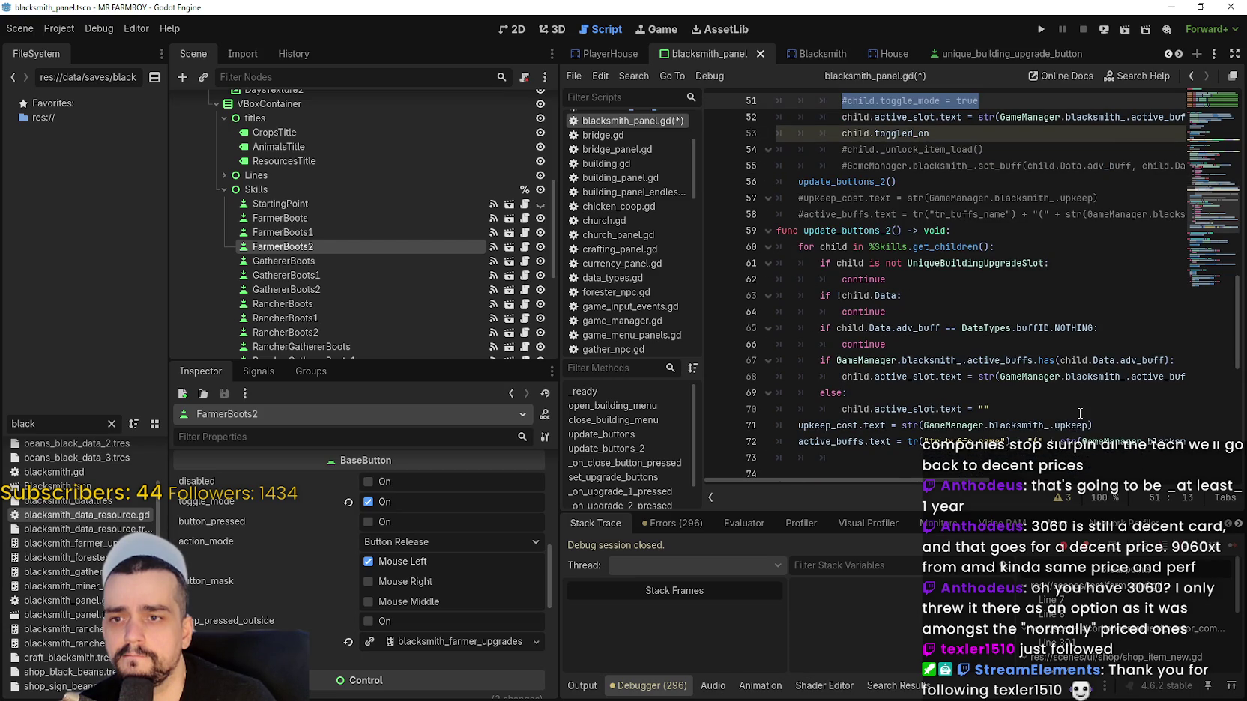
scroll(1075, 395, "up", 2)
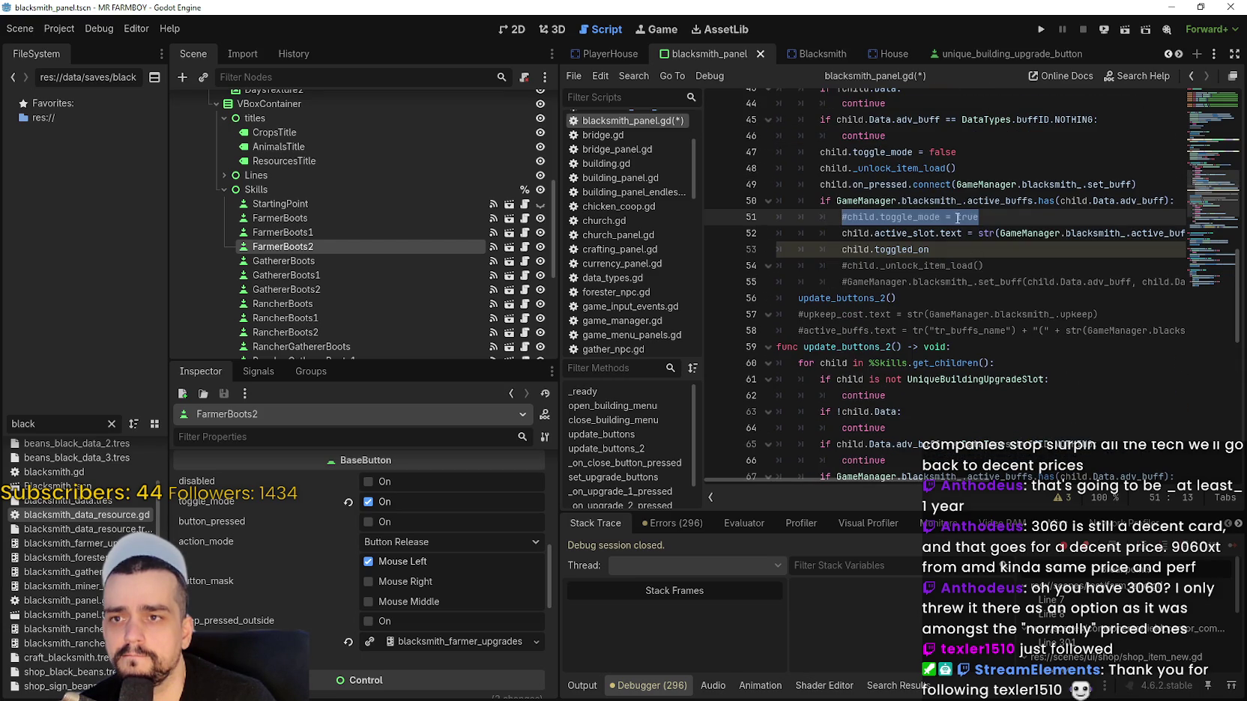
Change line 53 to child.button_pressed = true using autocomplete.
left_click(950, 247)
double_click(927, 249)
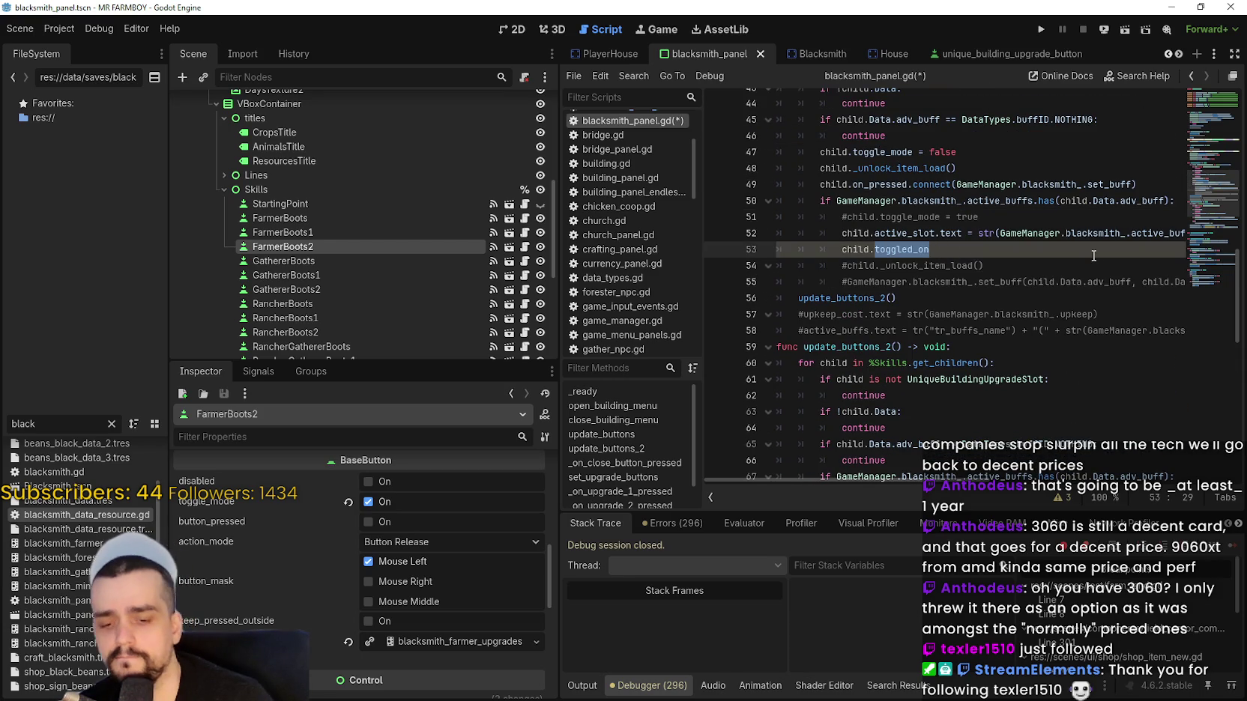
type("butt")
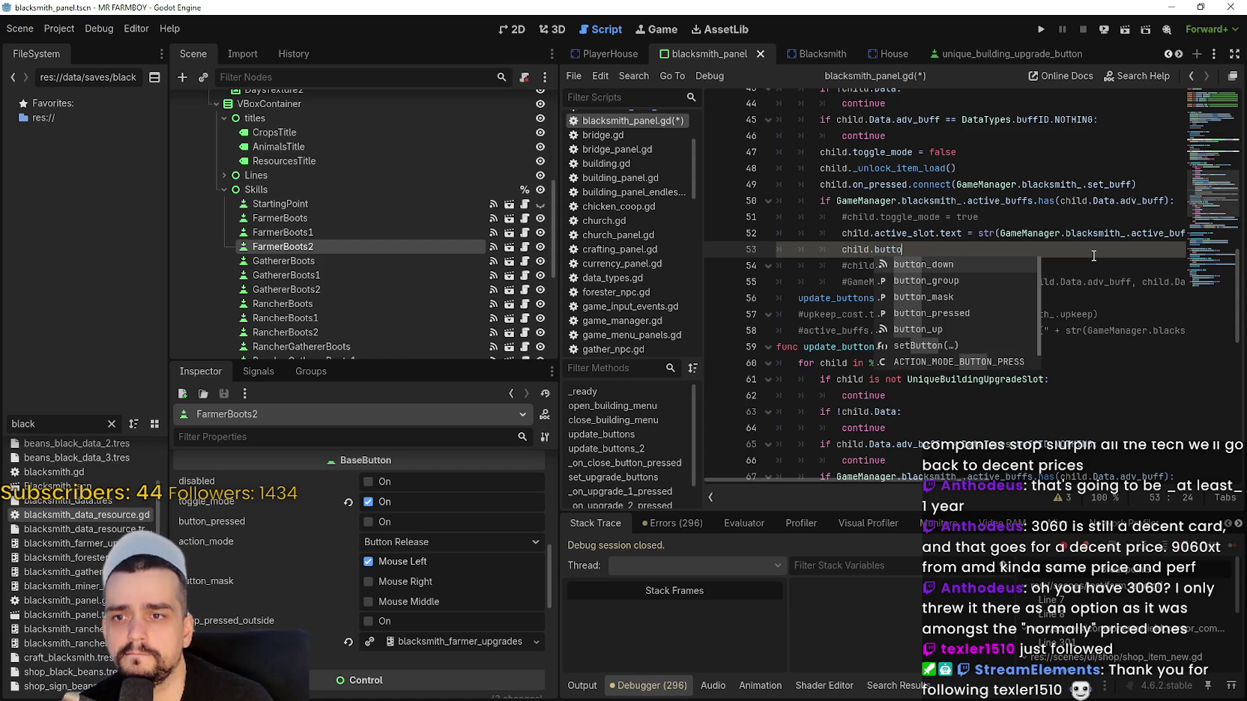
key("Down")
key("Down")
key("Down")
key("Return")
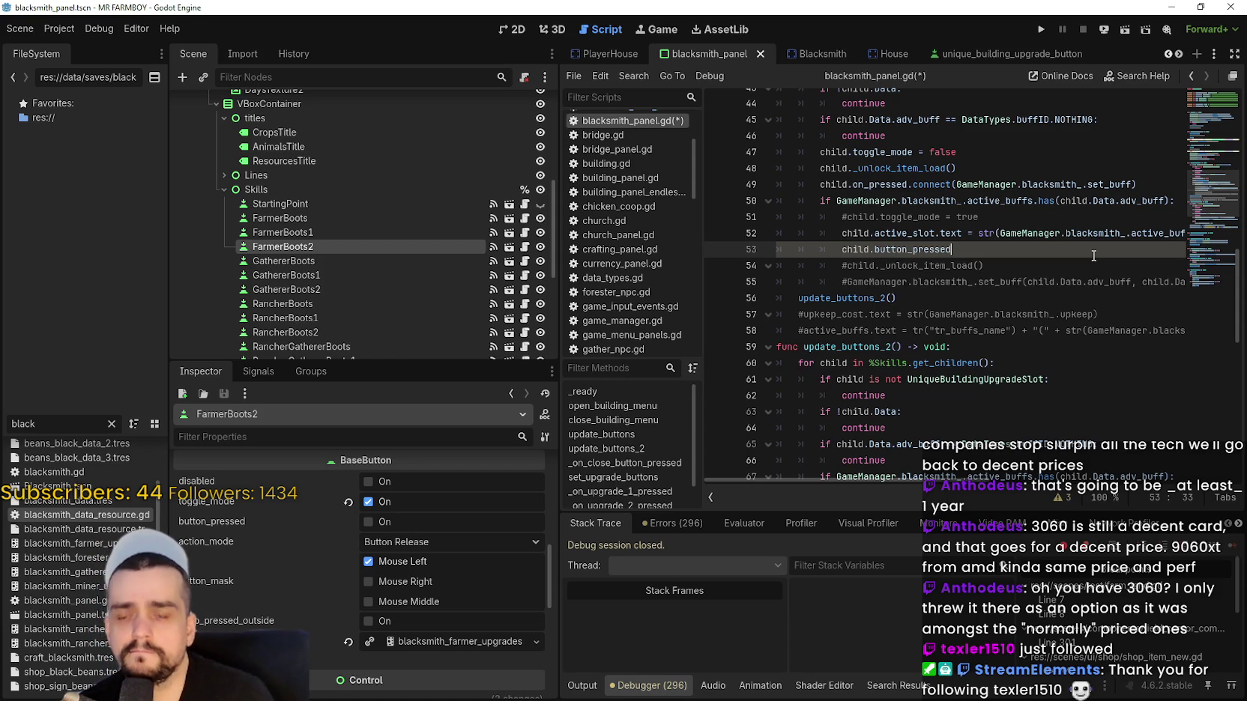
type(" = true")
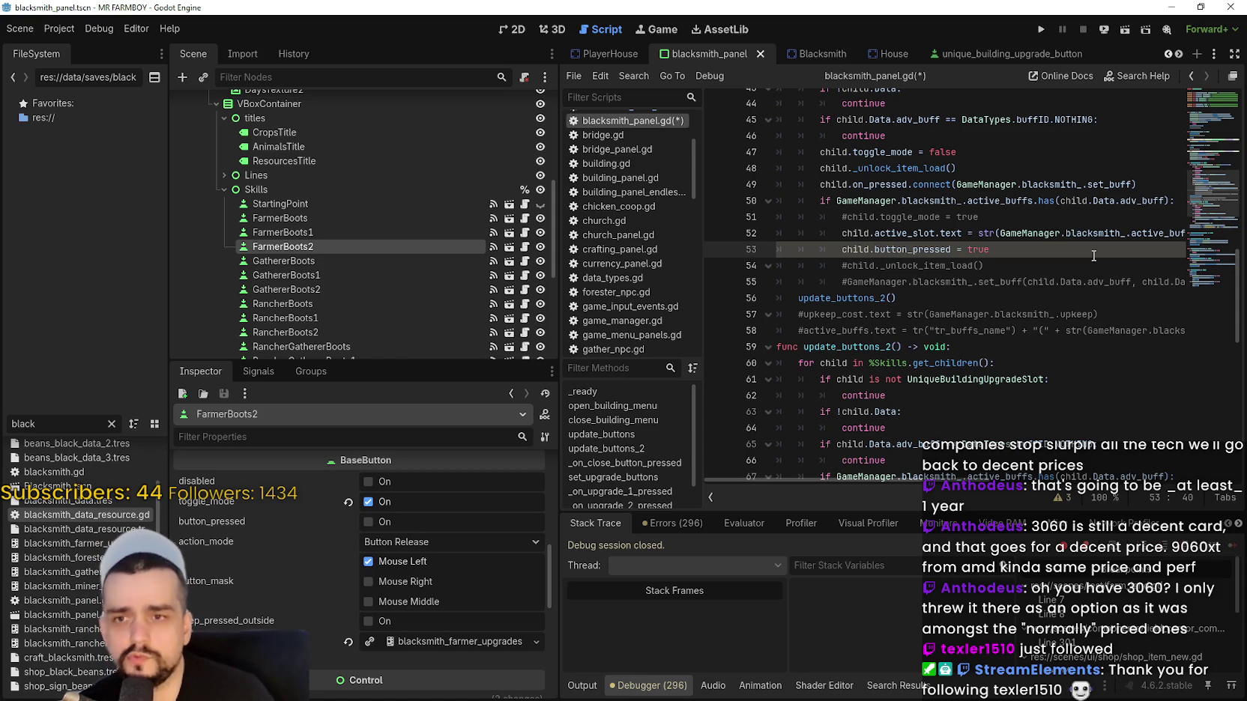
Comment out the active_slot line 52 and save the script.
left_click(840, 233)
type("#")
left_click(903, 247)
key("ctrl+s")
double_click(902, 248)
mouse_move(902, 247)
left_mouse_down()
mouse_move(822, 248)
mouse_move(837, 247)
left_mouse_up()
left_click(1058, 241)
key("ctrl+s")
Run the game with F5 to test the change.
scroll(945, 300, "down", 1)
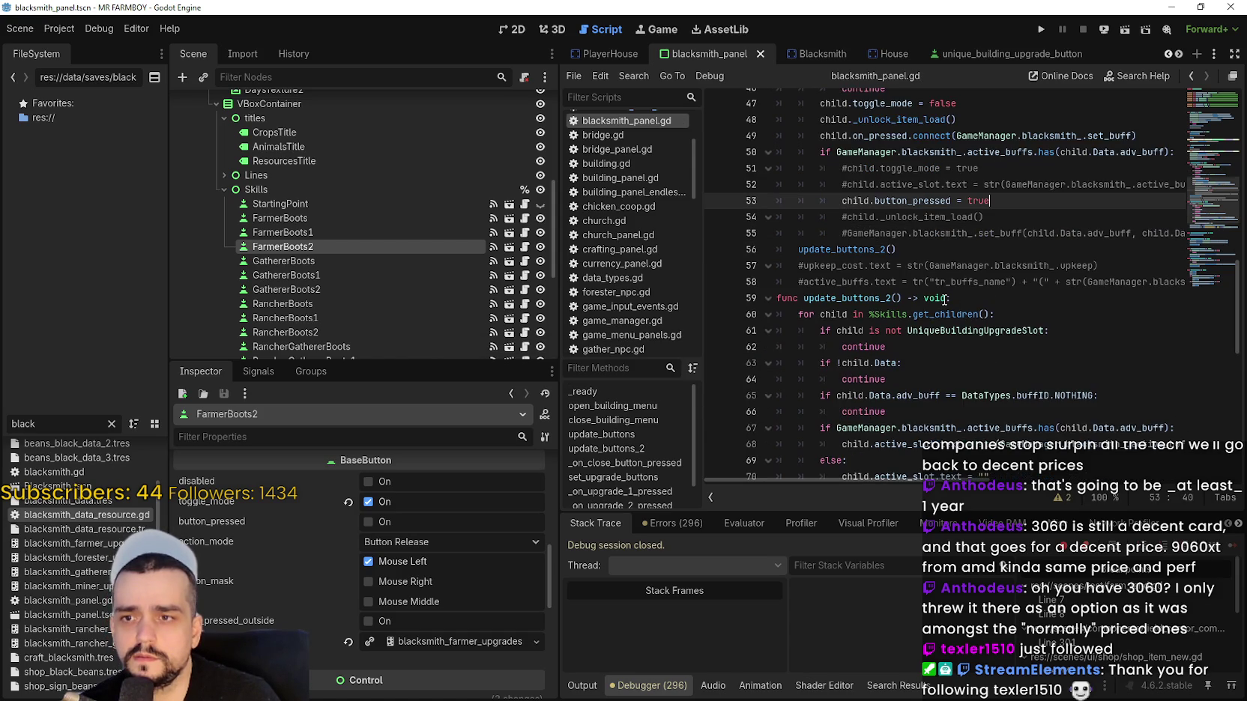
scroll(948, 285, "down", 3)
key("F5")
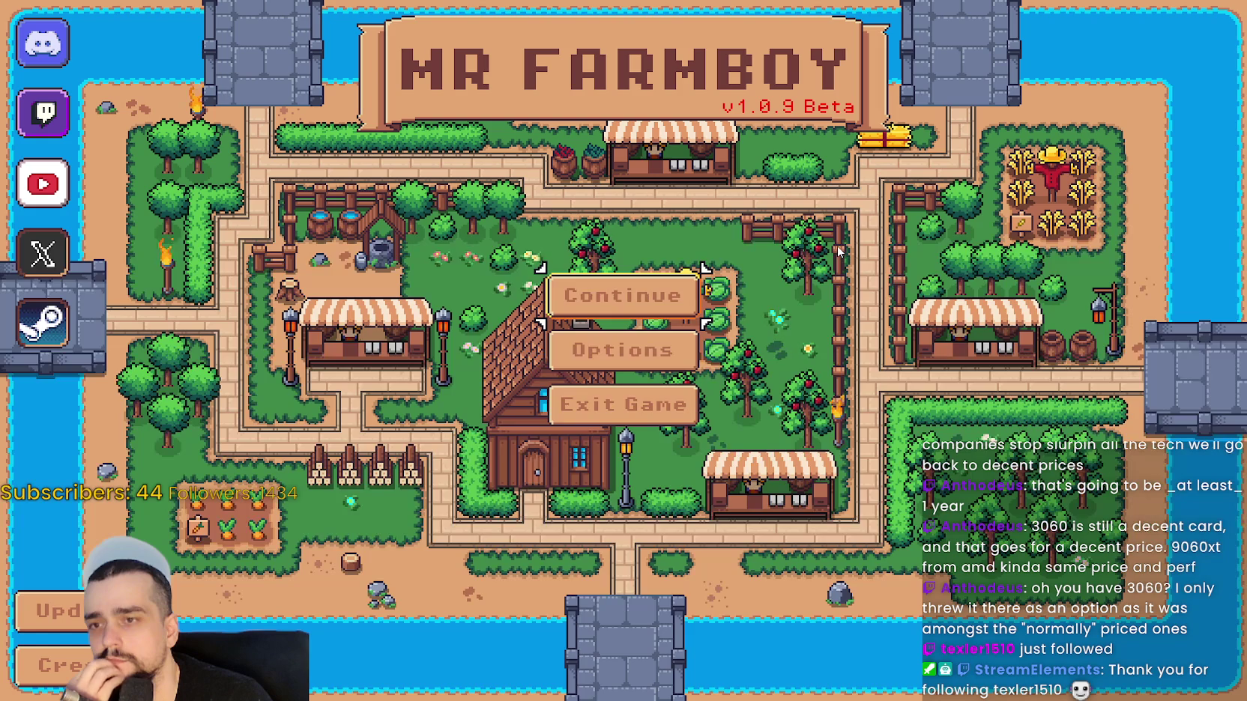
Load Save 1 from the title menu.
left_click(555, 291)
left_click(542, 272)
left_click(542, 272)
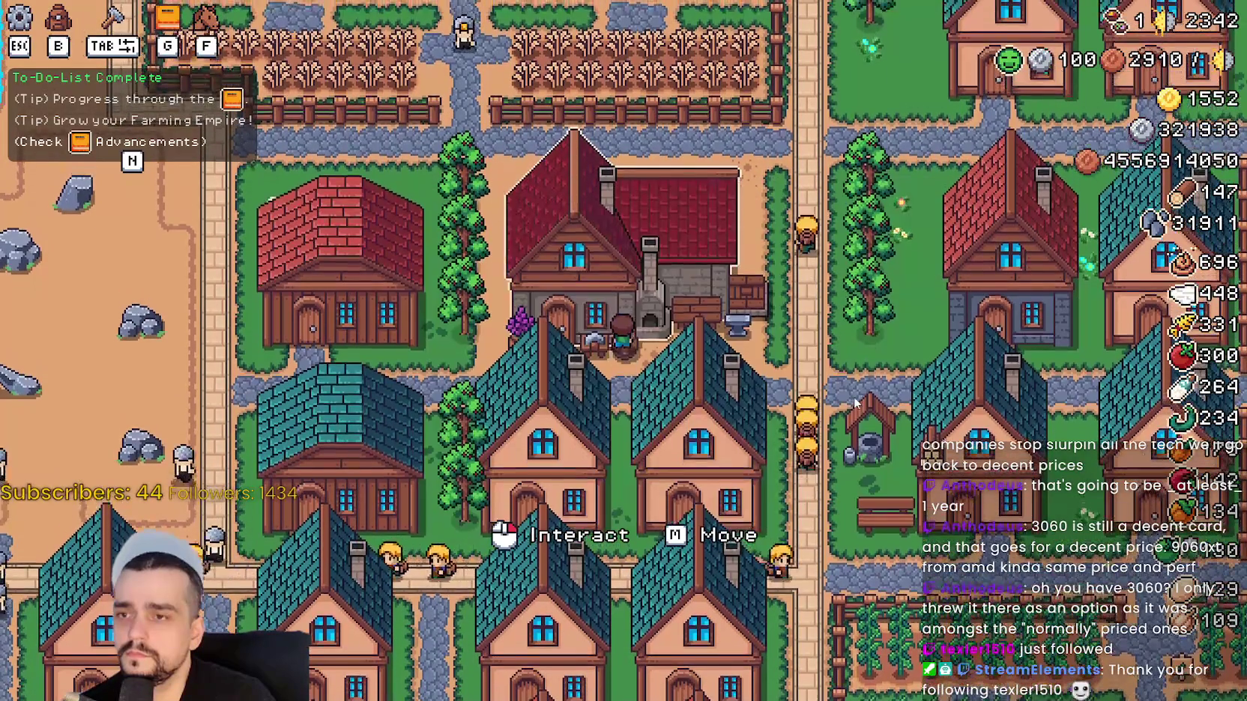
In the Blacksmith panel, toggle six boot buff slots, ending at 3/6 active, 9000 upkeep.
left_click(611, 343)
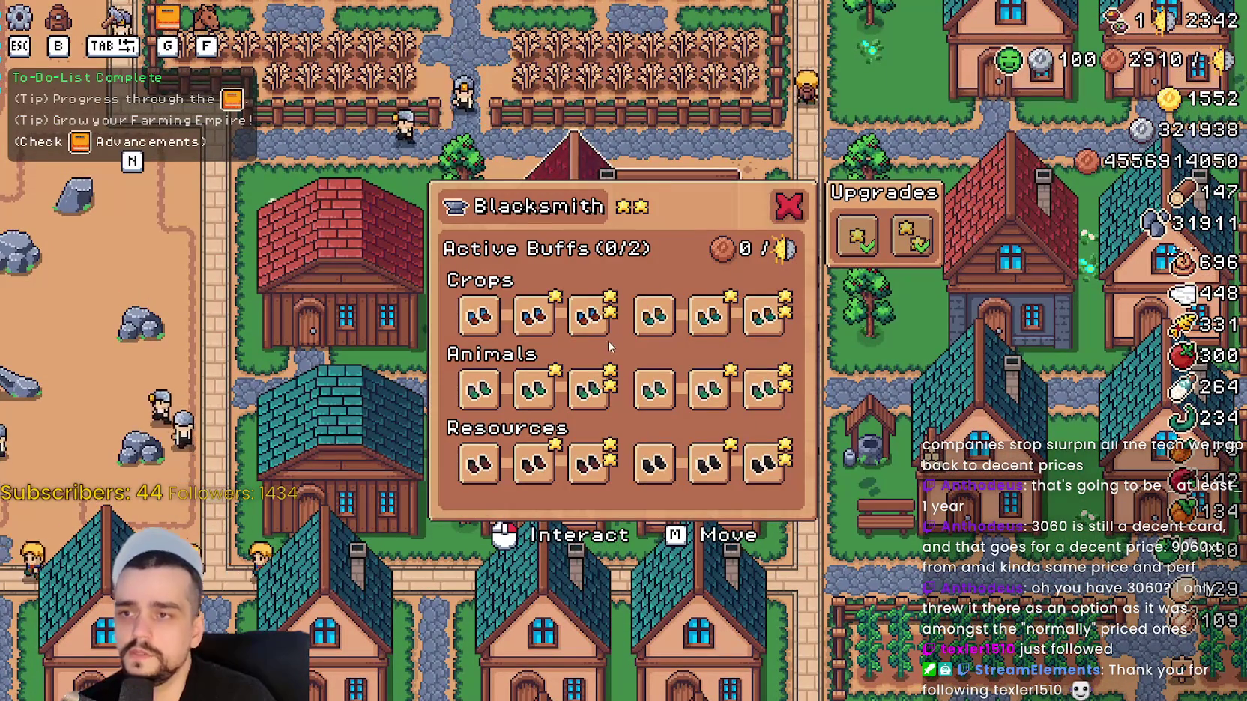
left_click(589, 315)
left_click(589, 390)
left_click(589, 463)
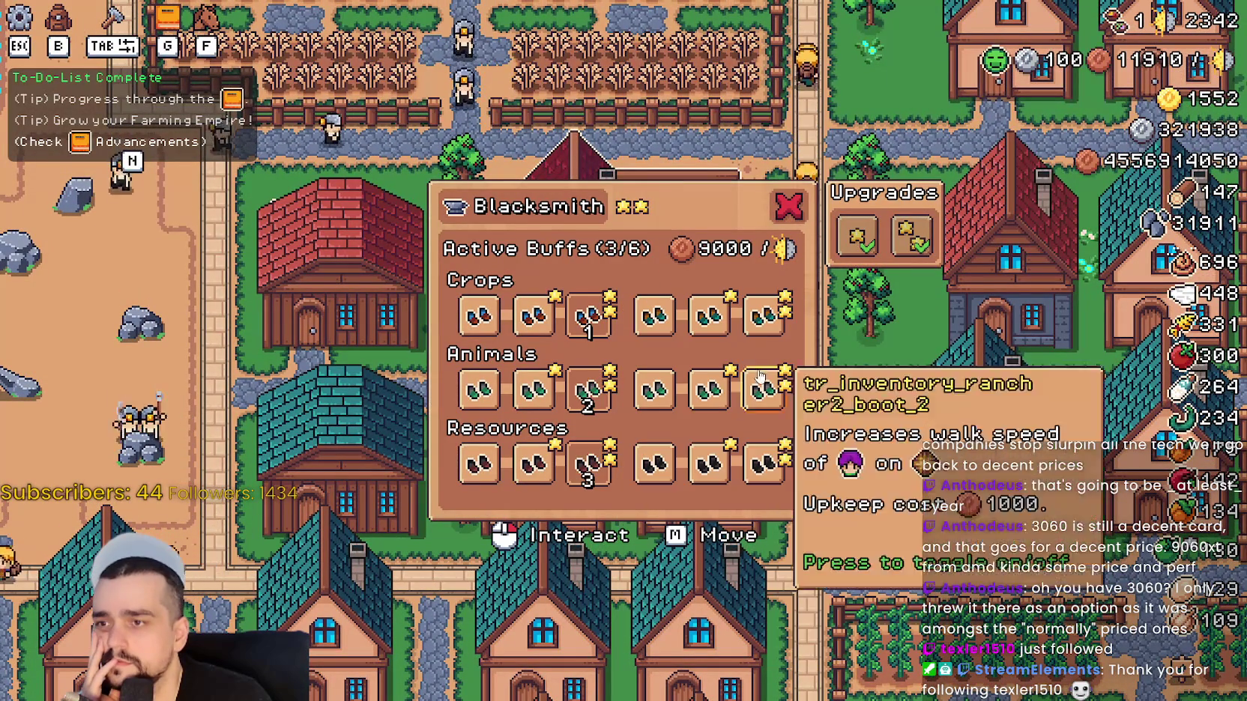
left_click(708, 390)
left_click(708, 463)
left_click(708, 314)
Close the panel, pause, and stop the game with F8 to return to the editor.
key("Escape")
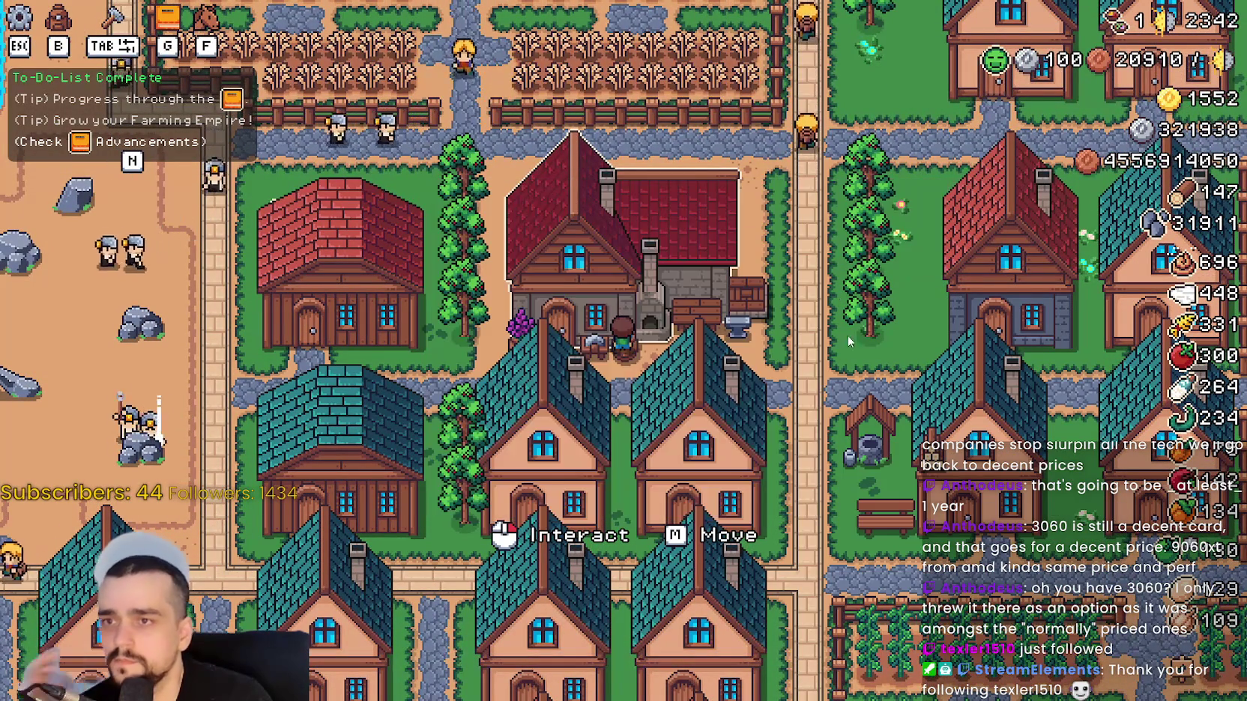
key("Escape")
key("Escape")
key("F8")
left_click(993, 345)
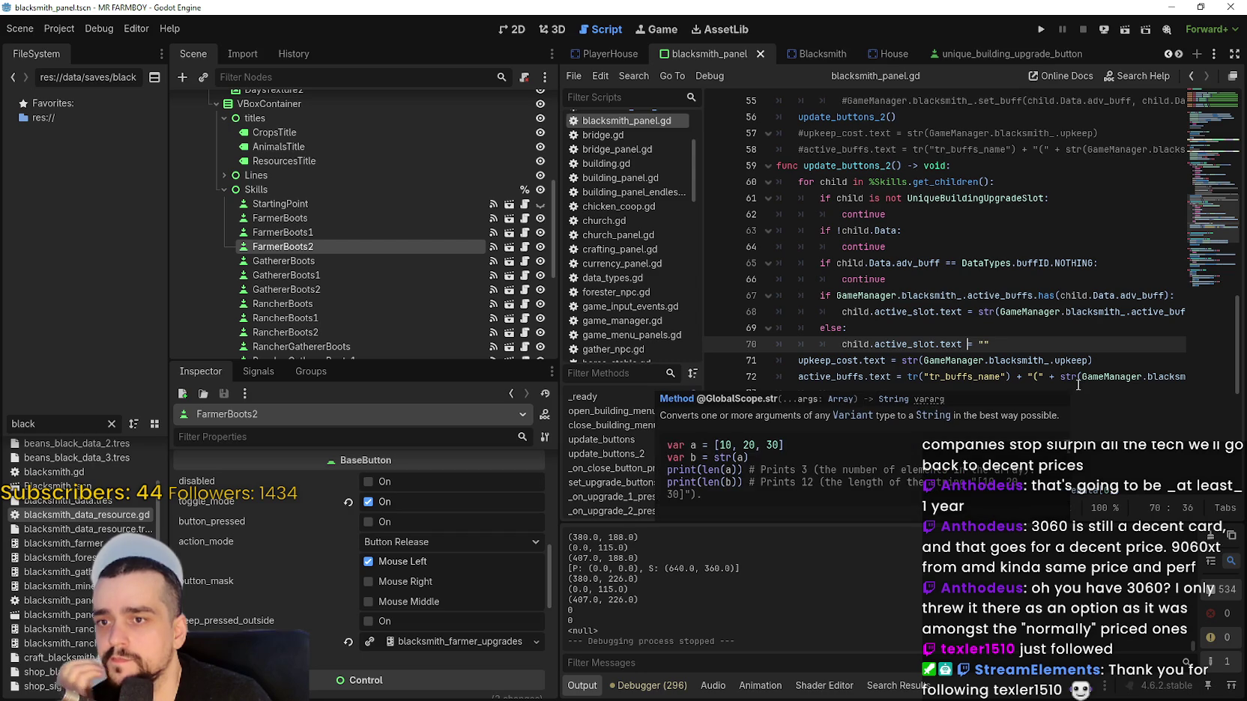
scroll(1076, 383, "up", 2)
scroll(1075, 382, "up", 3)
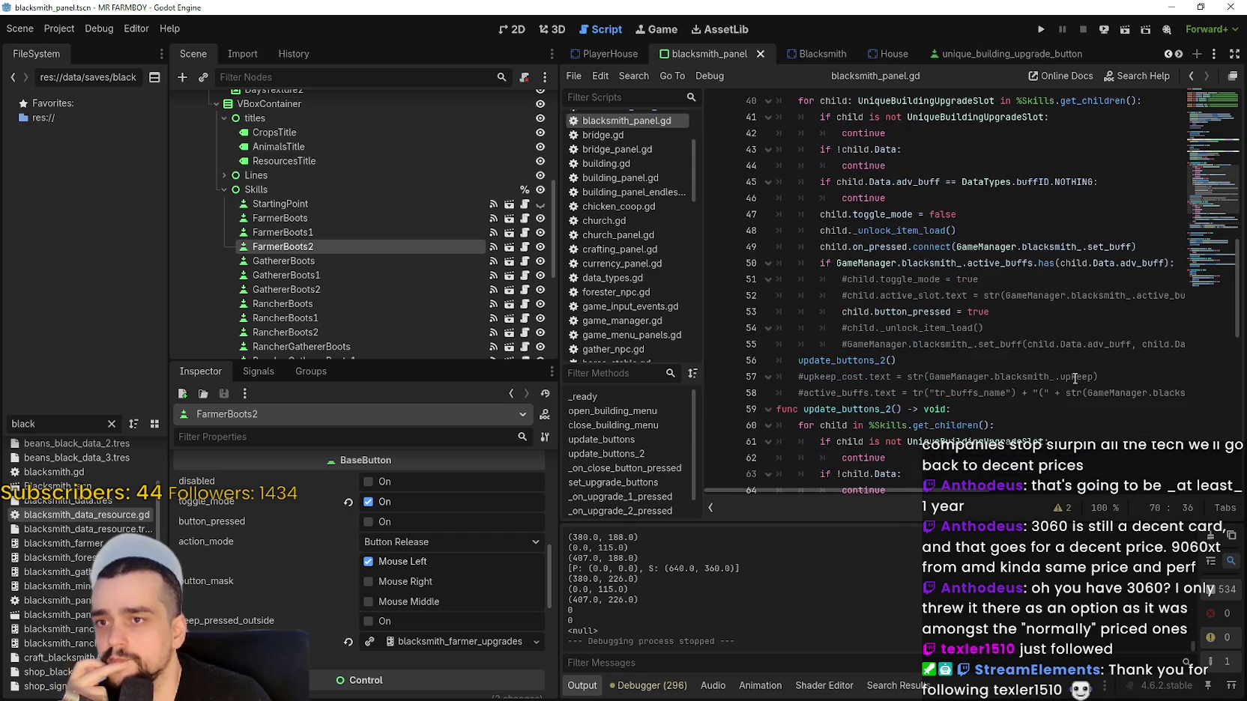
scroll(1065, 367, "up", 2)
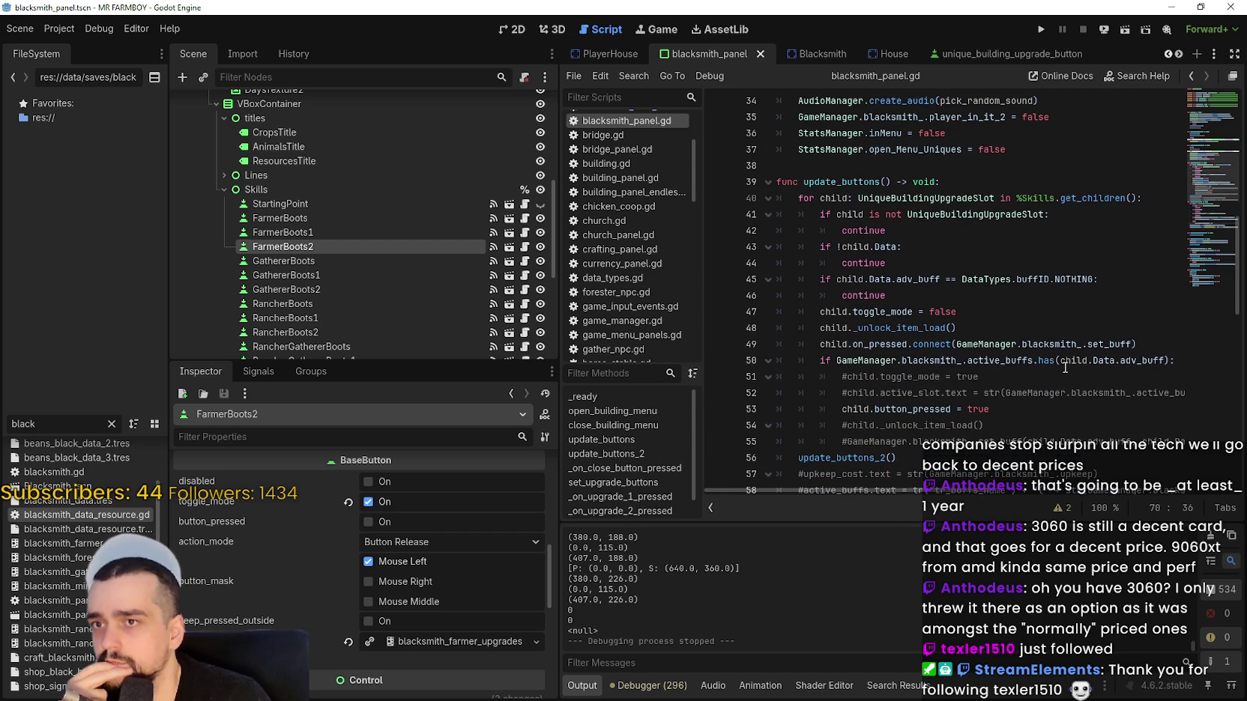
scroll(1064, 367, "down", 2)
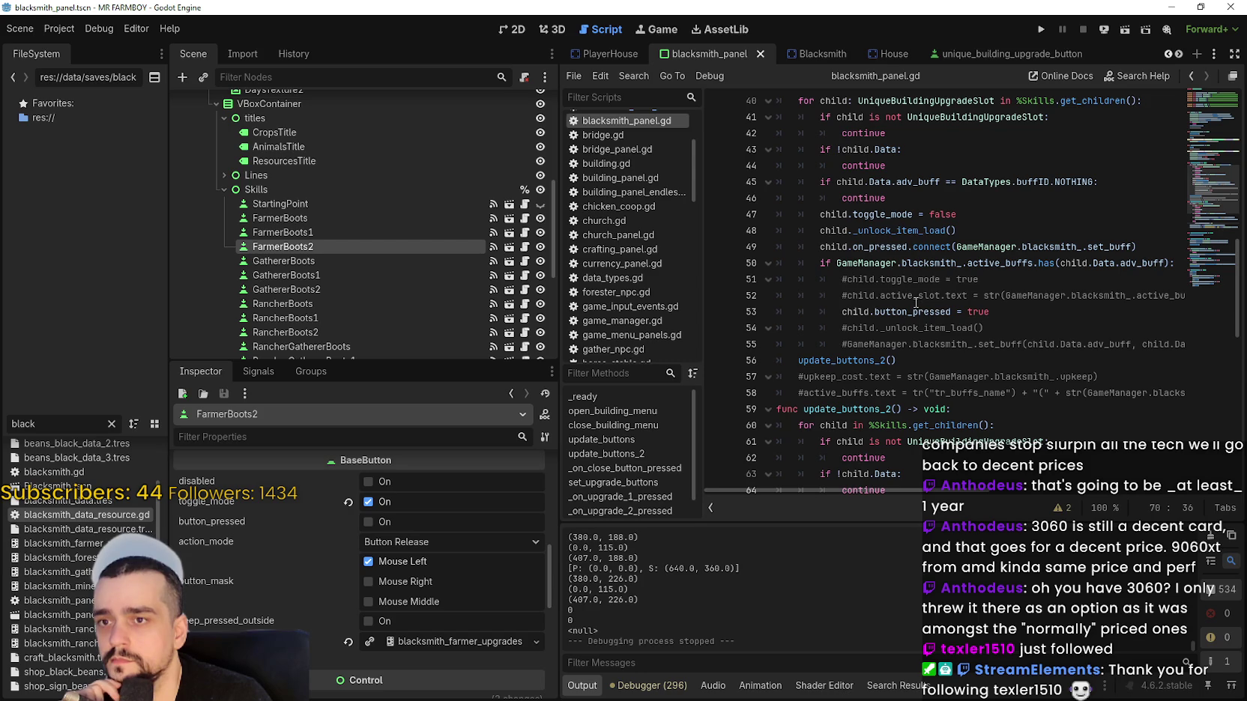
mouse_move(916, 311)
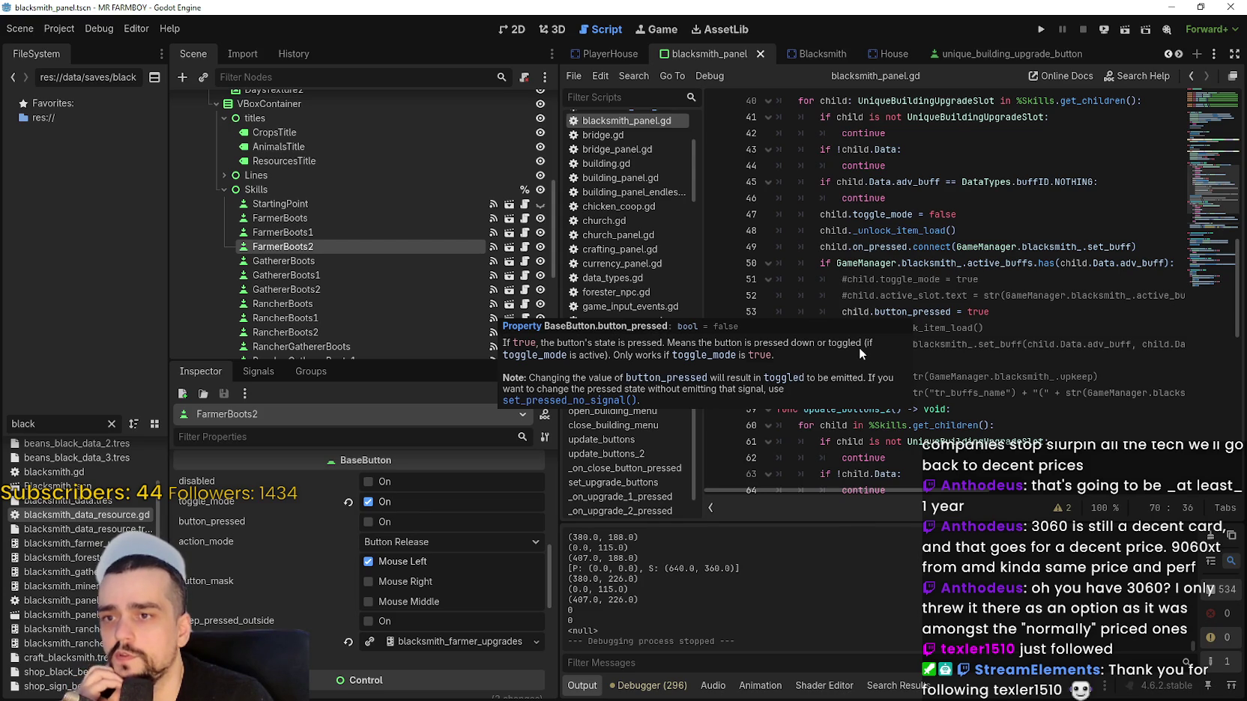
left_click(1150, 255)
Insert 'await get_tree().physics_frame' before the active_buffs check and save the script.
key("Return")
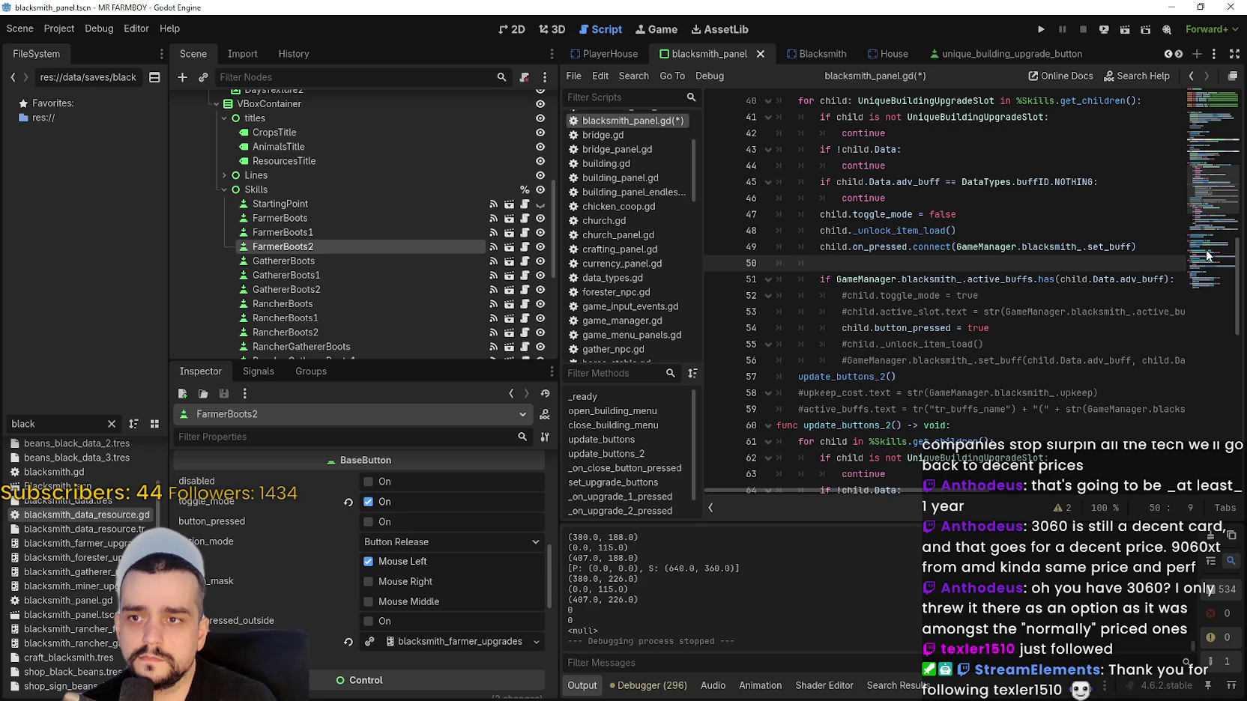
key("Return")
type("await ")
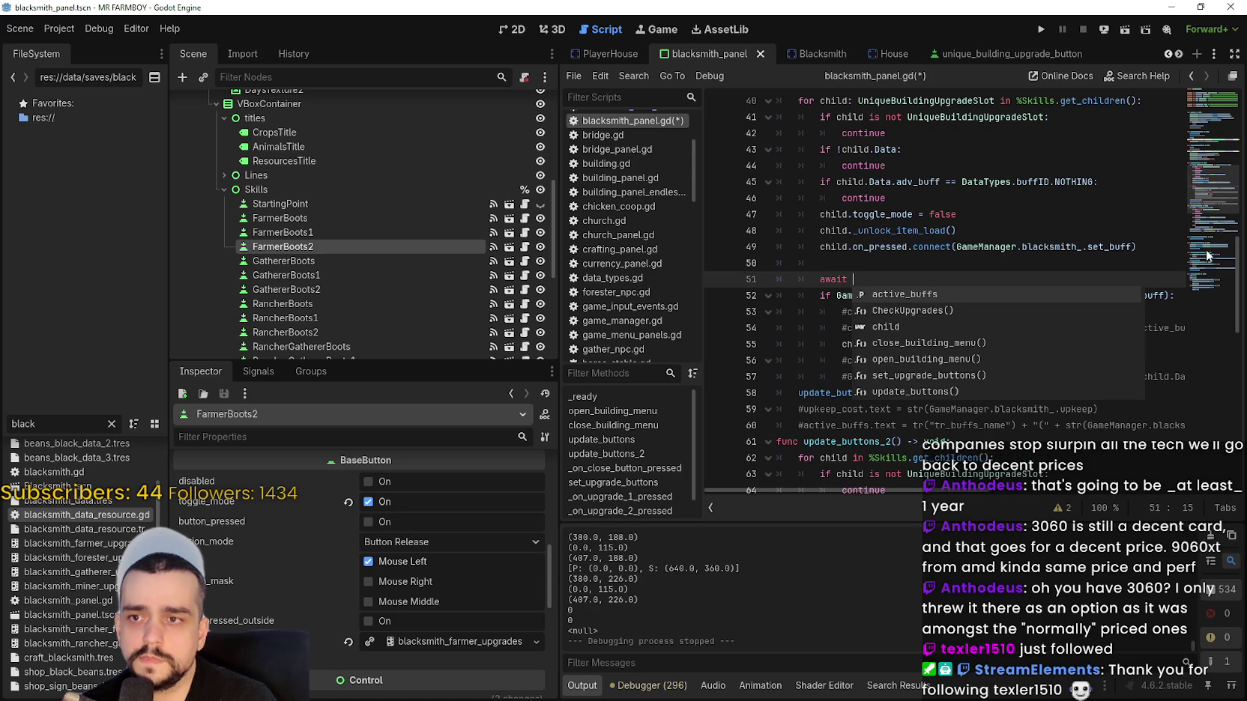
type("phy")
type("sic")
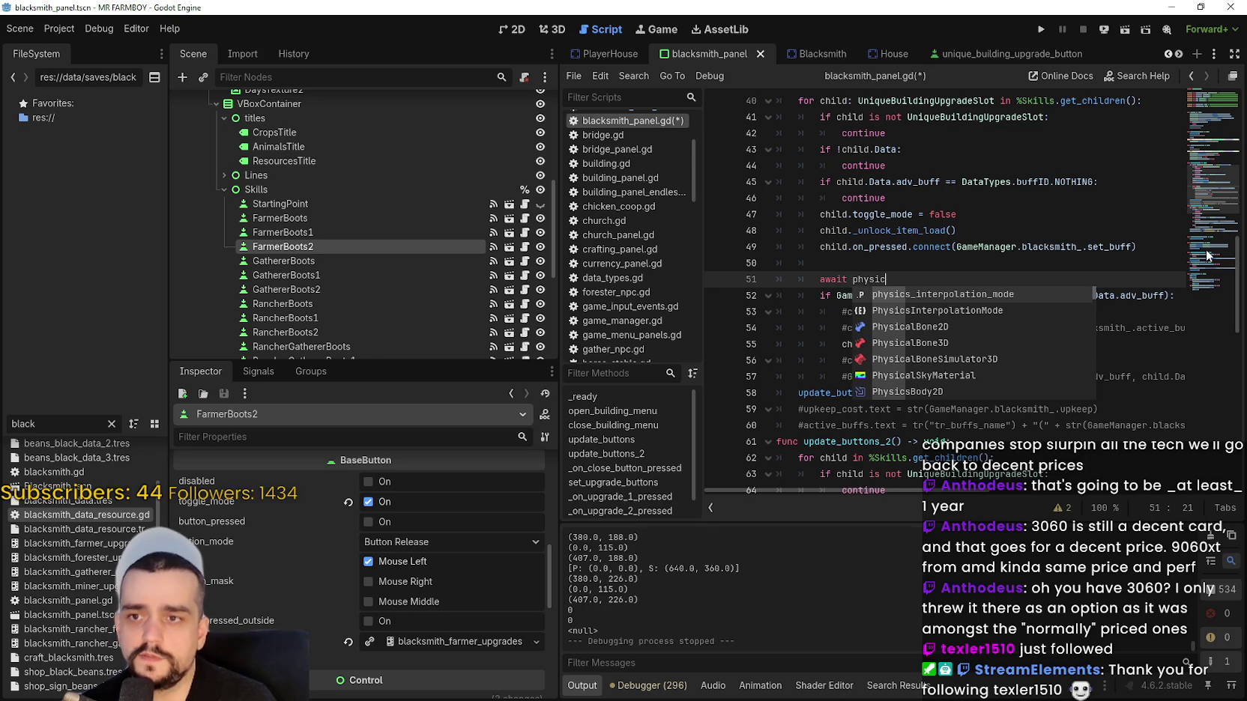
key("BackSpace")
key("BackSpace")
key("BackSpace")
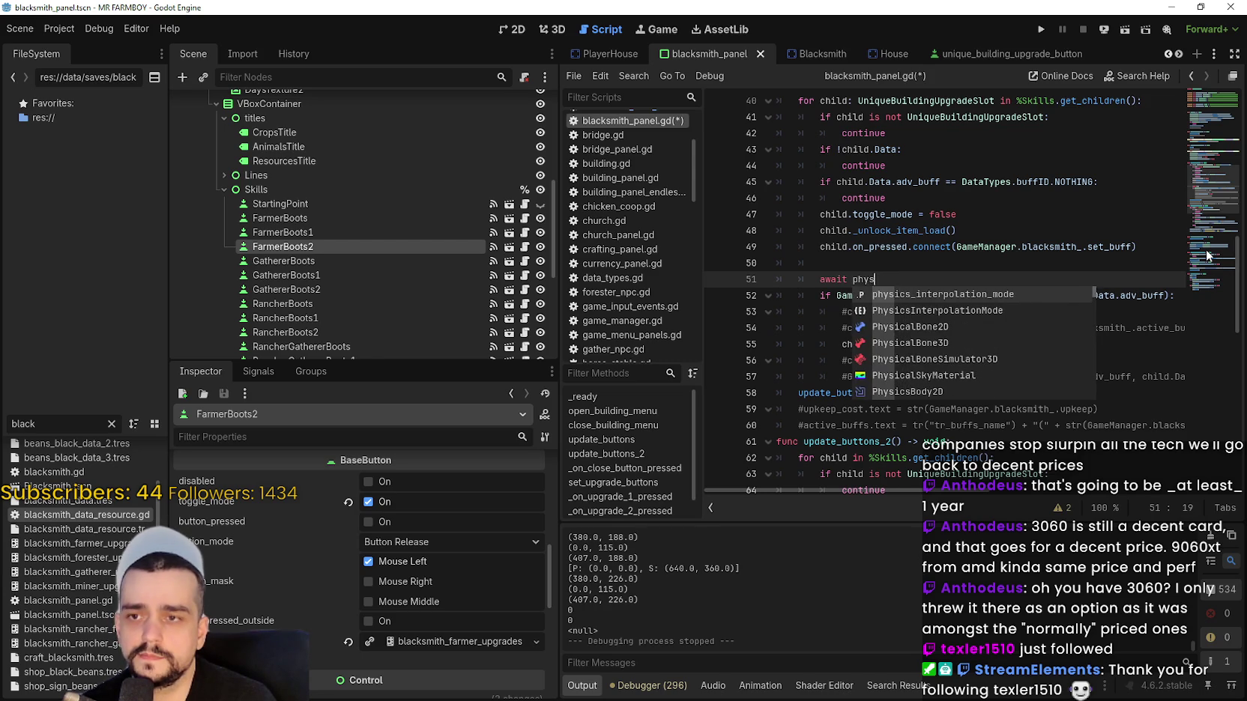
type("ge")
key("BackSpace")
key("BackSpace")
key("BackSpace")
type("get_tree")
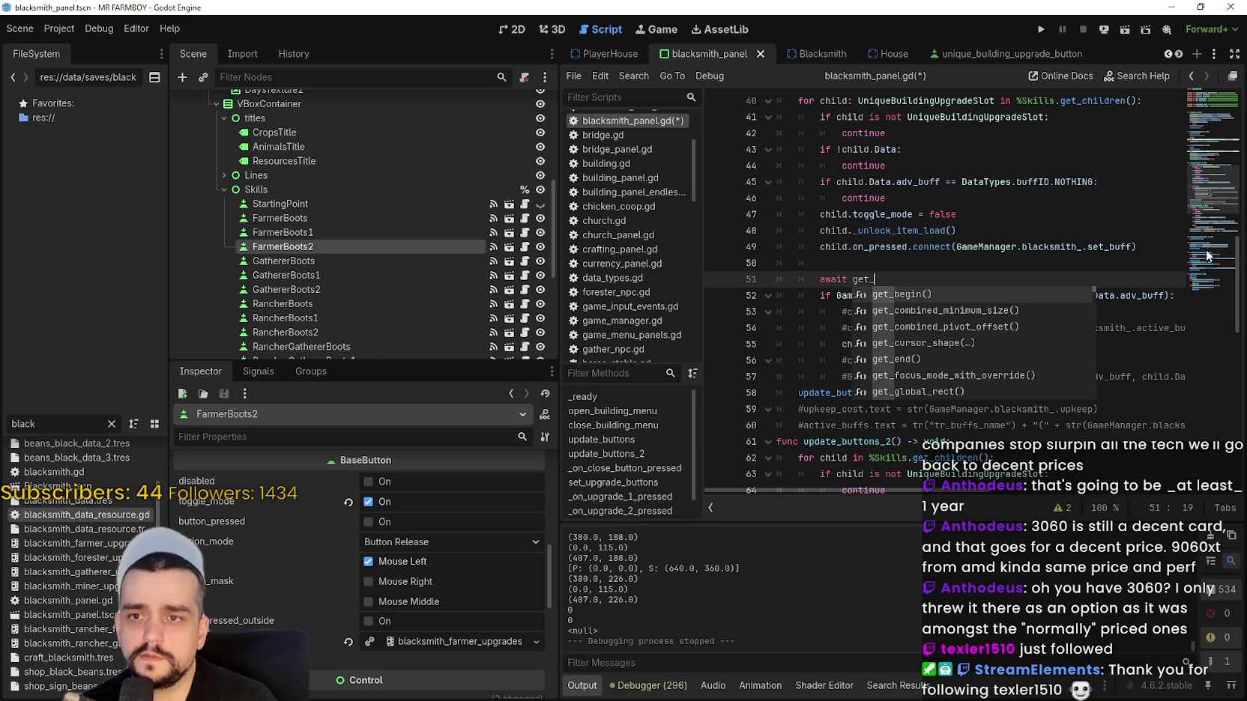
key("Return")
type(".ph")
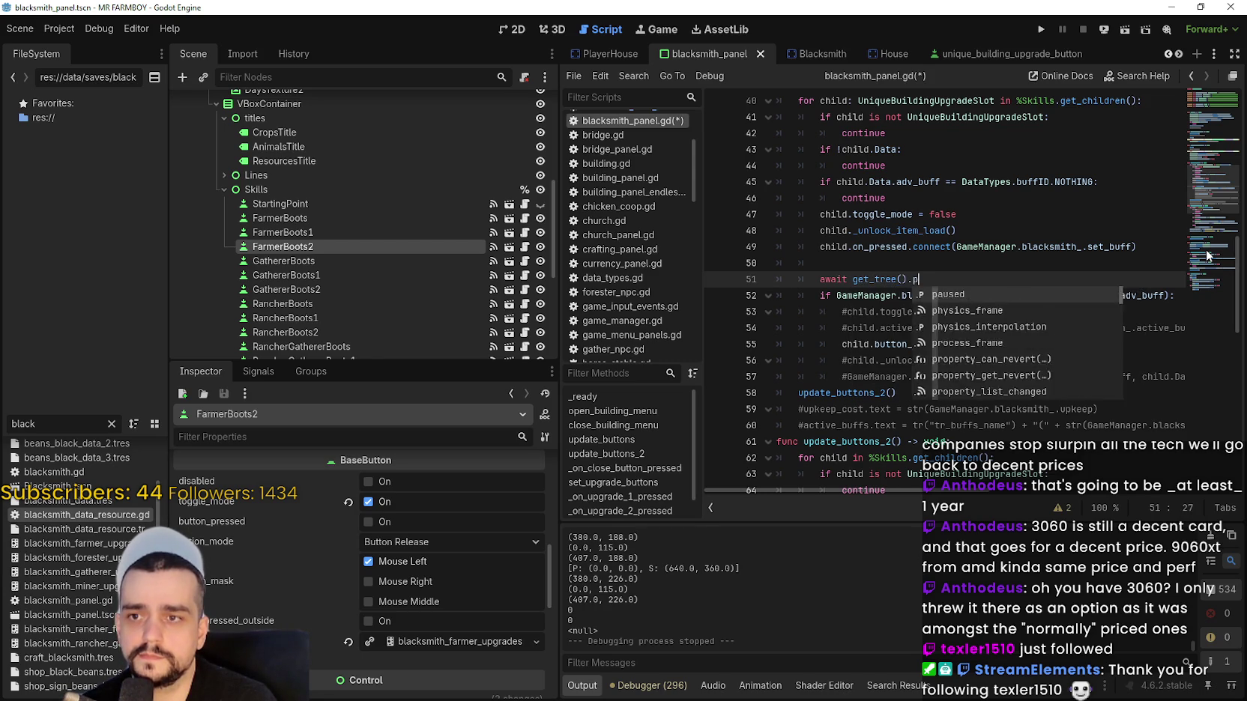
key("Return")
key("ctrl+s")
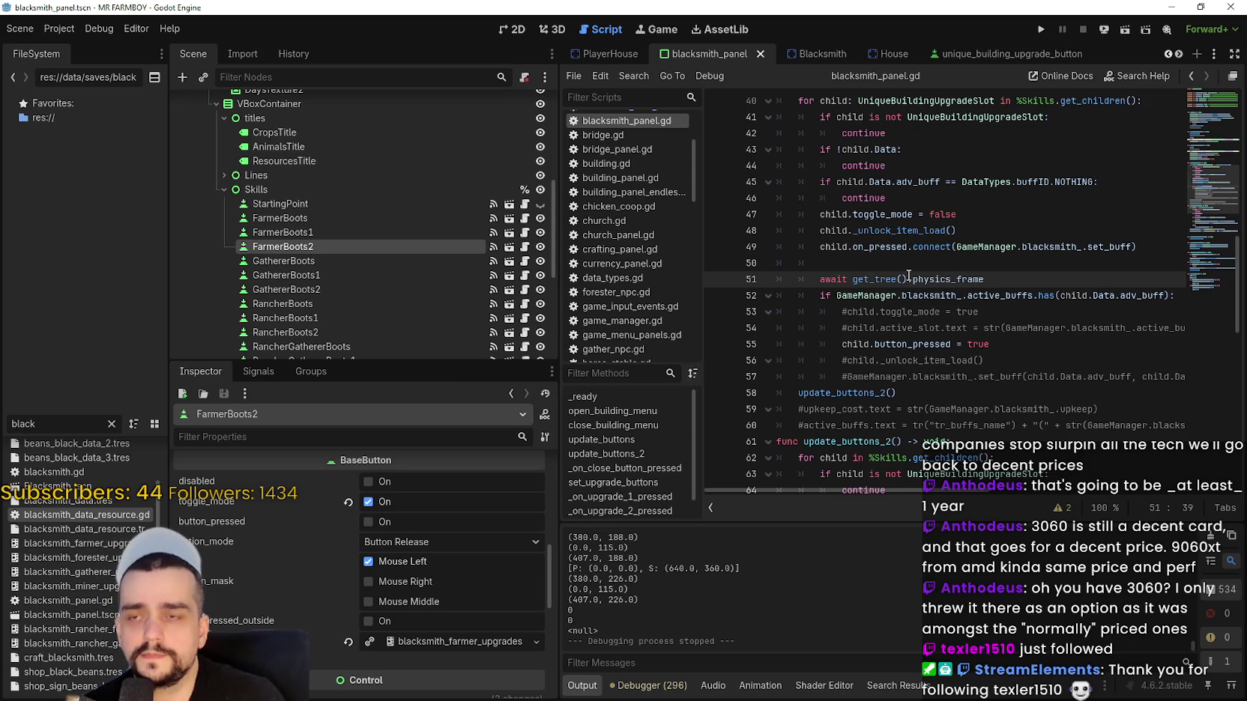
Open unique_buildings_upgrade_slot.gd from FarmerBoots2 and inspect the Data.unlocked and endless_unlocked lines.
left_click(525, 233)
left_click_drag(1087, 279, 861, 279)
scroll(861, 279, "up", 1)
left_click(869, 214)
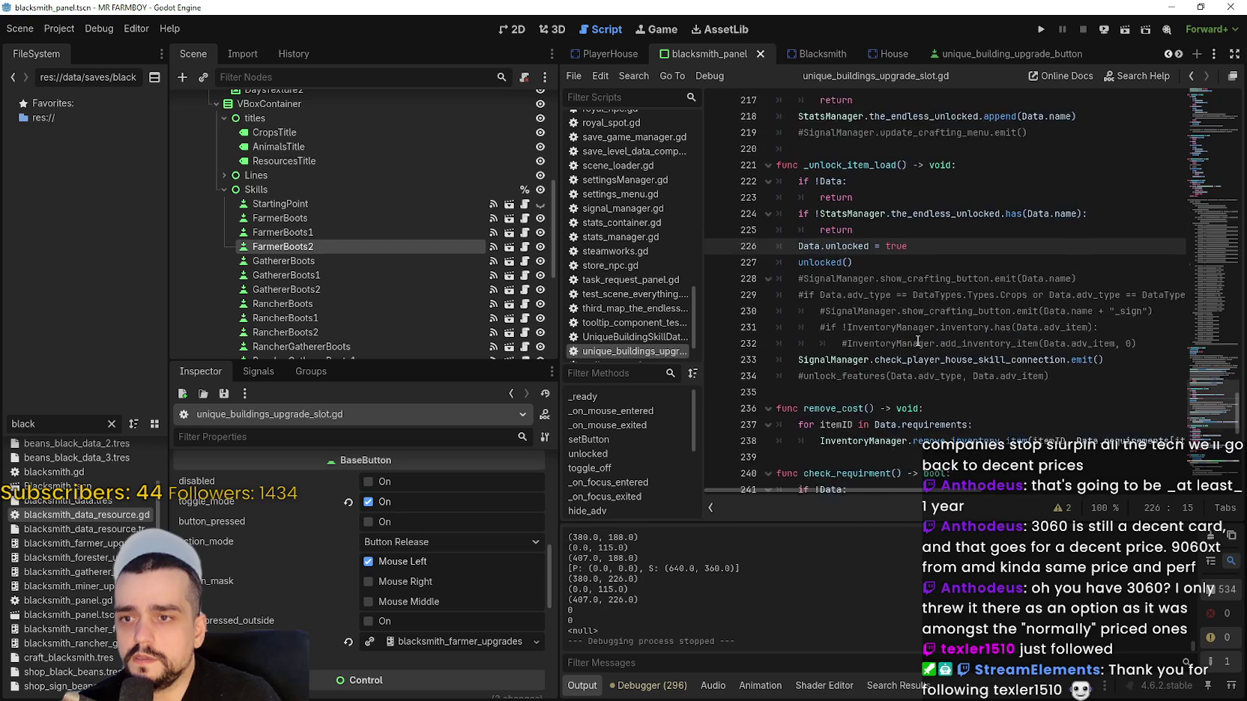
scroll(918, 339, "up", 4)
left_click(920, 283)
scroll(911, 299, "up", 4)
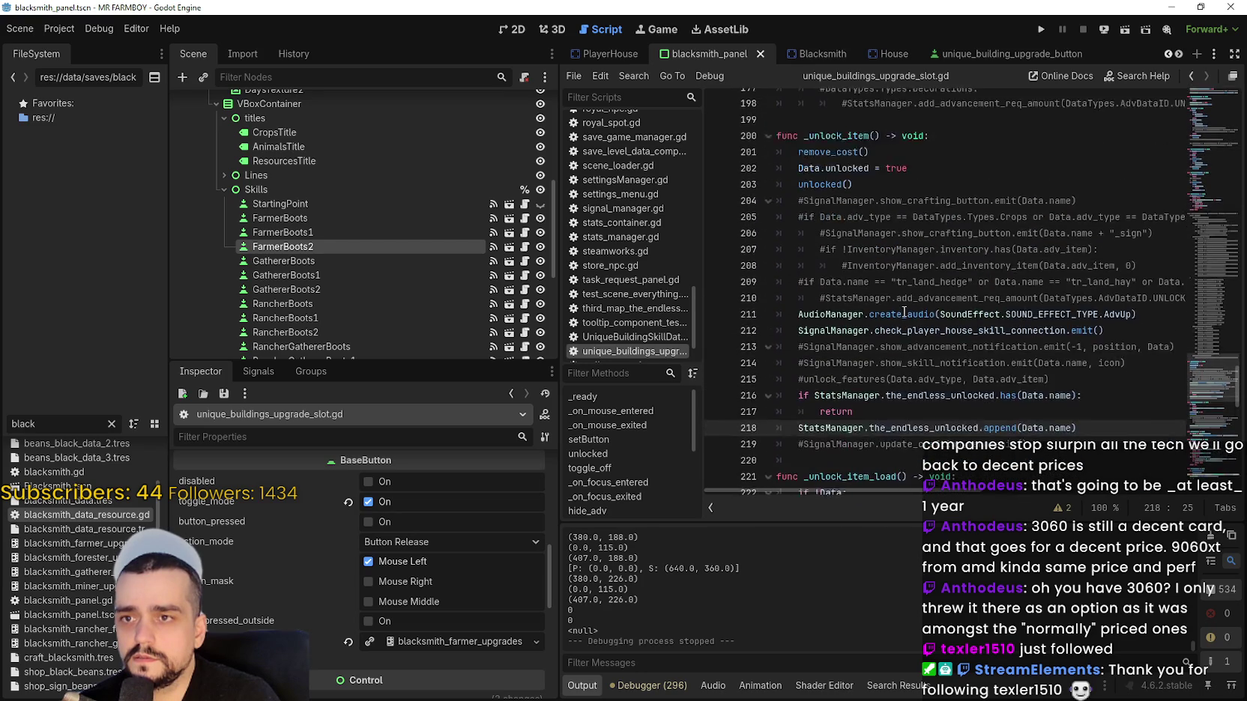
Scroll down to review the tooltip signal emitted in _on_focus_entered.
scroll(908, 301, "down", 1)
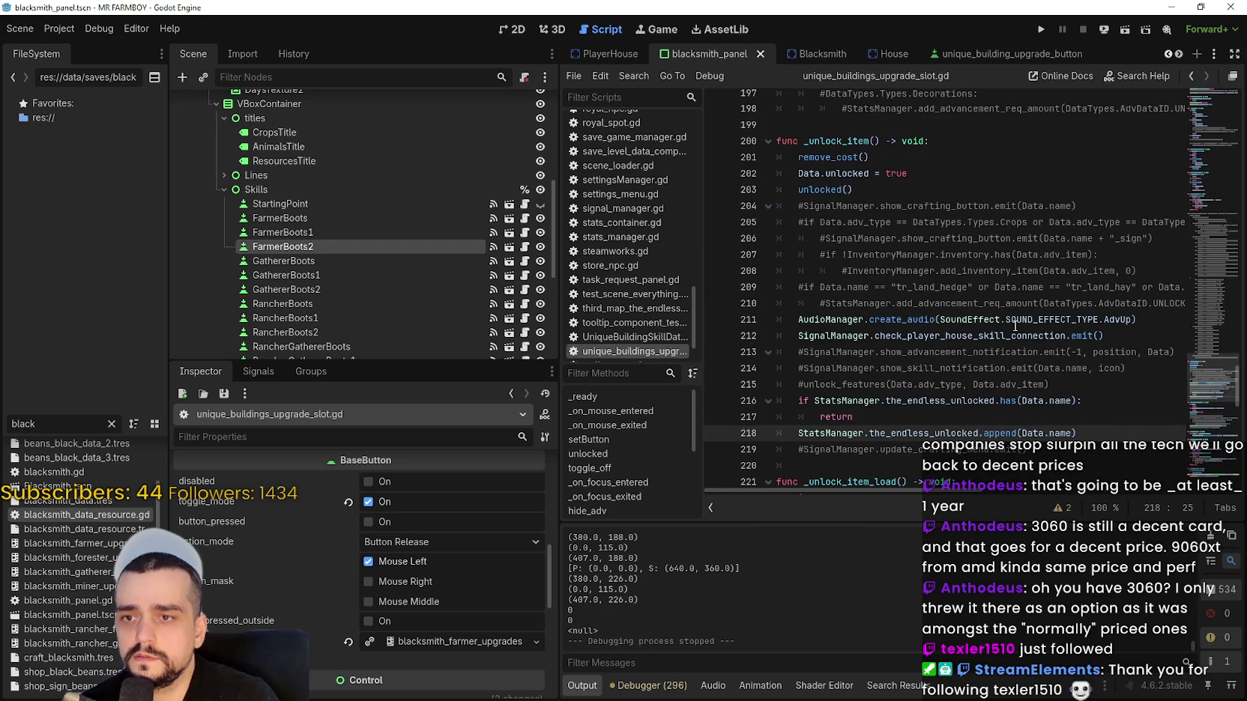
scroll(902, 313, "down", 2)
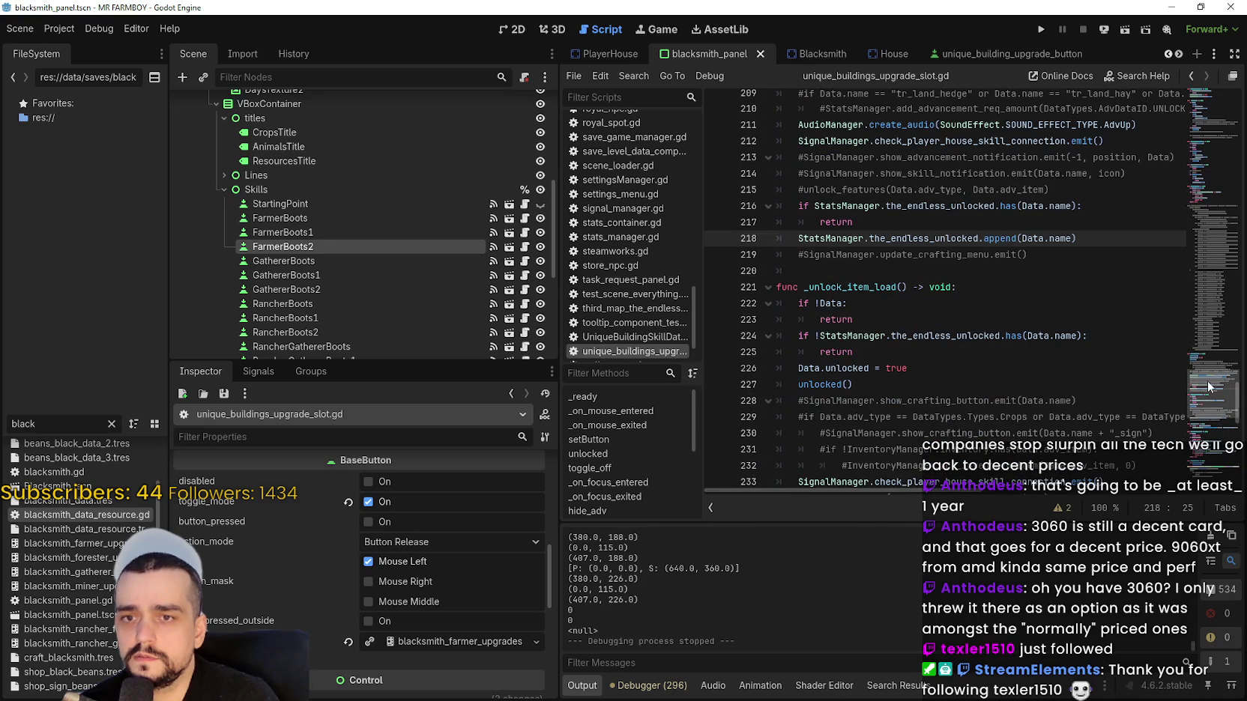
scroll(1206, 400, "down", 6)
mouse_move(1207, 403)
left_mouse_down()
mouse_move(1198, 451)
mouse_move(1150, 225)
mouse_move(1154, 149)
mouse_move(1154, 160)
left_mouse_up()
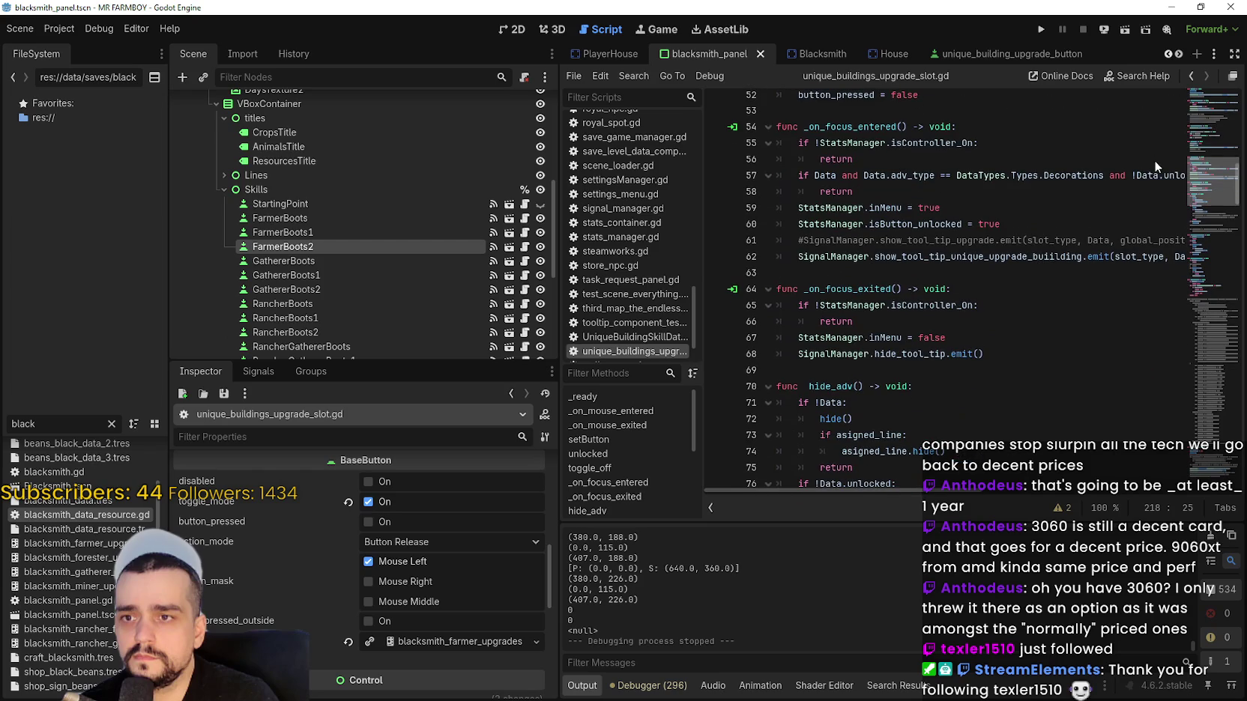
left_click(801, 257)
scroll(799, 379, "up", 4)
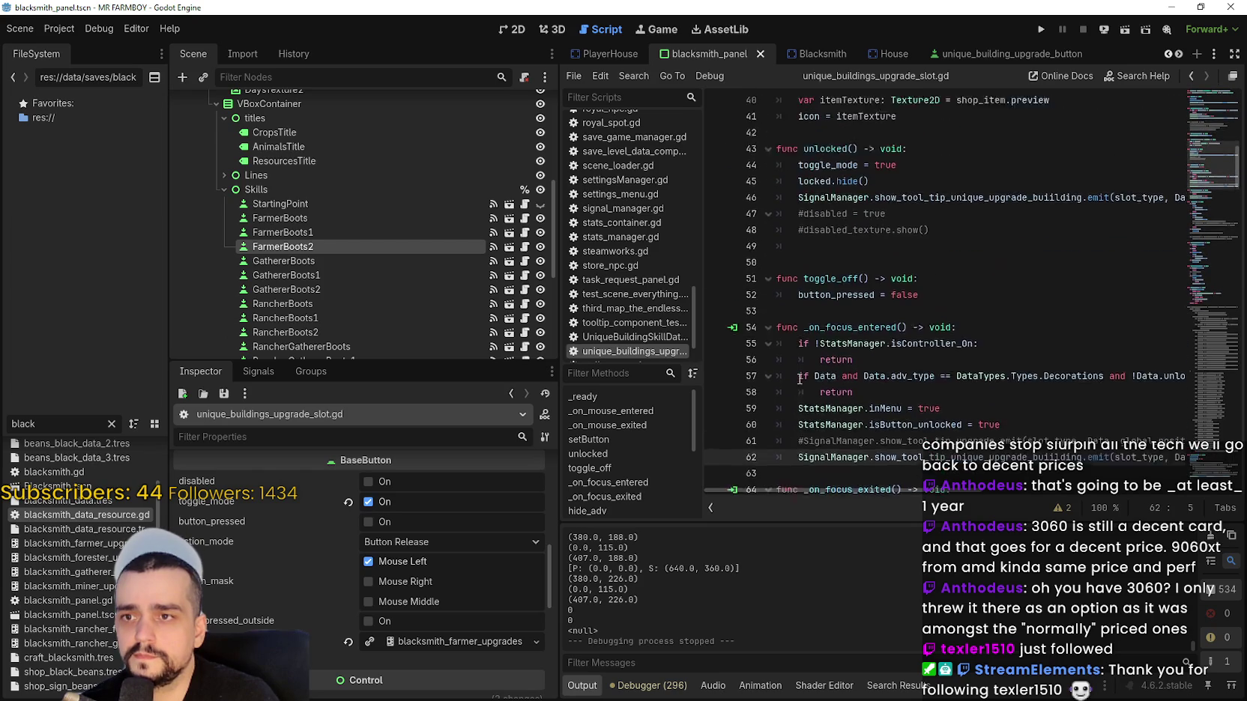
Add an 'if !visible: return' guard above the tooltip emit in unlocked() and save.
scroll(802, 360, "up", 3)
left_click(796, 309)
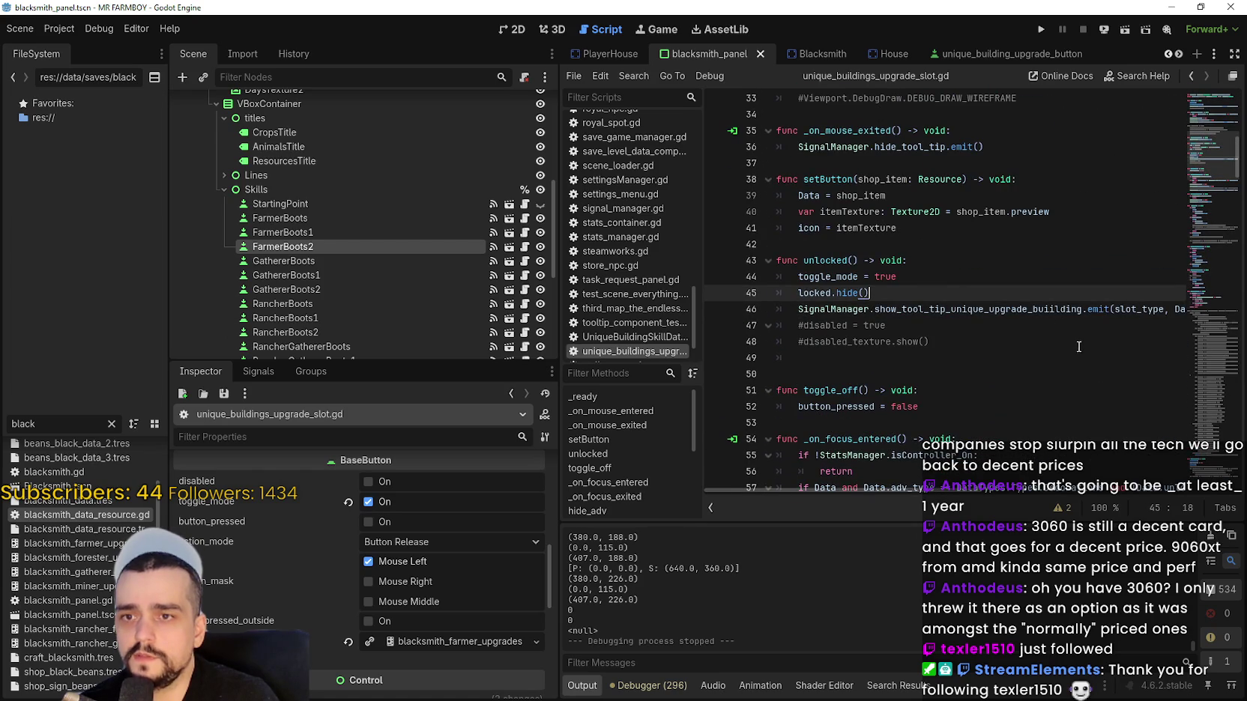
key("Return")
key("Up")
type("if ")
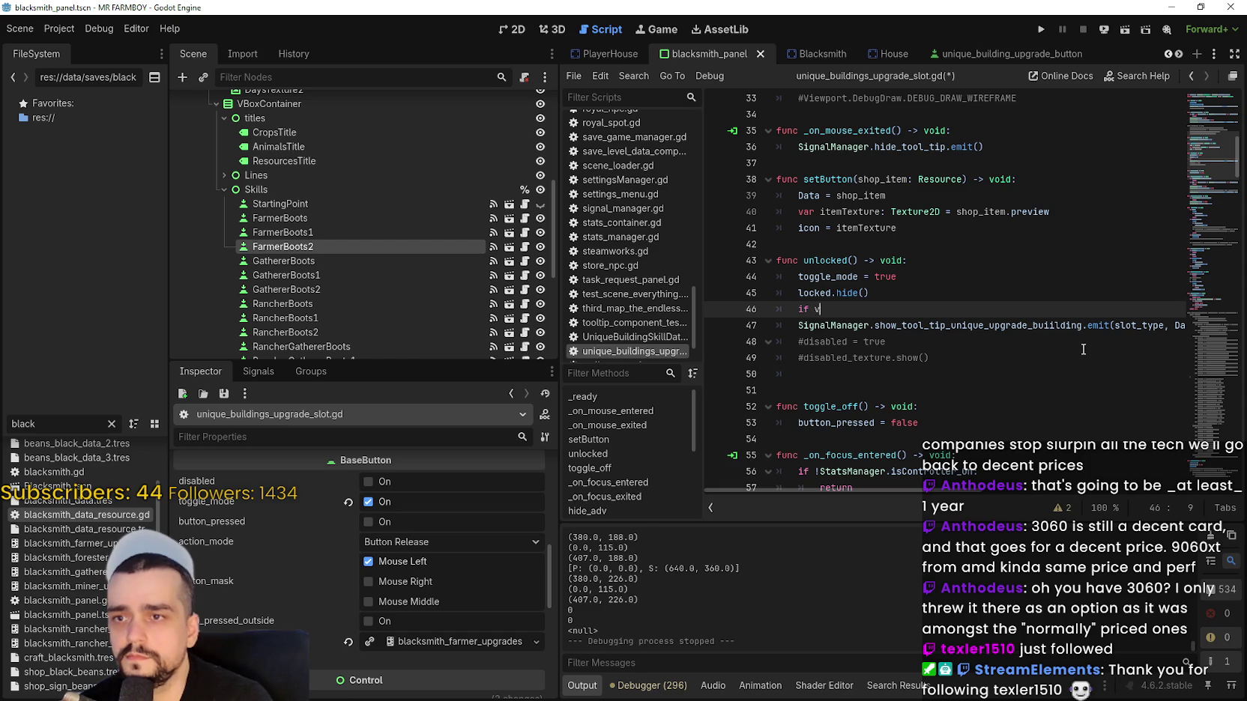
type("vi")
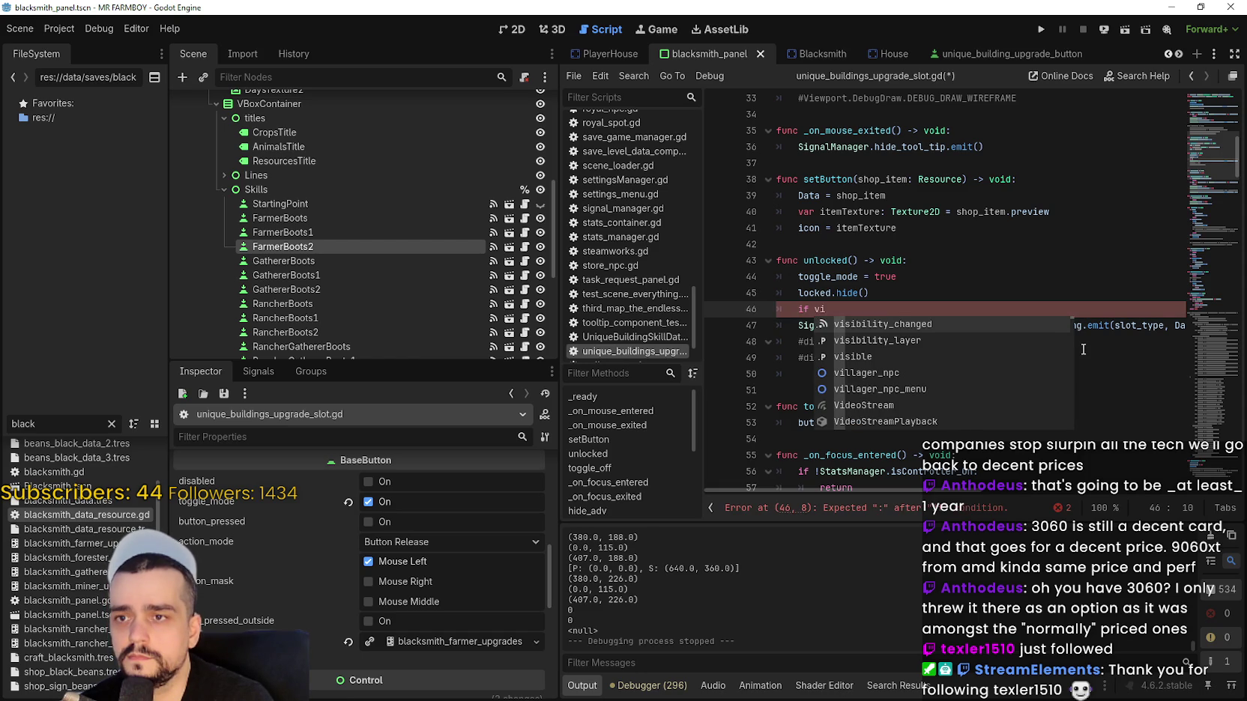
type("sible:")
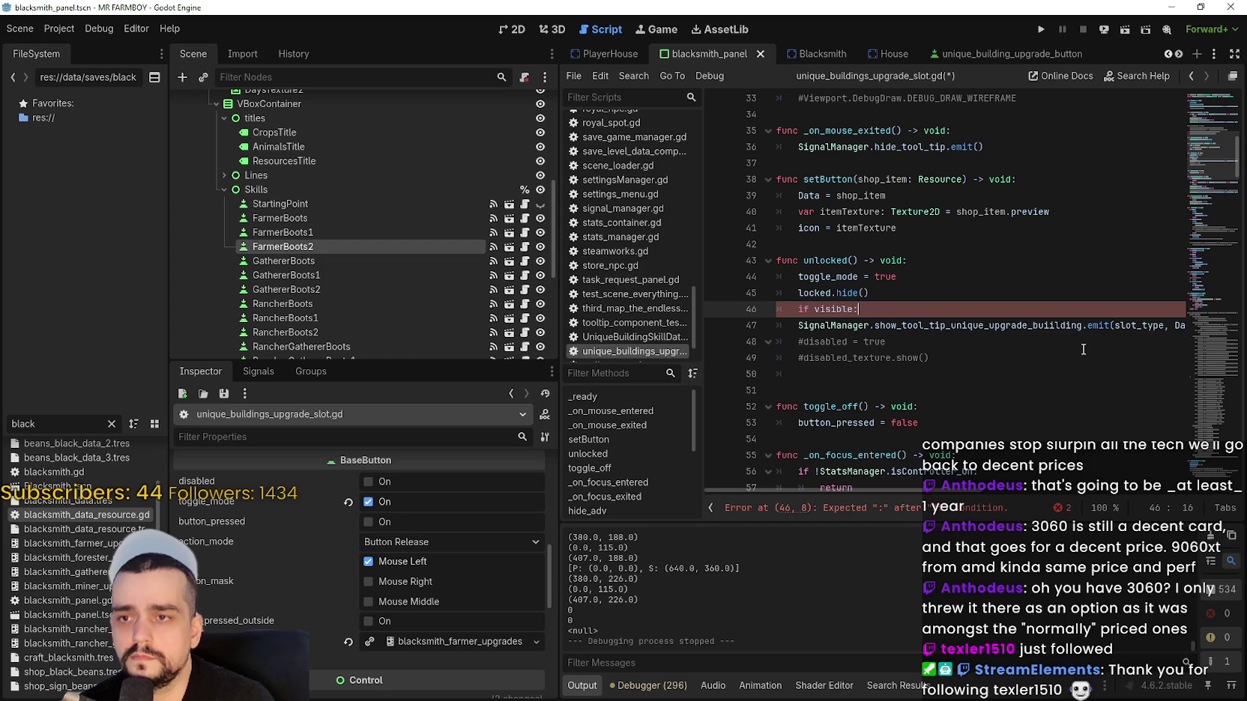
key("Return")
type("return")
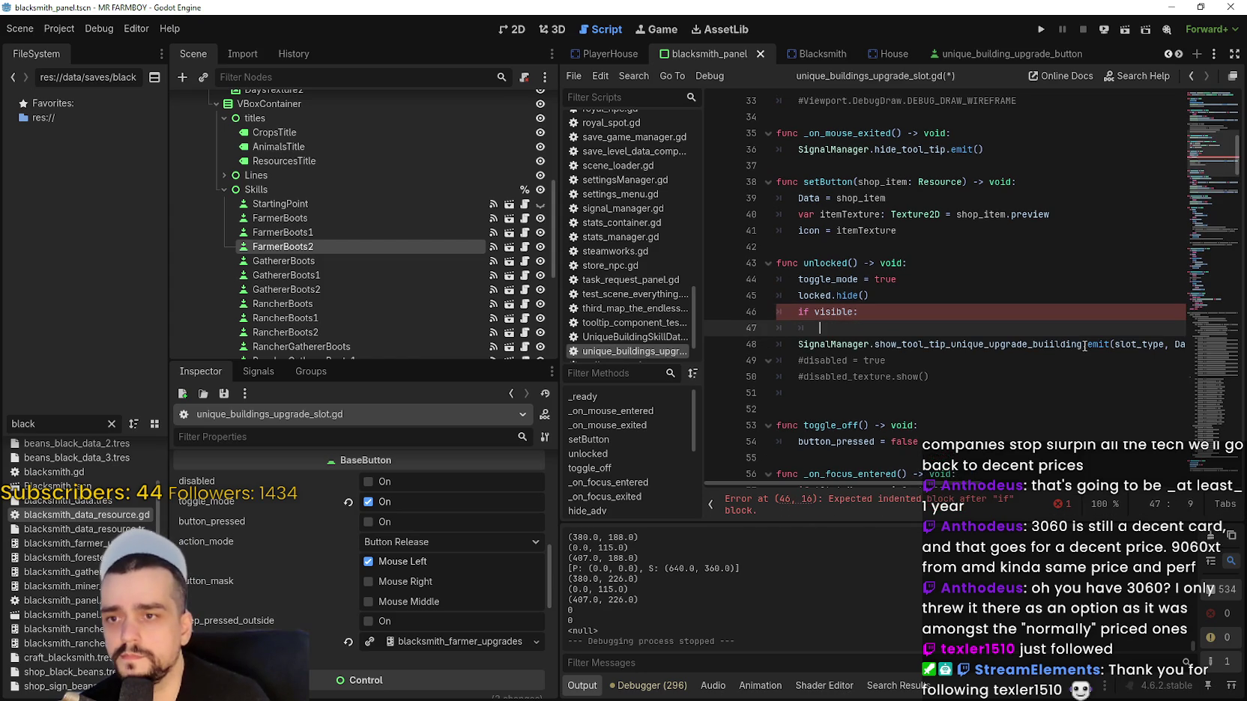
left_click(812, 312)
type("!")
left_click(809, 344)
key("ctrl+s")
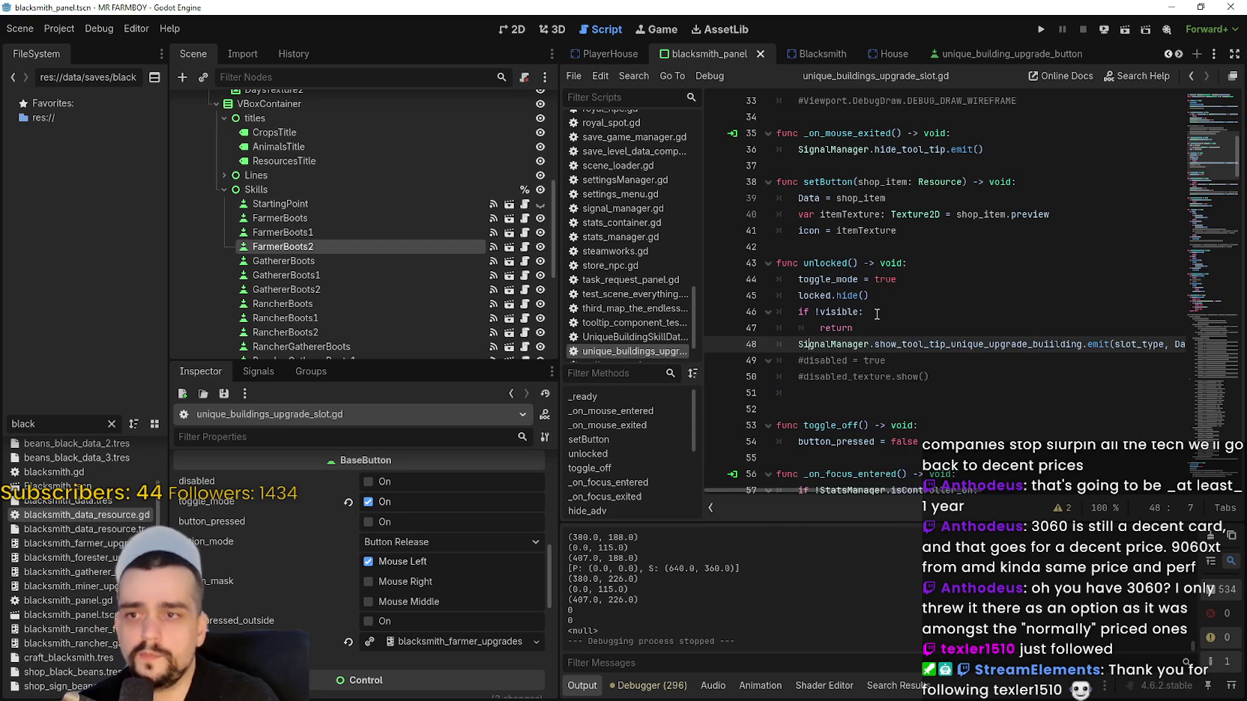
Run the game project to test the visibility guard.
scroll(876, 289, "down", 3)
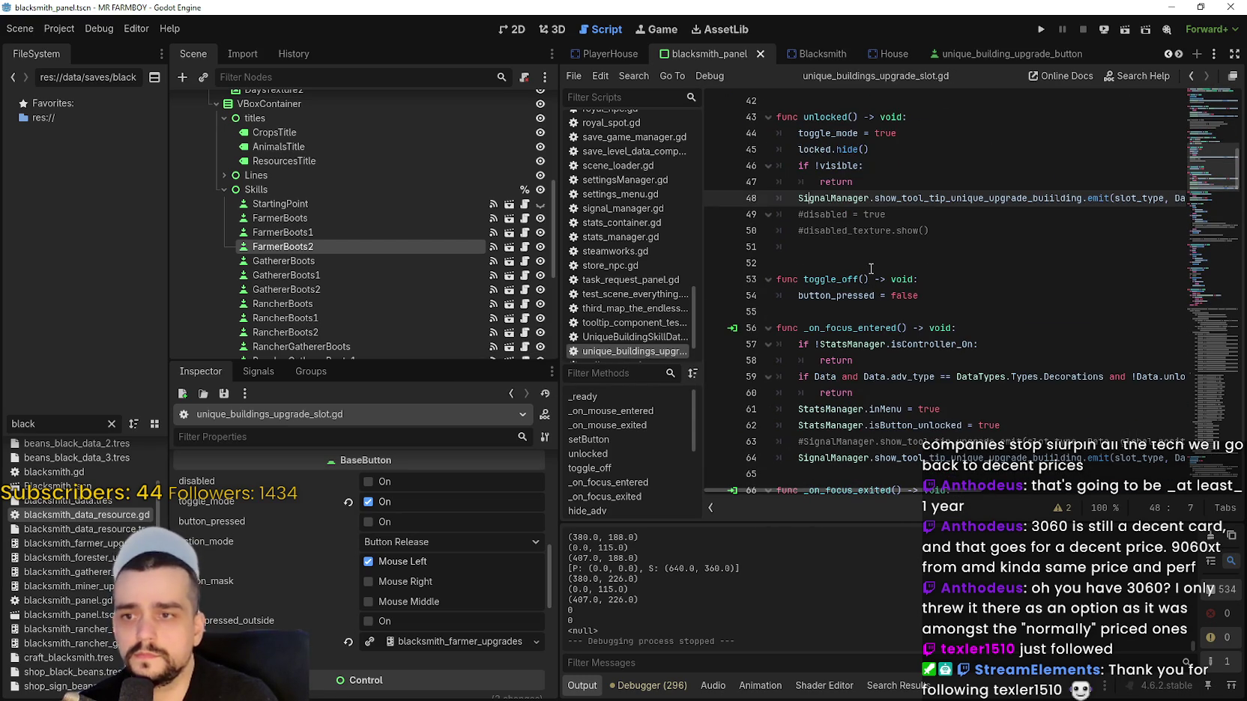
scroll(871, 268, "up", 2)
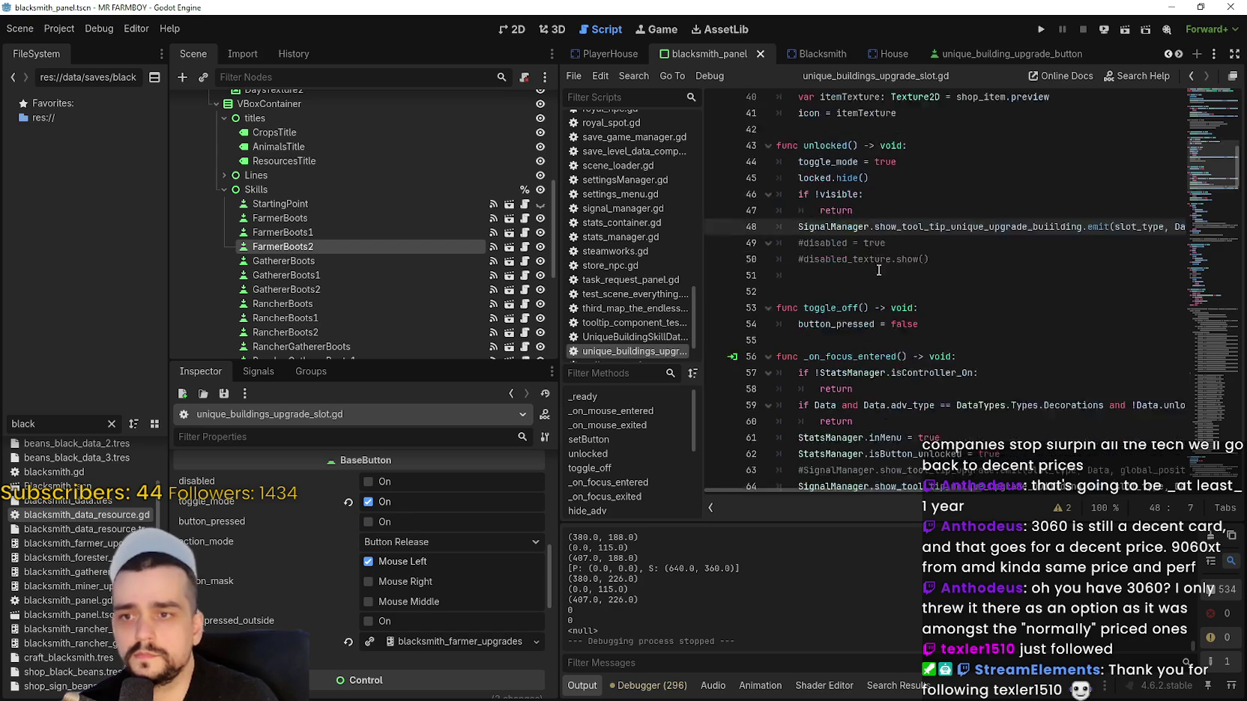
left_click(1047, 24)
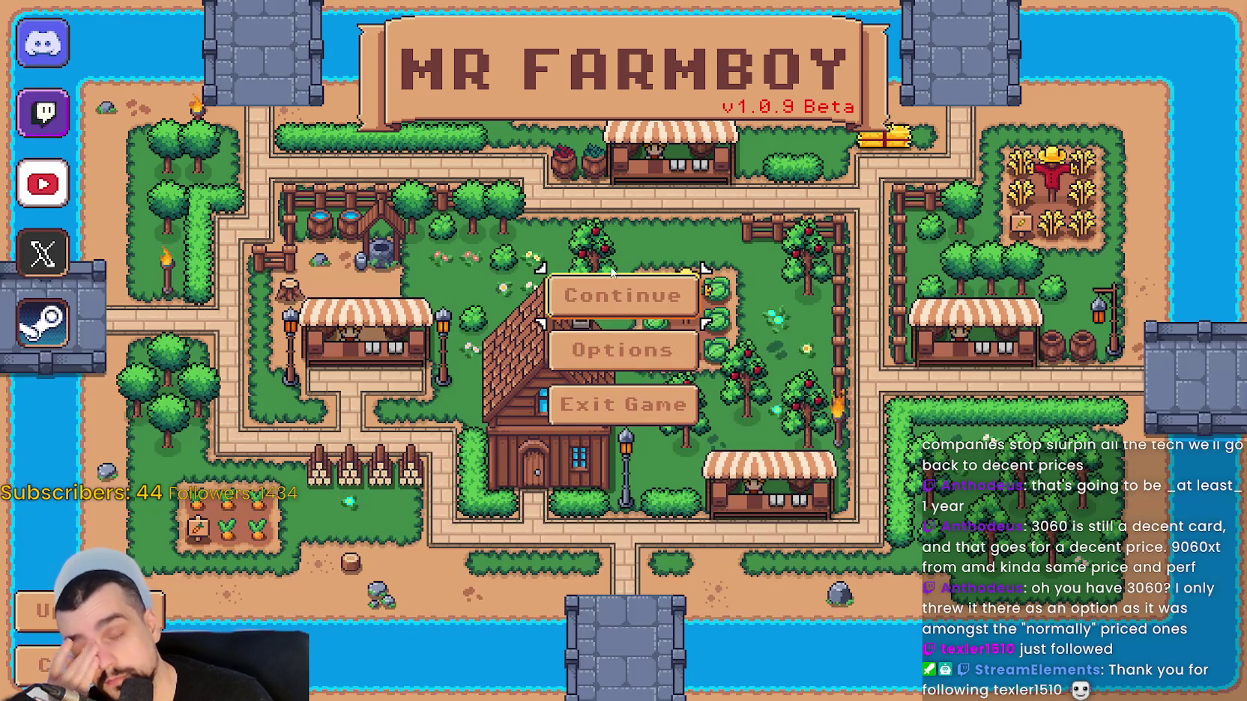
Continue from the main menu and load a saved game into the town.
left_click(577, 290)
scroll(575, 257, "down", 1)
scroll(576, 257, "up", 1)
scroll(576, 257, "down", 1)
scroll(576, 257, "up", 1)
left_click(577, 255)
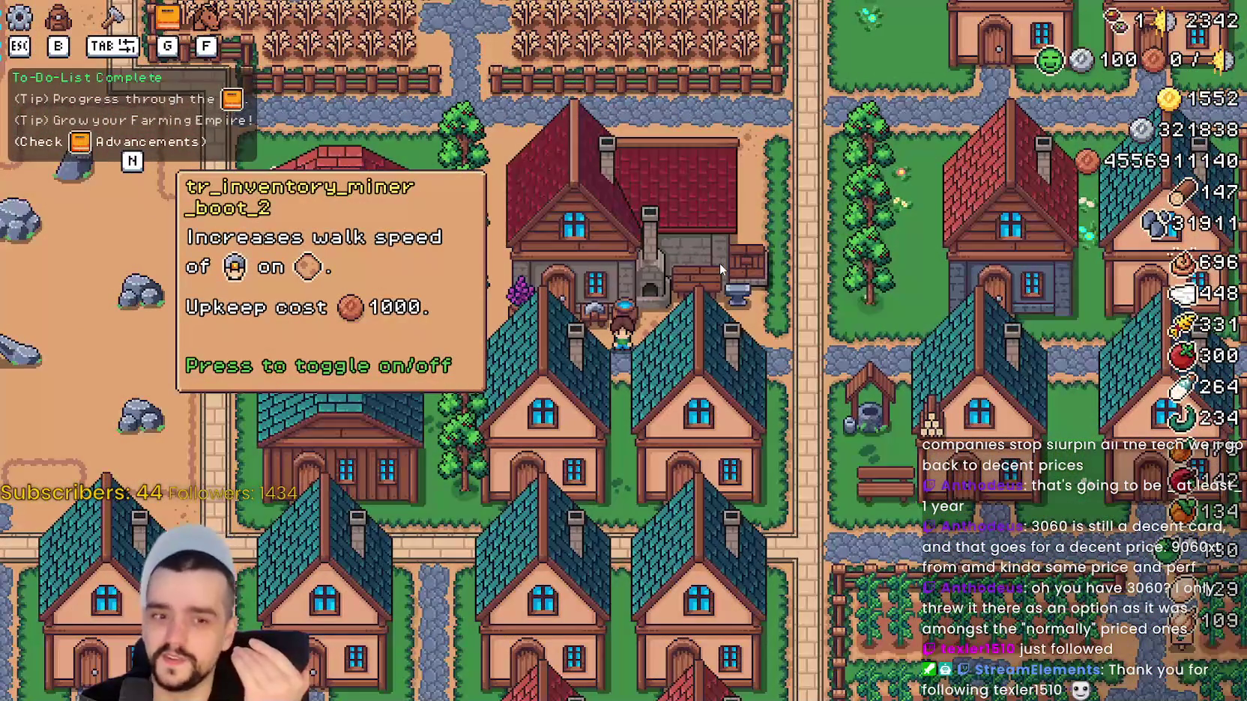
Walk the farmer to the Blacksmith and open its buffs panel.
key("w")
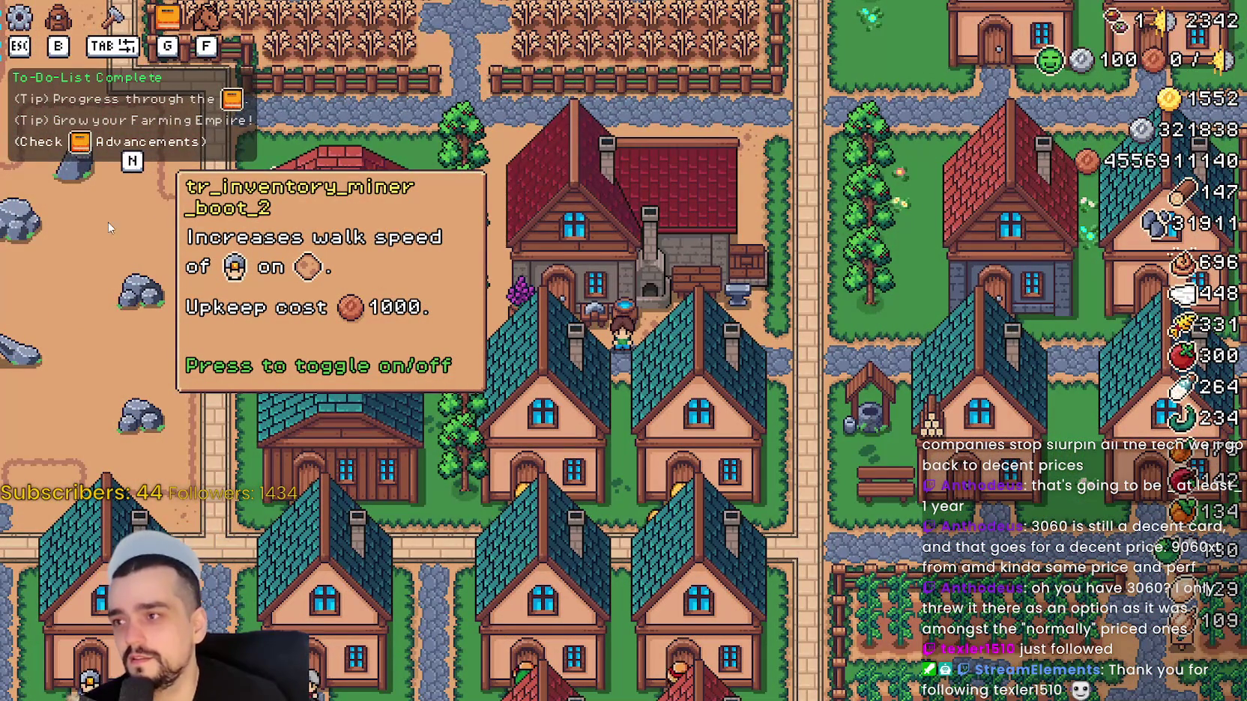
key("a")
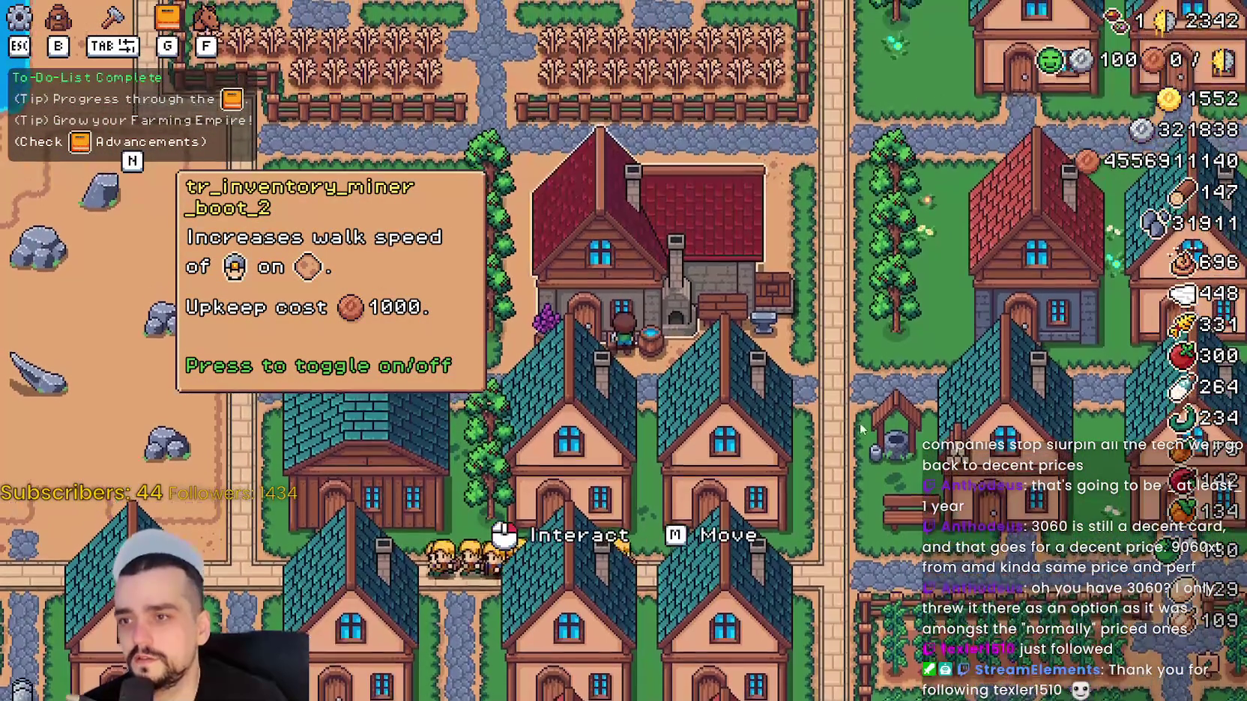
left_click(813, 390)
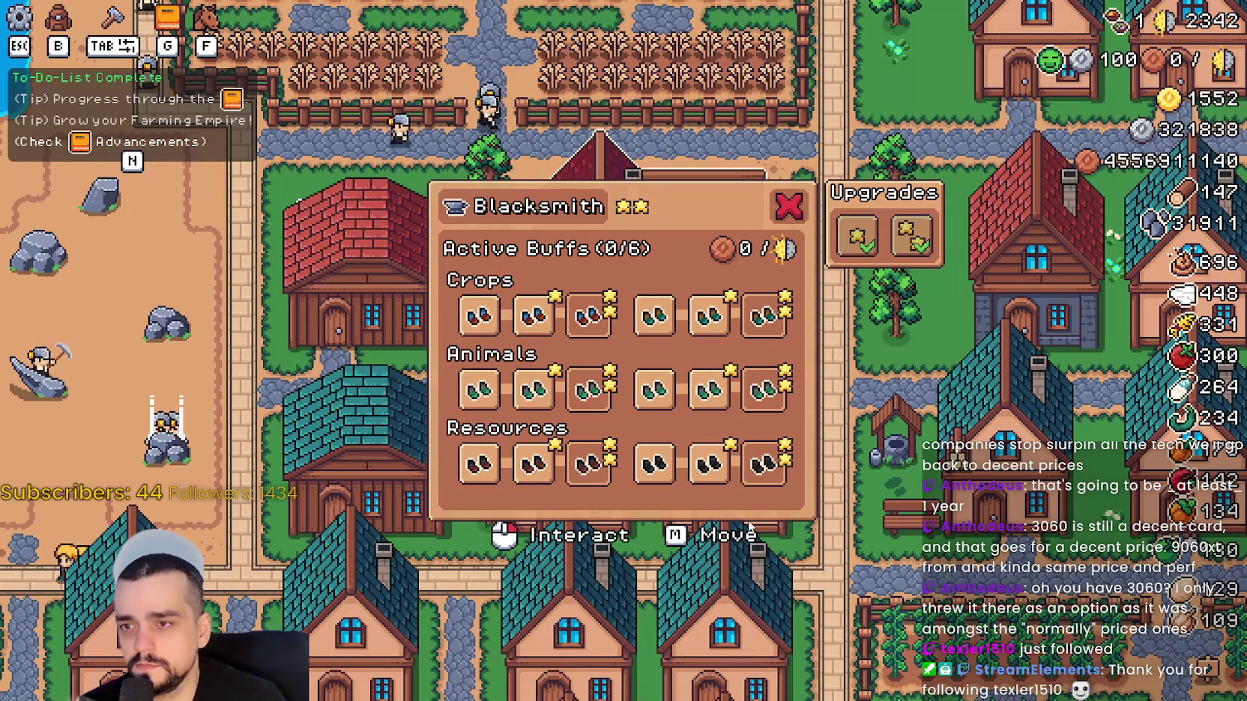
Switch on the last two Resources, Animals and Crops buff slots.
left_click(765, 464)
left_click(708, 465)
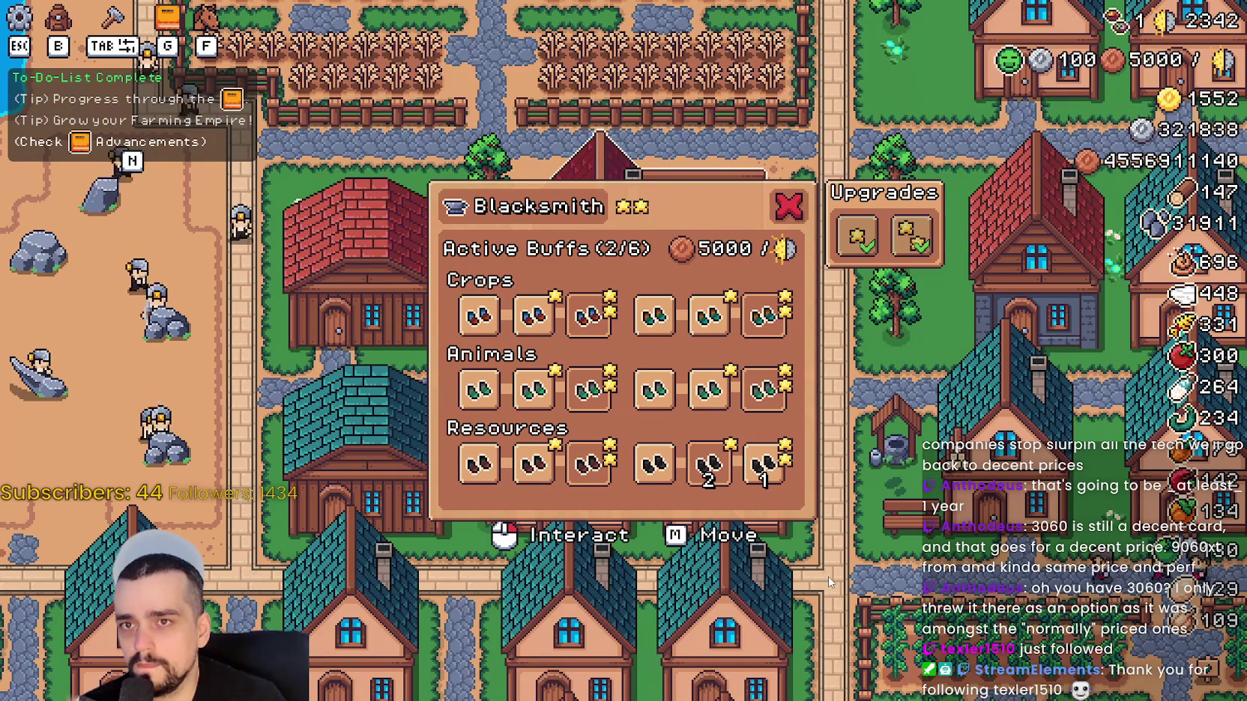
left_click(765, 389)
left_click(708, 390)
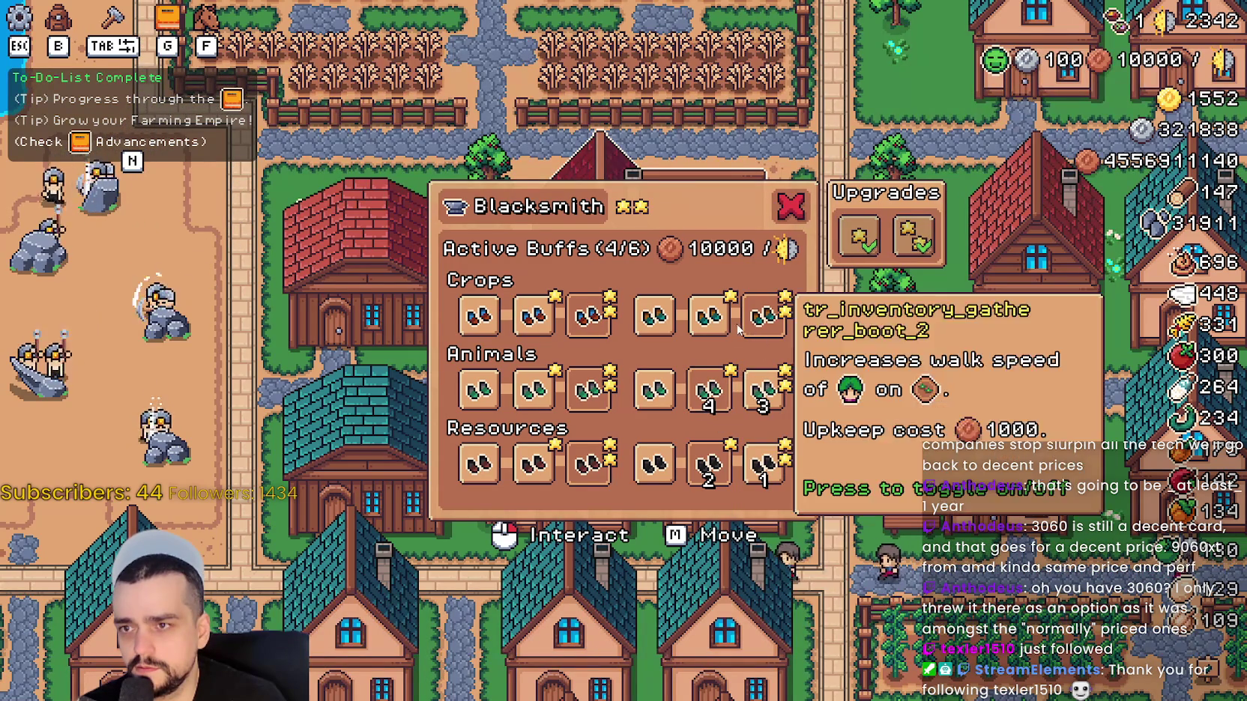
left_click(764, 315)
left_click(702, 337)
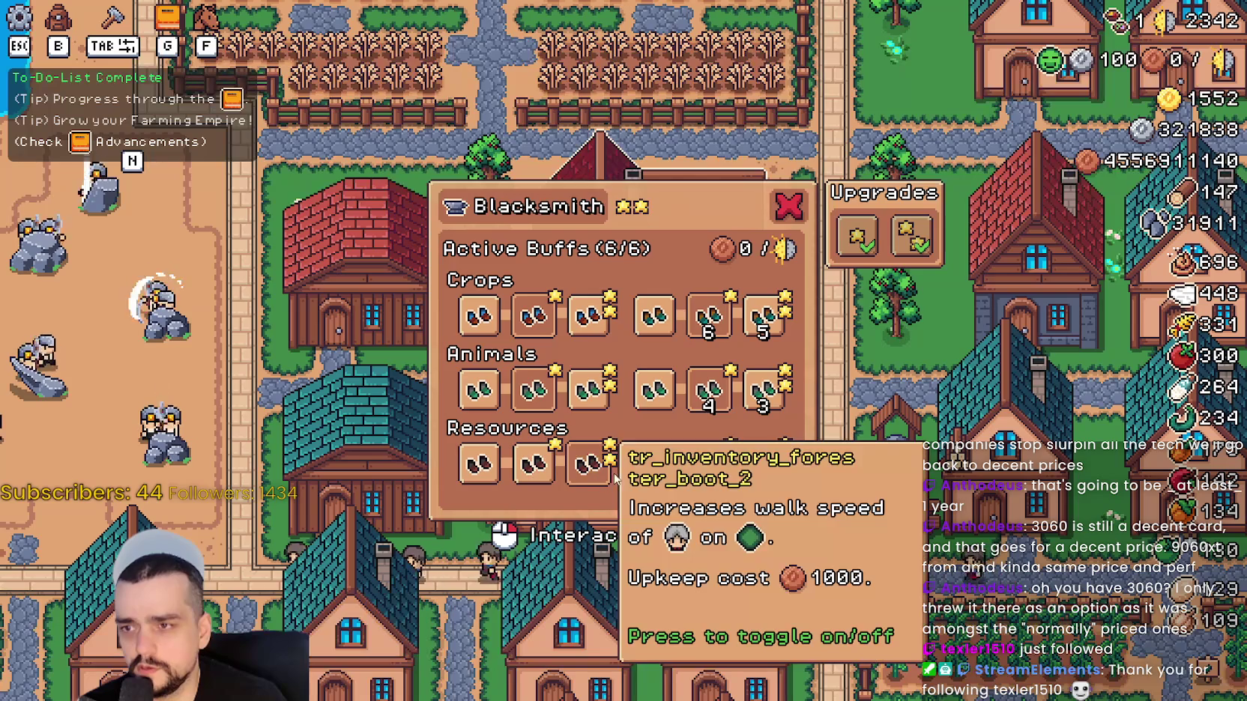
Switch several of those Resources, Animals and Crops buffs back off.
left_click(708, 464)
left_click(709, 390)
left_click(708, 314)
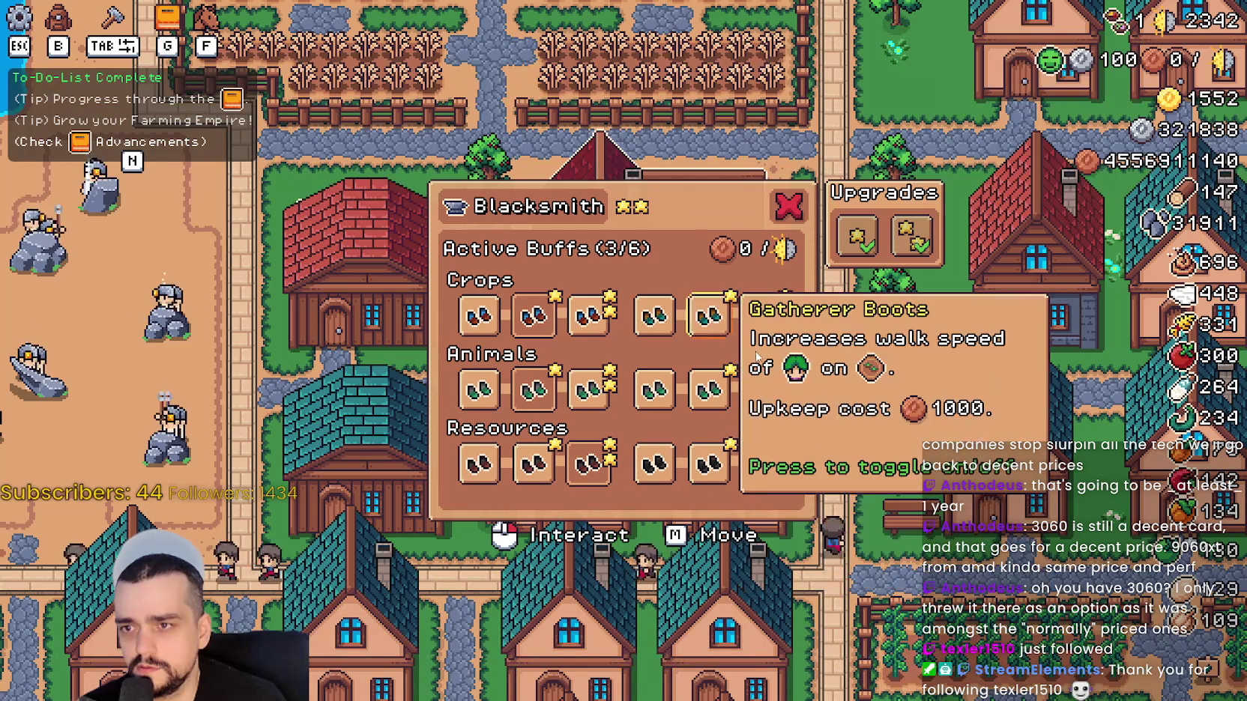
left_click(764, 315)
left_click(764, 390)
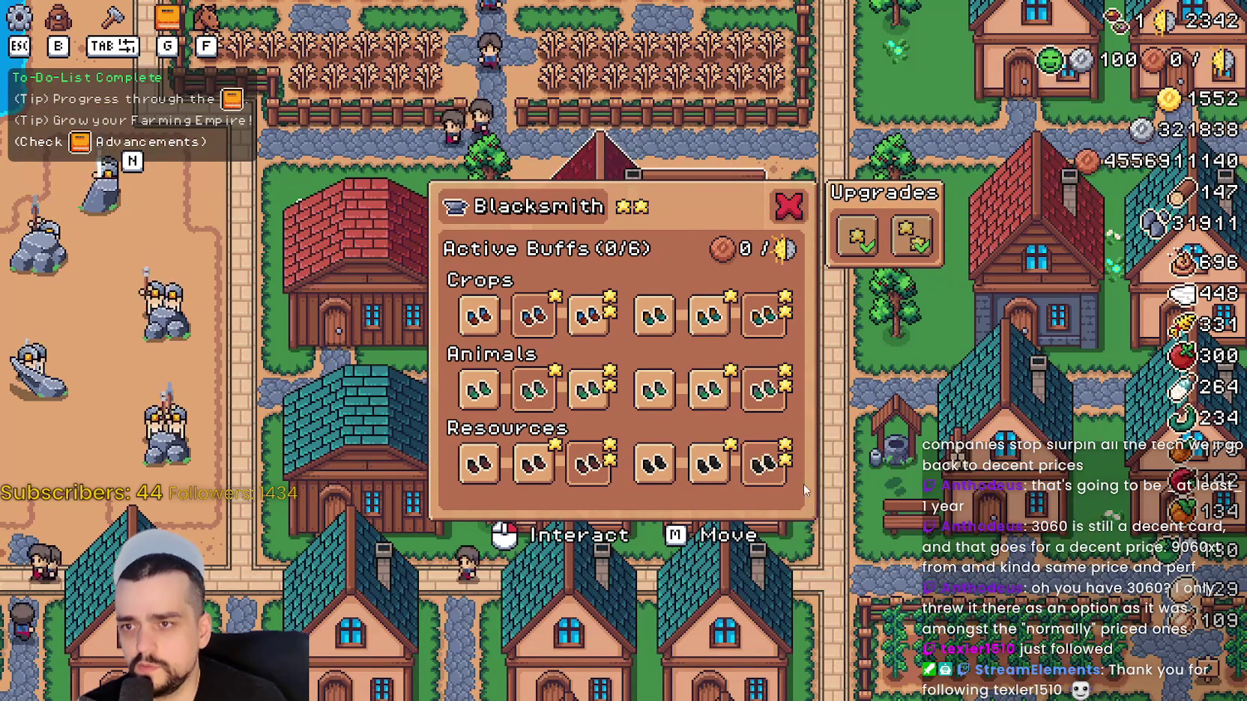
Switch on the last and second Crops and Animals buffs plus the third Resources buff.
left_click(764, 390)
left_click(765, 315)
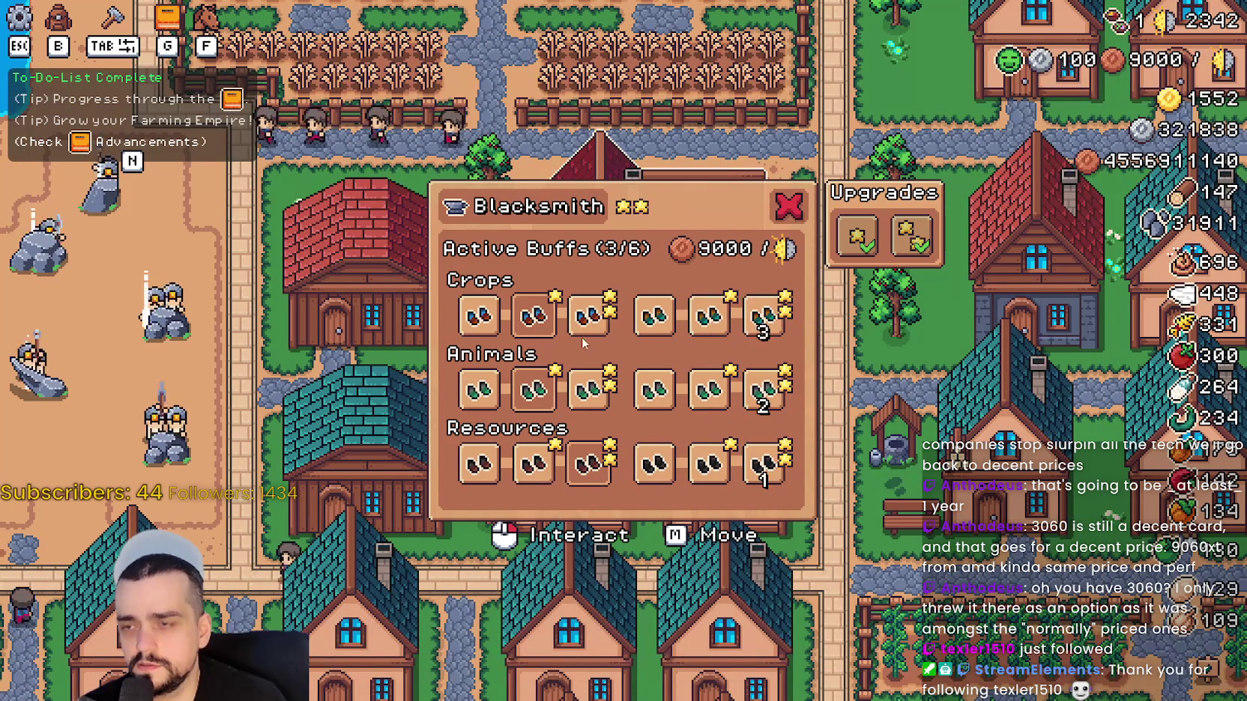
left_click(533, 314)
left_click(534, 390)
left_click(588, 464)
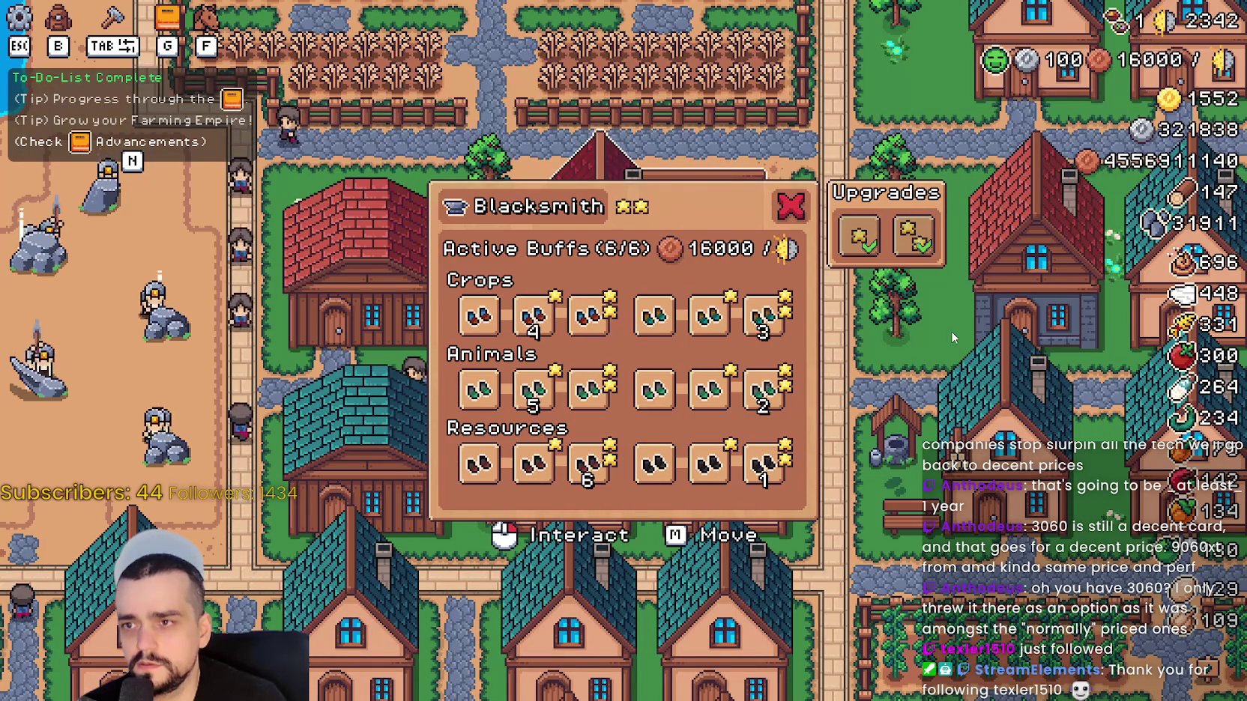
Toggle the last and fifth Resources buffs off, close the panel and stop the game.
left_click(780, 472)
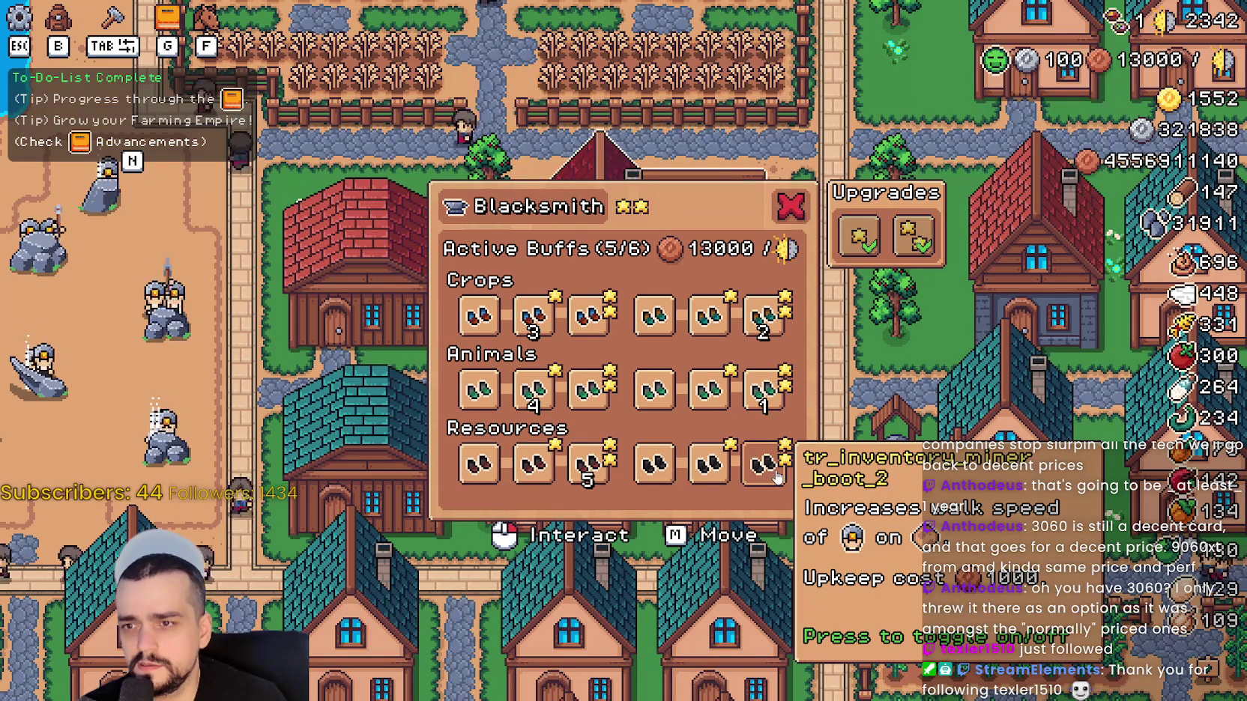
left_click(781, 472)
left_click(780, 472)
left_click(730, 483)
left_click(730, 483)
key("Escape")
key("Escape")
key("Escape")
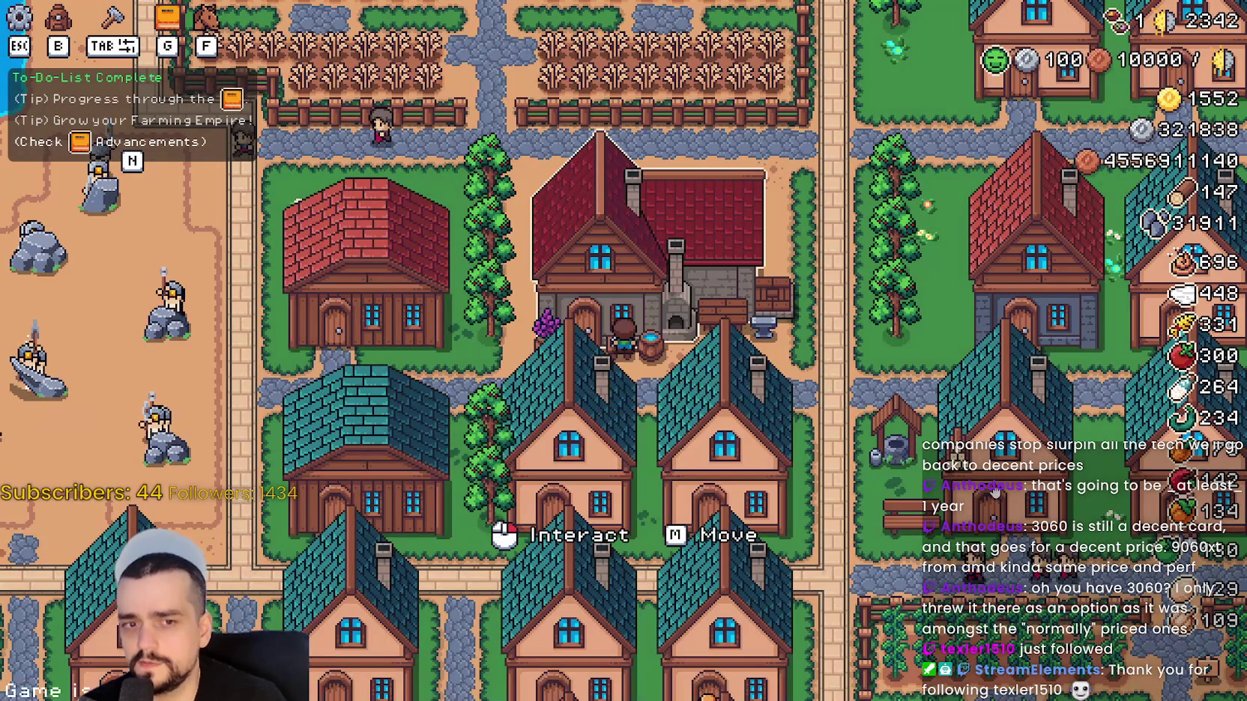
key("F8")
Paste an 'if !visible: return' guard above the StatsManager lines in _on_focus_entered and save.
left_click(899, 346)
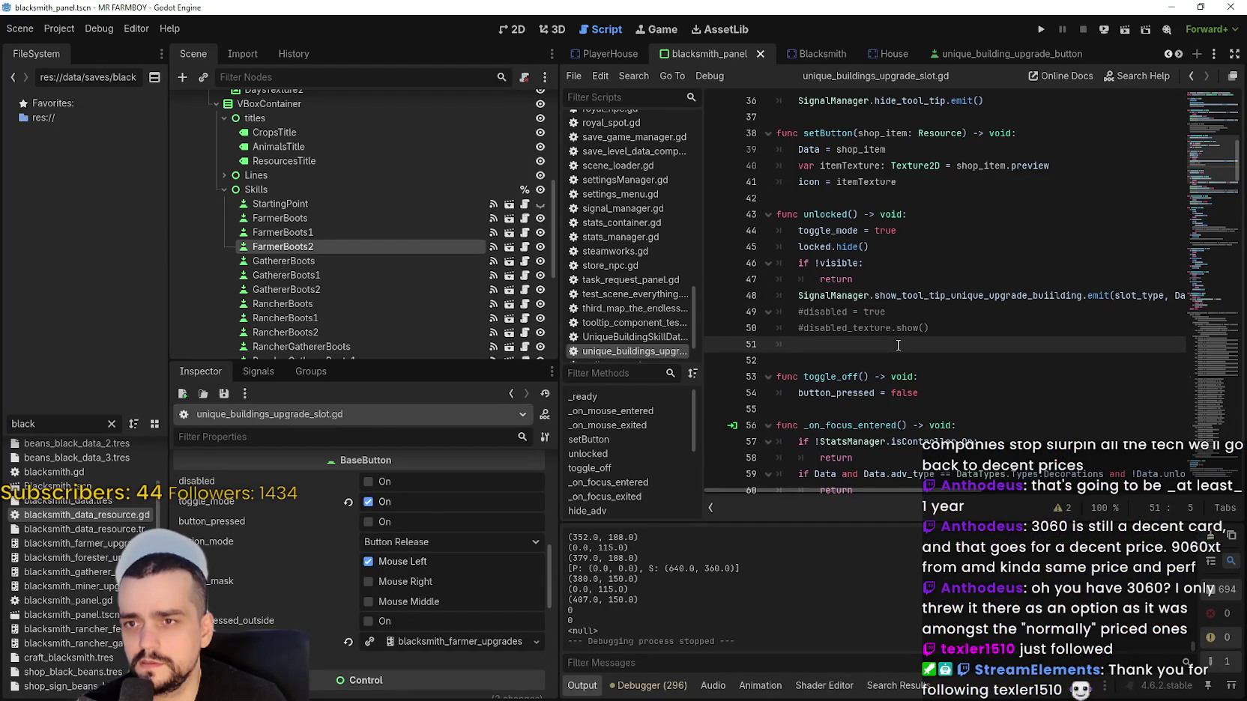
left_click(858, 279)
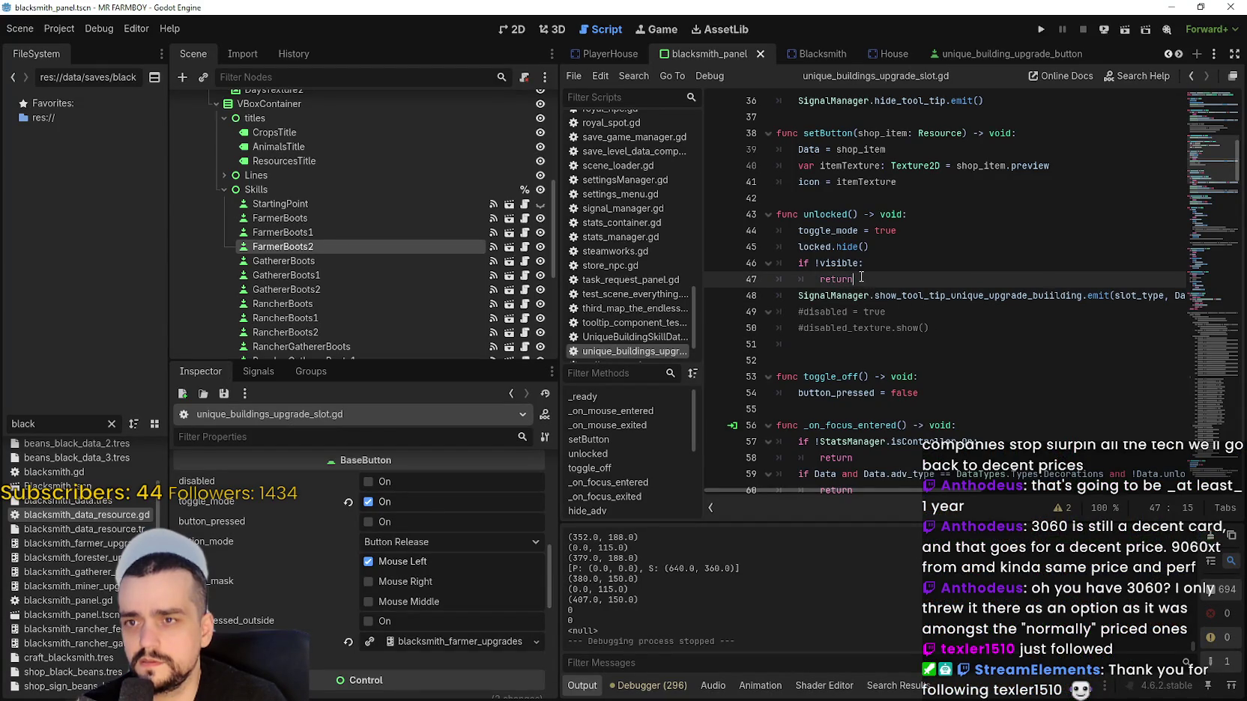
left_click(874, 328)
scroll(874, 330, "down", 2)
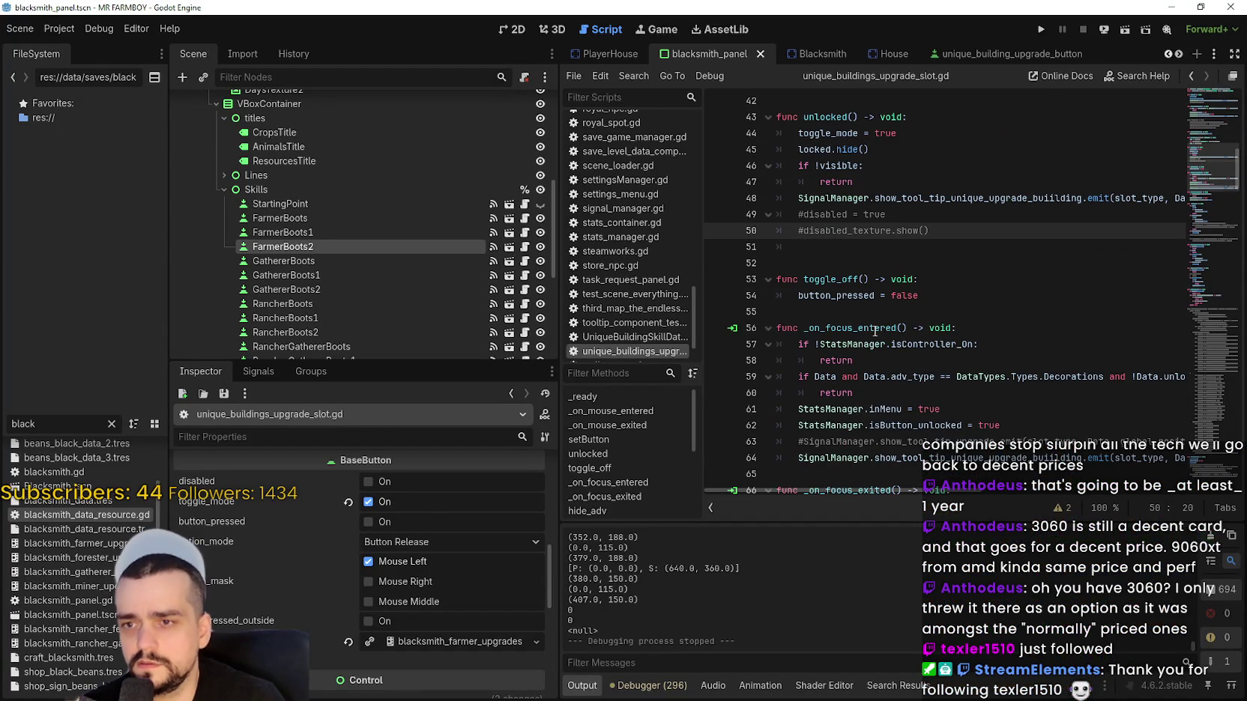
scroll(893, 396, "down", 1)
left_click_drag(1087, 392, 1184, 389)
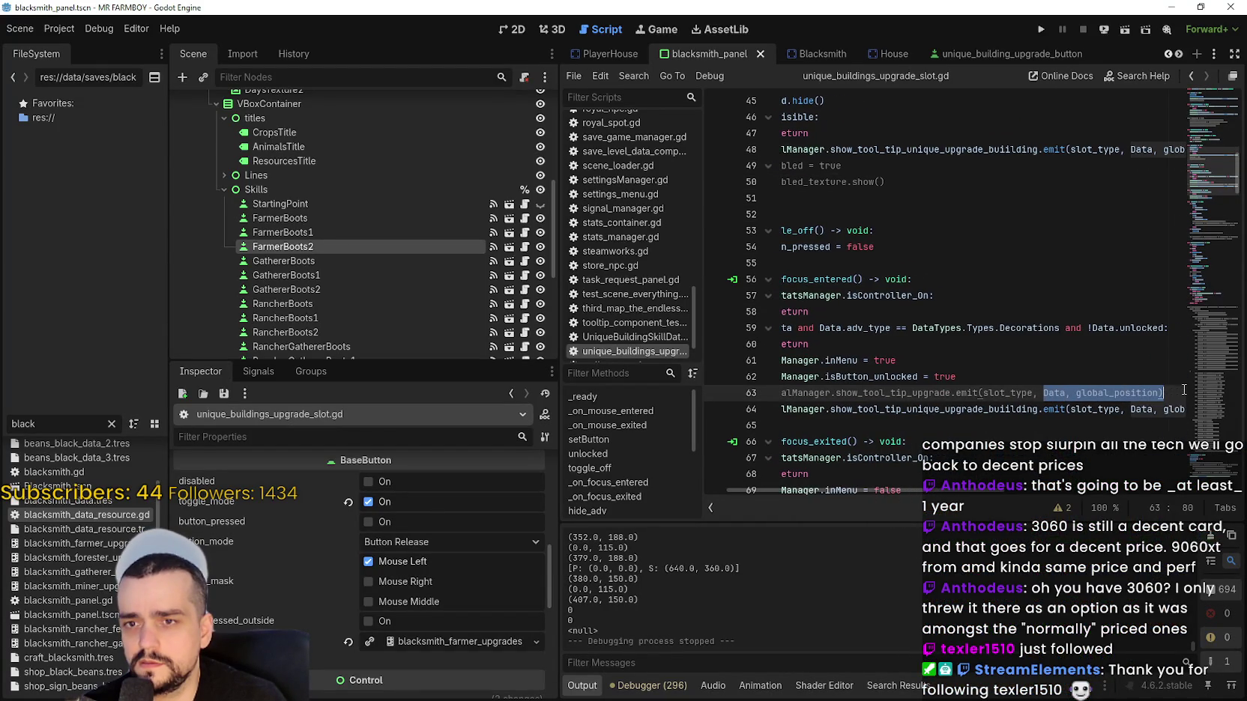
left_click(1184, 392)
key("Return")
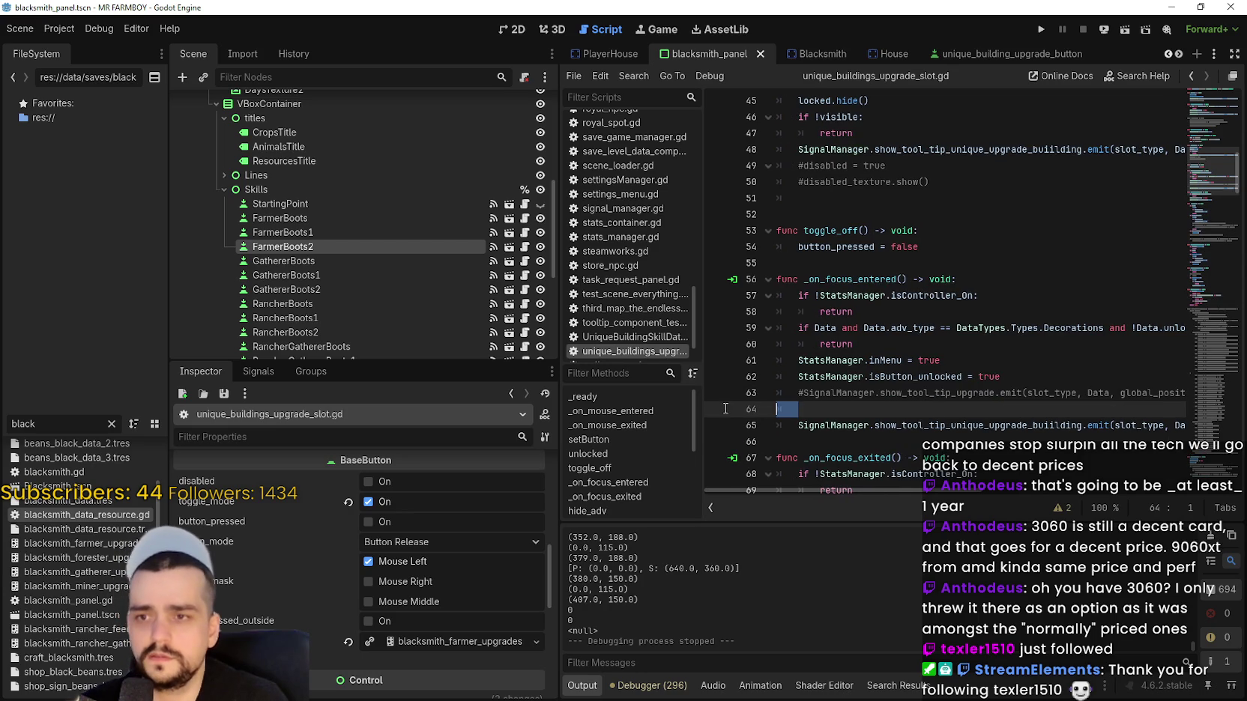
key("Tab")
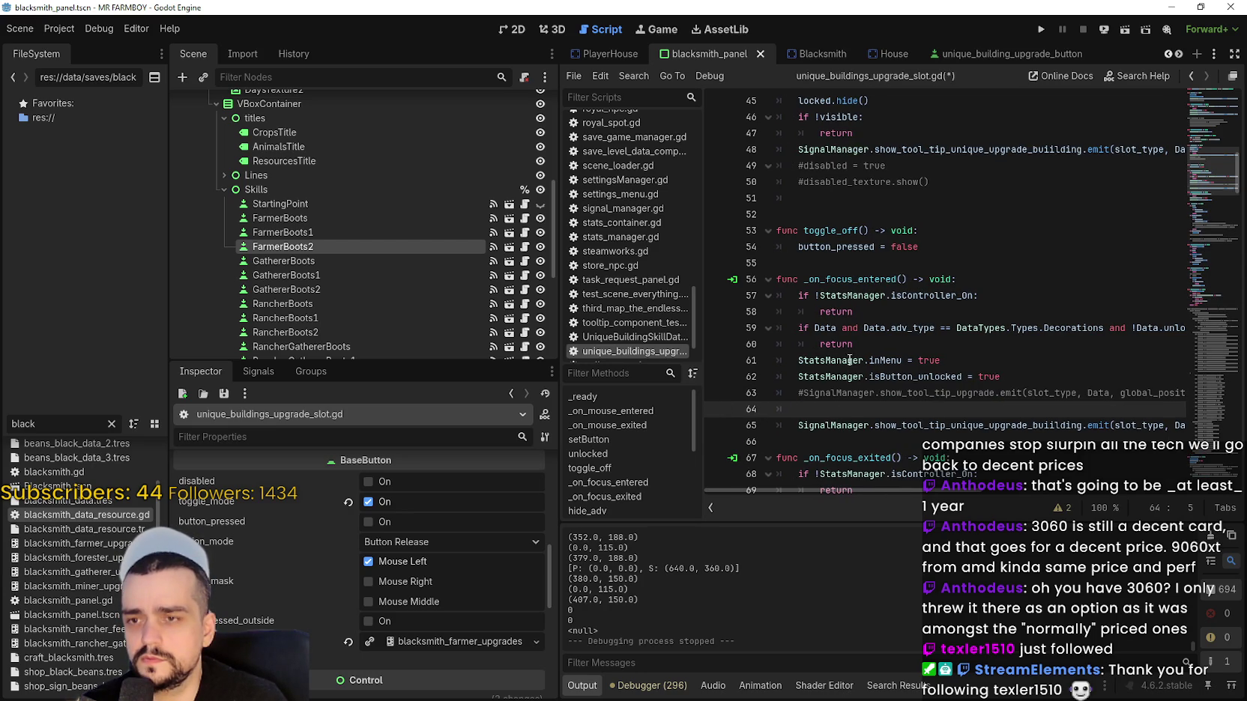
key("alt+Up")
key("alt+Up")
key("alt+Up")
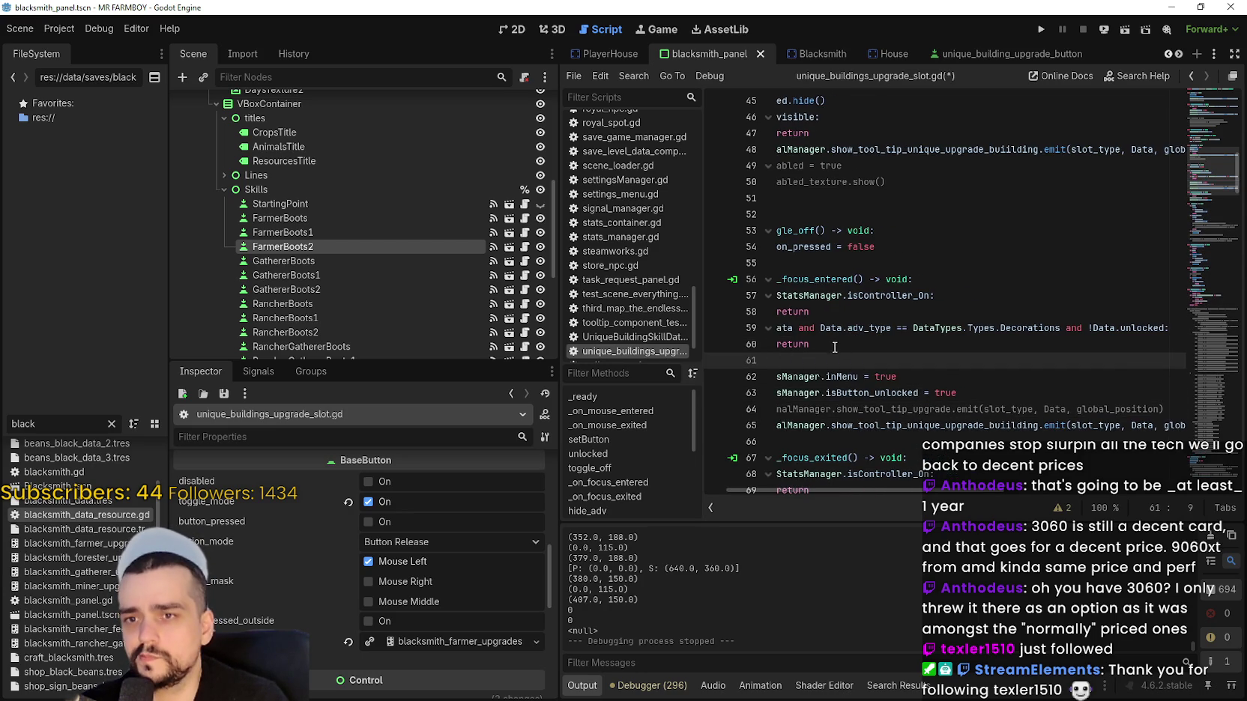
key("ctrl+v")
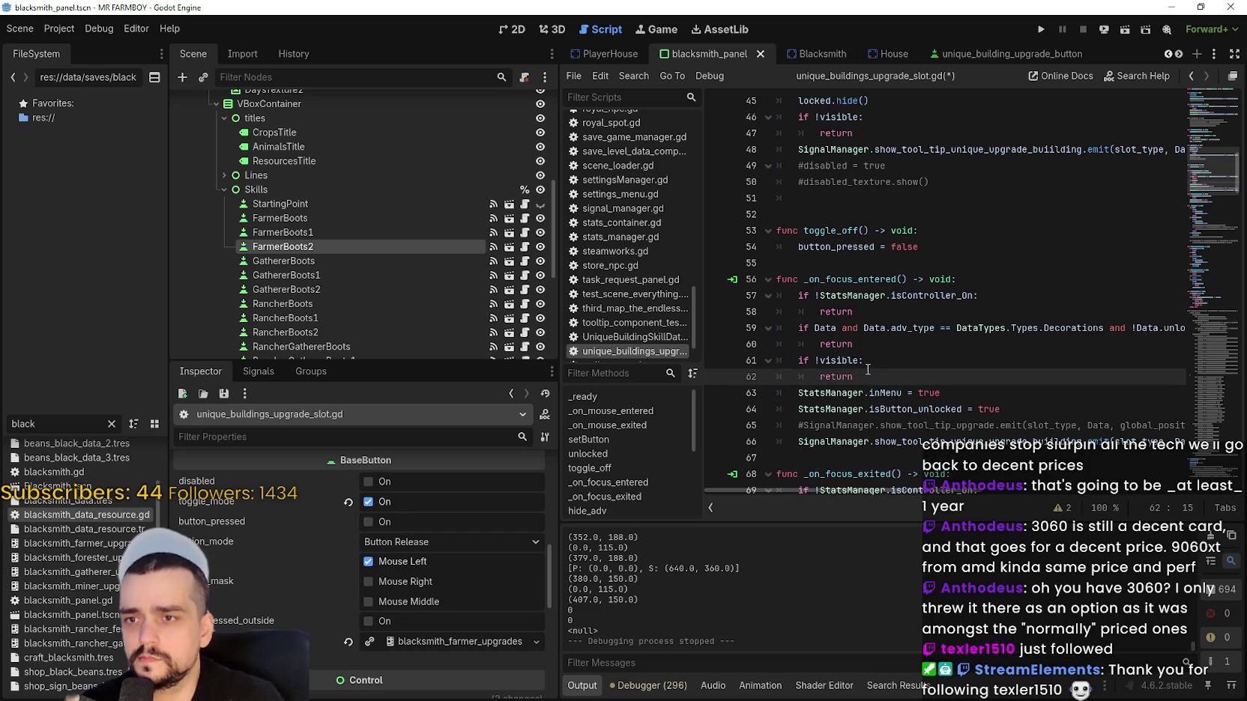
key("ctrl+s")
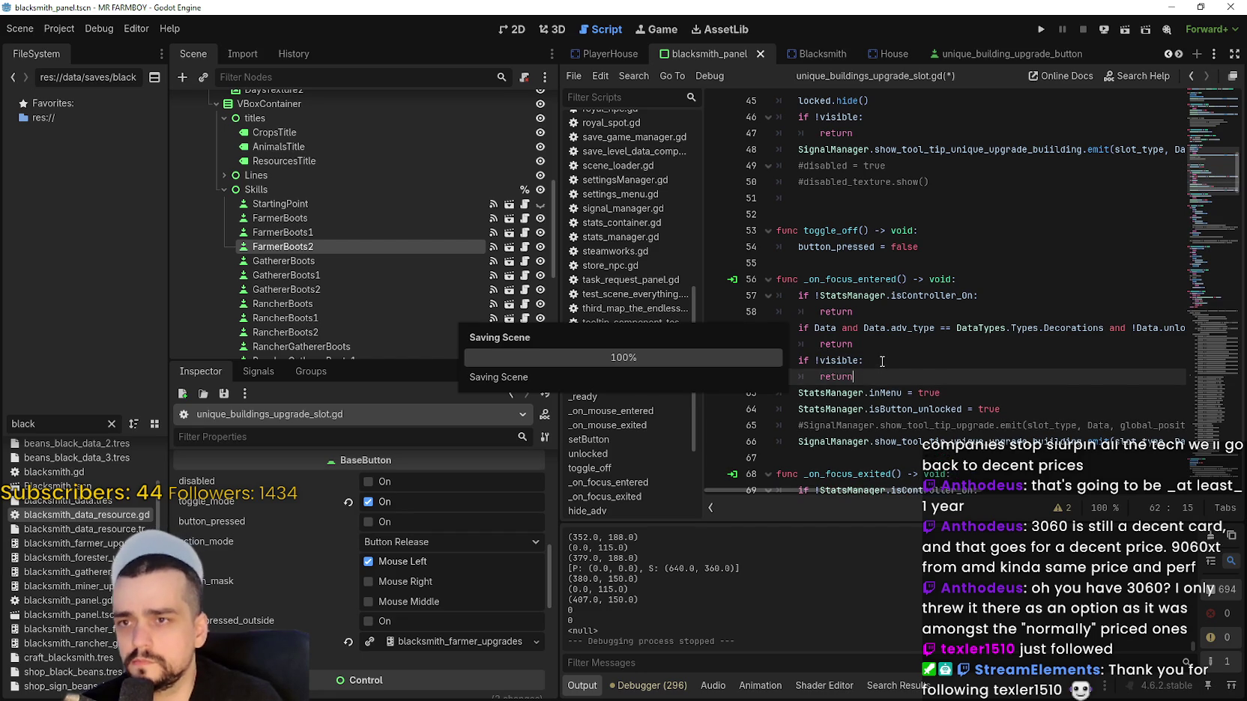
Switch back to the blacksmith_panel.gd script.
scroll(882, 359, "down", 1)
scroll(448, 156, "up", 8)
left_click(526, 103)
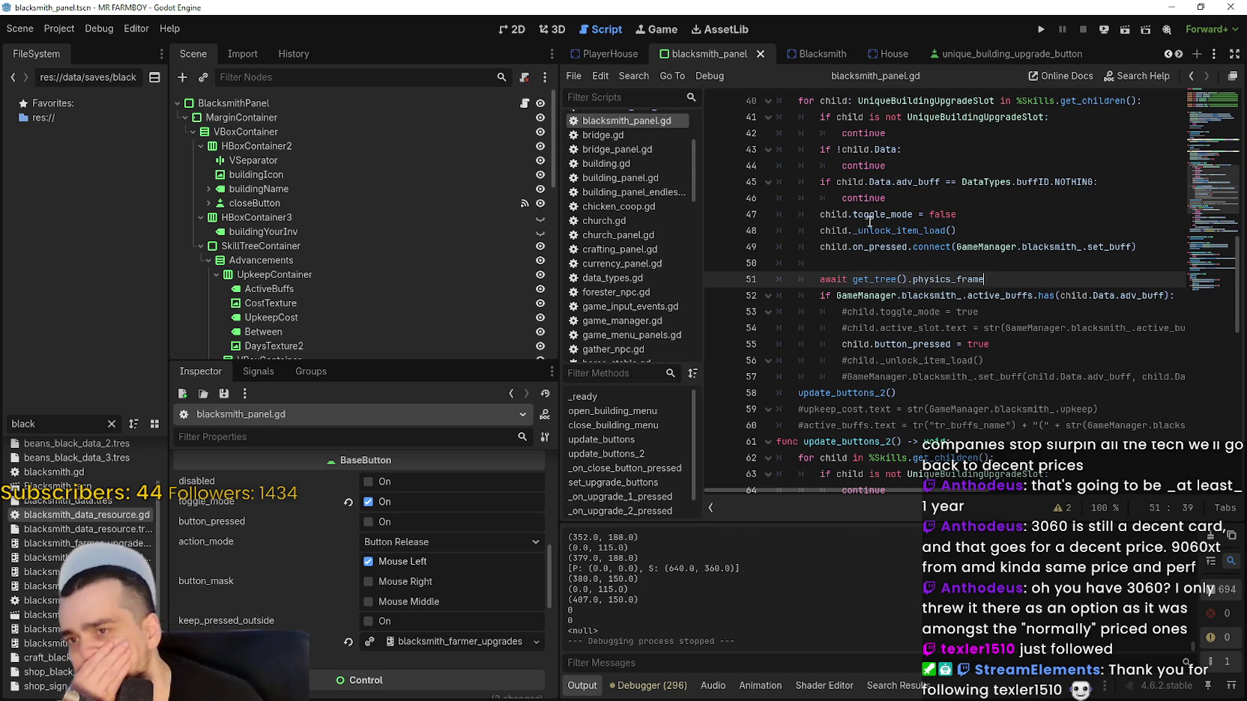
Review blacksmith_panel.gd, highlighting the await and active-buff check on lines 51–55.
scroll(877, 208, "down", 4)
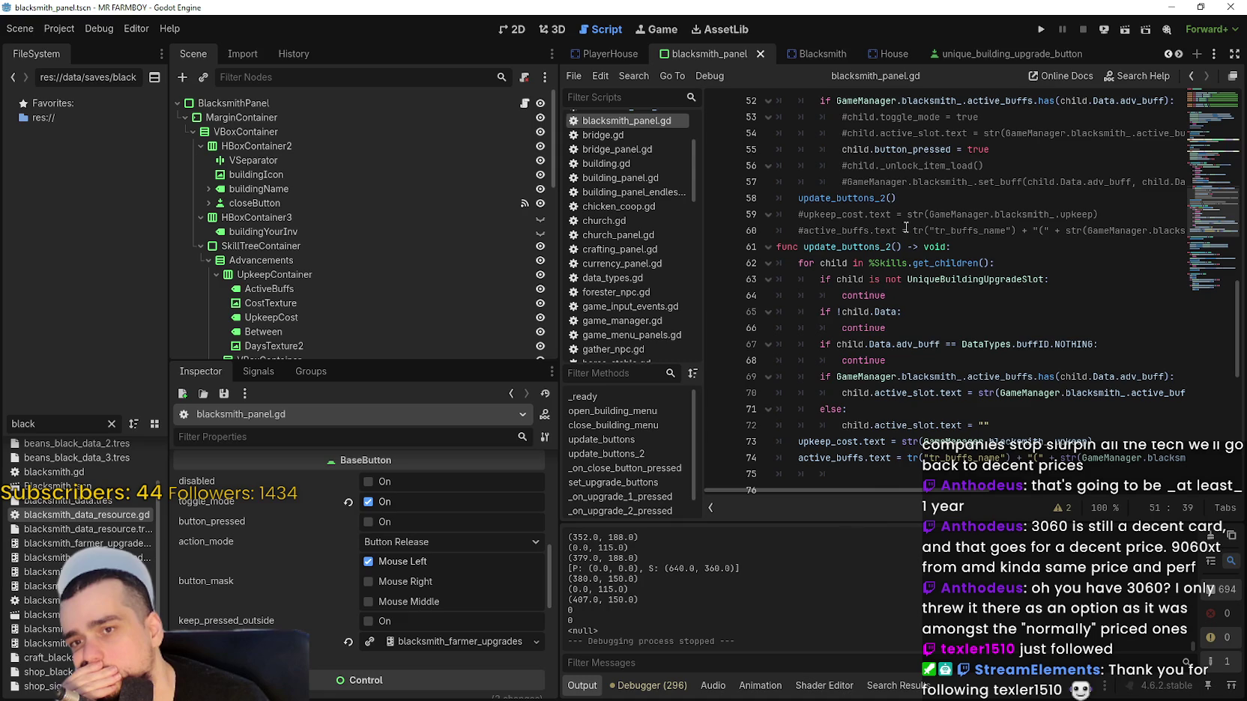
mouse_move(1092, 453)
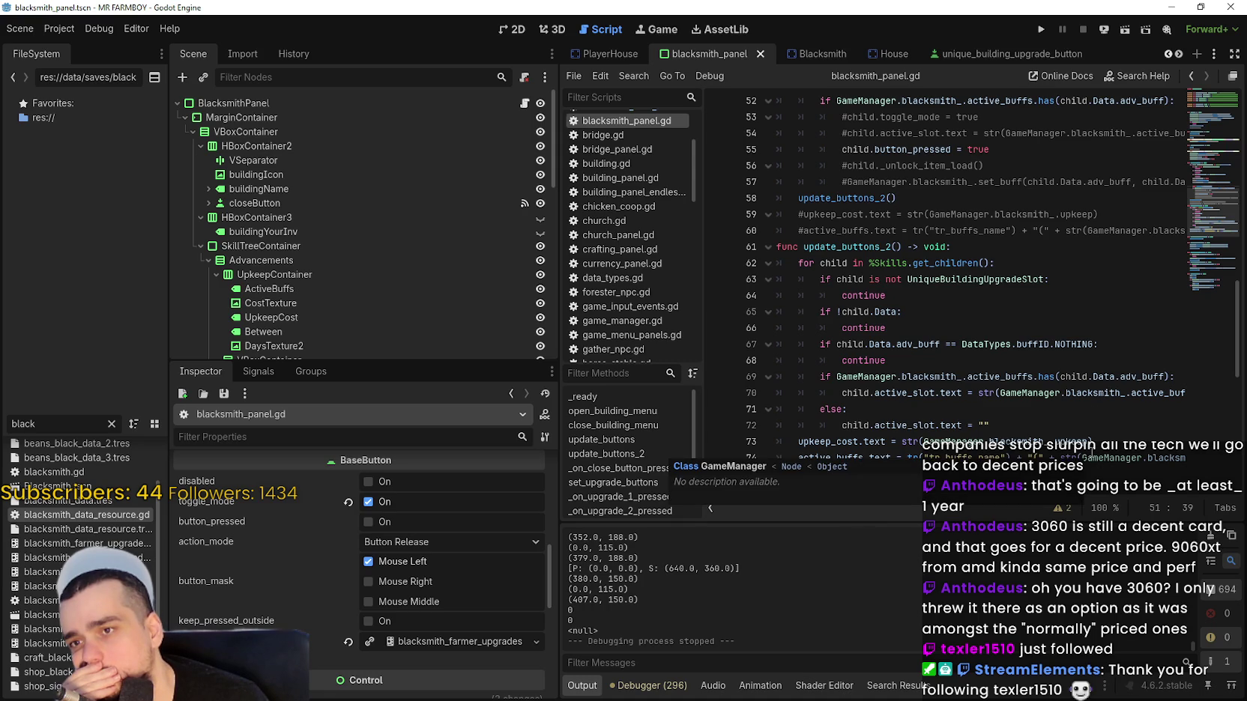
scroll(1133, 369, "up", 3)
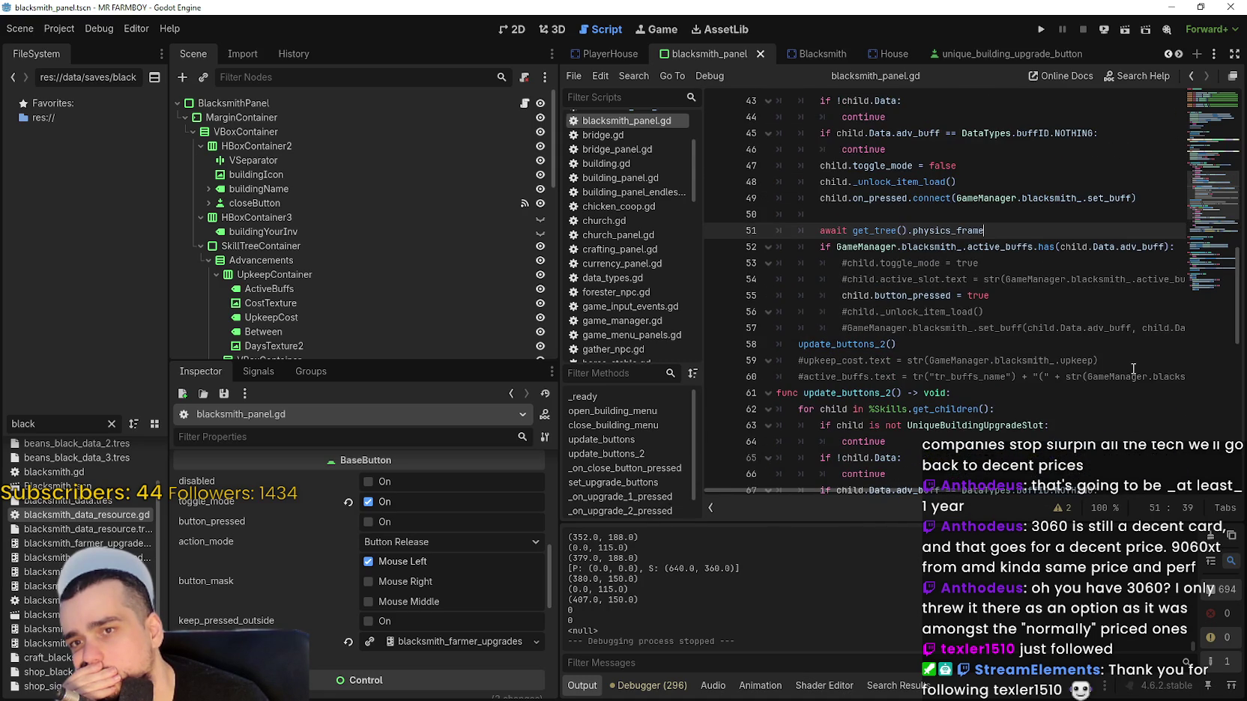
mouse_move(1137, 242)
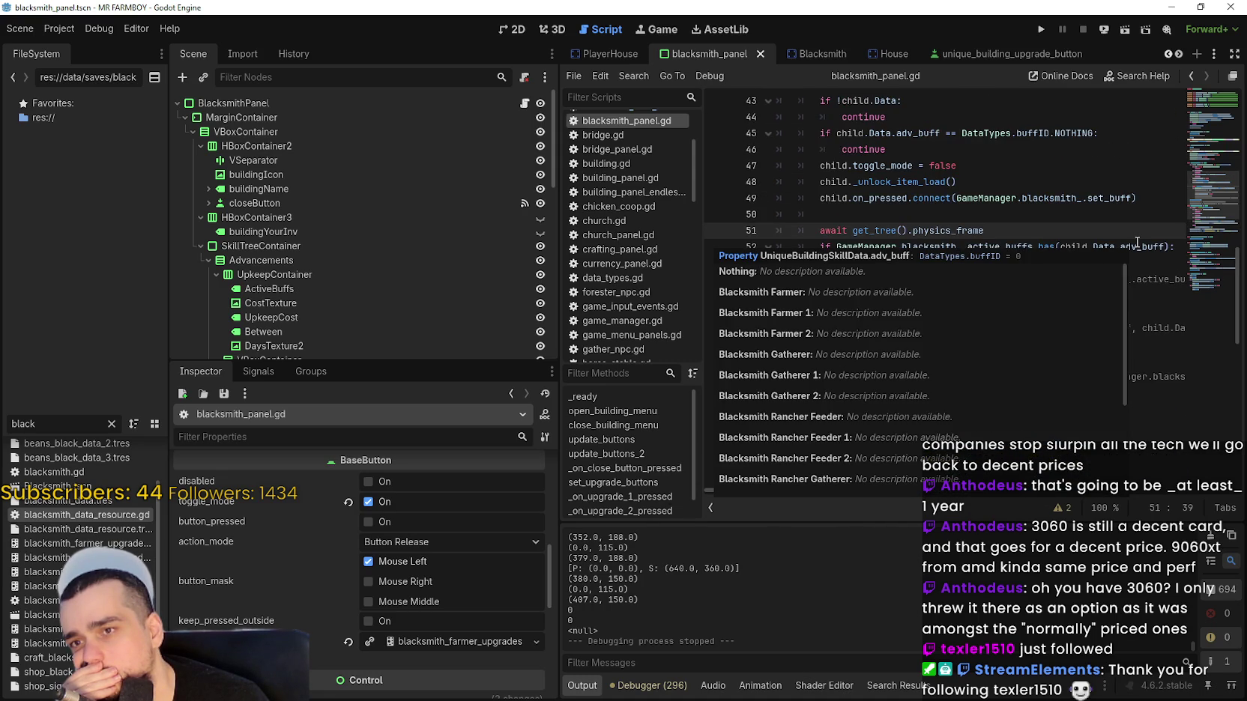
scroll(1124, 359, "down", 2)
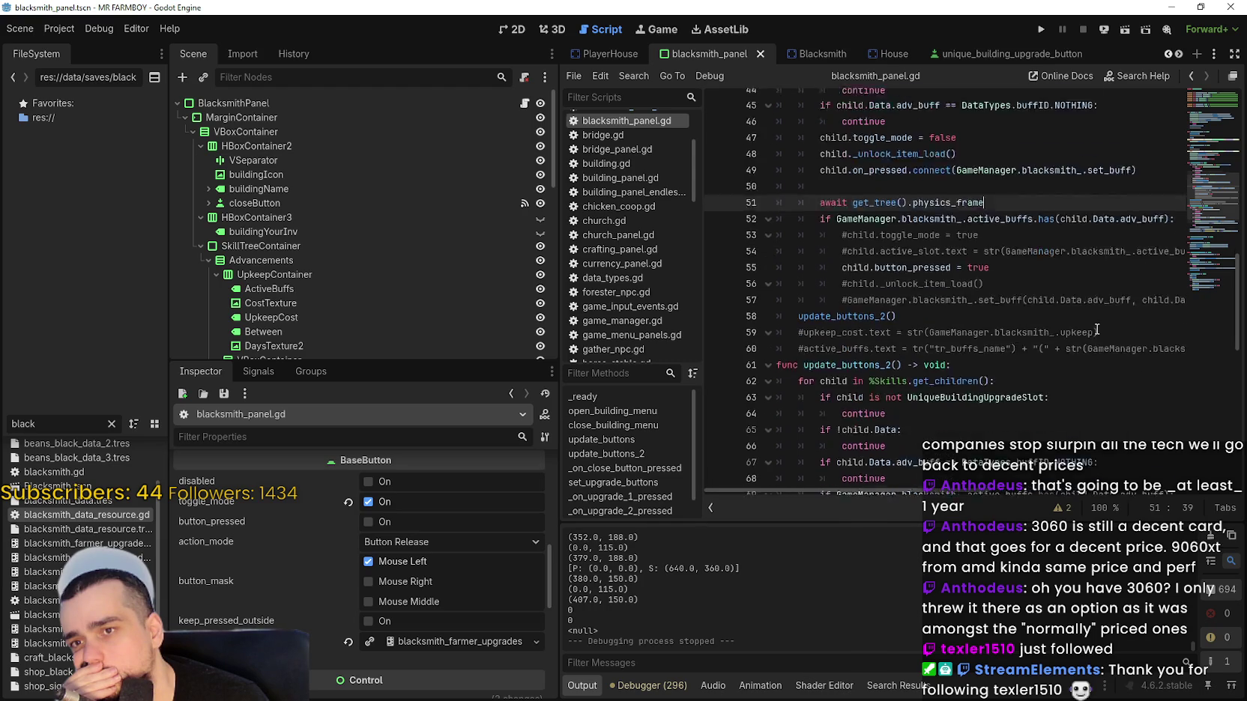
scroll(1093, 323, "up", 2)
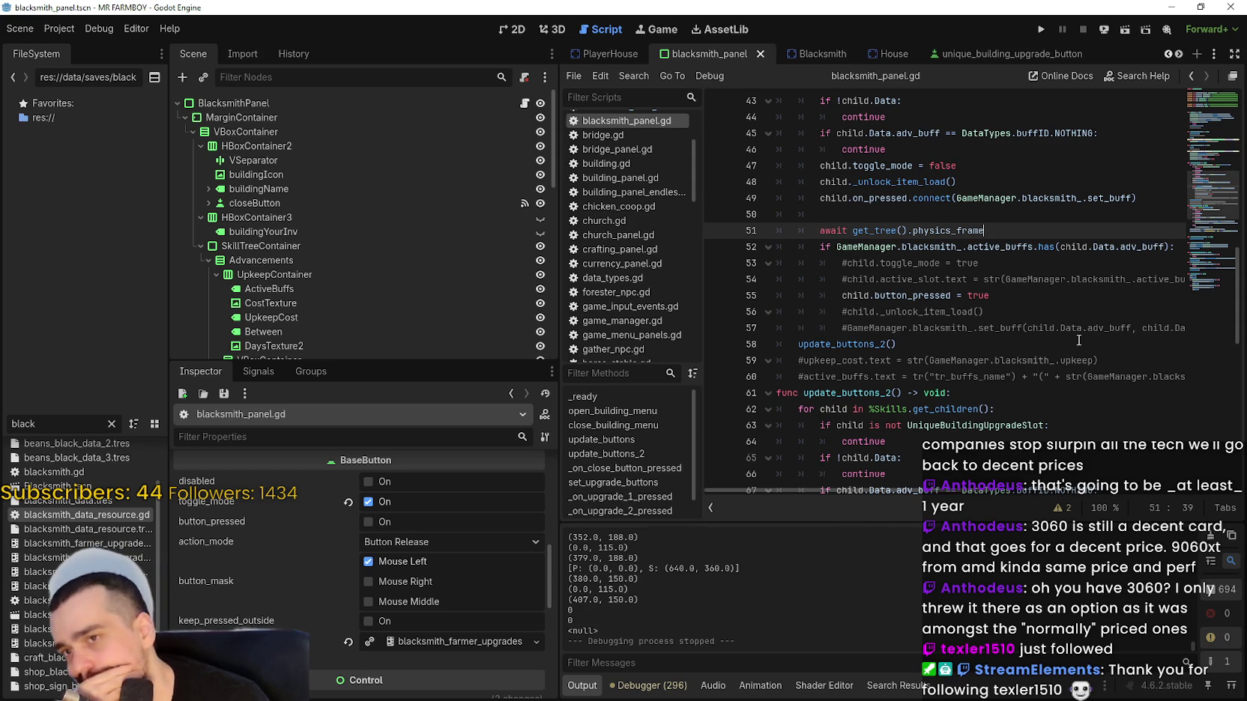
mouse_move(1036, 293)
left_mouse_down()
mouse_move(824, 262)
mouse_move(803, 232)
left_mouse_up()
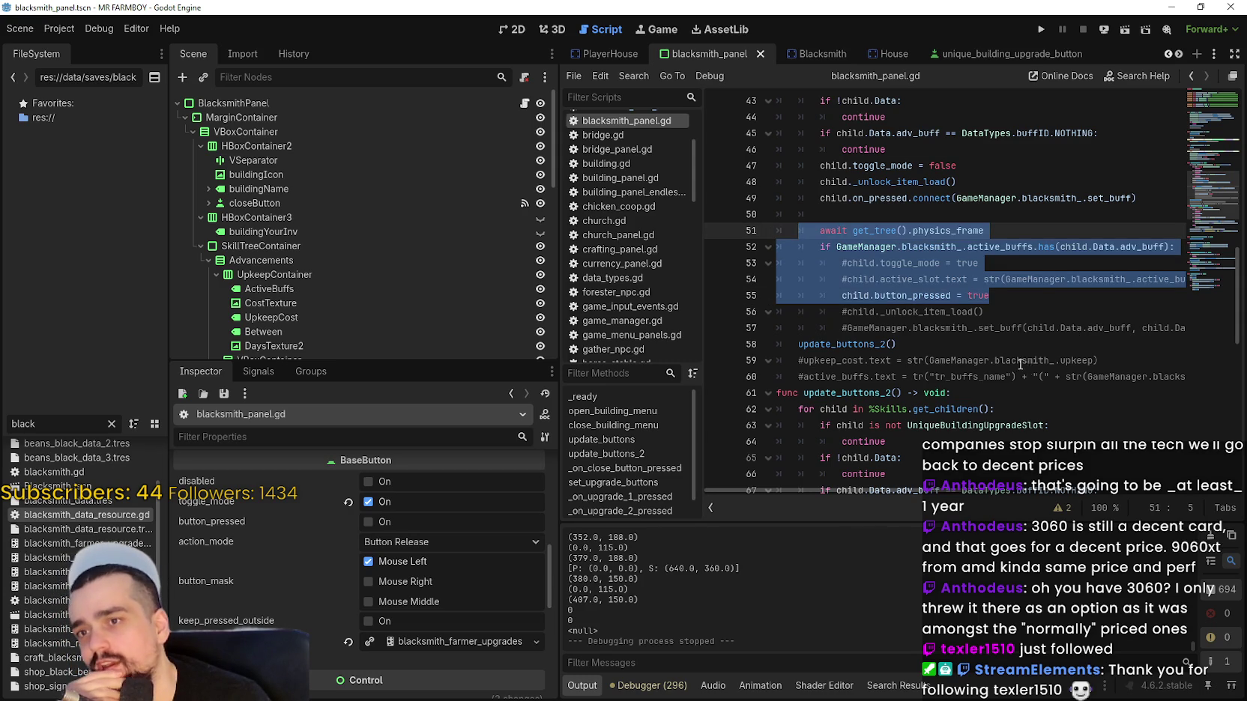
scroll(1024, 367, "down", 2)
scroll(1006, 354, "down", 2)
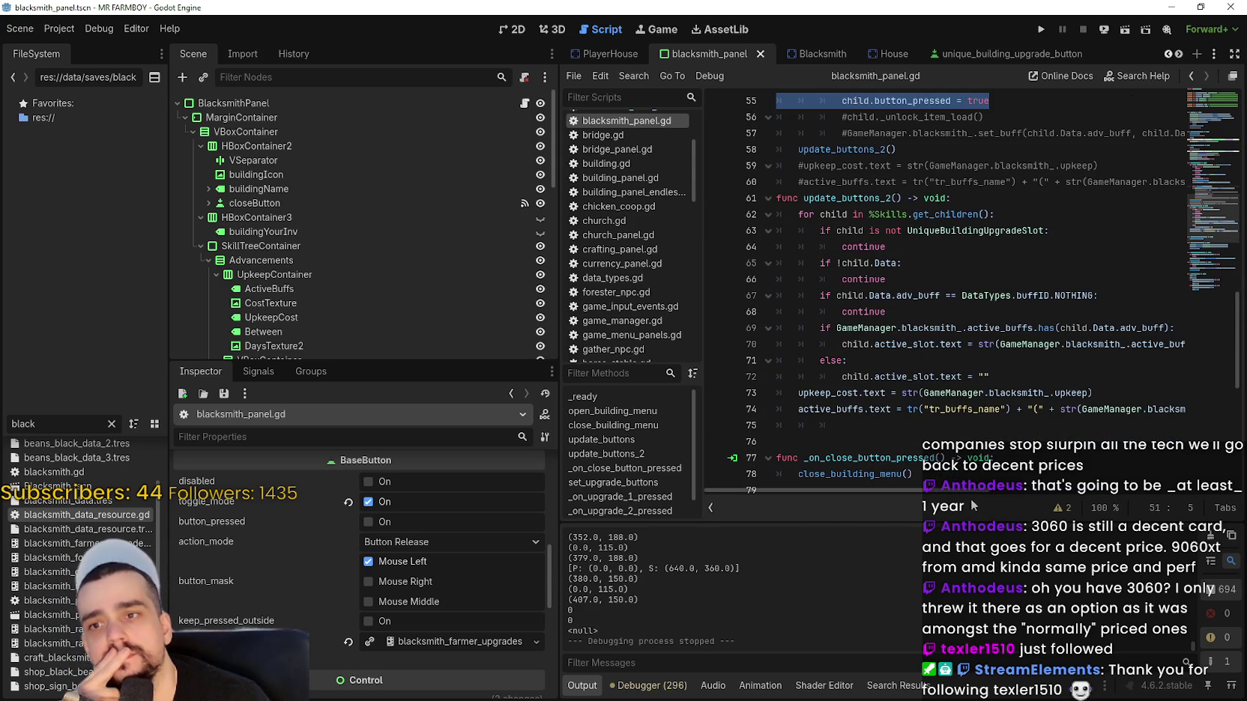
left_click_drag(967, 491, 1007, 502)
scroll(1006, 502, "right", 5)
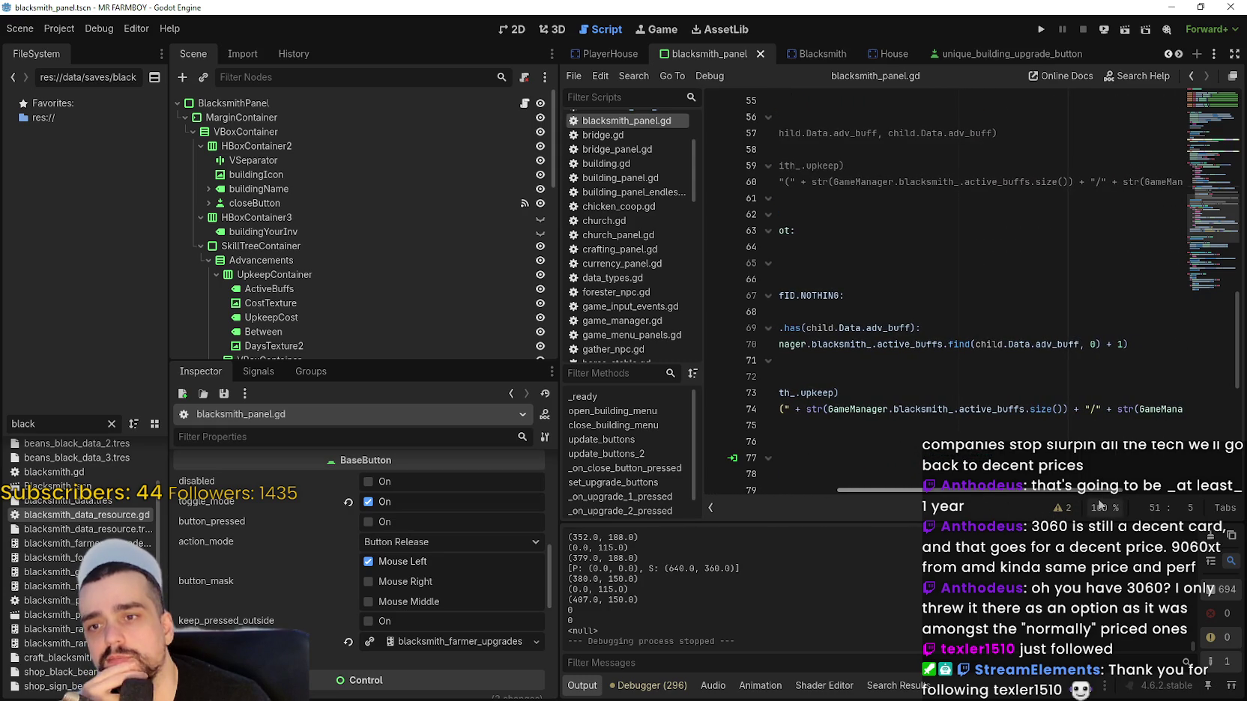
scroll(893, 498, "left", 6)
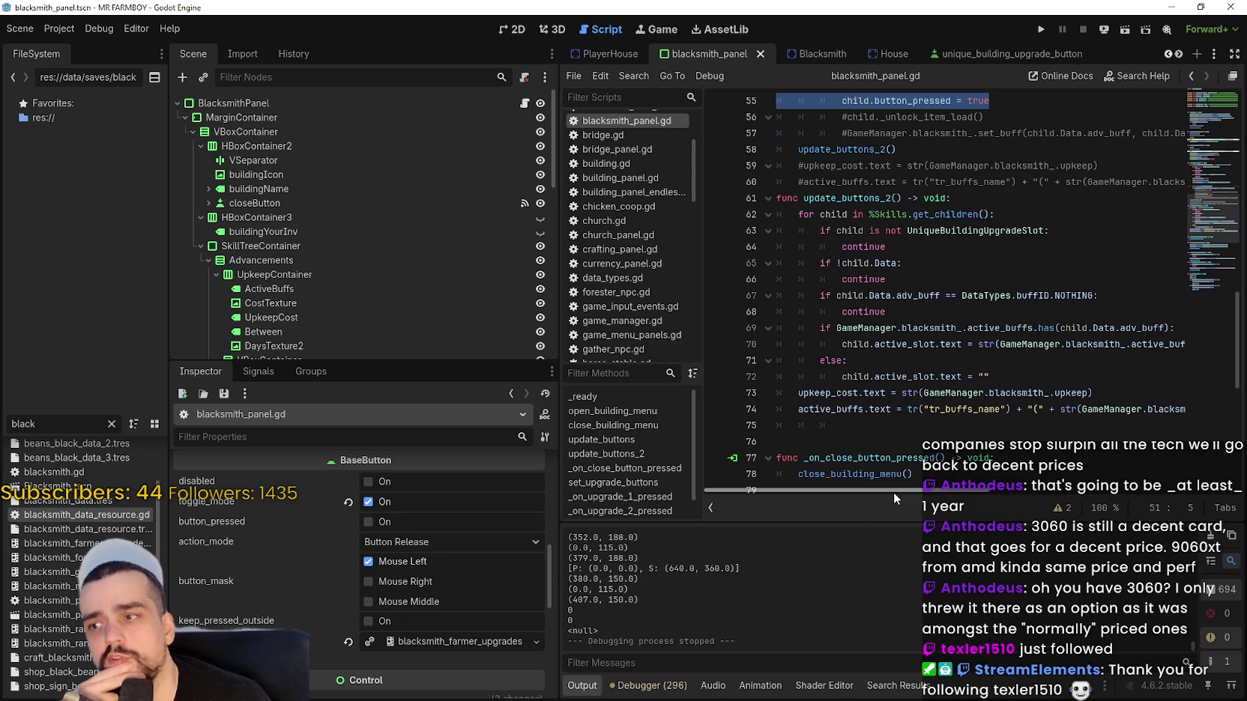
Expand and collapse the button_group resource's properties in the Inspector.
left_click(422, 642)
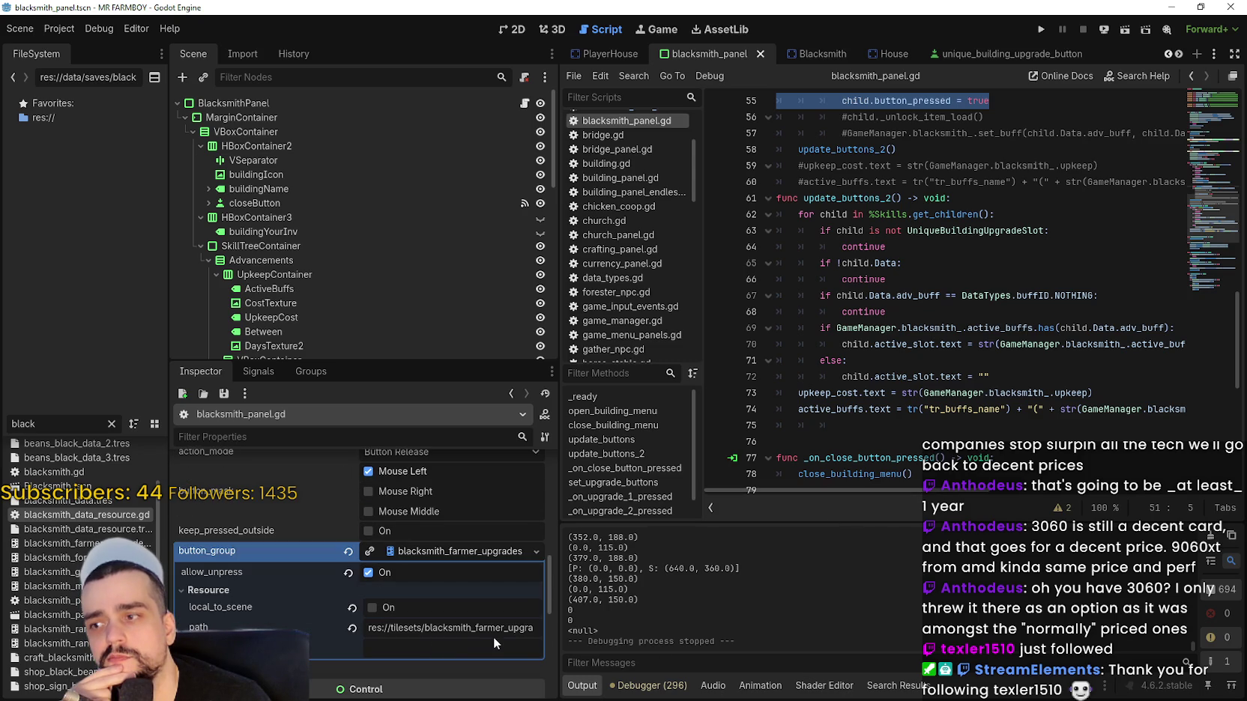
left_click(507, 552)
scroll(867, 395, "up", 4)
Search the script for set_buff and jump to the on_pressed connection on line 49.
left_click(881, 330)
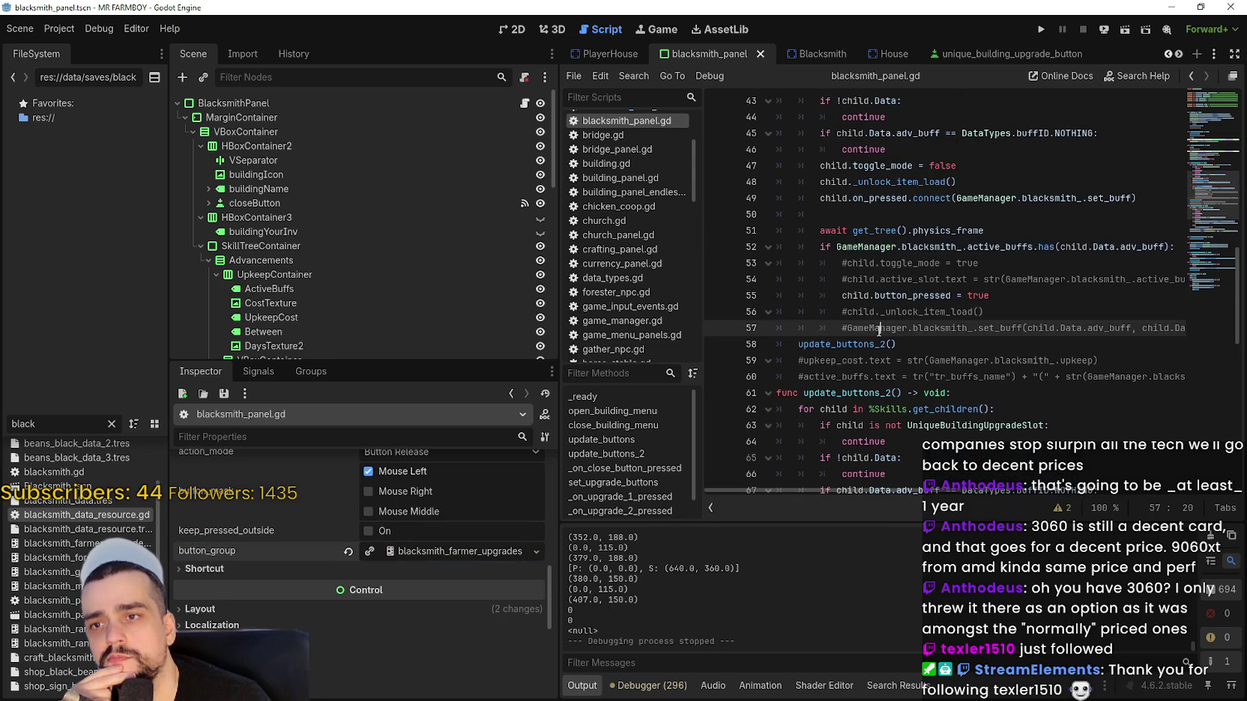
scroll(876, 341, "up", 2)
mouse_move(852, 395)
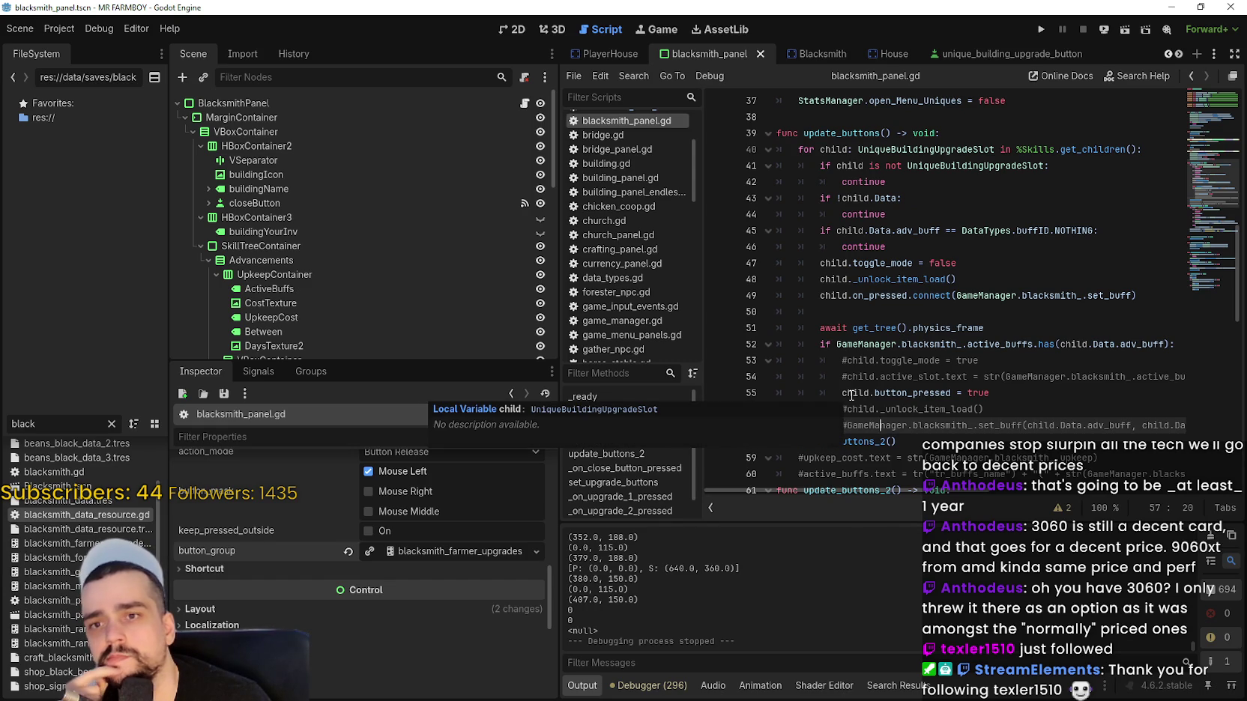
scroll(873, 378, "down", 6)
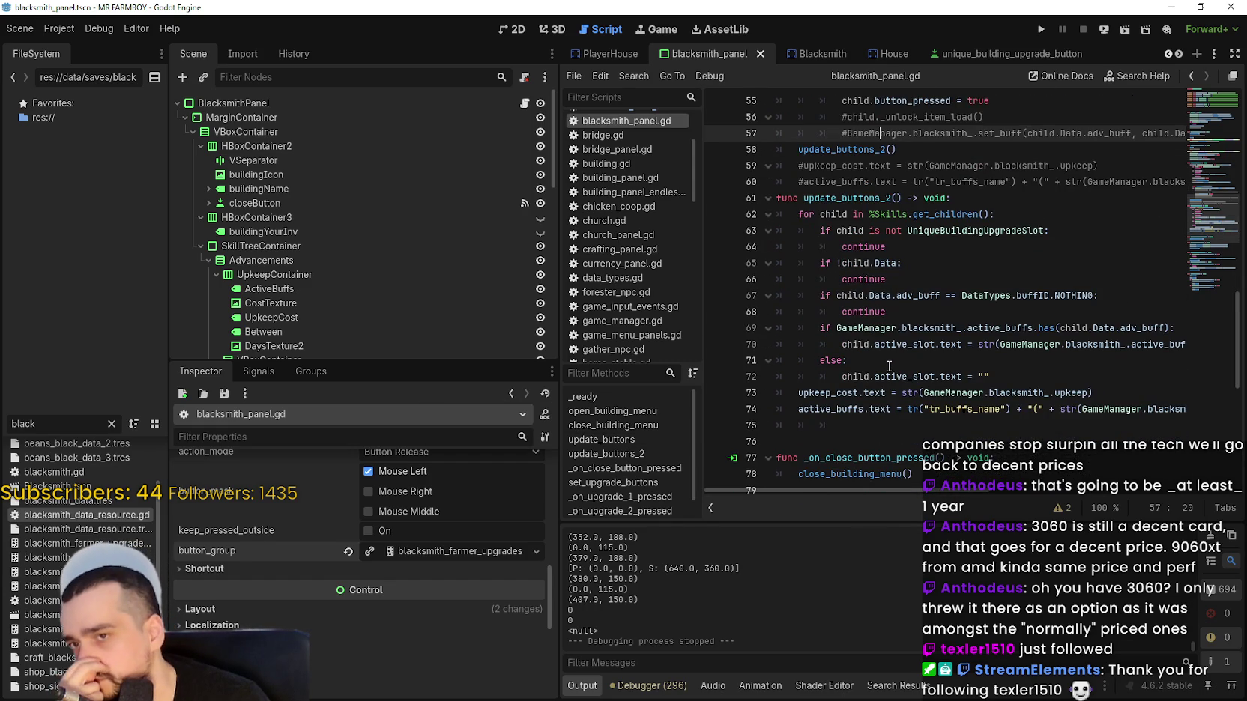
scroll(889, 365, "up", 4)
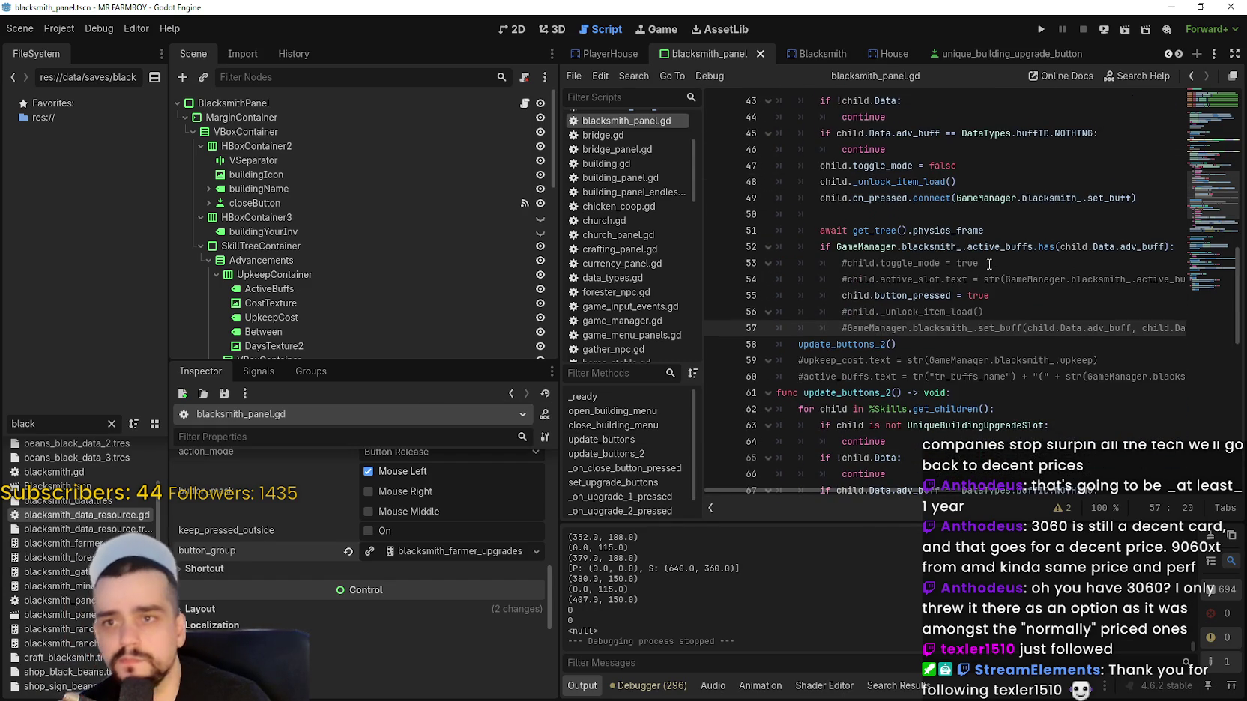
double_click(999, 324)
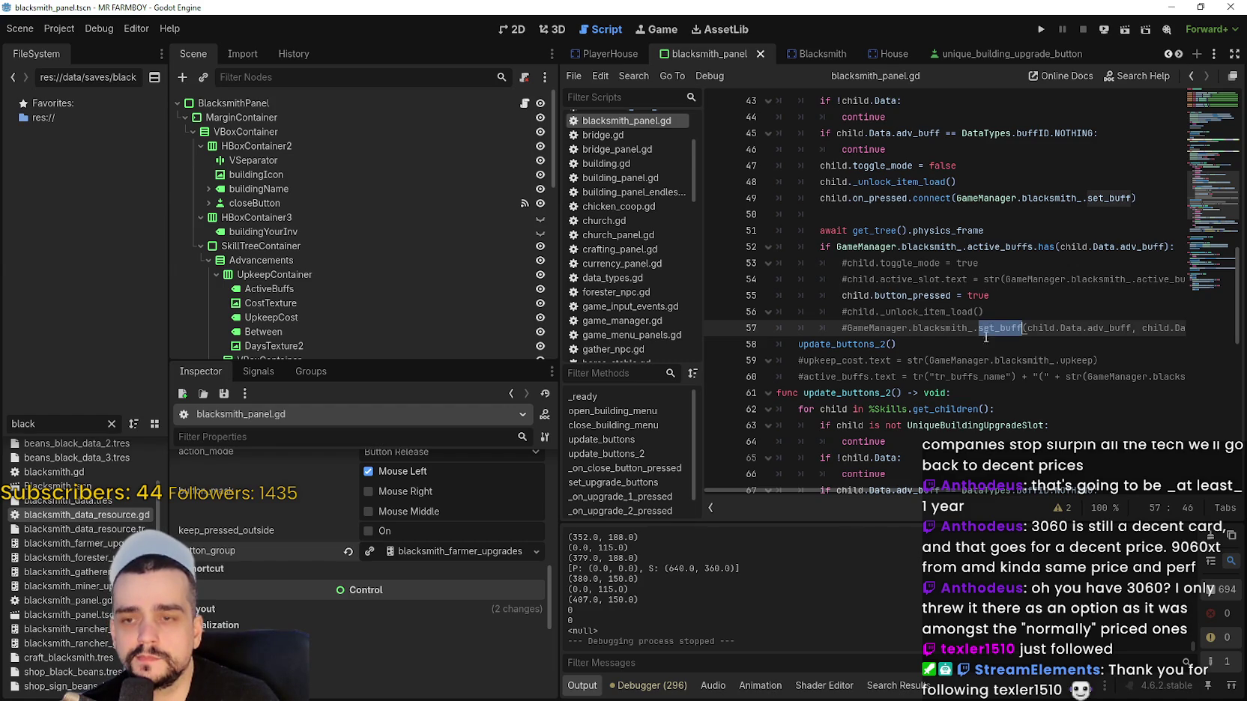
key("ctrl+f")
left_click(1049, 510)
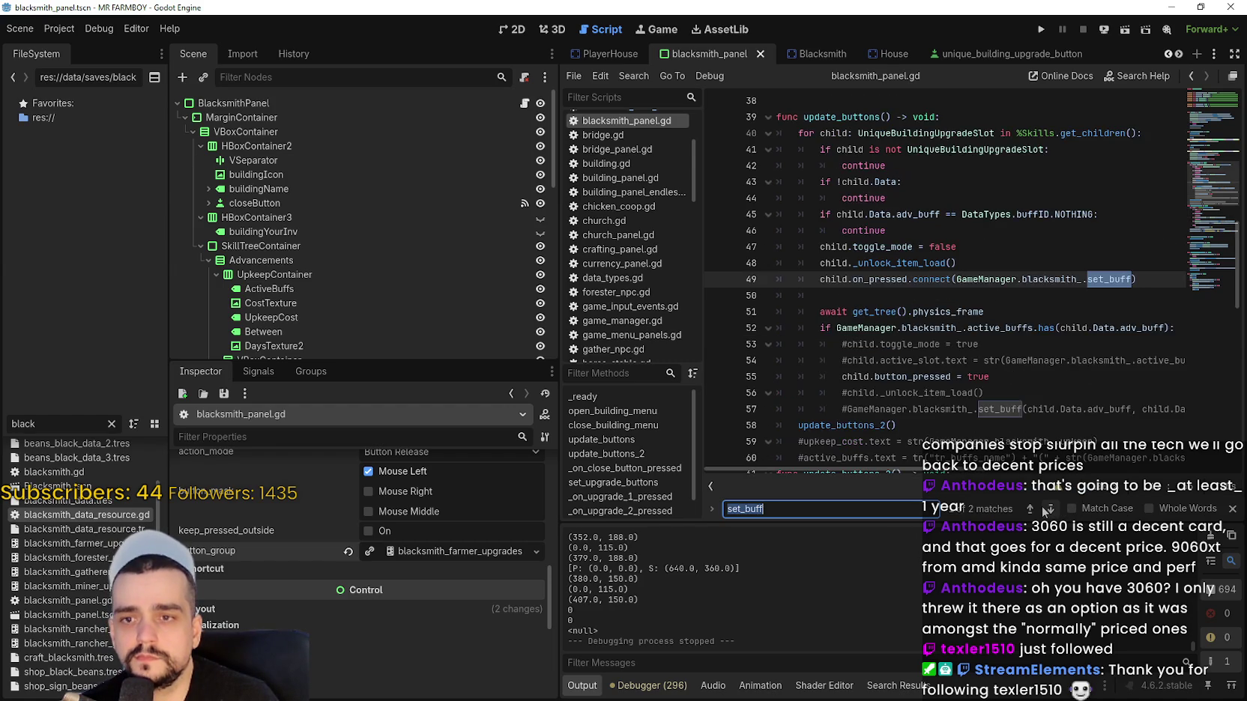
scroll(1044, 420, "down", 3)
left_click_drag(956, 149, 1130, 150)
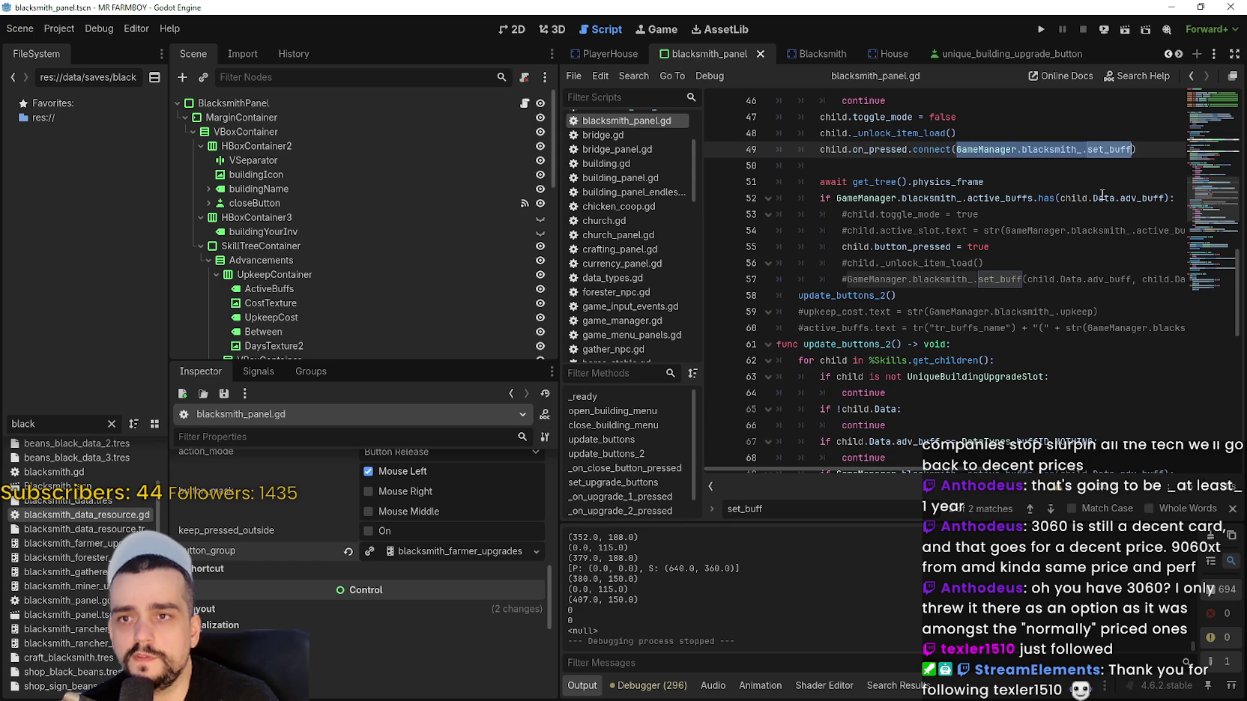
double_click(878, 150)
left_click_drag(878, 151, 841, 149)
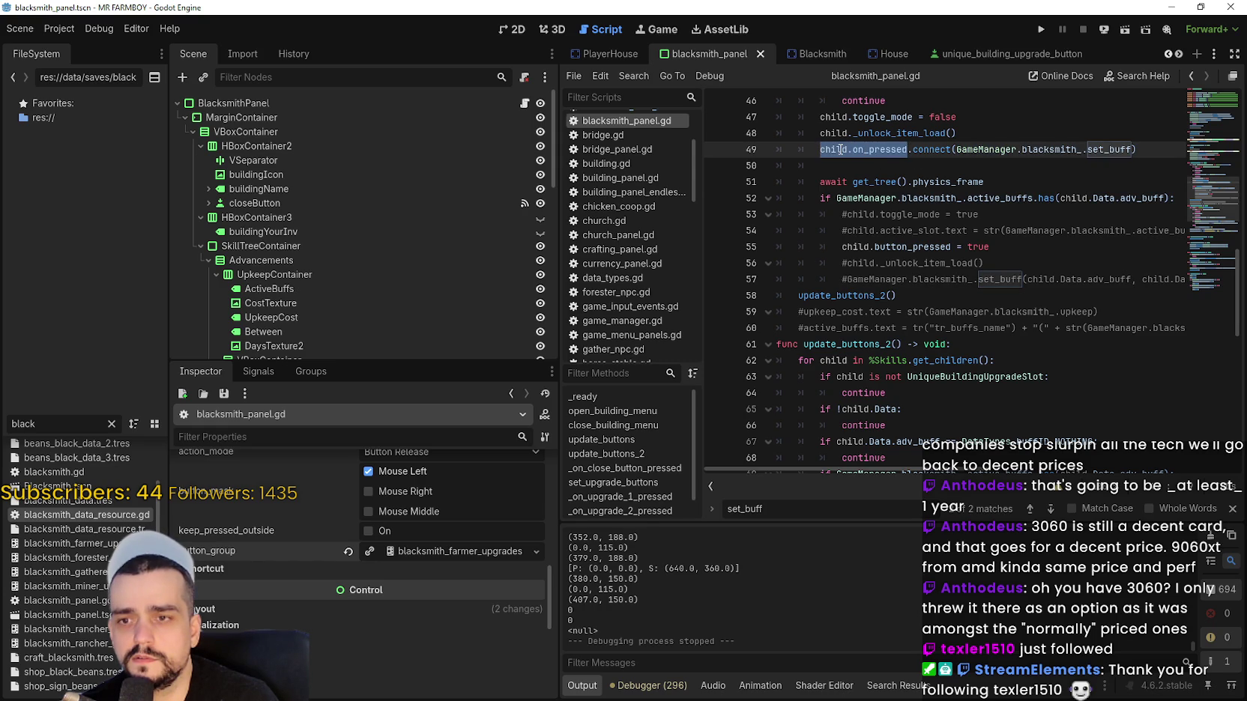
left_click(939, 295)
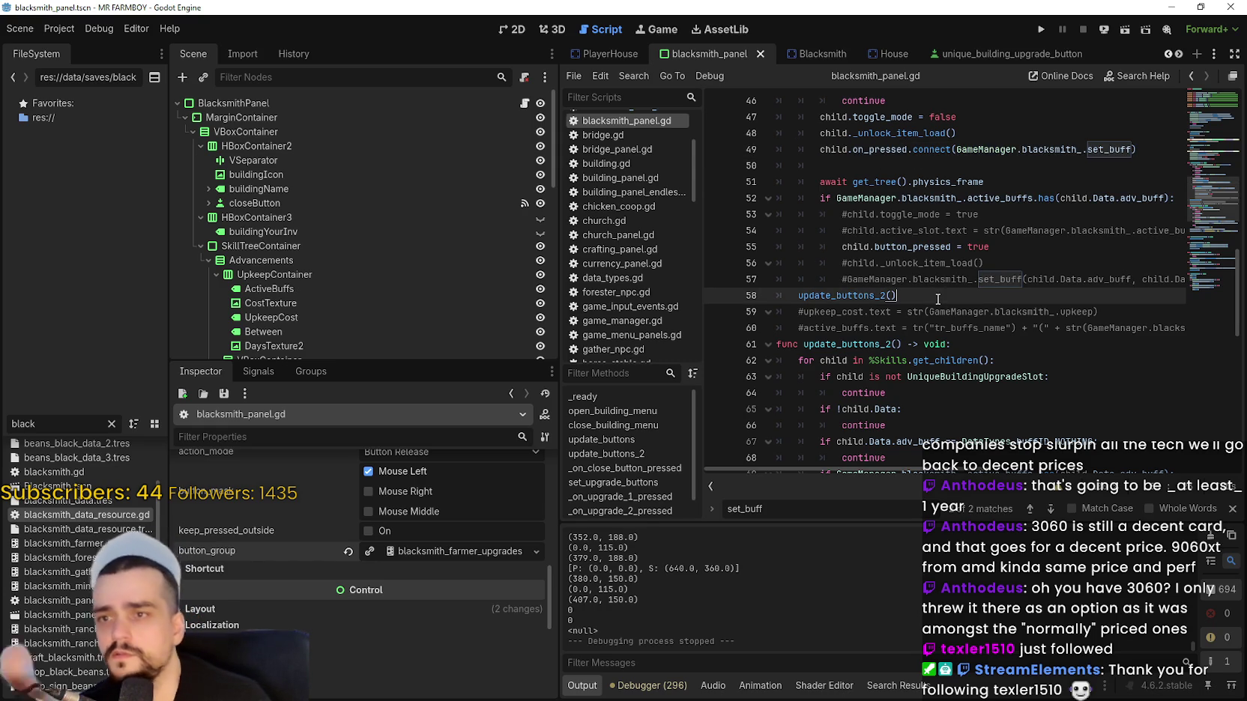
scroll(928, 292, "down", 3)
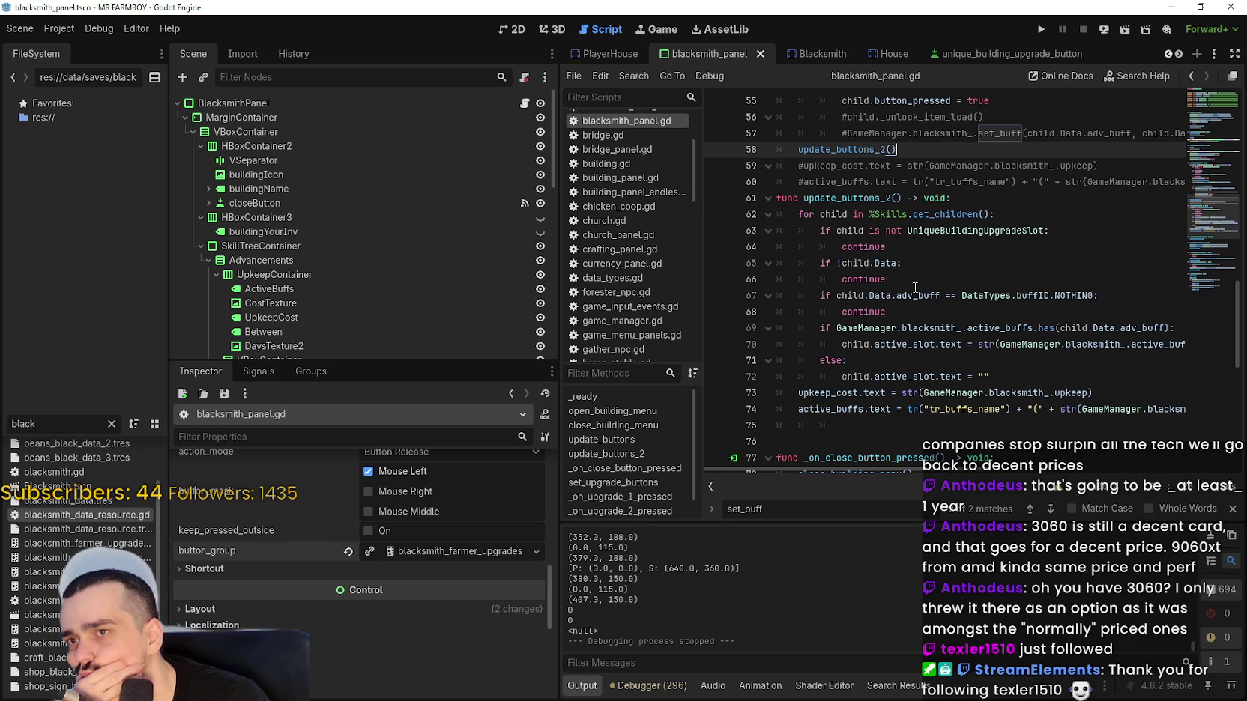
scroll(521, 246, "down", 5)
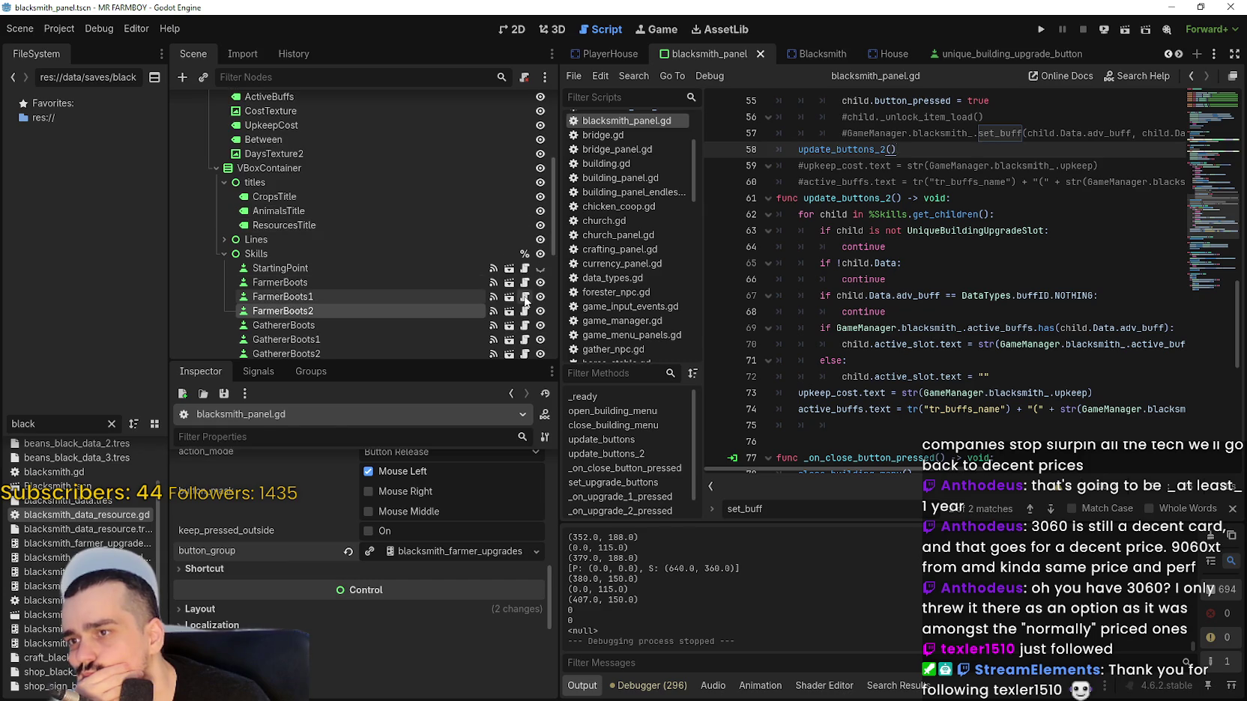
Open FarmerBoots2's unique_buildings_upgrade_slot.gd and set a breakpoint on line 263 in _on_pressed.
left_click(524, 310)
scroll(950, 286, "down", 8)
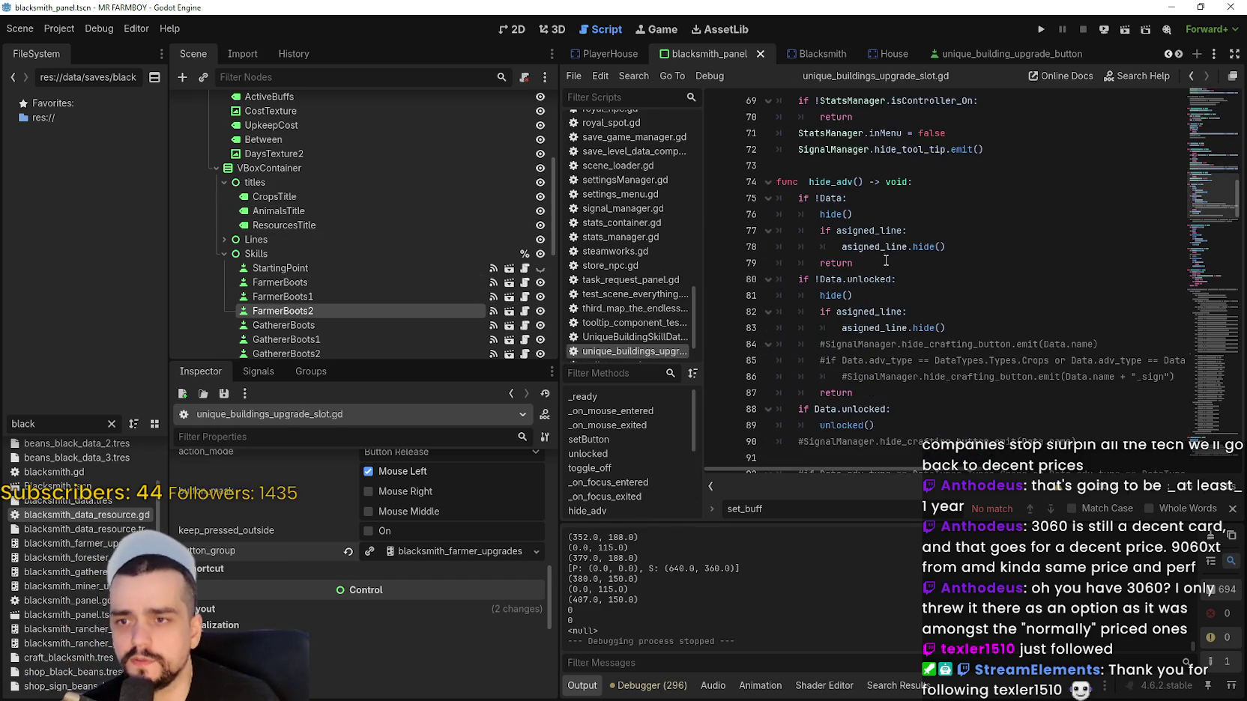
scroll(882, 259, "down", 15)
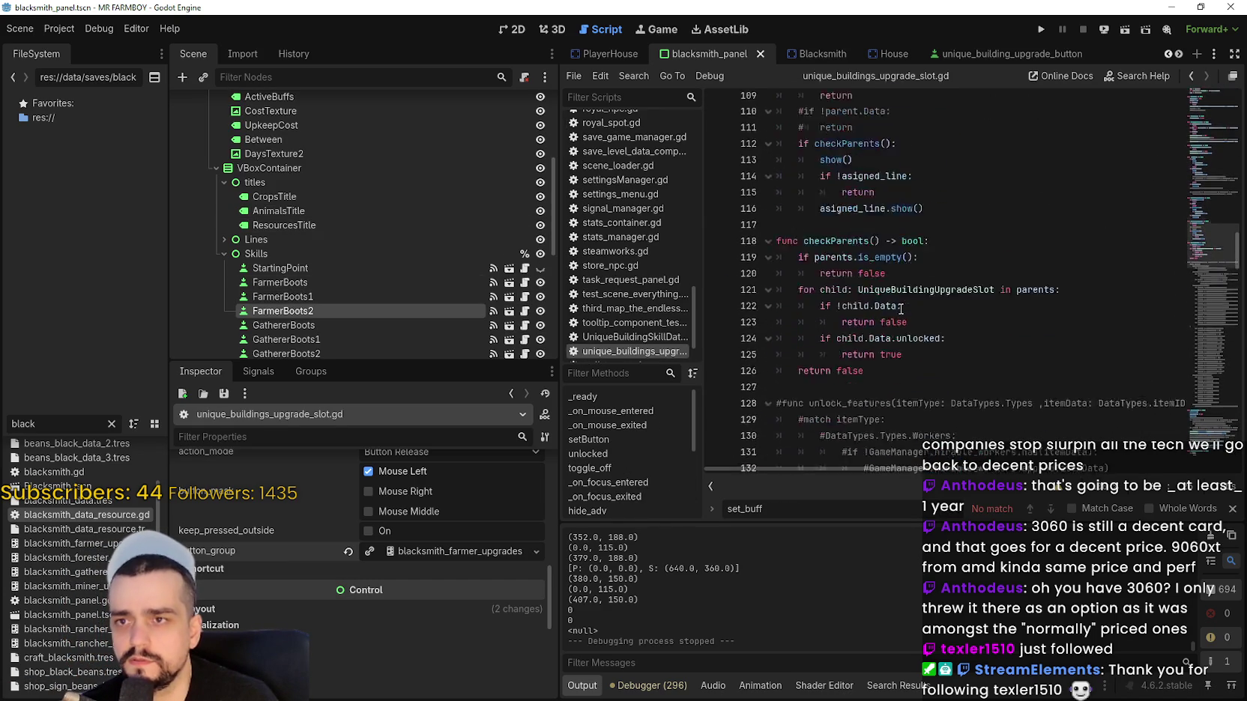
scroll(1200, 419, "down", 20)
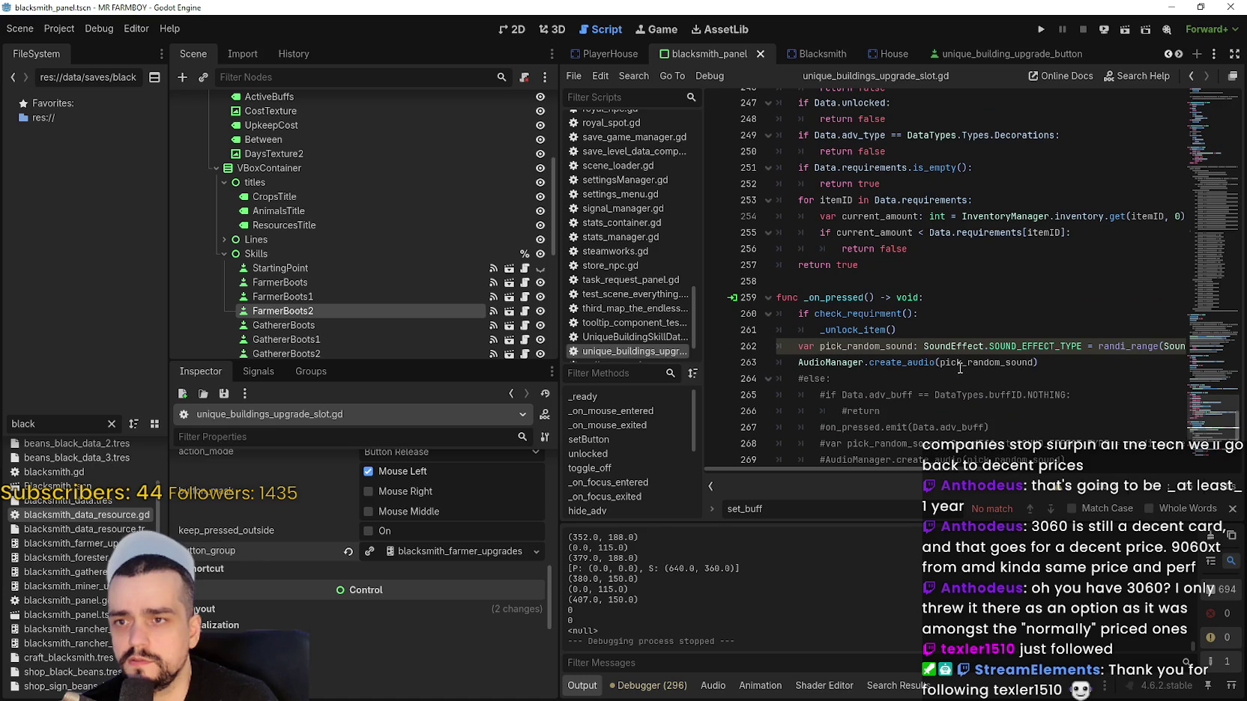
left_click(960, 362)
left_click(716, 362)
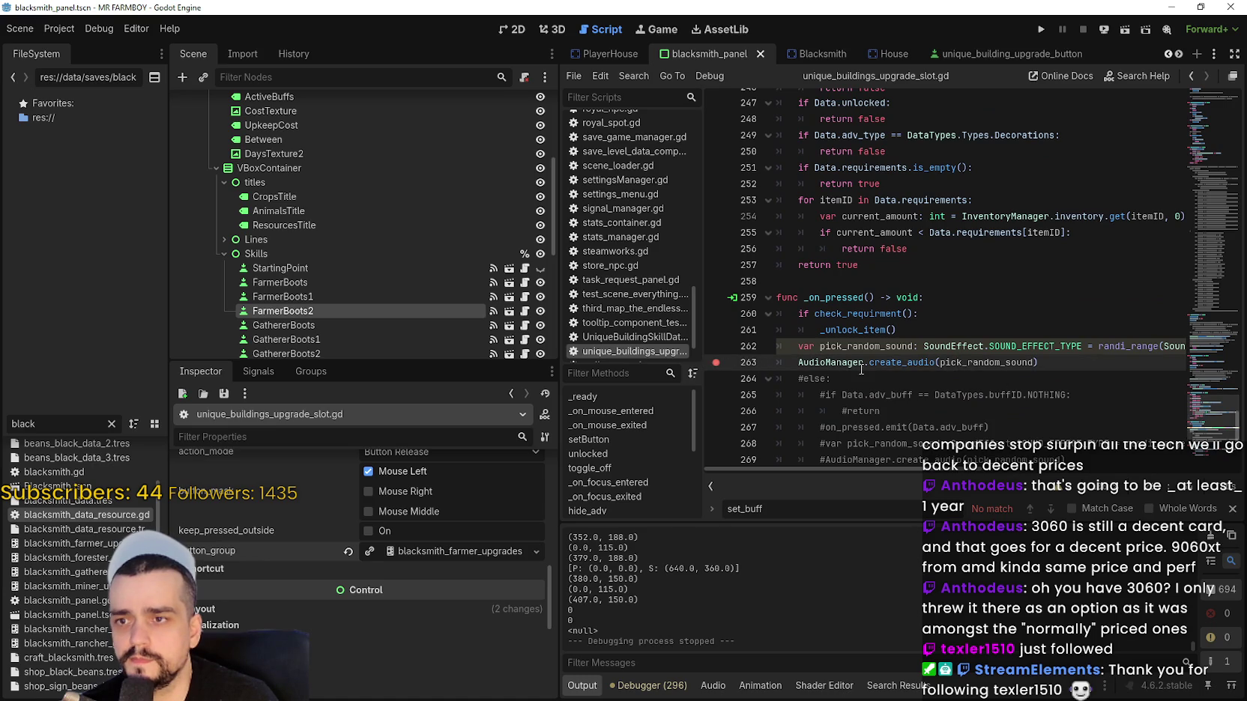
Add a breakpoint on the on_pressed.emit line 282 and run the game.
scroll(861, 365, "down", 4)
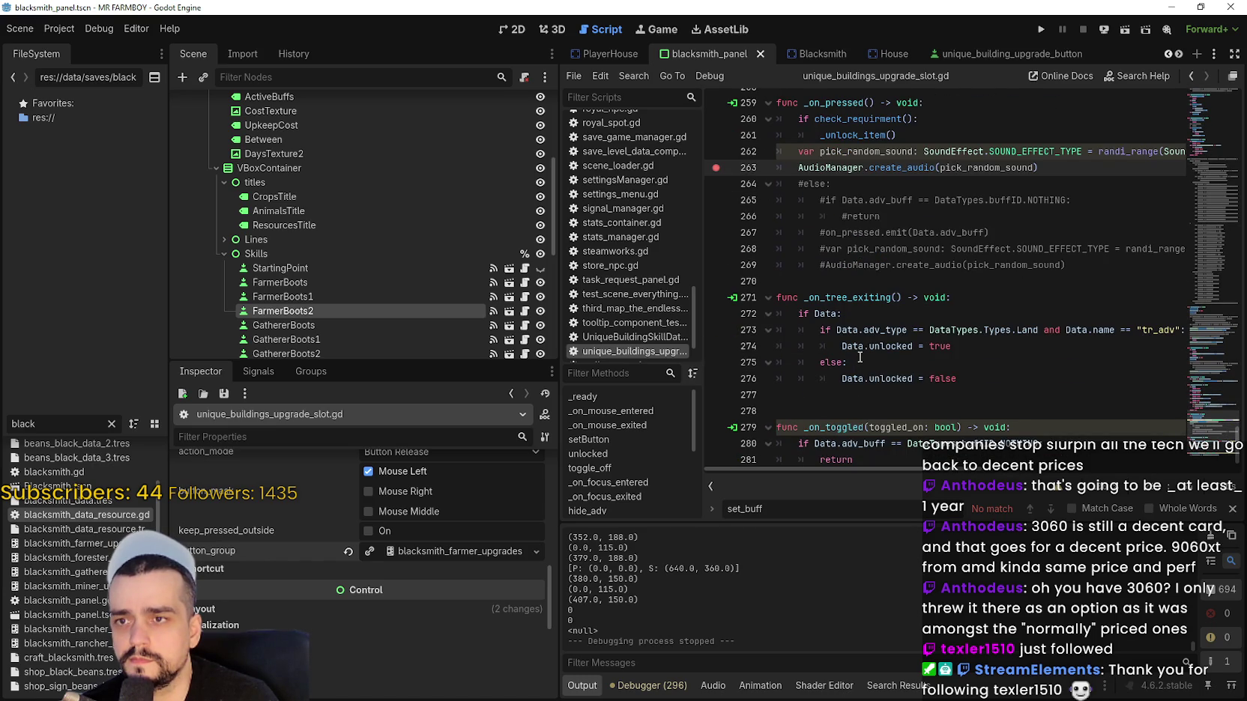
scroll(860, 357, "down", 1)
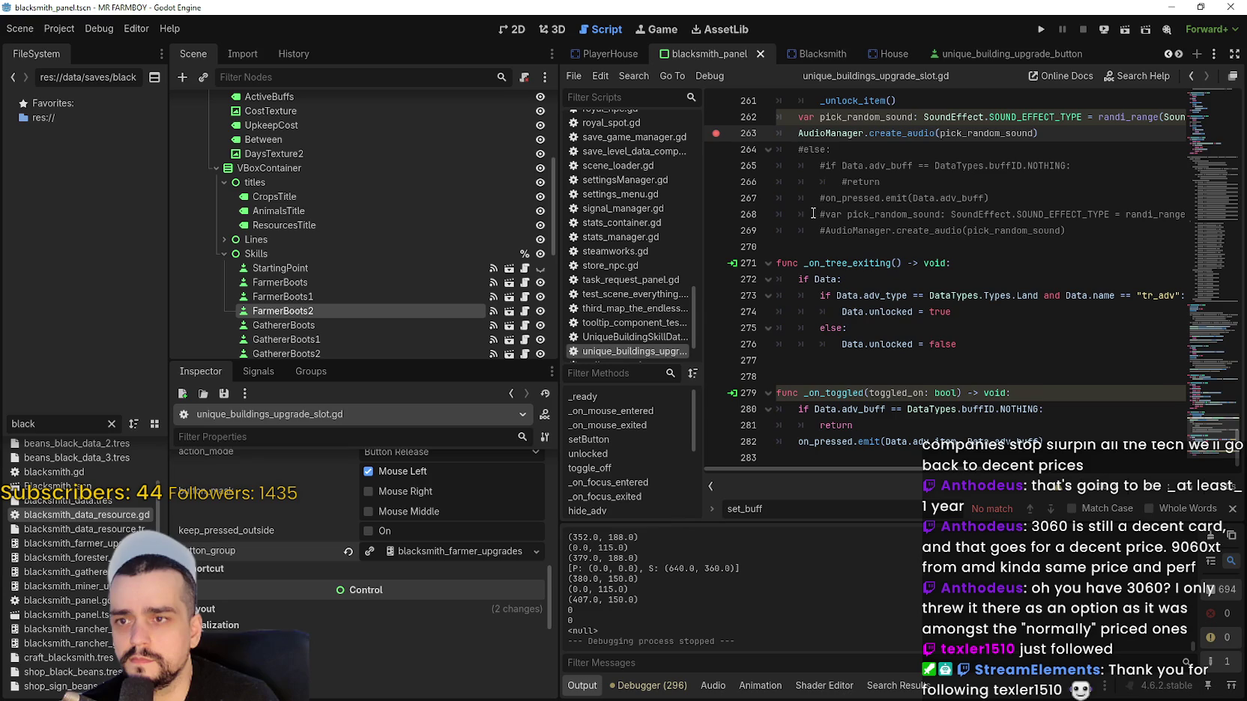
left_click(722, 443)
left_click(831, 429)
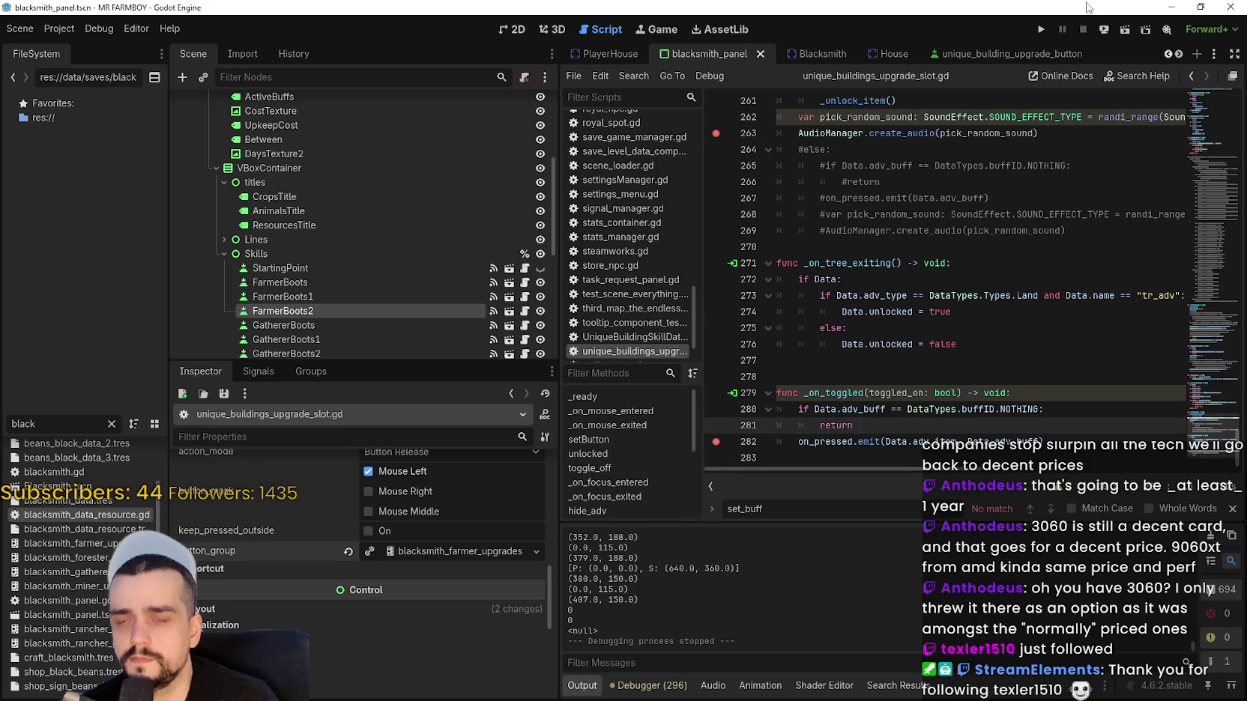
left_click(1043, 31)
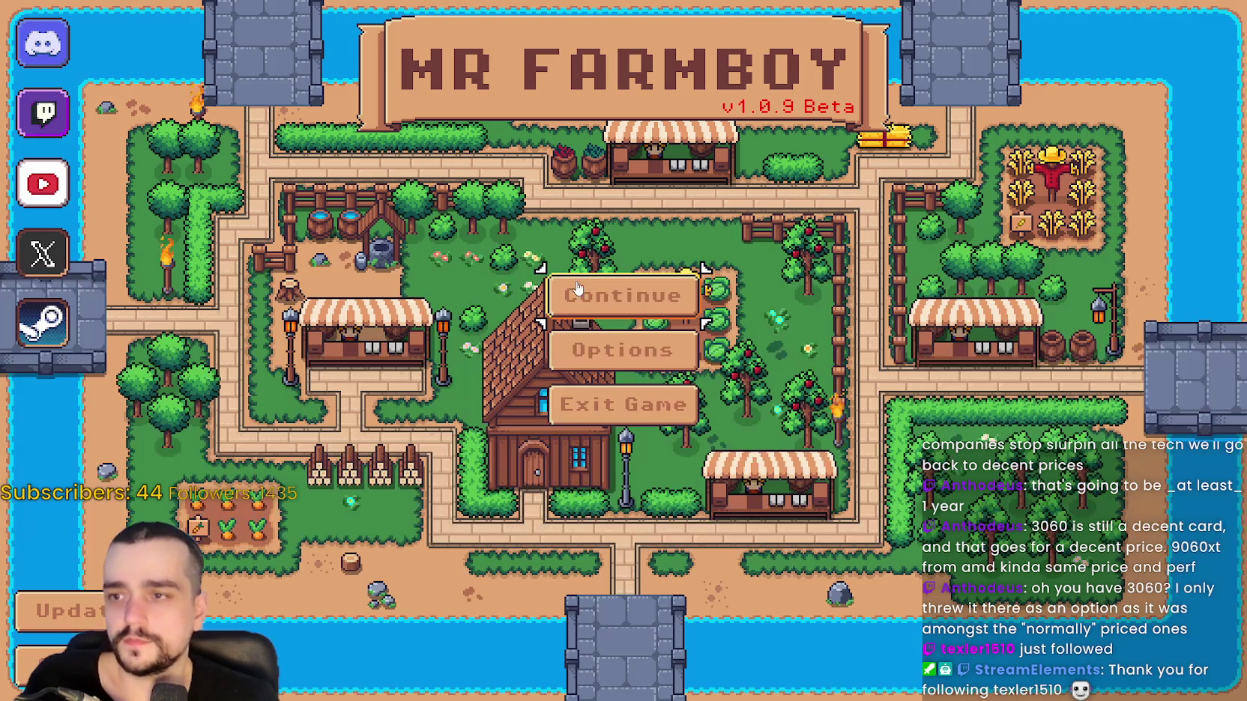
Continue to the save list and load Save 1.
left_click(559, 291)
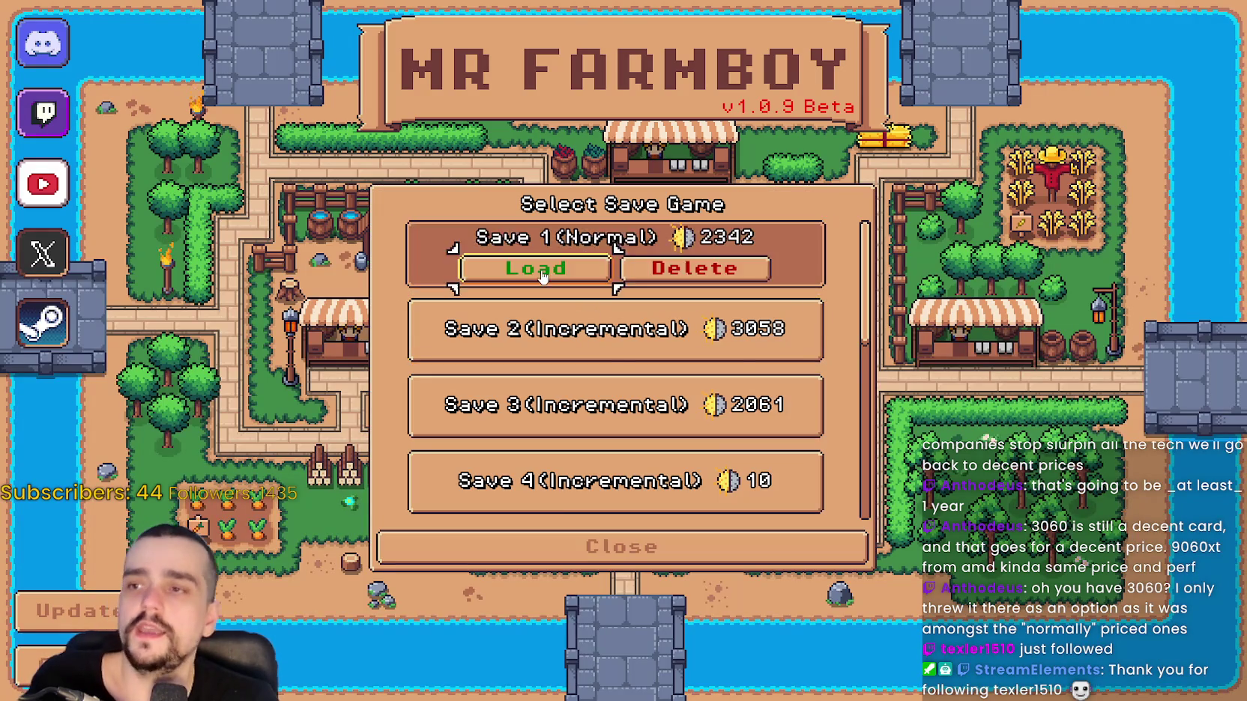
left_click(553, 276)
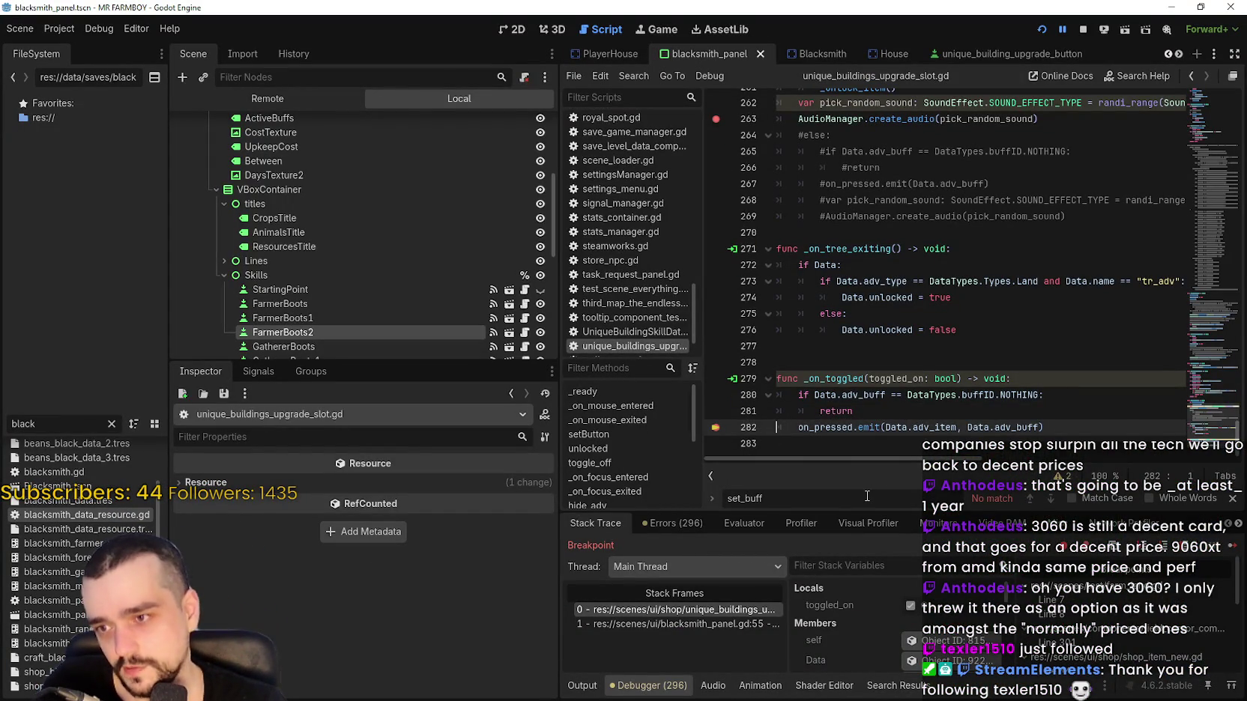
Inspect the line 55 frame, add a breakpoint on line 62 of update_buttons_2, and resume.
left_click(727, 623)
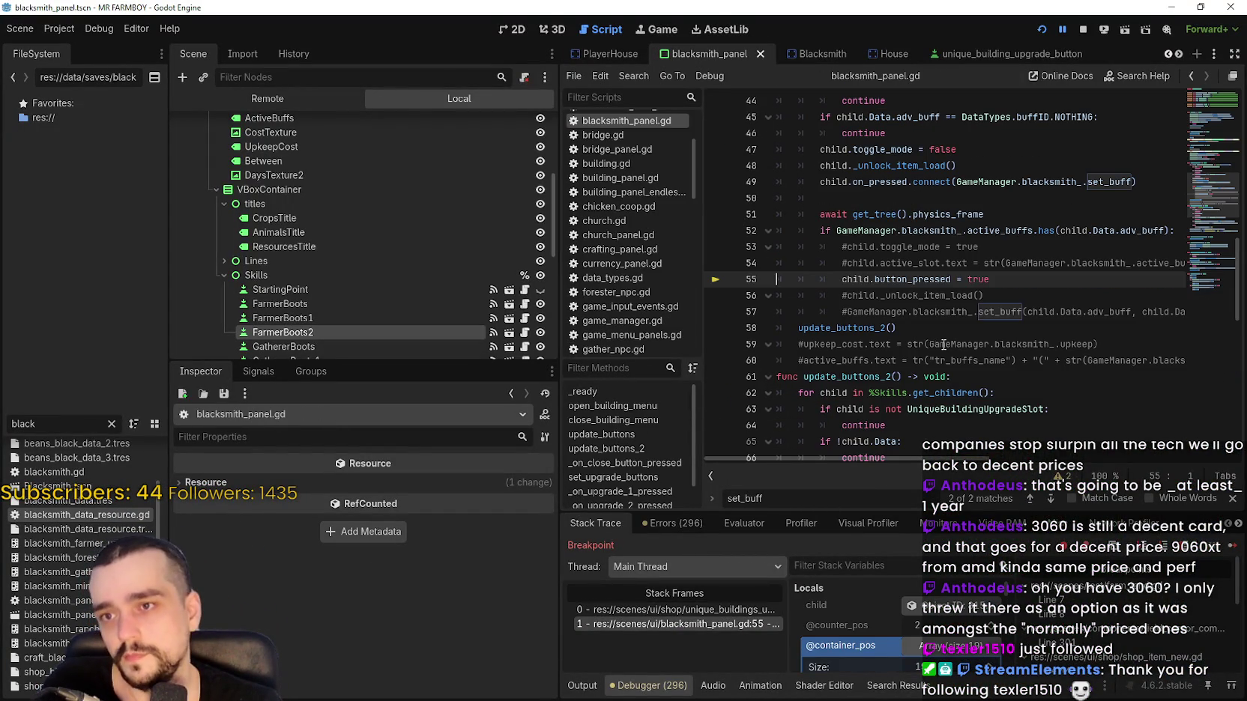
left_click_drag(989, 279, 834, 274)
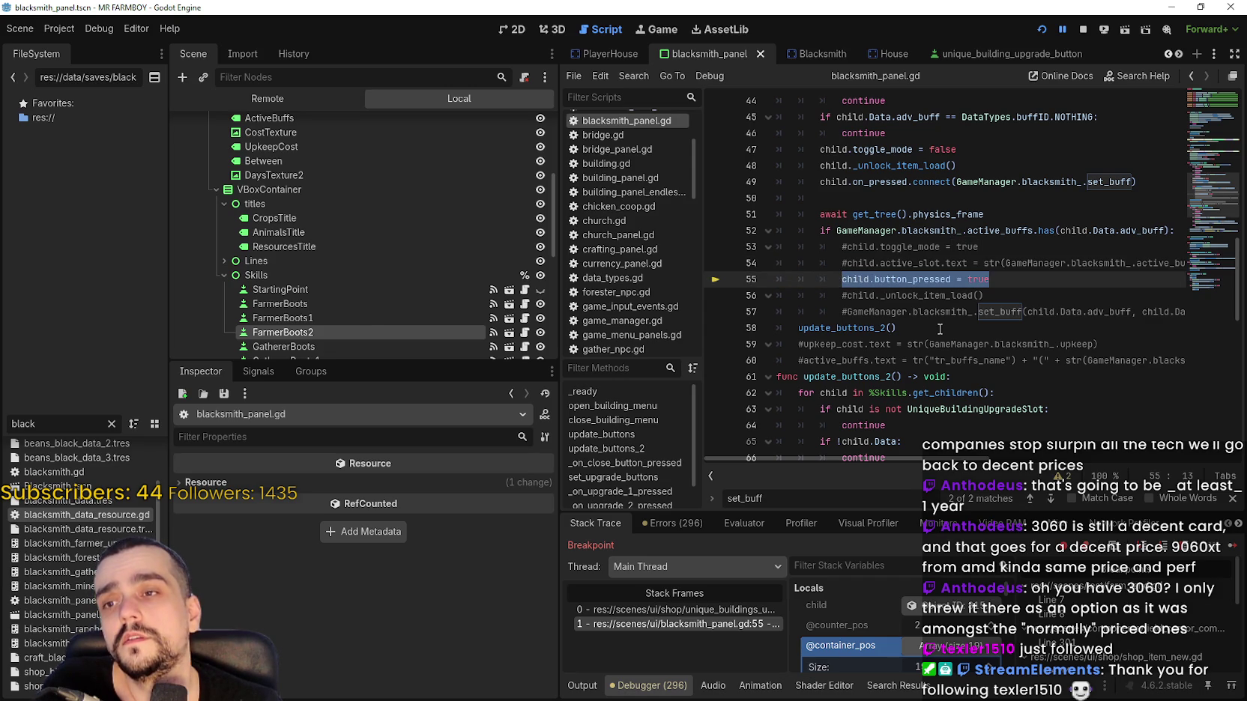
scroll(941, 326, "down", 3)
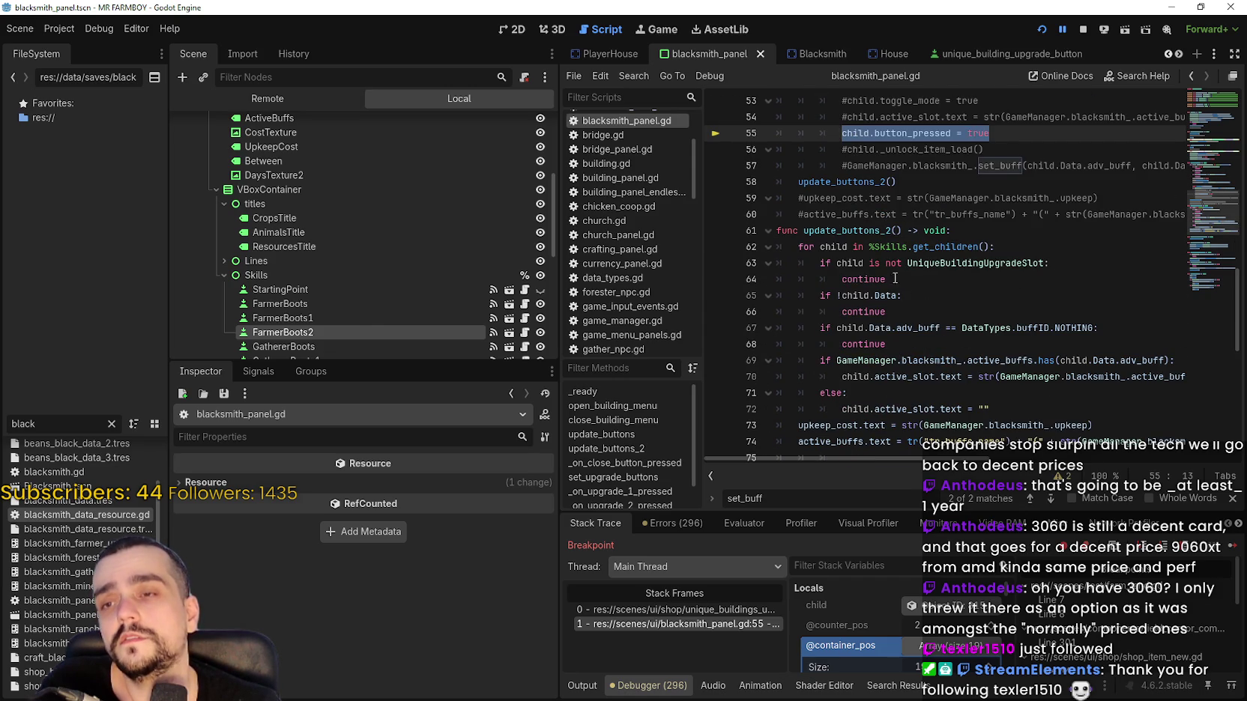
left_click(717, 247)
left_click(909, 246)
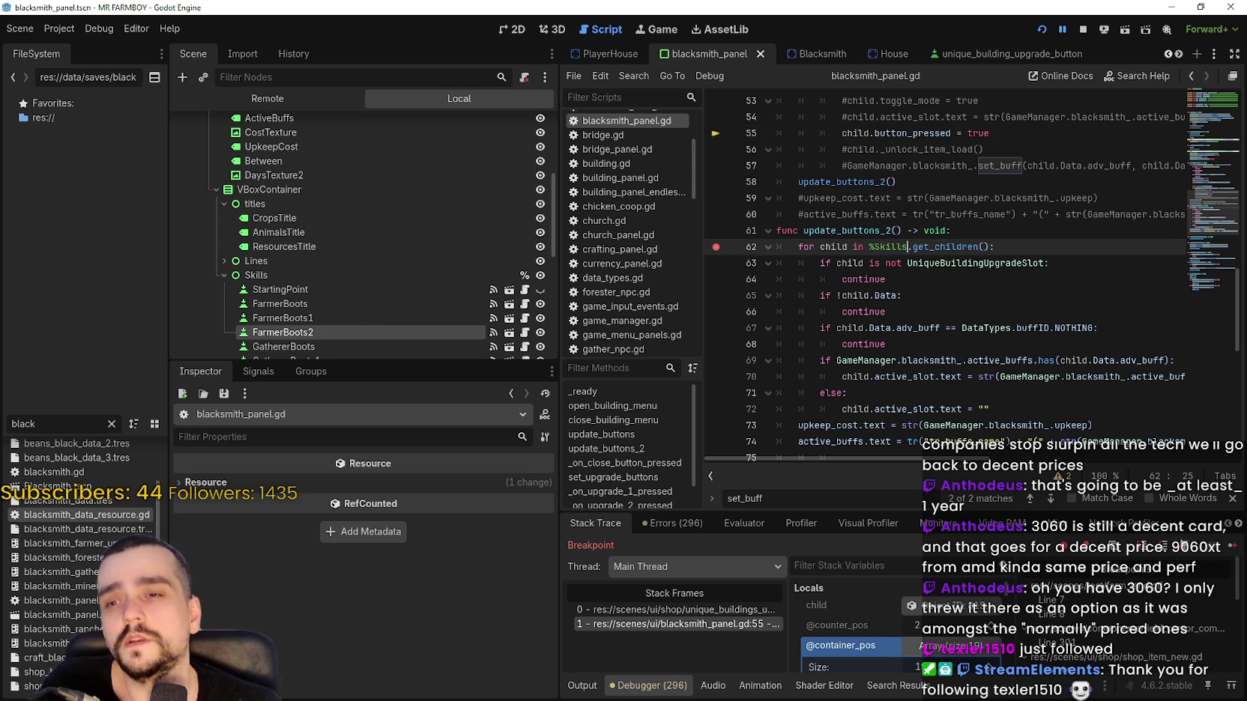
left_click(1233, 546)
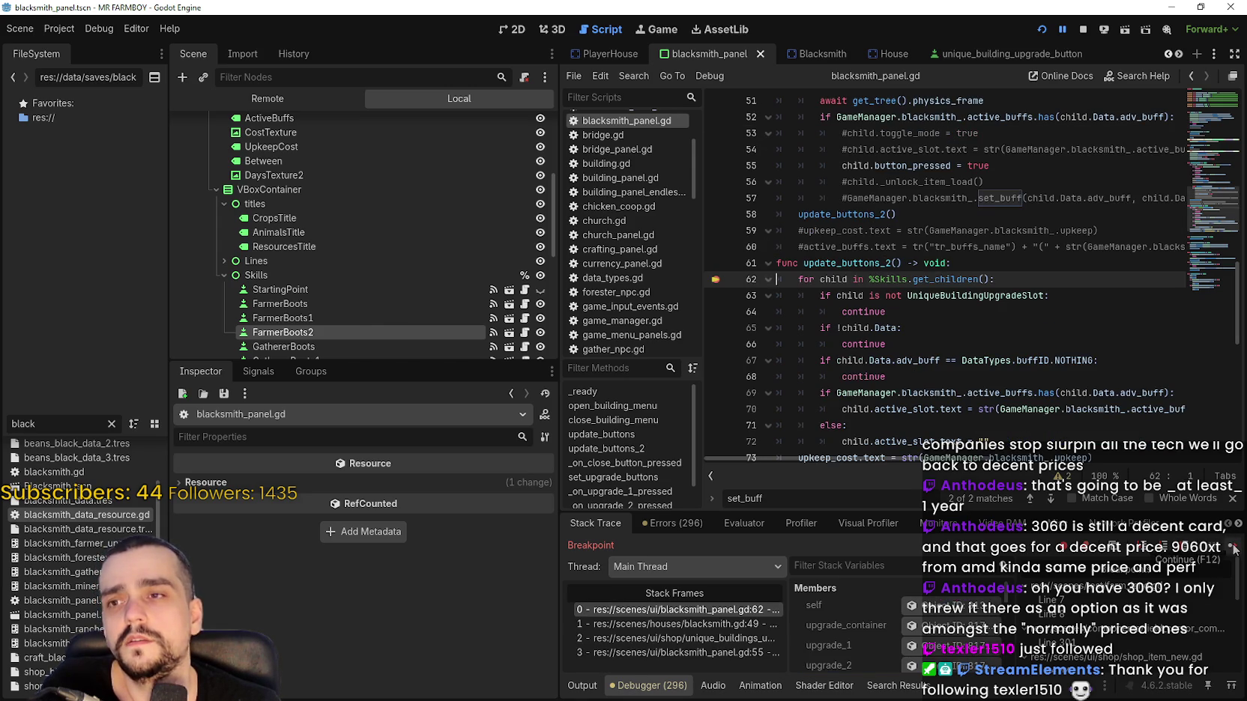
Walk the call stack frames up to set_buff in blacksmith.gd.
left_click(717, 652)
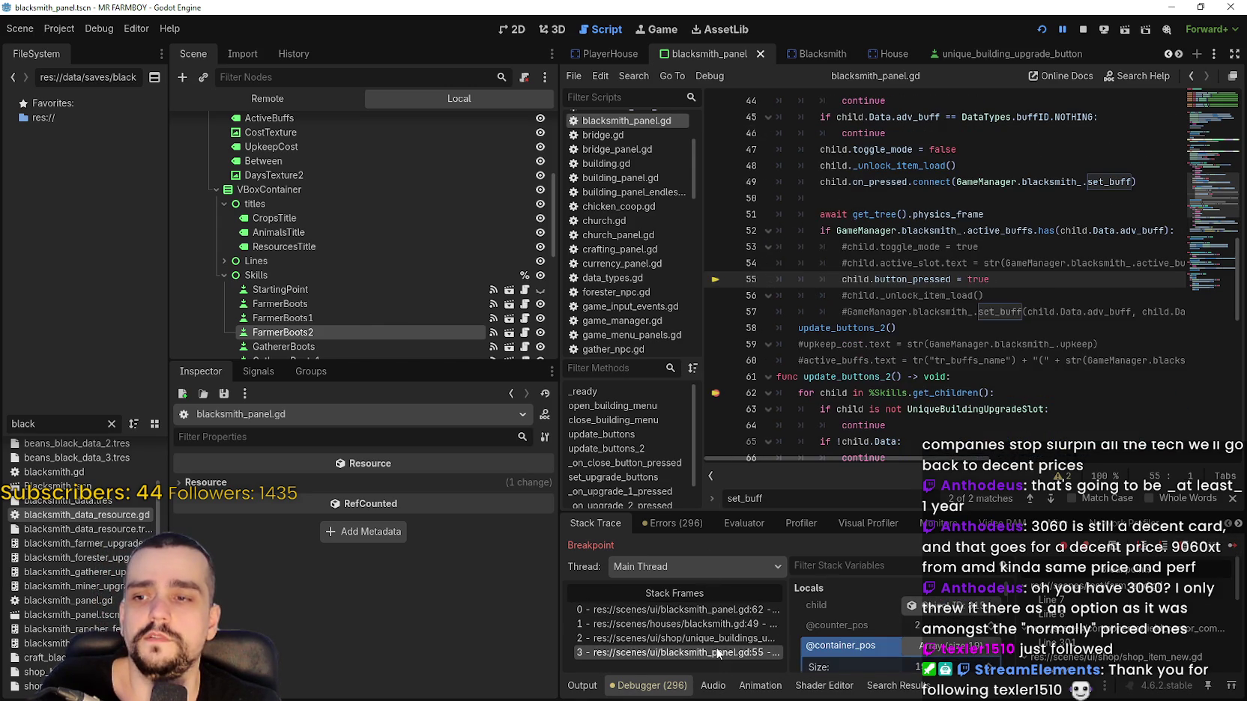
left_click(717, 635)
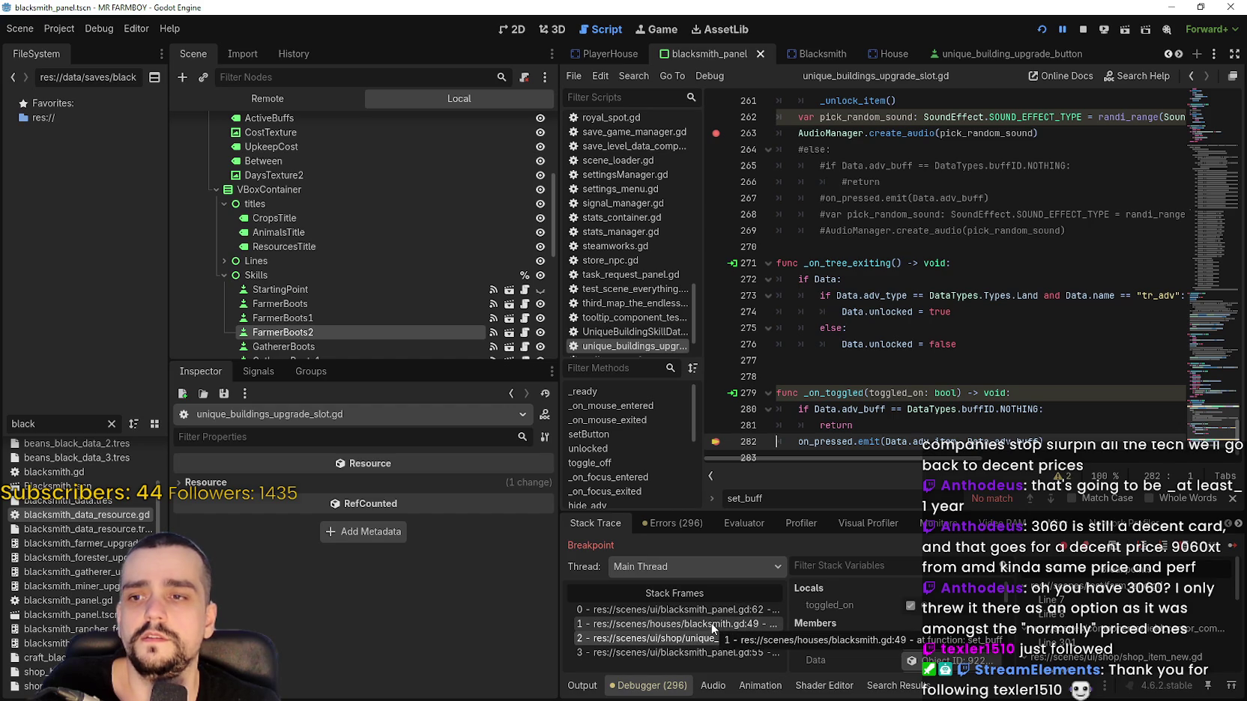
left_click(711, 627)
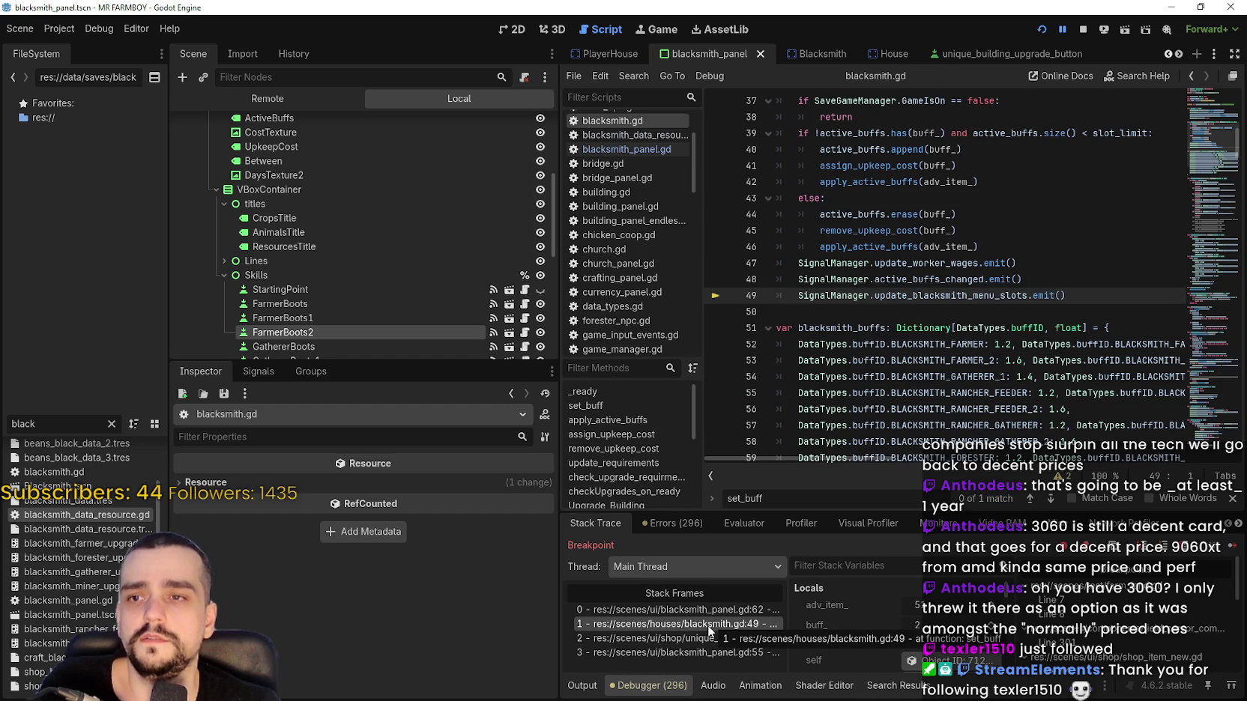
left_click(712, 625)
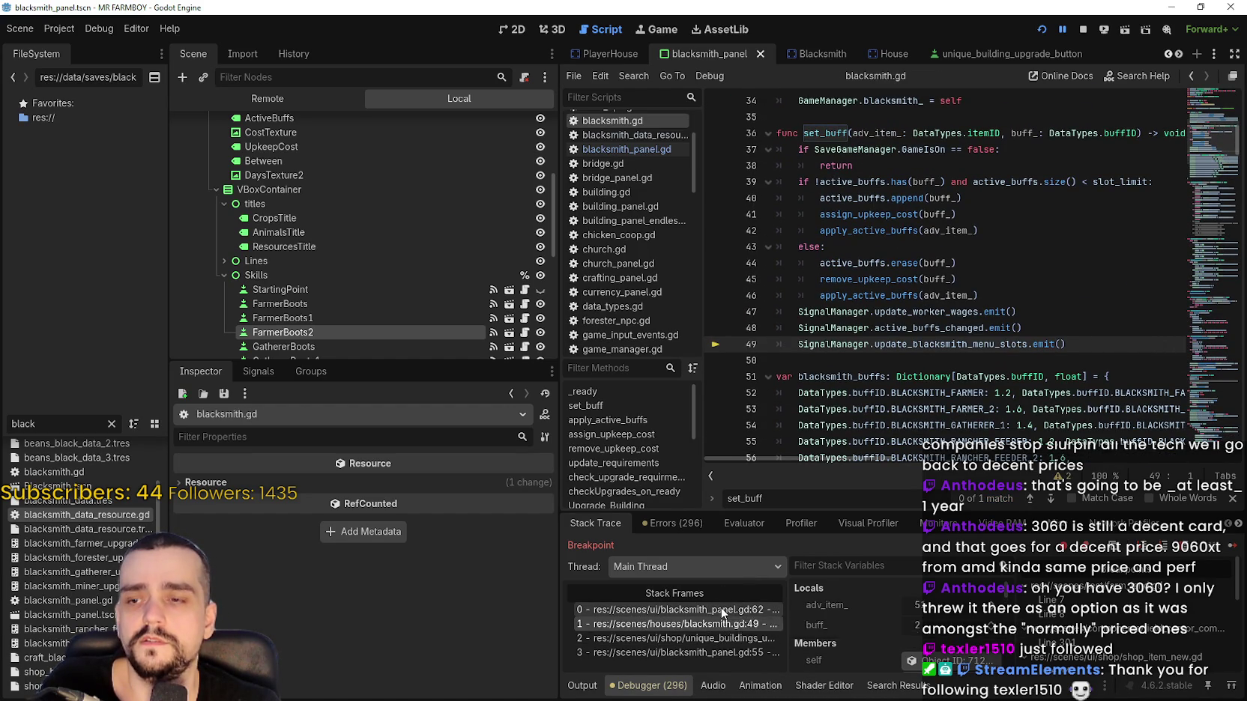
left_click(723, 610)
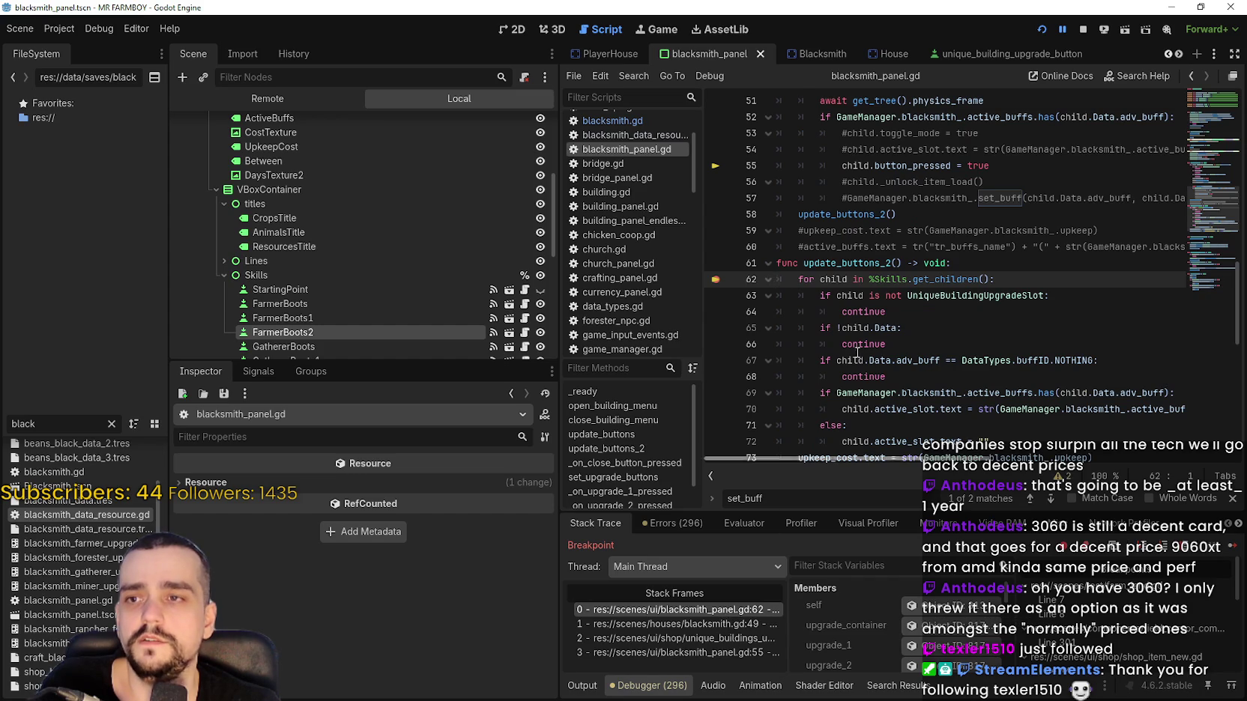
Go to the update_buttons_2() call on line 58 and stop the debug session.
scroll(847, 311, "up", 2)
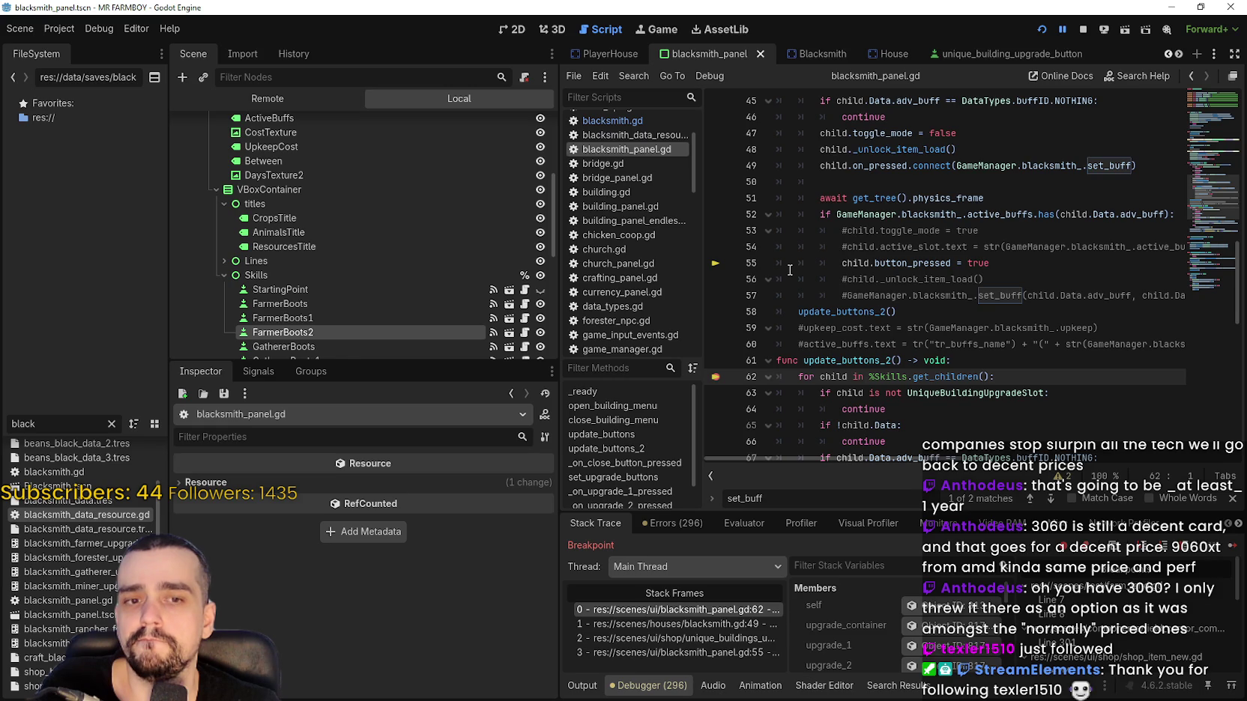
left_click(797, 311)
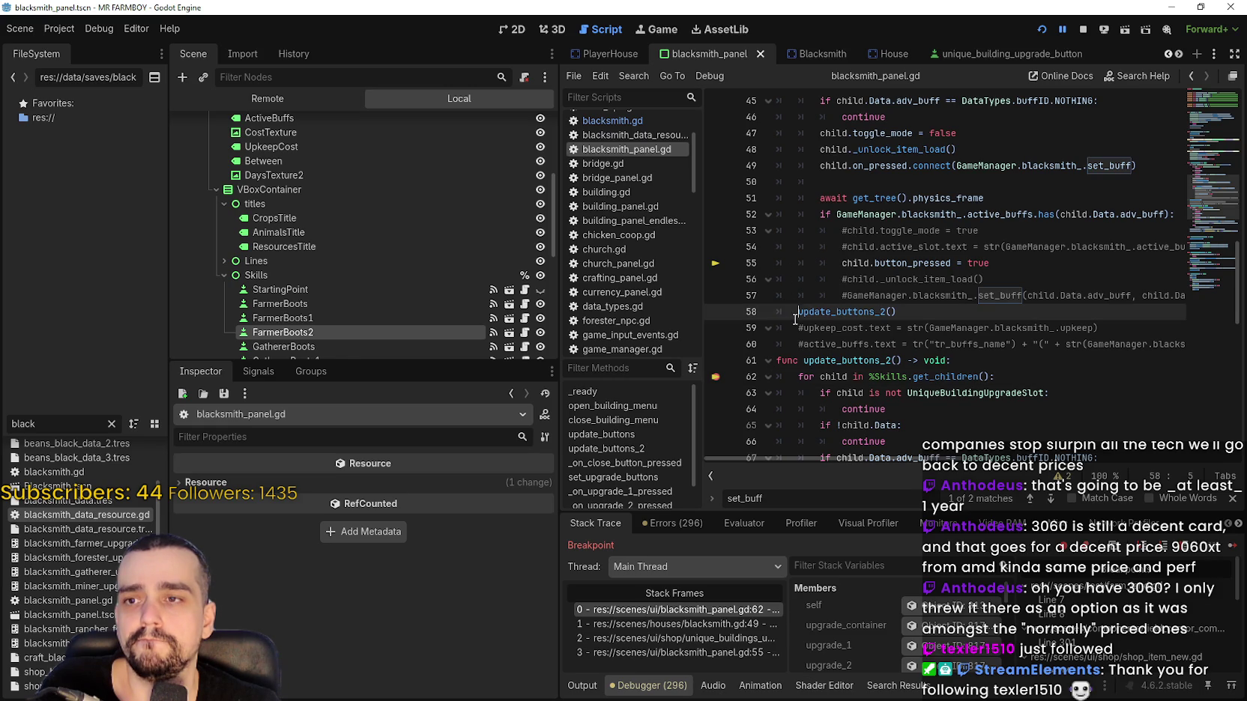
left_click(1079, 31)
Comment out the update_buttons_2() call with # and save.
type("#")
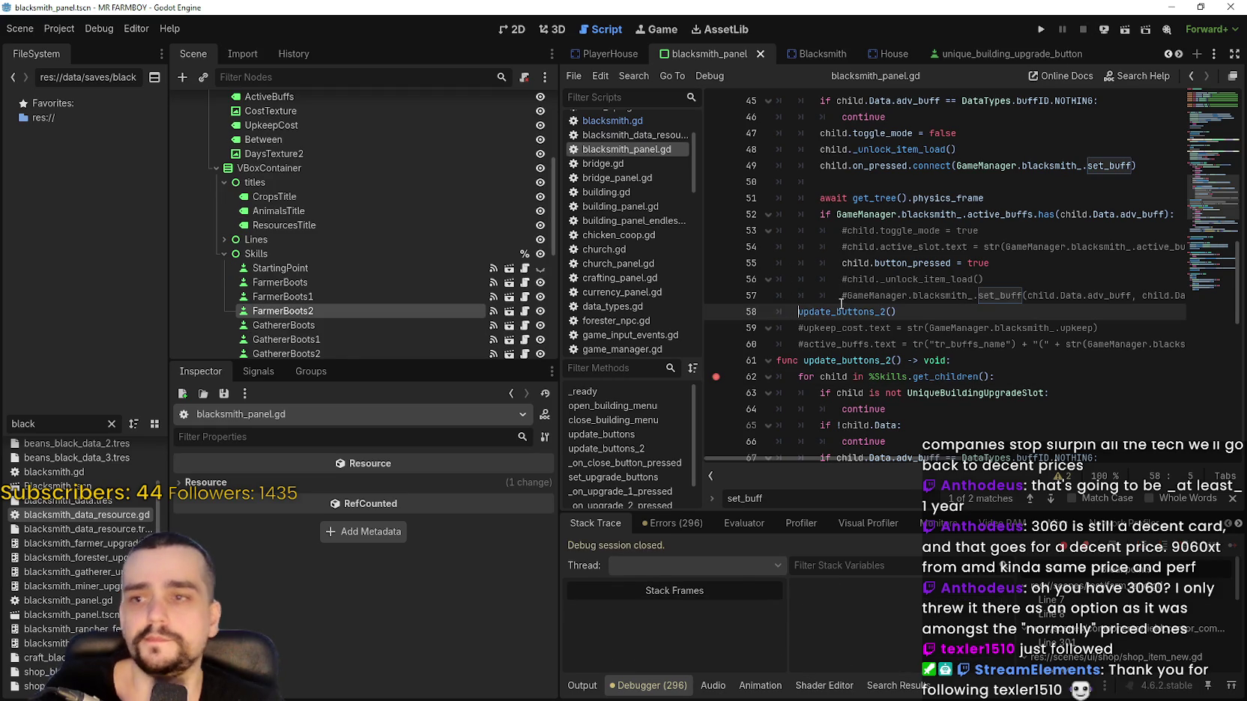
left_click(880, 296)
key("ctrl+s")
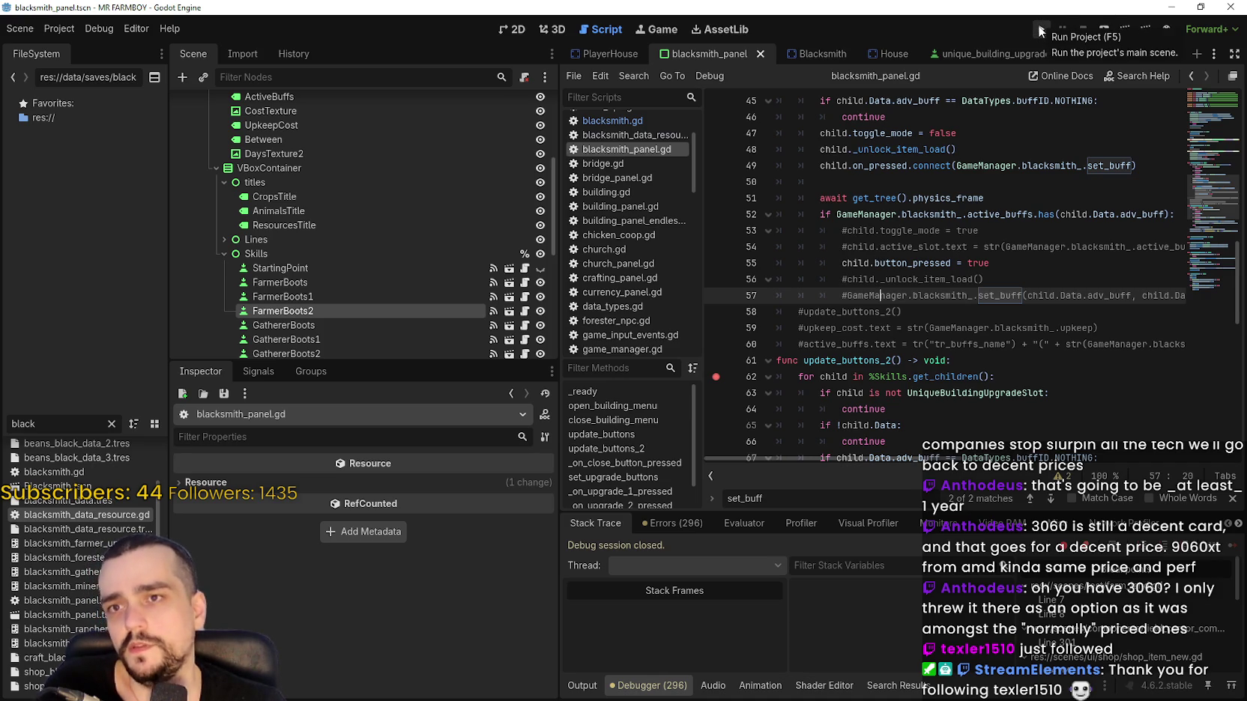
Comment out the await get_tree().physics_frame line 51 and save again.
scroll(1002, 292, "up", 2)
left_click(1001, 300)
left_click(819, 298)
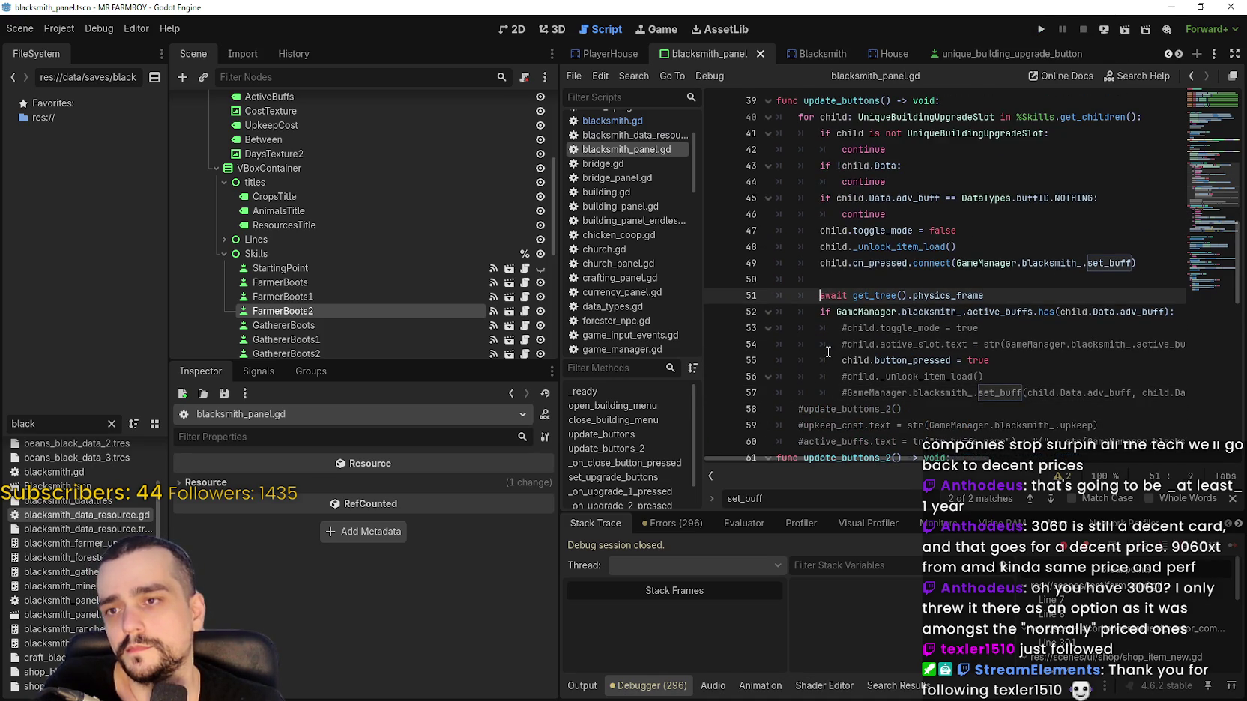
type("#")
key("ctrl+s")
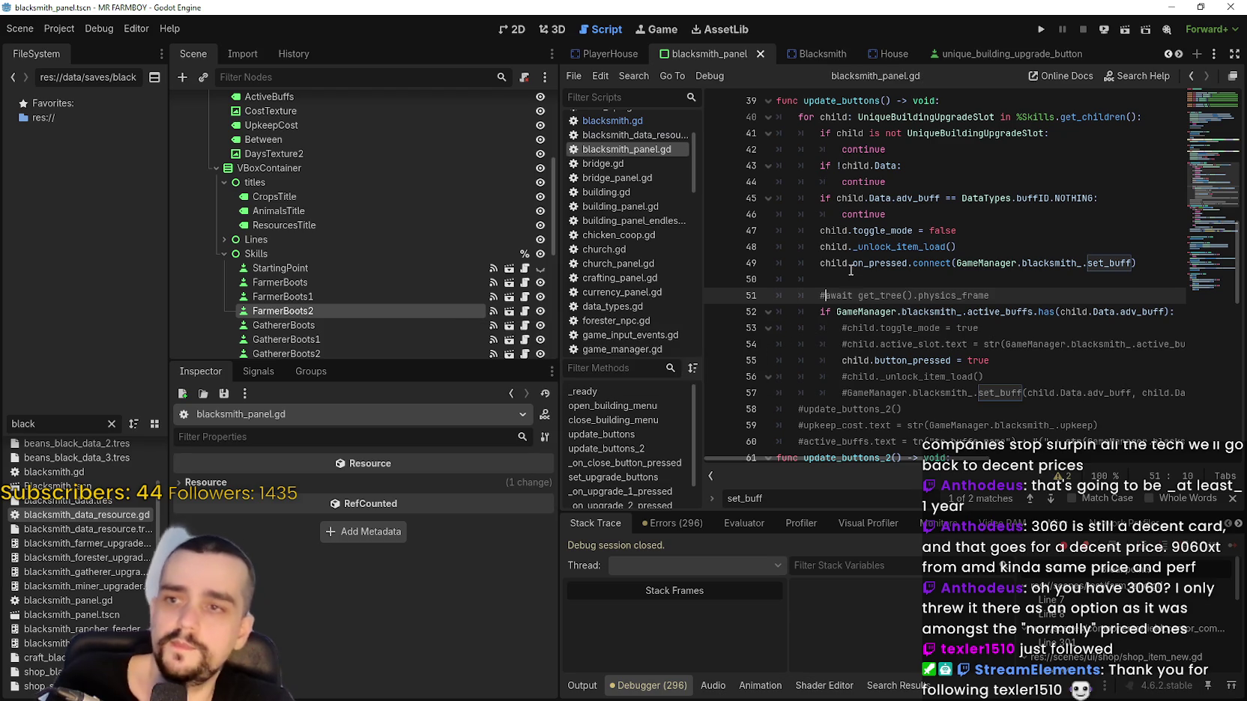
Run the game to test the commented-out lines.
left_click(845, 277)
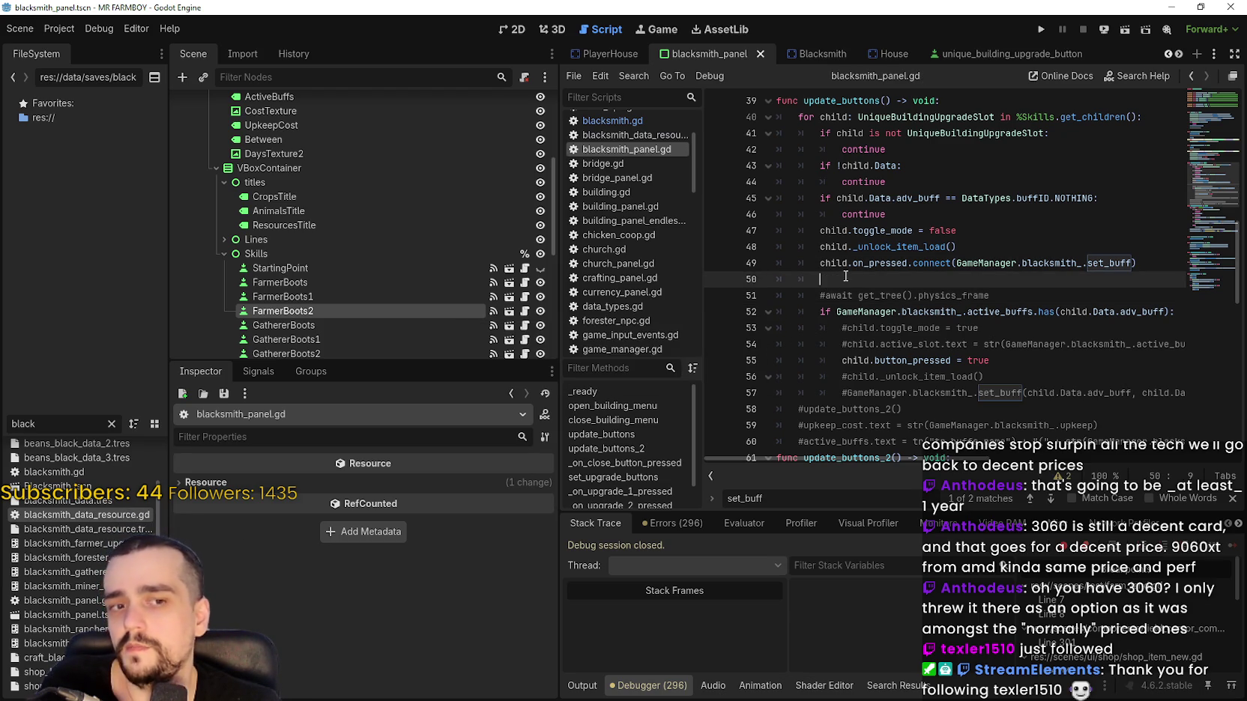
scroll(845, 277, "down", 2)
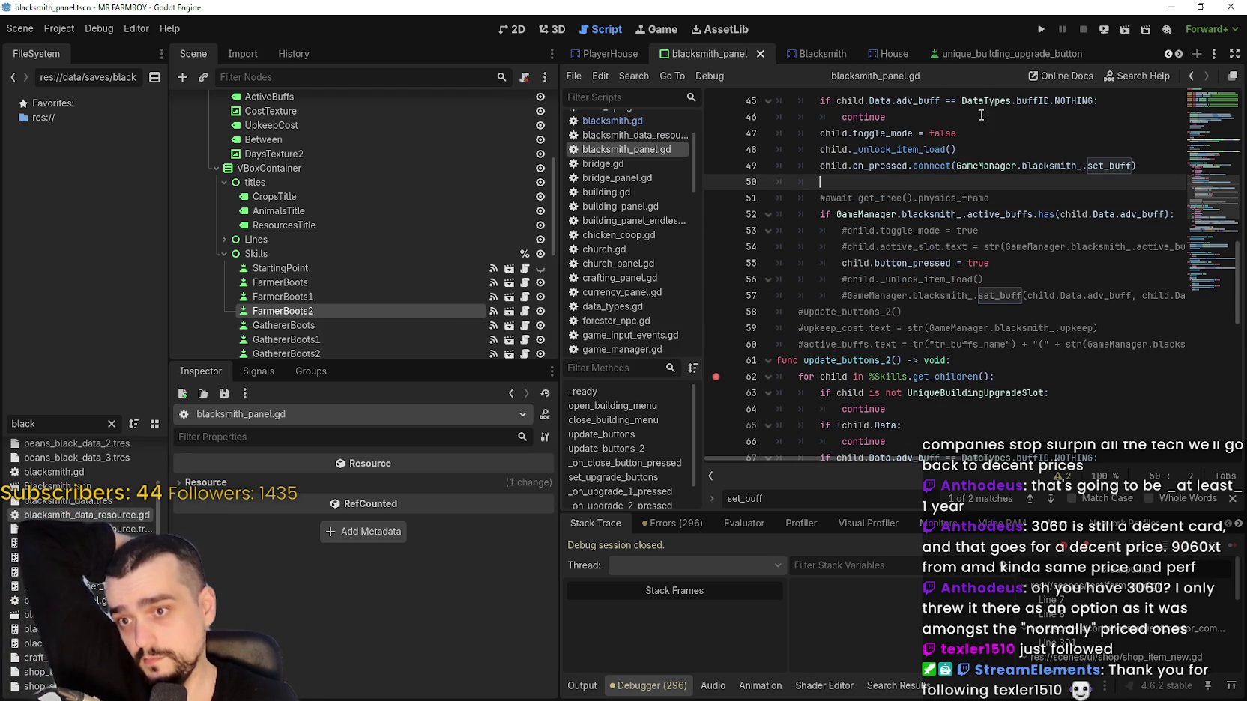
left_click(1039, 32)
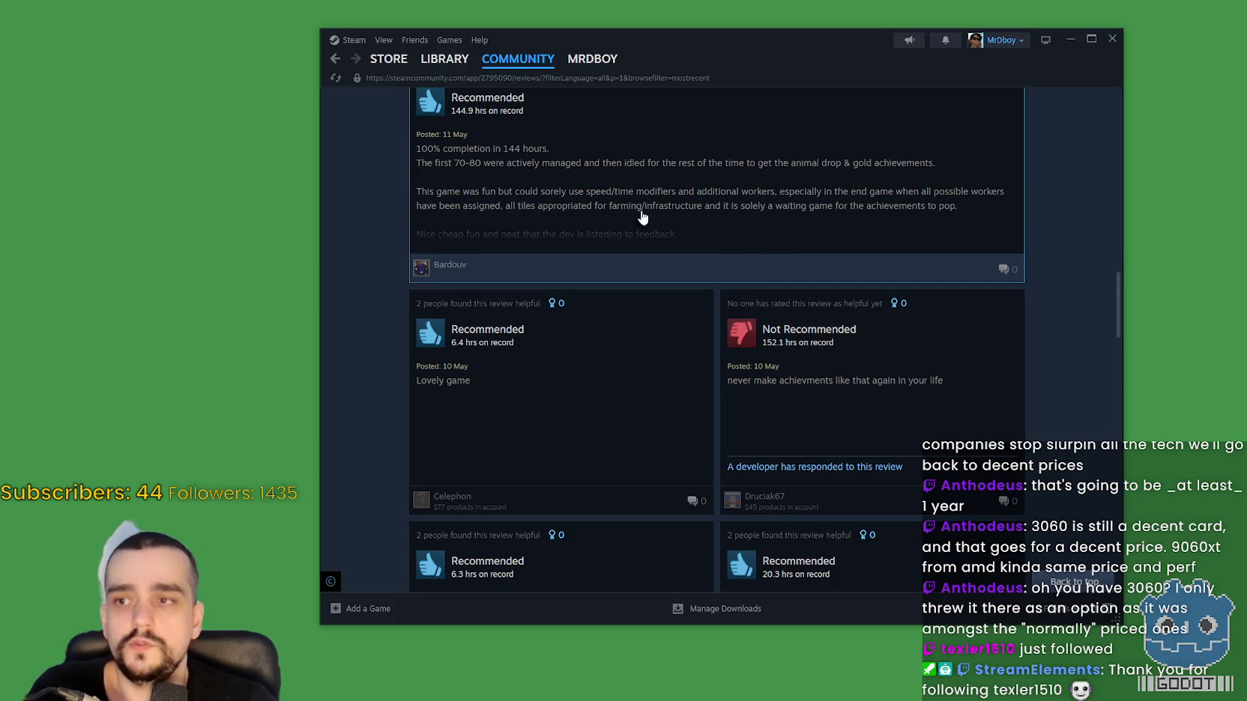
Open Farever's Community Hub from the Steam library and check its in-game player count.
left_click(444, 58)
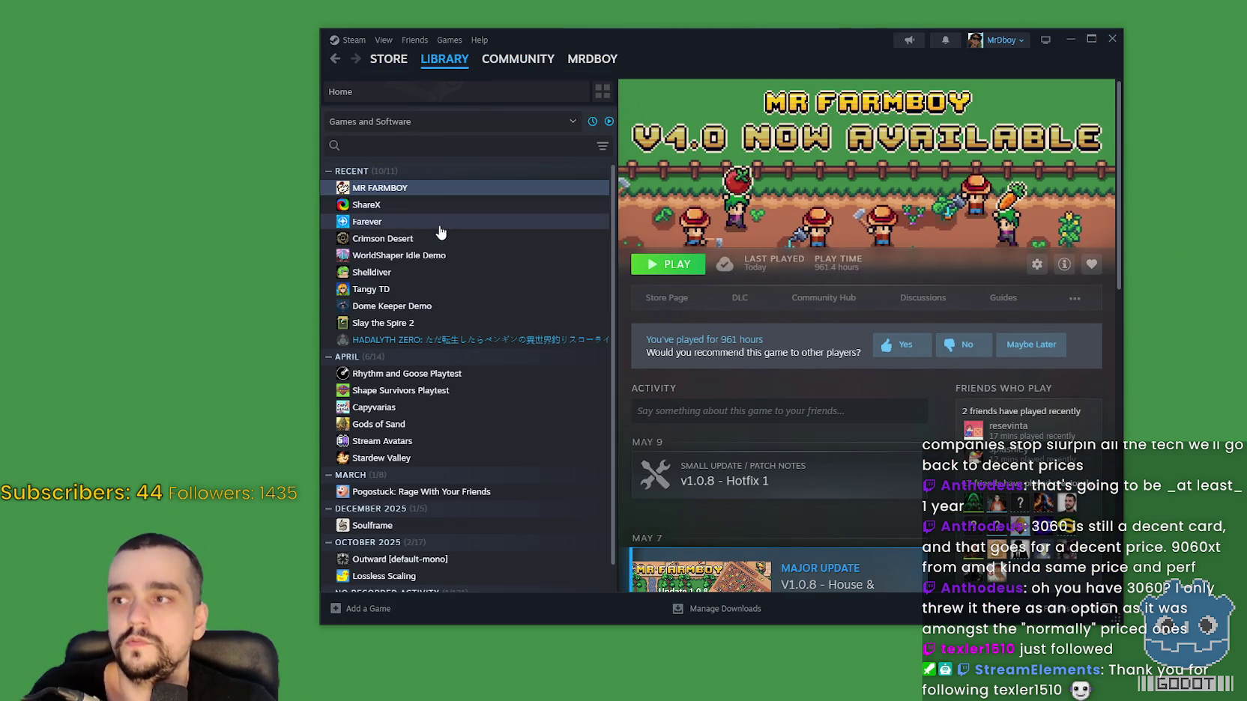
left_click(439, 225)
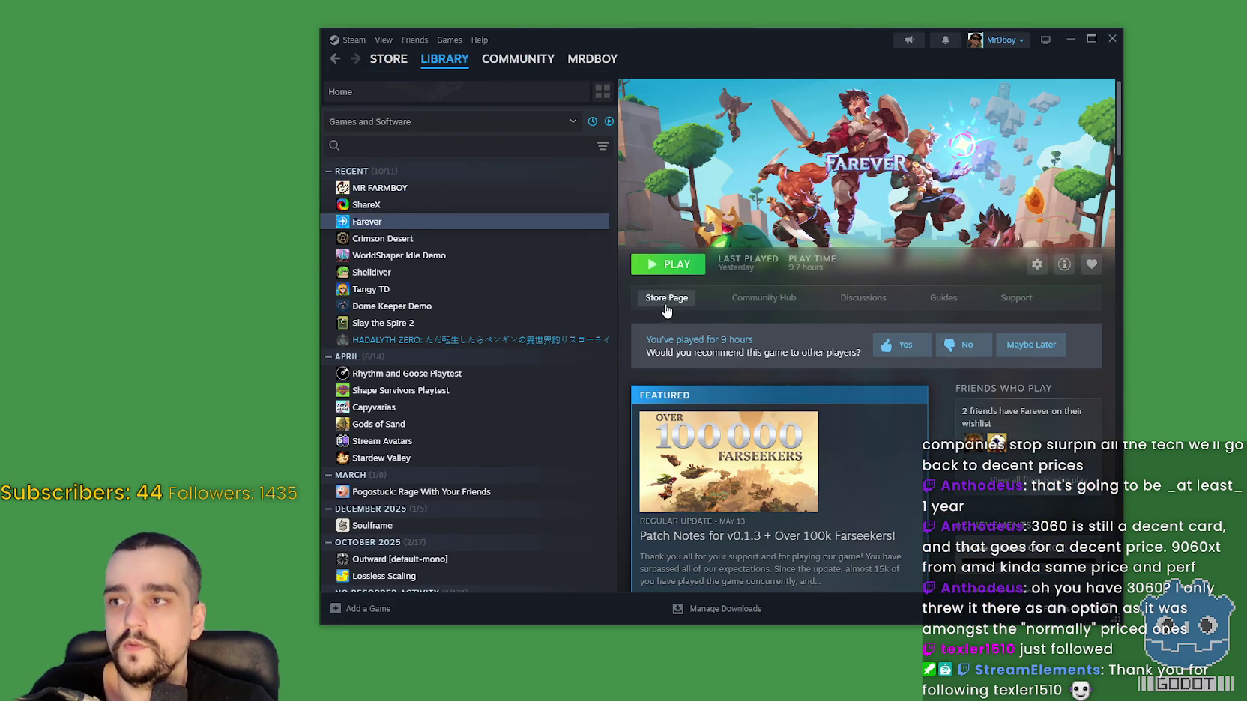
left_click(763, 303)
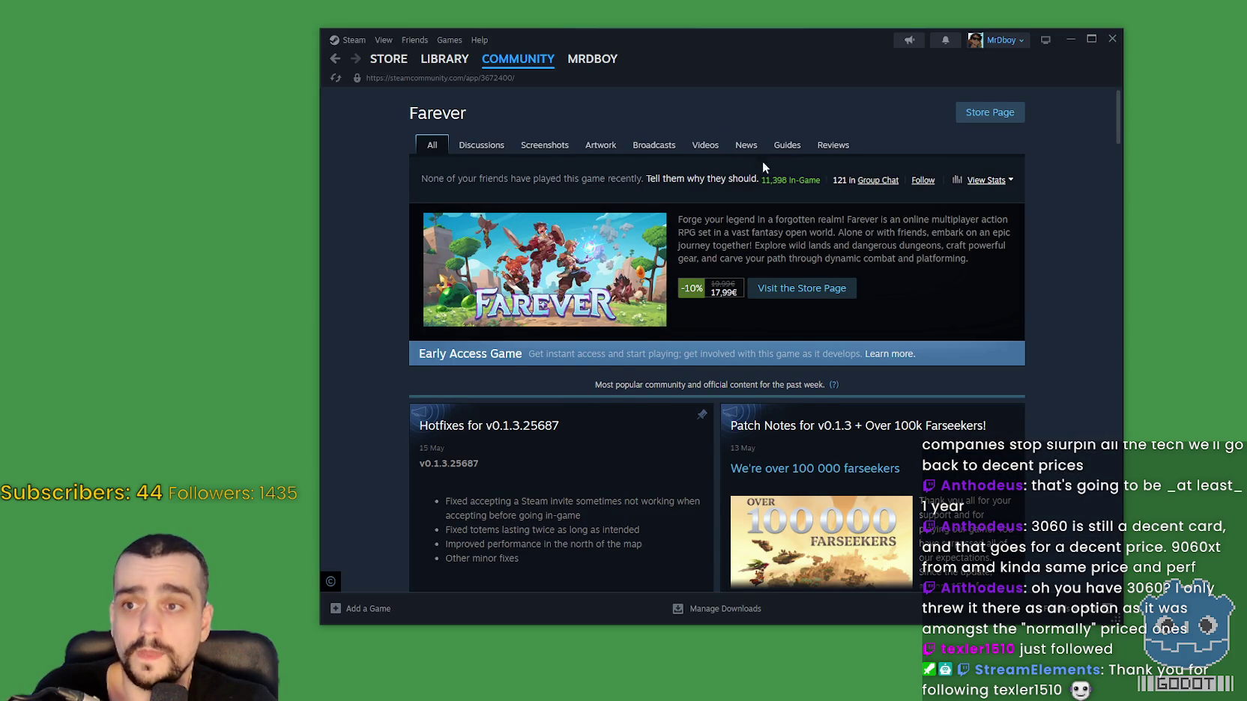
left_click_drag(761, 178, 823, 180)
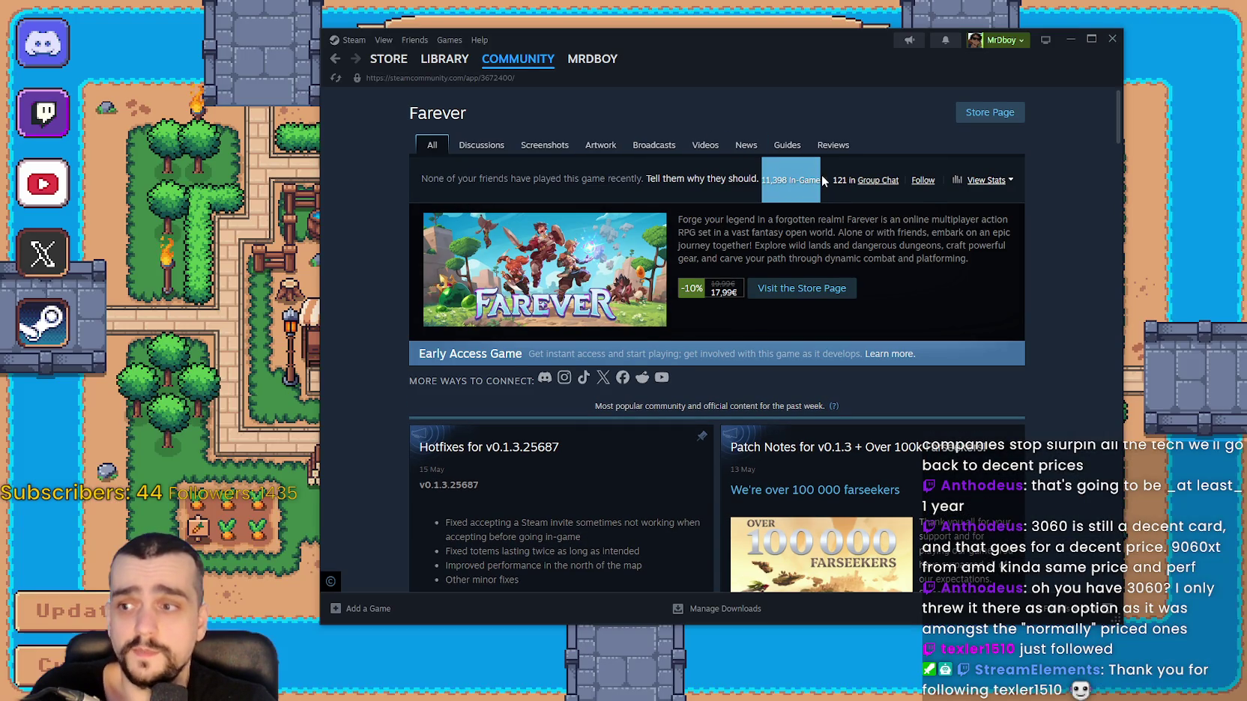
scroll(623, 389, "down", 3)
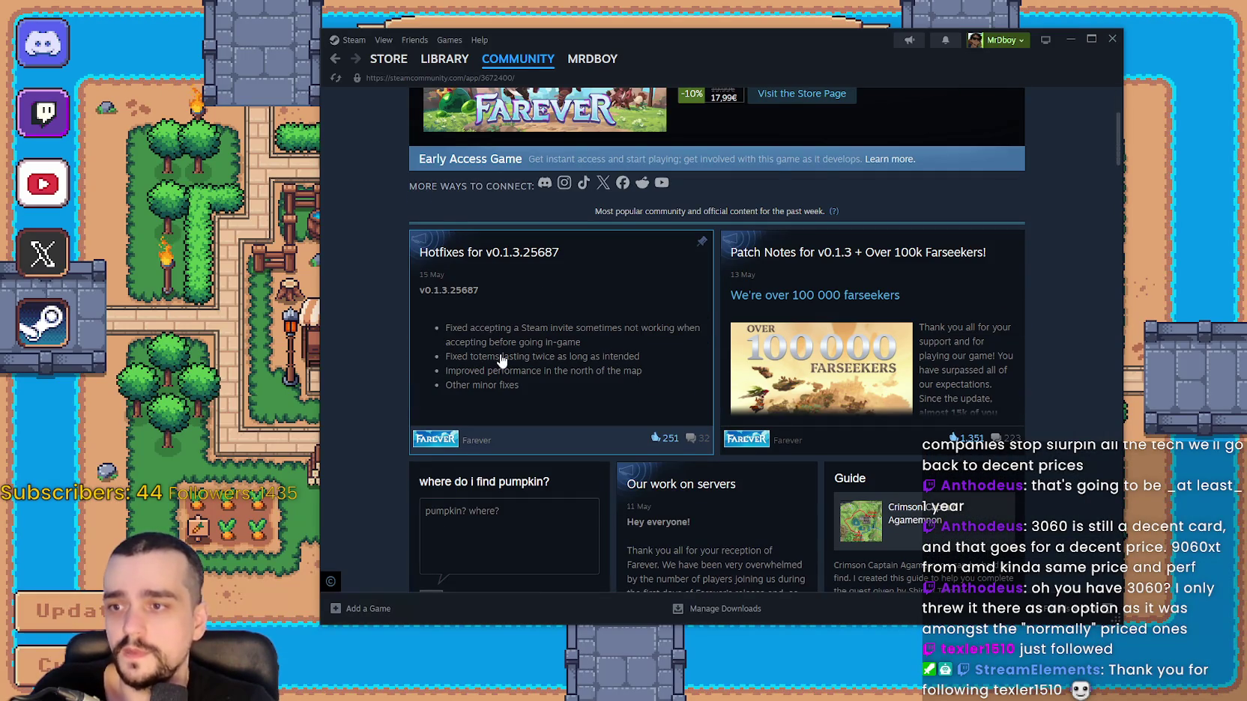
scroll(501, 361, "down", 2)
scroll(433, 149, "up", 5)
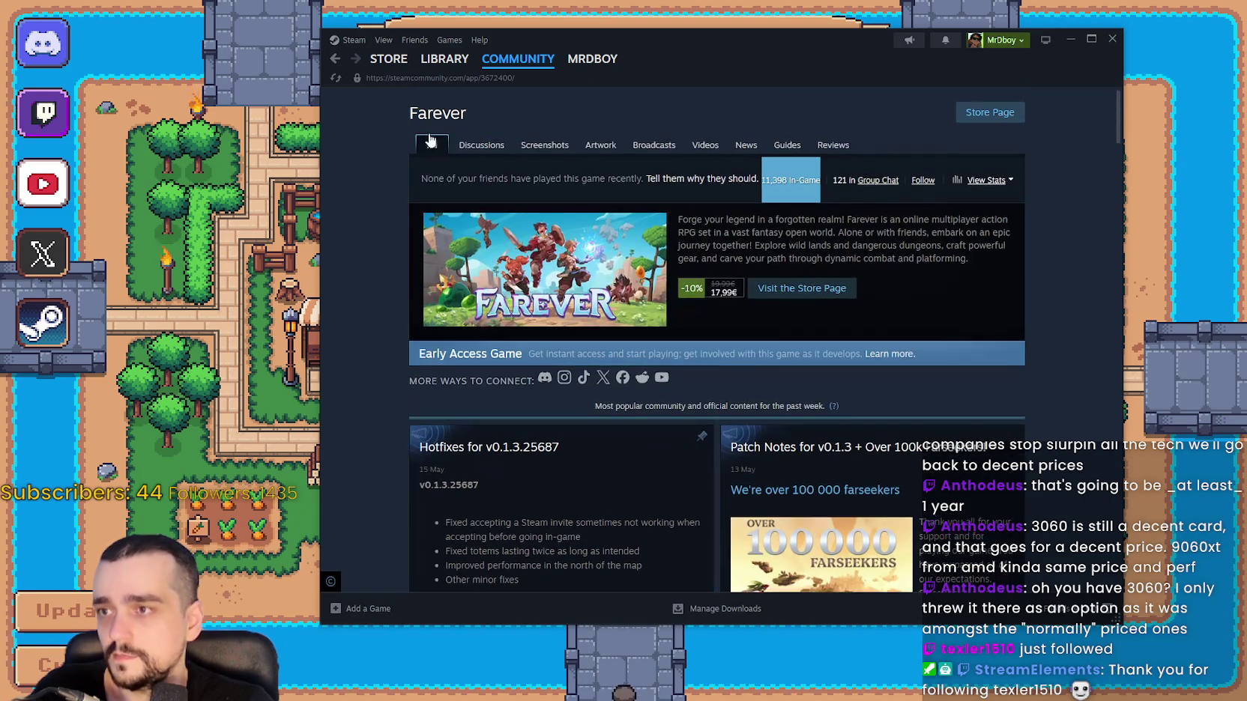
Browse Farever's General Discussions forum, then return to the Steam store.
left_click(480, 145)
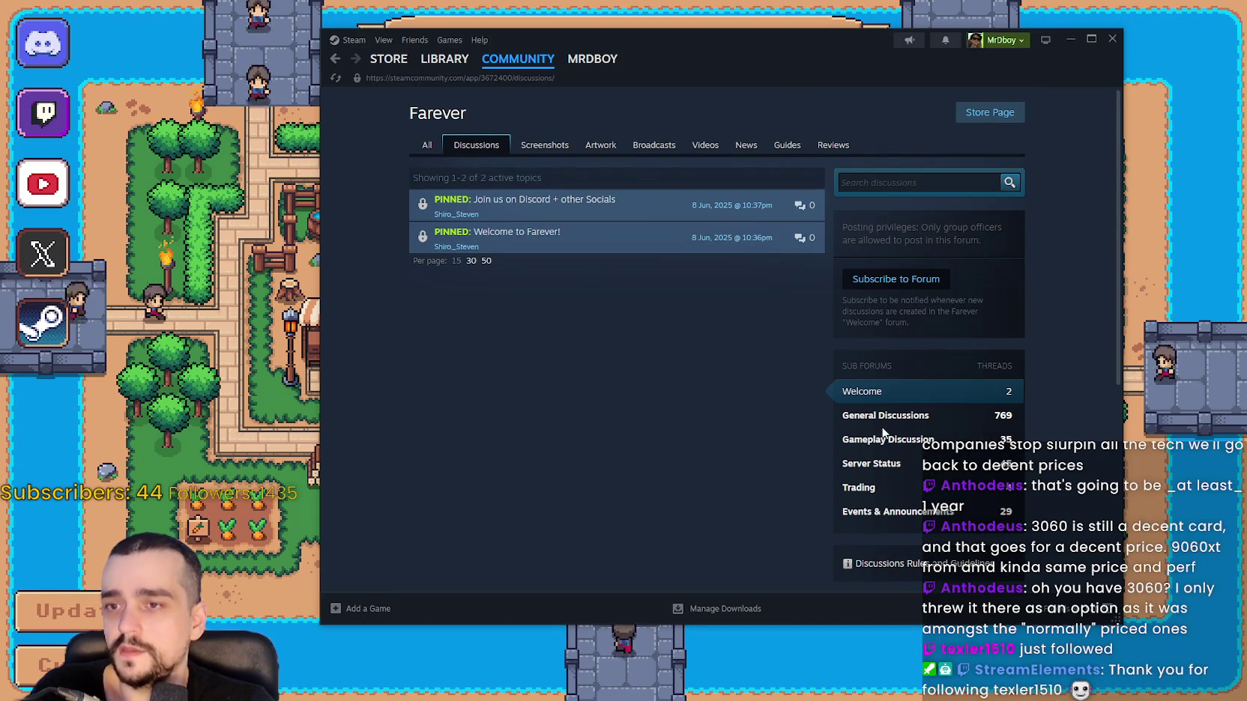
left_click(883, 420)
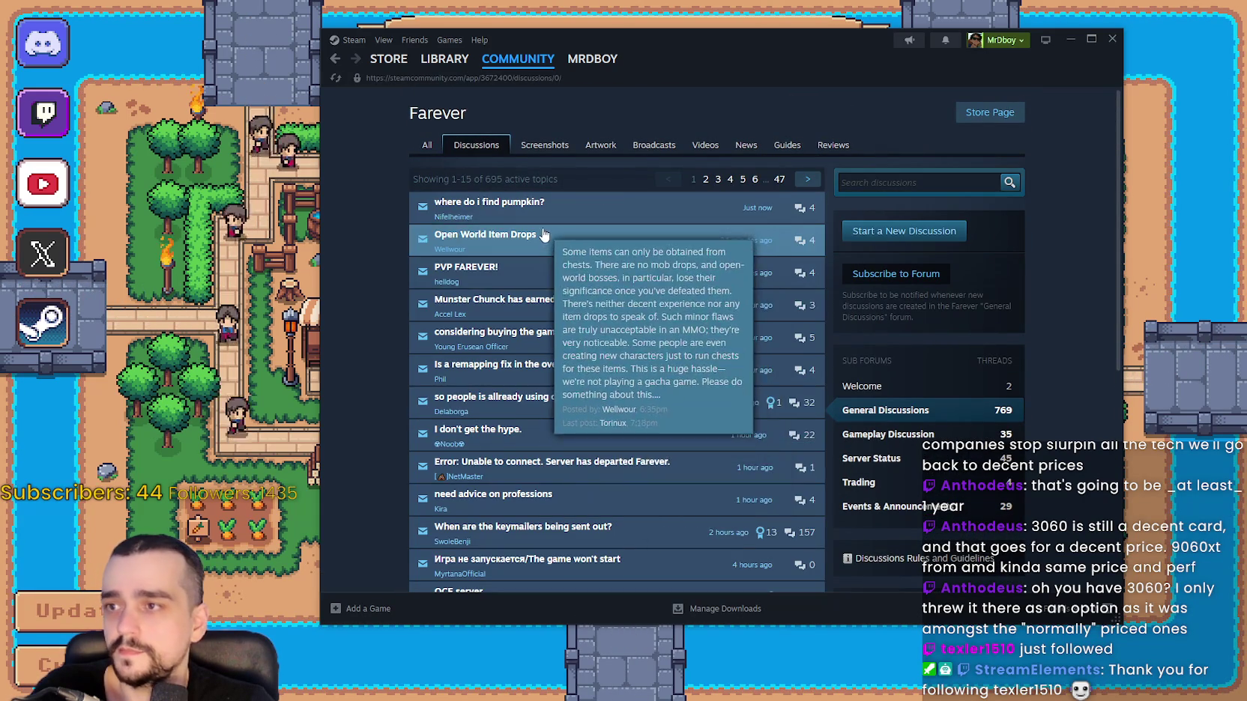
mouse_move(643, 282)
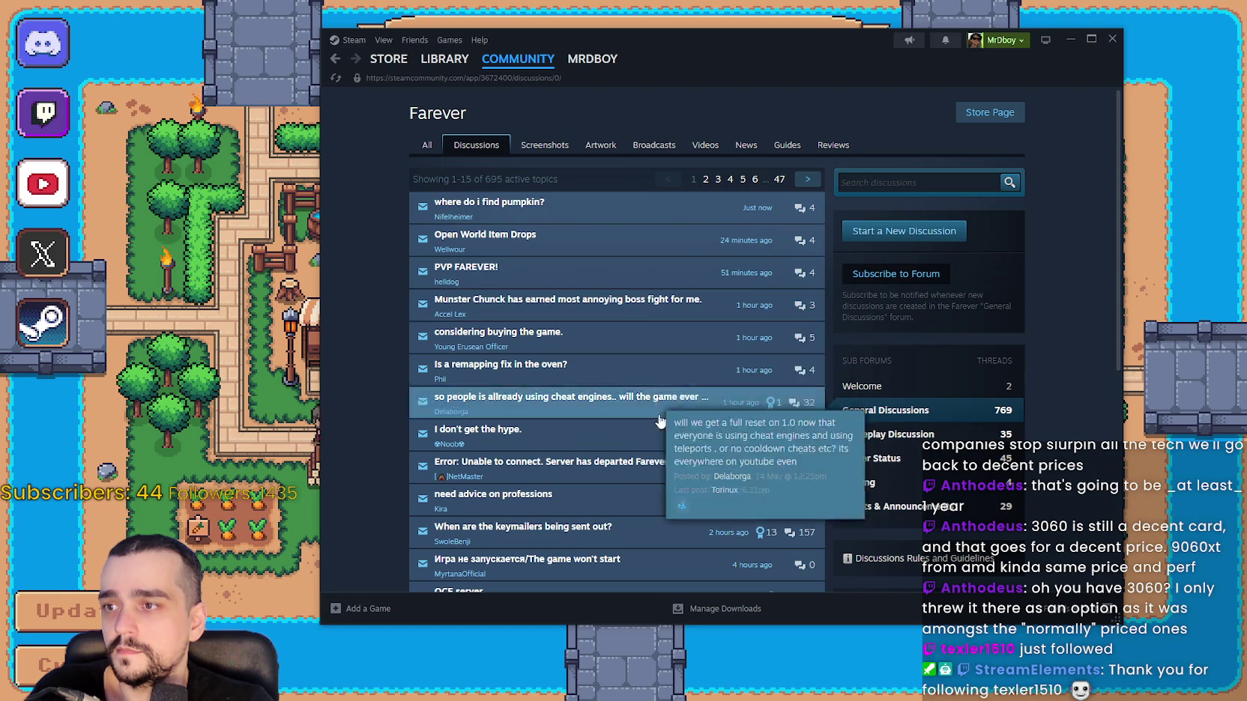
scroll(570, 284, "down", 3)
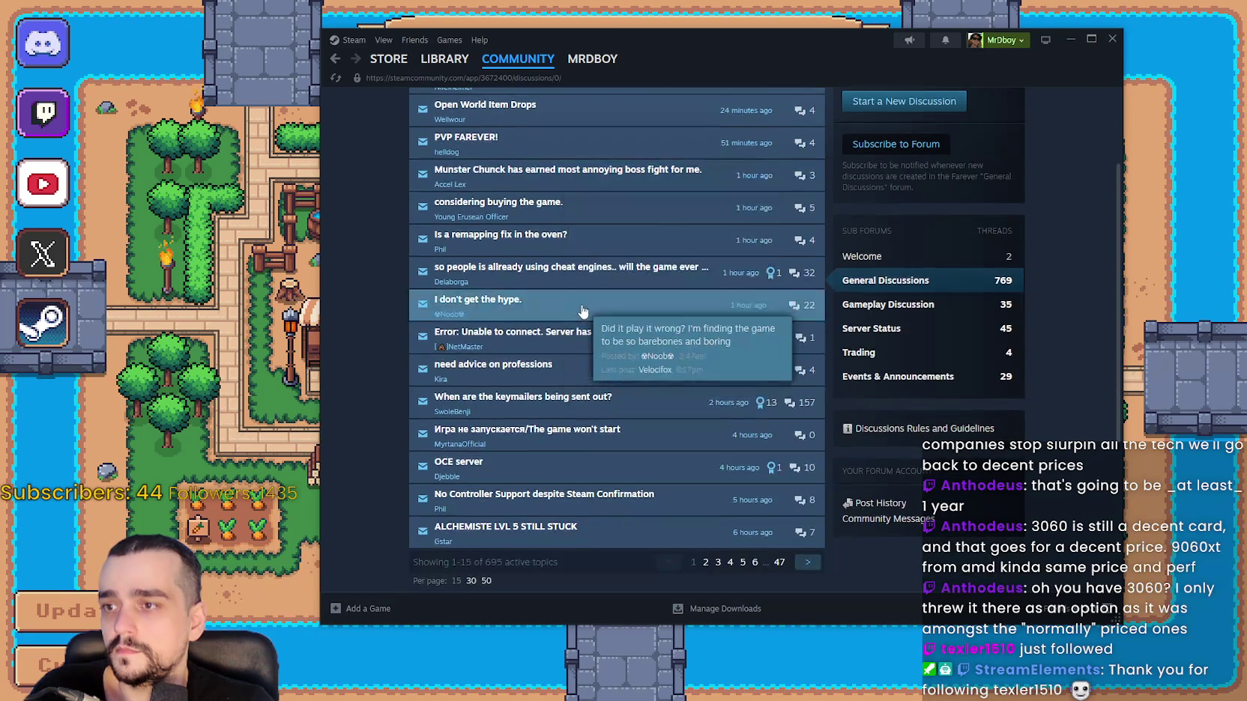
left_click(396, 63)
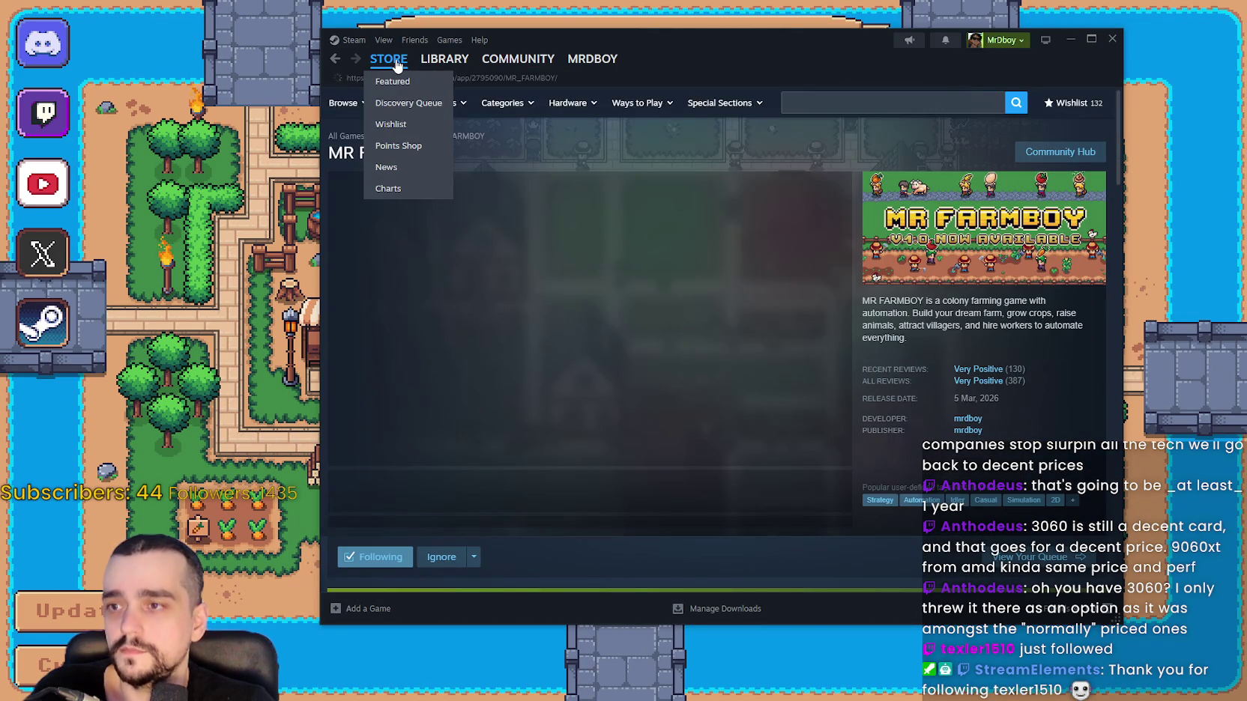
Open the Subnautica 2 store page from the Steam store front page.
left_click(389, 60)
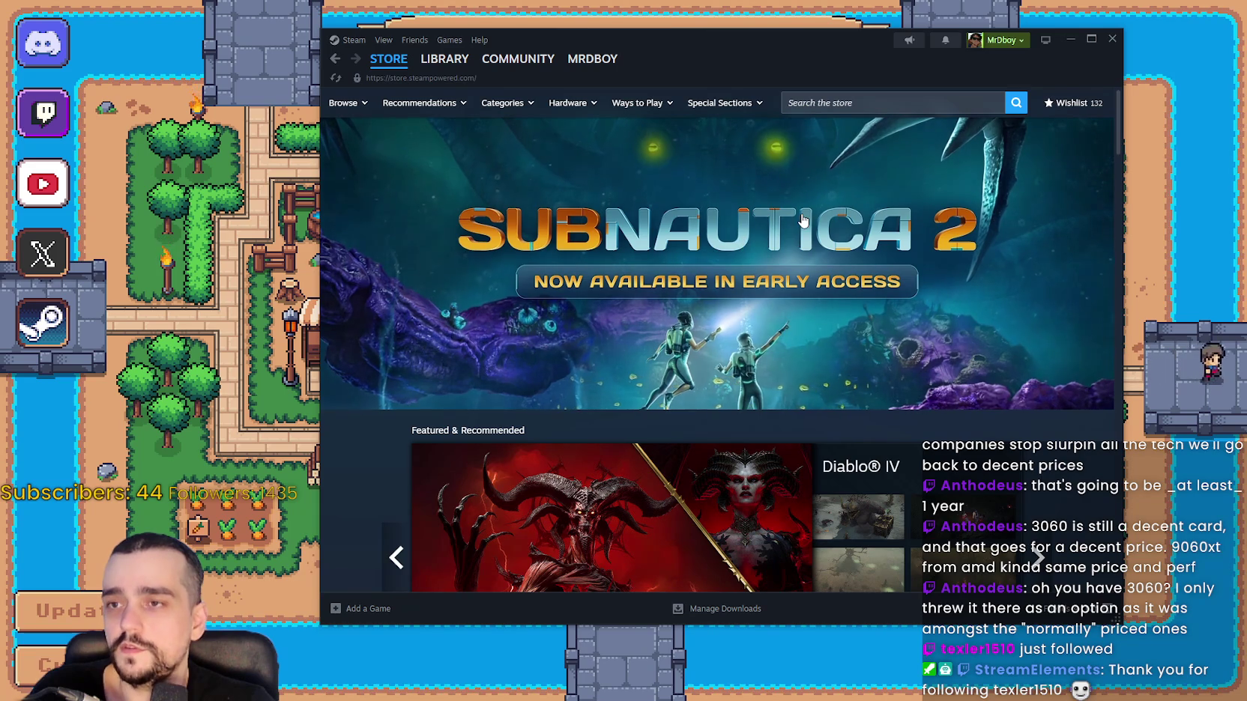
scroll(798, 217, "down", 4)
scroll(791, 210, "up", 4)
left_click(788, 206)
Browse Subnautica 2's Community Hub, then go back to Farever in the library.
left_click(1060, 151)
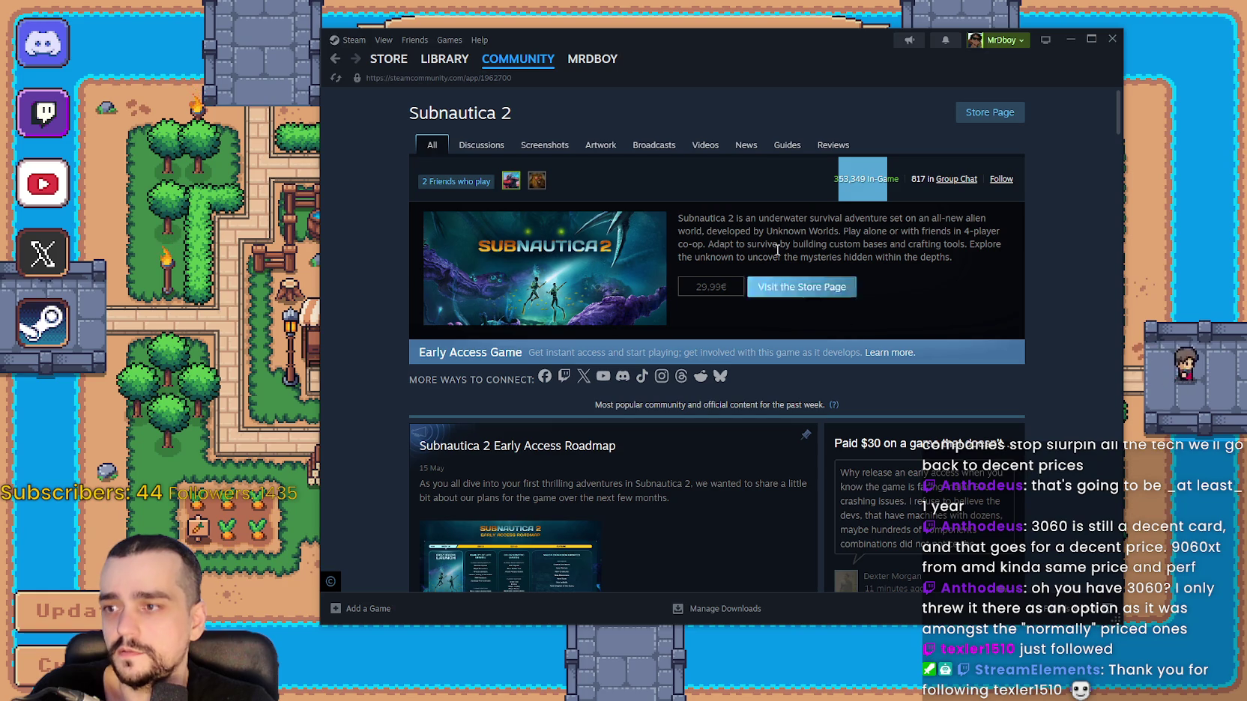
scroll(829, 300, "down", 2)
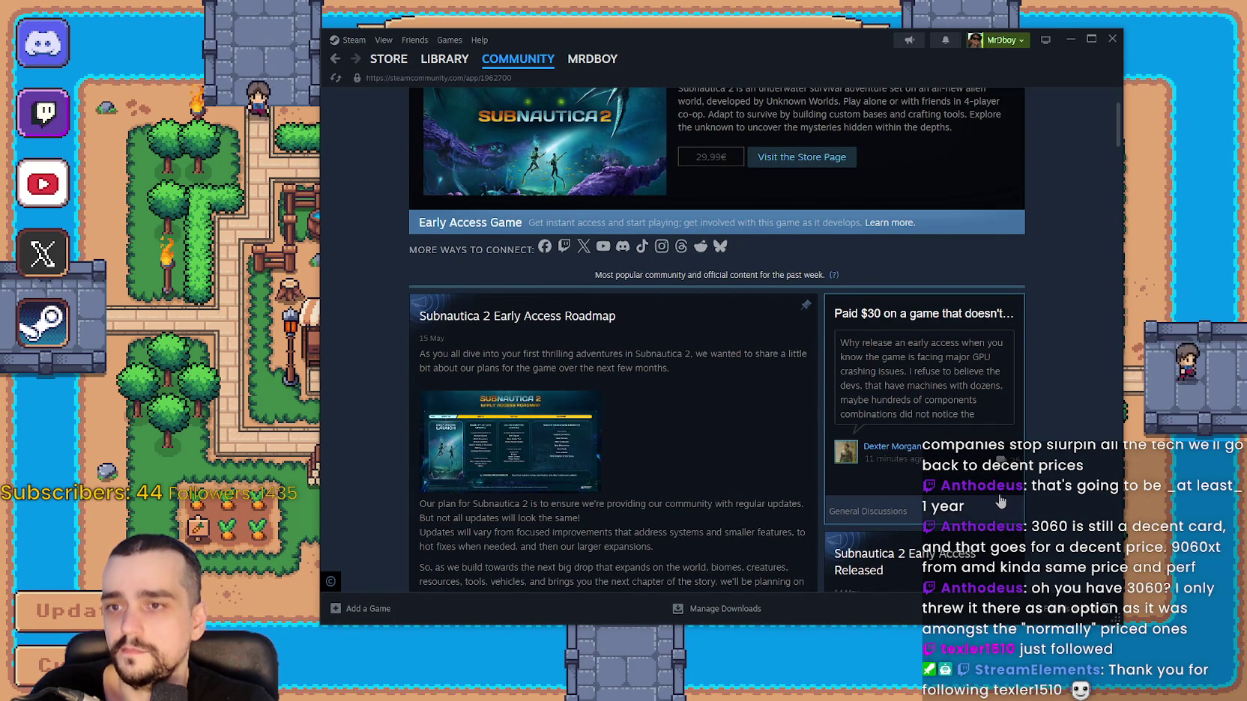
scroll(876, 395, "down", 7)
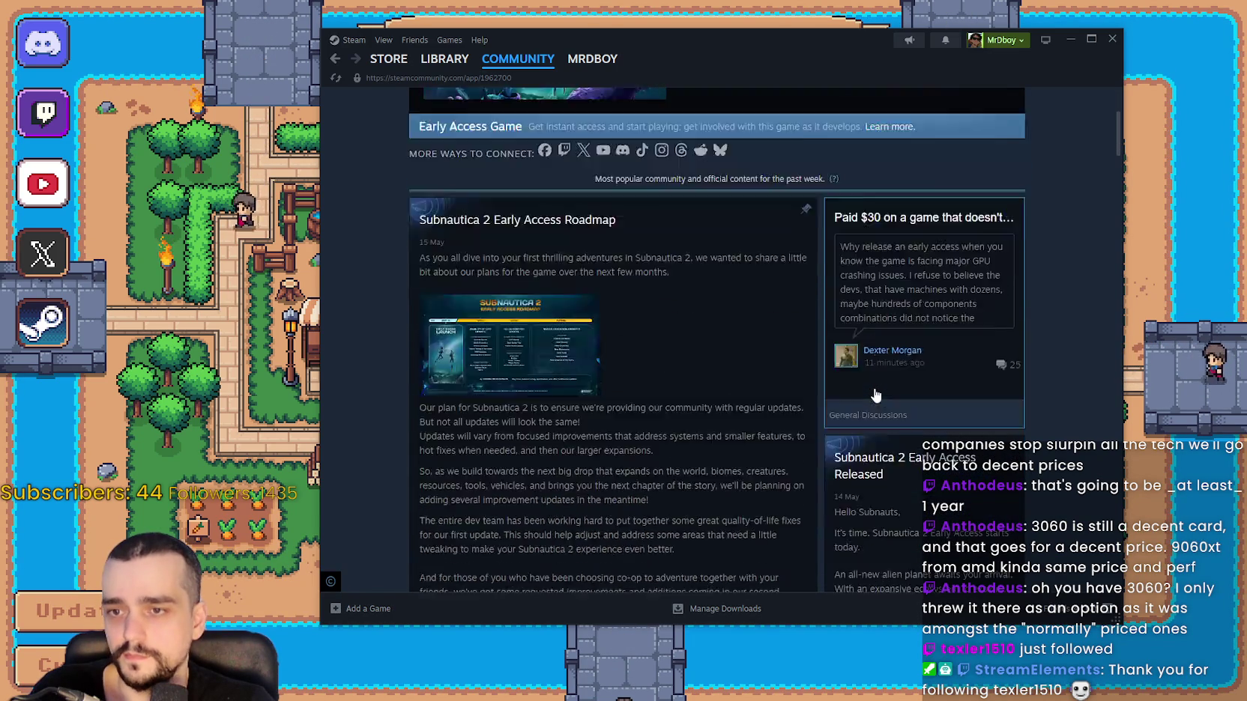
scroll(874, 390, "up", 10)
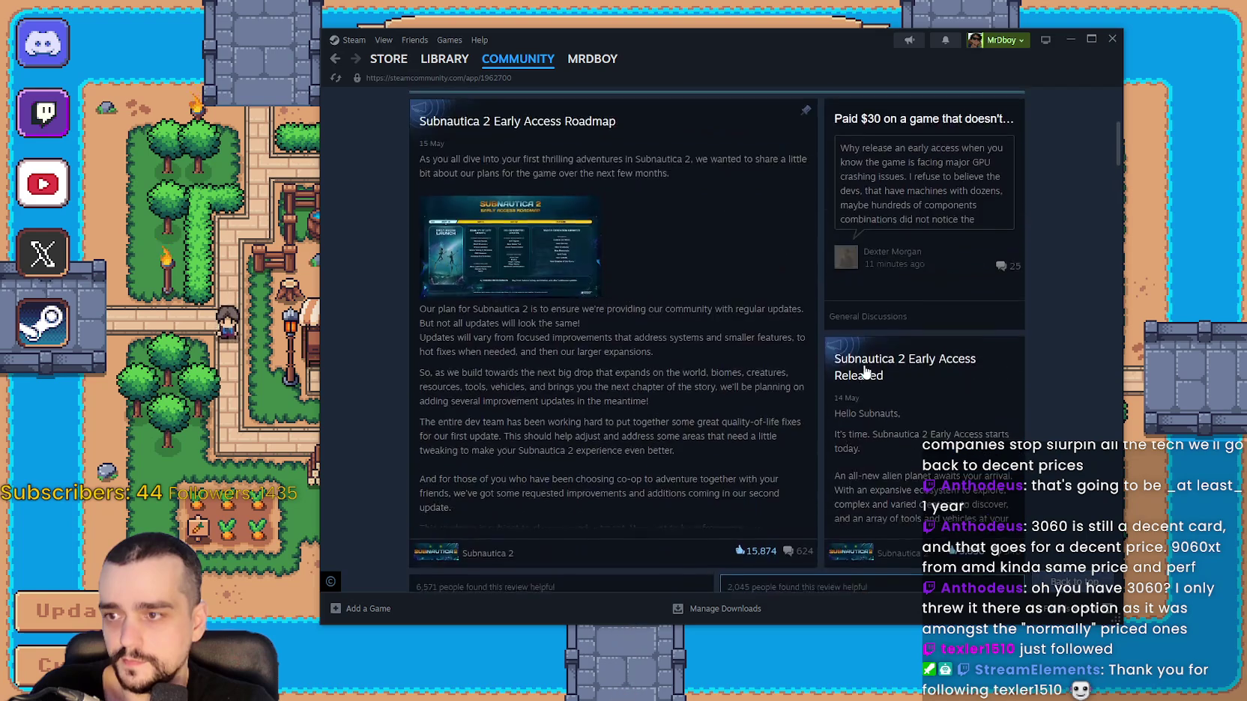
left_click(444, 59)
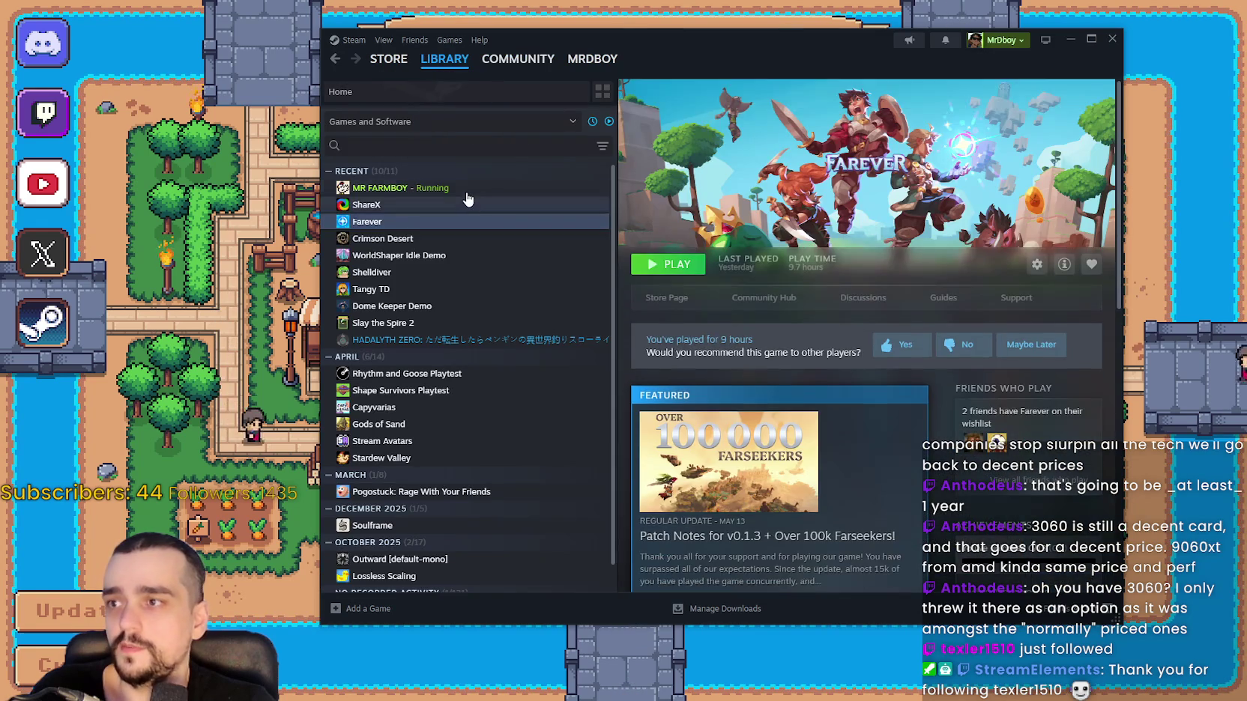
Show MR FARMBOY's community reviews in all languages, sorted by most recent.
left_click(824, 297)
left_click(830, 145)
left_click(843, 174)
left_click(840, 190)
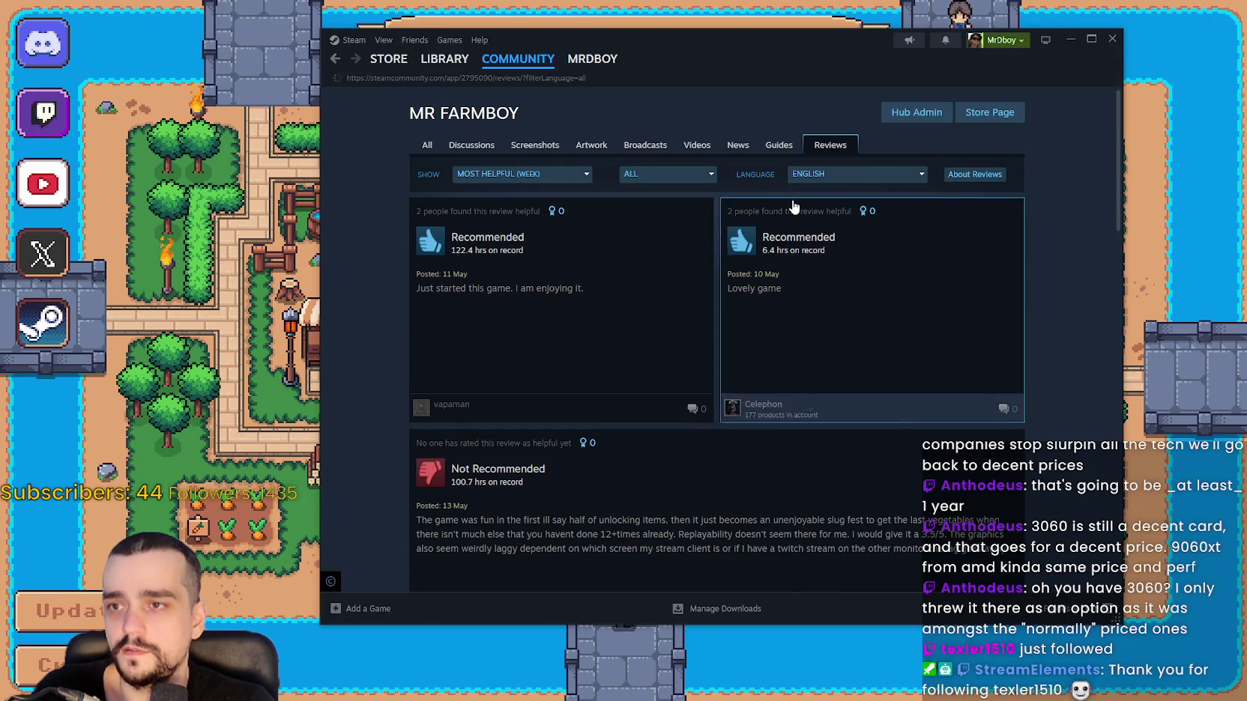
left_click(705, 174)
left_click(577, 175)
left_click(495, 300)
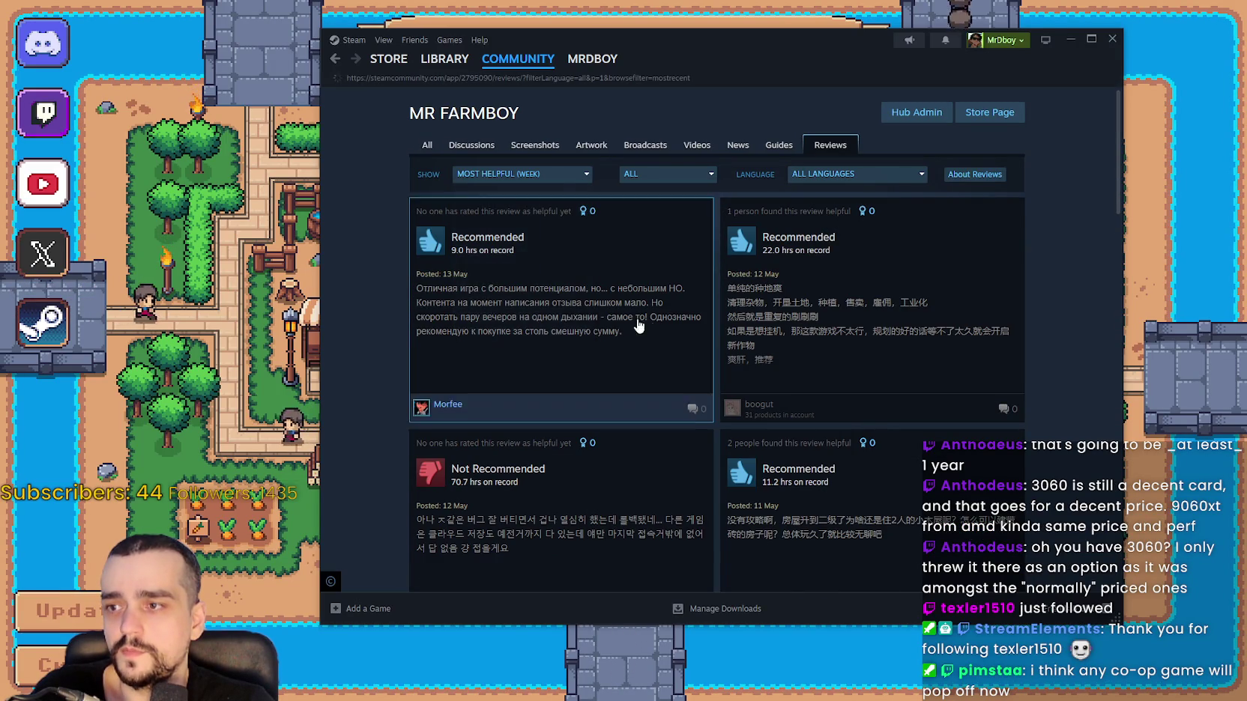
Open the long Russian review in full, select its paragraph, and switch to the browser.
scroll(607, 296, "down", 3)
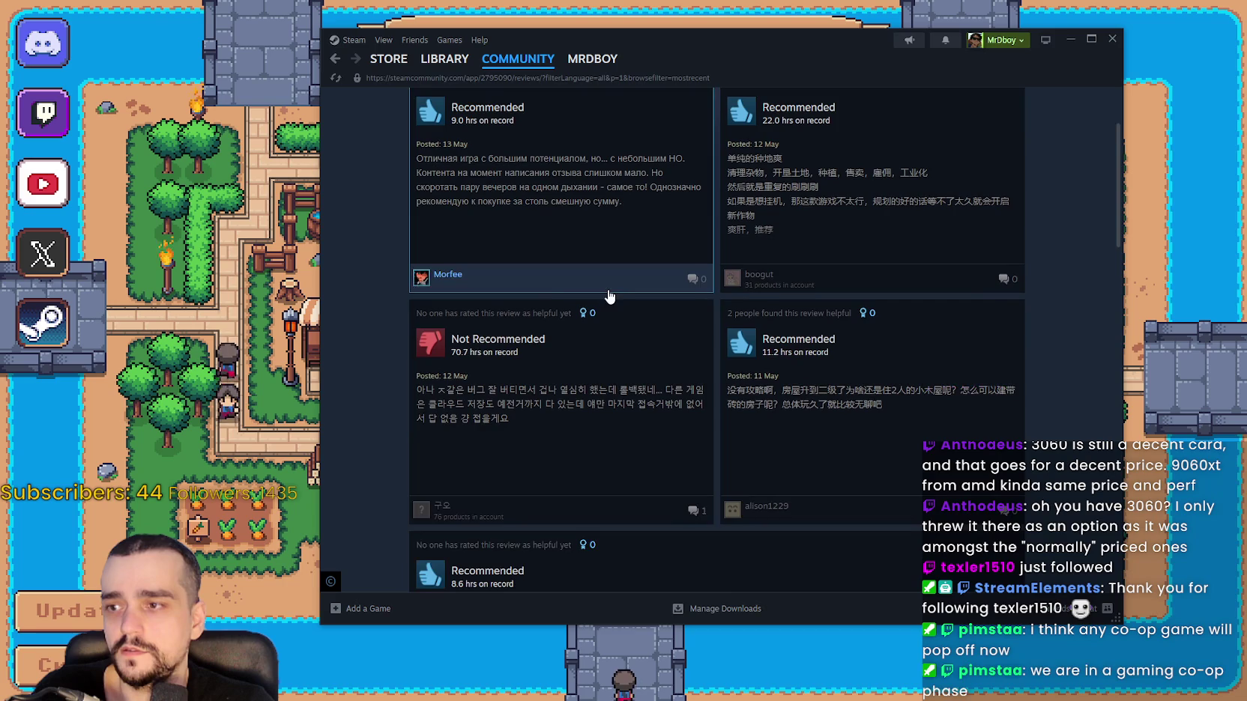
scroll(899, 386, "up", 3)
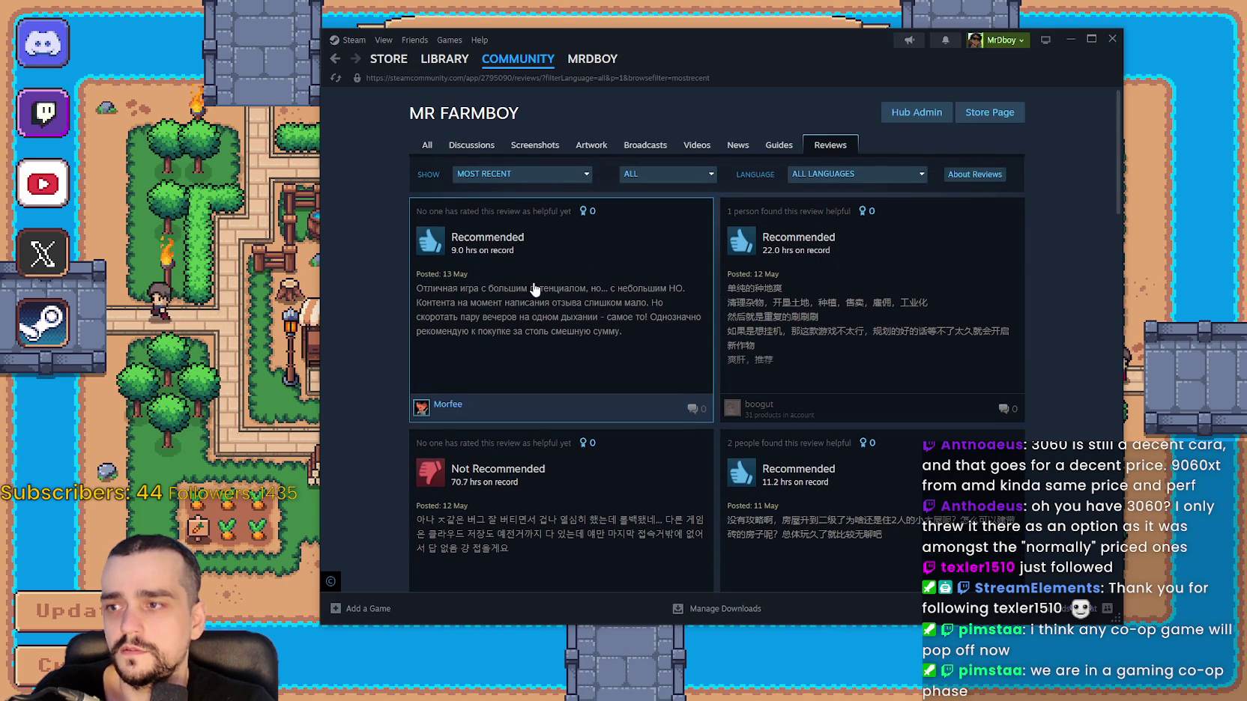
scroll(785, 285, "down", 3)
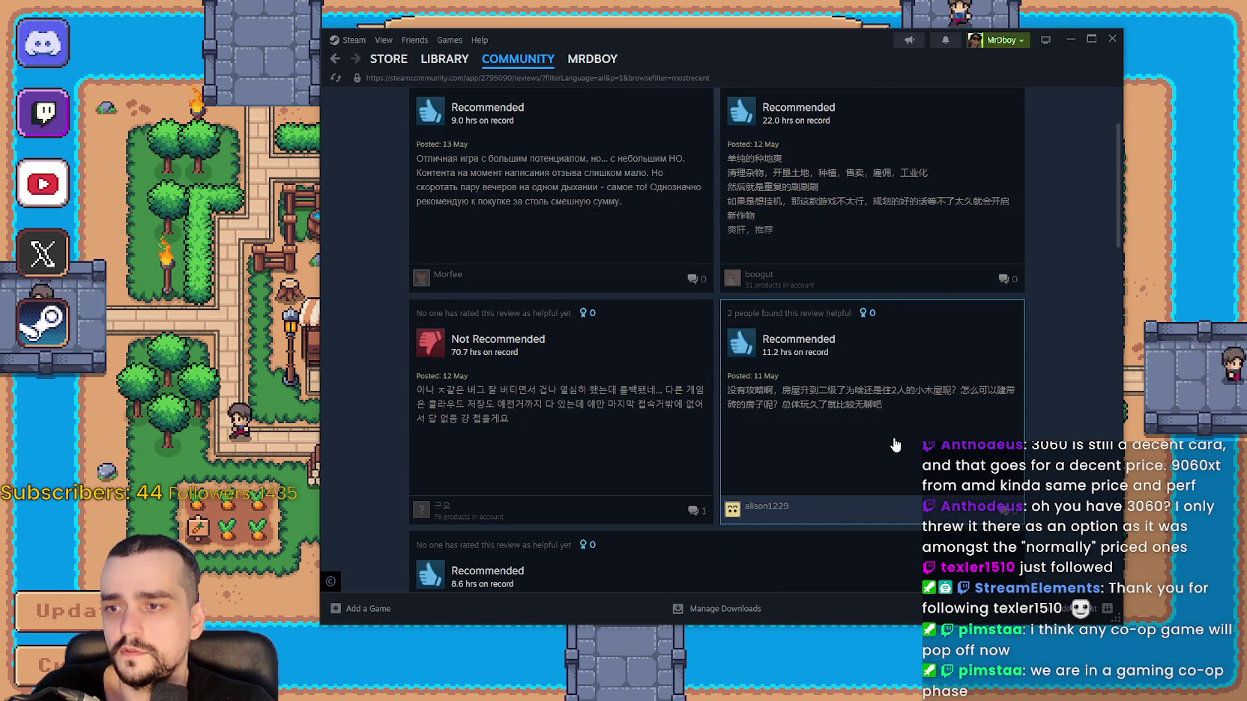
scroll(870, 315, "up", 2)
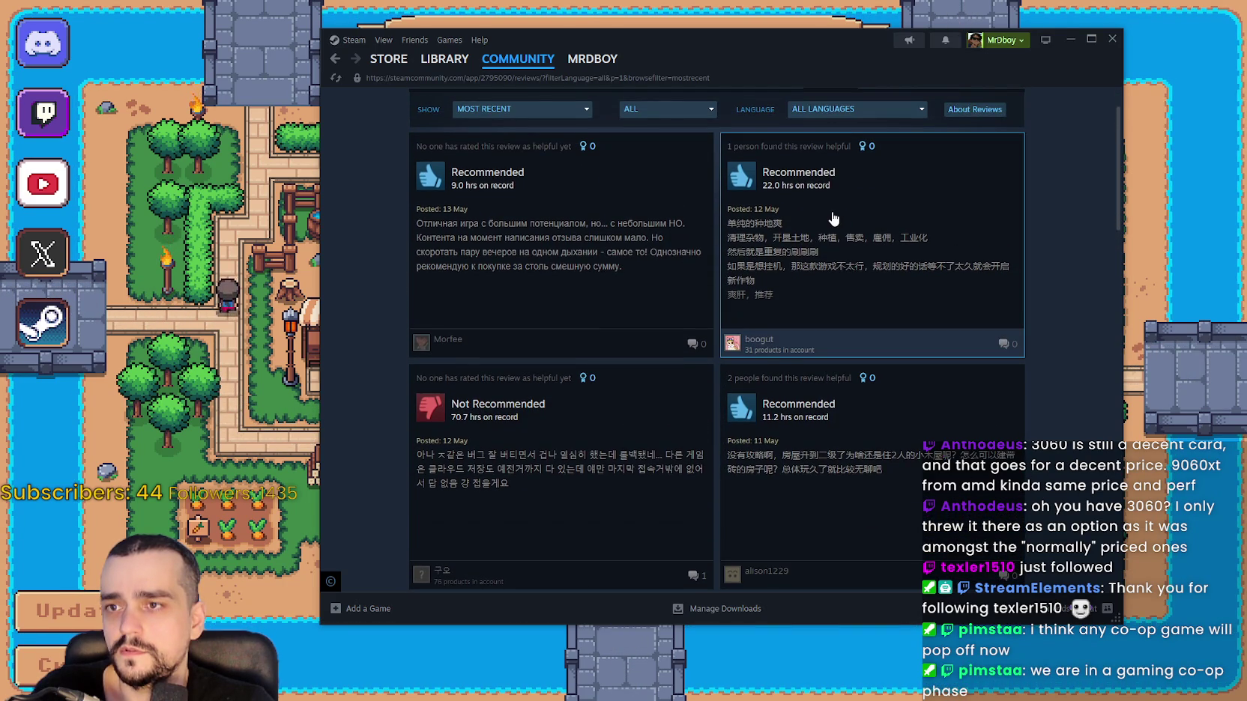
scroll(873, 368, "down", 2)
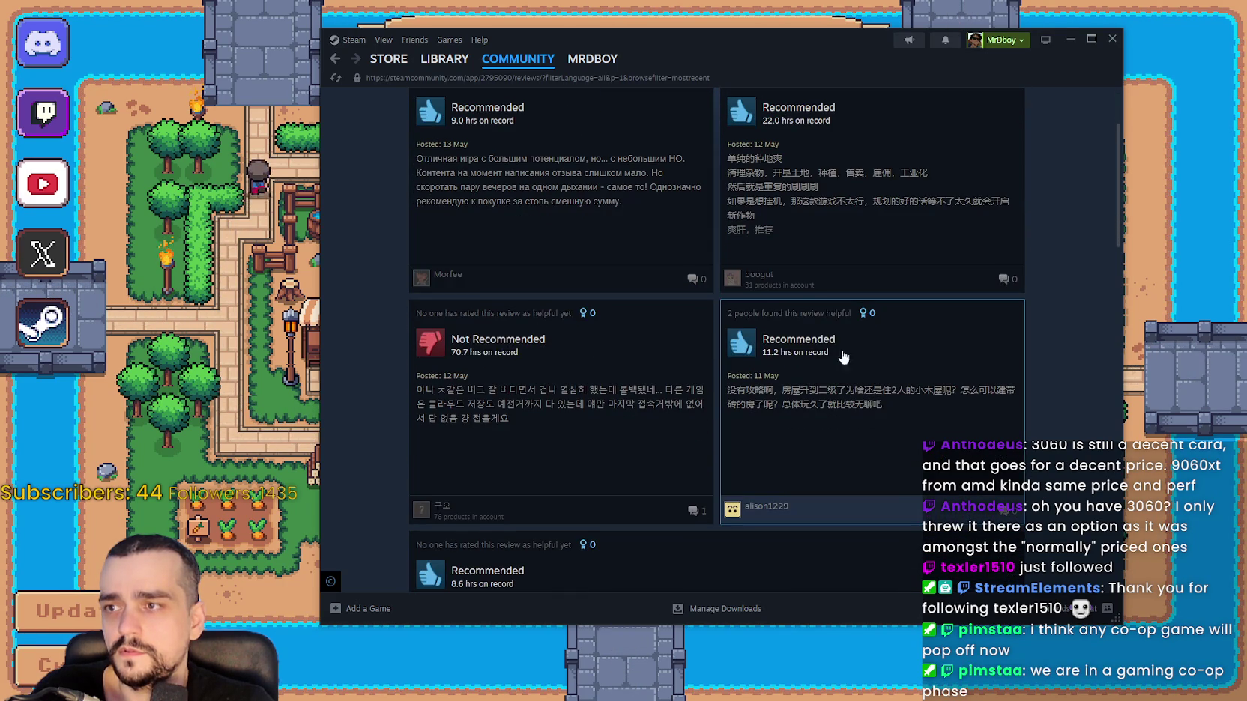
scroll(581, 287, "up", 2)
scroll(496, 300, "down", 6)
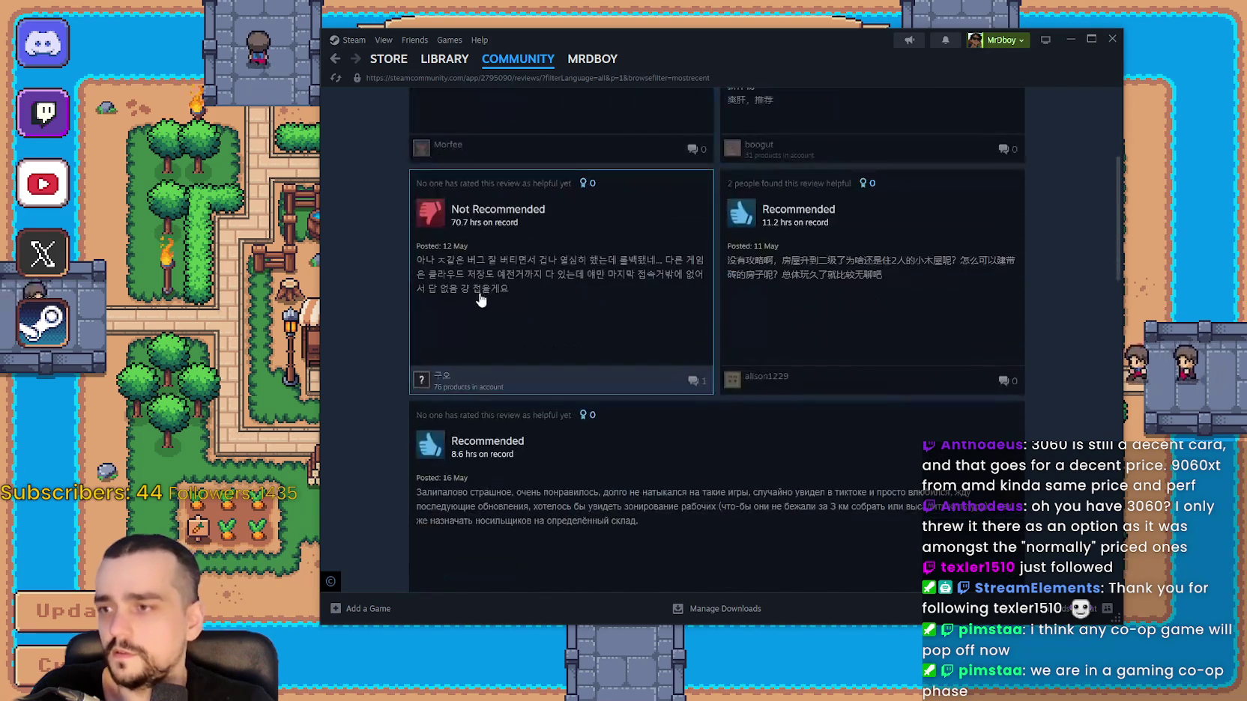
scroll(503, 300, "down", 4)
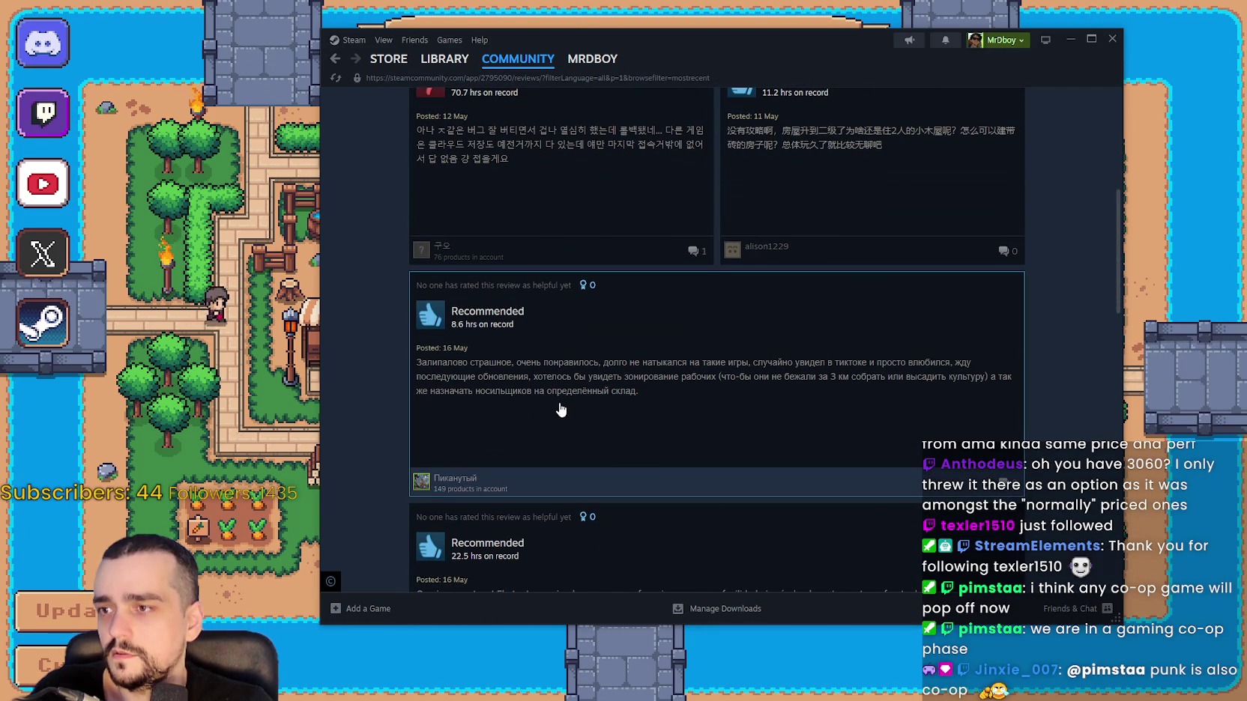
left_click(566, 405)
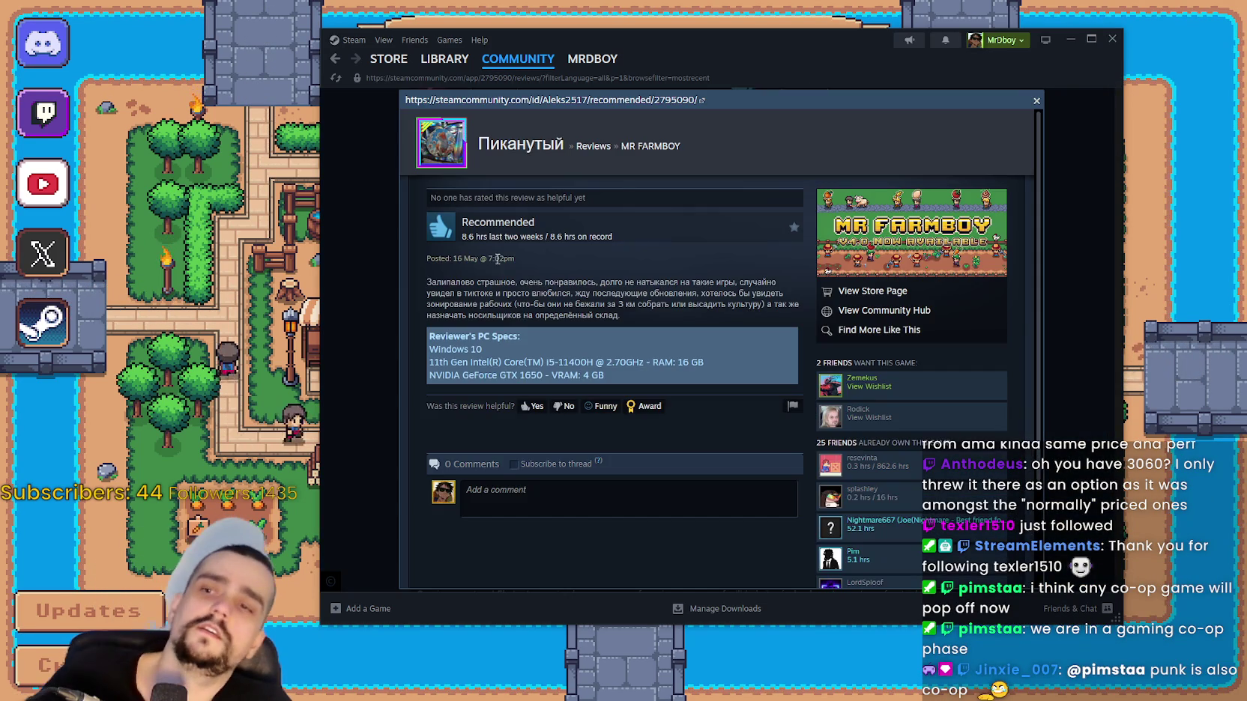
triple_click(437, 289)
key("ctrl+c")
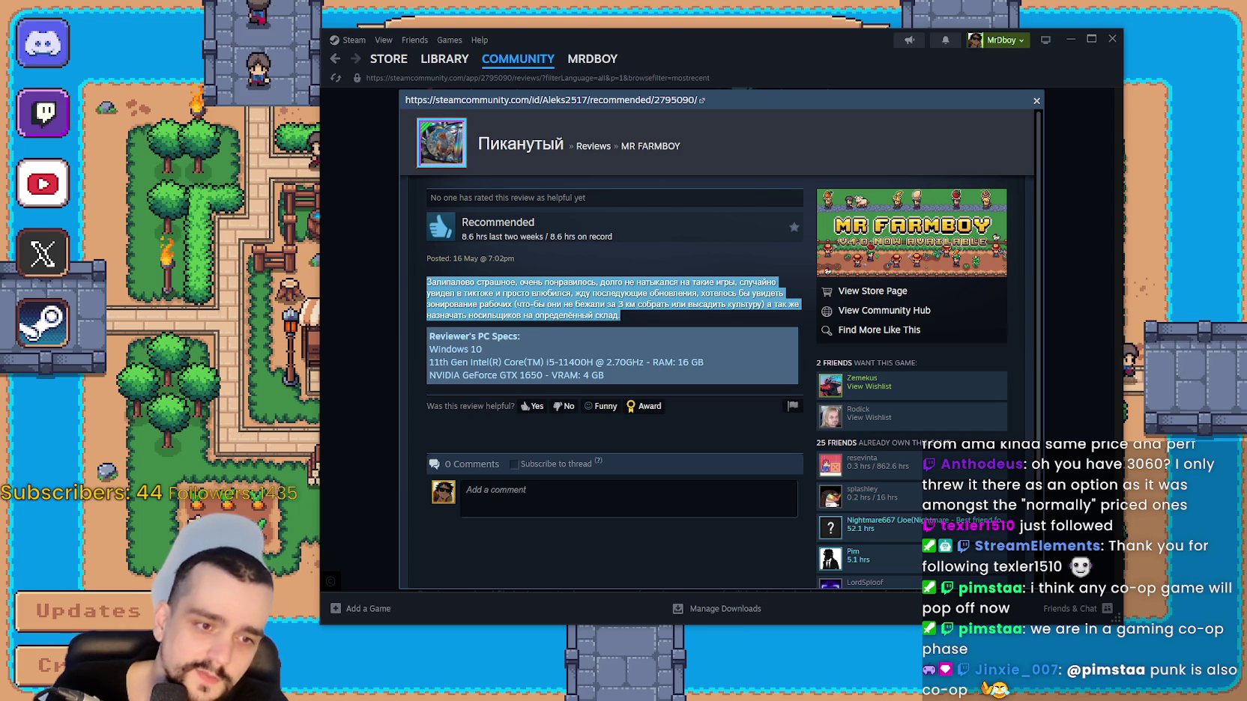
key("alt+Tab")
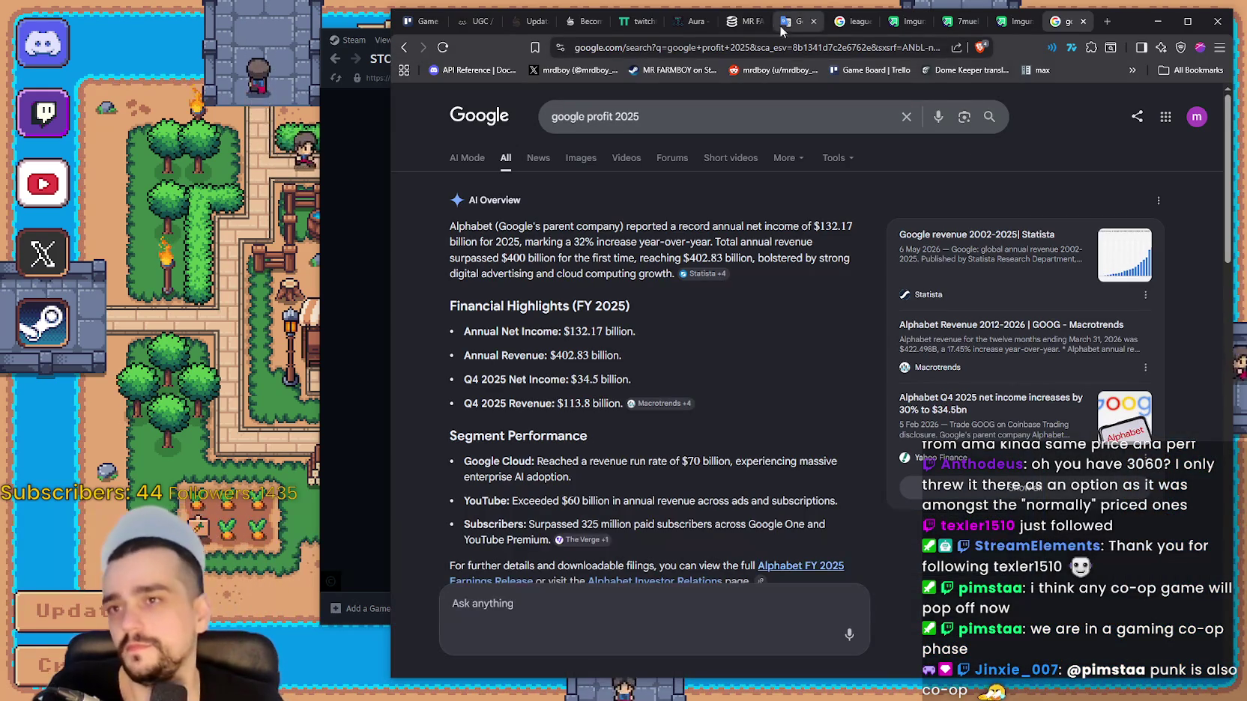
Replace Google Translate's old text with the Russian review and translate it into English instead of French.
left_click(791, 21)
key("ctrl+a")
key("ctrl+v")
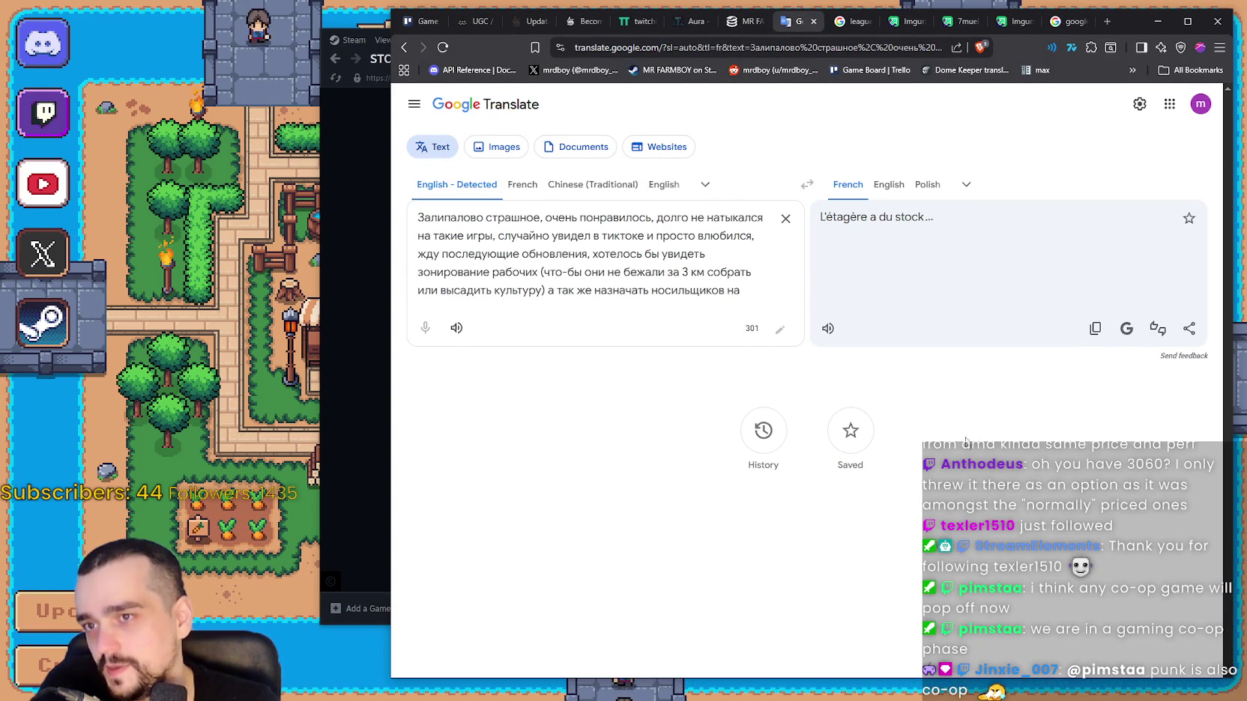
left_click(889, 185)
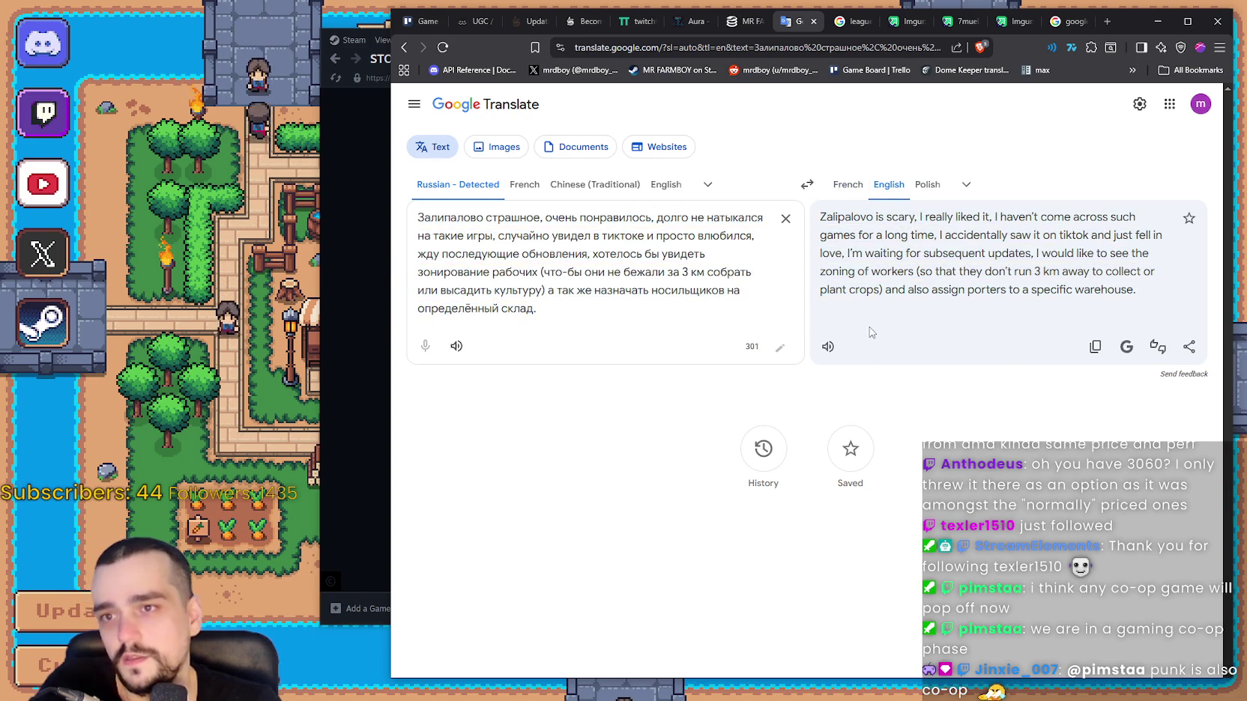
left_click(453, 187)
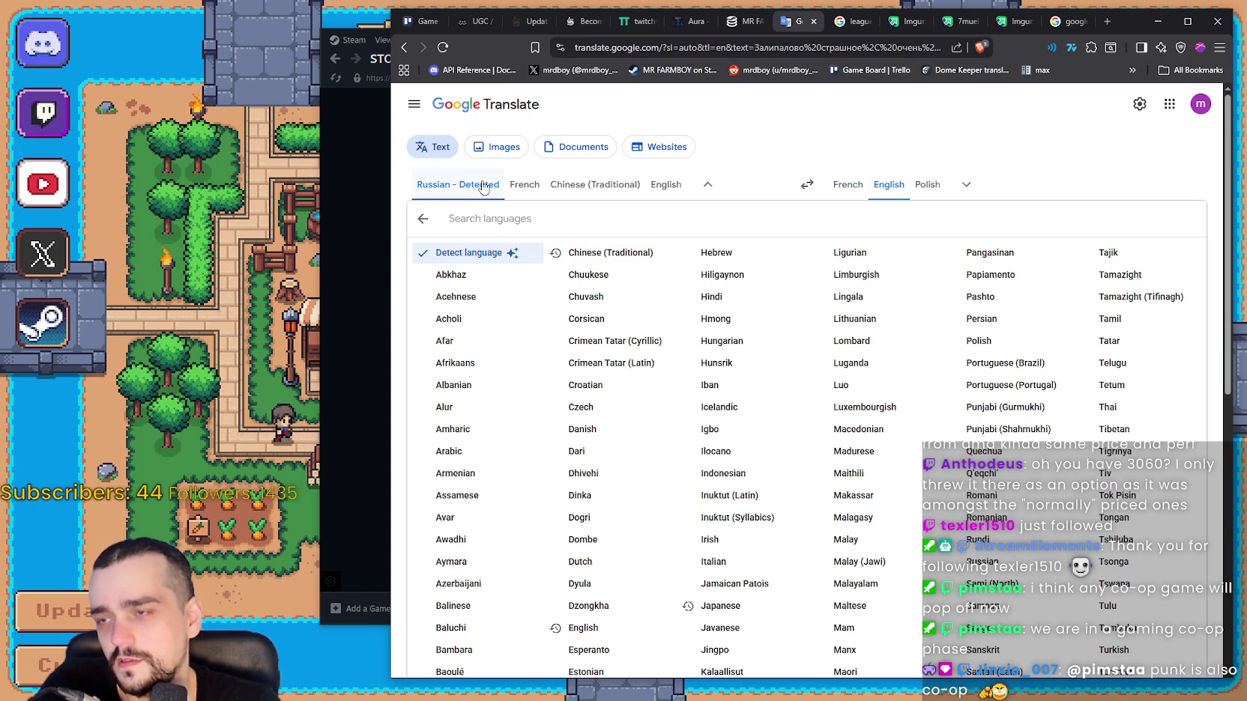
left_click(486, 189)
left_click(889, 186)
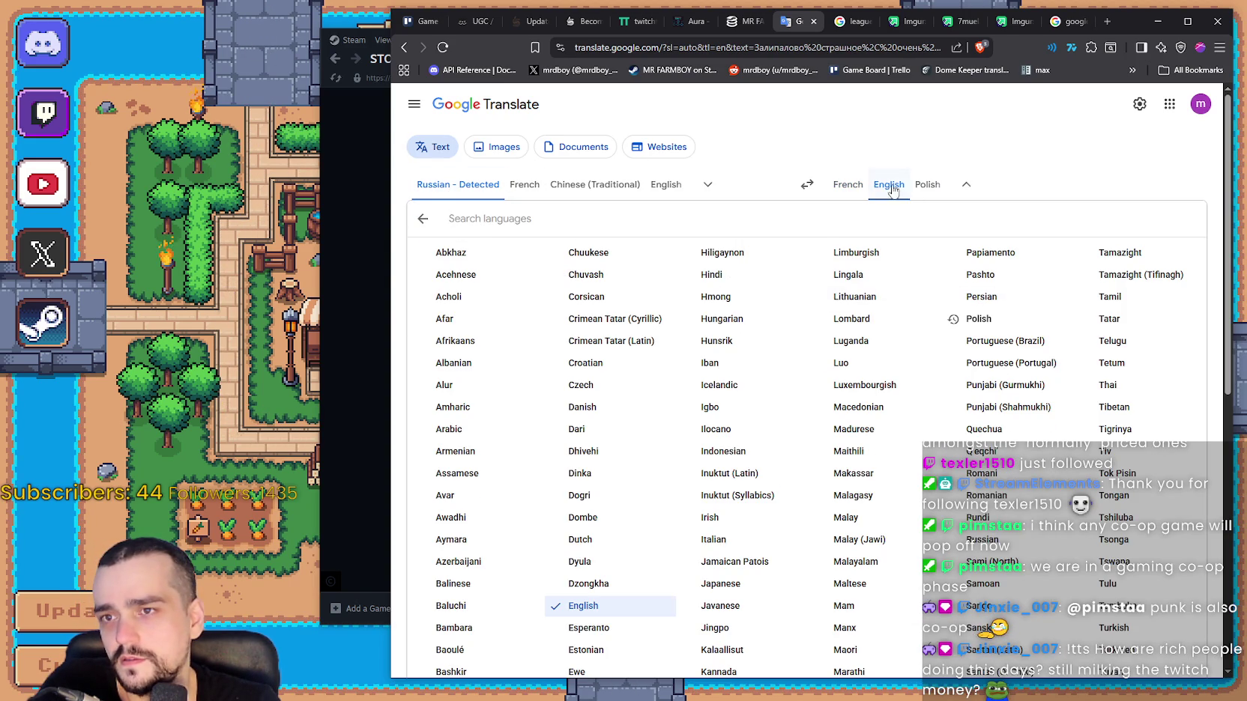
left_click(897, 193)
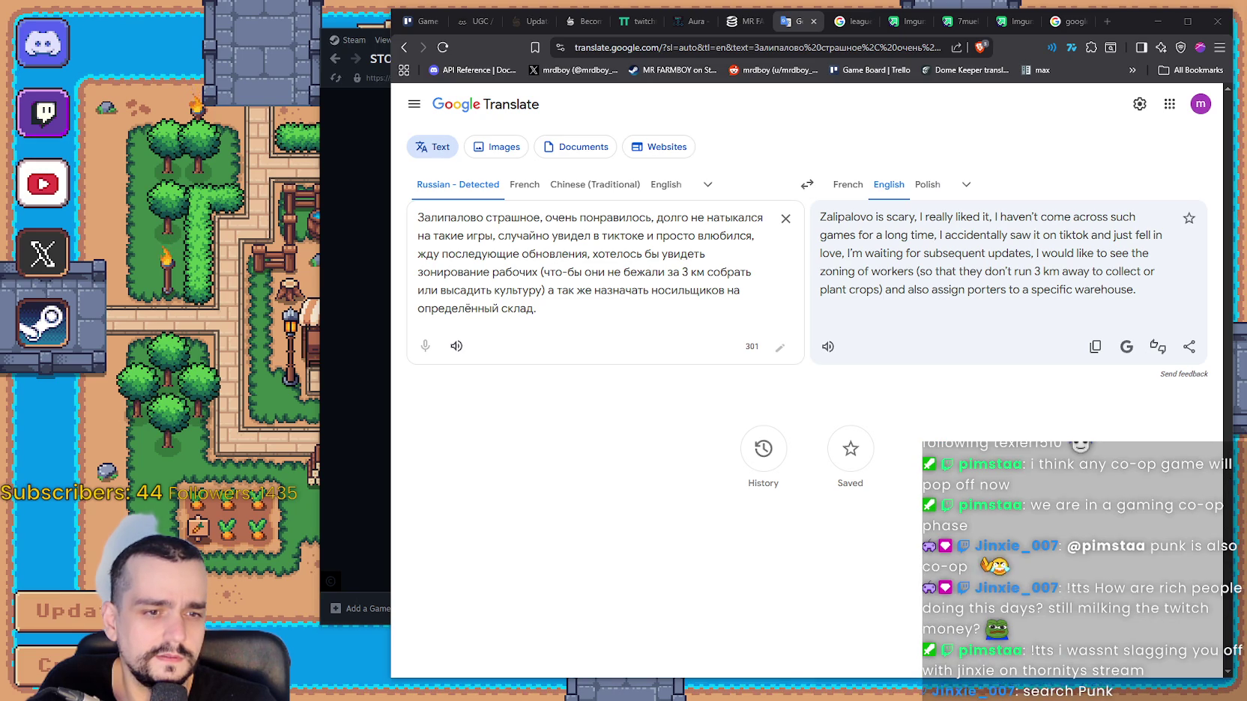
key("alt+Tab")
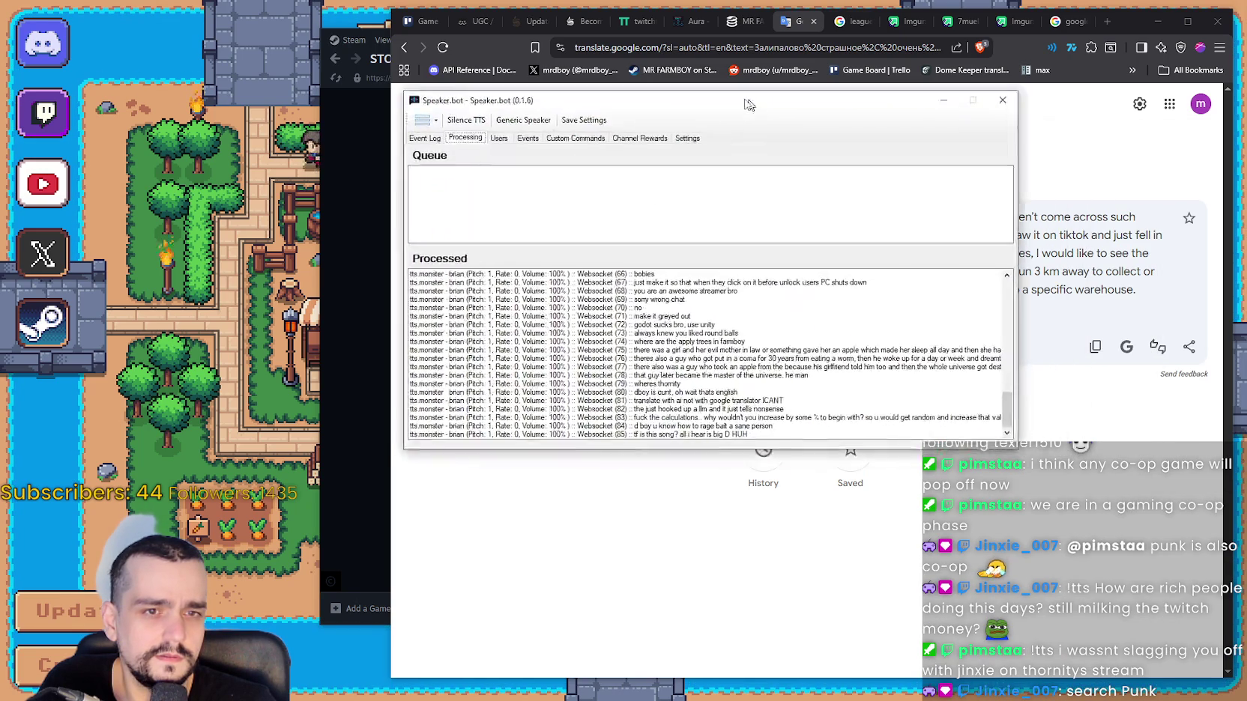
Check Speaker.bot's latest processed TTS message, processing queue and event log, then minimize it.
left_click(684, 420)
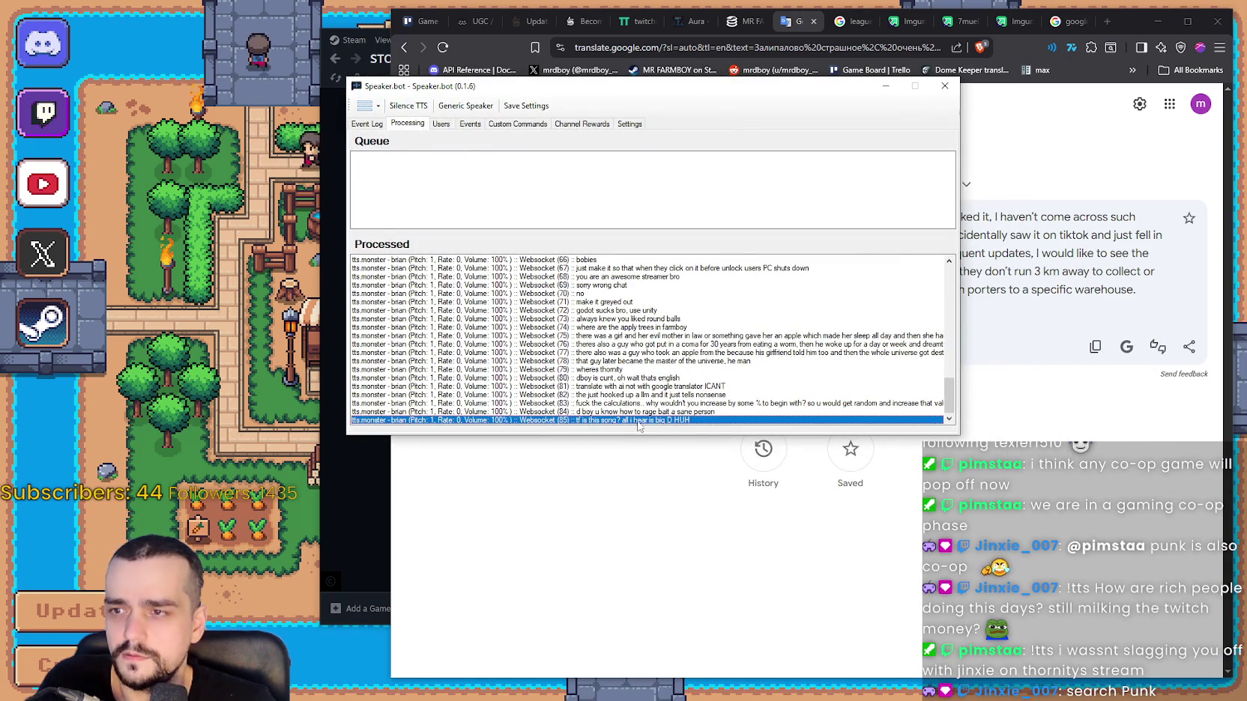
left_click(368, 124)
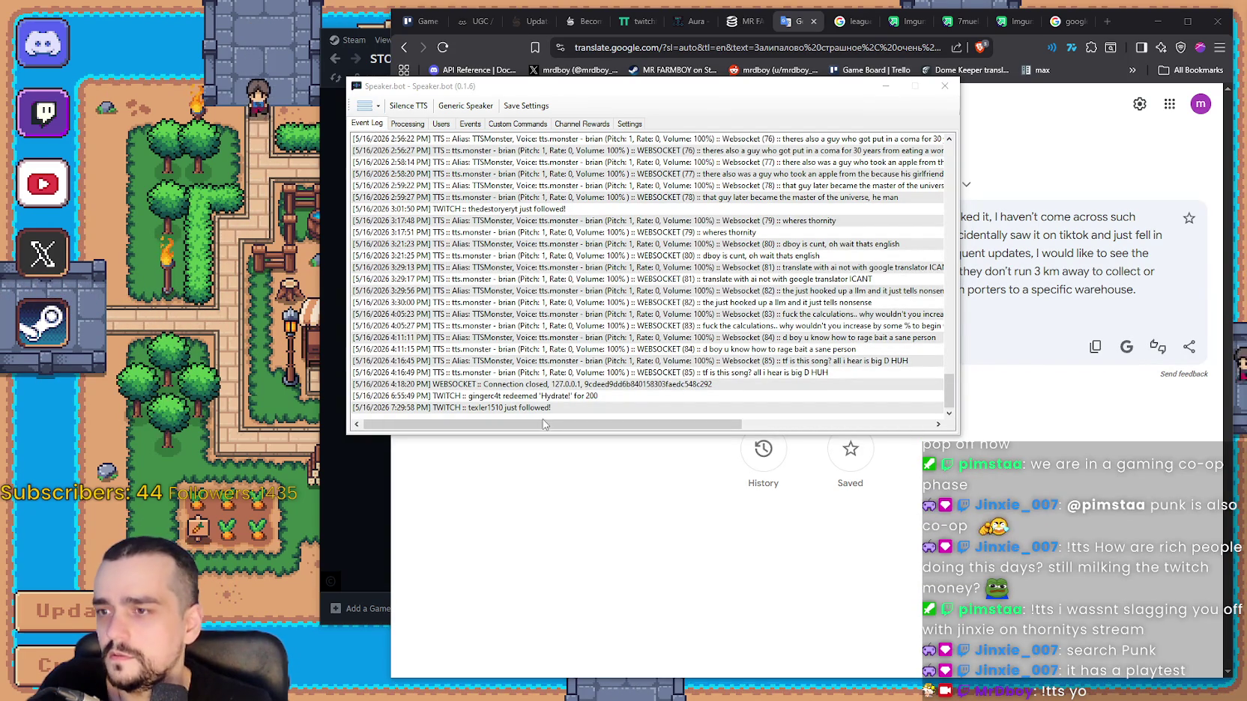
left_click(404, 124)
left_click(369, 124)
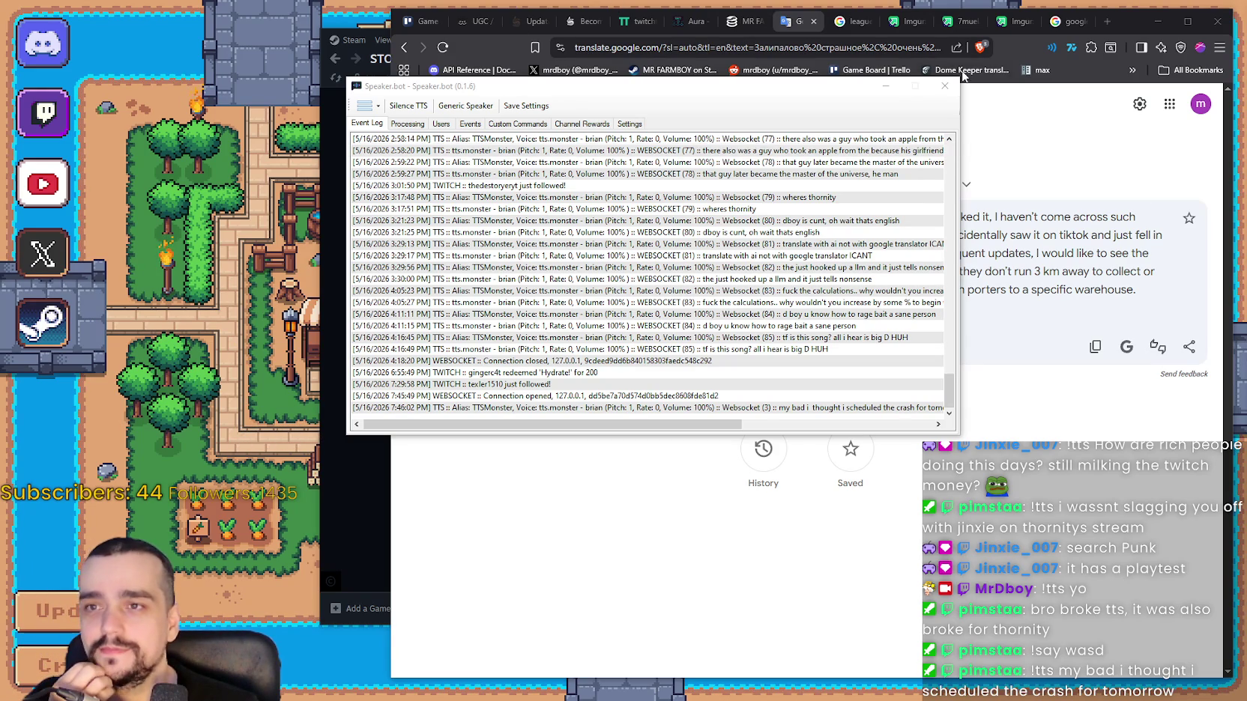
left_click(886, 85)
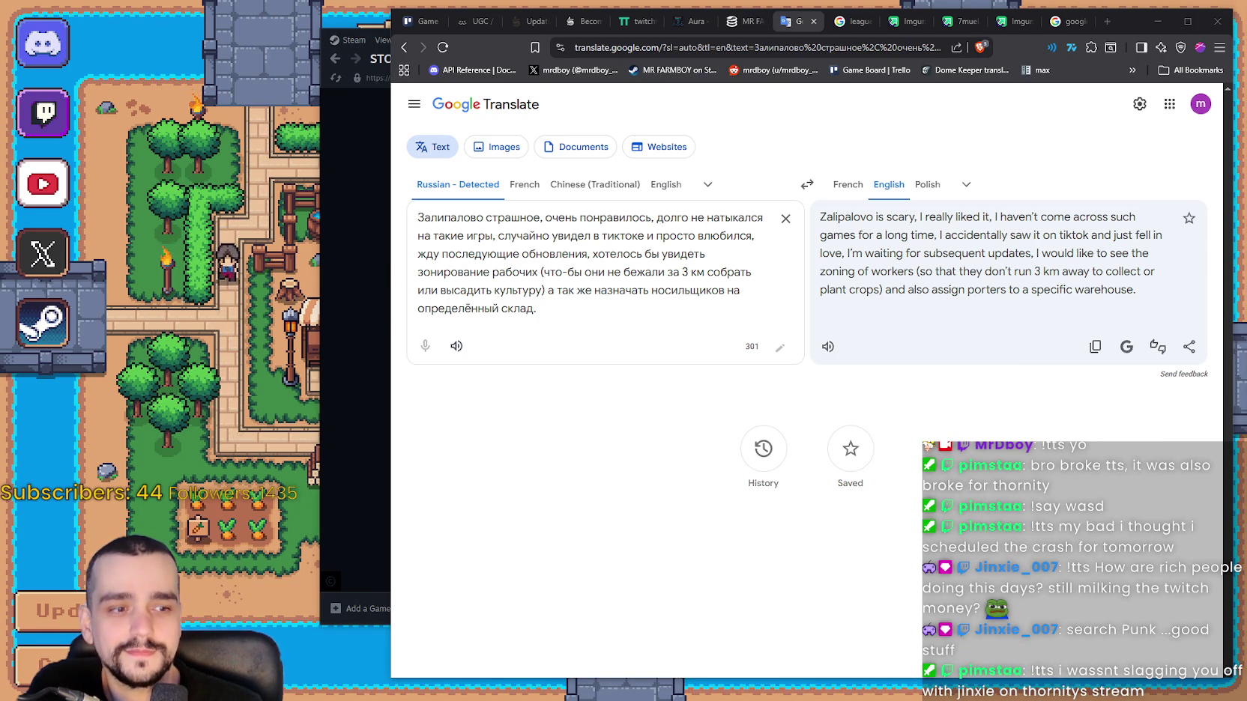
key("alt+Tab")
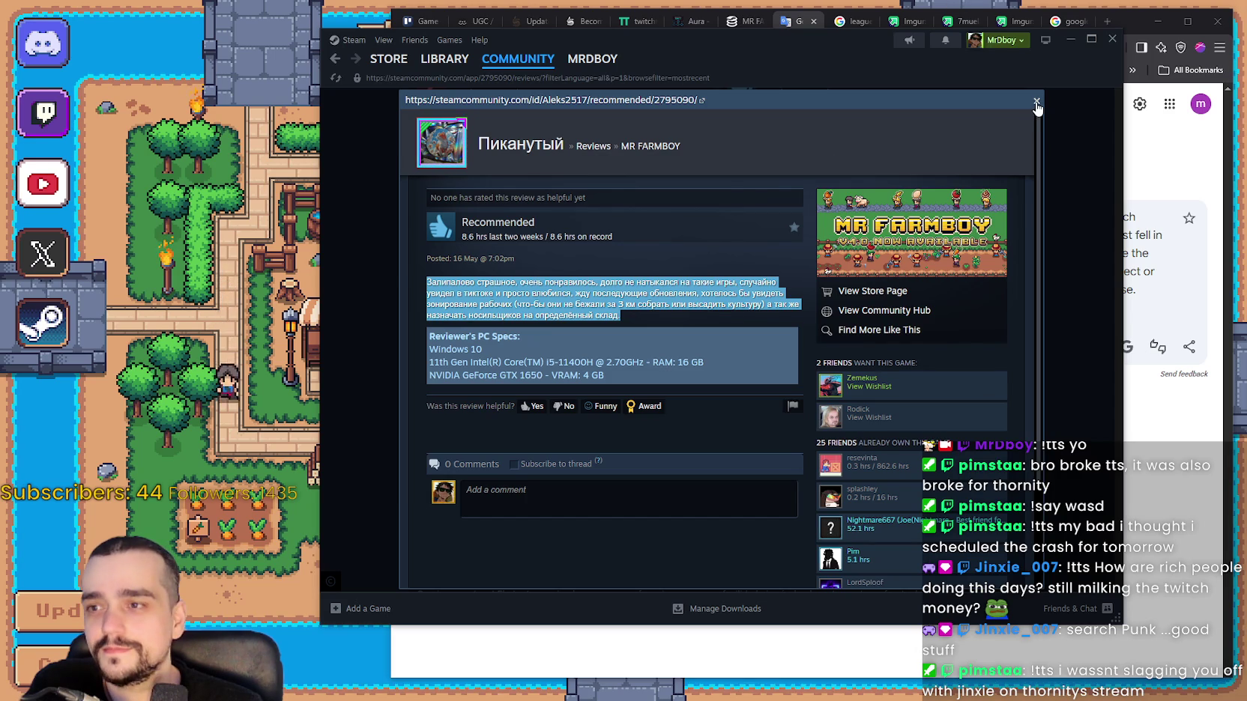
Close the full Russian review and return to the MR FARMBOY store page.
left_click(560, 418)
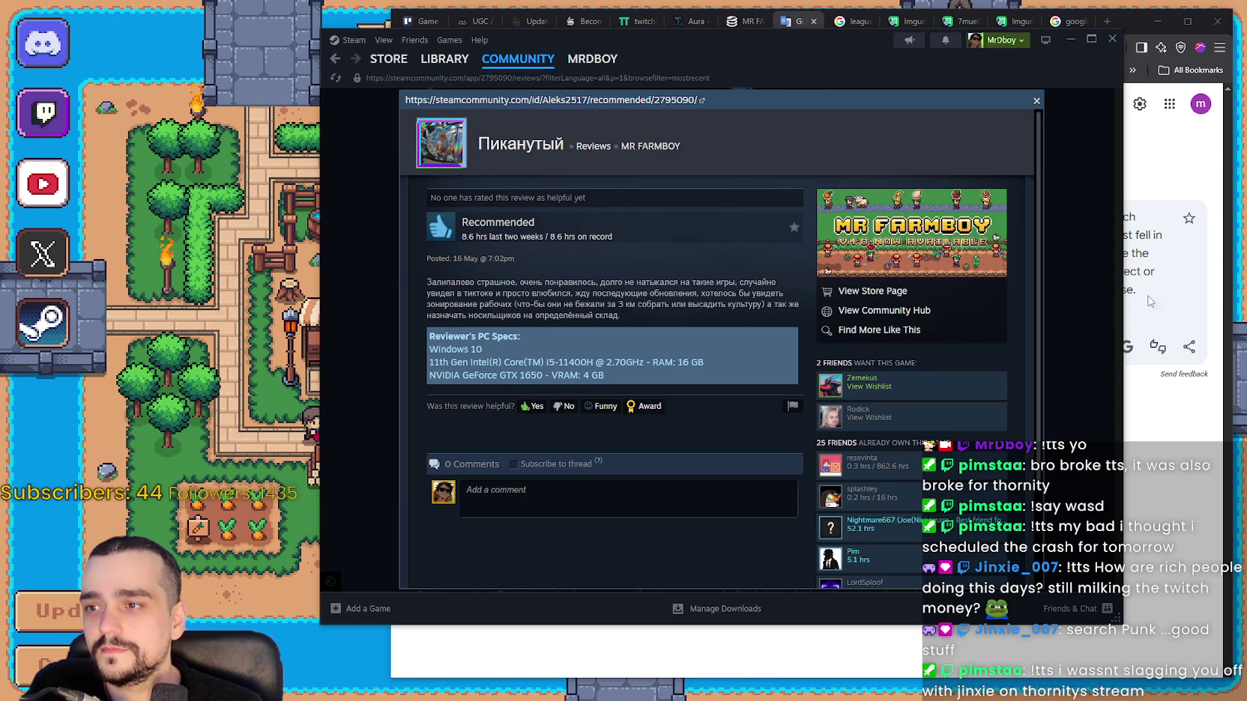
left_click(1100, 271)
scroll(1027, 240, "up", 5)
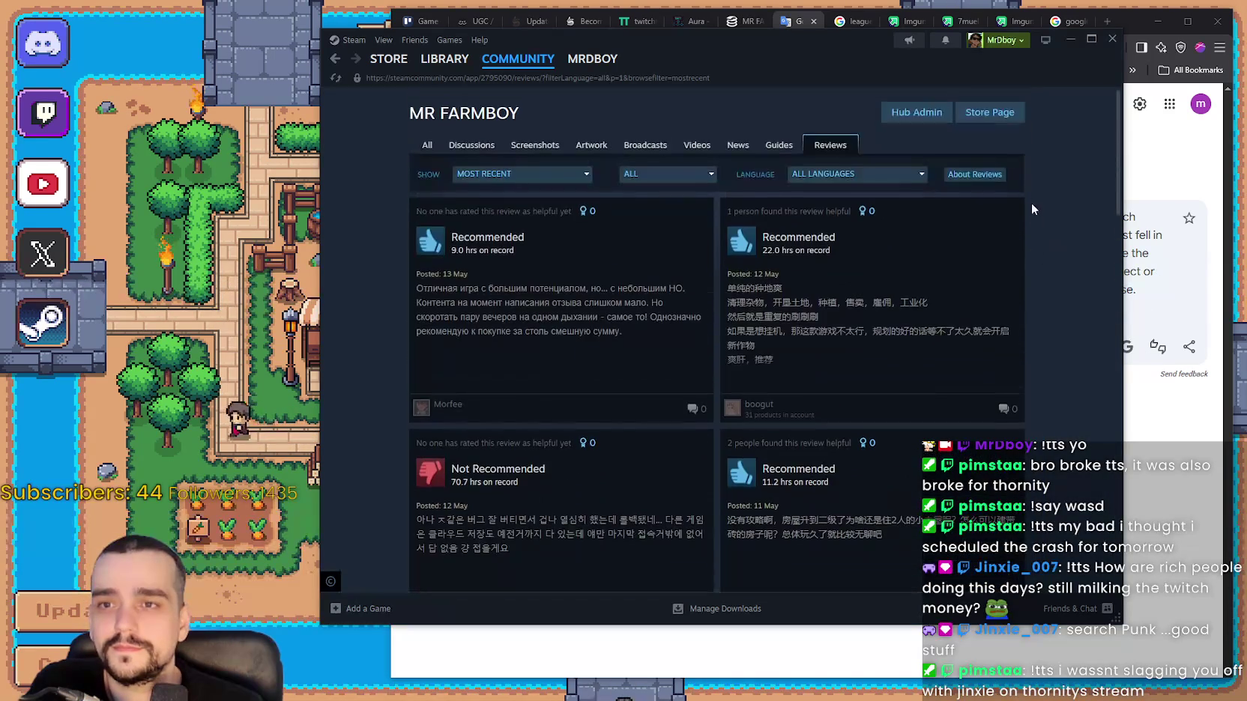
left_click(996, 120)
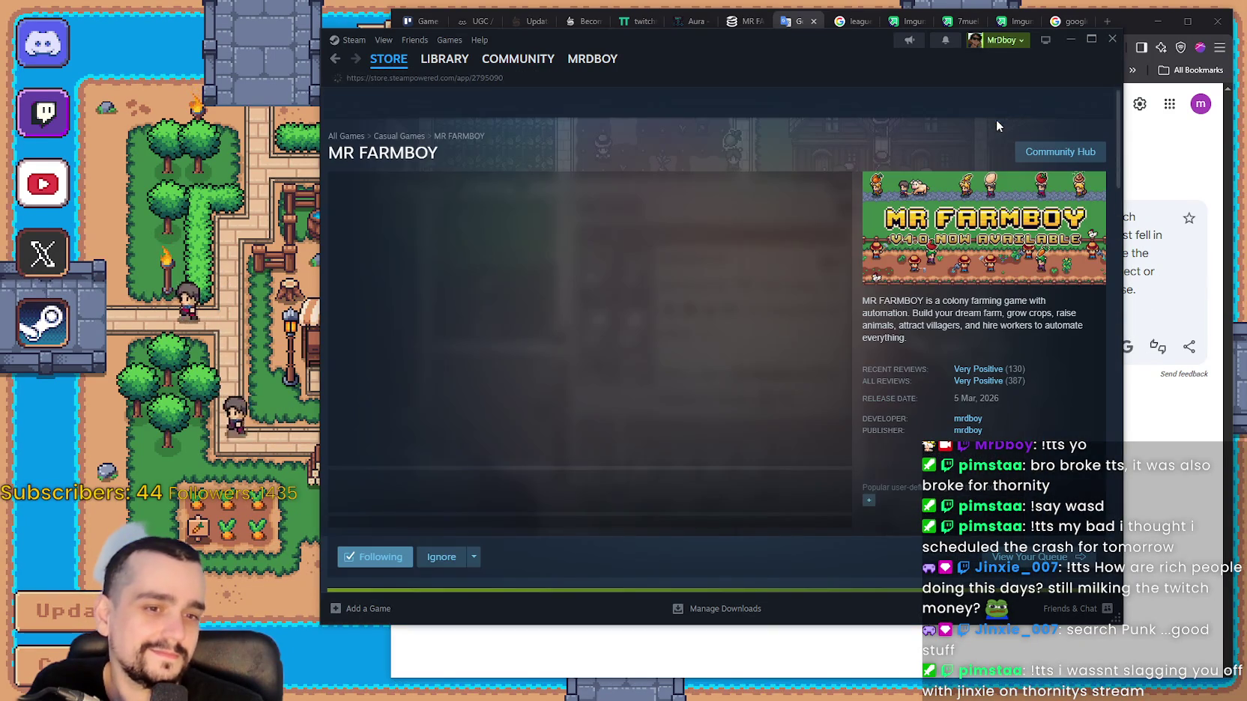
Search the Steam store for 'punk' and open the PUNK game's page.
left_click(906, 110)
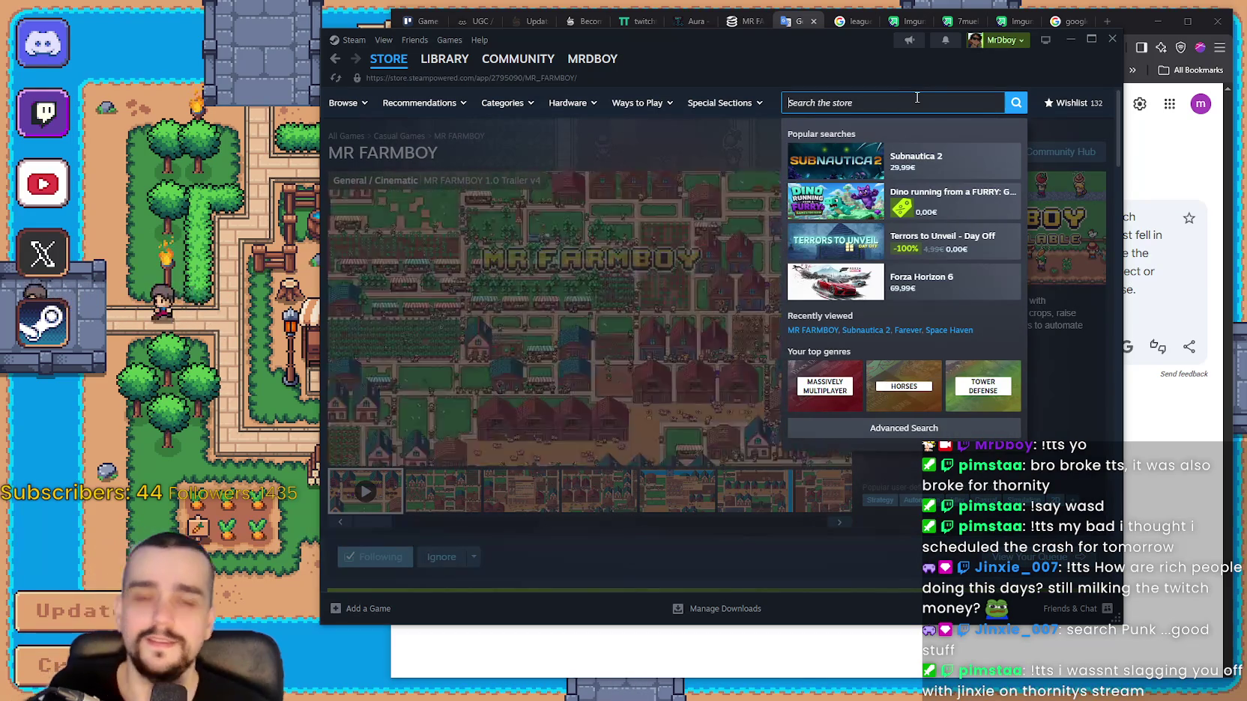
type("pu")
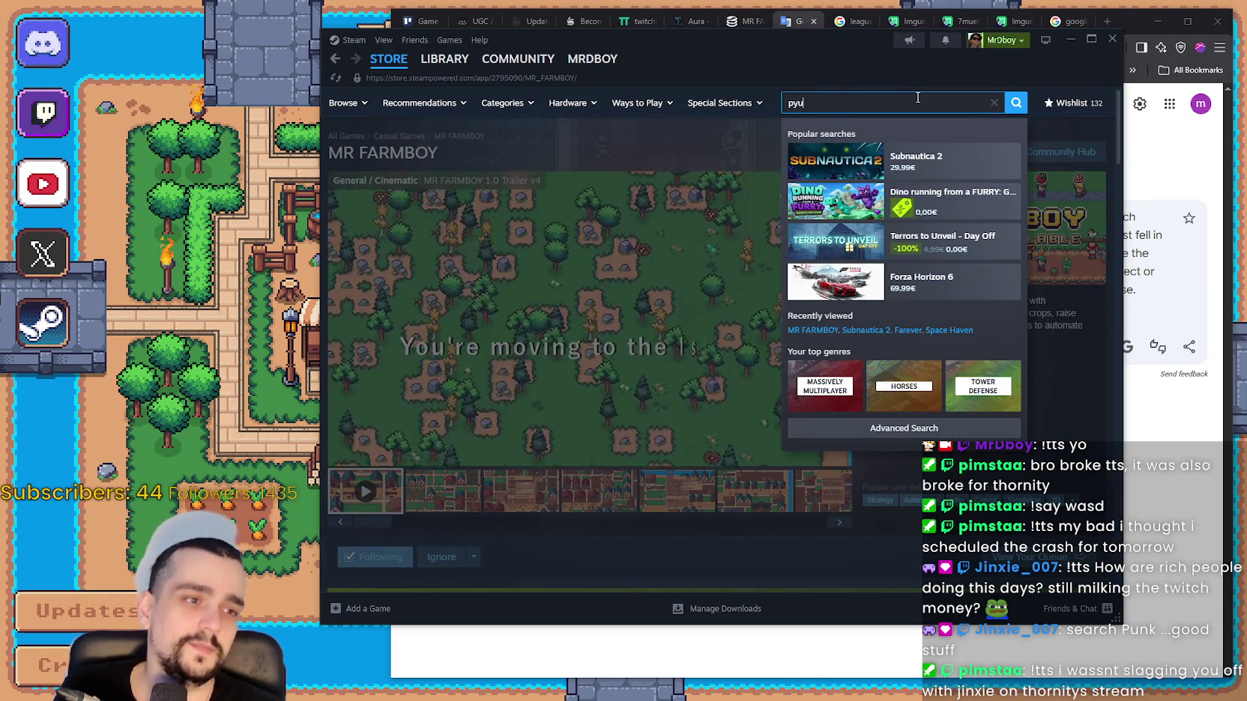
type("nk")
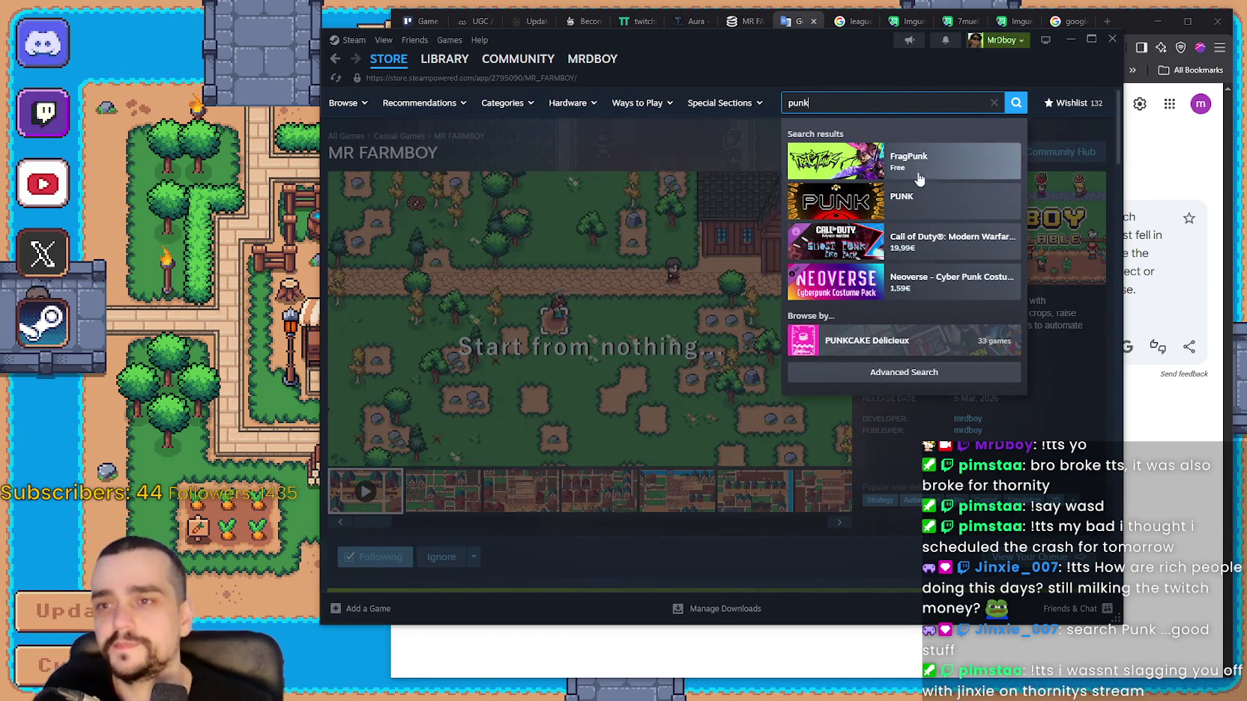
left_click(922, 195)
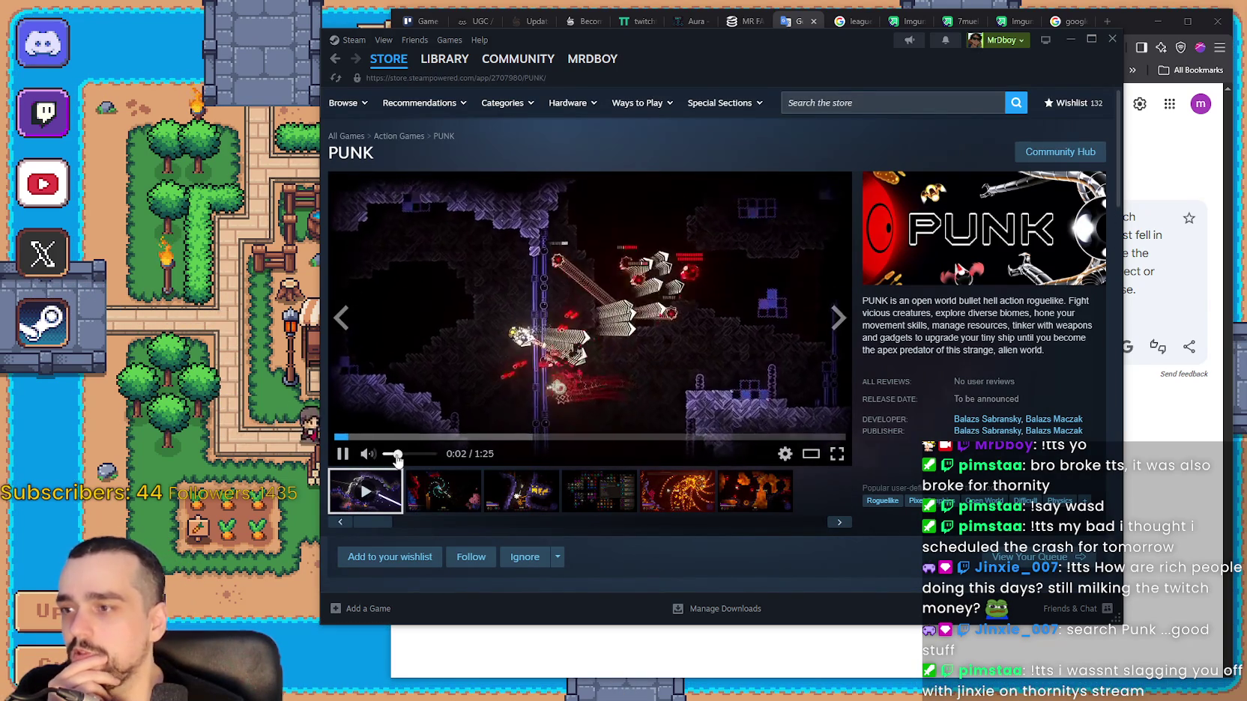
Watch the PUNK trailer fullscreen, skipping ahead to about 0:57.
left_click(837, 453)
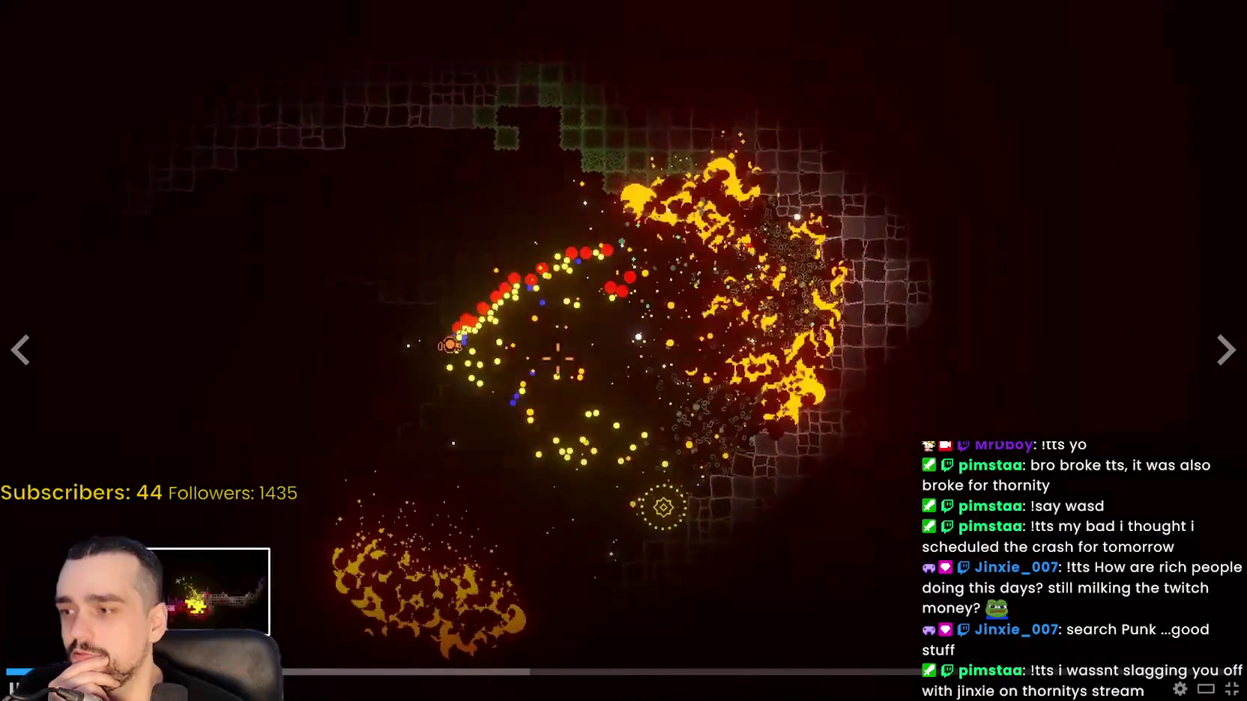
left_click(365, 674)
left_click(532, 675)
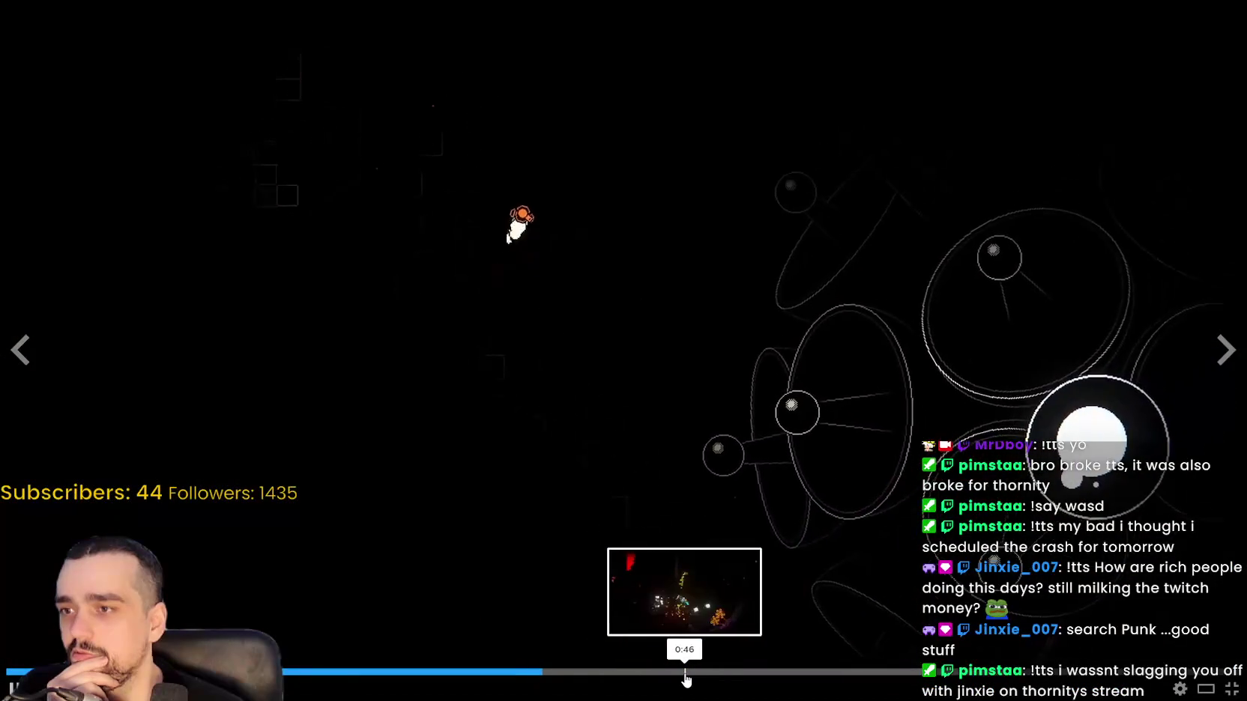
left_click(693, 675)
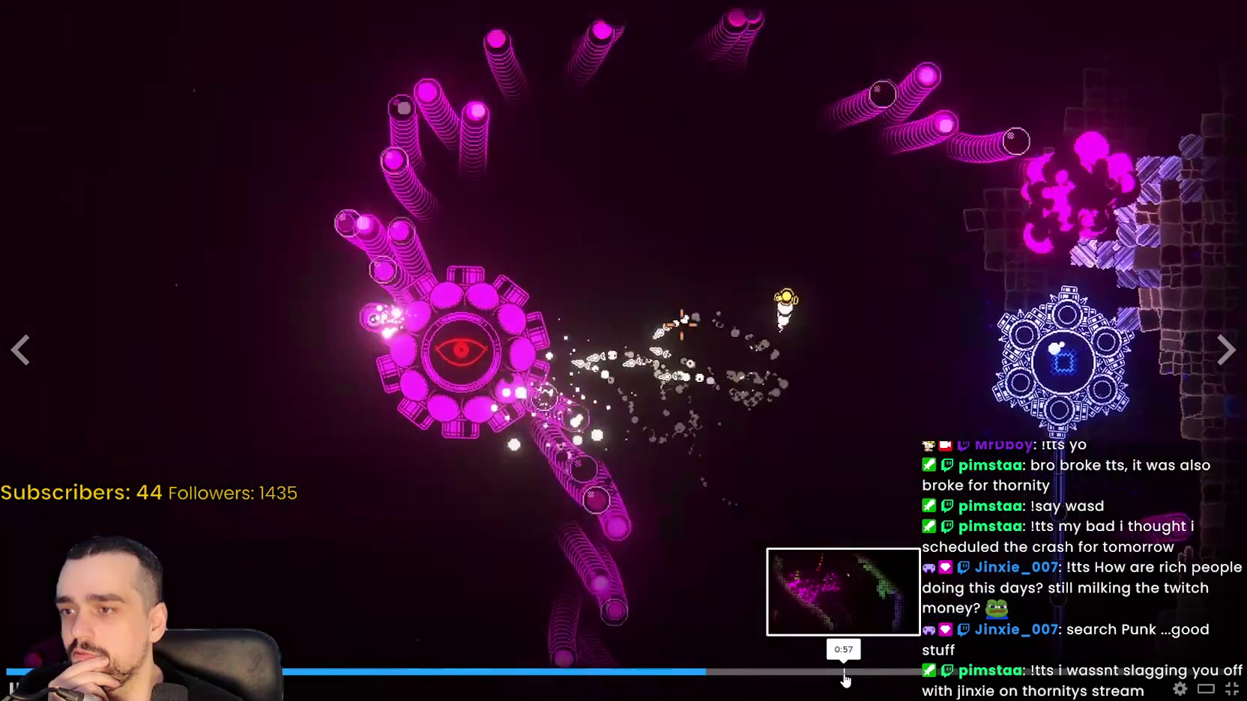
left_click(845, 679)
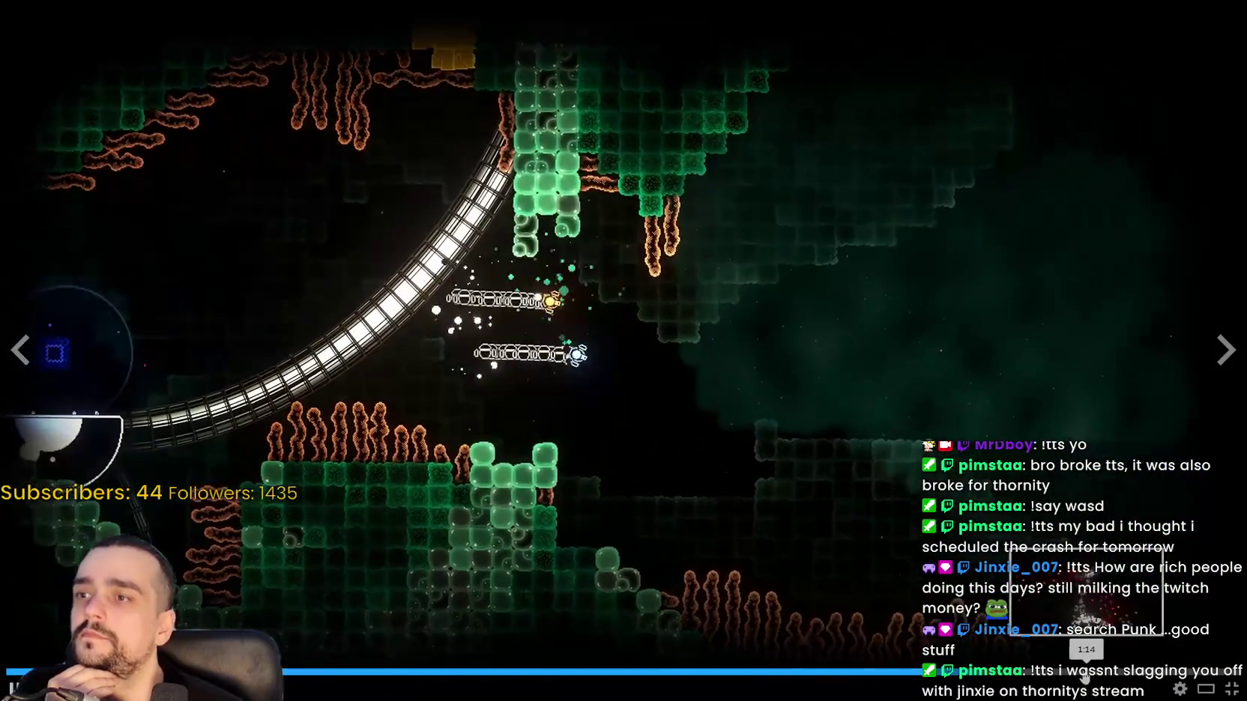
key("Escape")
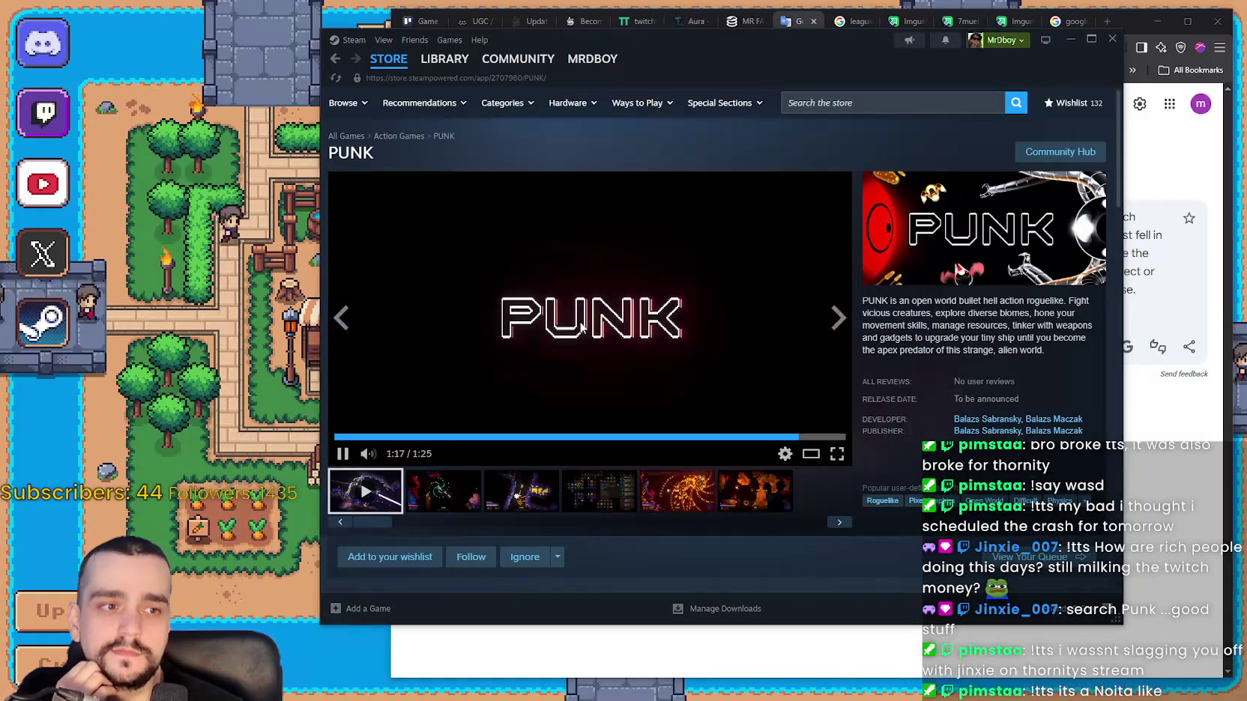
Play the second PUNK trailer, read the expanded description, then return to the store front and close Steam.
left_click(471, 495)
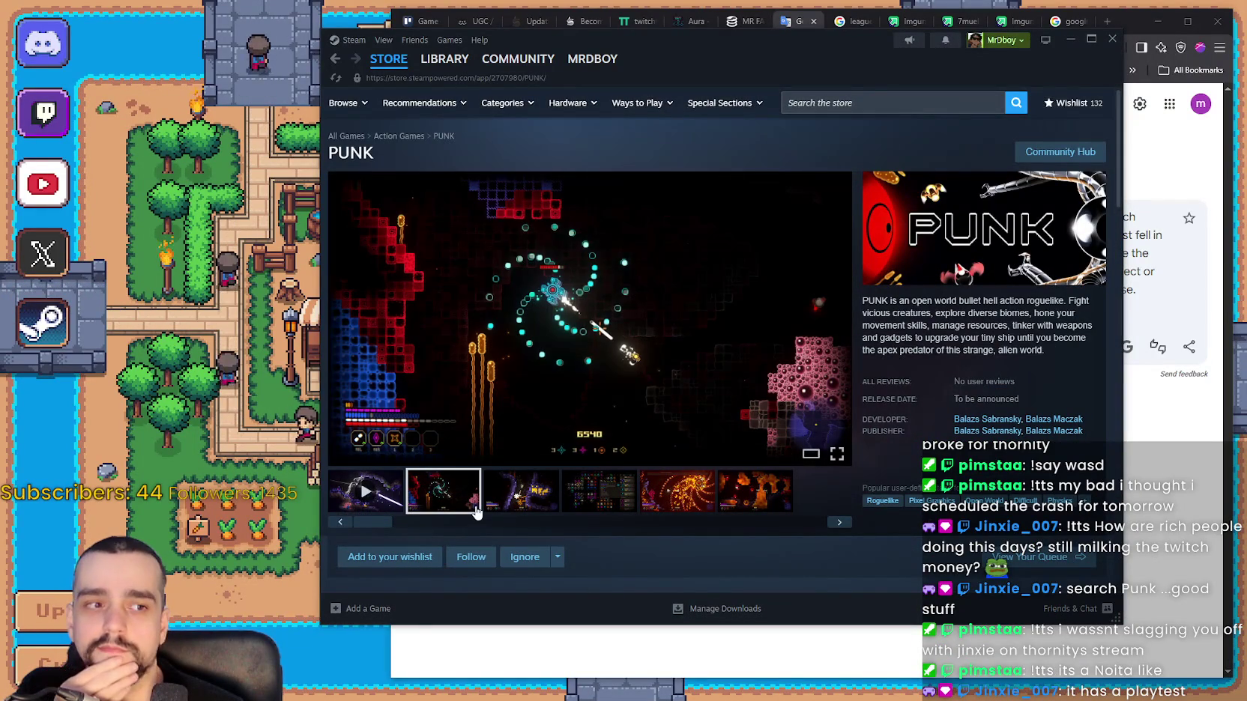
scroll(473, 337, "down", 3)
scroll(473, 337, "down", 6)
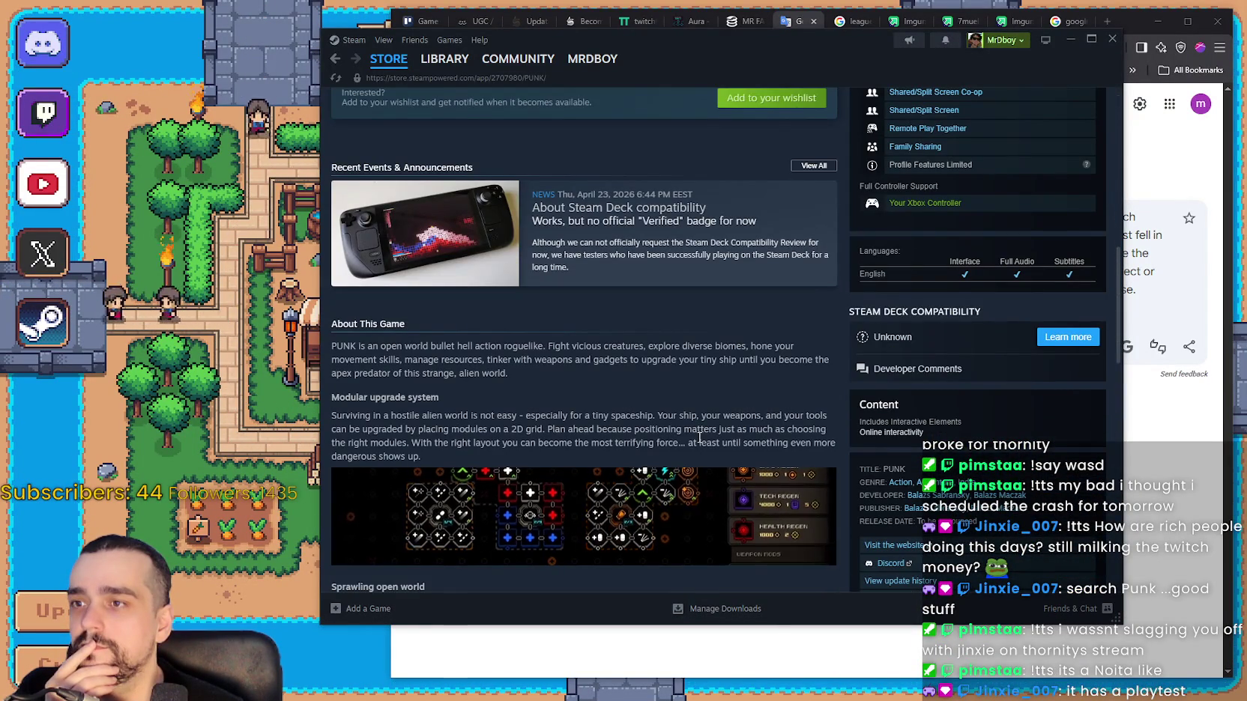
scroll(644, 213, "down", 2)
scroll(645, 212, "down", 1)
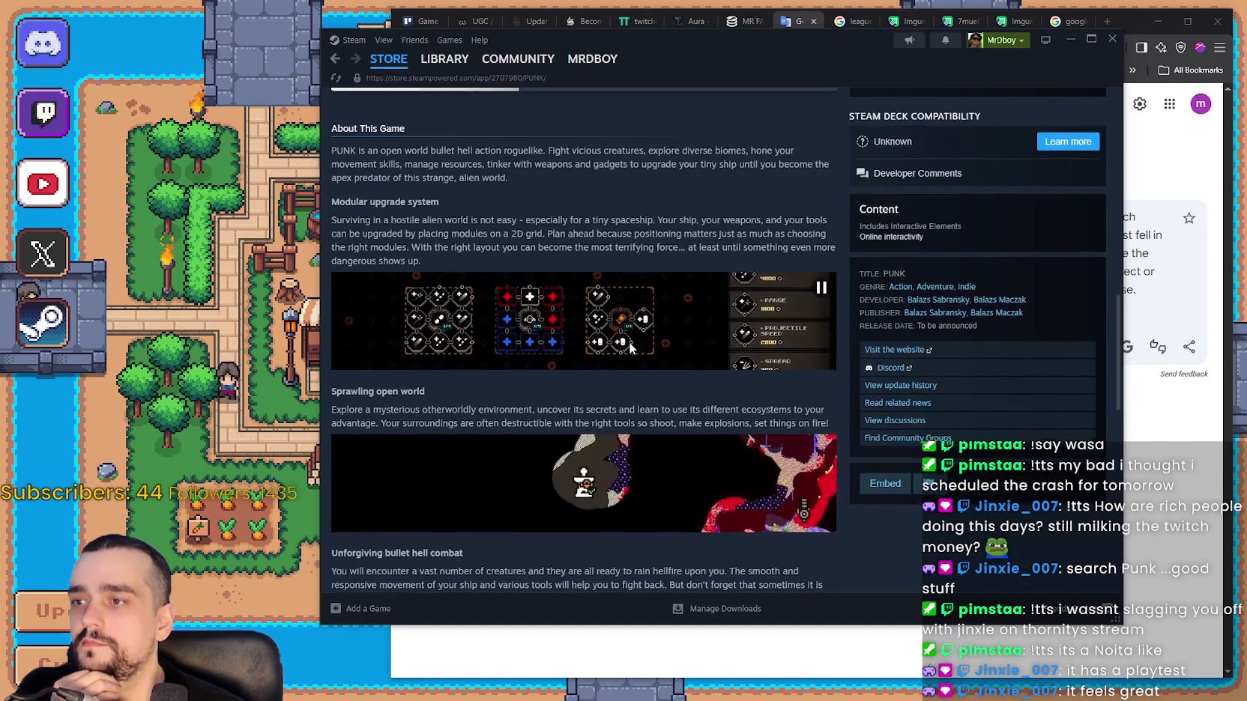
scroll(750, 449, "down", 3)
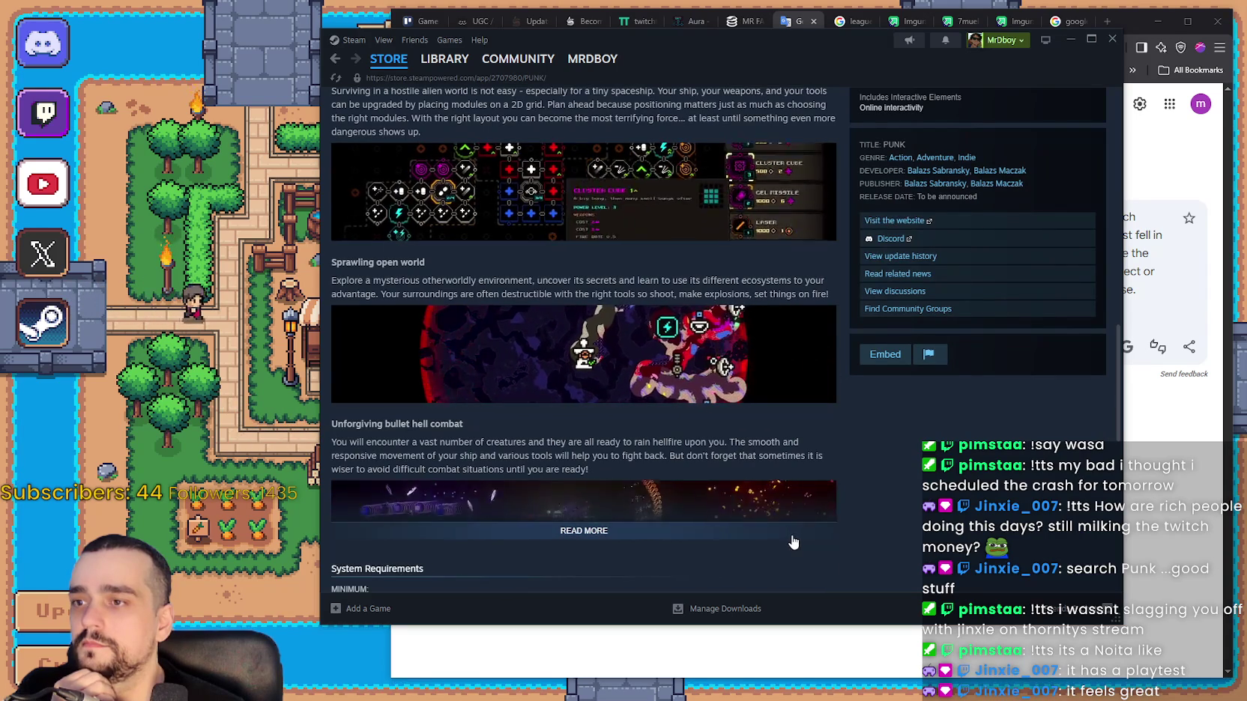
left_click(788, 533)
scroll(782, 525, "down", 5)
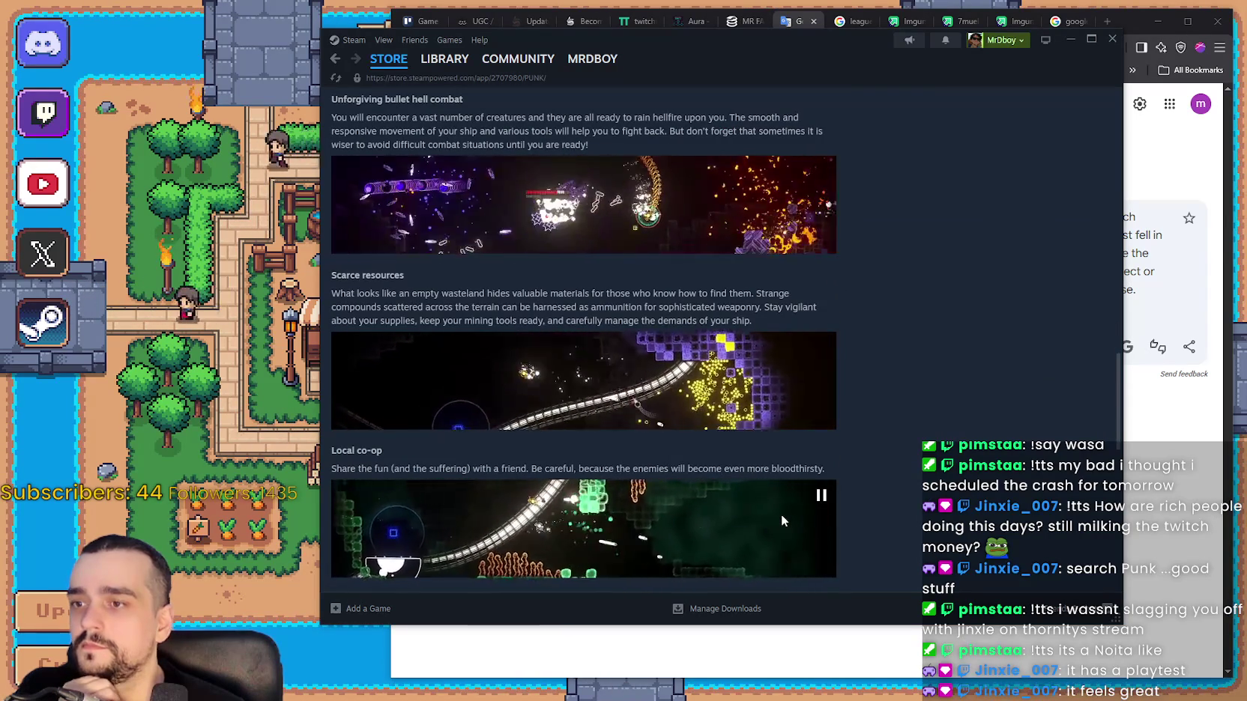
scroll(706, 365, "down", 5)
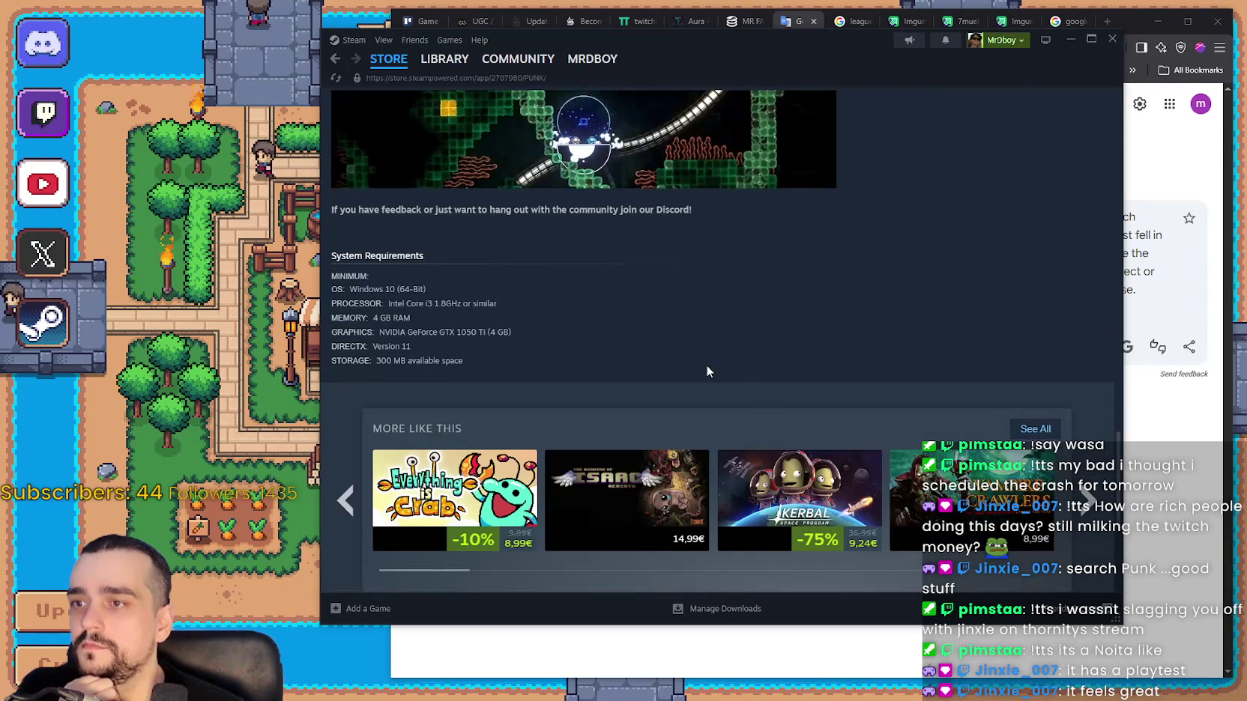
scroll(706, 365, "up", 3)
left_click(389, 60)
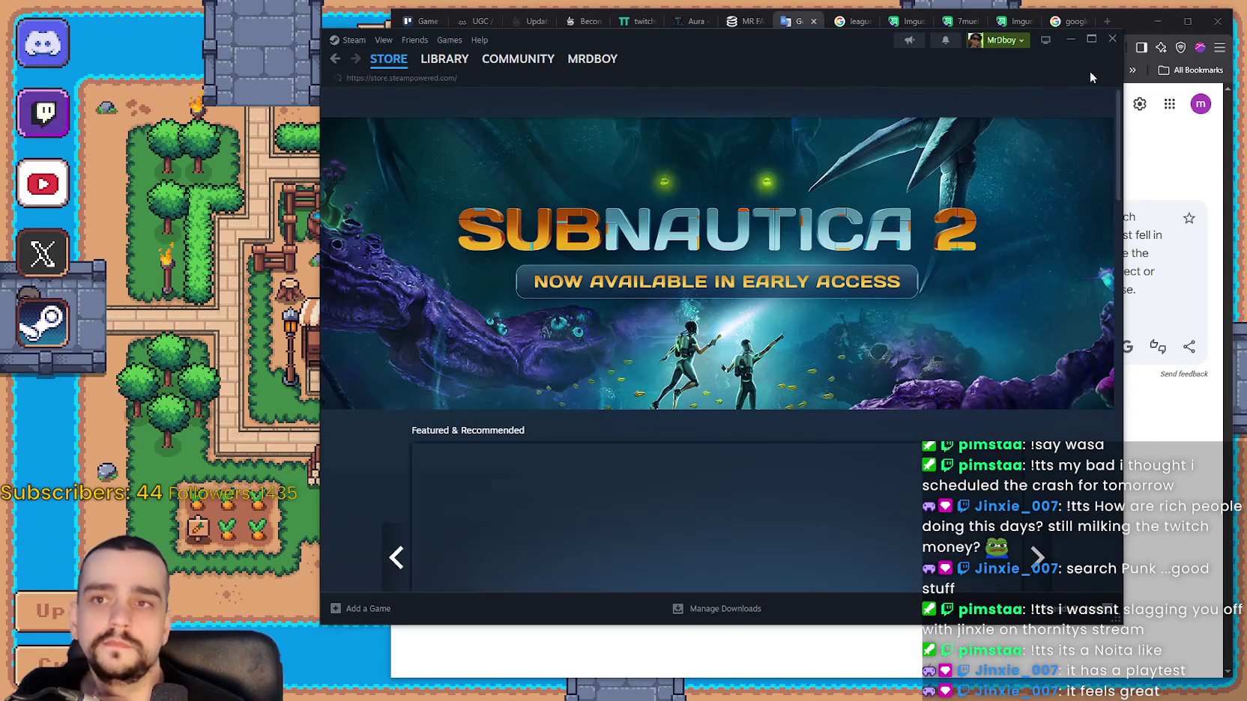
left_click(1112, 42)
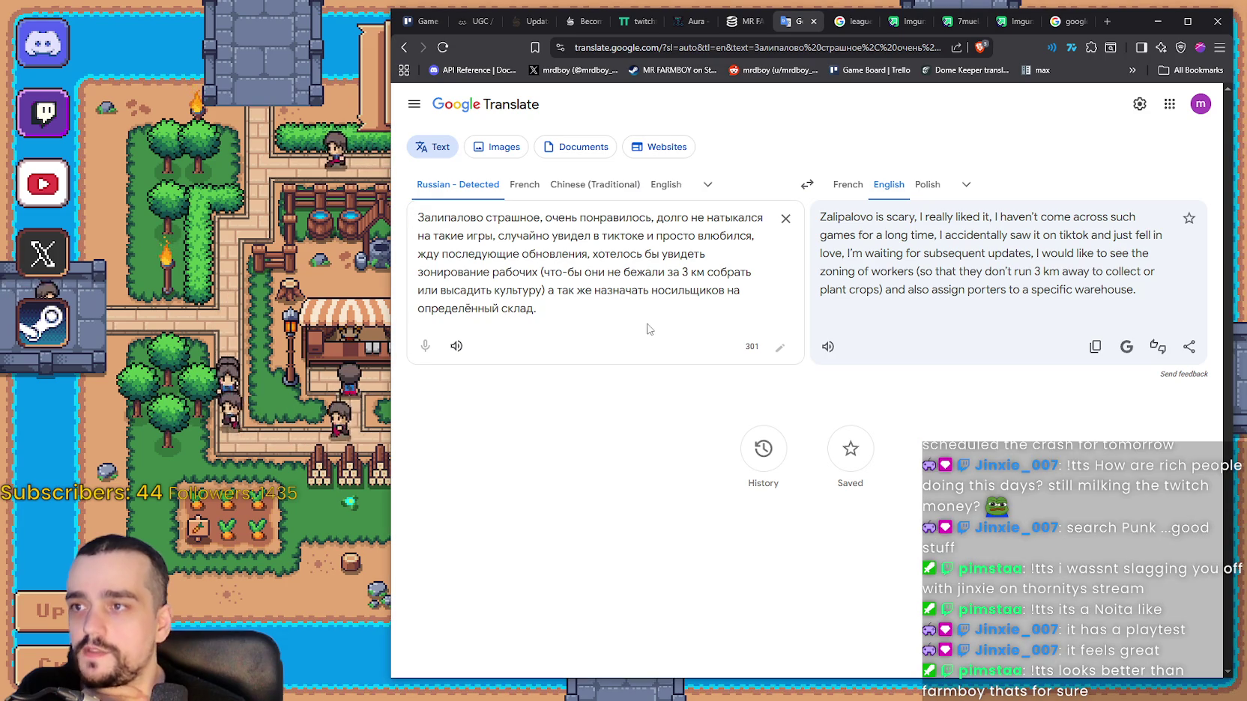
Check the Russian source text and language list in Google Translate, then bring the TikTok window over it.
left_click_drag(600, 292, 450, 207)
left_click(450, 208)
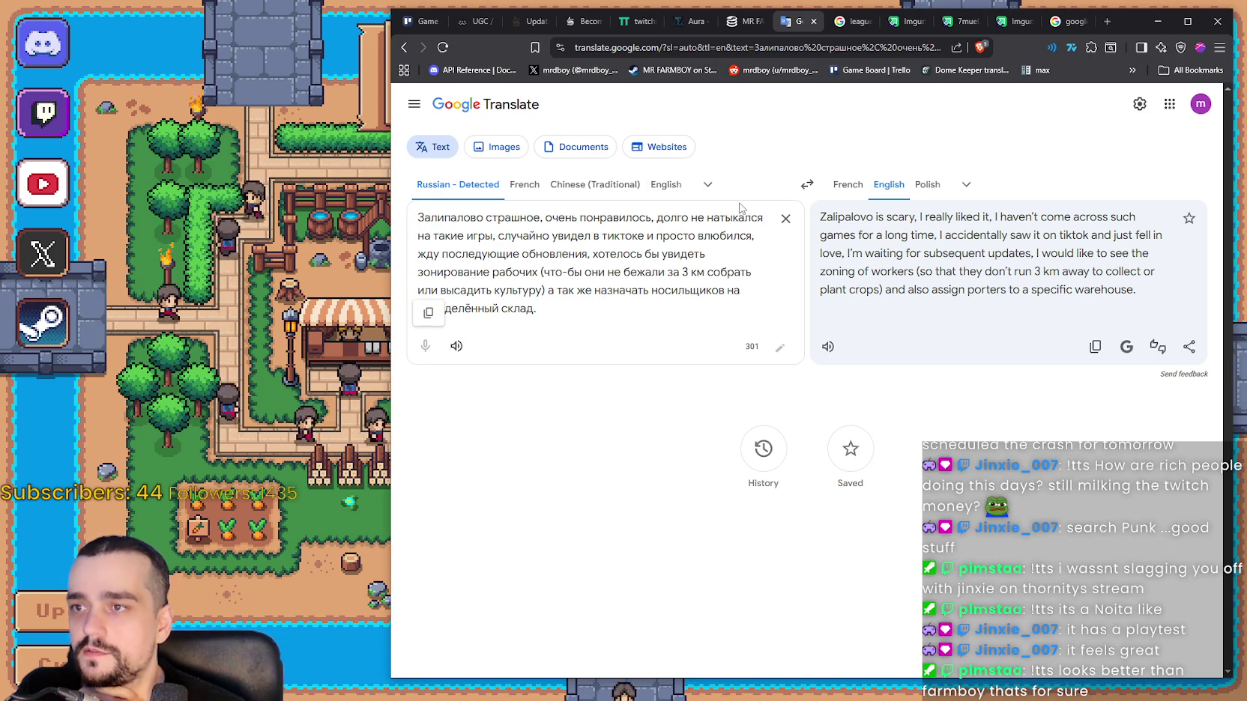
left_click(471, 187)
left_click(472, 187)
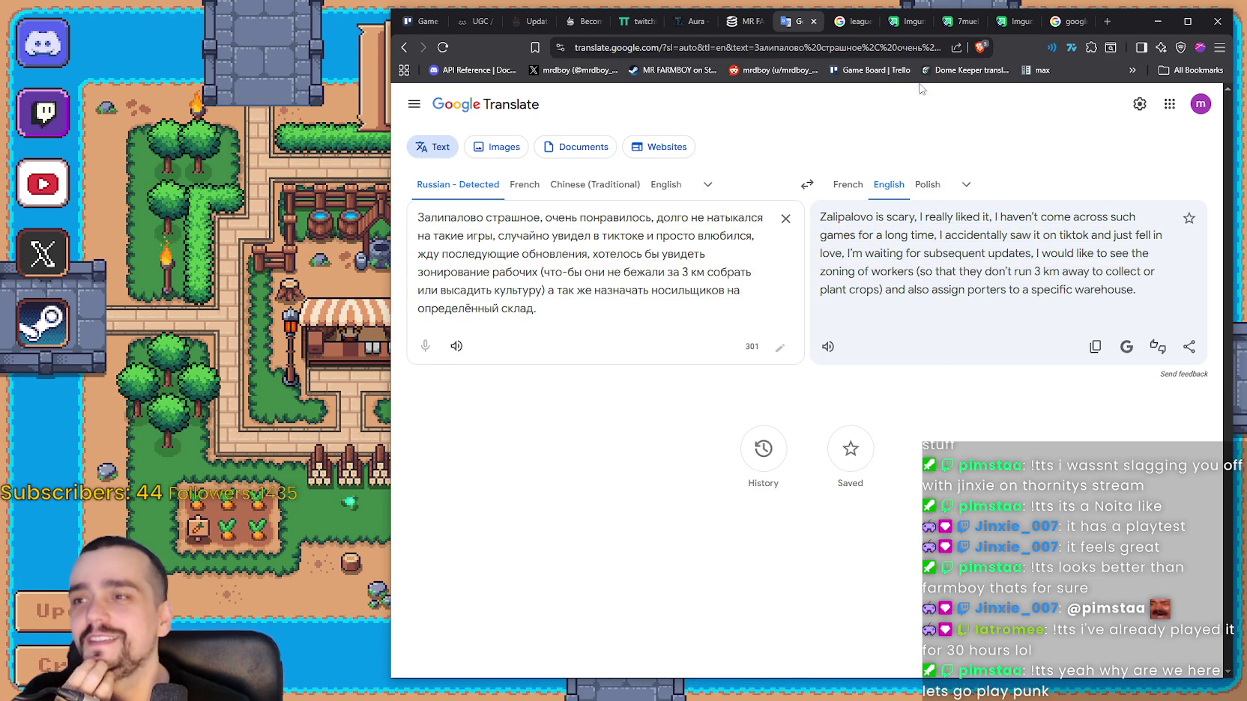
left_click_drag(1136, 29, 1080, 32)
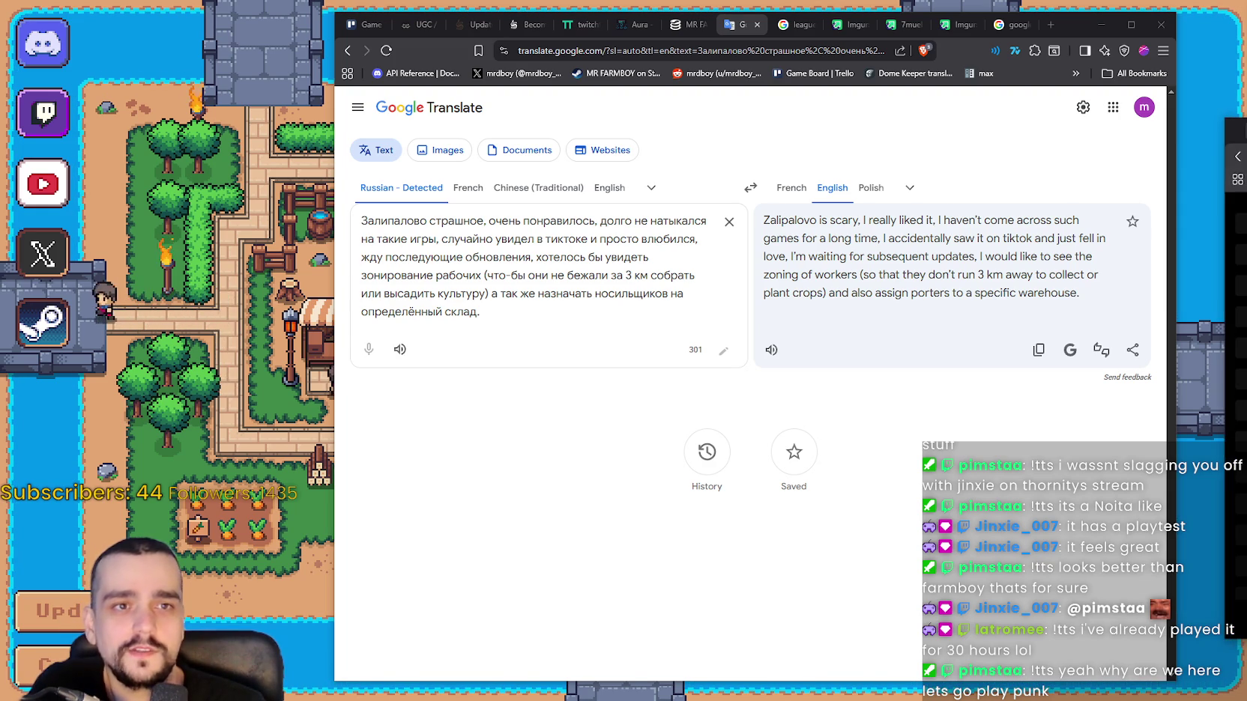
mouse_move(1246, 123)
left_mouse_down()
mouse_move(808, 72)
mouse_move(839, 33)
left_mouse_up()
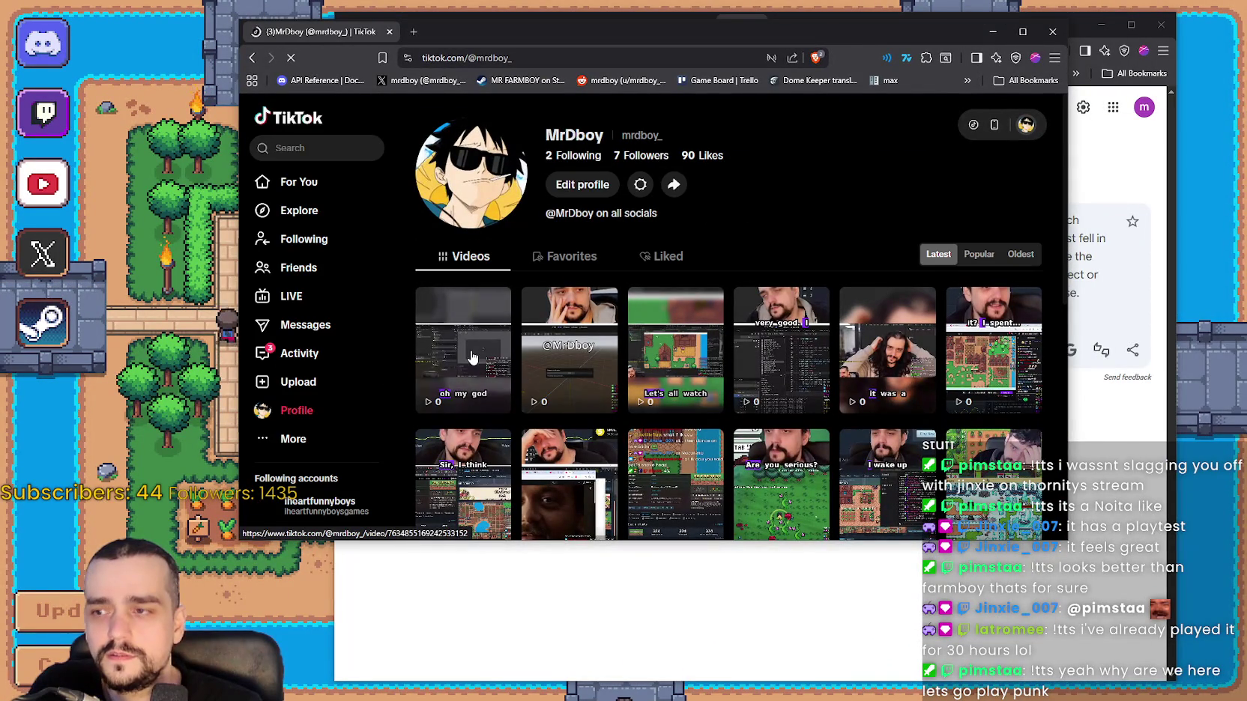
Scroll the TikTok profile, move its window aside, and bring the MR FARMBOY farming-game video forward.
scroll(748, 367, "down", 2)
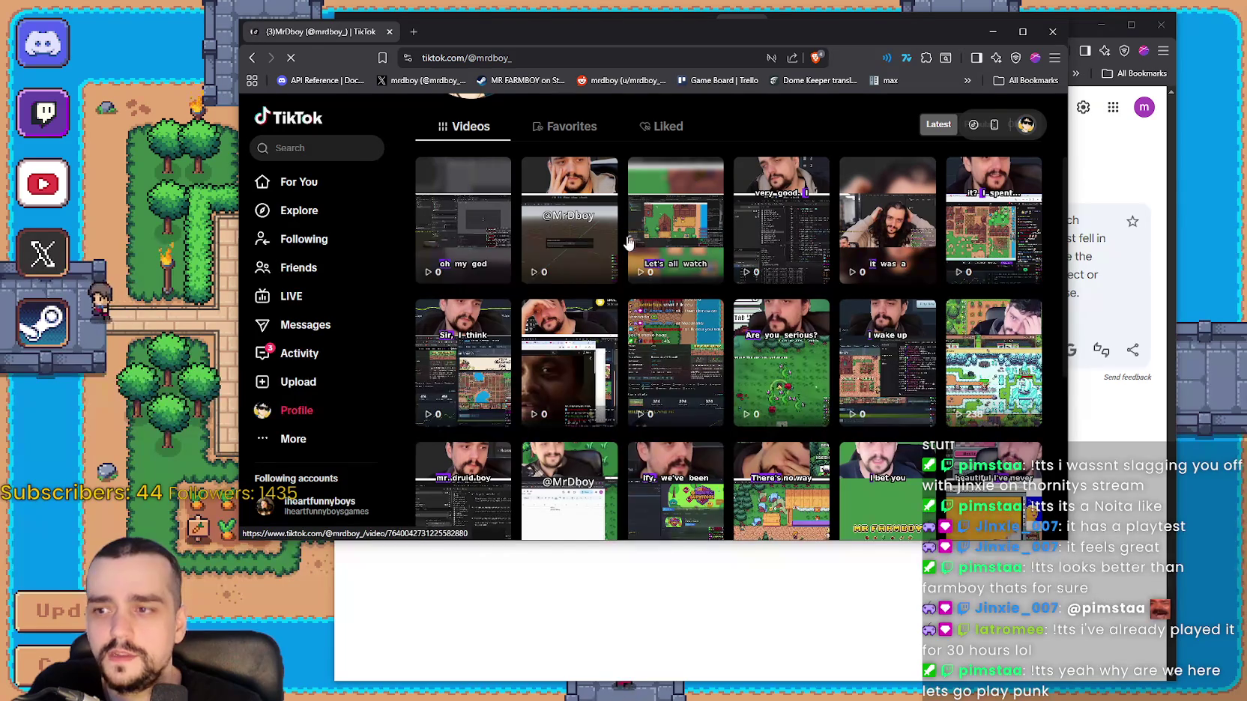
scroll(804, 234, "up", 2)
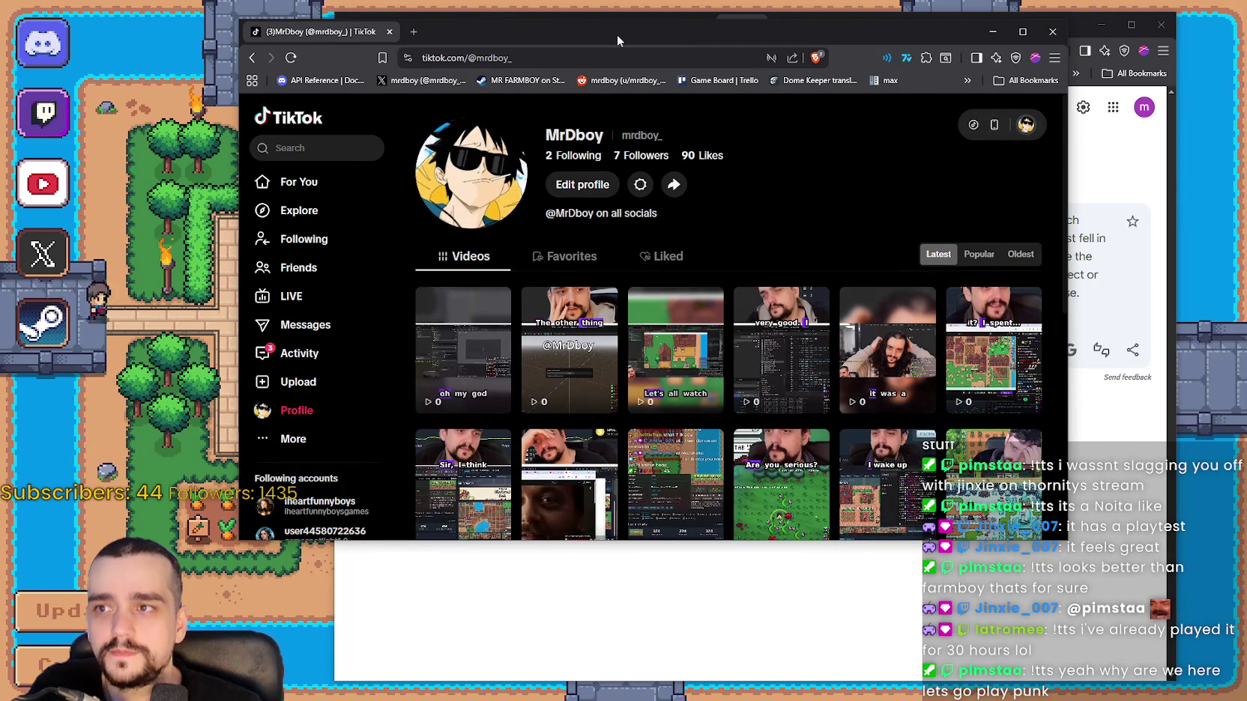
left_click_drag(617, 34, 1246, 30)
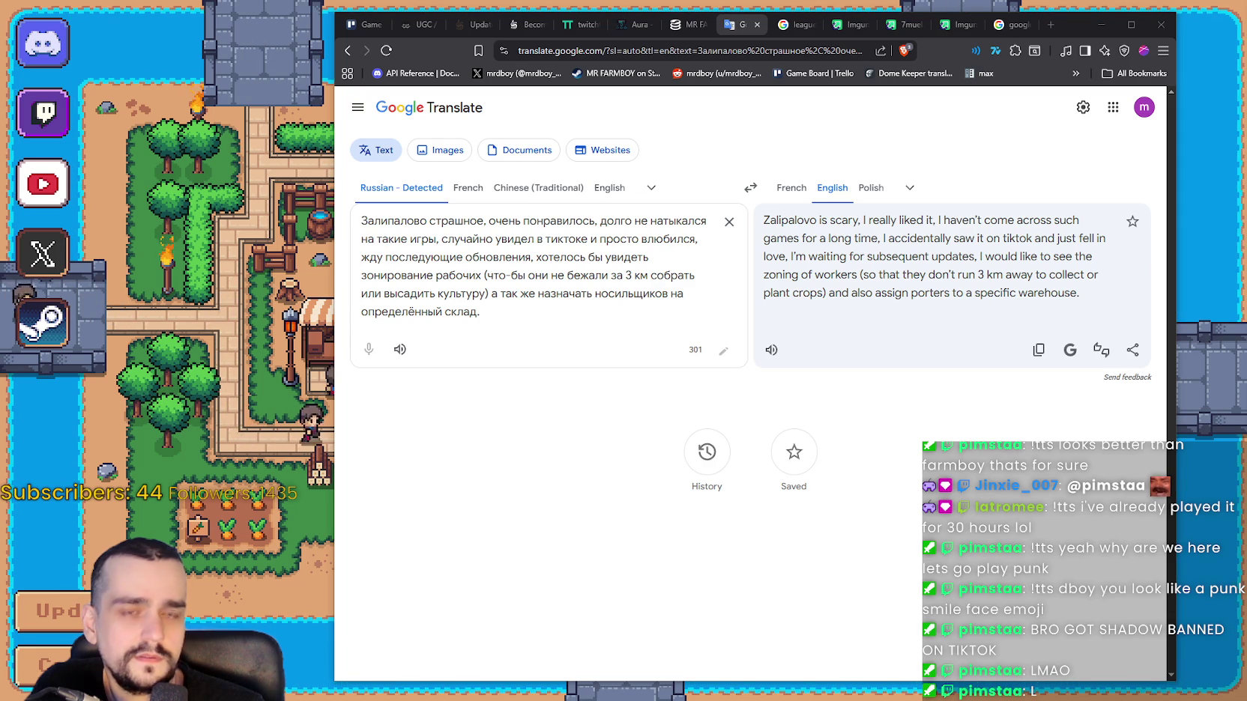
key("alt+Tab")
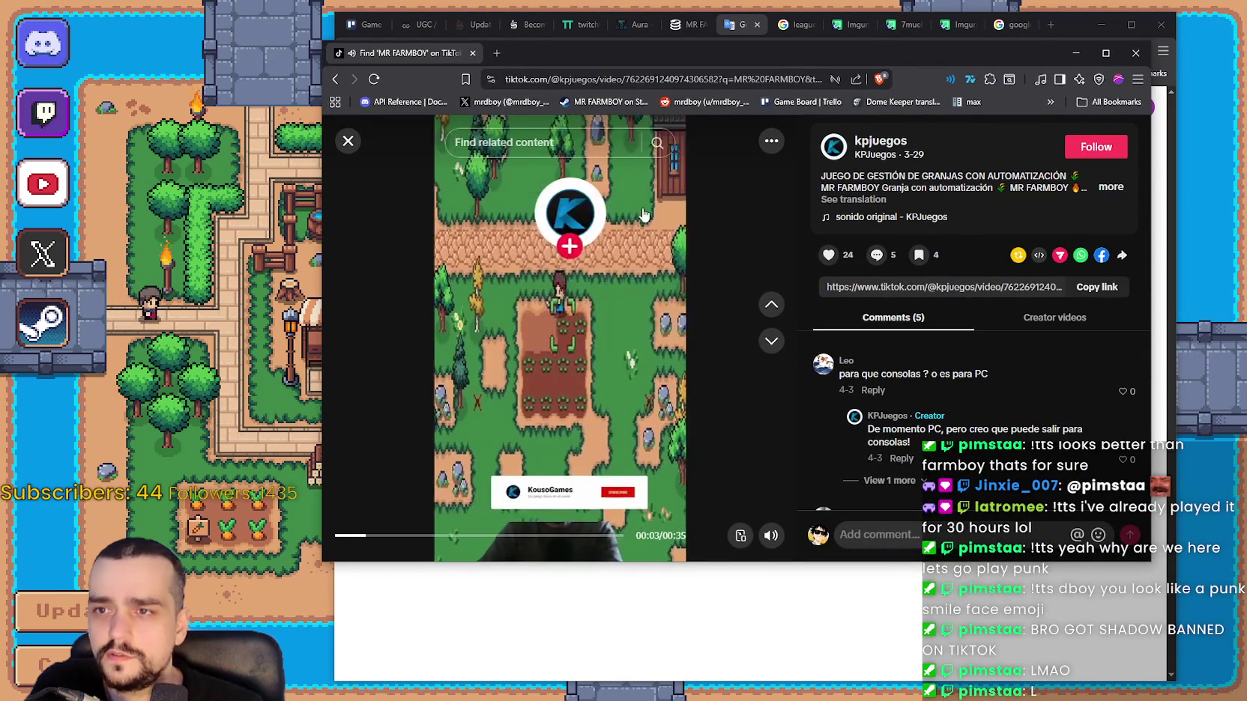
Expand the MR FARMBOY video's description, translate it into English, and pause the video before returning to Google Translate.
mouse_move(776, 143)
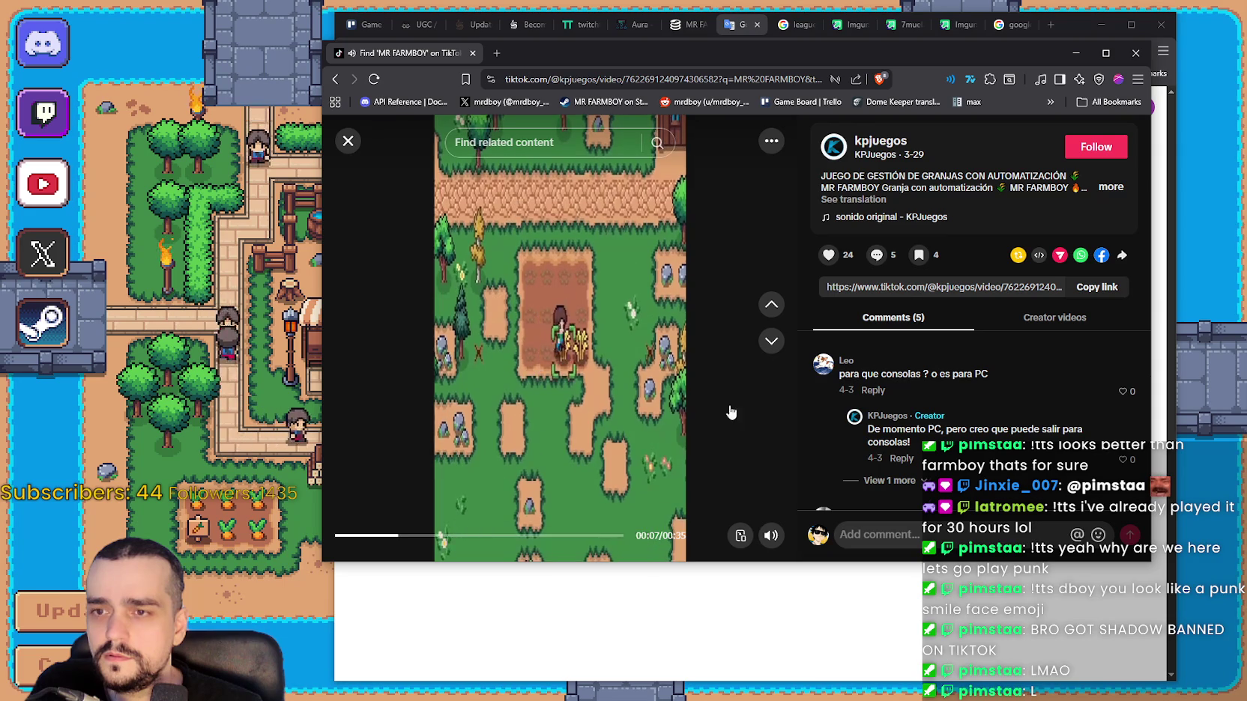
scroll(906, 388, "down", 2)
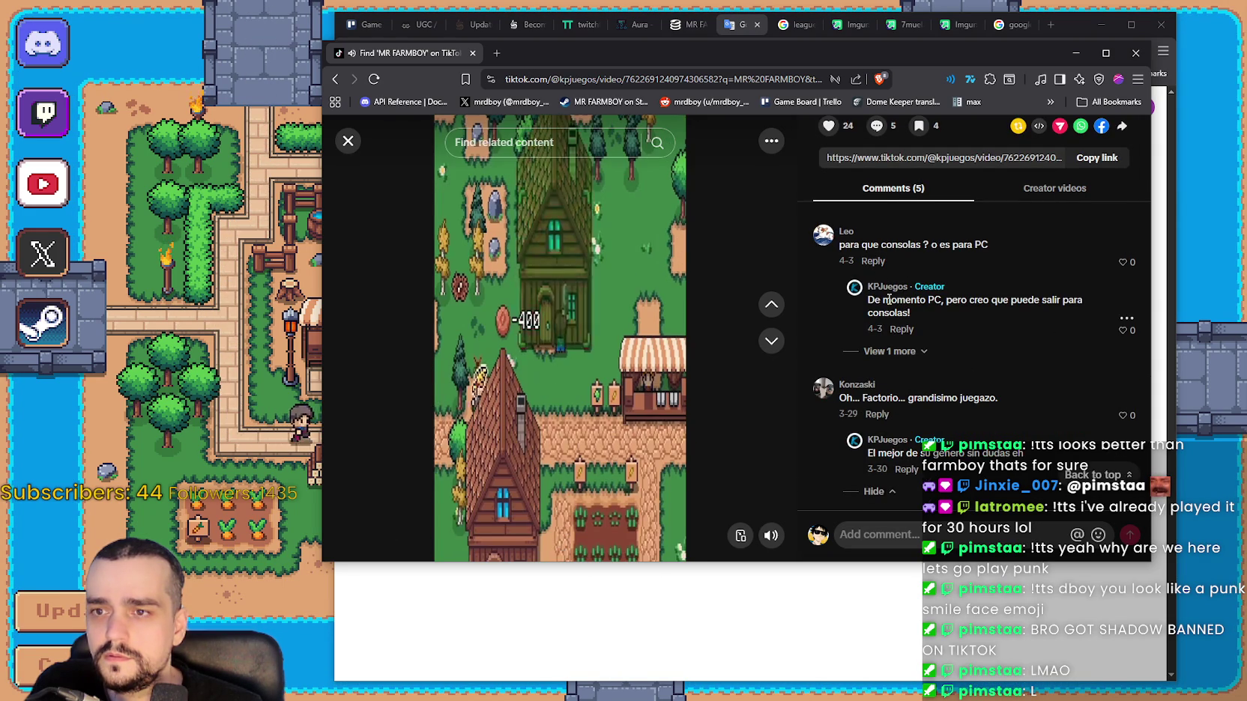
scroll(906, 375, "up", 3)
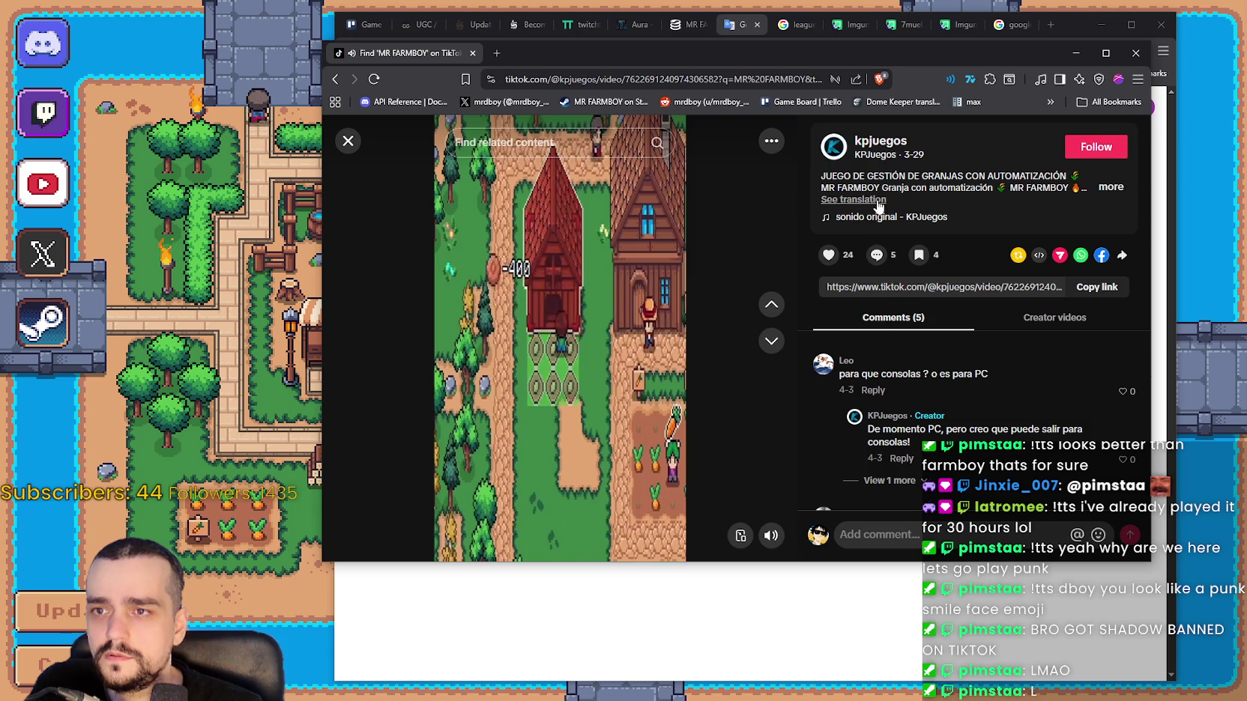
left_click(1112, 187)
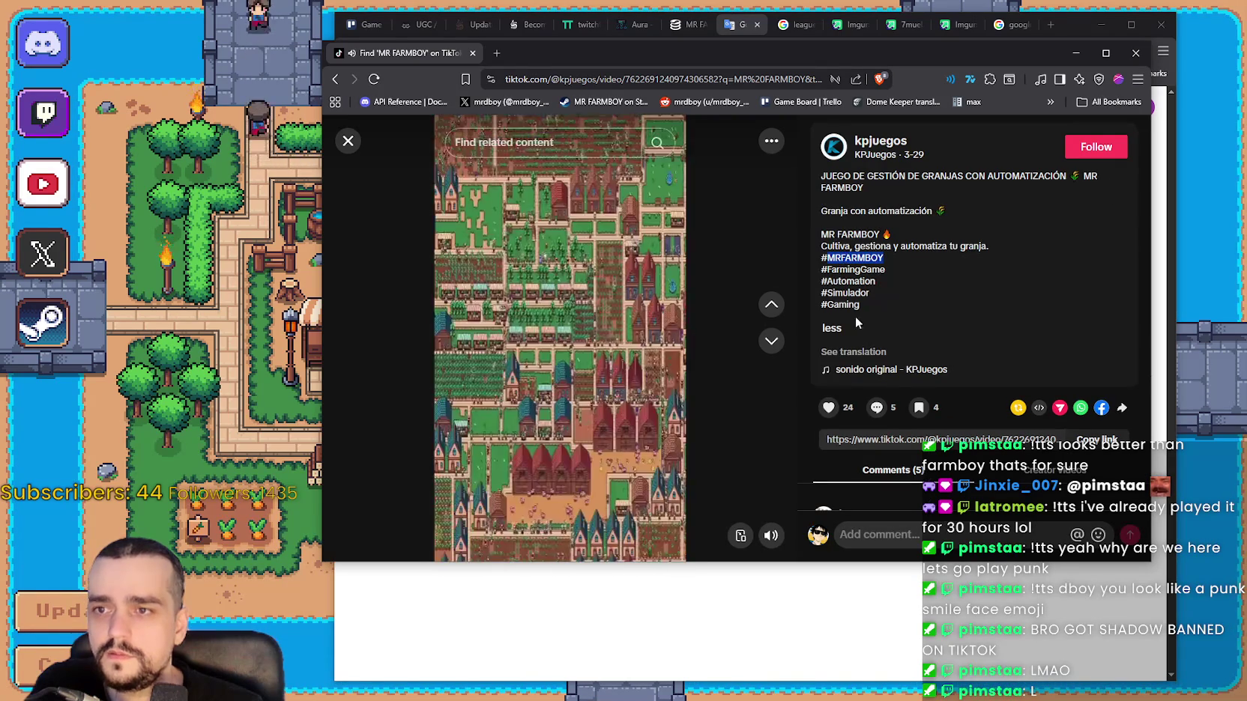
left_click(853, 352)
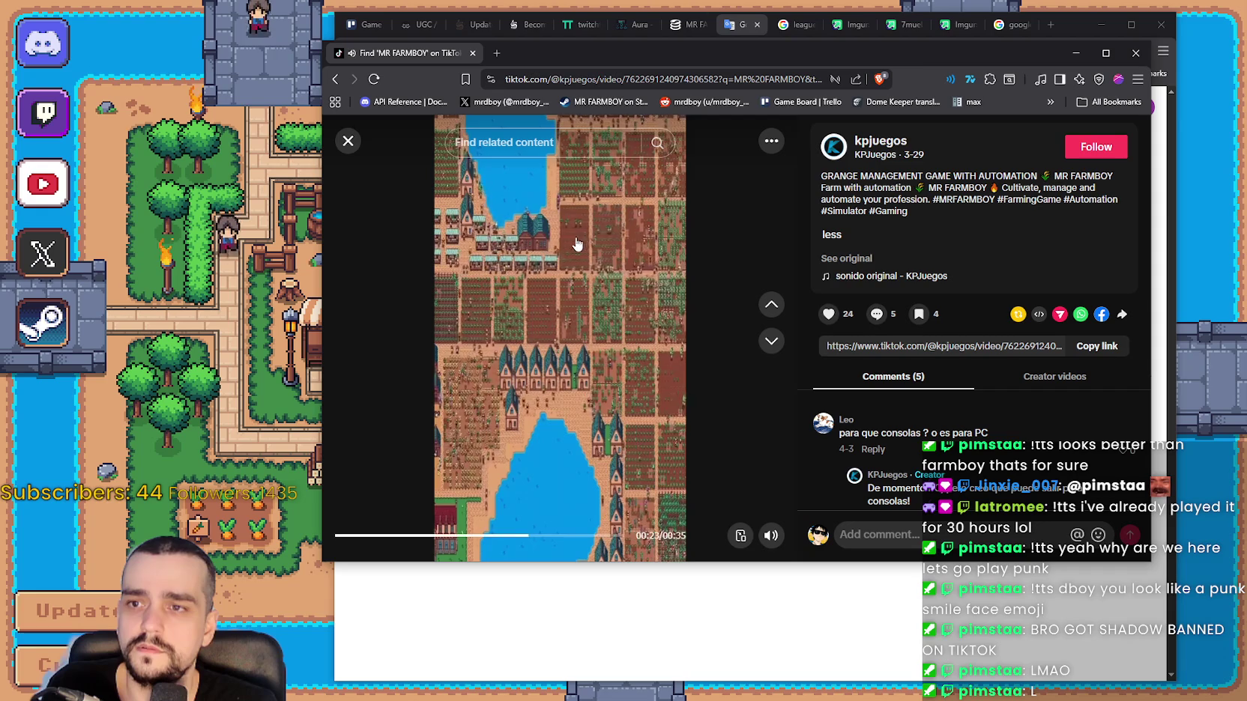
key("space")
left_click_drag(930, 189, 987, 188)
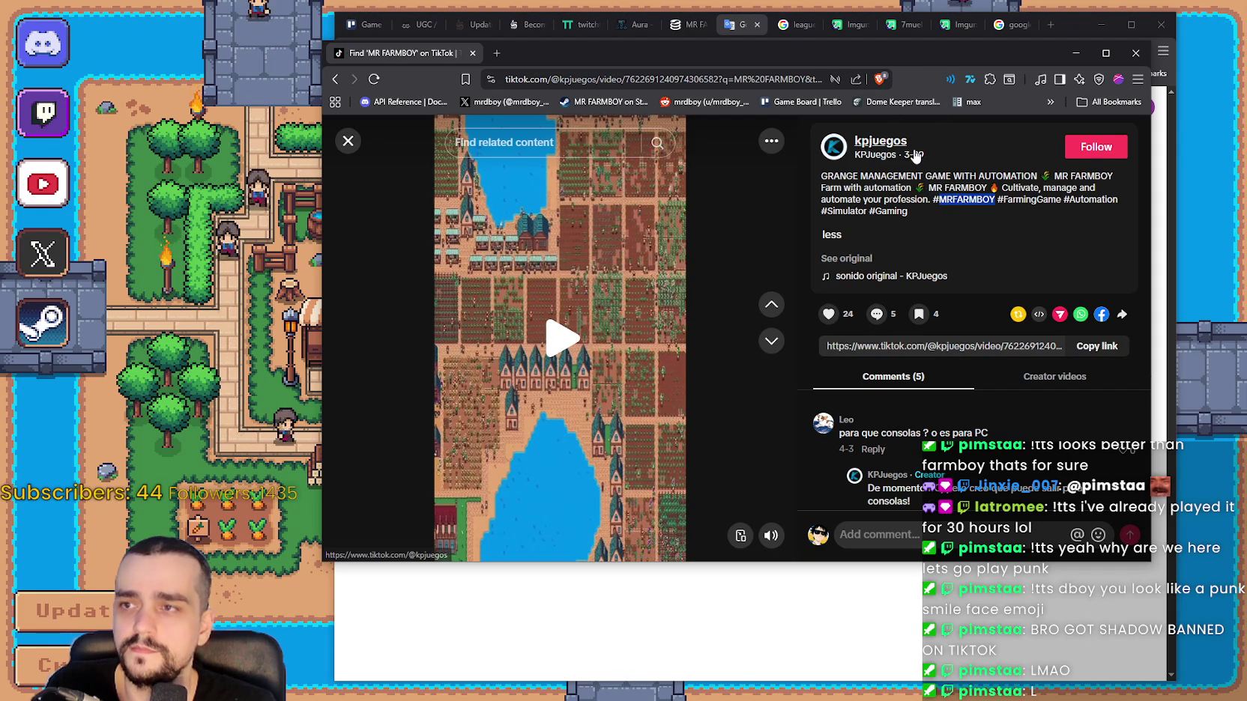
left_click(553, 142)
key("alt+Tab")
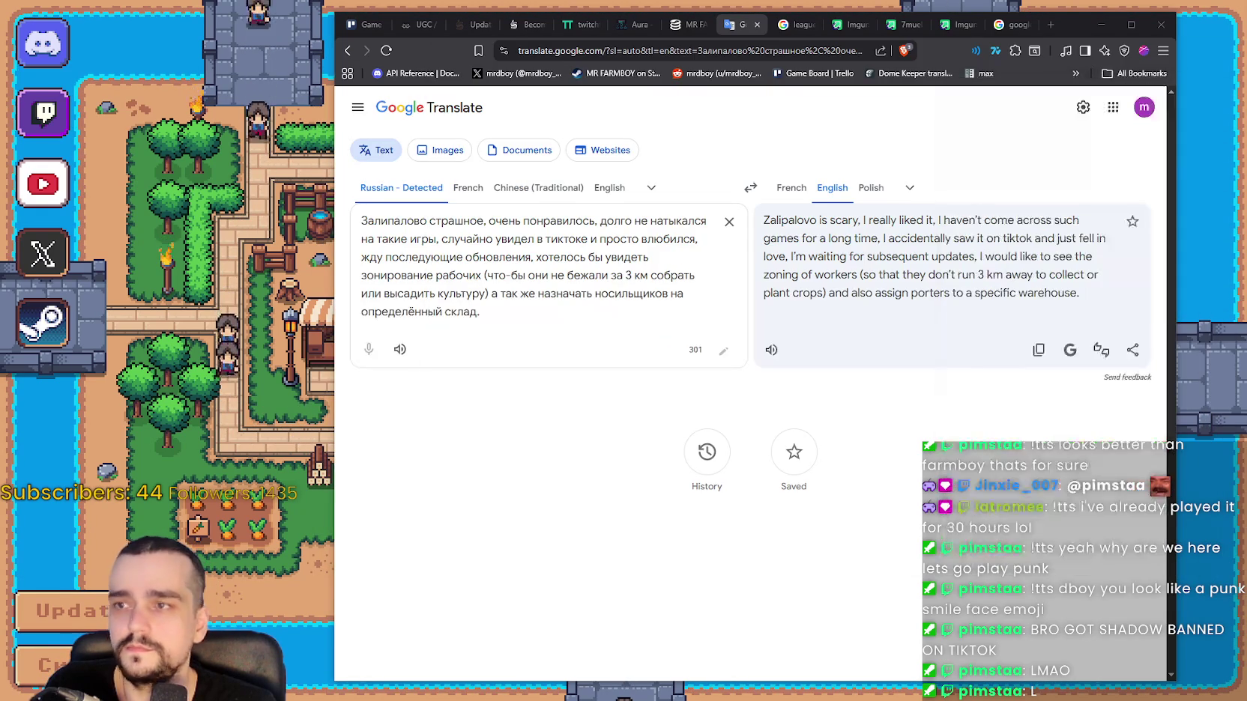
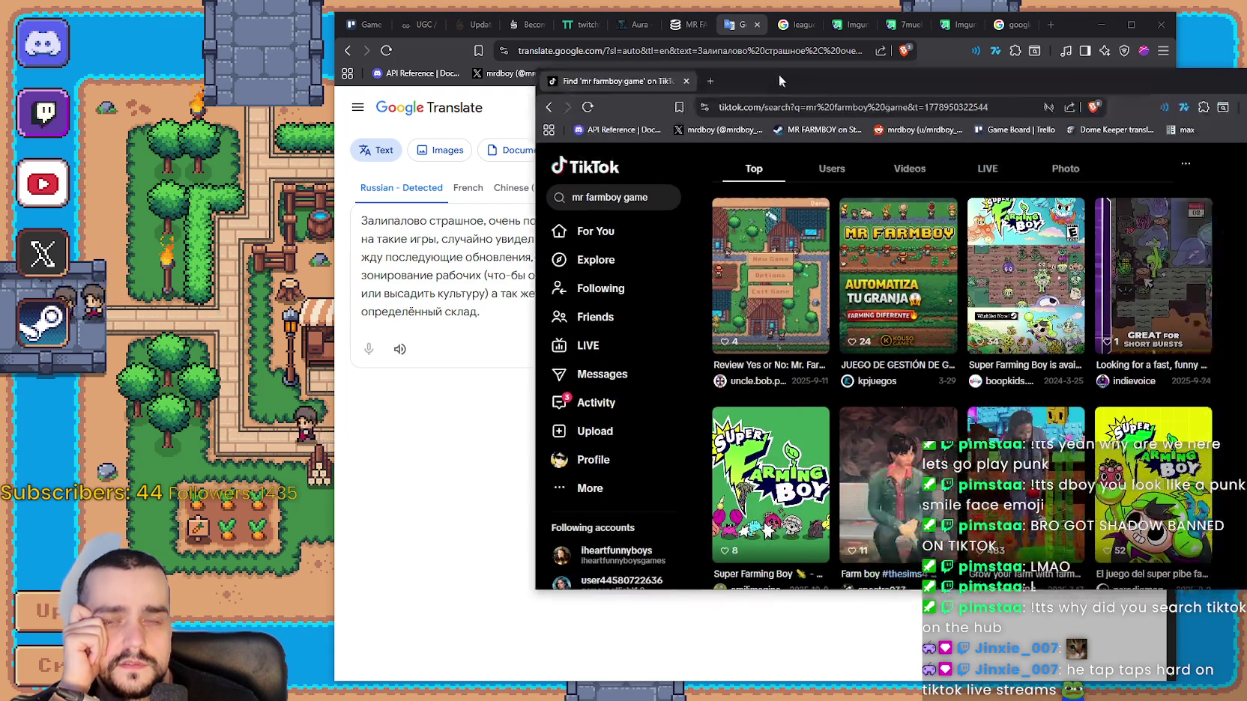
Scroll through the TikTok 'mr farmboy game' search results, then minimize that window.
key("alt+Tab")
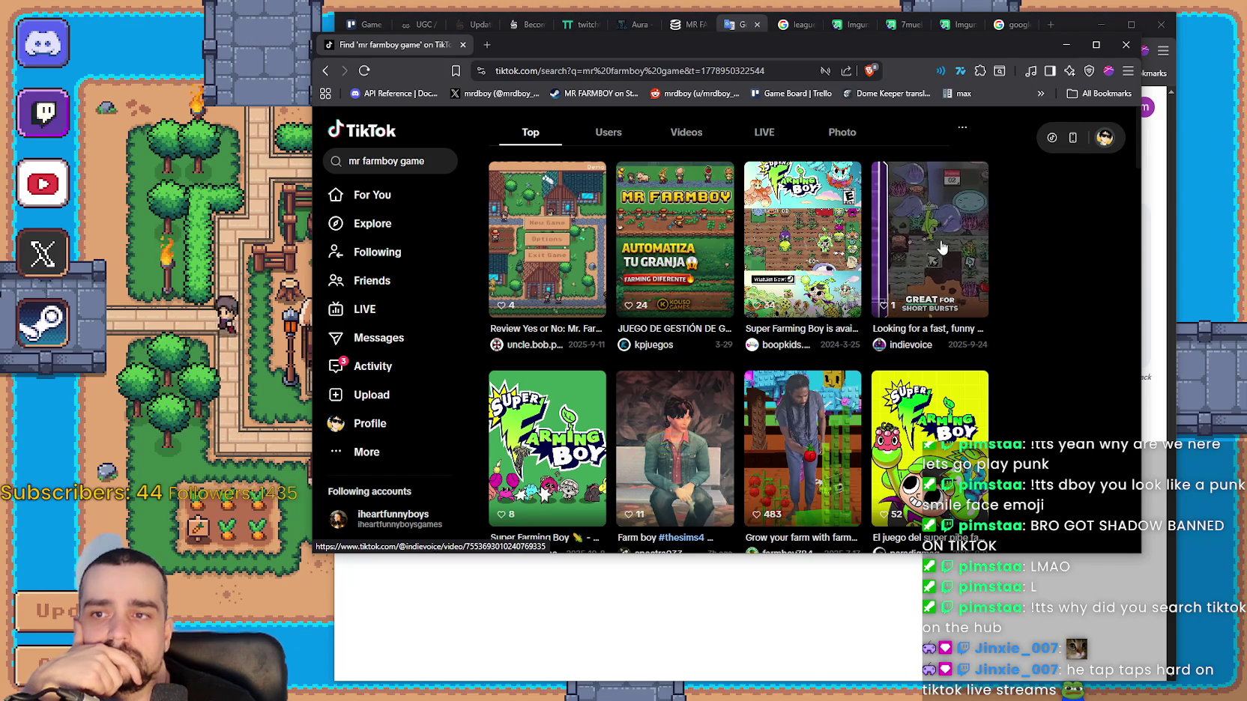
scroll(801, 348, "down", 1)
scroll(801, 348, "down", 6)
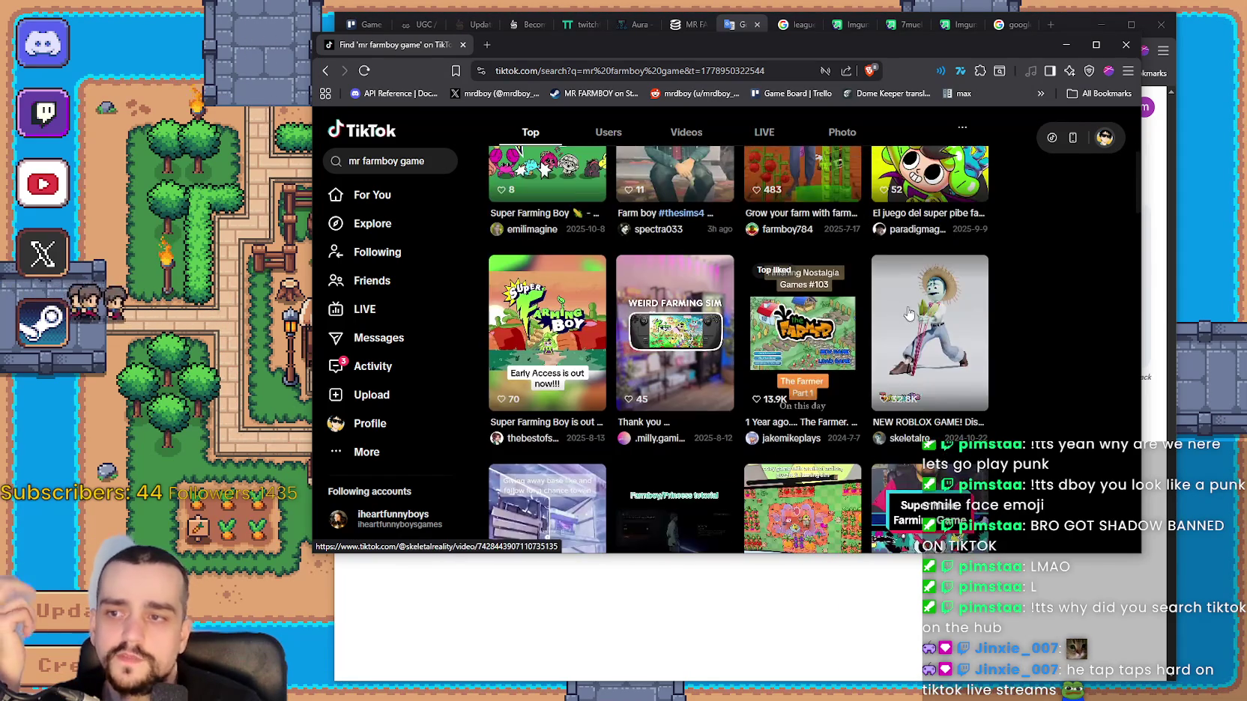
scroll(899, 313, "down", 6)
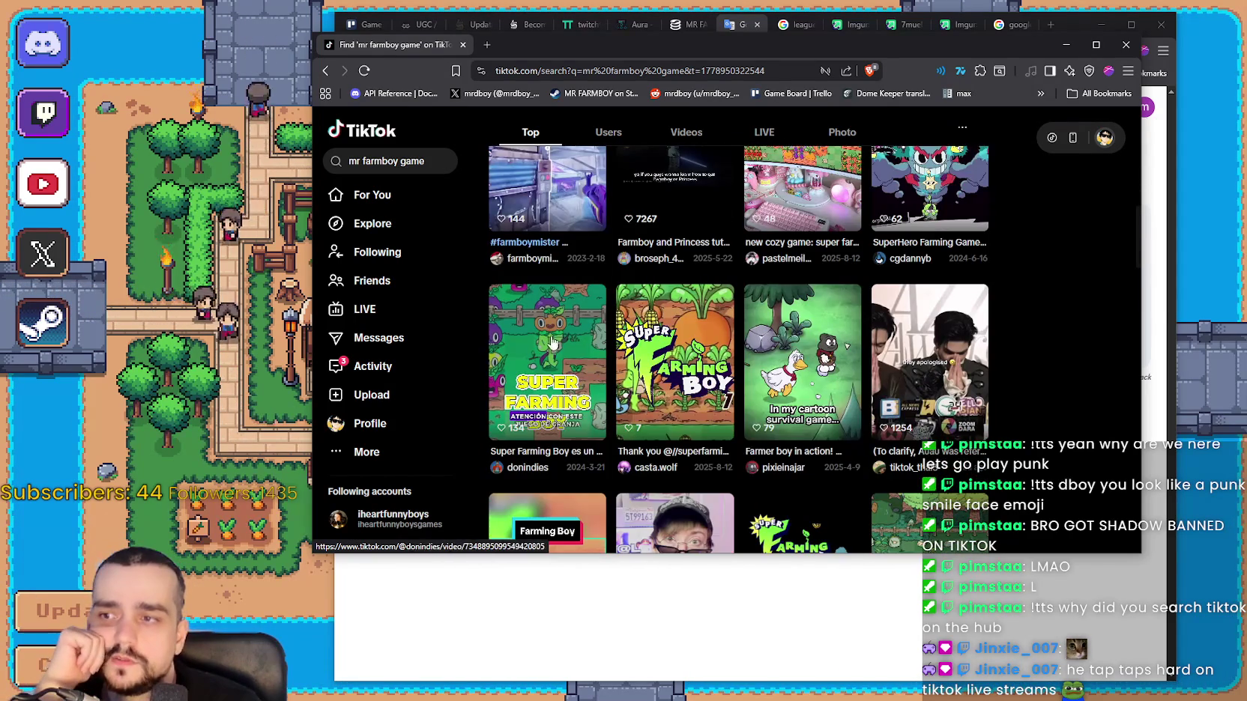
scroll(556, 320, "down", 10)
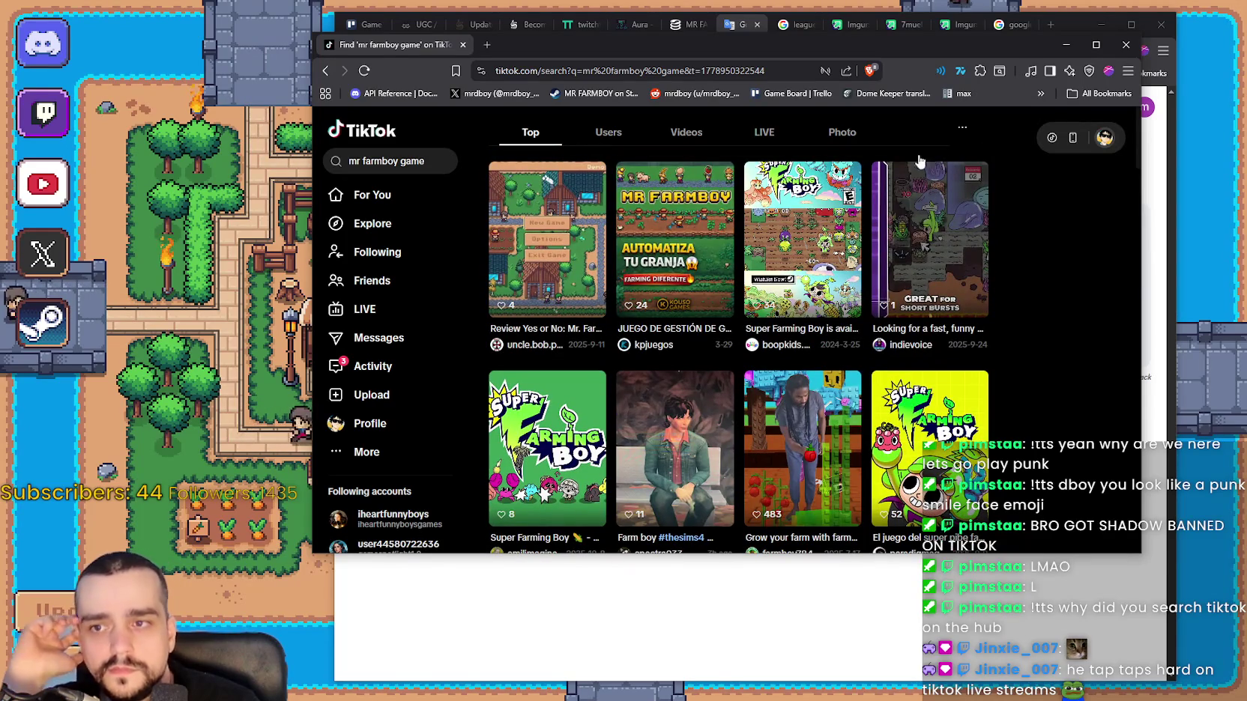
left_click(1064, 45)
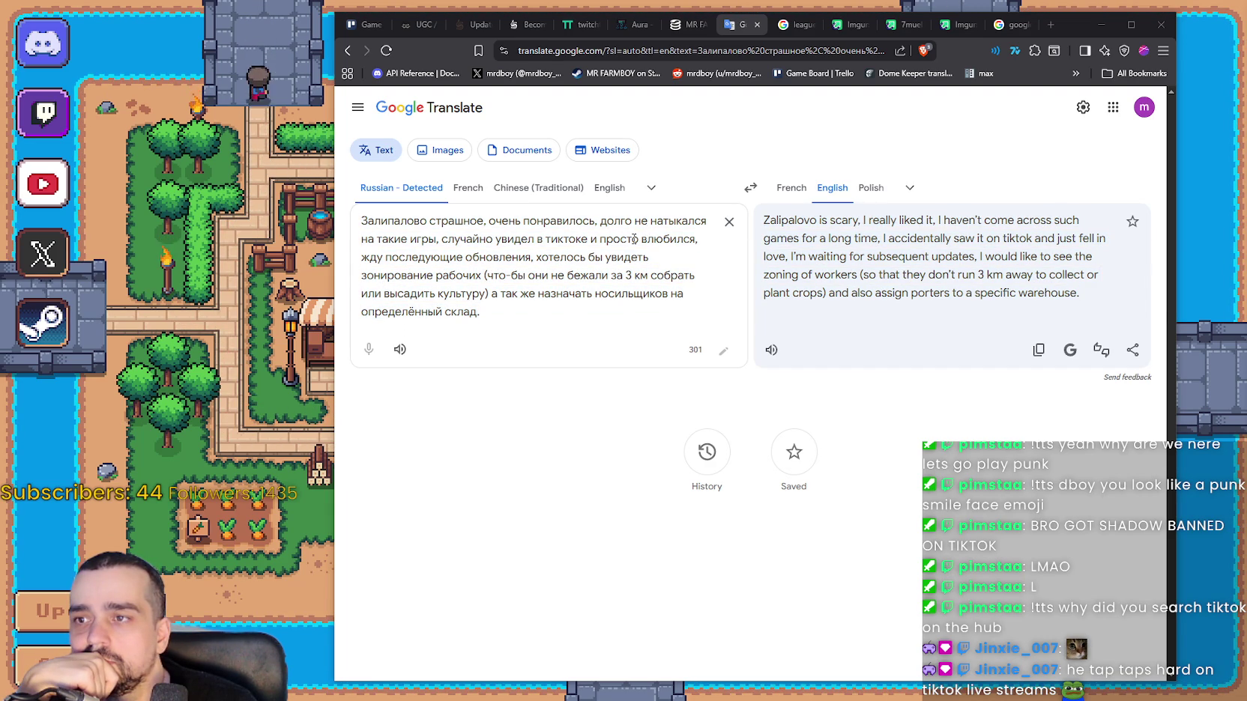
left_click_drag(563, 240, 671, 236)
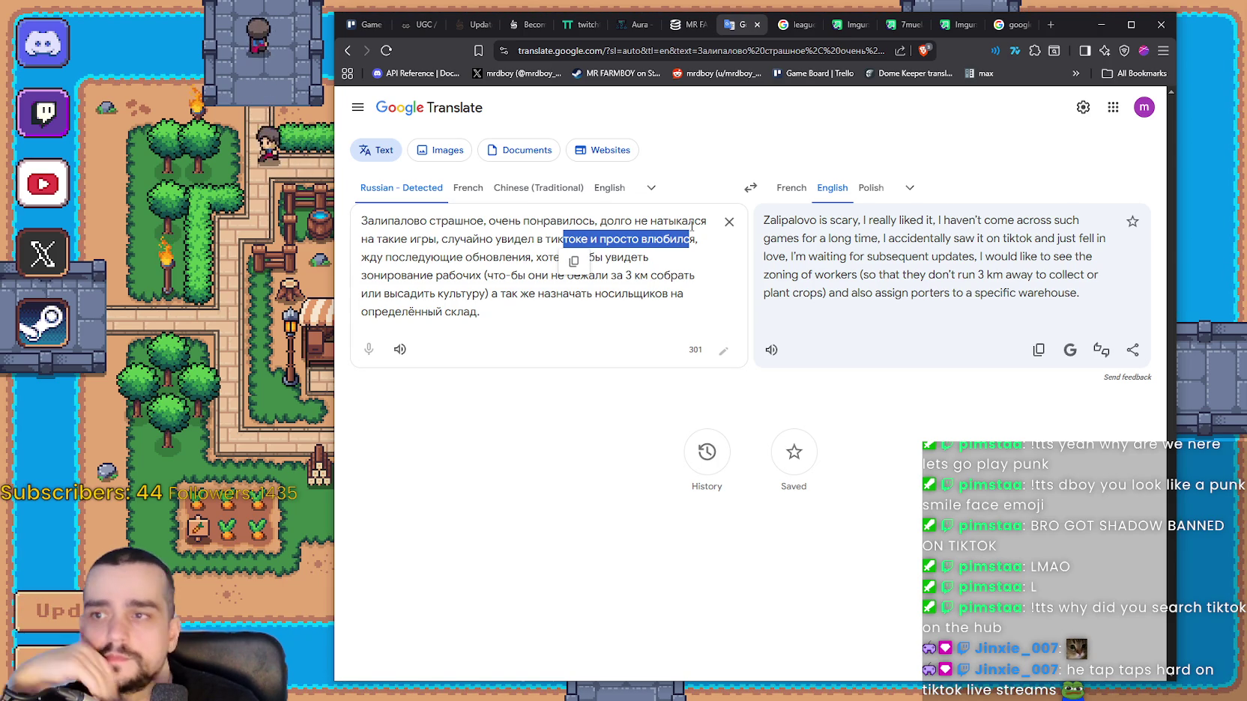
left_click(677, 238)
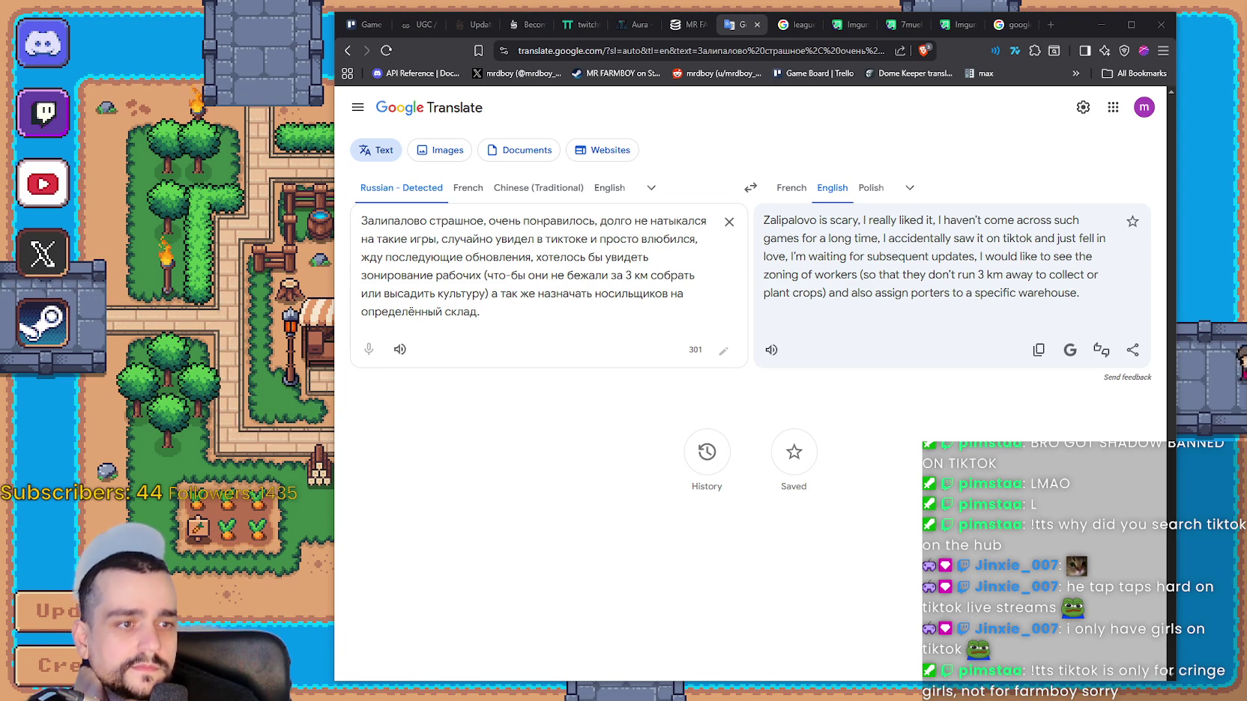
left_click(1102, 25)
left_click(629, 293)
Inspect the Stack Trace frames down through blacksmith_panel.gd and test_scene_everything.gd.
left_click(675, 244)
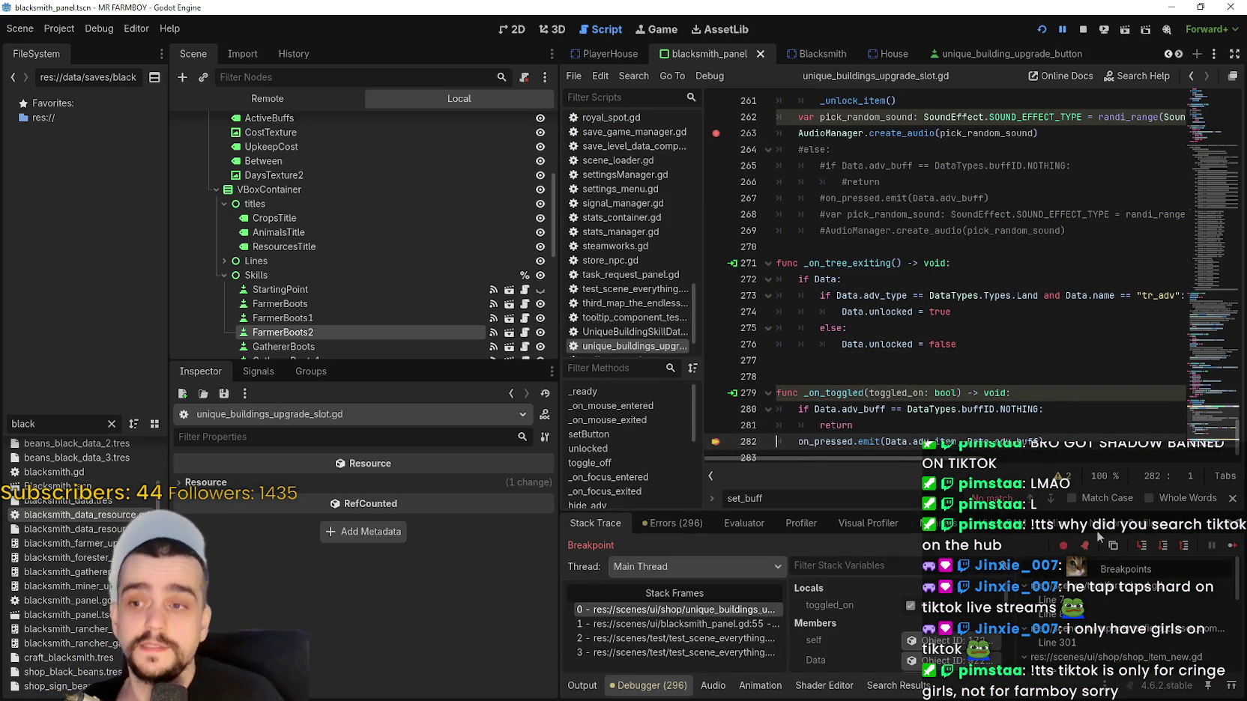
left_click(684, 625)
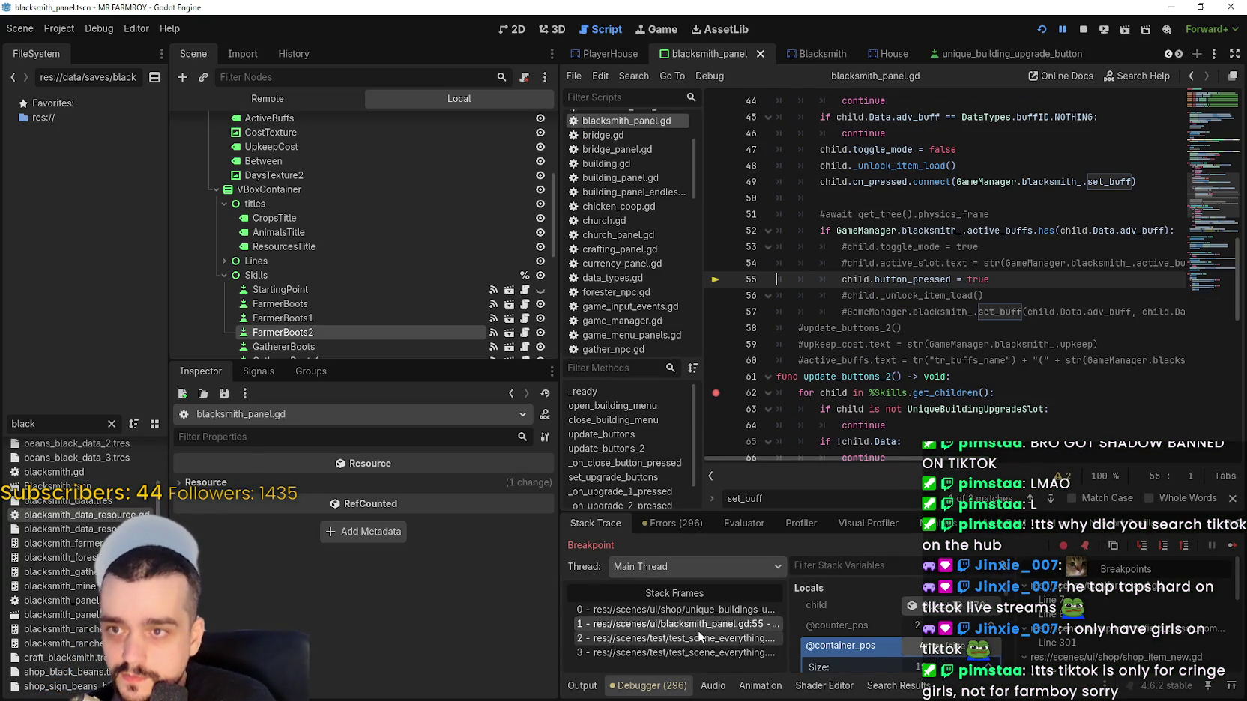
left_click(706, 639)
left_click(710, 652)
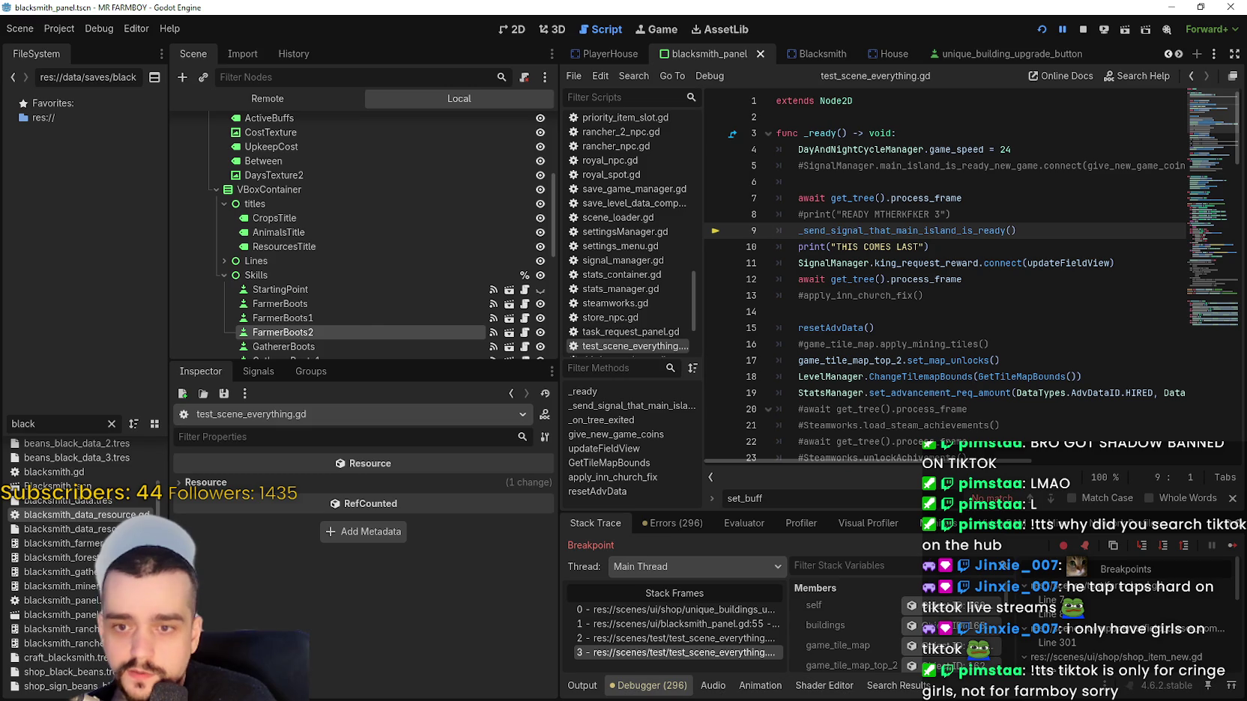
Continue repeatedly past every breakpoint until the game runs, showing Active Buffs 0/2.
left_click(1230, 546)
left_click(1230, 547)
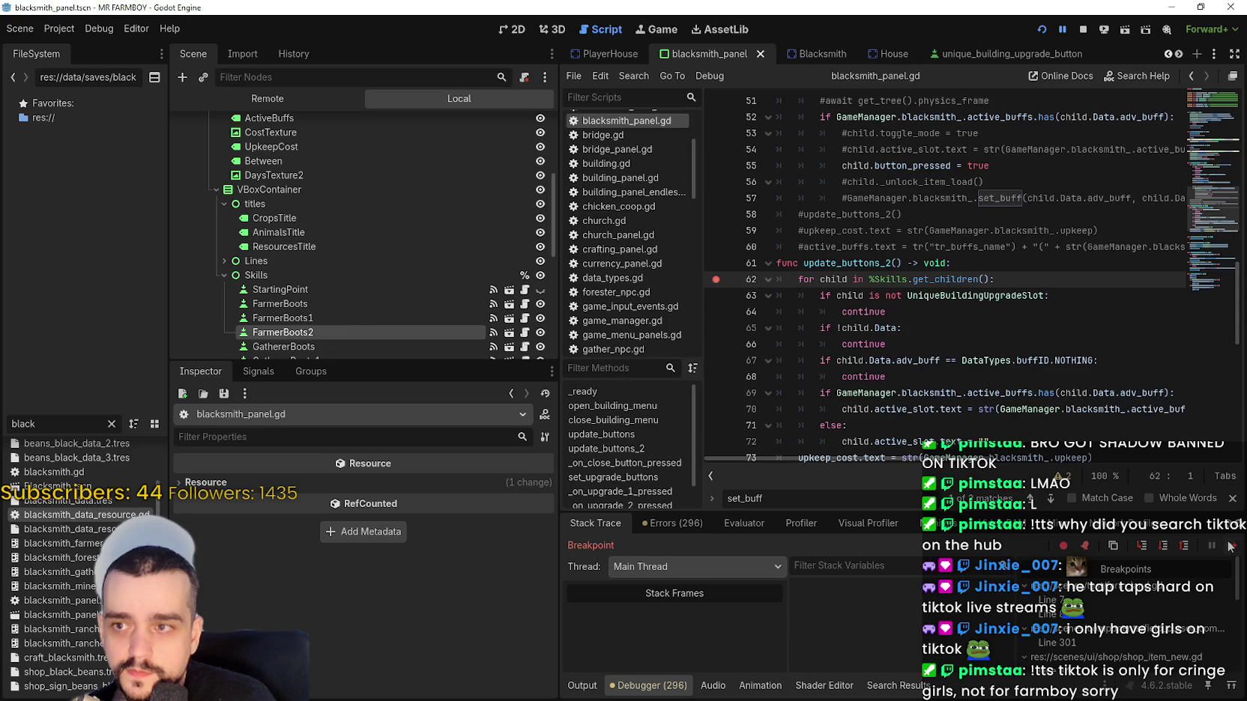
left_click(1230, 546)
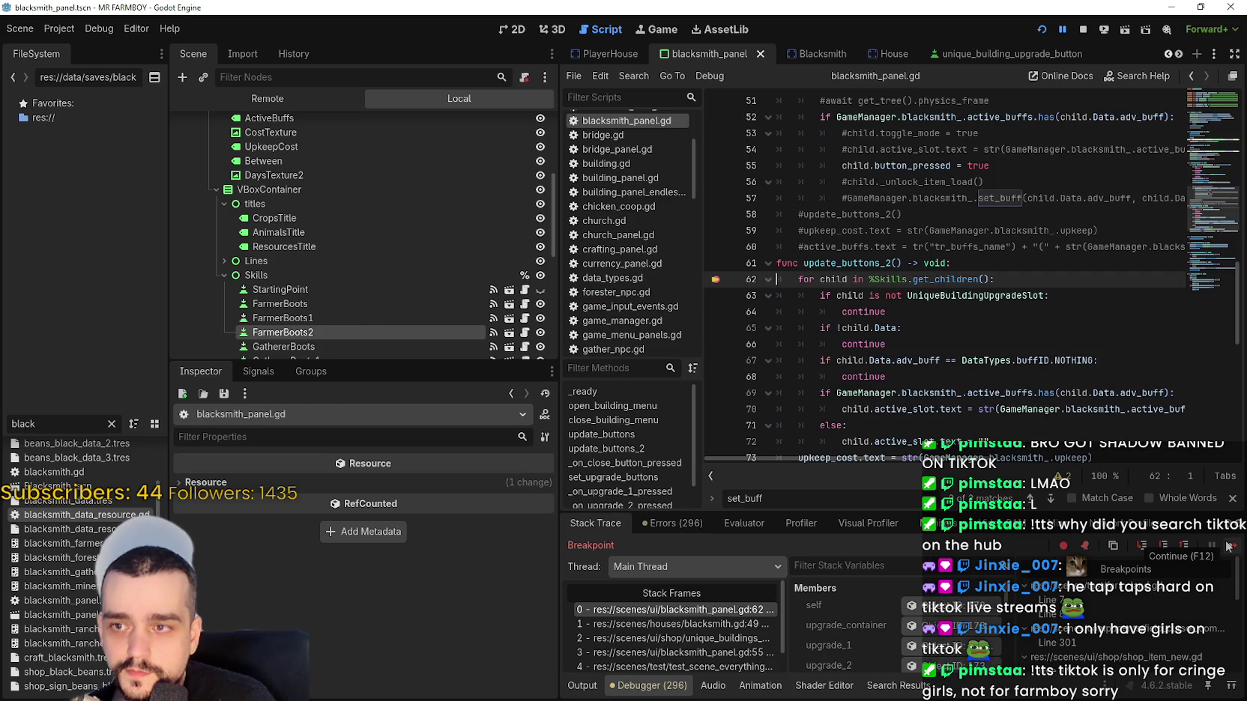
left_click(1227, 546)
left_click(1227, 547)
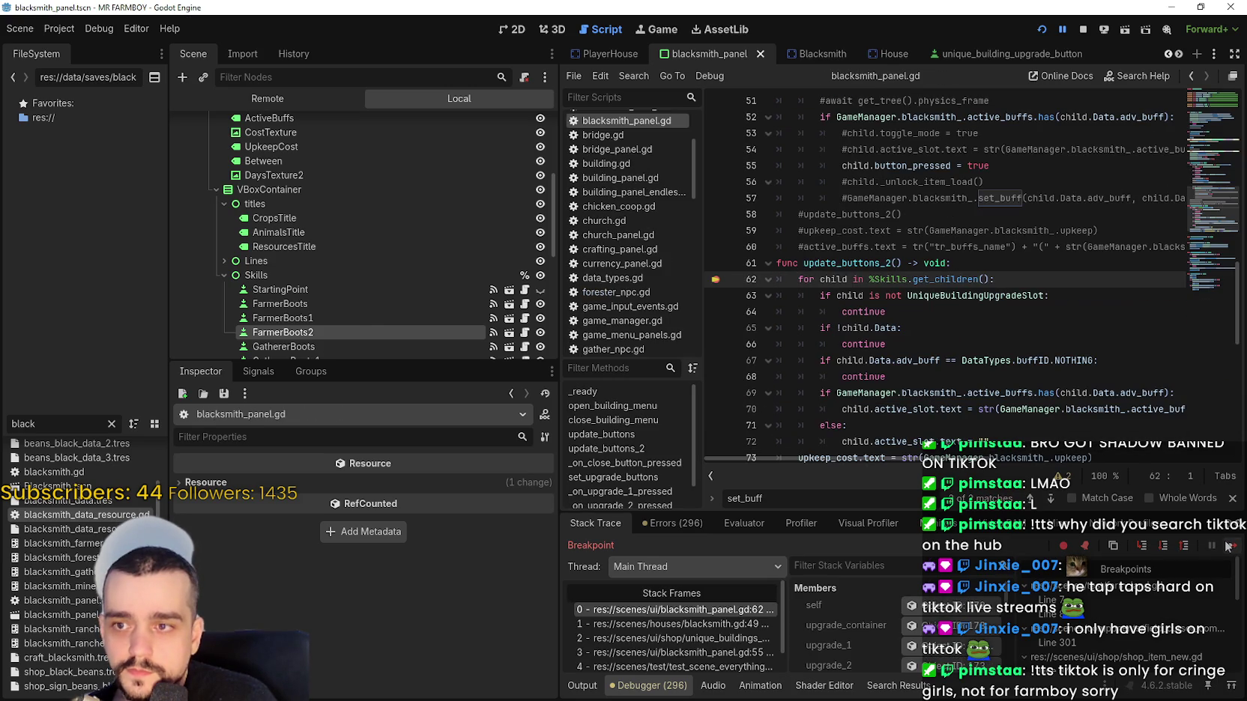
left_click(1228, 546)
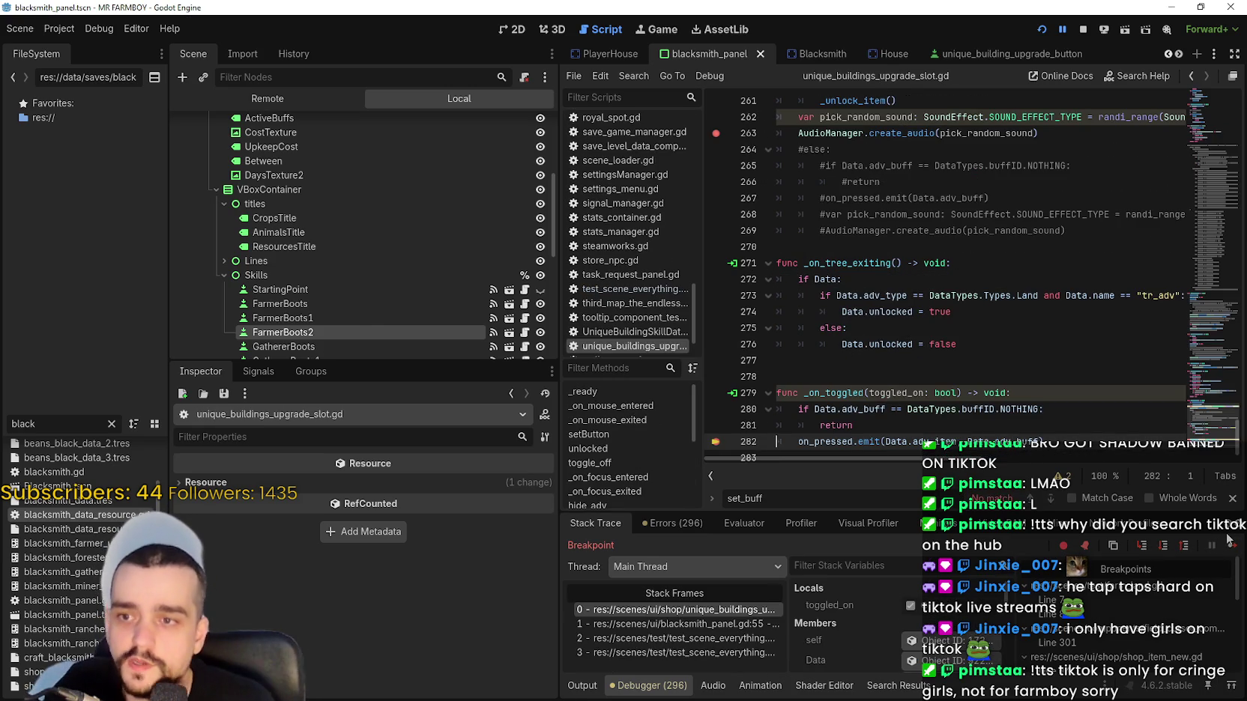
left_click(1233, 546)
left_click(1233, 546)
left_click(1233, 546)
left_click(1230, 546)
left_click(1230, 546)
left_click(1230, 547)
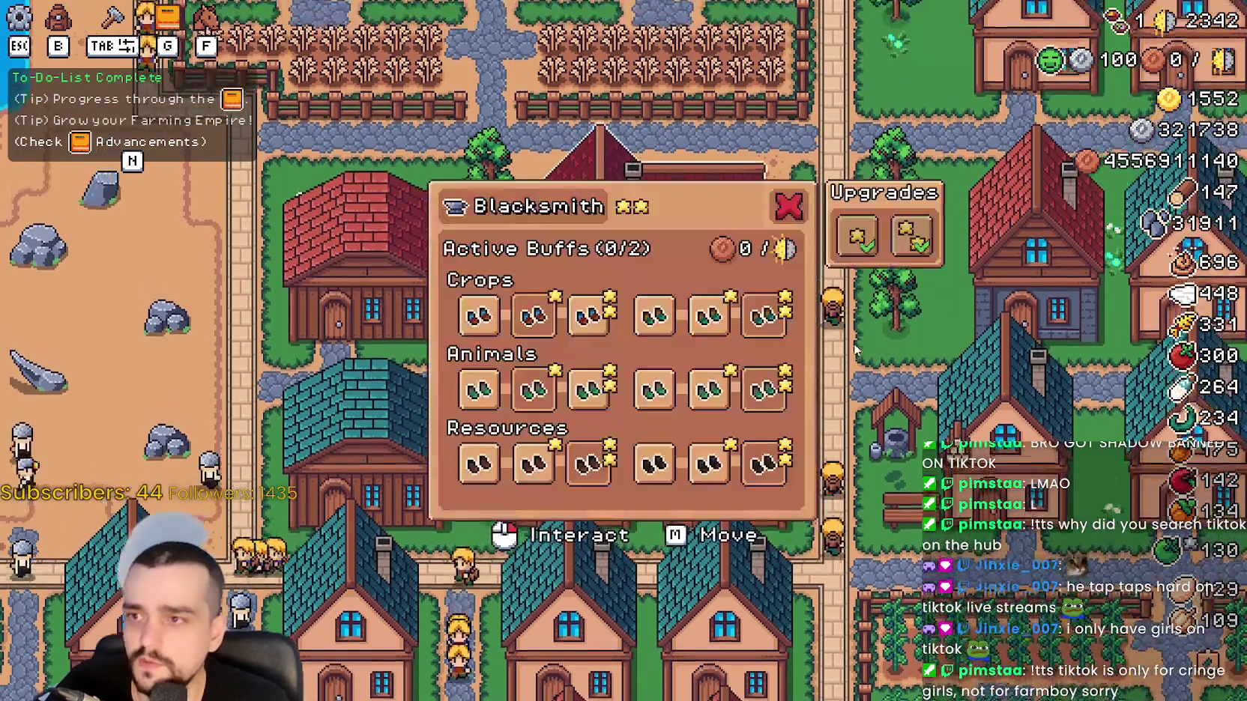
Toggle a Crops boot buff and continue past the breakpoints until Active Buffs reads 2/6.
mouse_move(536, 318)
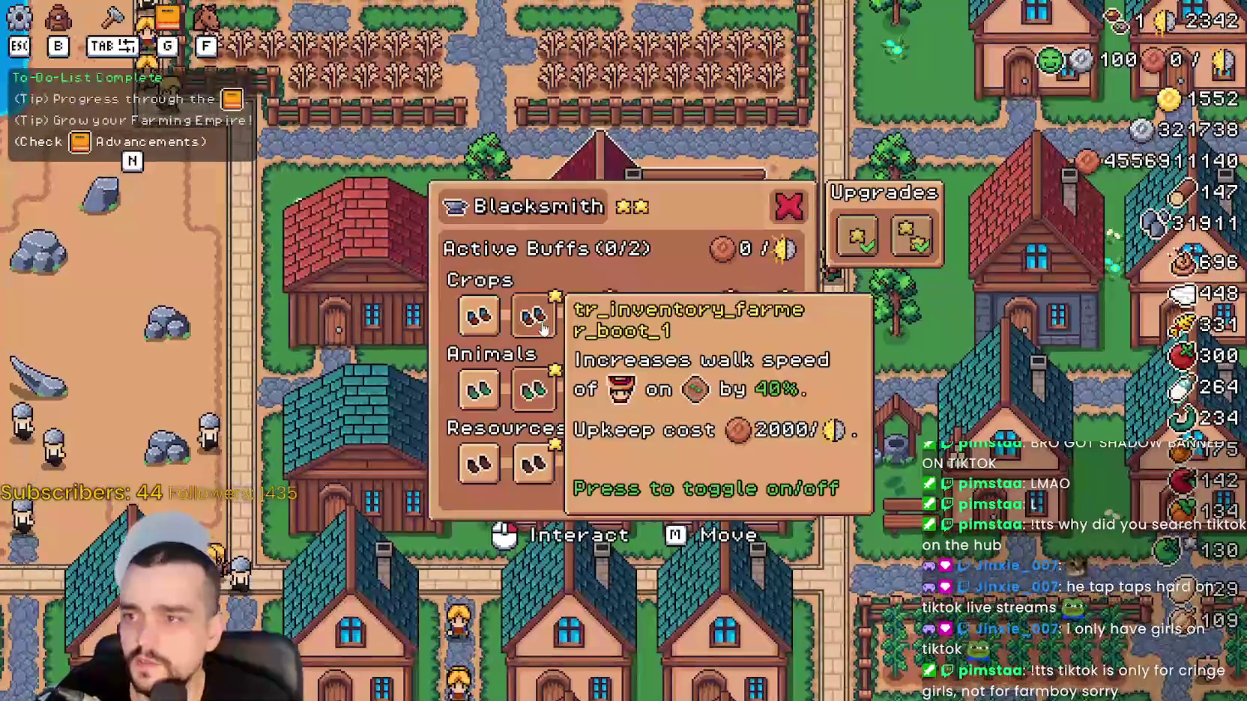
left_click(588, 316)
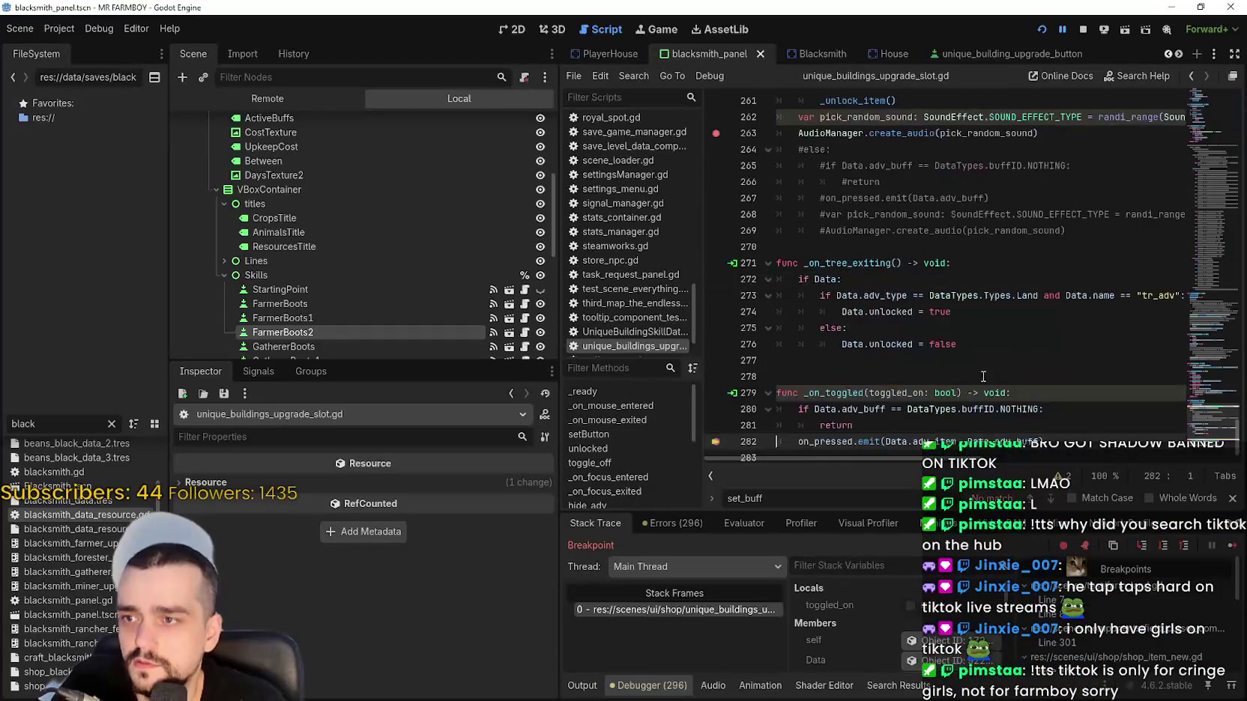
left_click(1233, 547)
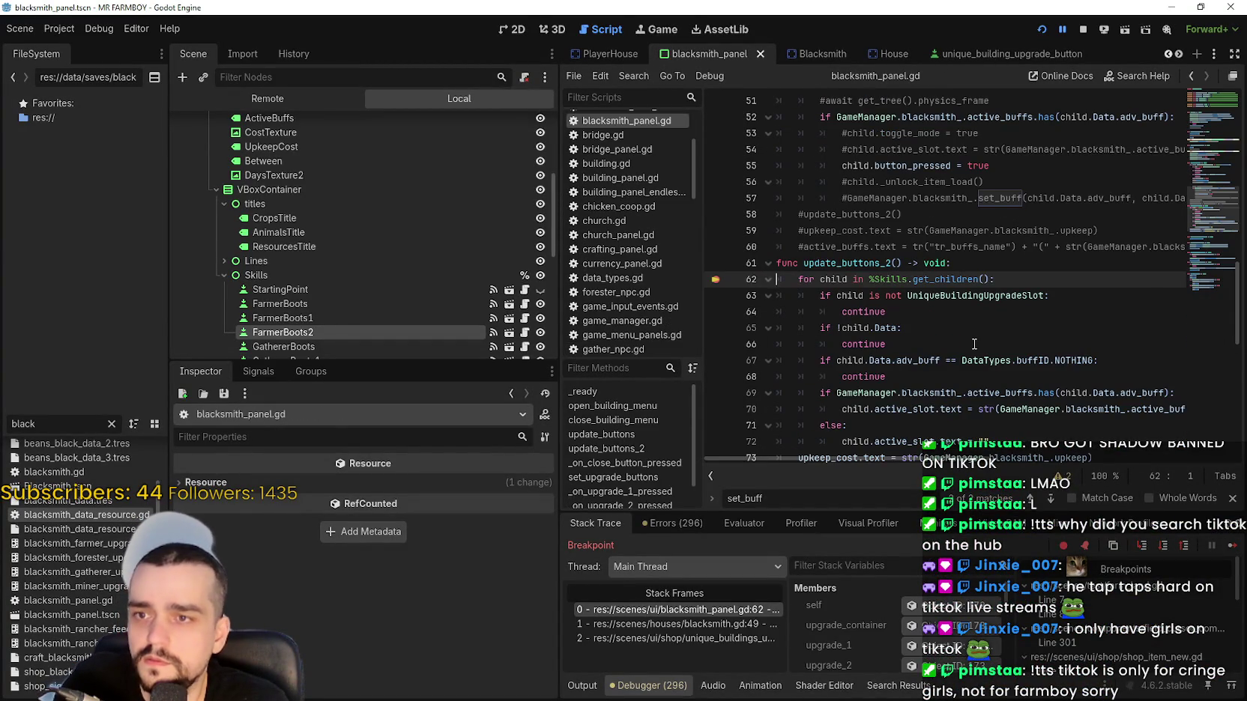
scroll(974, 344, "down", 2)
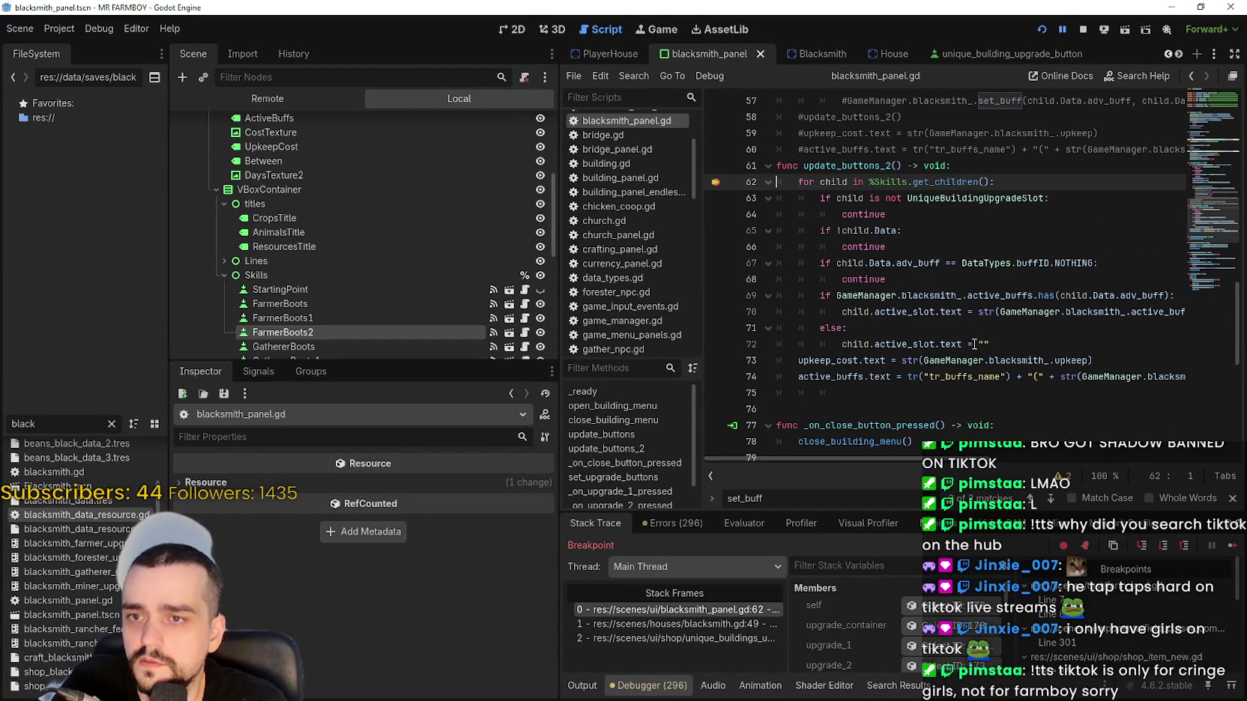
left_click(1233, 546)
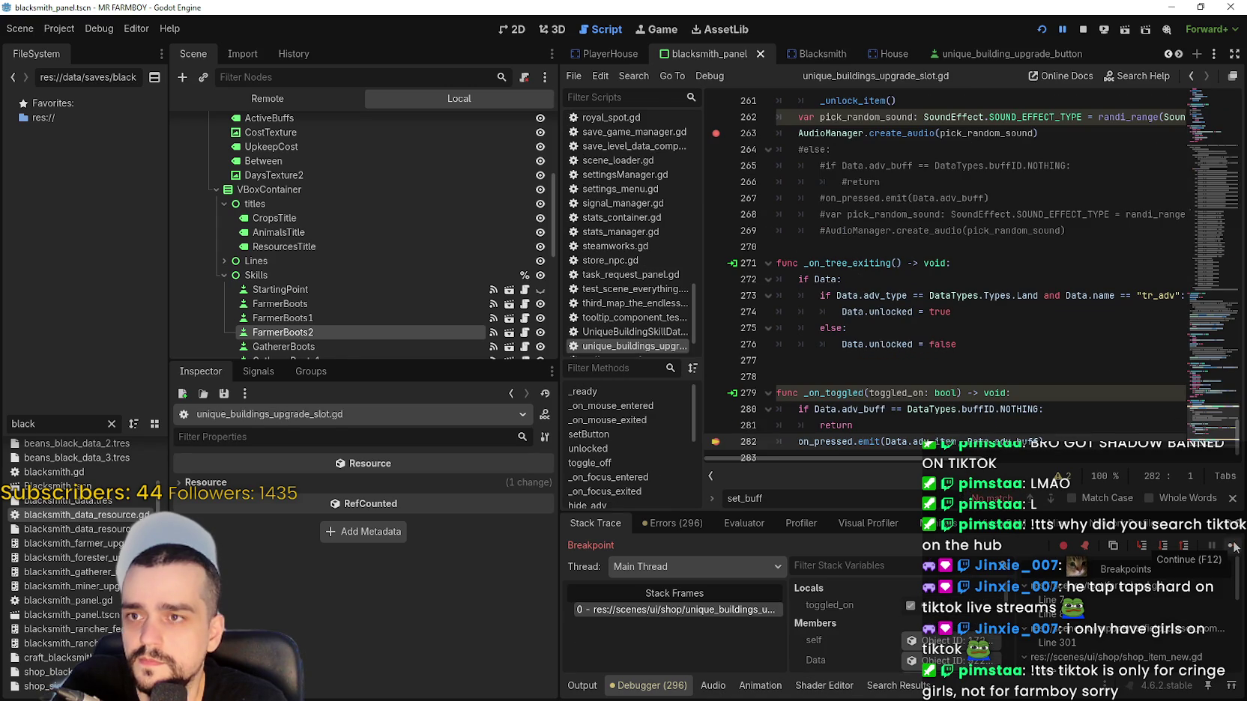
left_click(1232, 546)
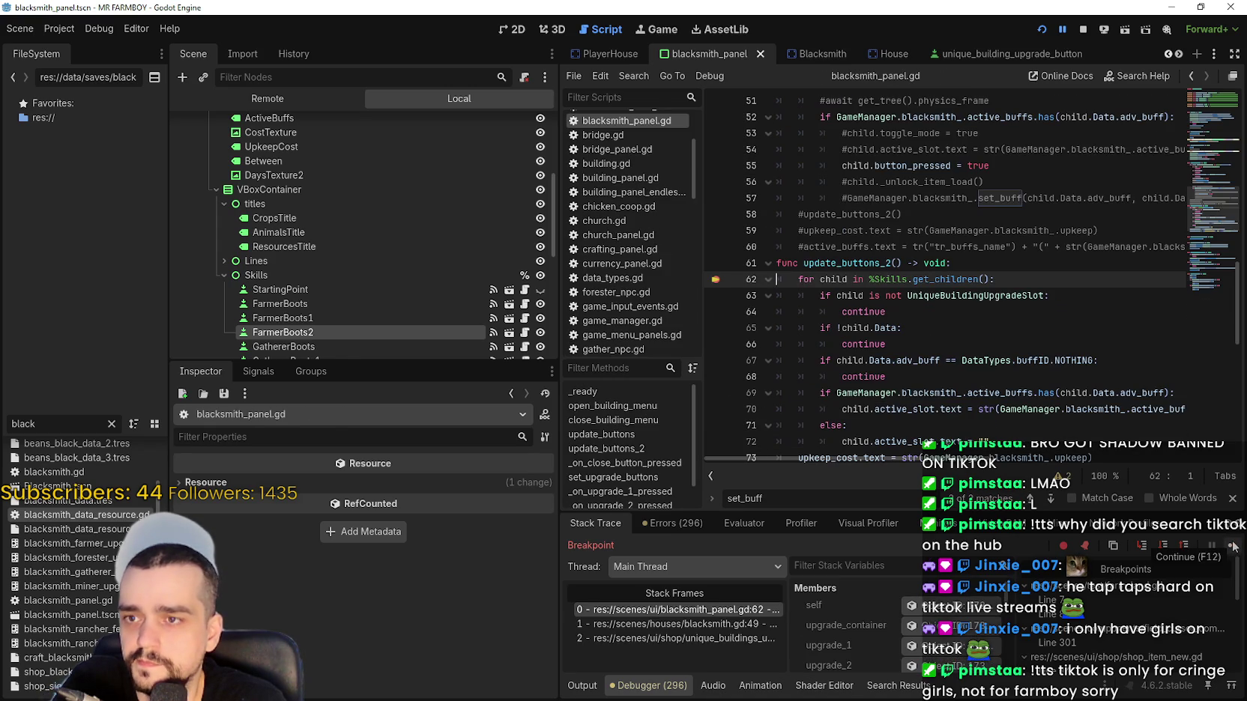
left_click(1233, 546)
left_click(1232, 546)
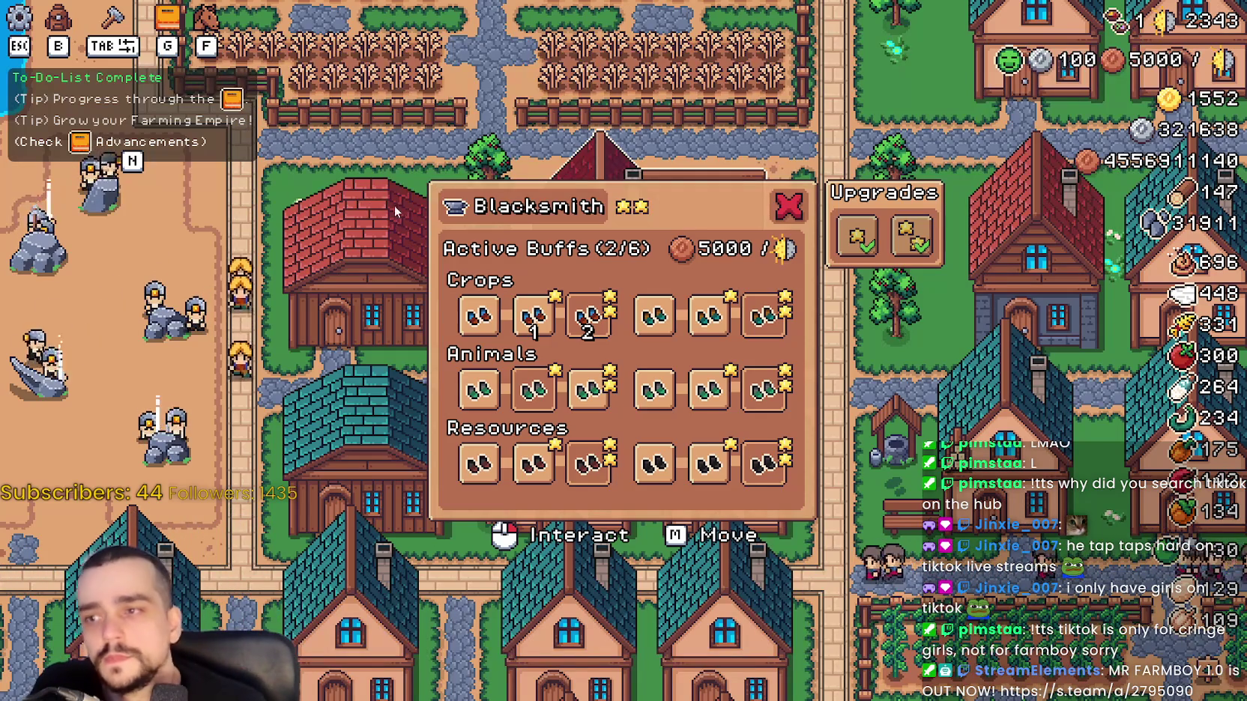
Toggle the farmer boot buff in Crops and continue through the following breakpoints.
mouse_move(584, 386)
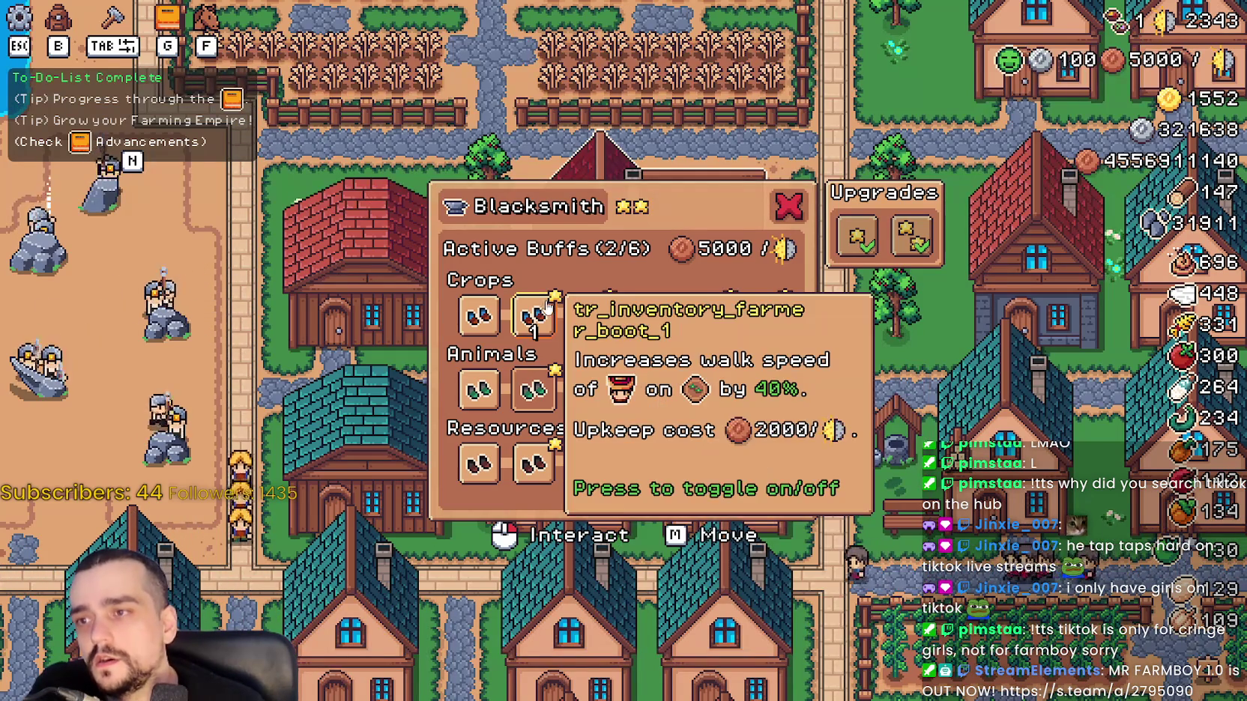
left_click(591, 406)
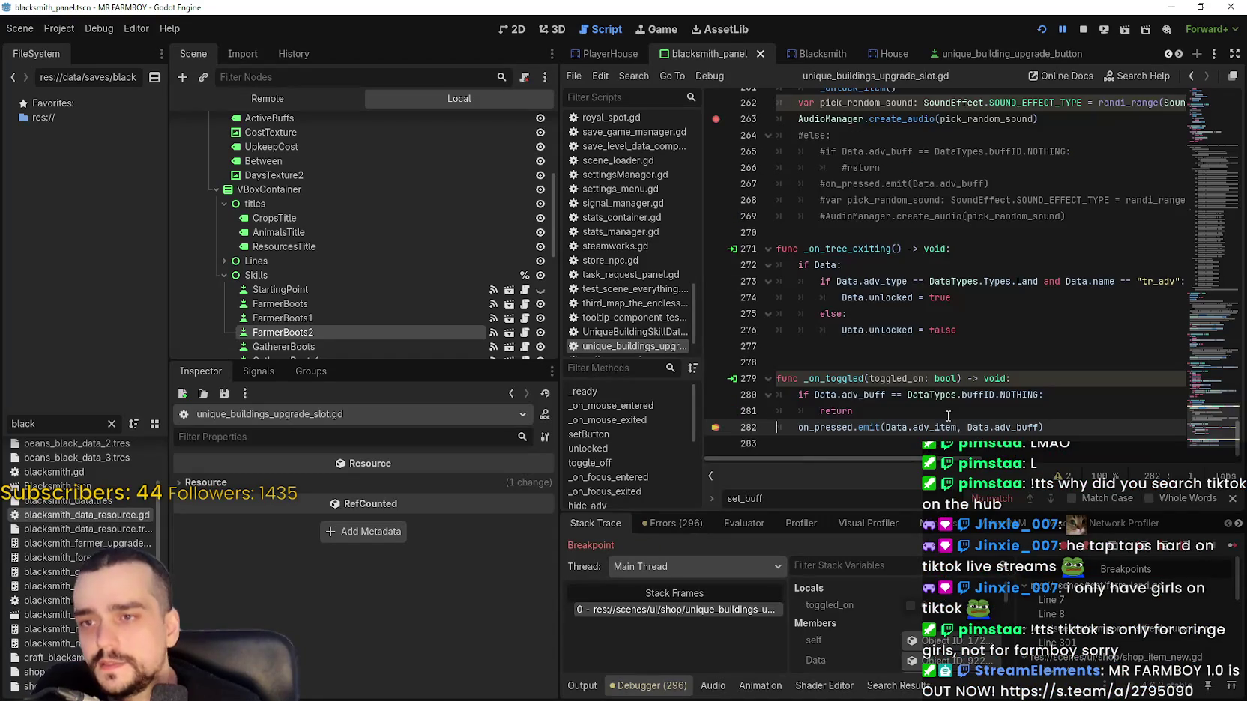
left_click(1233, 549)
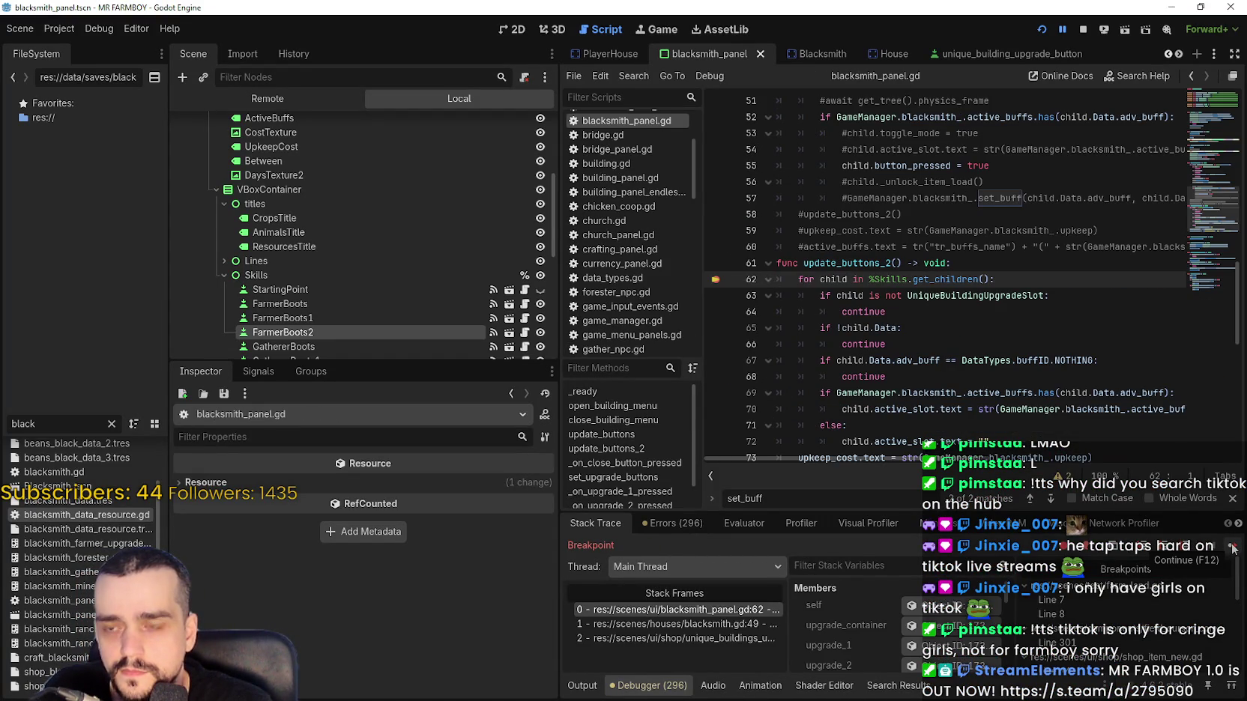
left_click(1233, 549)
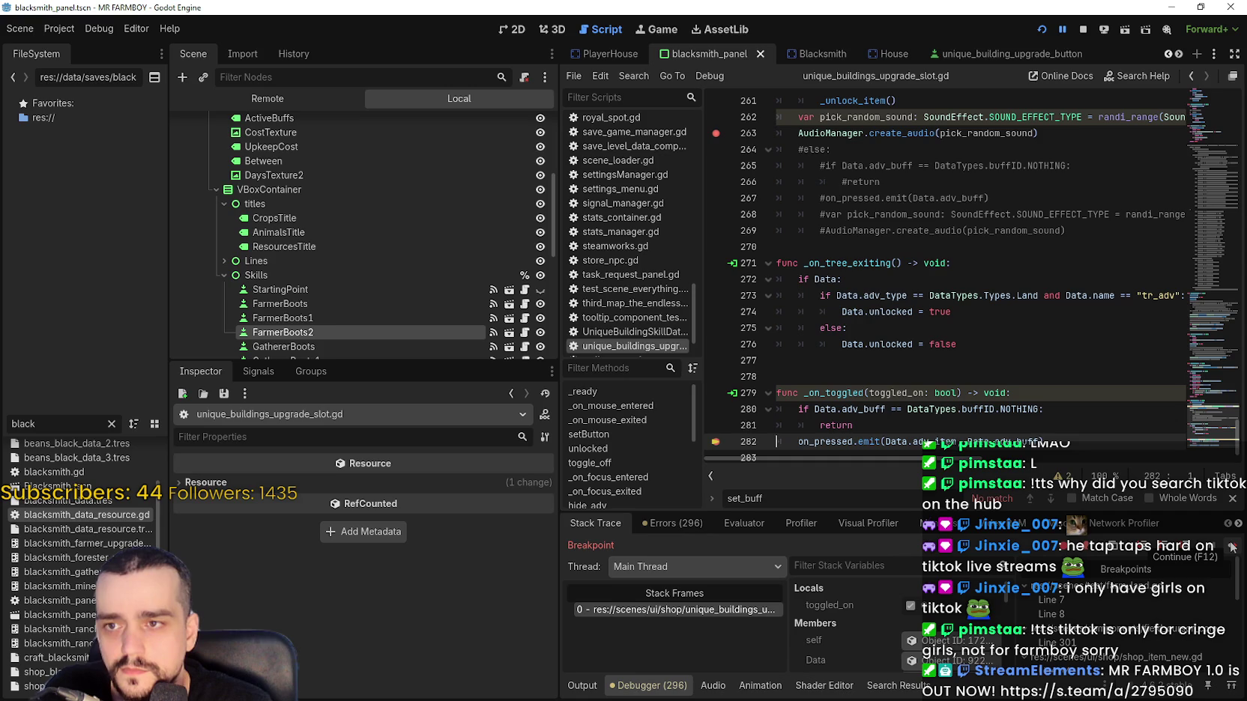
scroll(979, 414, "down", 1)
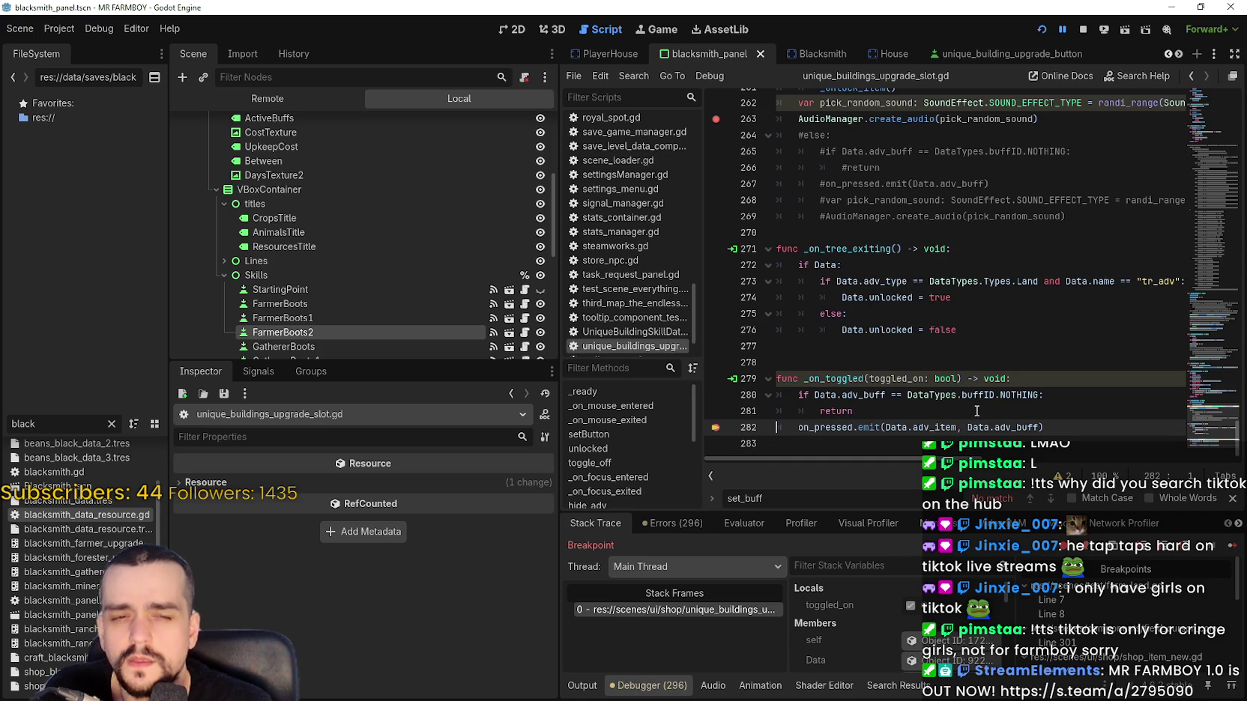
left_click(1233, 548)
scroll(981, 382, "up", 4)
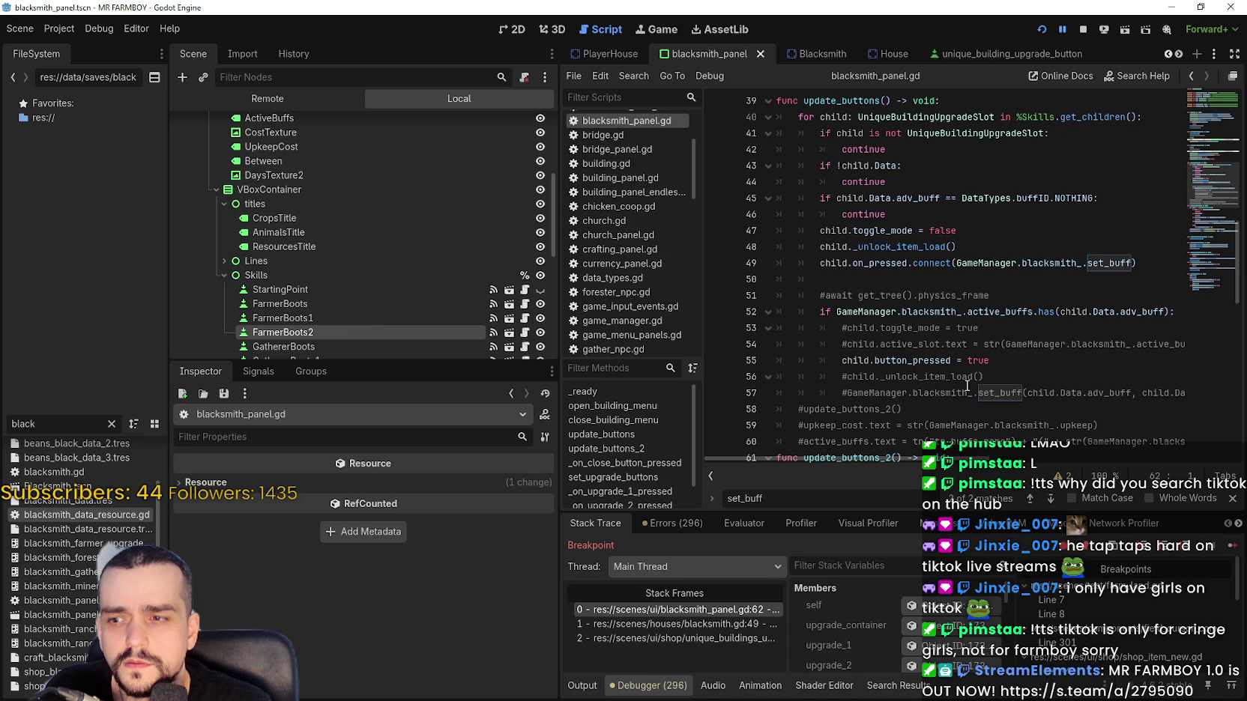
Inspect the blacksmith.gd, _on_toggled and blacksmith_panel.gd stack frames, then resume the game.
left_click(697, 625)
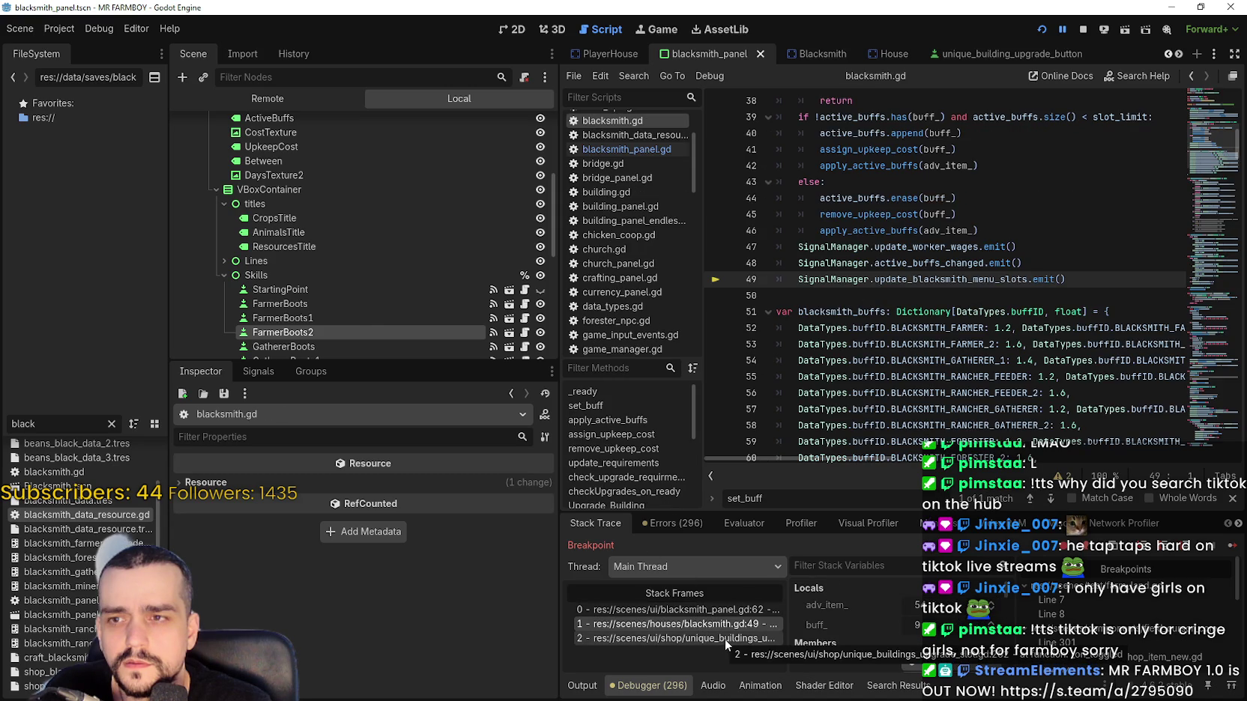
left_click(726, 639)
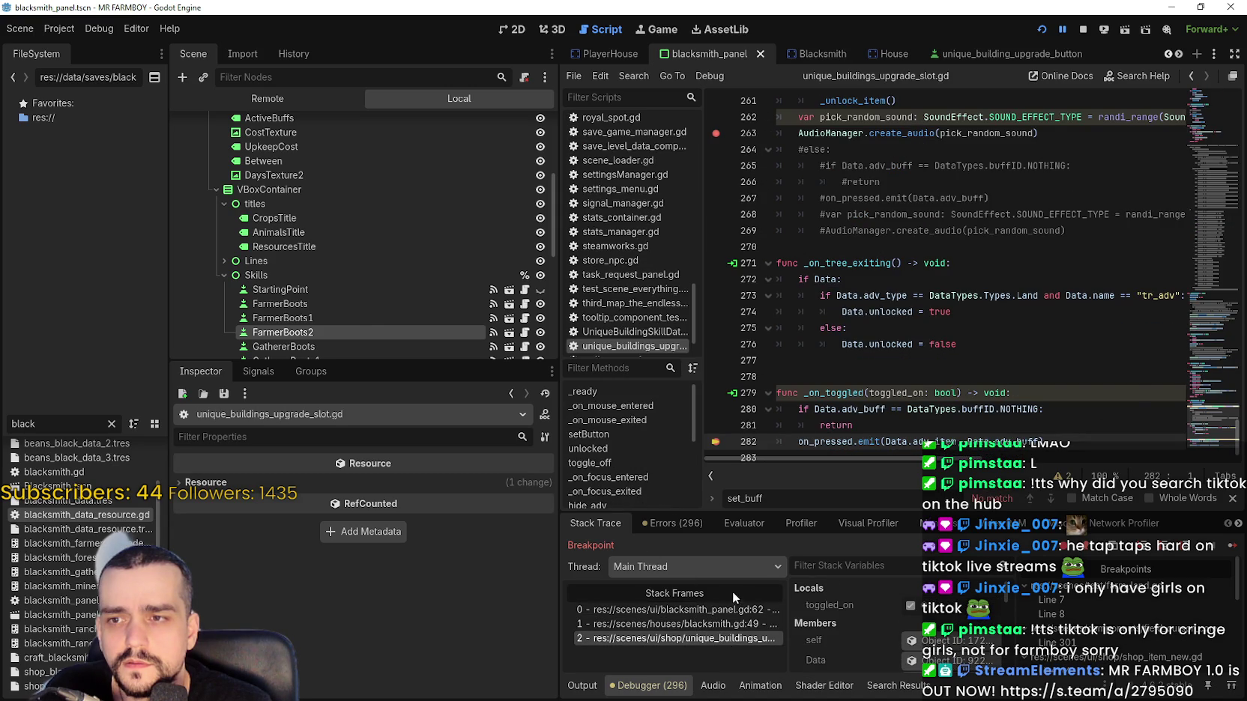
left_click(715, 609)
left_click(1231, 550)
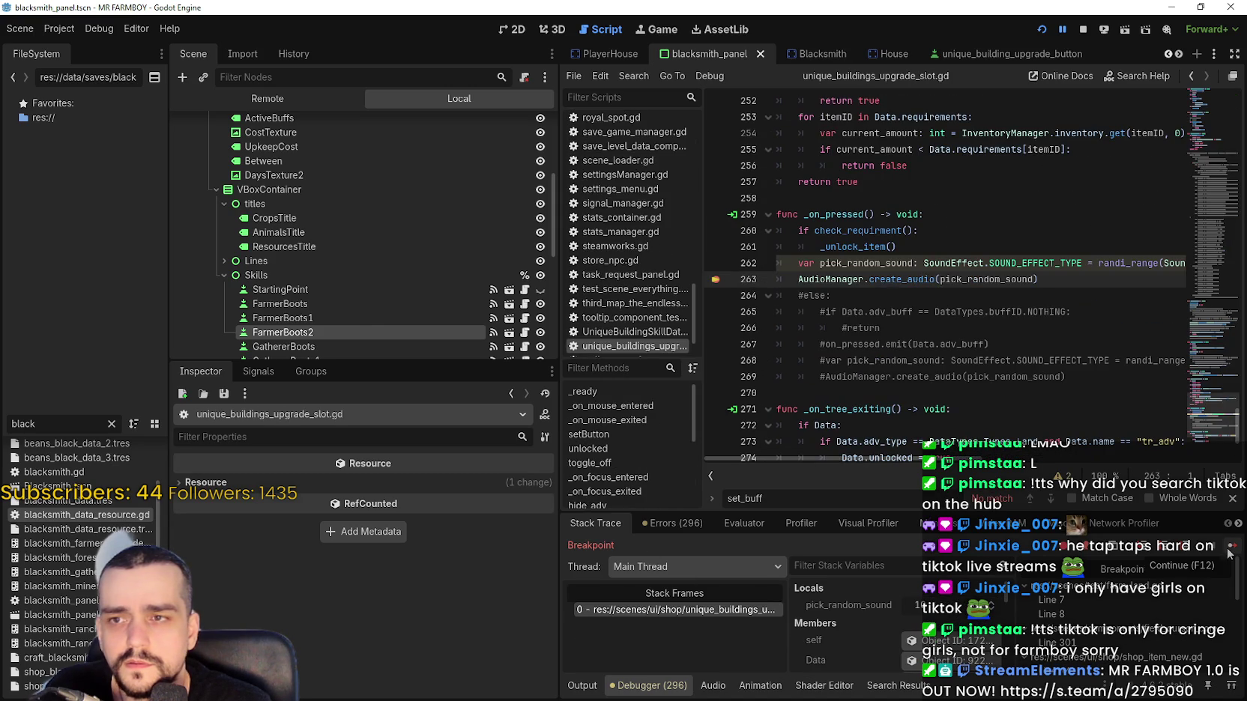
left_click(1230, 551)
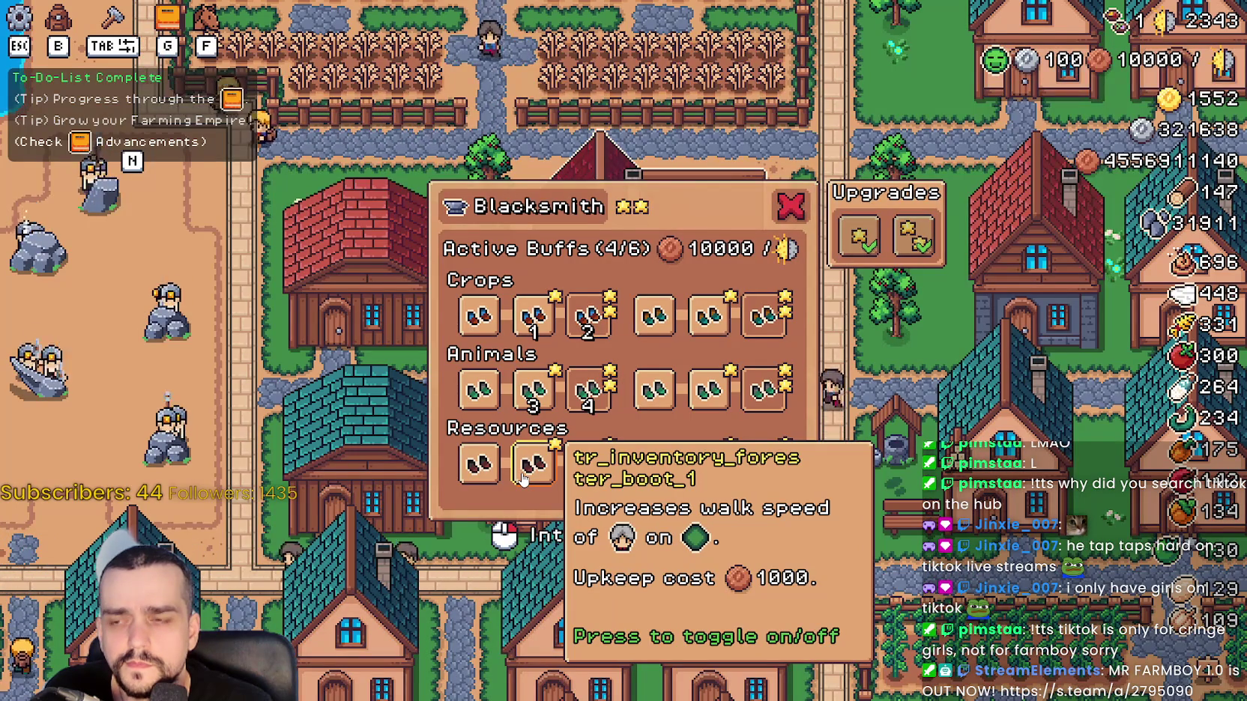
Toggle a Resources boot slot to hit the _on_toggled breakpoint at line 282 and review its code.
left_click(522, 479)
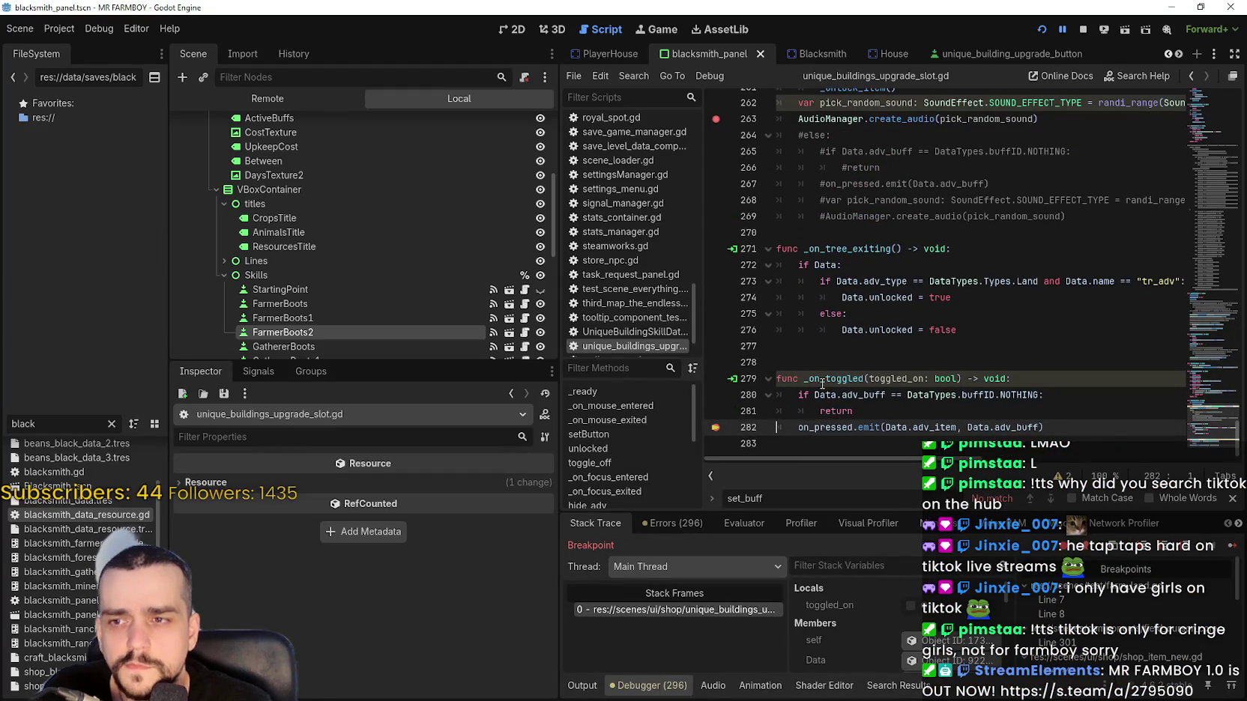
left_click_drag(777, 378, 1087, 427)
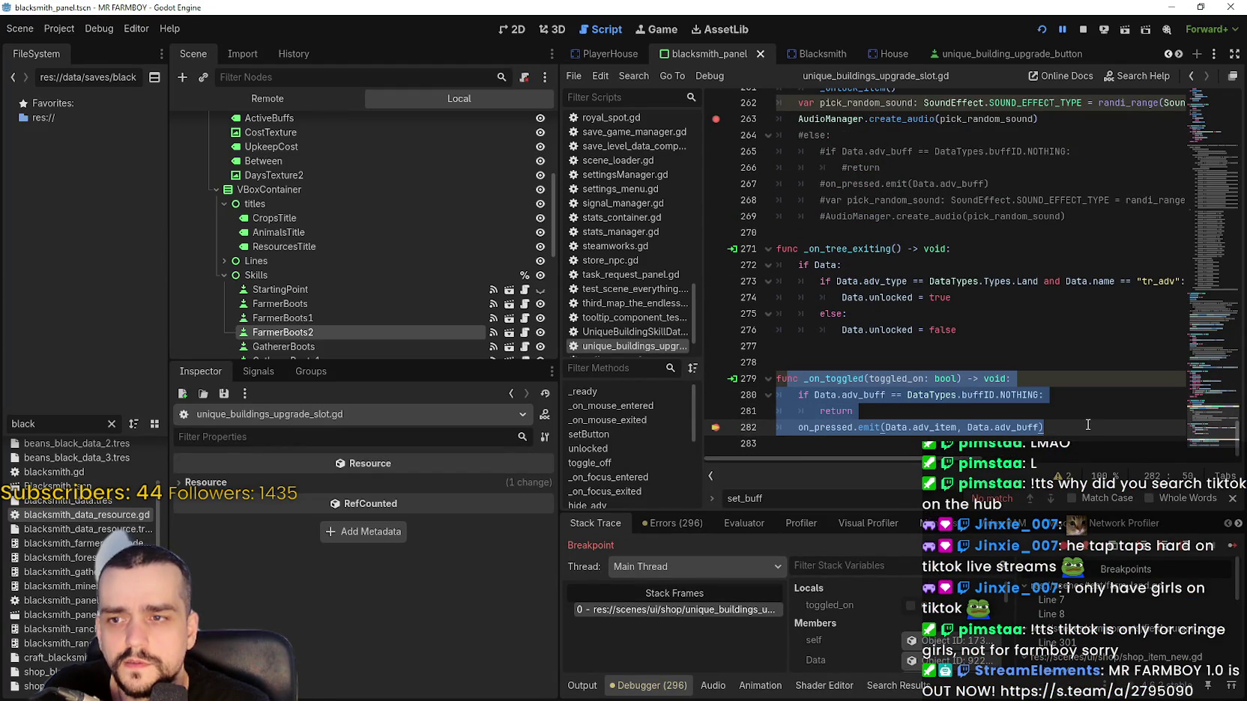
left_click(1090, 426)
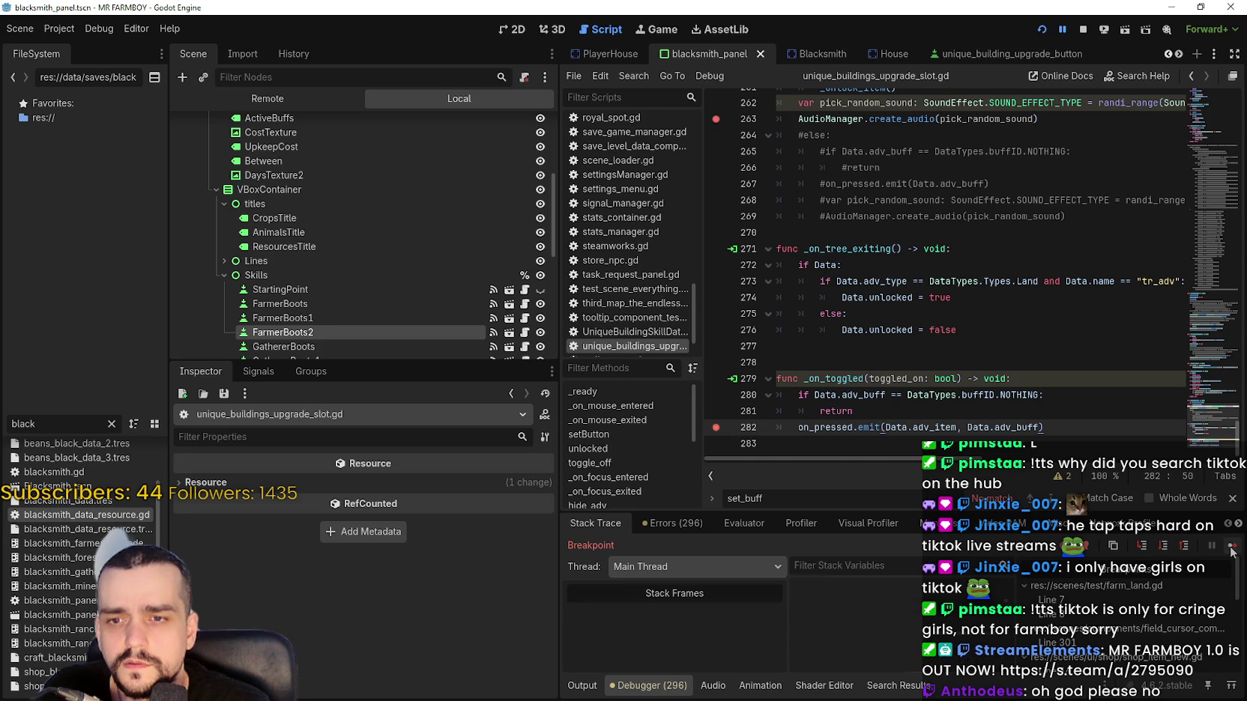
Continue to the blacksmith_panel.gd line 62 breakpoint and inspect the blacksmith.gd set_buff frame.
left_click(1230, 547)
mouse_move(803, 263)
left_mouse_down()
mouse_move(907, 367)
mouse_move(923, 403)
left_mouse_up()
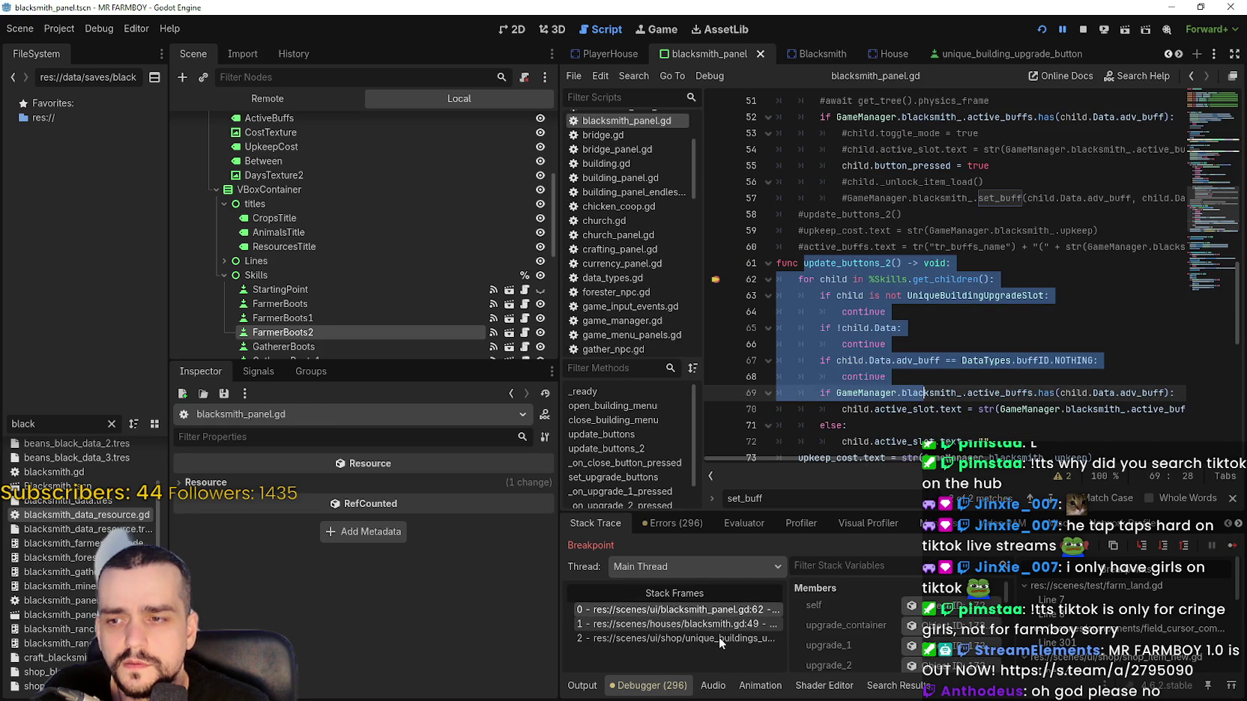
left_click(719, 639)
left_click(719, 621)
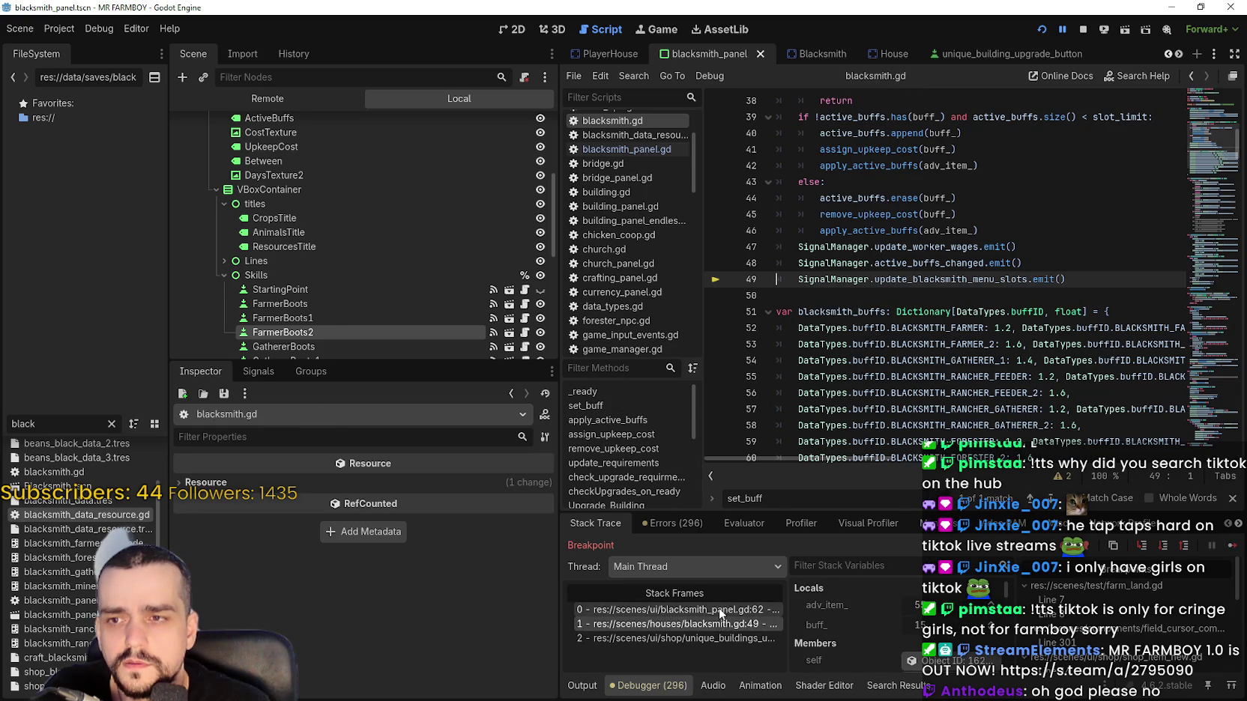
scroll(828, 200, "up", 3)
mouse_move(779, 216)
left_mouse_down()
mouse_move(1039, 426)
mouse_move(1039, 342)
left_mouse_up()
scroll(1038, 427, "down", 2)
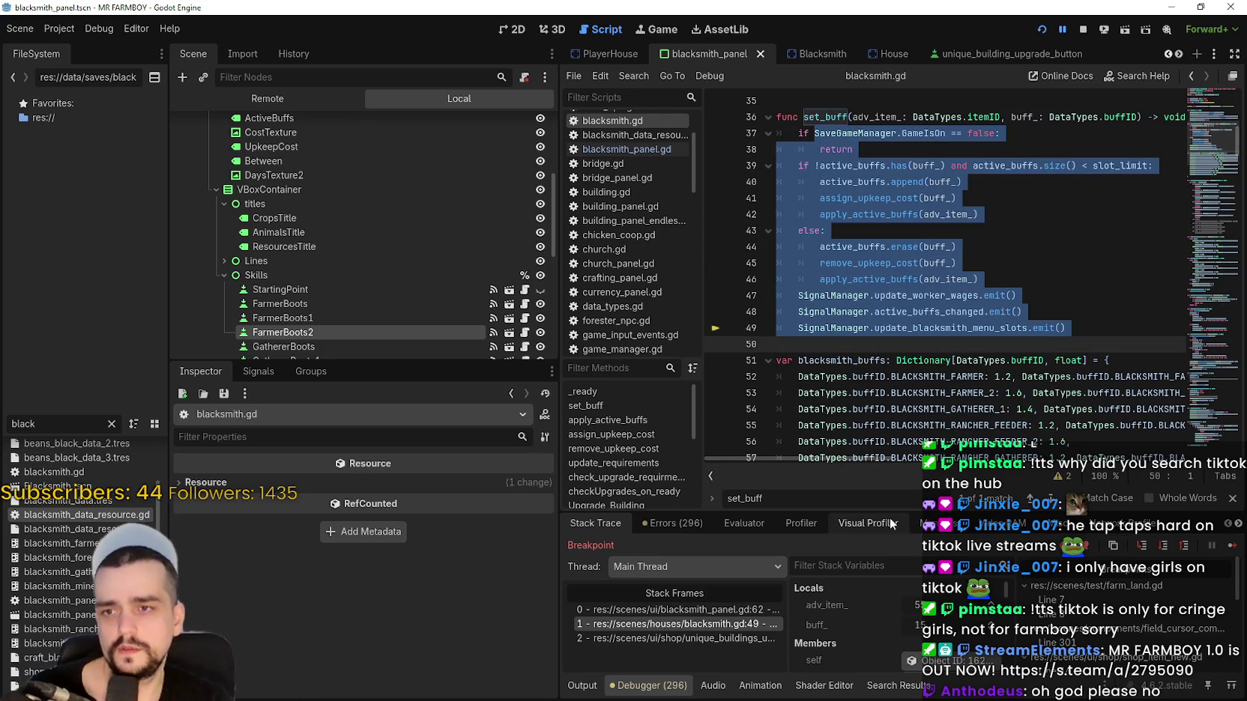
Resume past the line 263 breakpoint until the game runs with buffs at 6/6.
left_click(1234, 546)
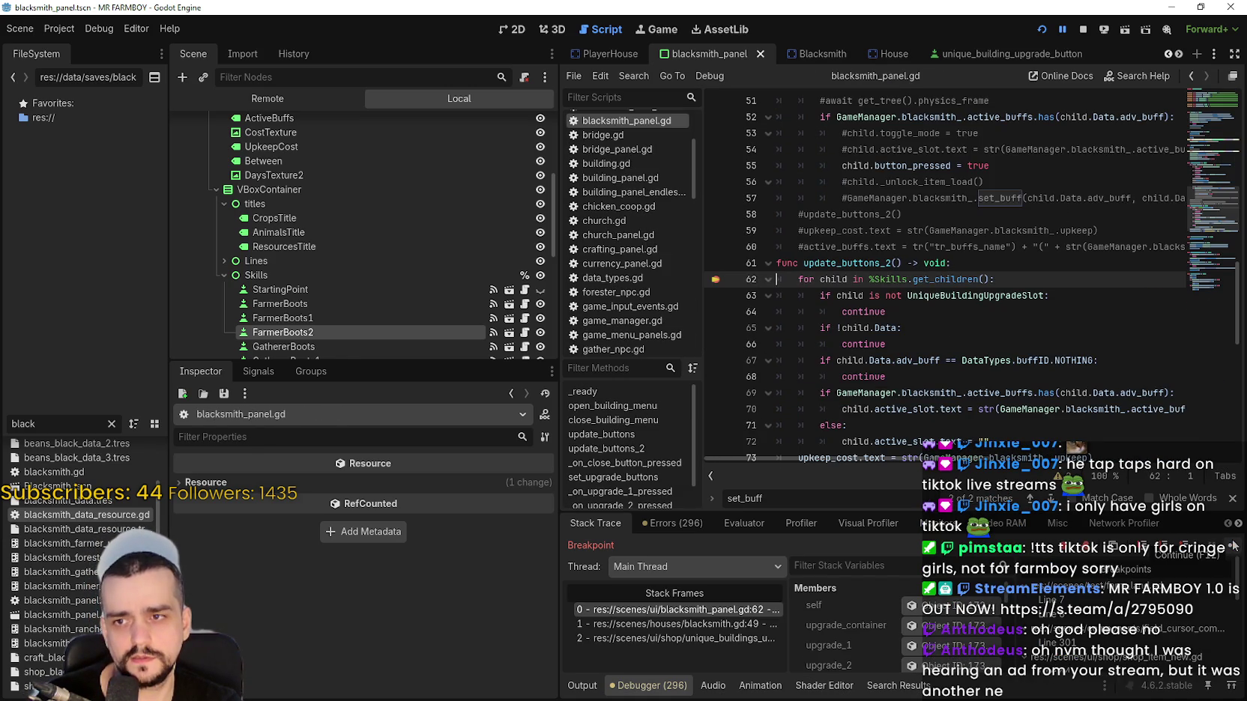
left_click(1234, 547)
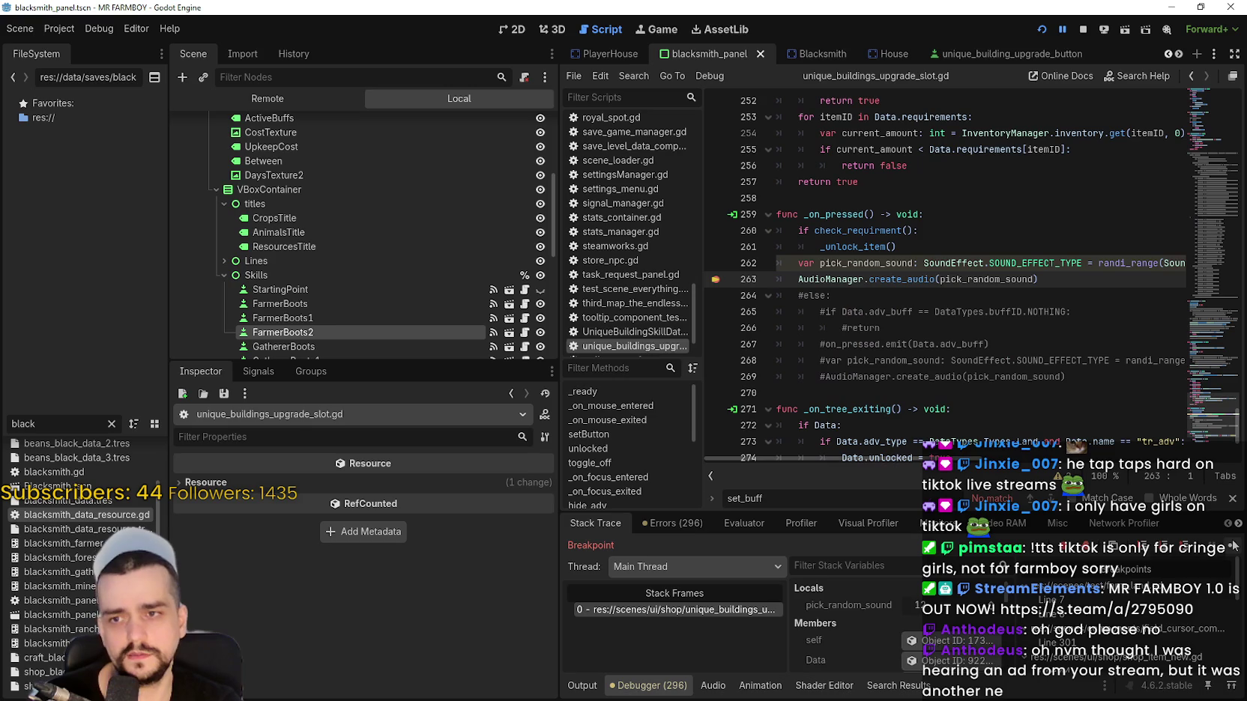
left_click(1235, 546)
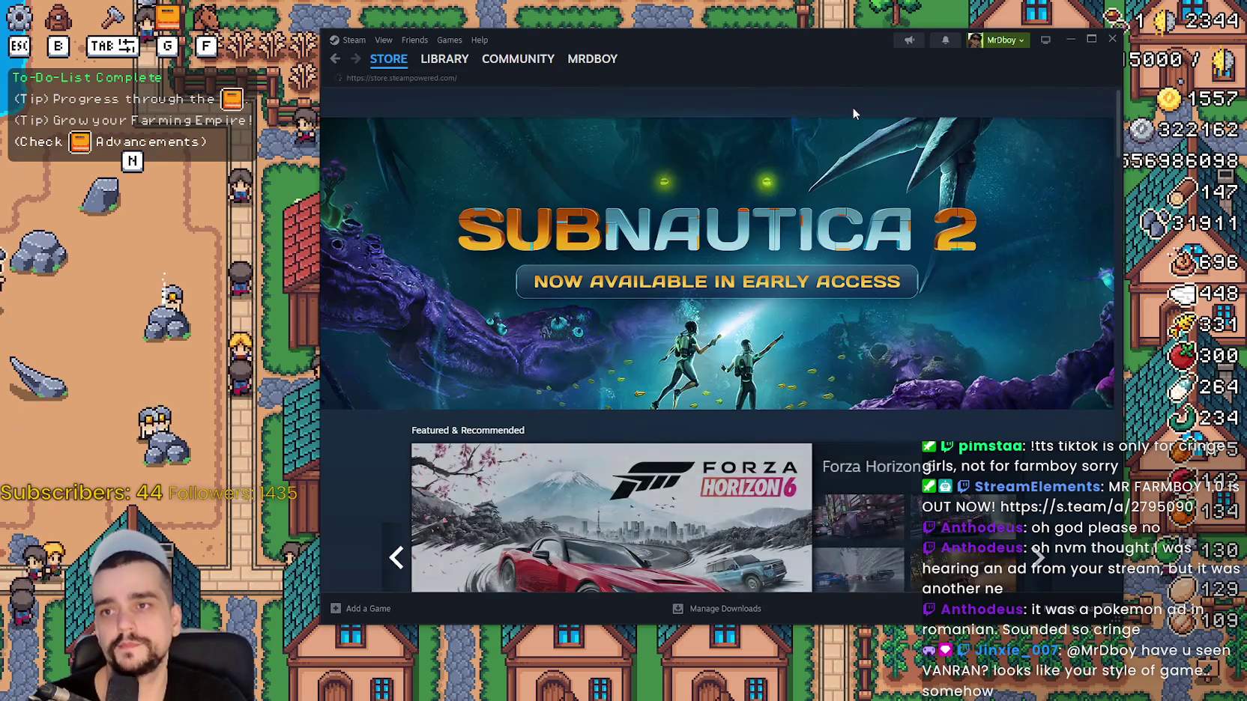
Search the Steam store for 'vanran' and open the VANRAN store page.
left_click(865, 102)
type("va")
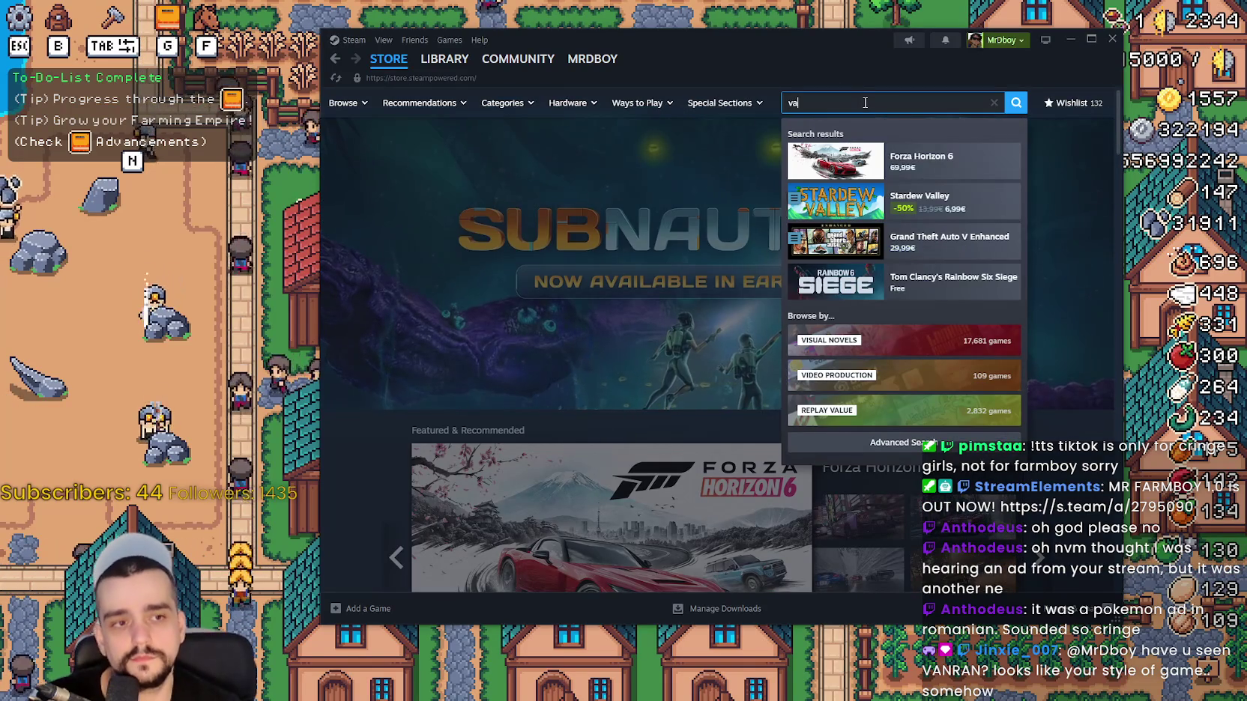
type("nran")
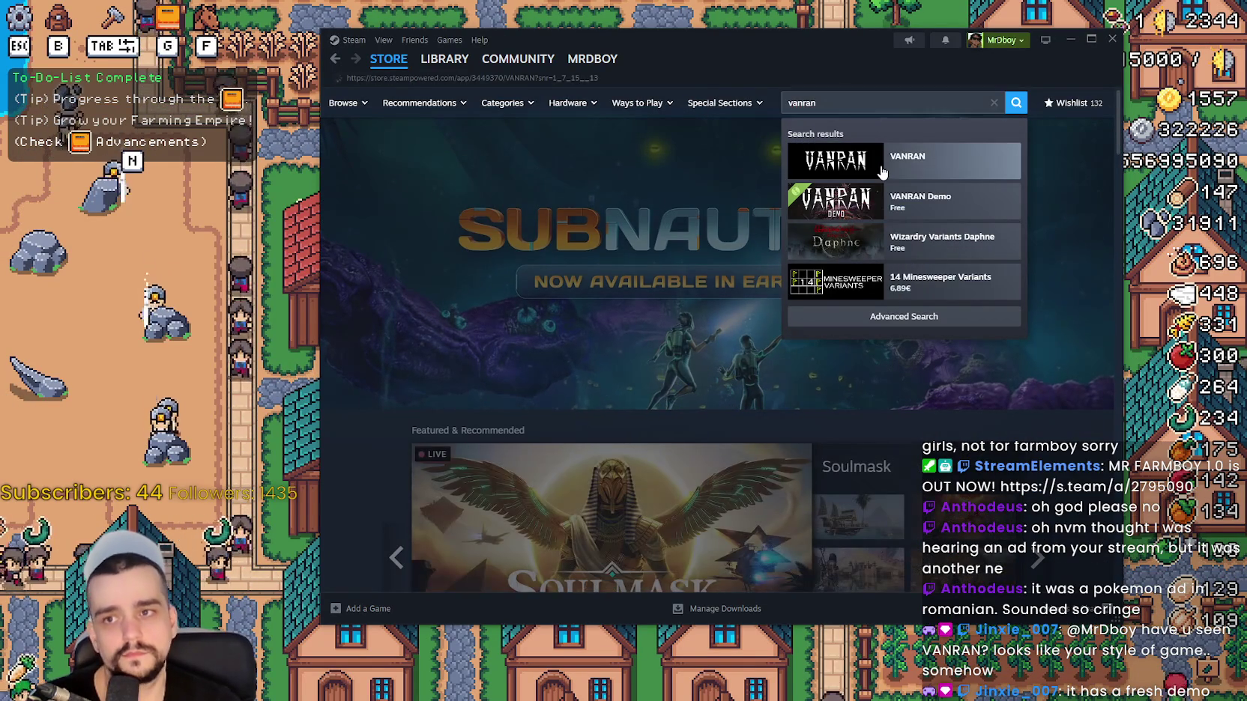
left_click(883, 173)
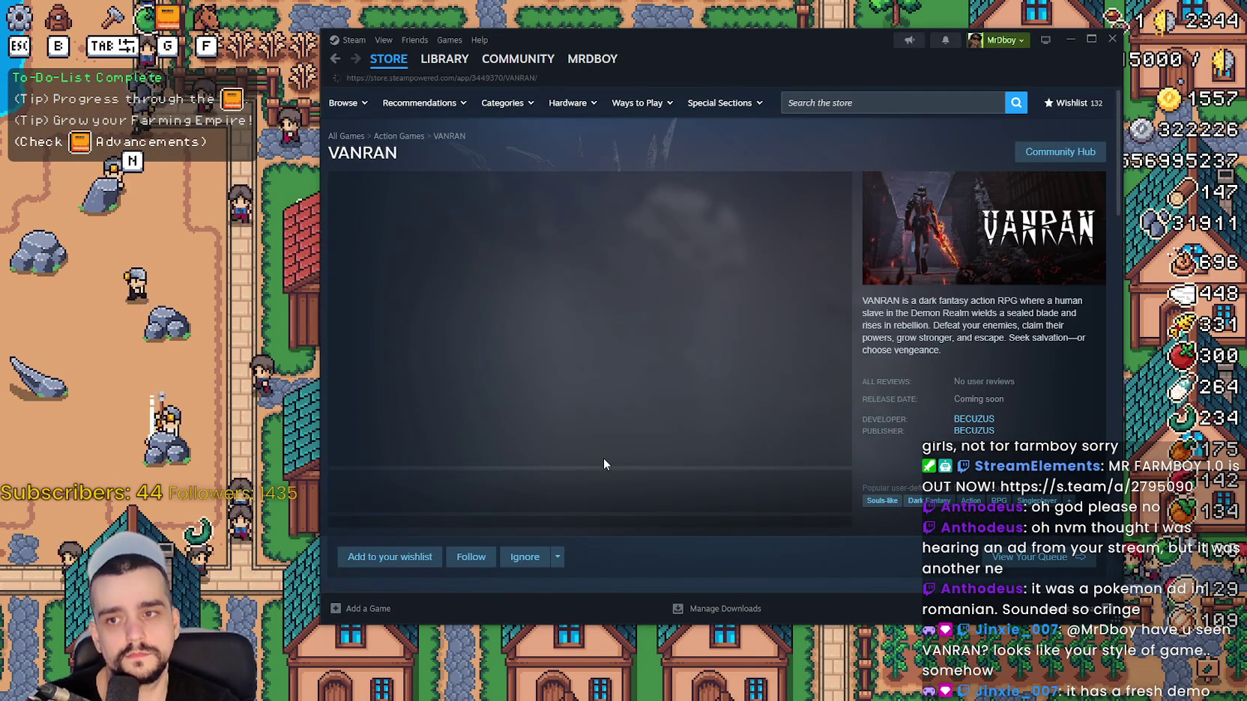
Browse through the VANRAN screenshots one by one.
scroll(501, 501, "down", 3)
left_click(524, 397)
scroll(537, 411, "up", 3)
scroll(460, 424, "down", 3)
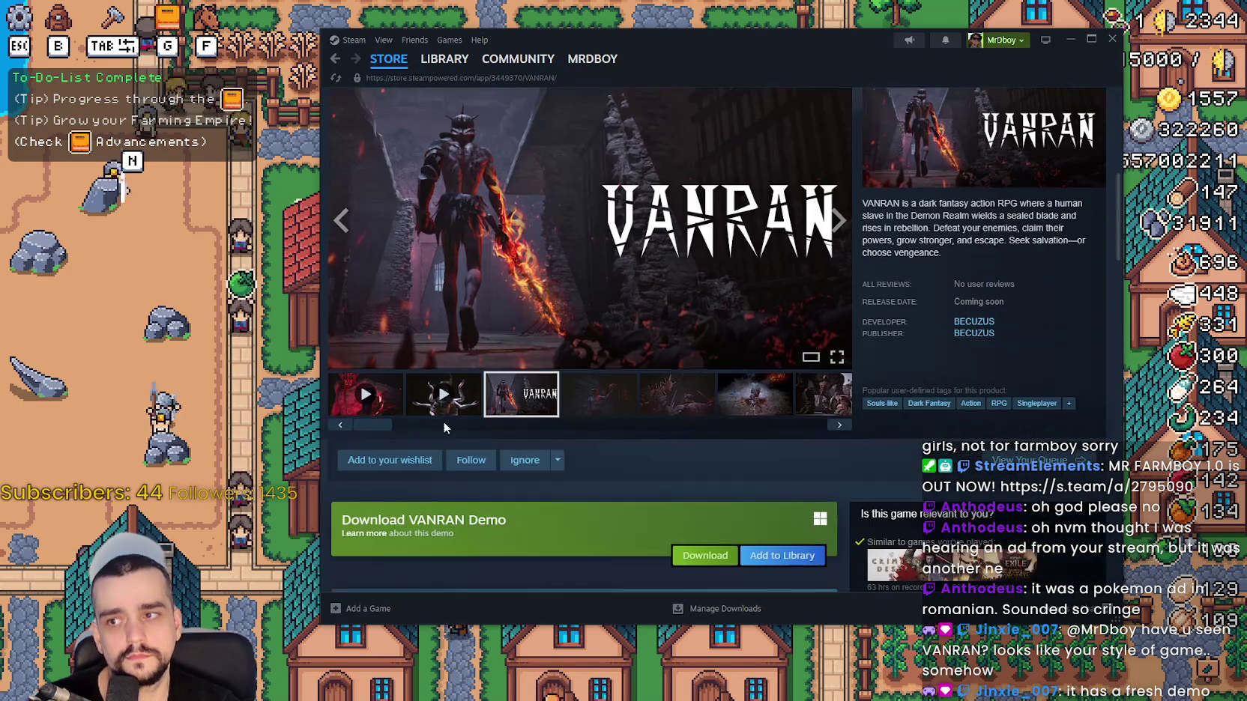
left_click(676, 395)
left_click(754, 395)
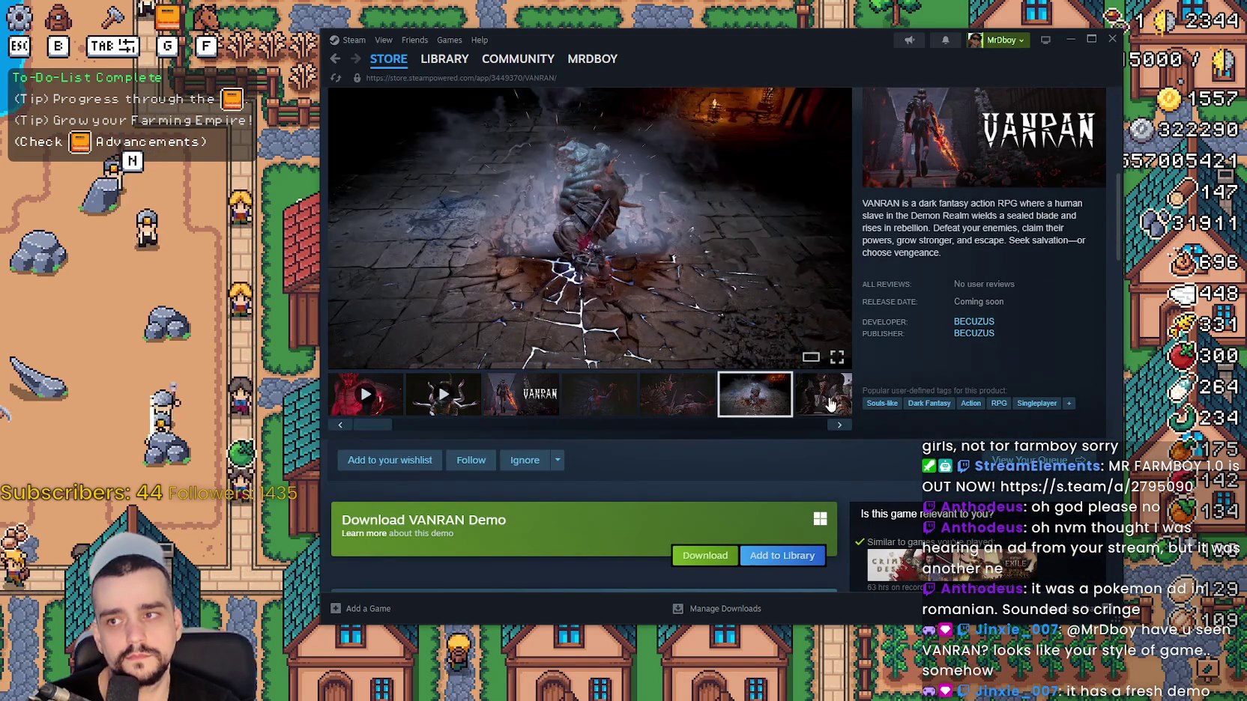
left_click(814, 407)
Play the VANRAN trailer, skipping ahead to about 0:12.
left_click(360, 395)
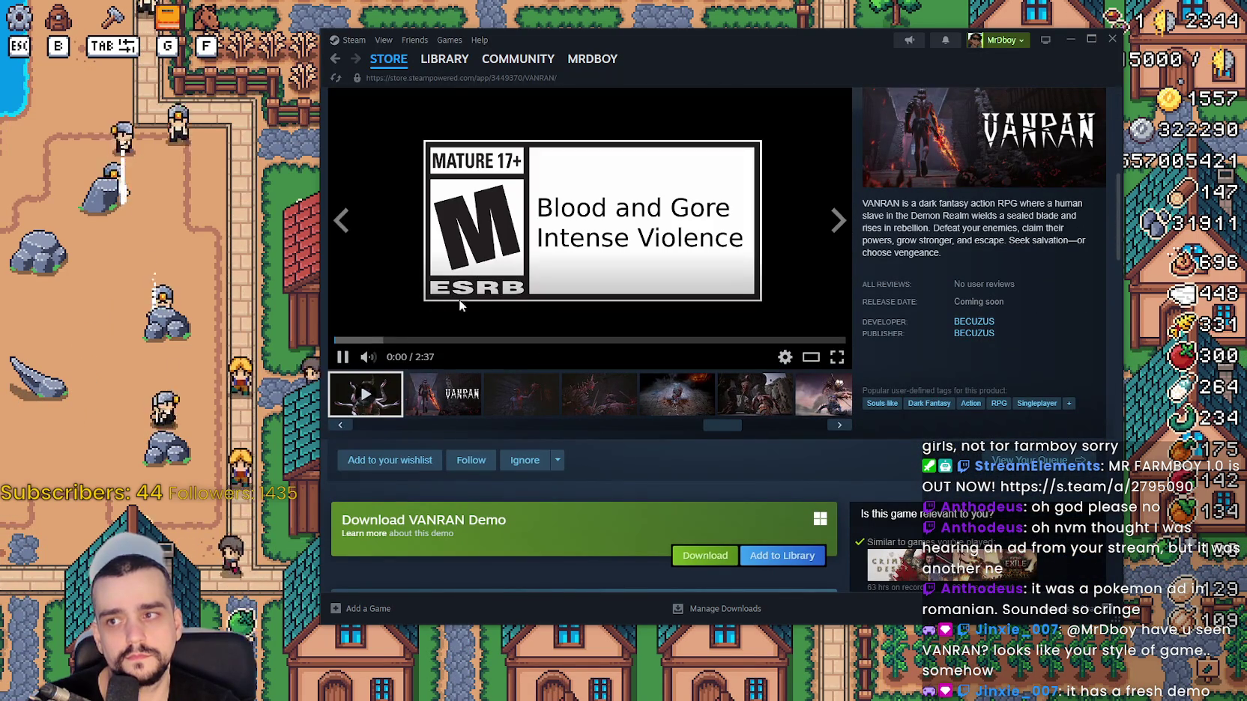
left_click(375, 341)
scroll(519, 297, "up", 2)
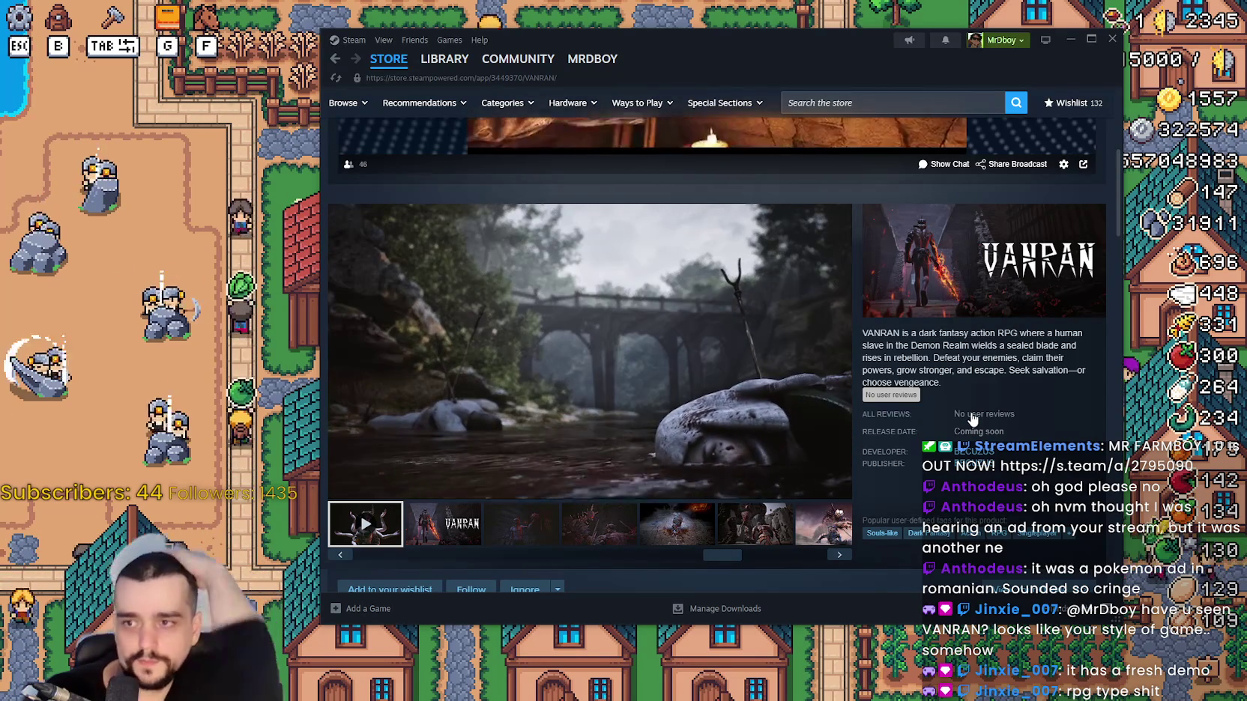
Watch the VANRAN trailer fullscreen, pause it at 2:33, and exit fullscreen.
mouse_move(543, 413)
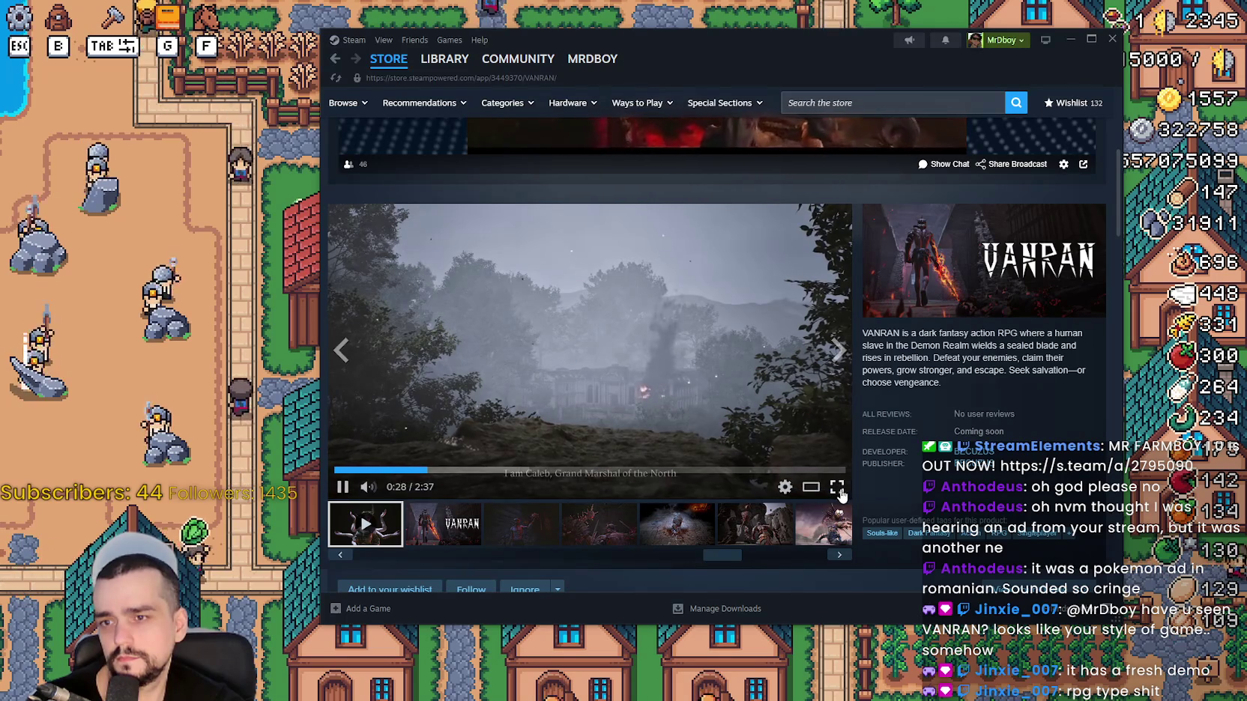
left_click(840, 488)
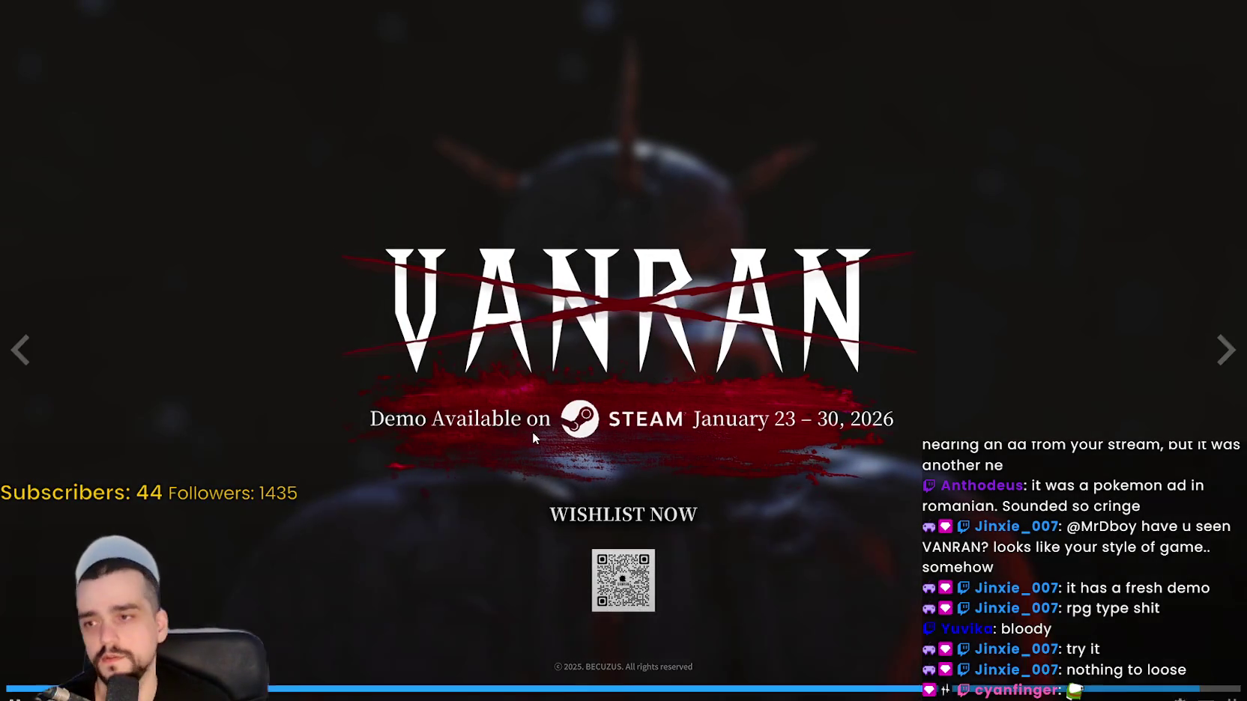
left_click(874, 479)
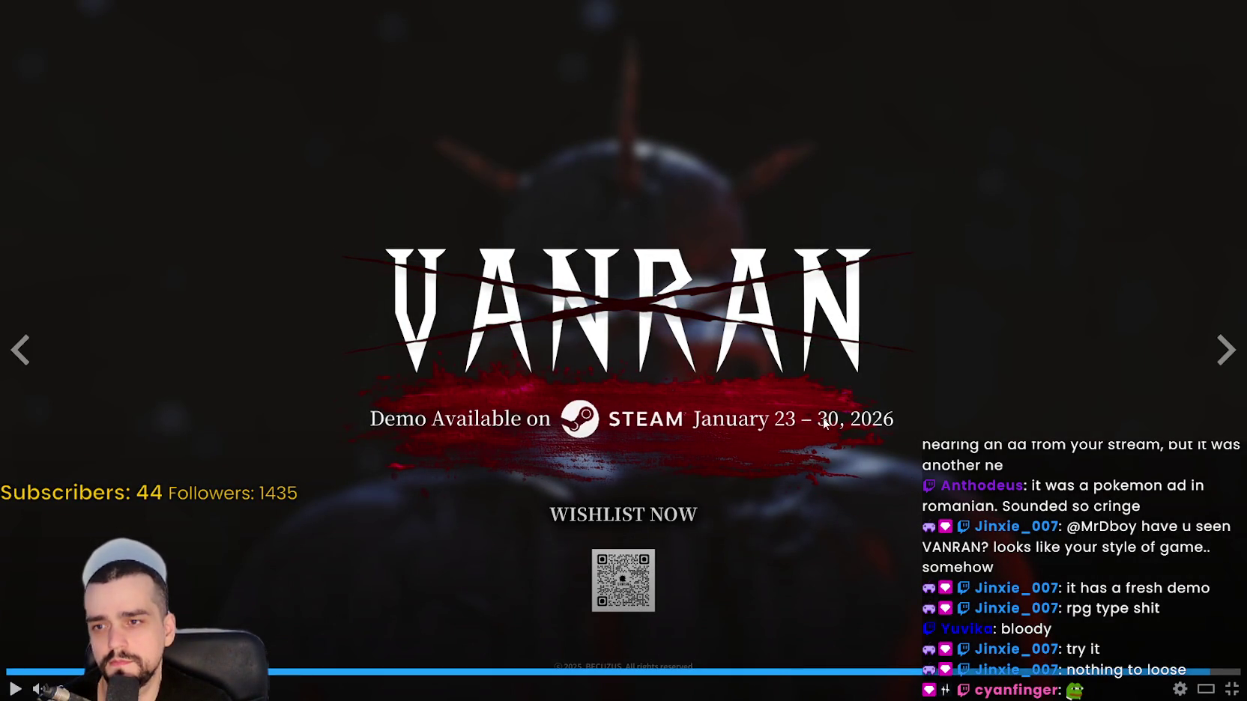
left_click(1232, 690)
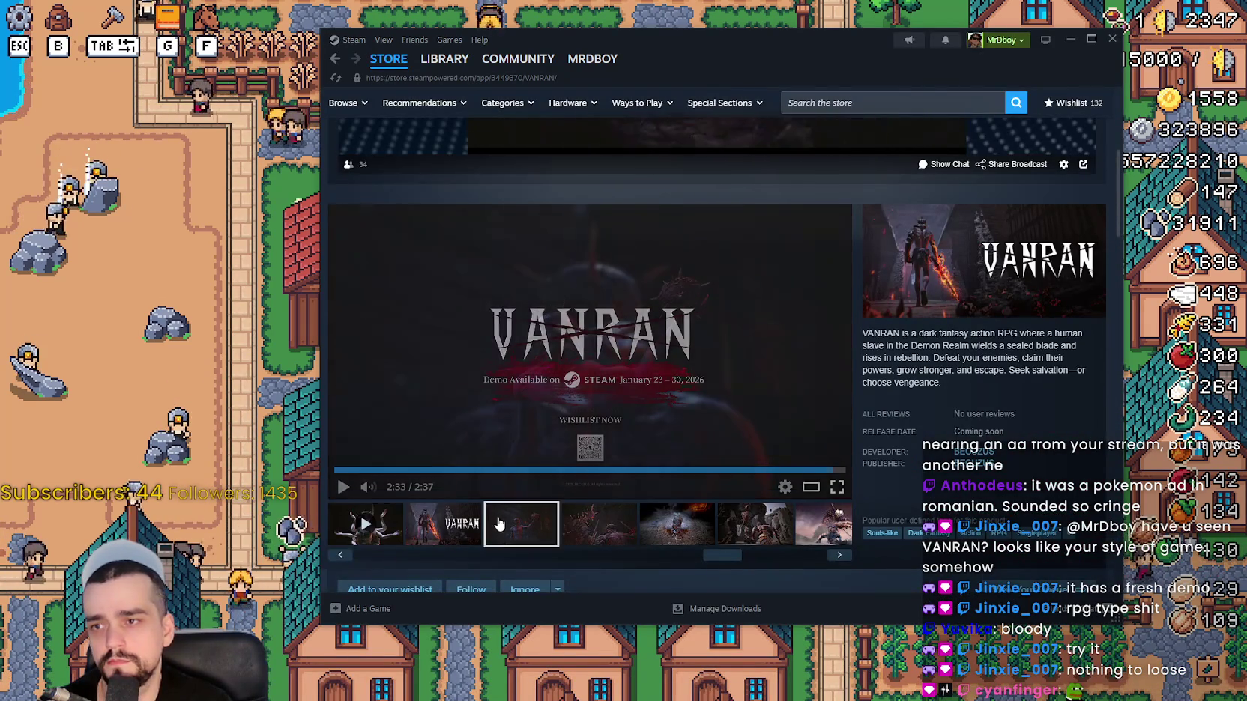
Open the Community Feedback Update post under Recent Events & Announcements and read through it.
scroll(502, 509, "down", 8)
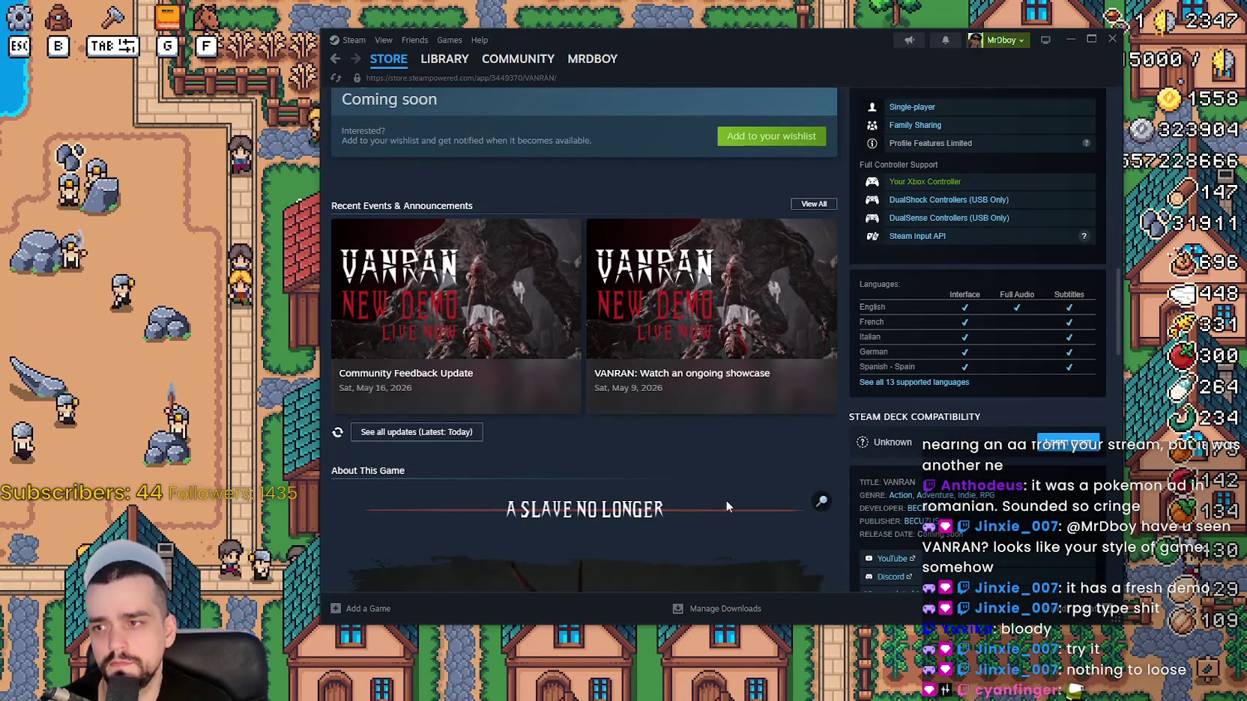
left_click(540, 356)
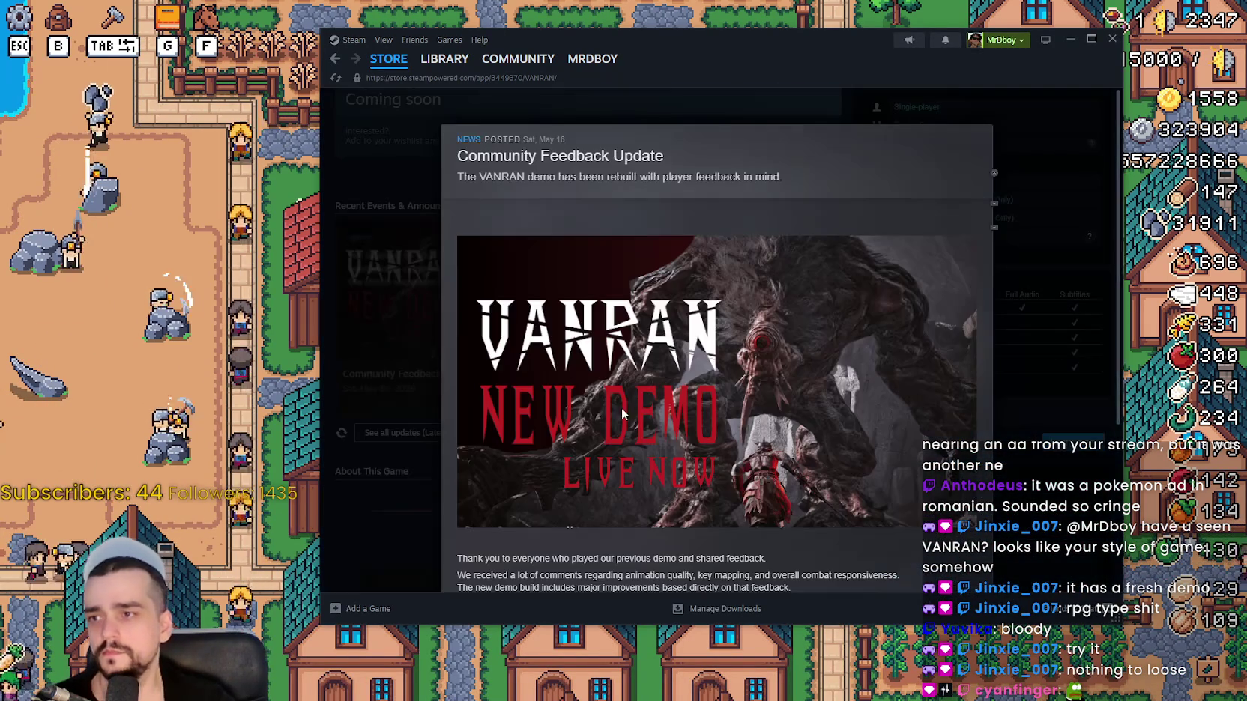
scroll(720, 470, "down", 3)
scroll(722, 469, "down", 3)
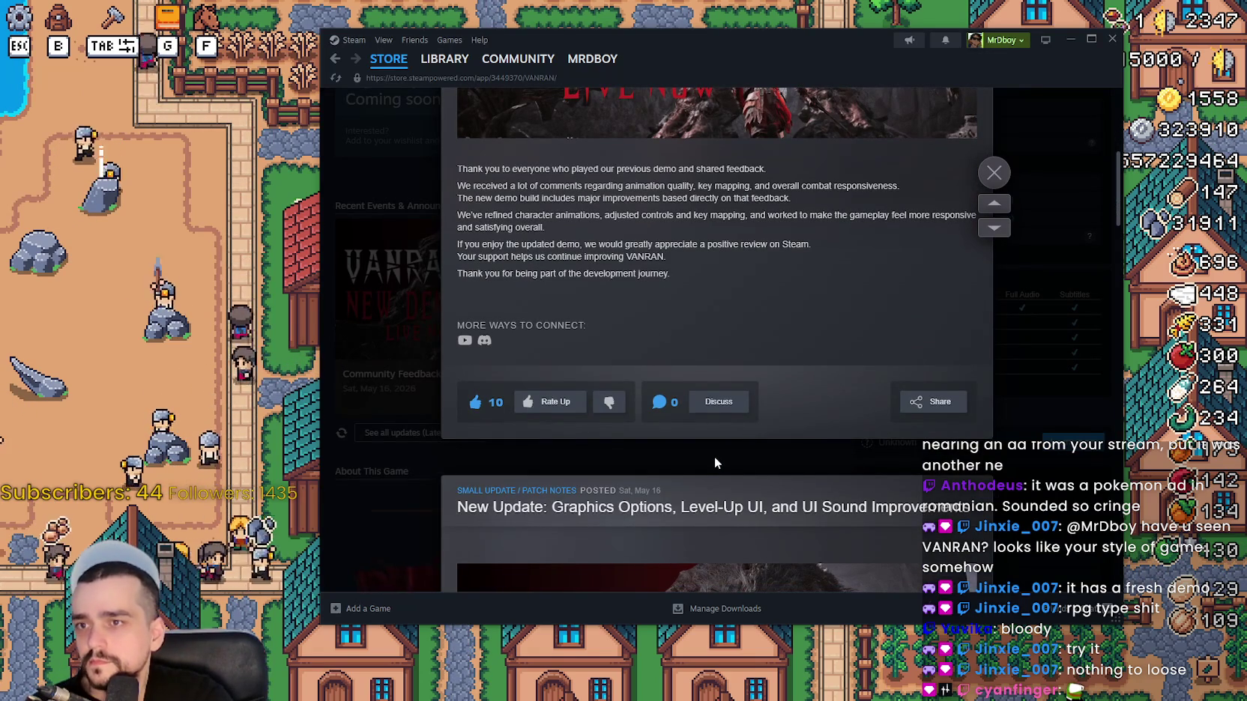